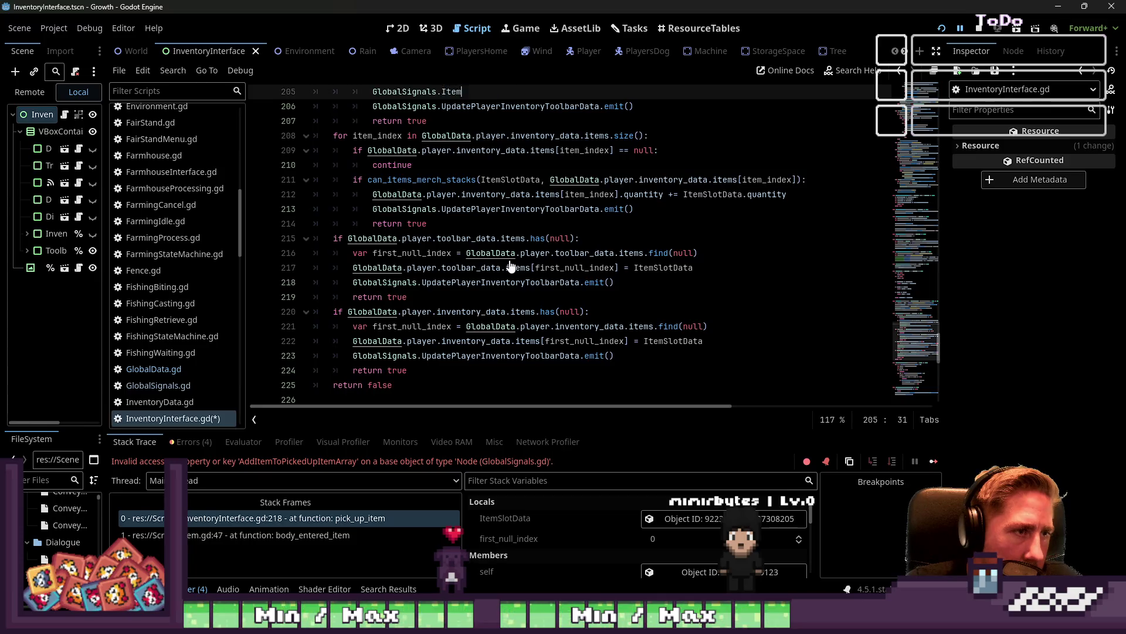
Undo the half-typed Global line and deselect the commented block
key("ctrl+z")
key("ctrl+z")
key("ctrl+z")
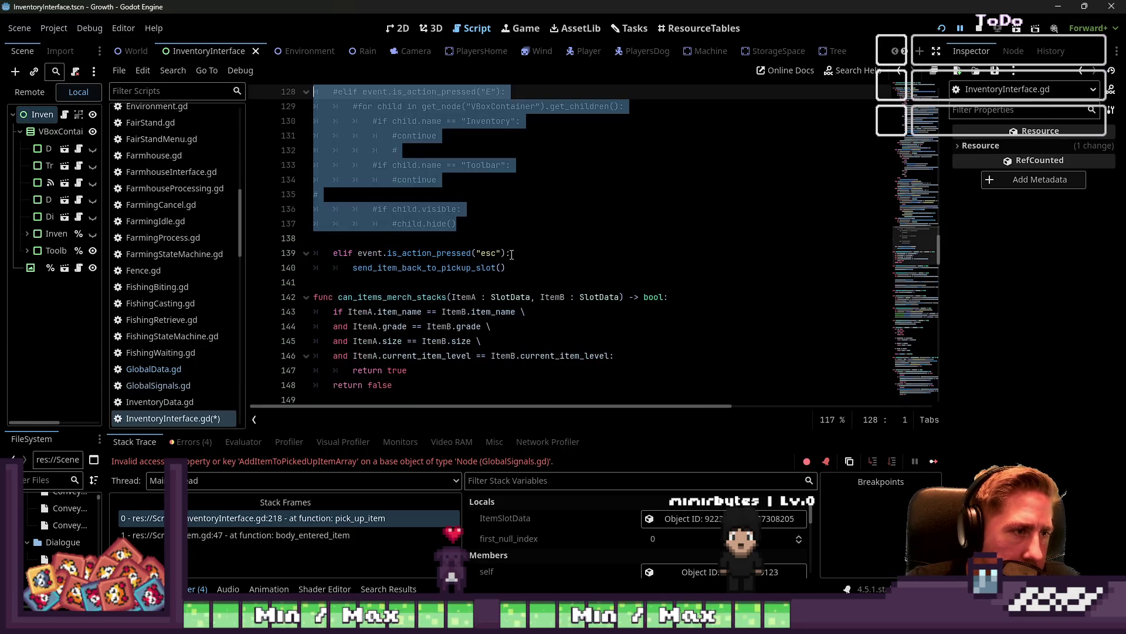
key("ctrl+z")
scroll(512, 254, "down", 20)
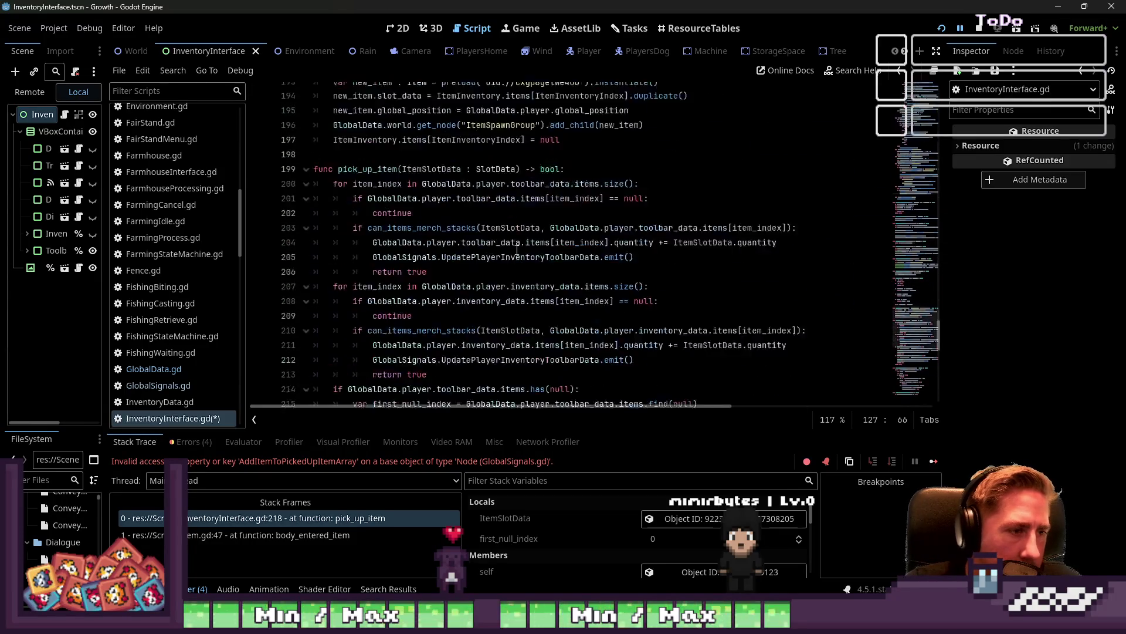
scroll(565, 326, "up", 8)
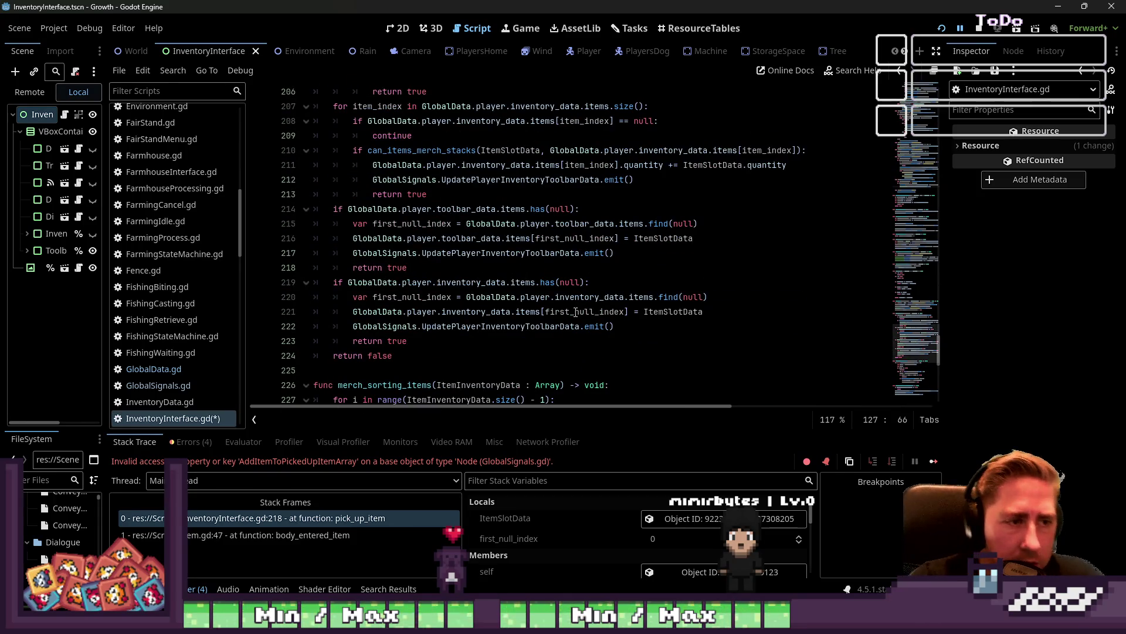
Add GlobalSignals.CollectItem.emit(ItemSlotData.item_name) on a new line after line 222
left_click(640, 325)
key("Return")
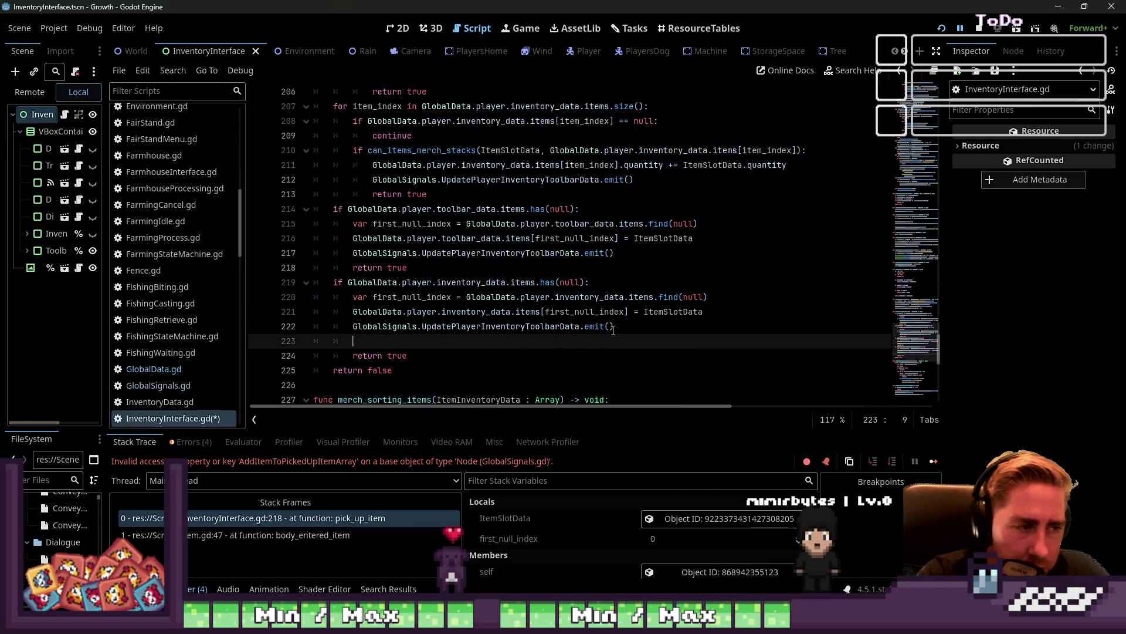
type("GlobalSignals.")
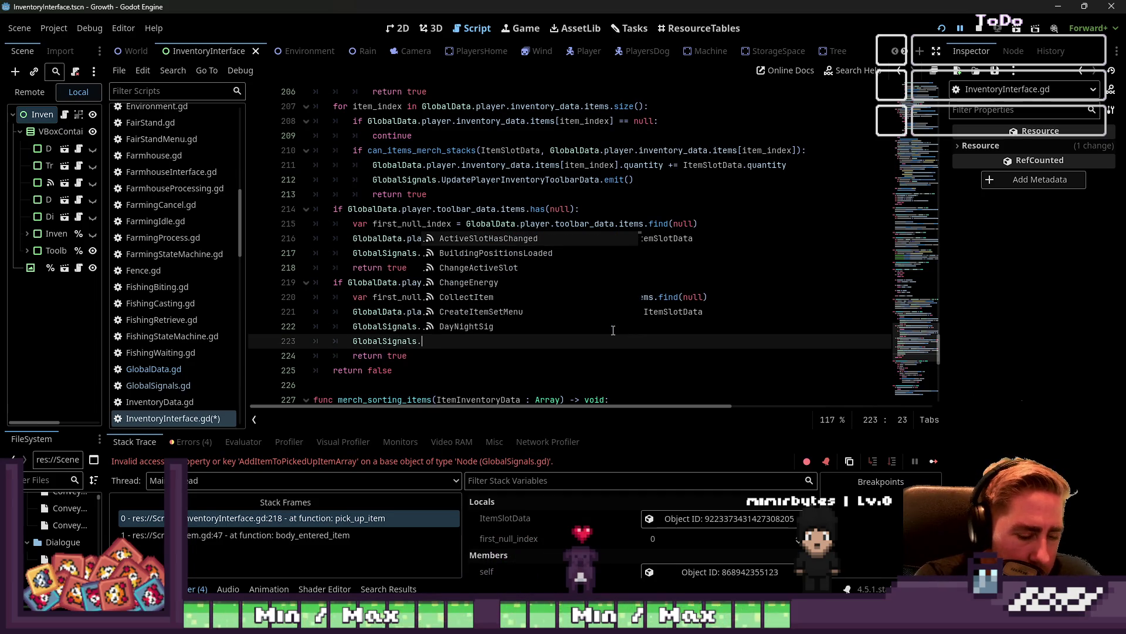
type("Coll")
key("Return")
type(".emit(\"")
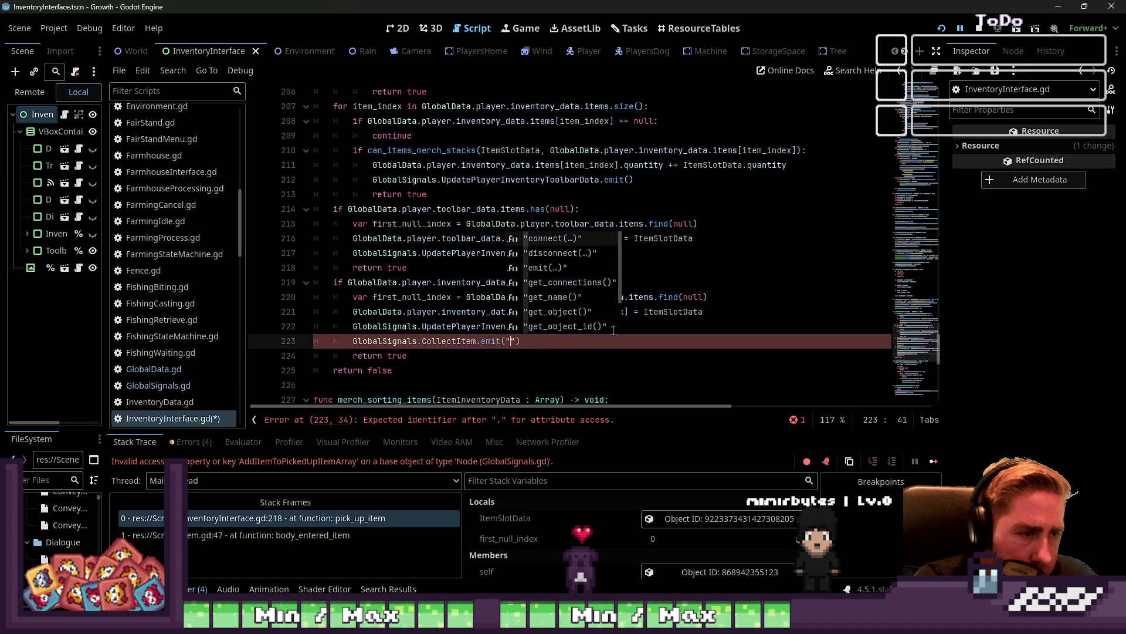
key("BackSpace")
type("em")
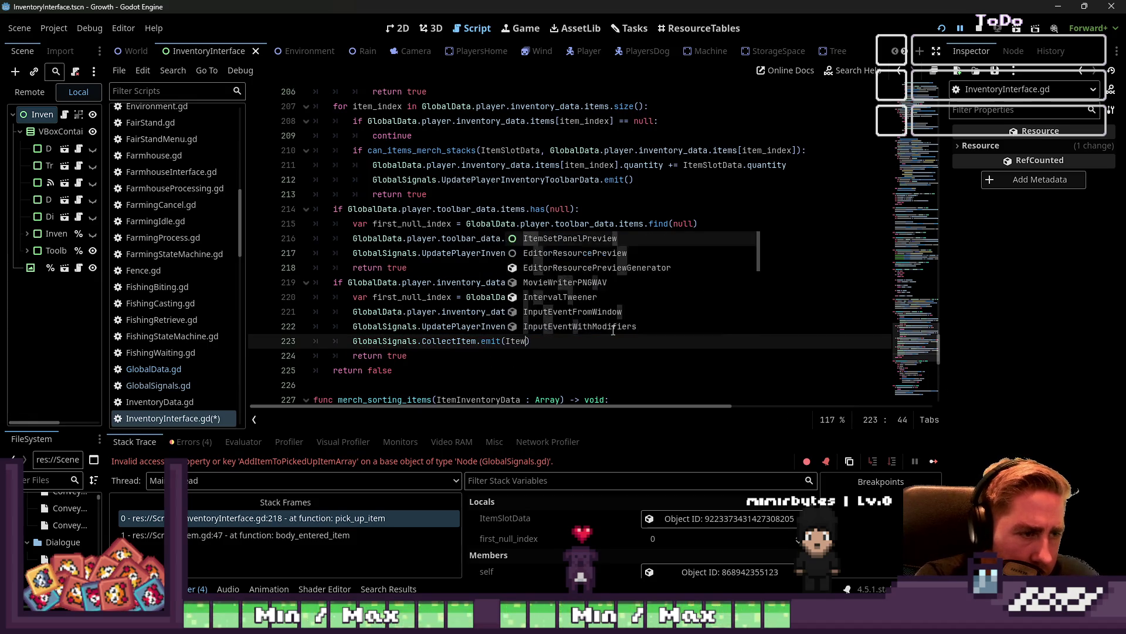
key("Return")
type(".item_n")
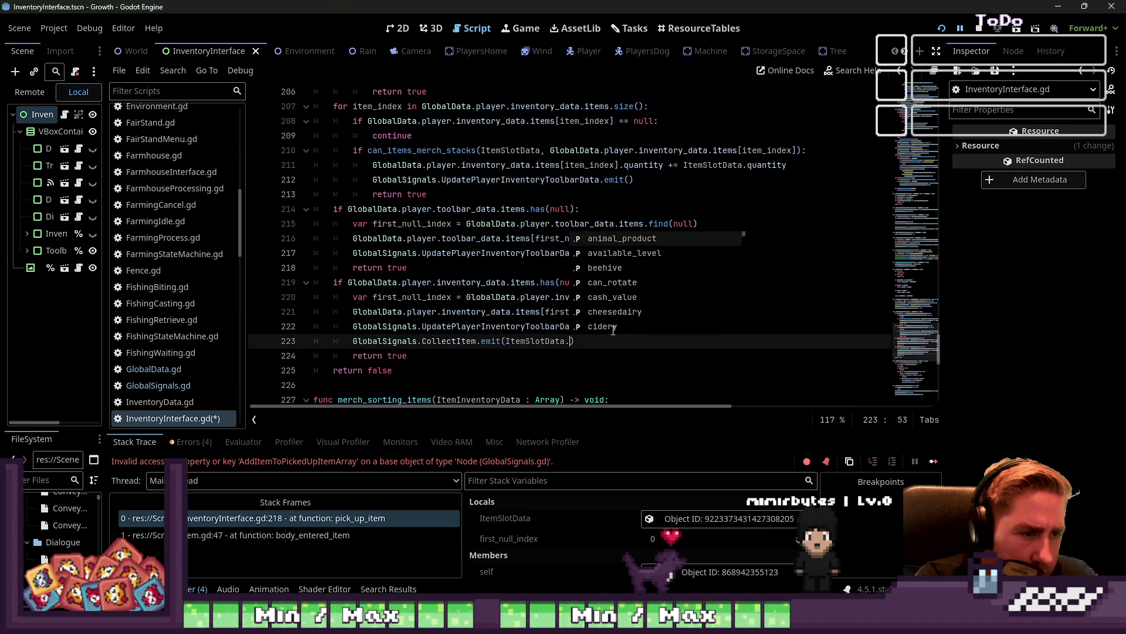
key("Return")
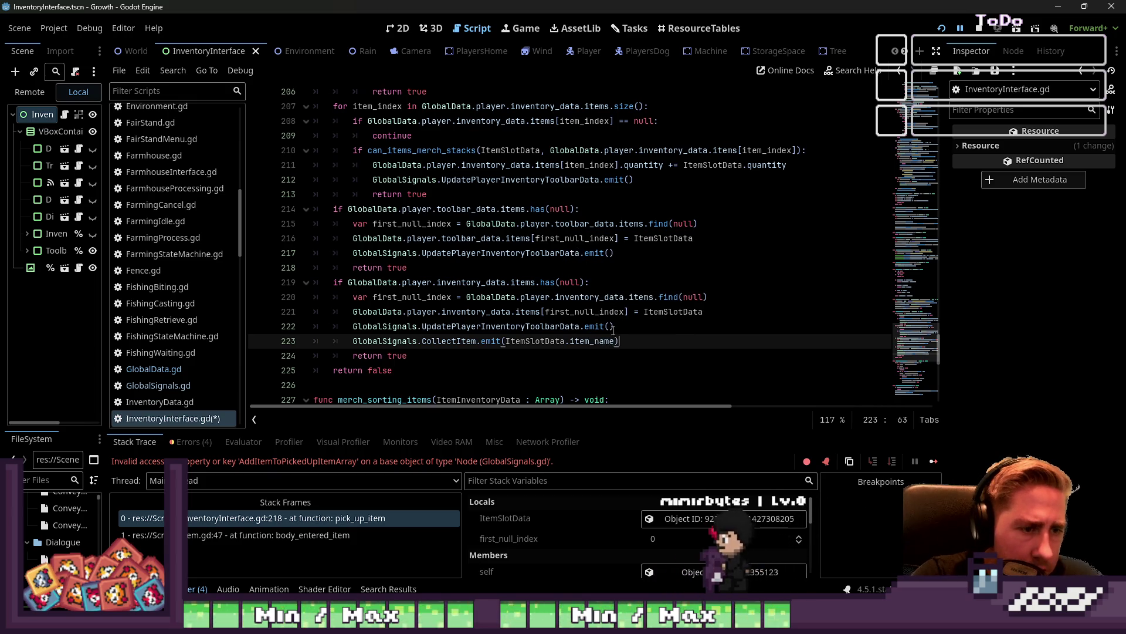
Copy the emit line into the toolbar branch after its Update call, save, and stop the game
key("shift+Home")
key("ctrl+alt+Down")
key("alt+Up")
key("alt+Up")
key("alt+Up")
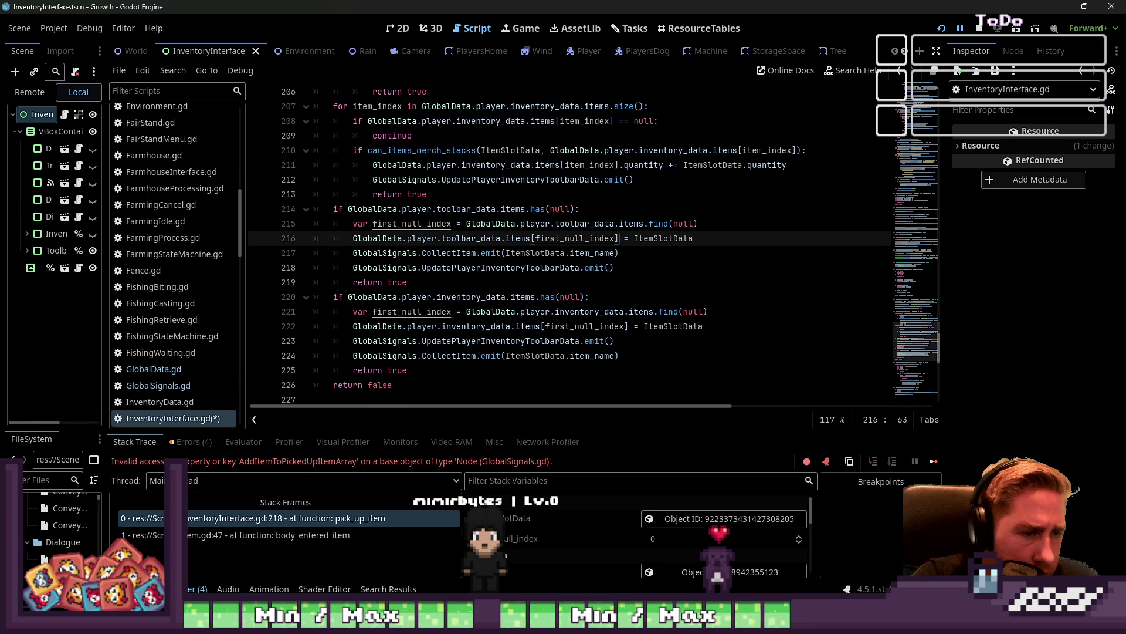
key("Down")
key("Down")
key("alt+Up")
key("ctrl+s")
left_click(981, 29)
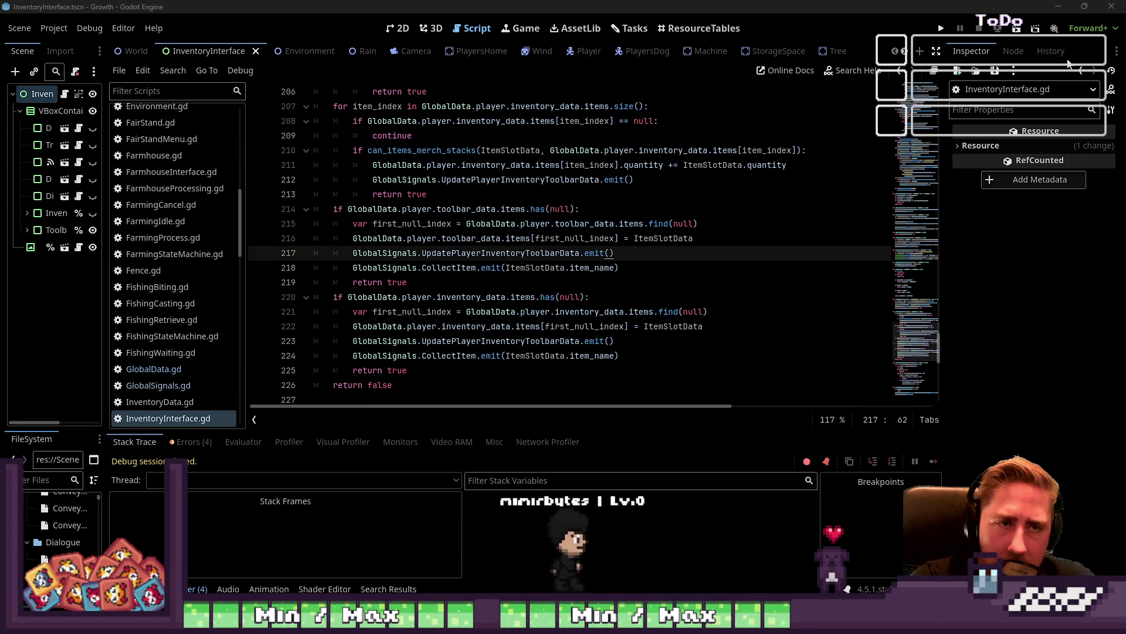
Run the game, start a new character, and drag the Custard Apple stack into the hotbar
left_click(942, 29)
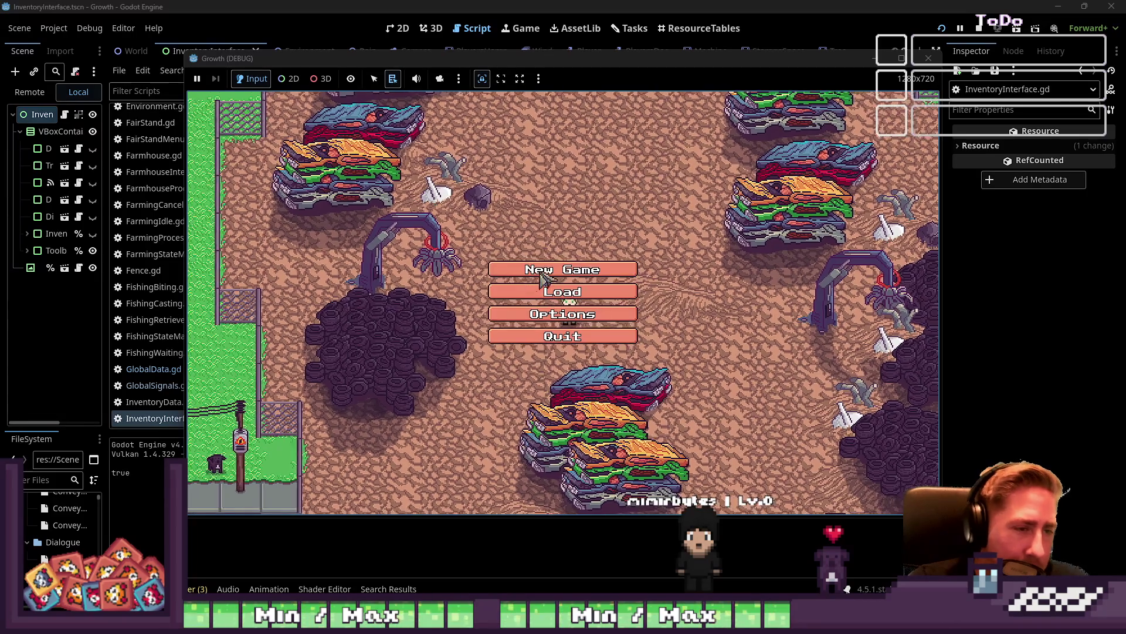
left_click(595, 288)
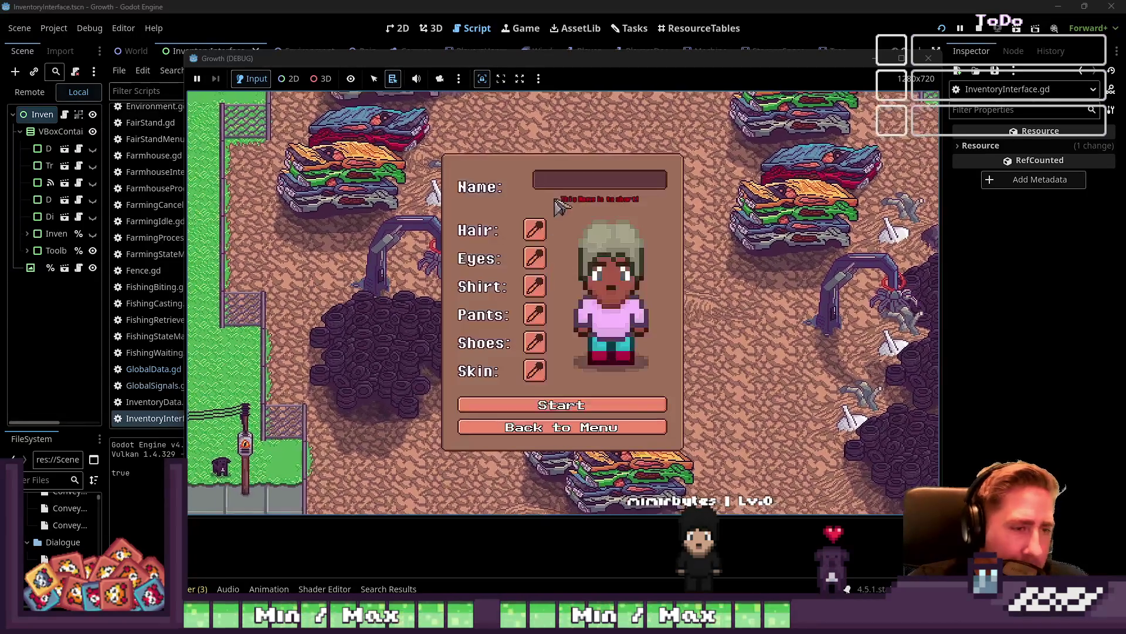
type("qwe")
left_click(555, 394)
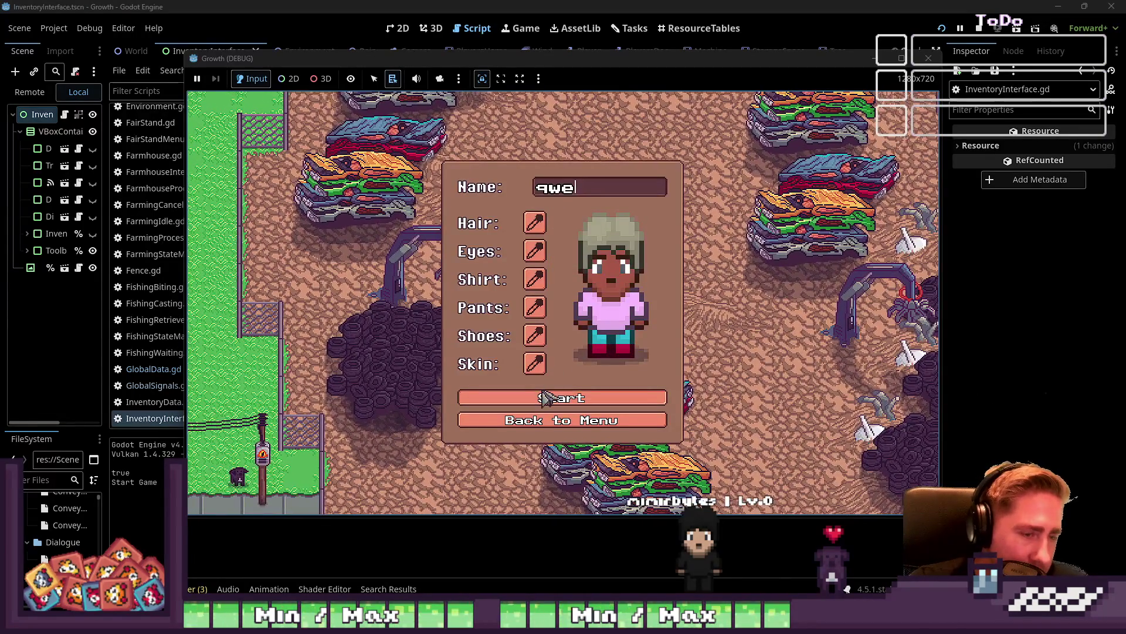
key("i")
mouse_move(637, 261)
left_mouse_down()
mouse_move(703, 374)
mouse_move(610, 466)
mouse_move(599, 495)
mouse_move(432, 489)
left_mouse_up()
scroll(592, 490, "up", 4)
Put the Custard Apples in hotbar slot 1, then page Collections to the Tropical B details
key("i")
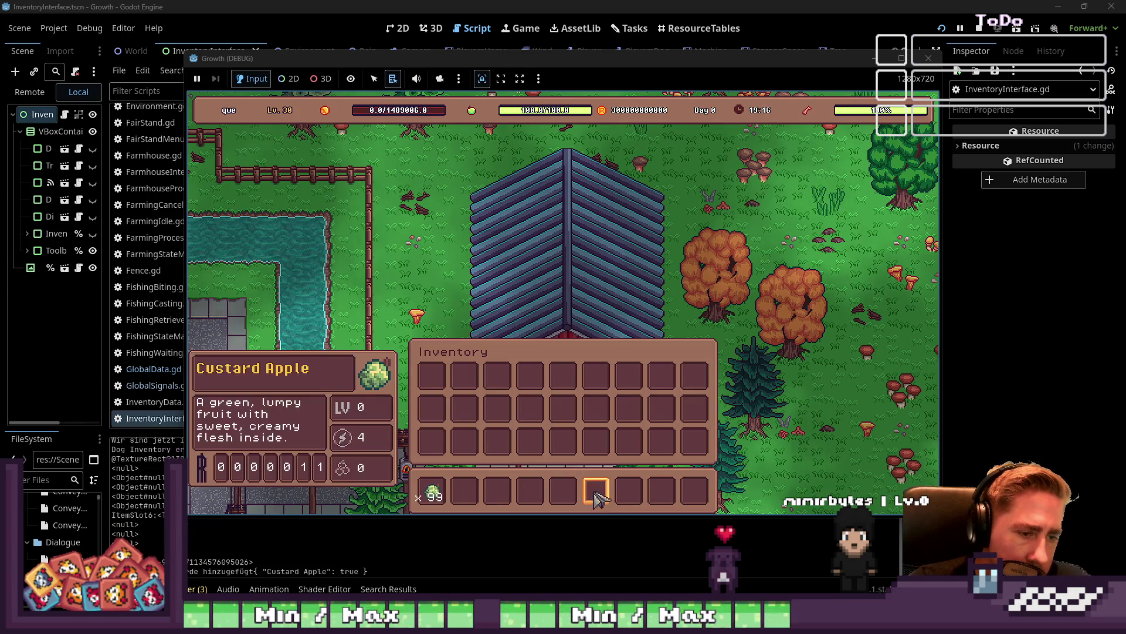
key("i")
key("s")
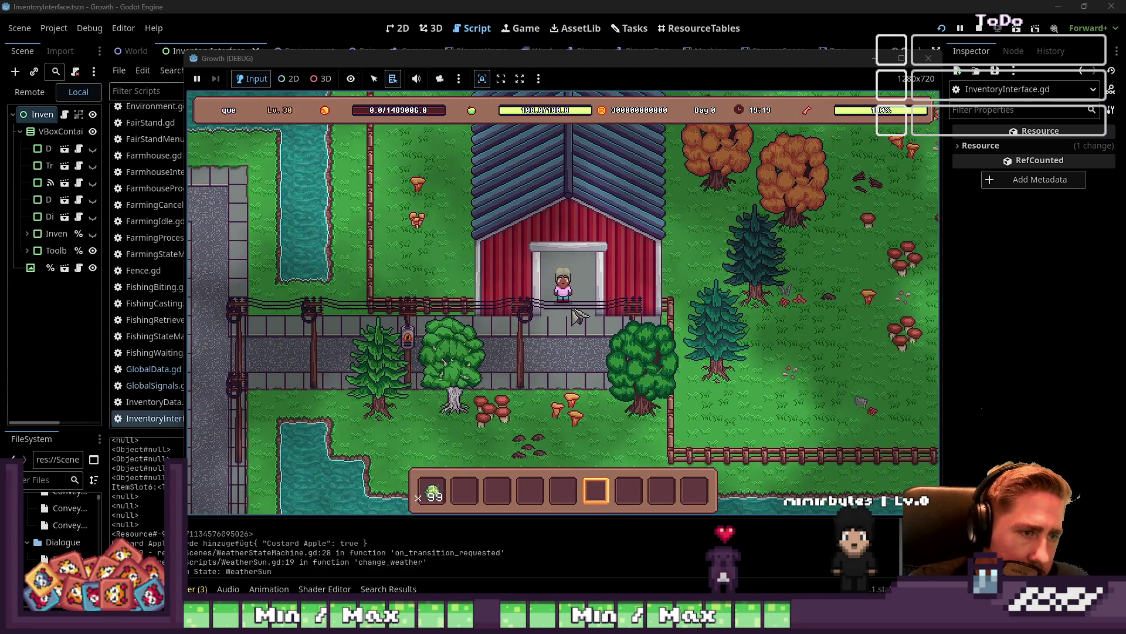
key("c")
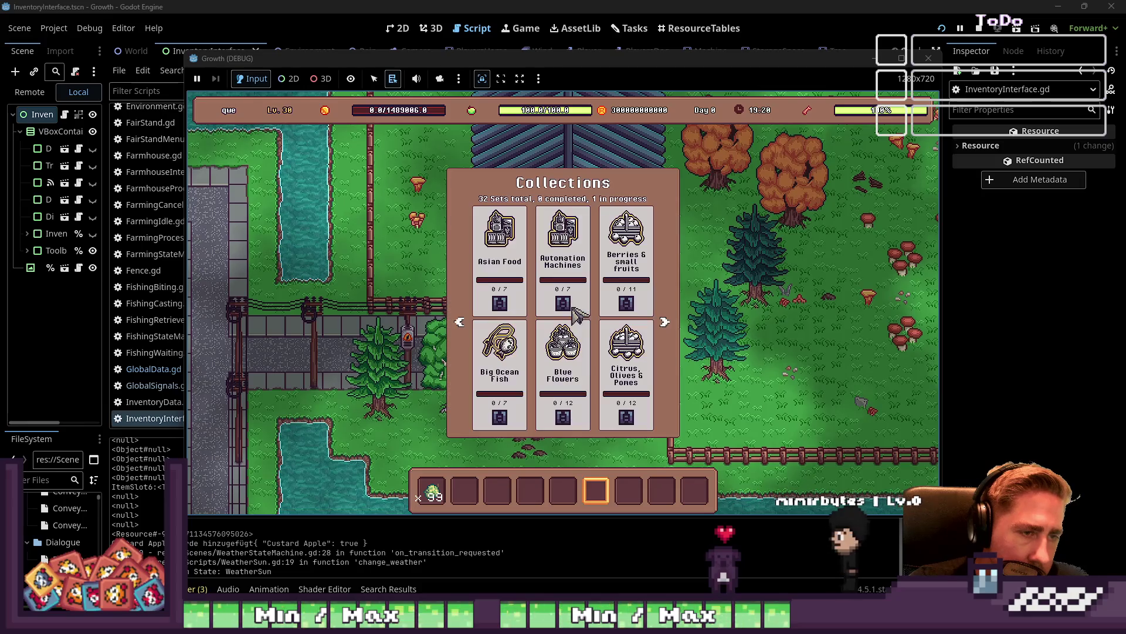
left_click(664, 324)
left_click(664, 325)
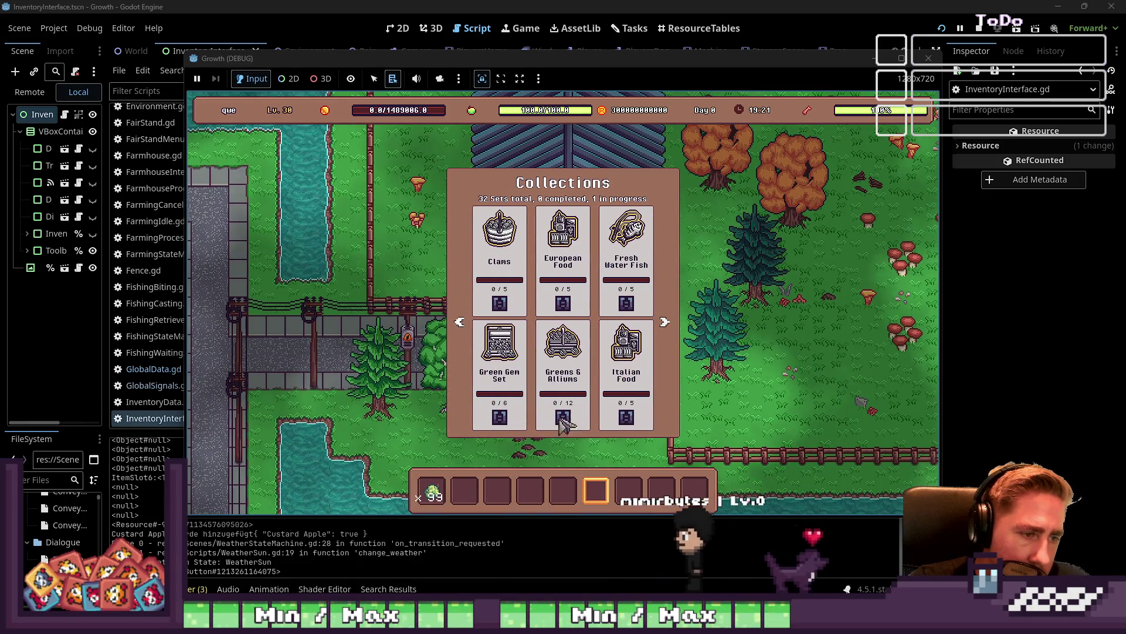
key("a")
left_click(669, 321)
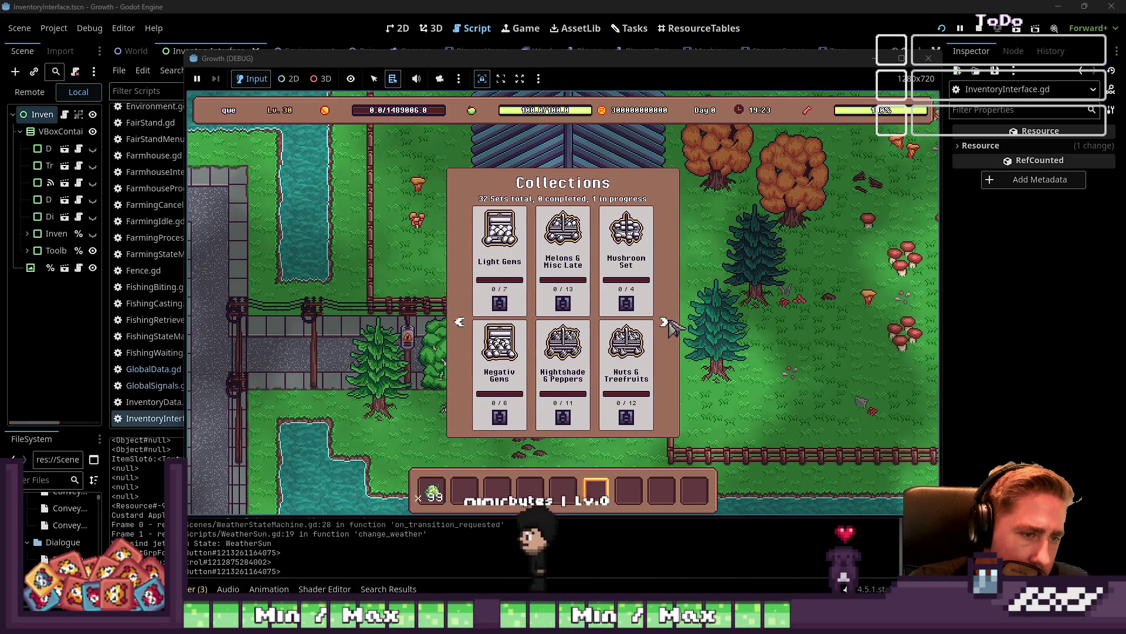
left_click(669, 322)
left_click(664, 322)
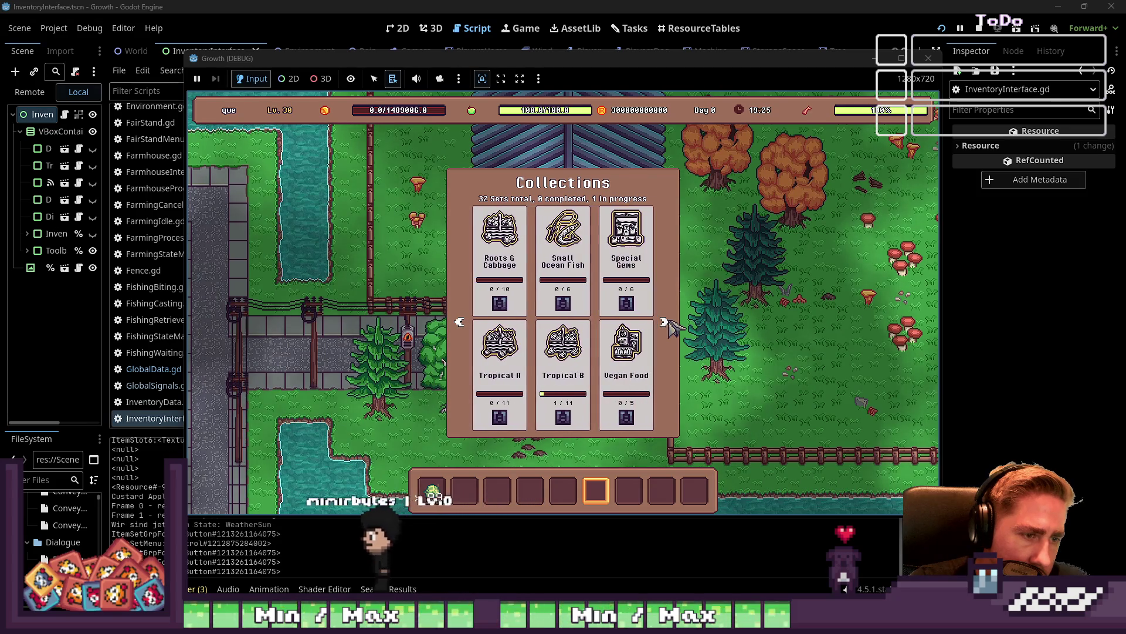
left_click(576, 348)
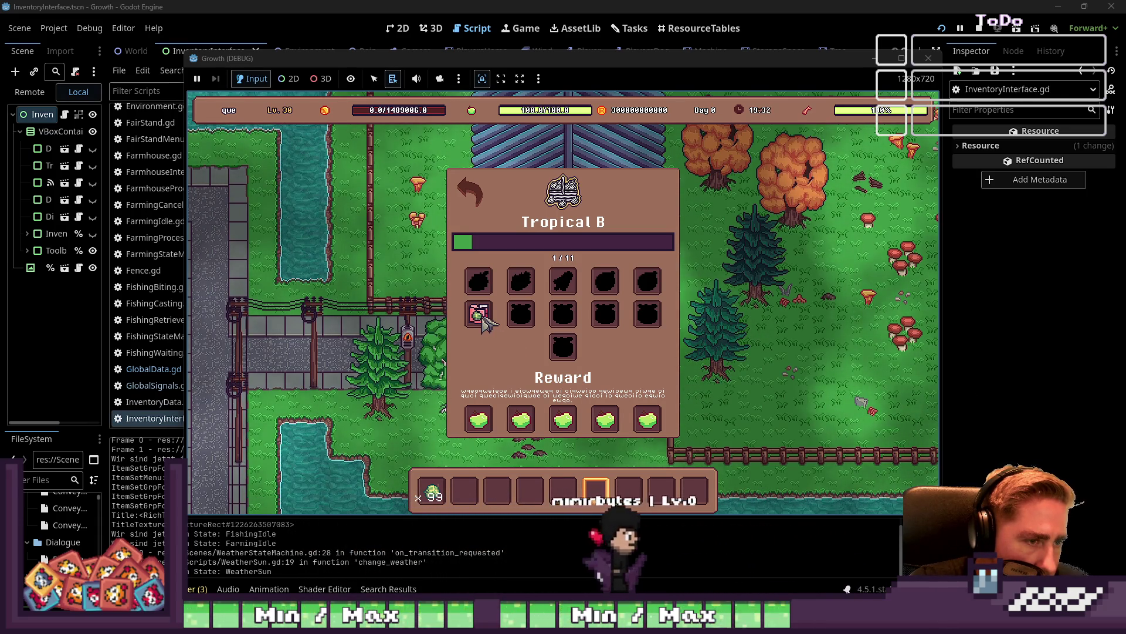
Close and reopen Collections, paging forward again to Tropical B showing 1/11
key("Escape")
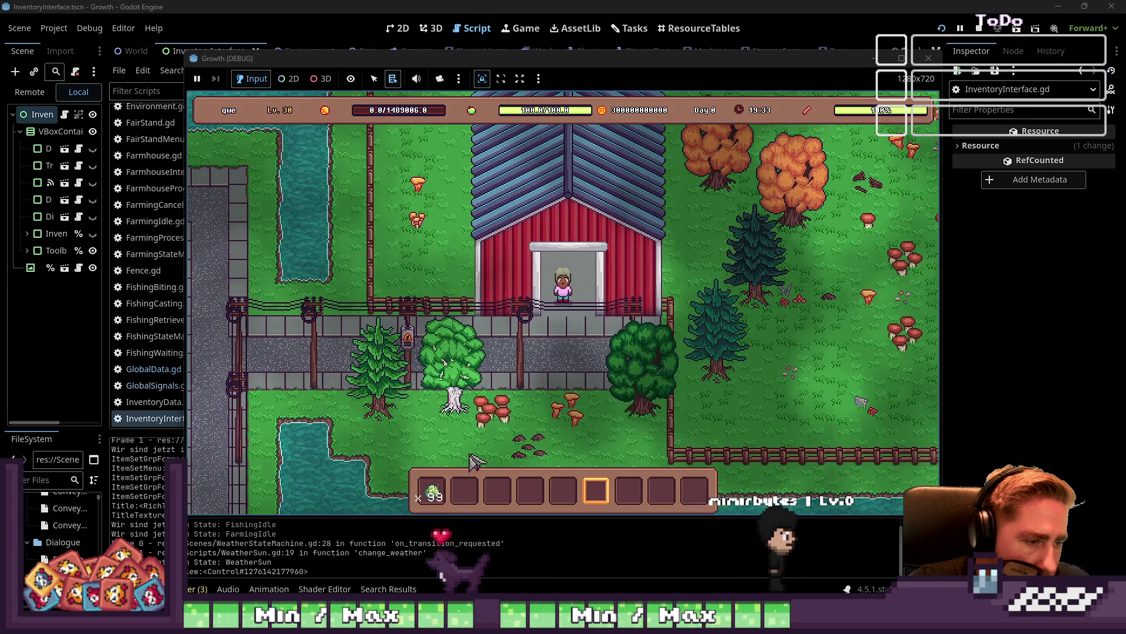
mouse_move(421, 499)
key("c")
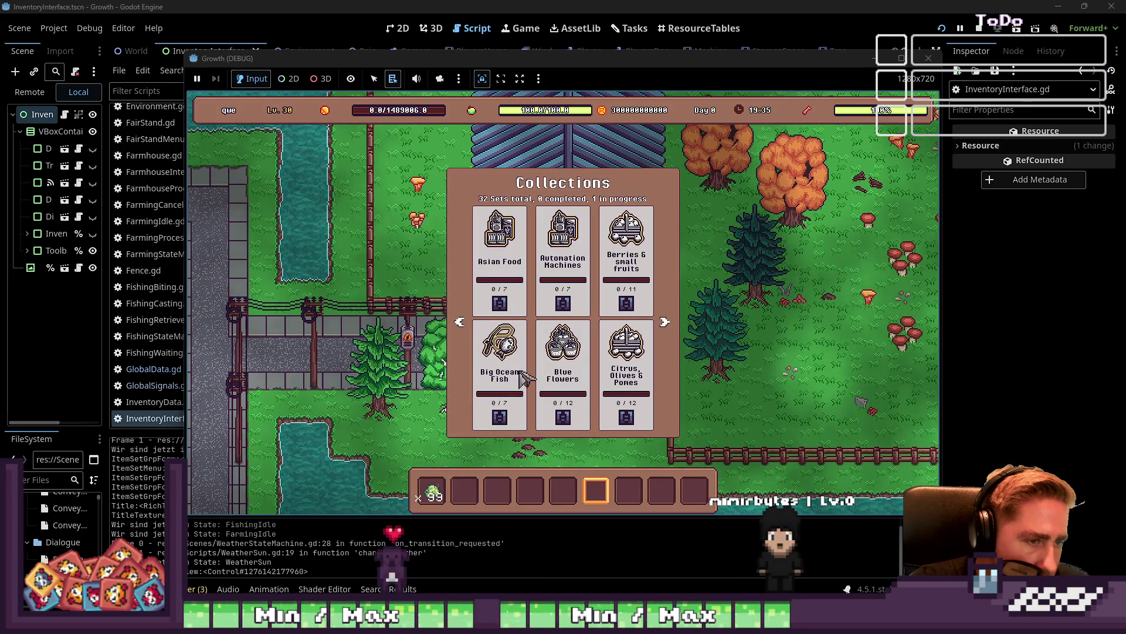
left_click(664, 322)
left_click(664, 322)
left_click(664, 322)
left_click(664, 322)
left_click(560, 359)
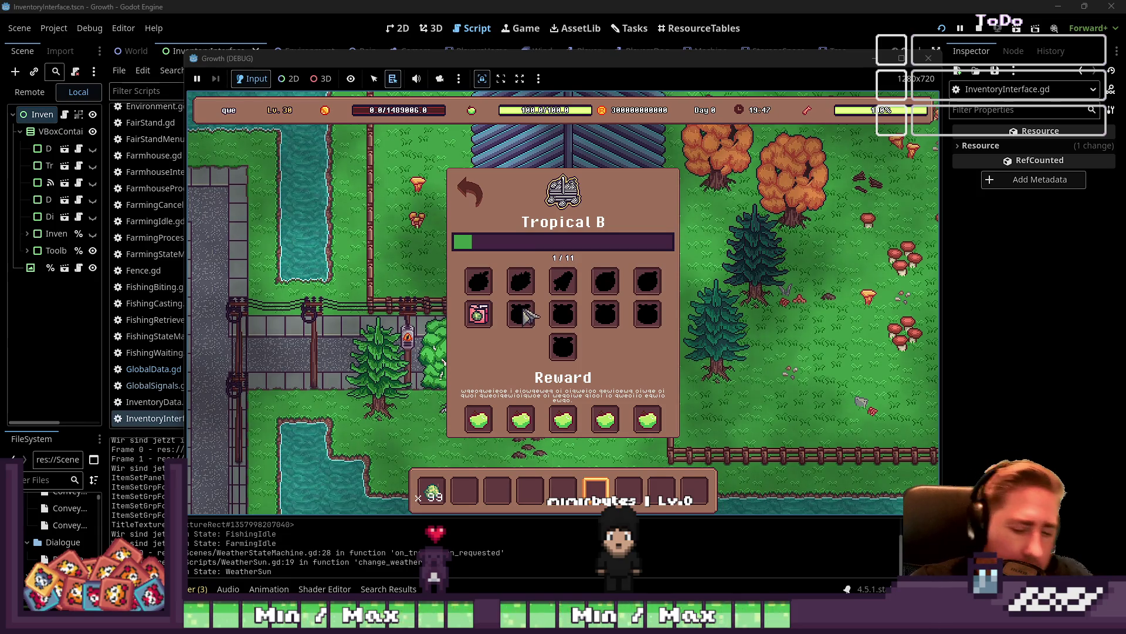
Toggle the inventory, close Collections, then check the Automation Machines collection details
key("i")
key("d")
key("i")
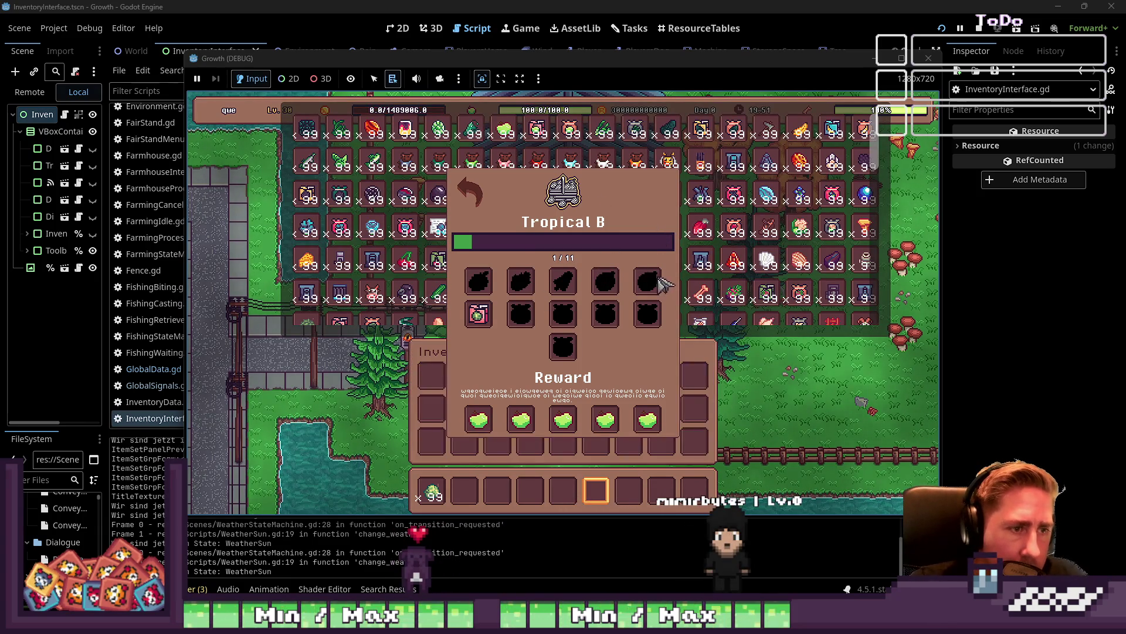
left_click(463, 183)
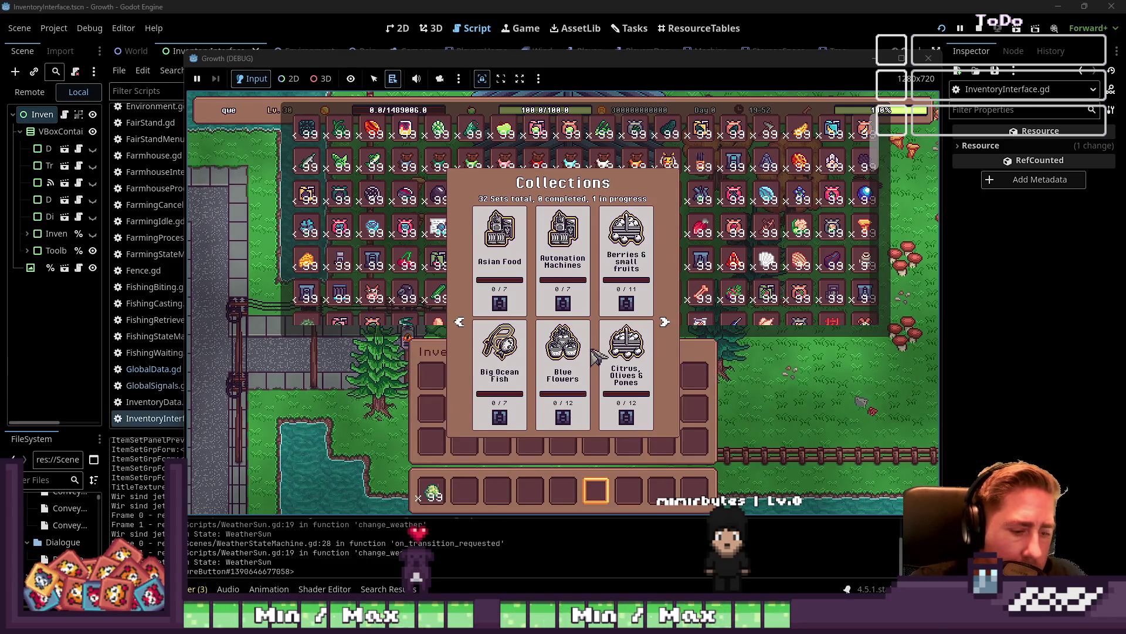
left_click(594, 327)
mouse_move(667, 263)
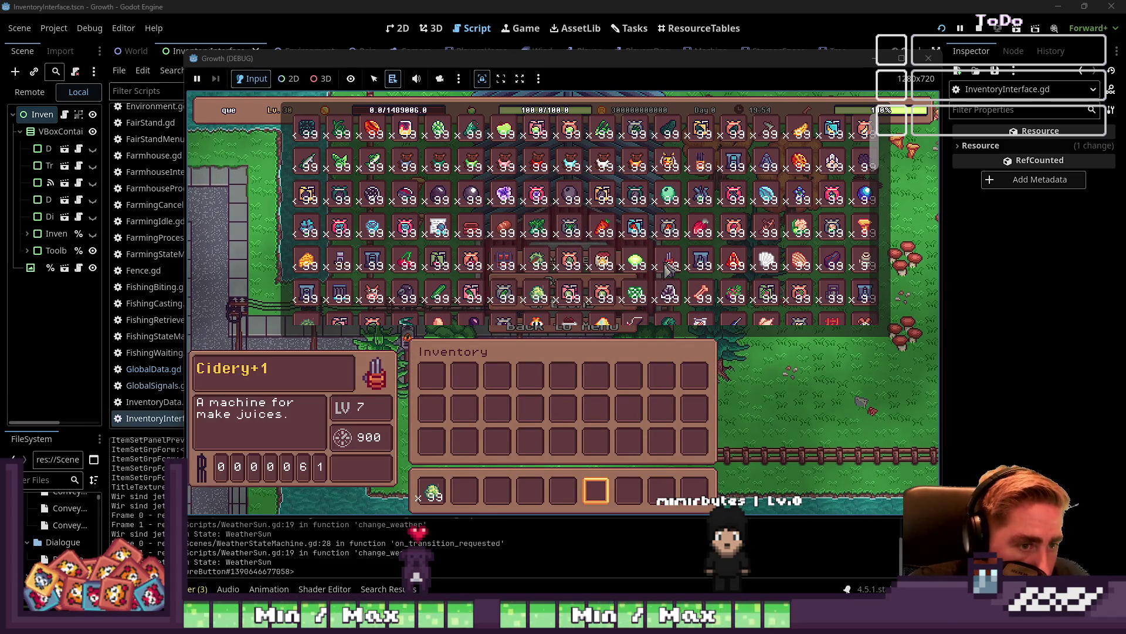
mouse_move(466, 493)
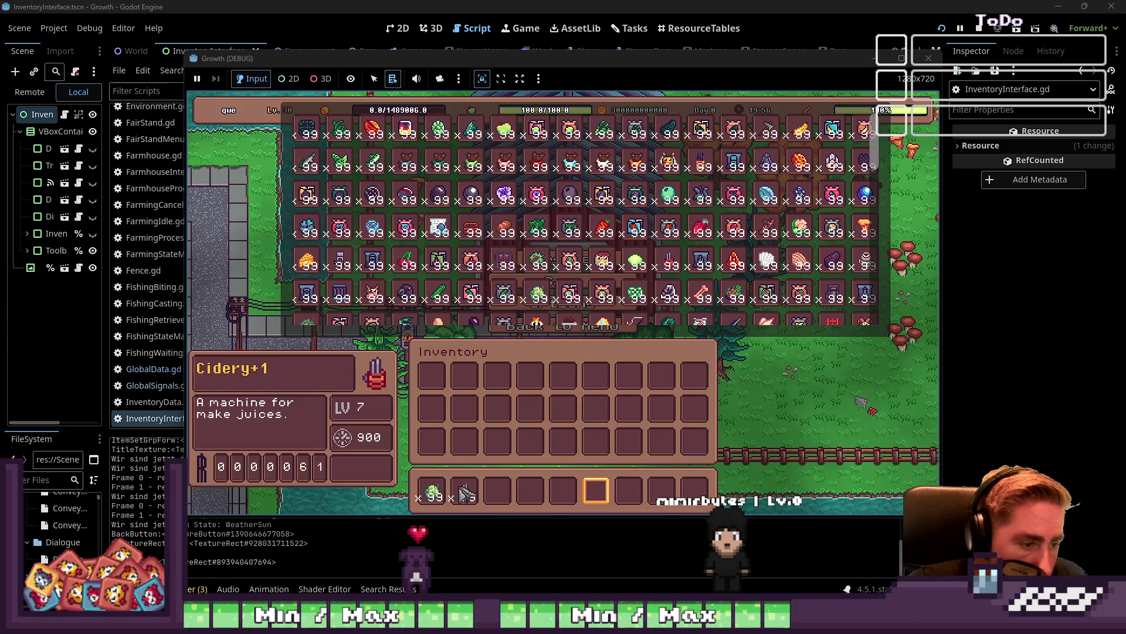
key("c")
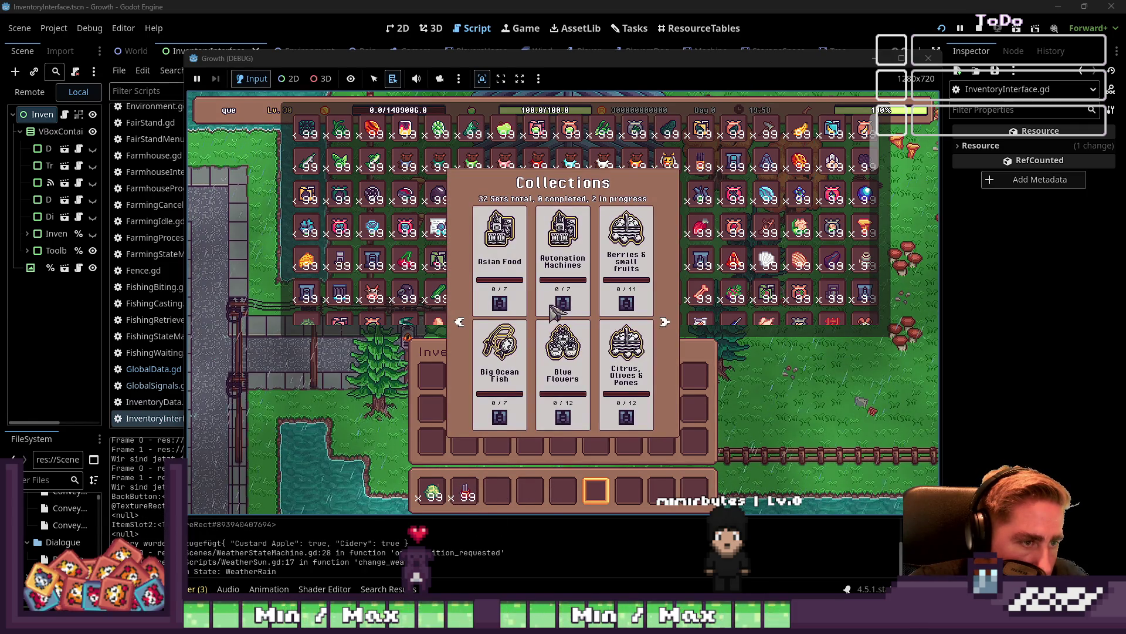
left_click(582, 243)
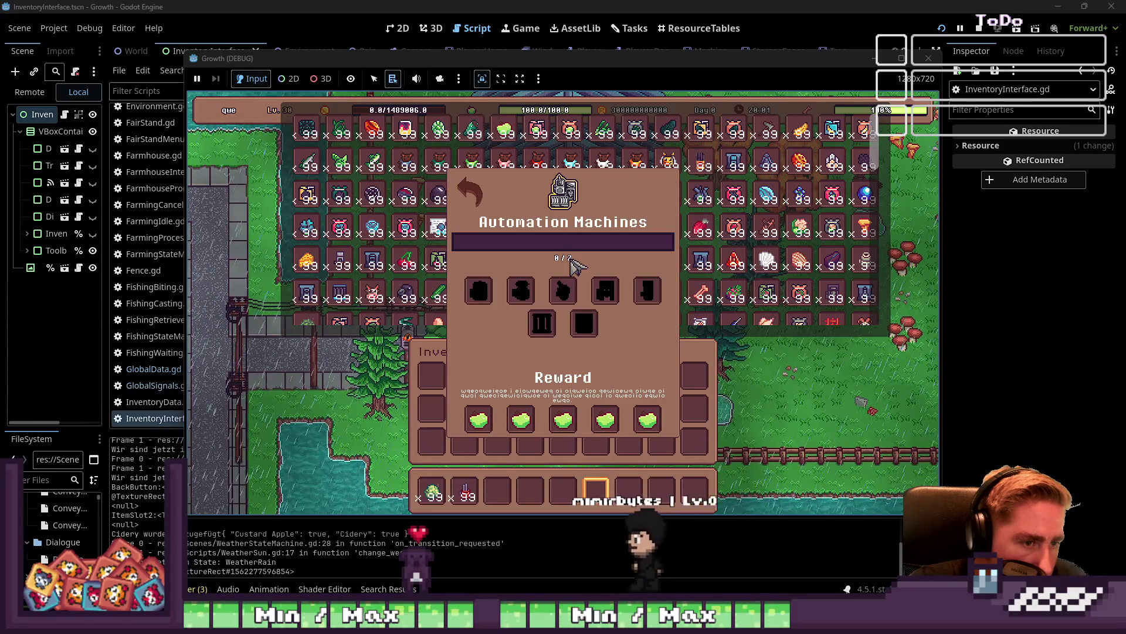
key("Escape")
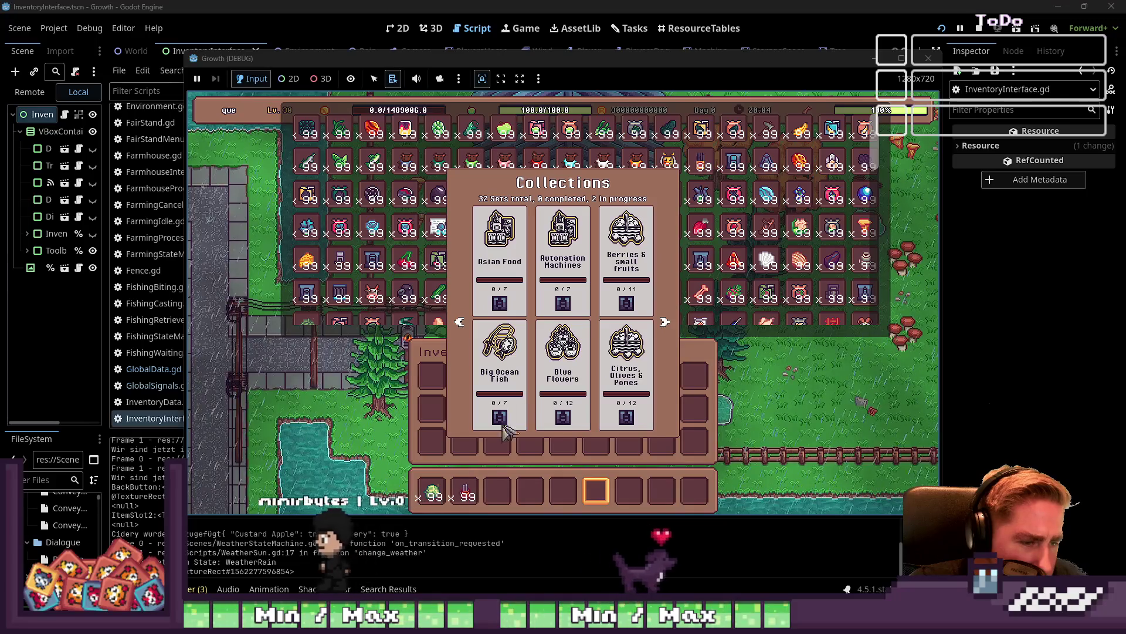
key("Escape")
Drag the Conveyor Belt into hotbar slot 3 and confirm Automation Machines shows 1/7
left_click_drag(350, 300, 497, 492)
key("c")
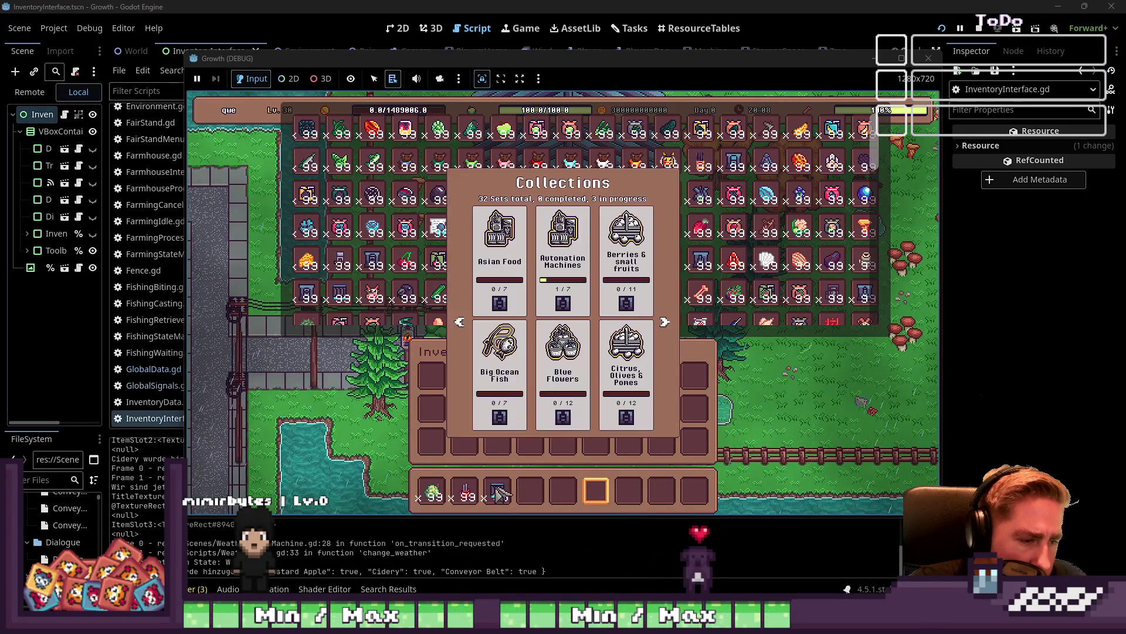
left_click(565, 248)
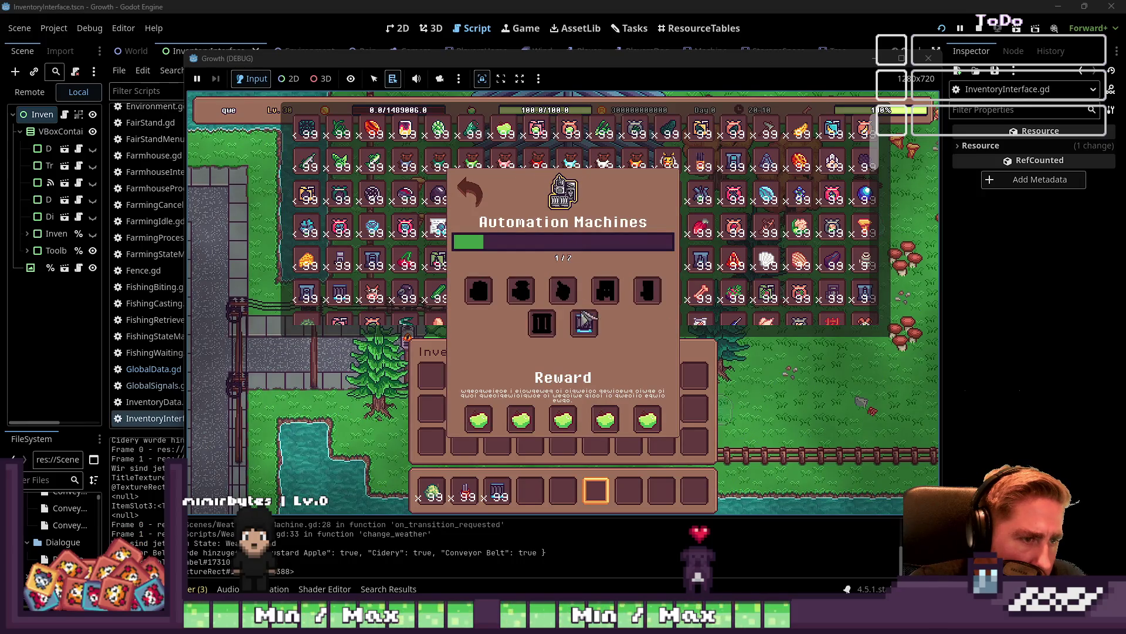
key("Escape")
Page through the collection sets and inspect the Planting Machines collection details
key("c")
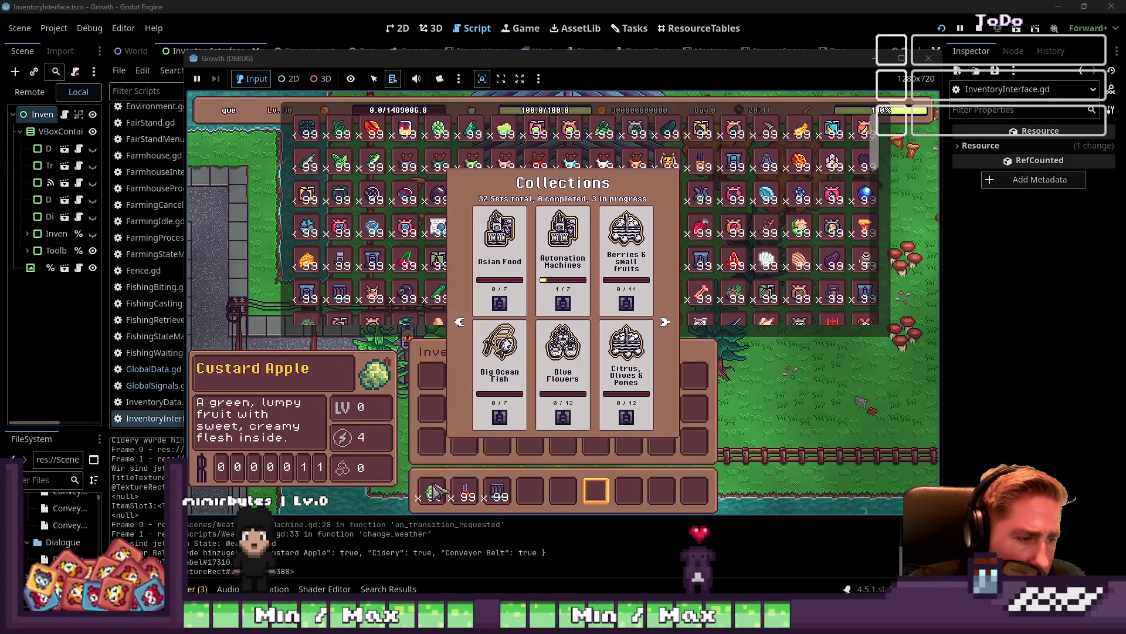
key("Escape")
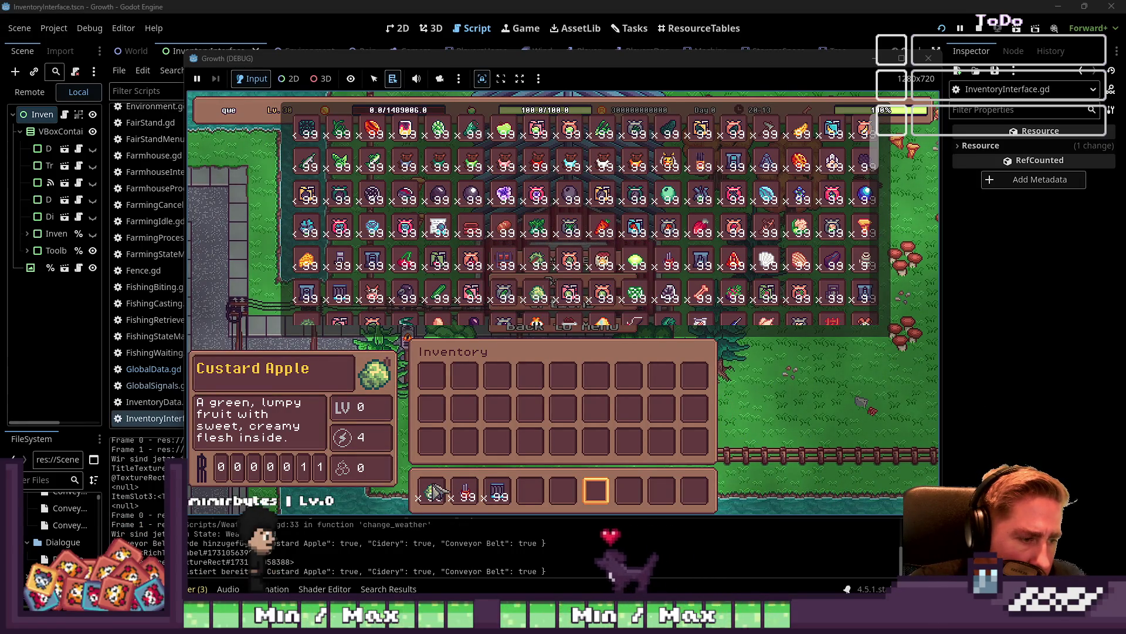
key("c")
left_click(664, 322)
left_click(666, 322)
left_click(665, 322)
left_click(666, 322)
left_click(460, 322)
left_click(459, 322)
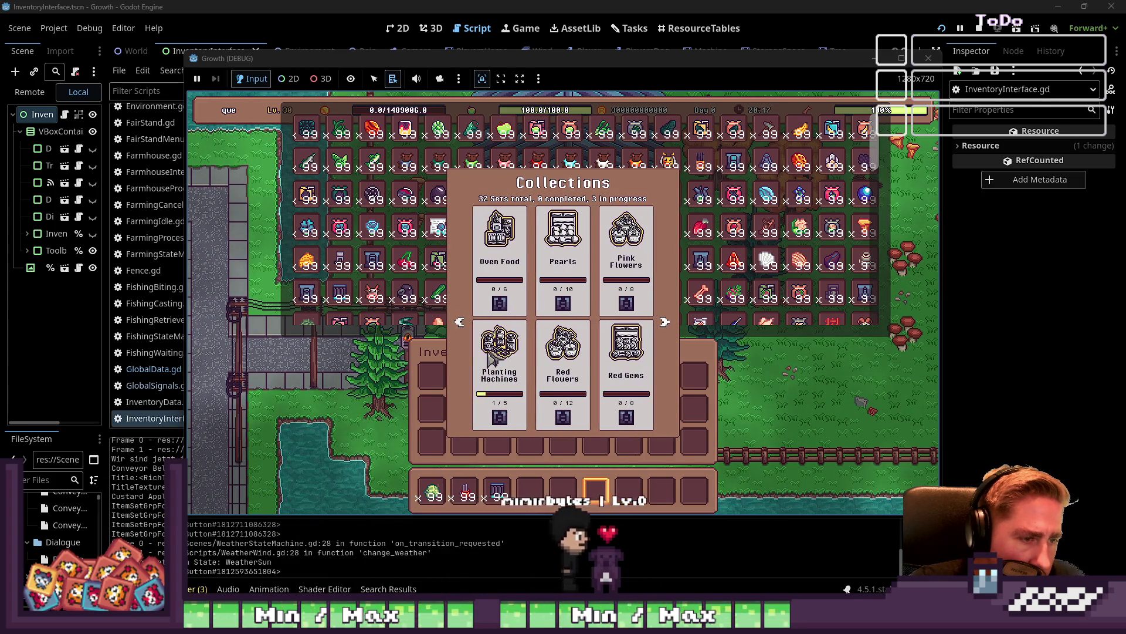
left_click(613, 347)
key("c")
key("c")
left_click(665, 322)
left_click(665, 322)
left_click(665, 322)
left_click(524, 377)
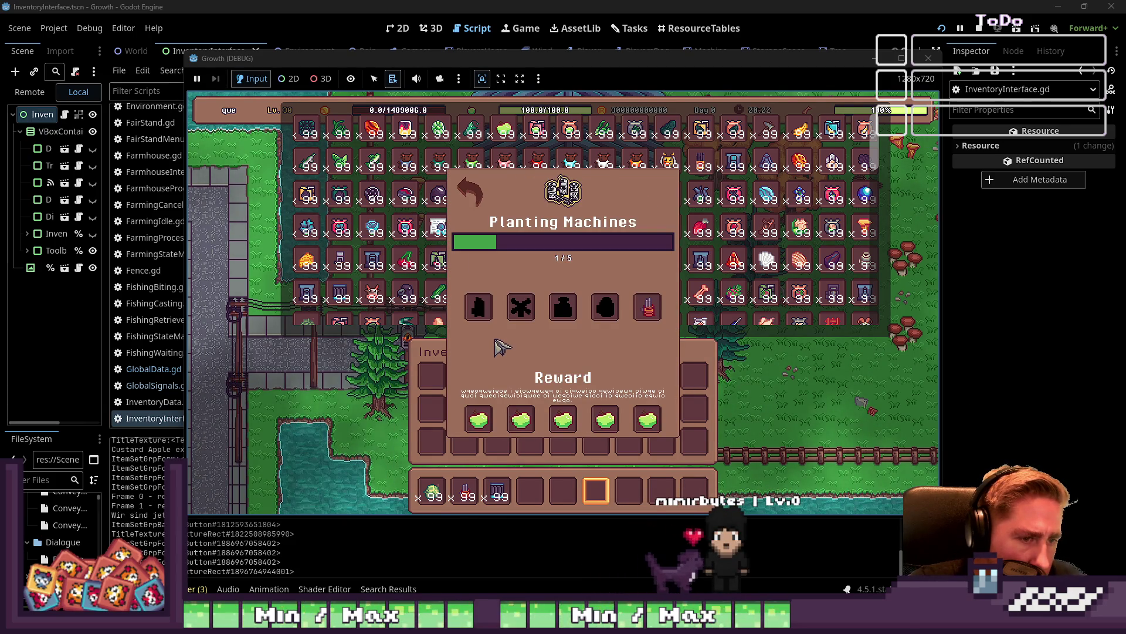
key("c")
key("c")
Page to the Tropical B set and review its collection details
left_click(665, 322)
left_click(664, 322)
left_click(665, 322)
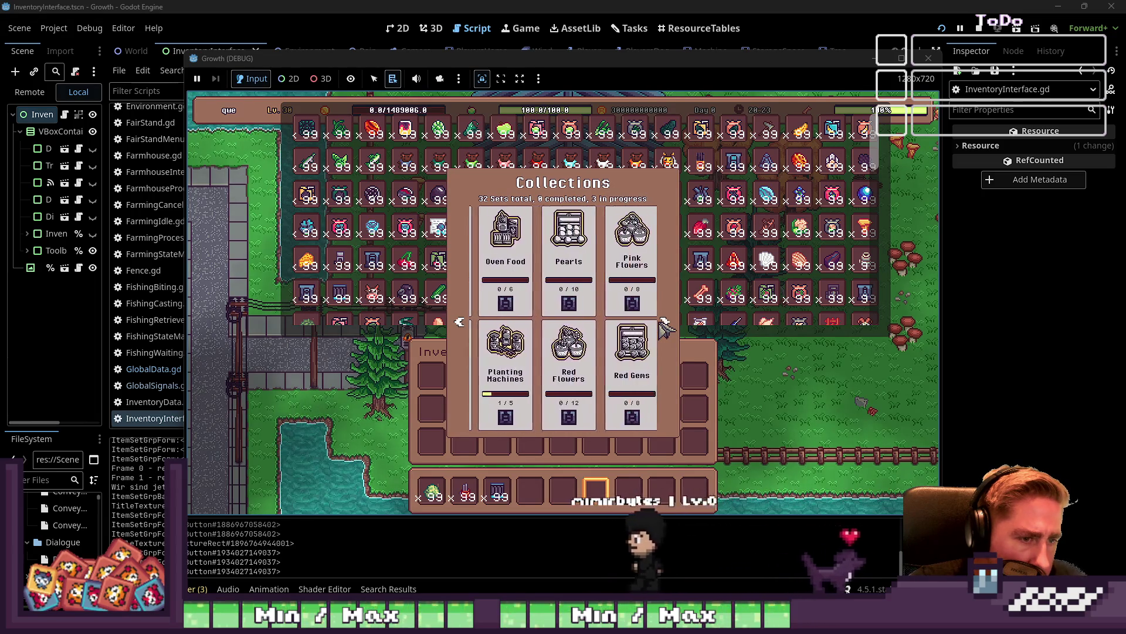
left_click(664, 322)
left_click(665, 322)
left_click(459, 322)
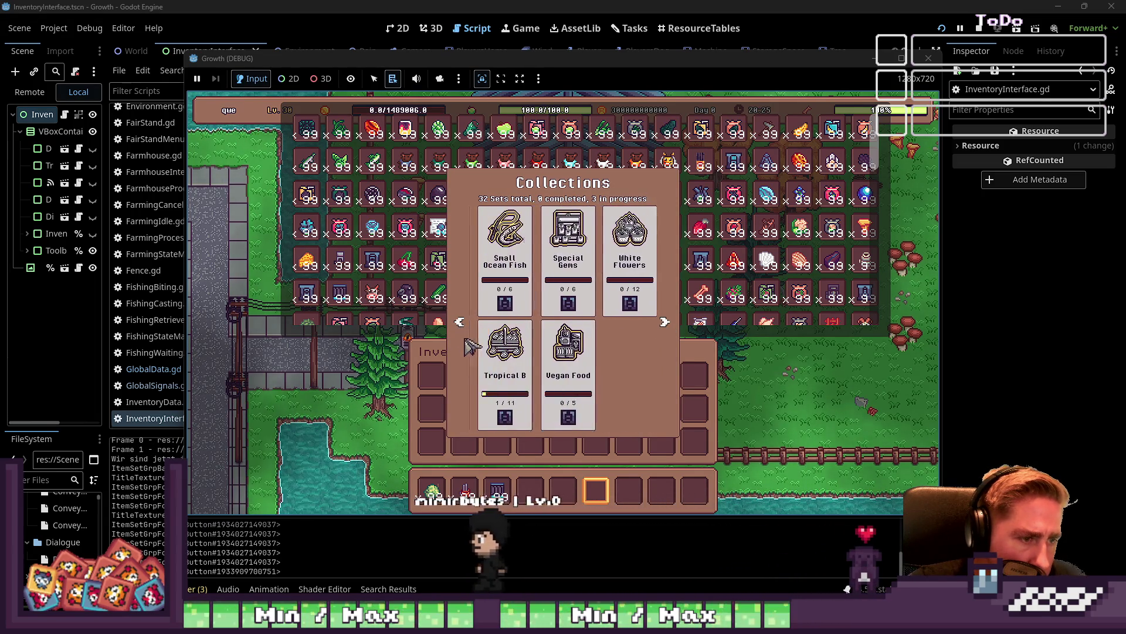
left_click(578, 387)
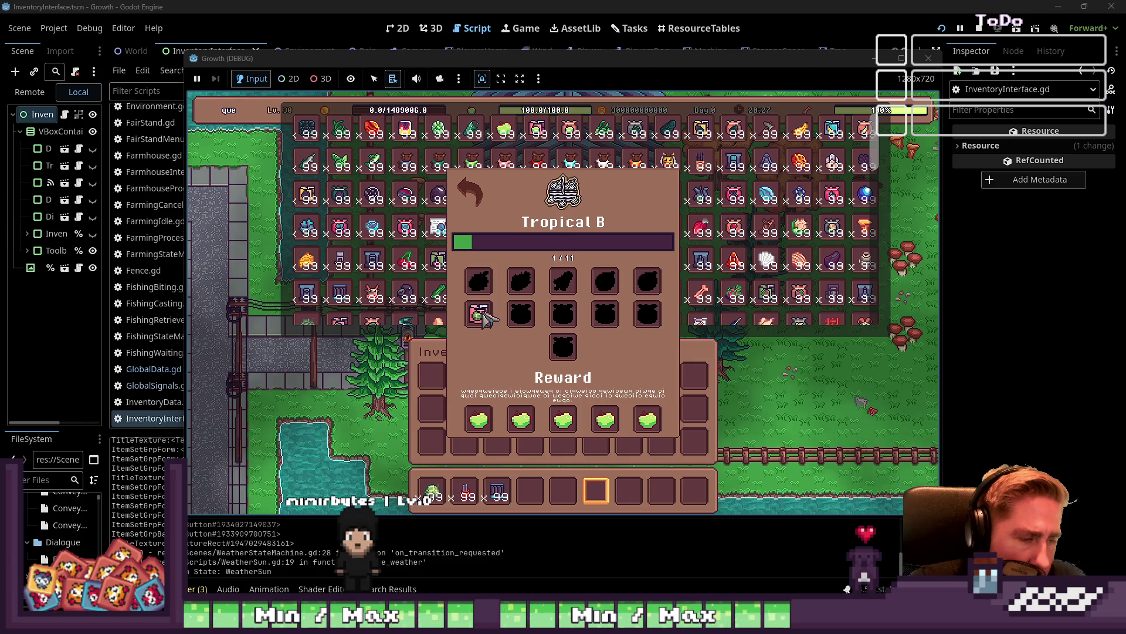
key("c")
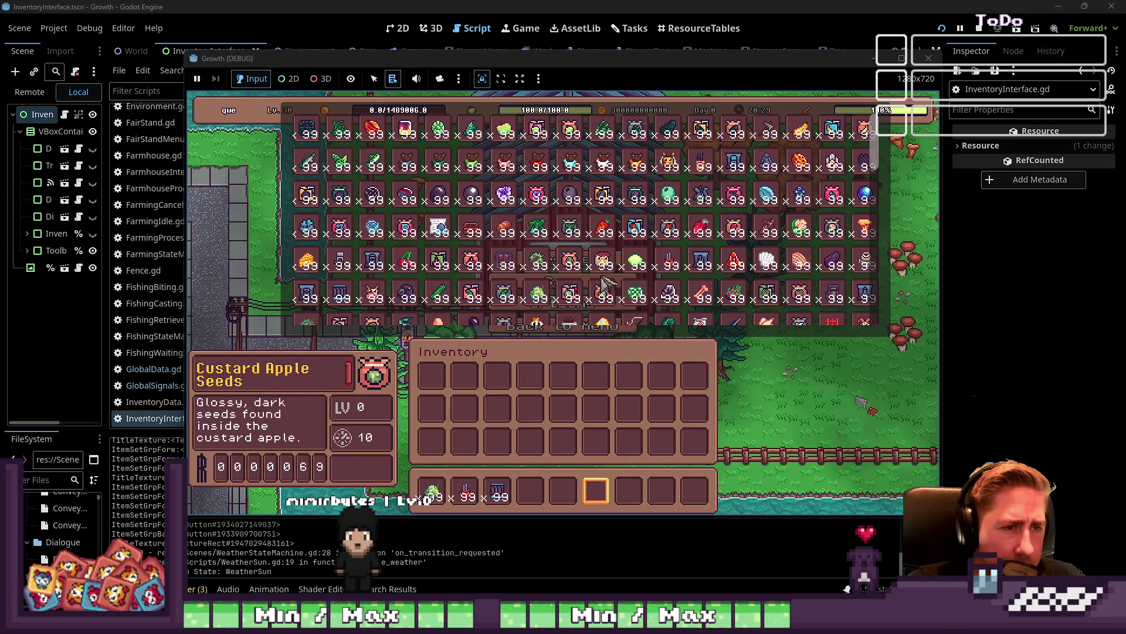
Add Carrot Juice and another stack to hotbar slot 5, then recheck Tropical B progress
left_click(530, 492)
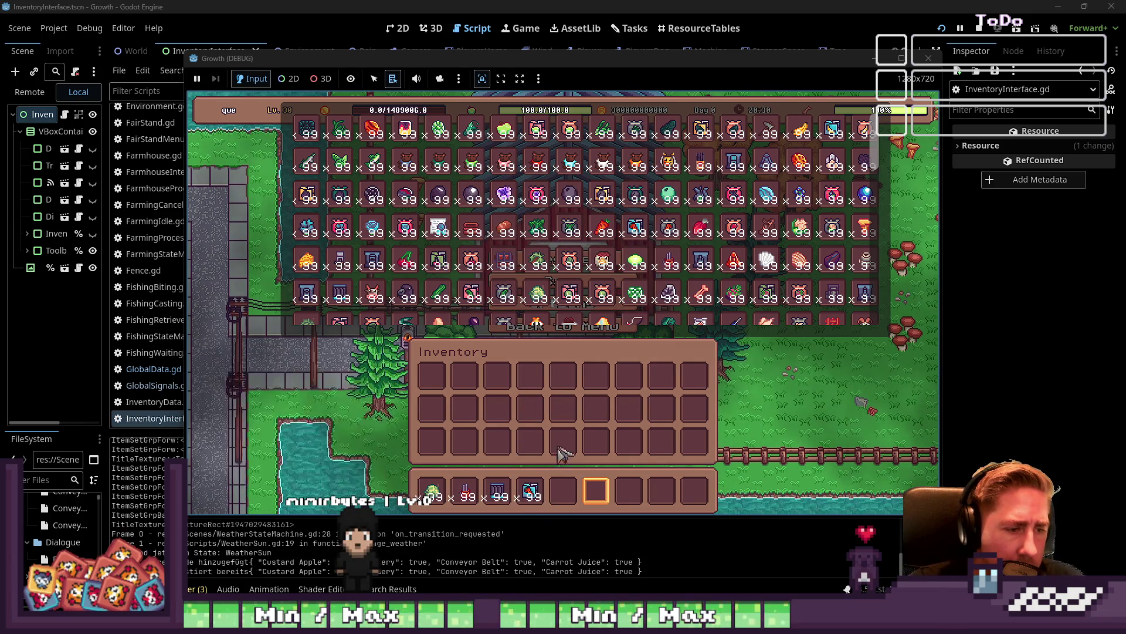
left_click_drag(572, 301, 556, 428)
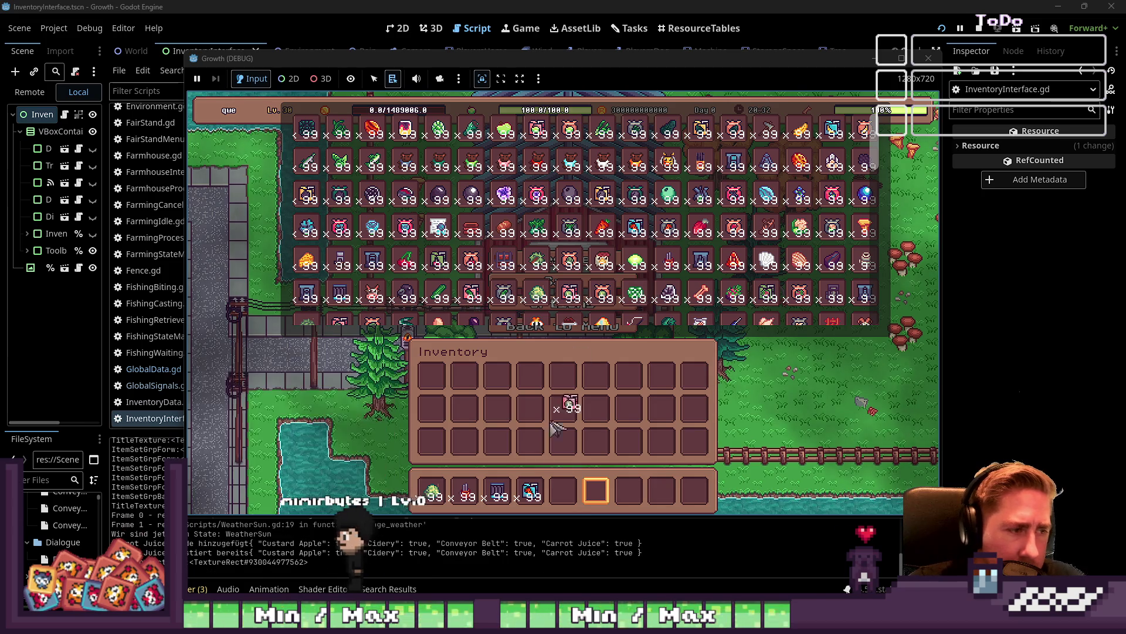
left_click_drag(562, 495, 563, 498)
key("c")
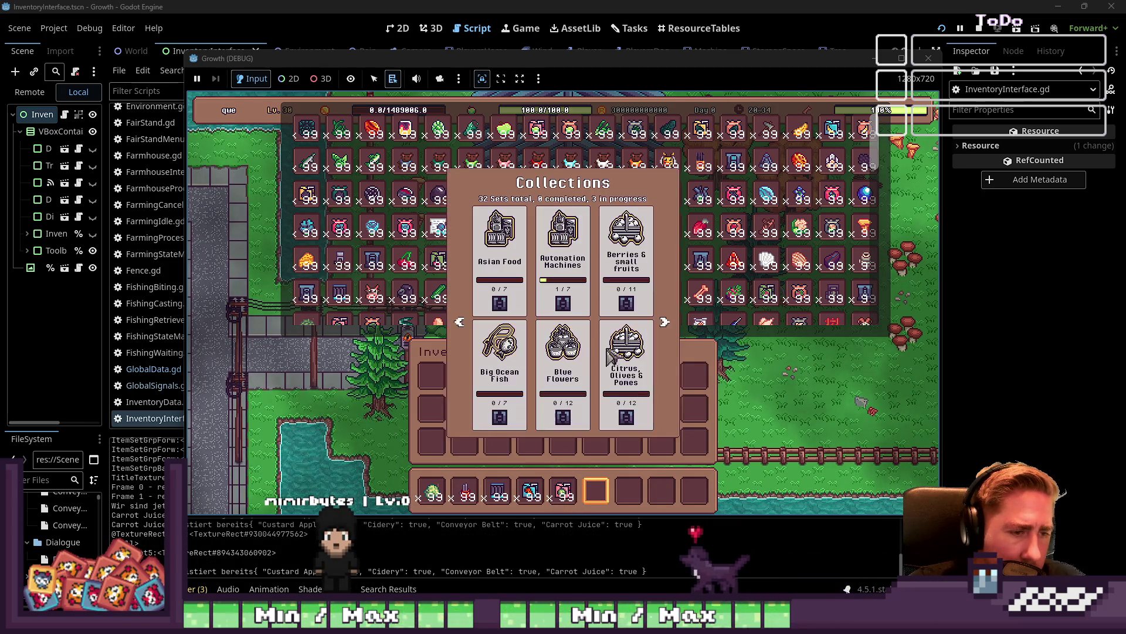
left_click(665, 323)
left_click(664, 322)
left_click(665, 322)
left_click(664, 322)
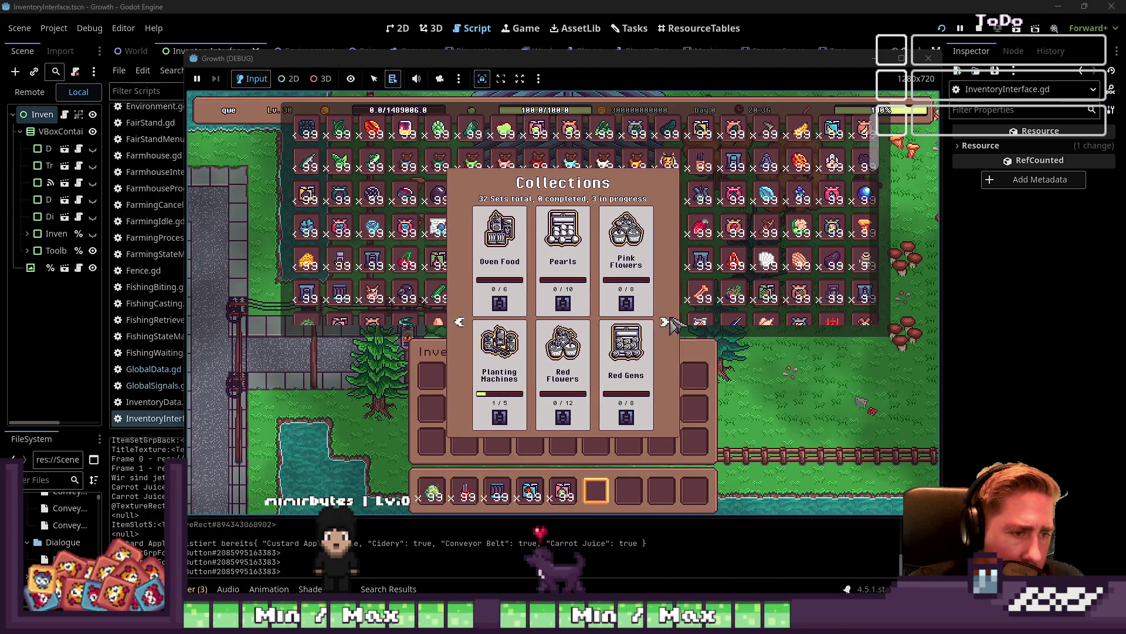
left_click(669, 322)
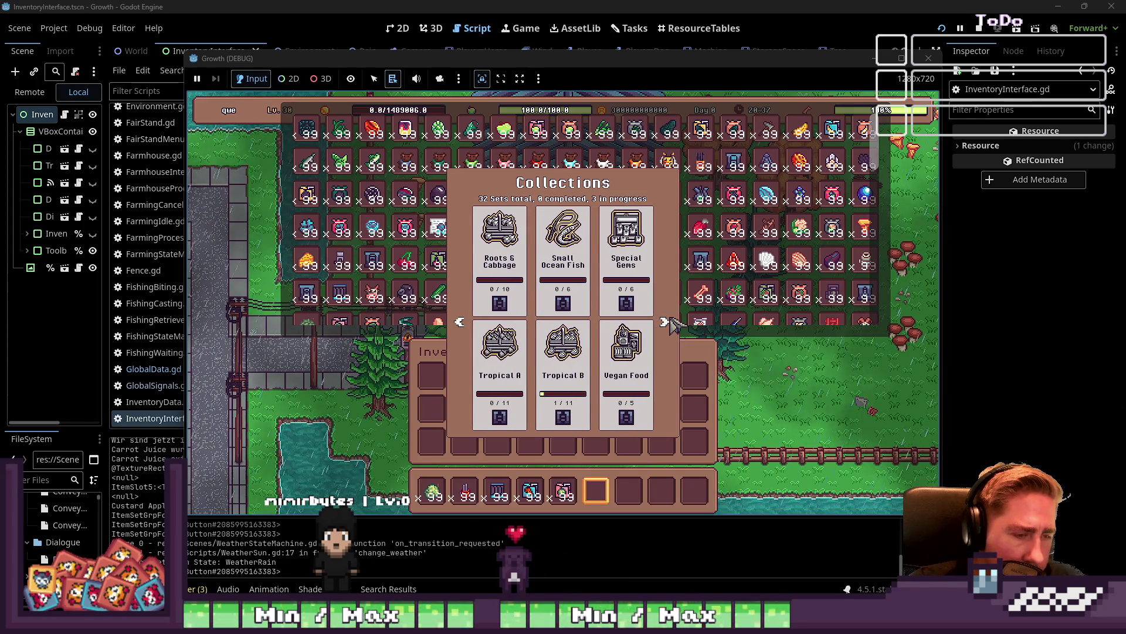
left_click(556, 359)
key("Escape")
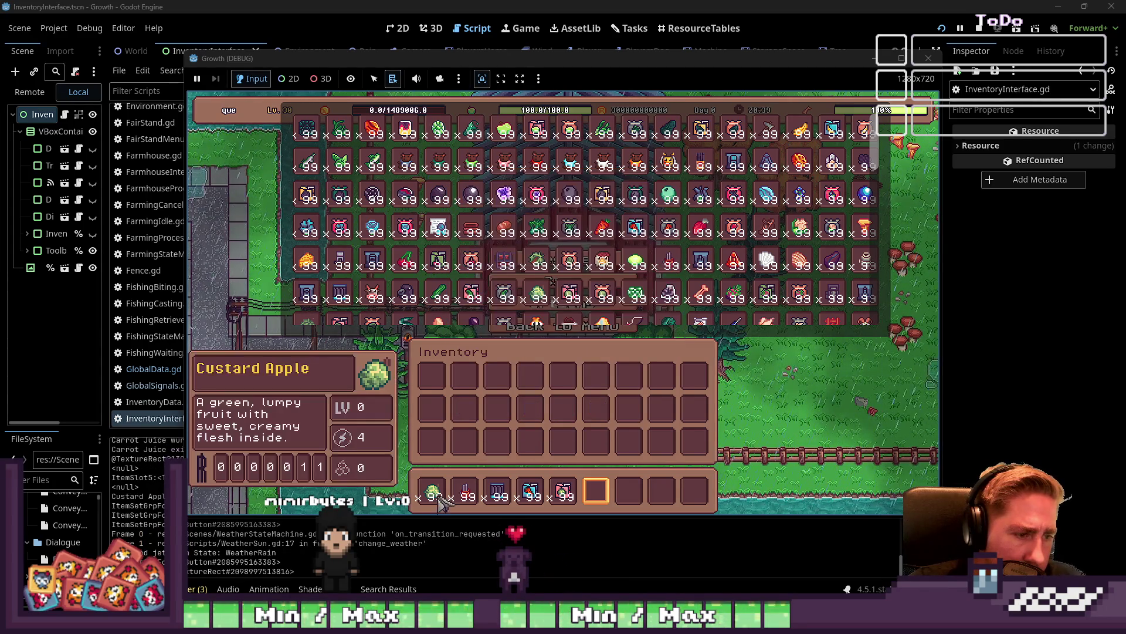
Place Custard Apple in hotbar slot 1 and check the Tropical B collection again
left_click(444, 500)
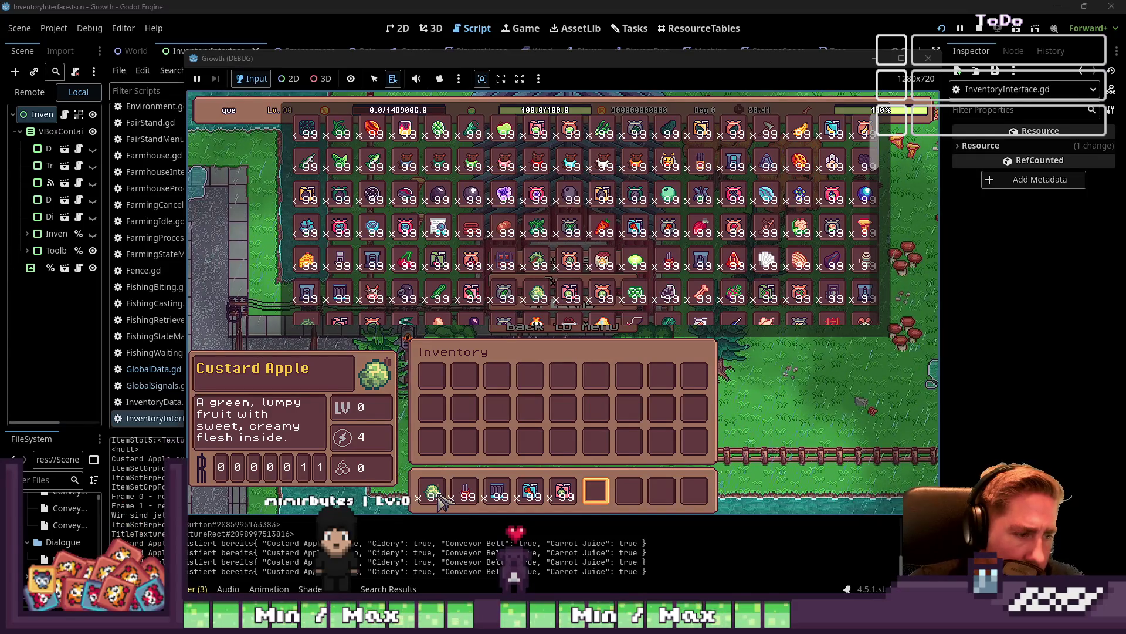
key("c")
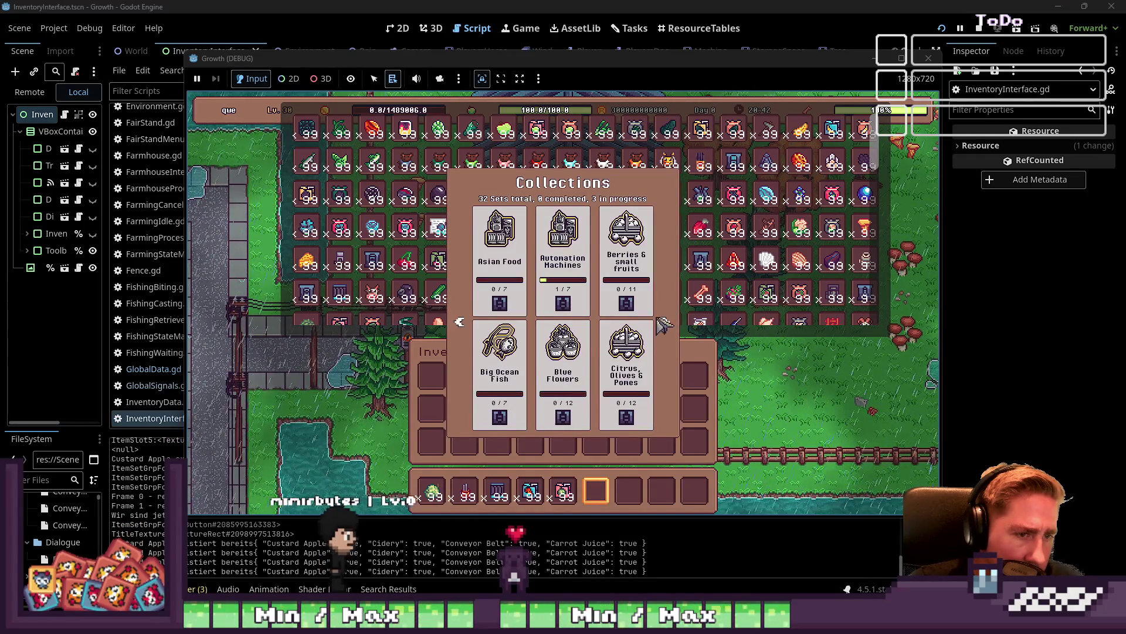
left_click(663, 325)
left_click(664, 325)
left_click(665, 325)
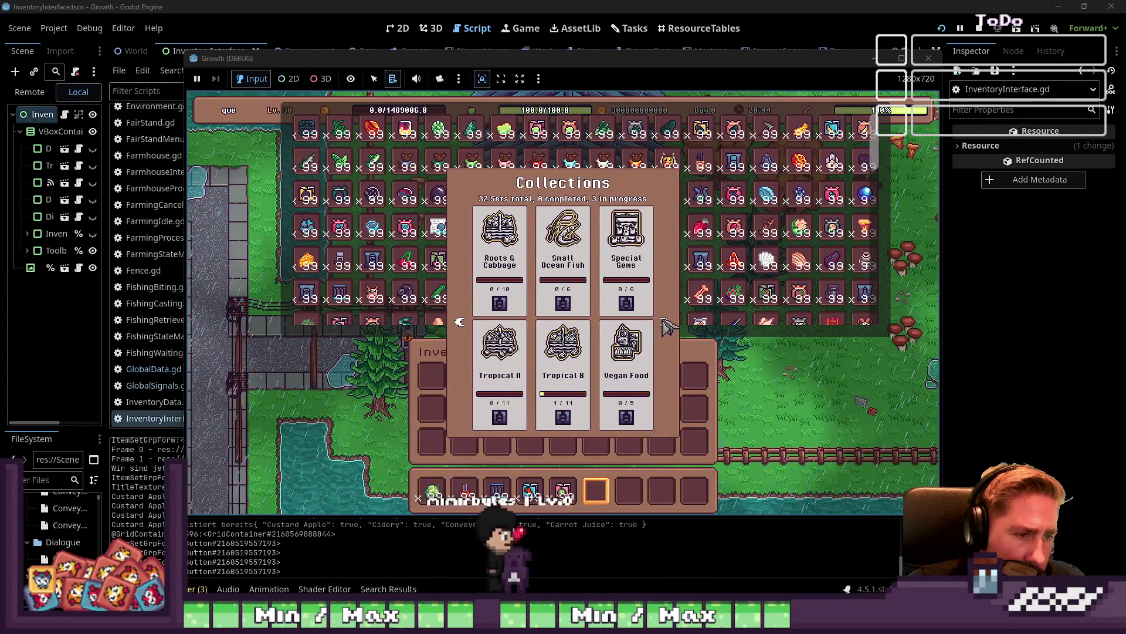
left_click(562, 365)
left_click(561, 365)
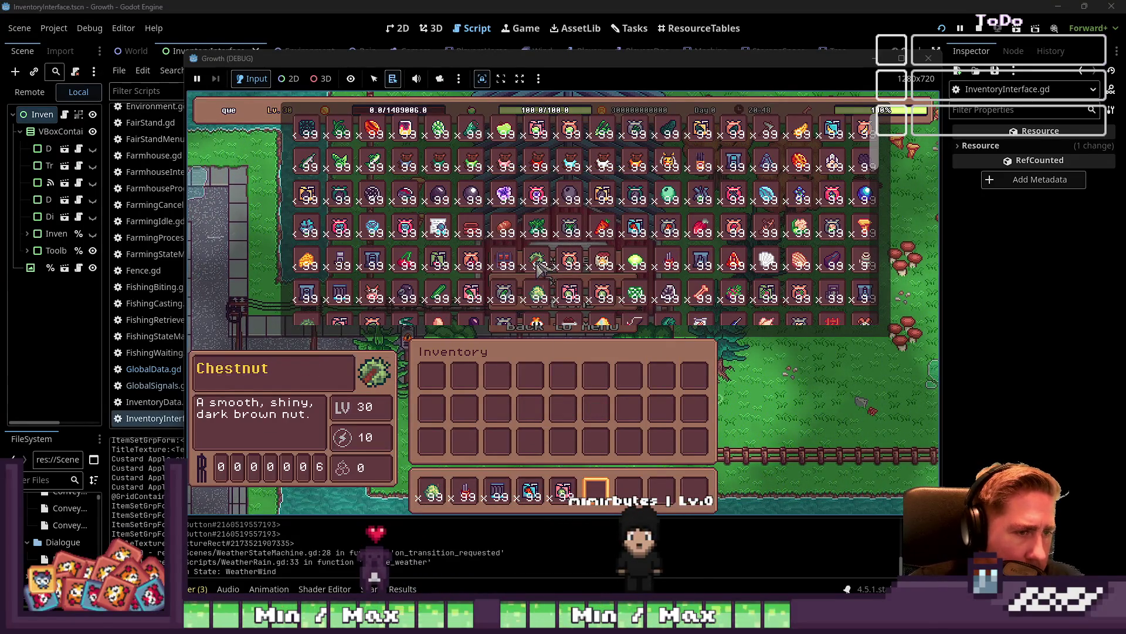
Open the Nuts & Treefruits collection details to check its progress
key("c")
left_click(665, 322)
left_click(664, 323)
left_click(665, 323)
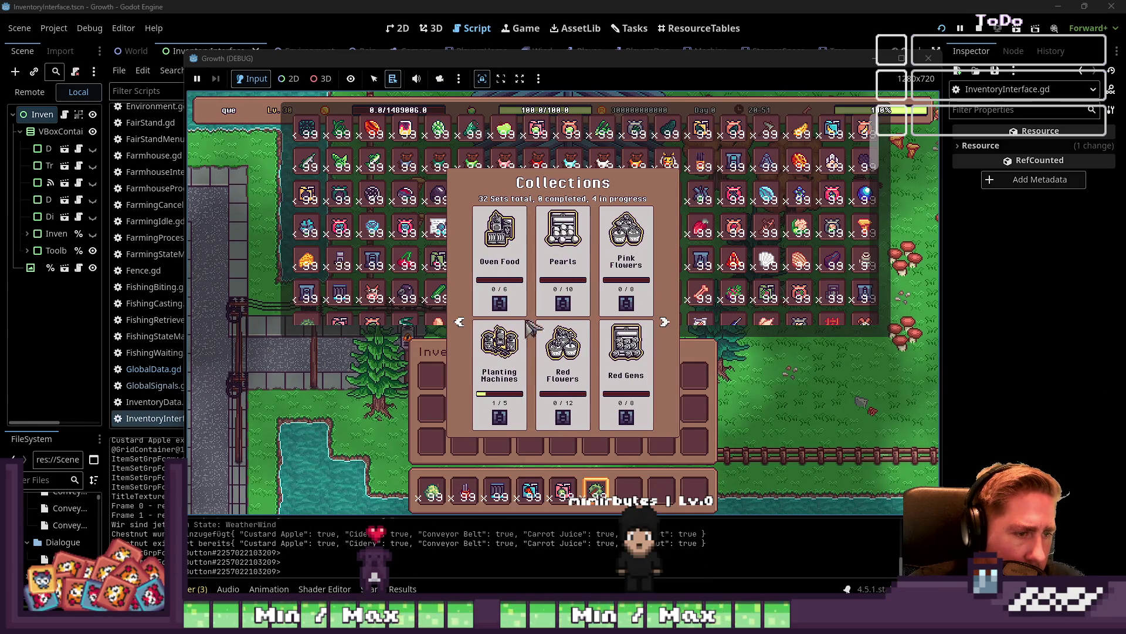
left_click(461, 323)
left_click(547, 376)
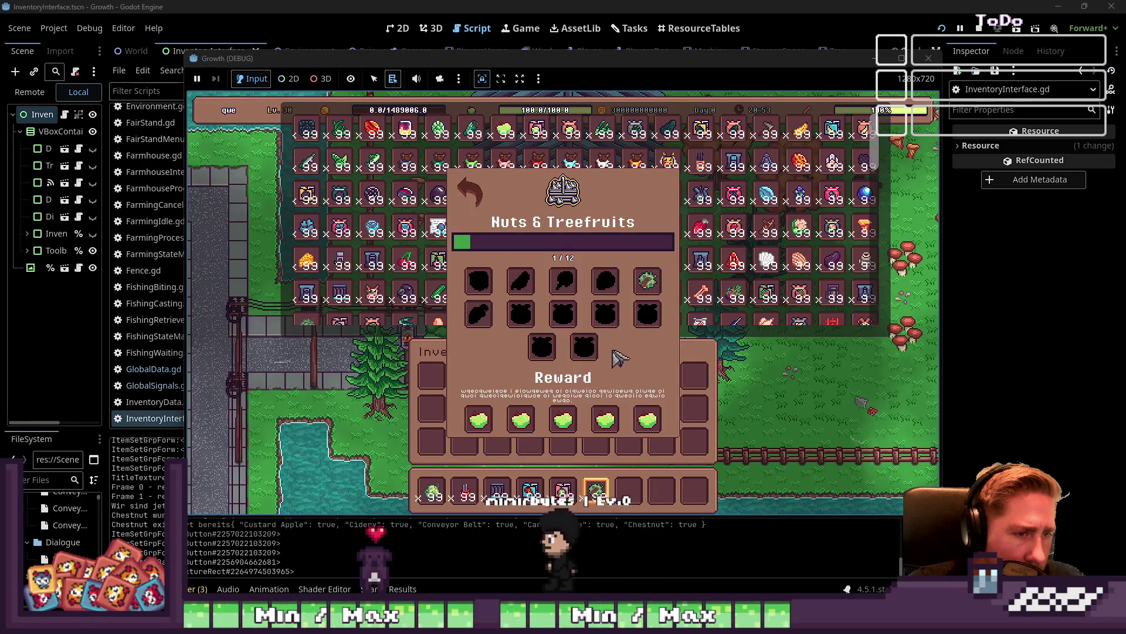
key("Escape")
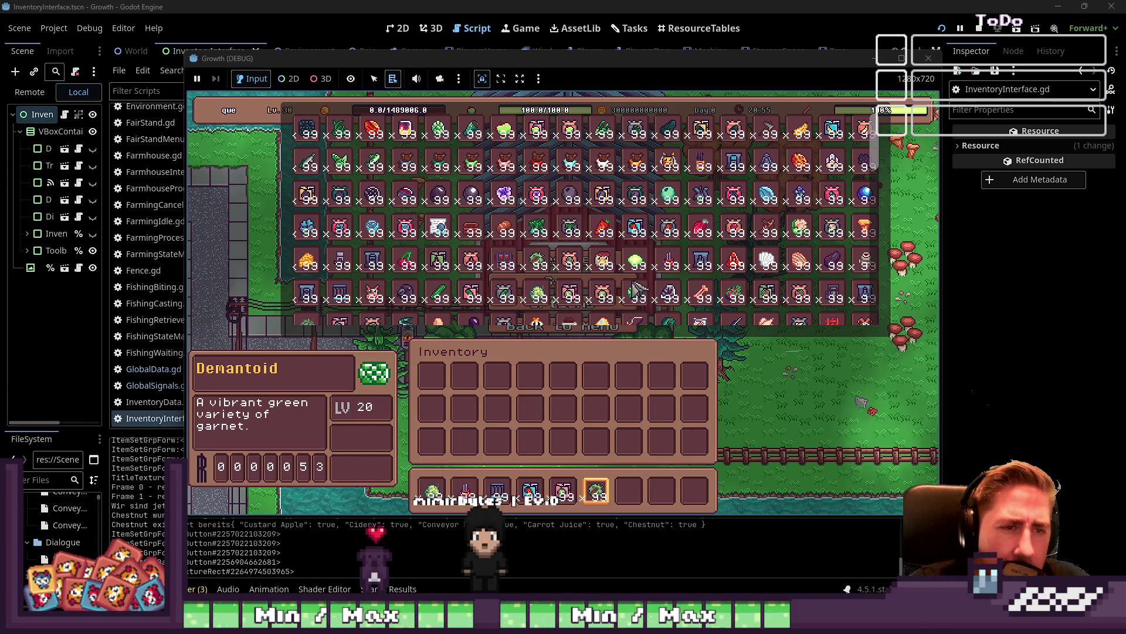
Add Avocado and another item to the hotbar, then check Melons & Misc Late
scroll(651, 211, "up", 1)
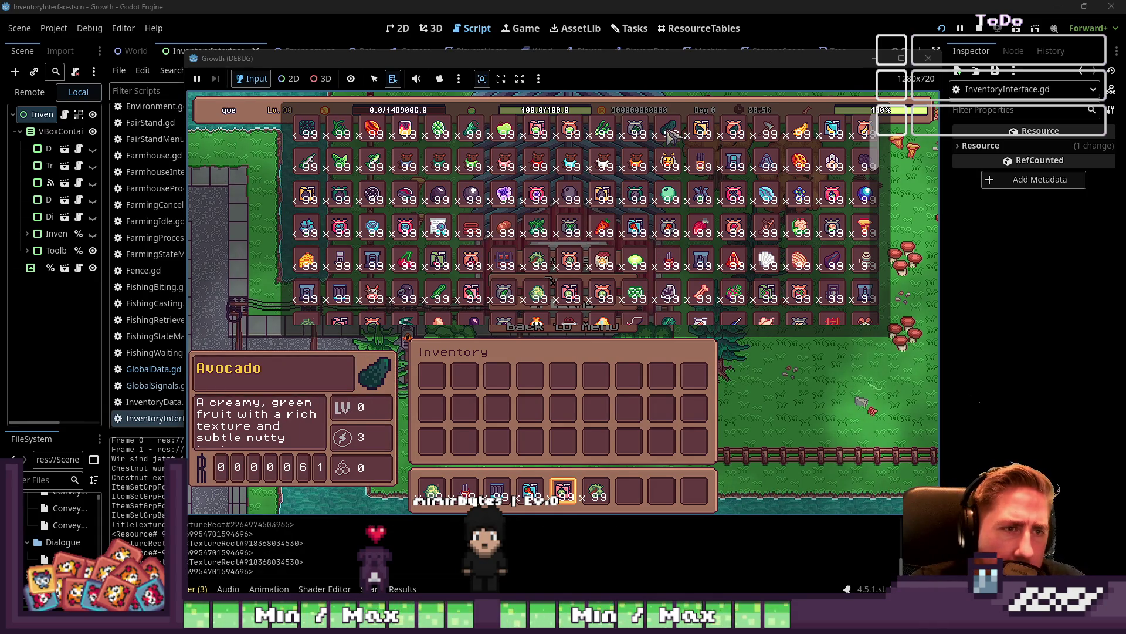
left_click(670, 134)
left_click(671, 133)
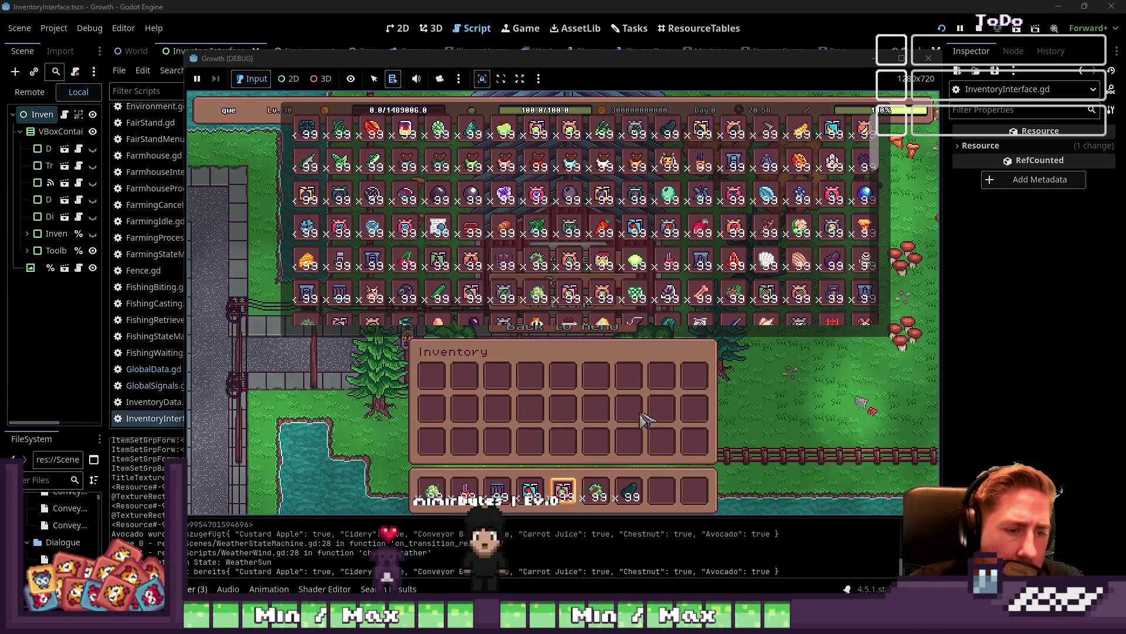
key("c")
left_click(664, 322)
left_click(665, 321)
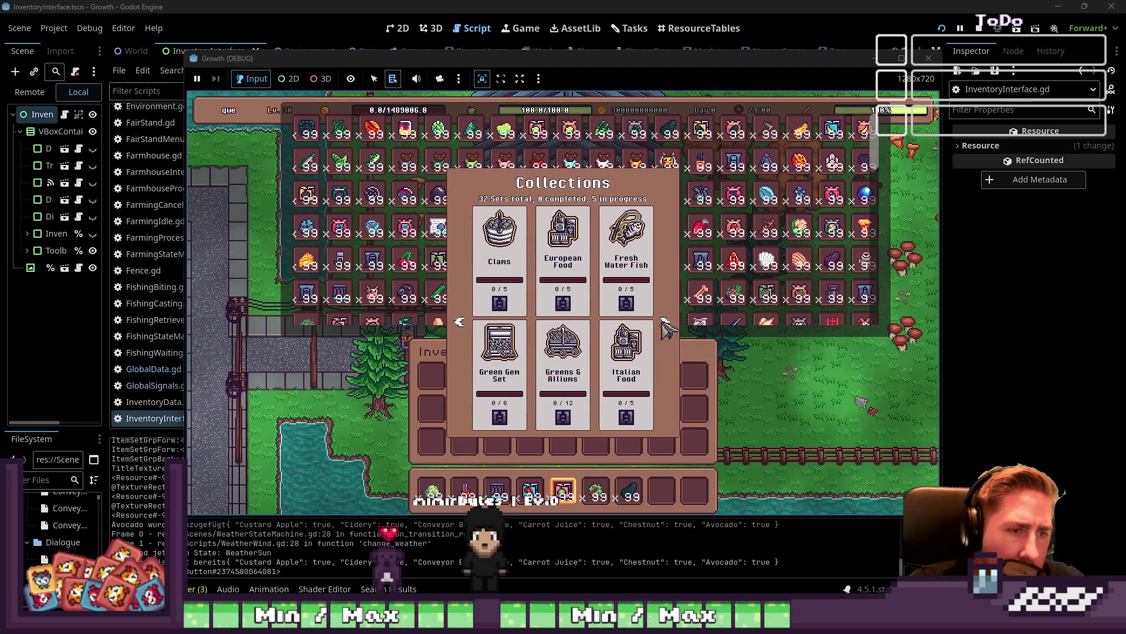
left_click(665, 321)
left_click(664, 321)
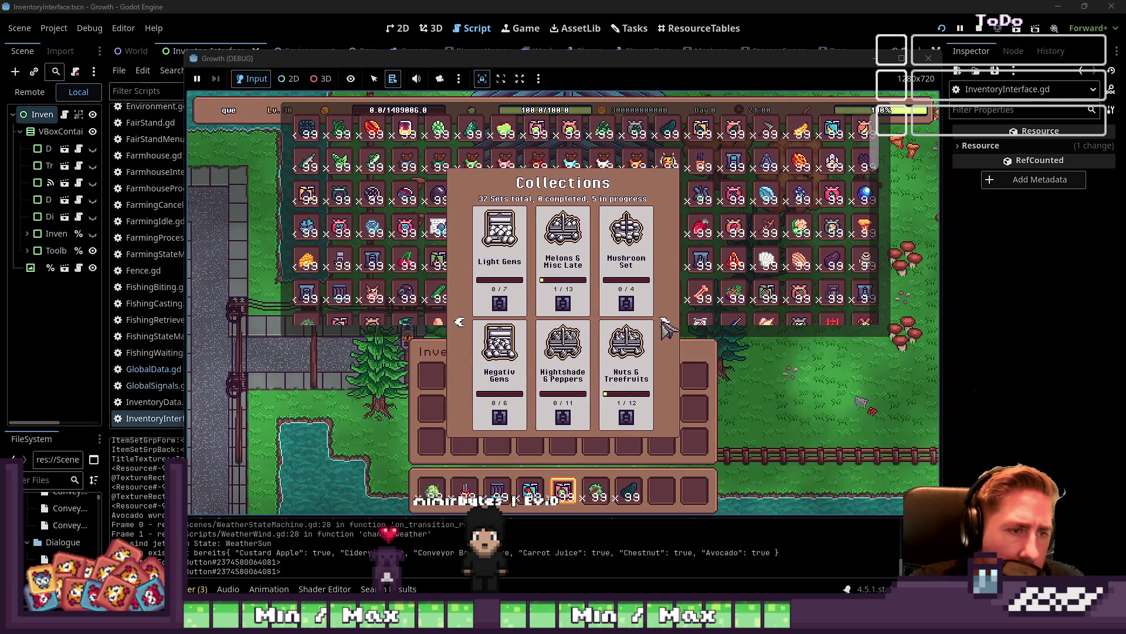
left_click(582, 252)
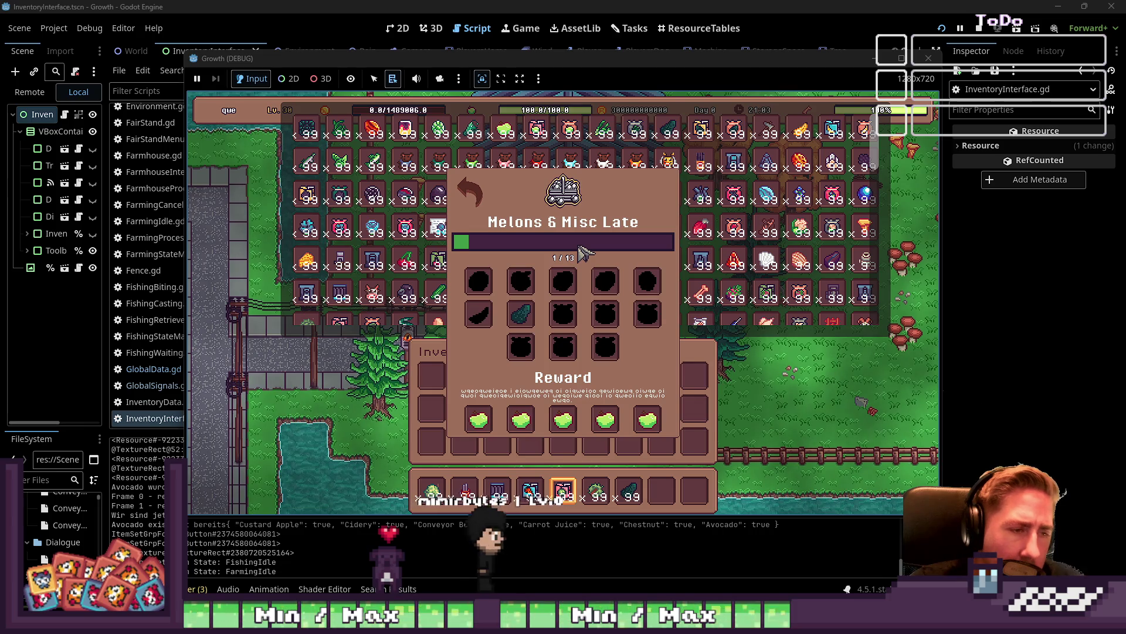
key("c")
key("c")
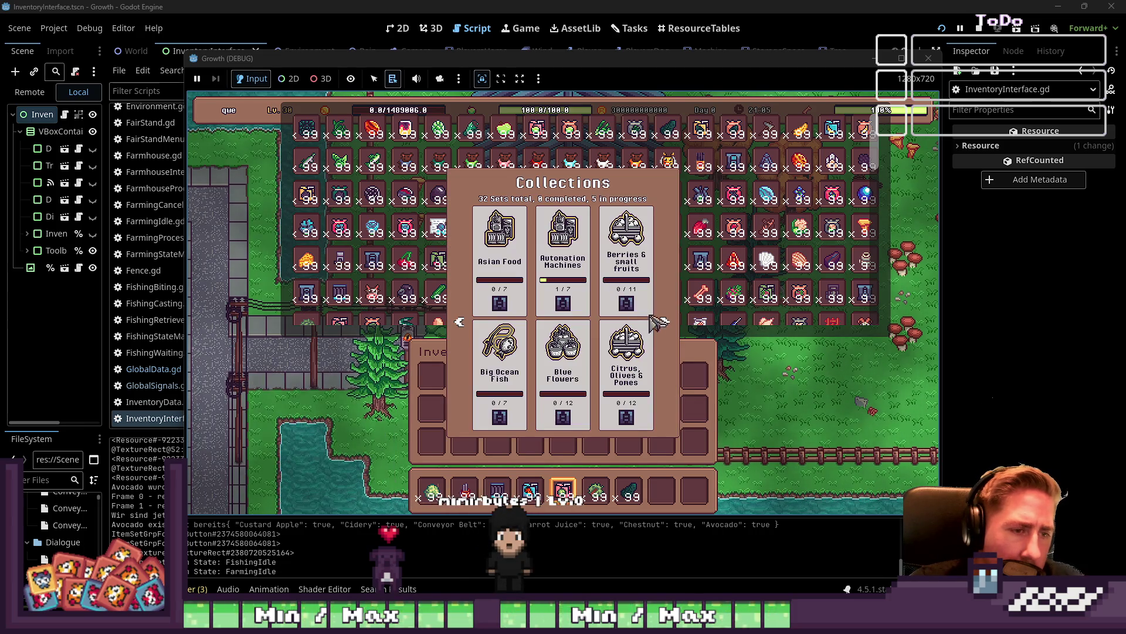
Page to Tropical B once more to confirm its progress, then close Collections
left_click(665, 322)
left_click(665, 321)
left_click(664, 322)
left_click(664, 322)
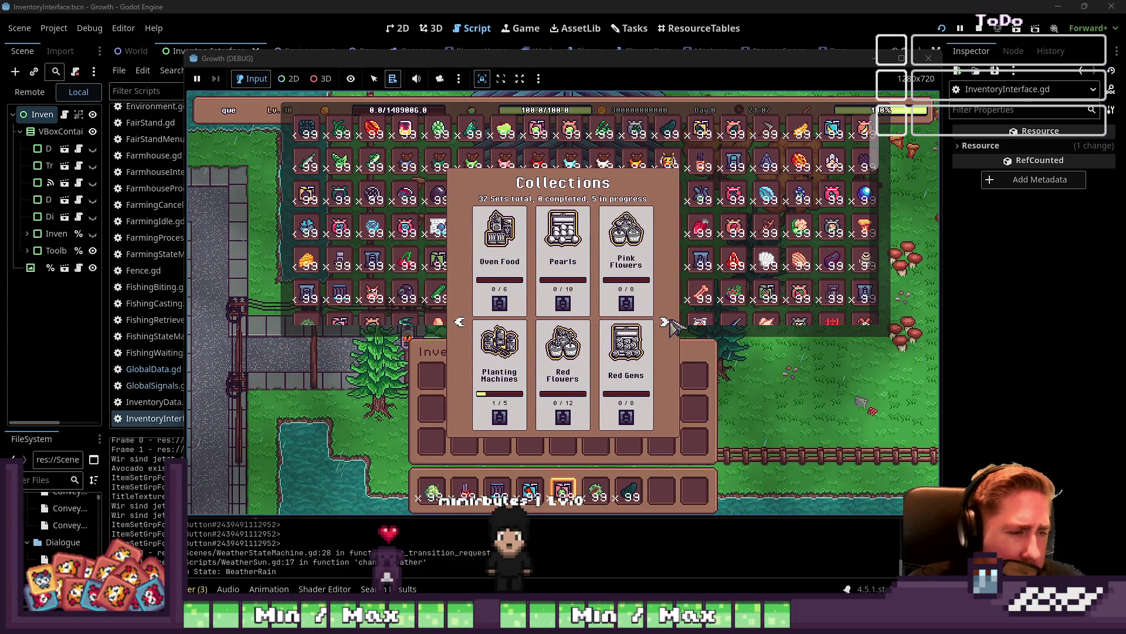
left_click(672, 322)
left_click(573, 358)
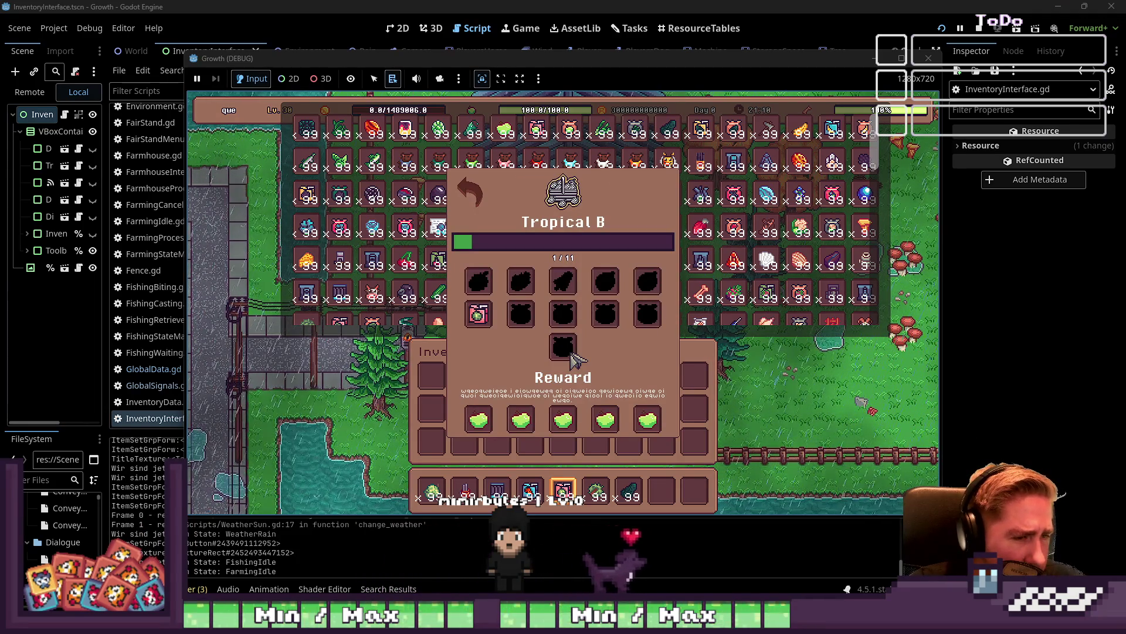
key("Escape")
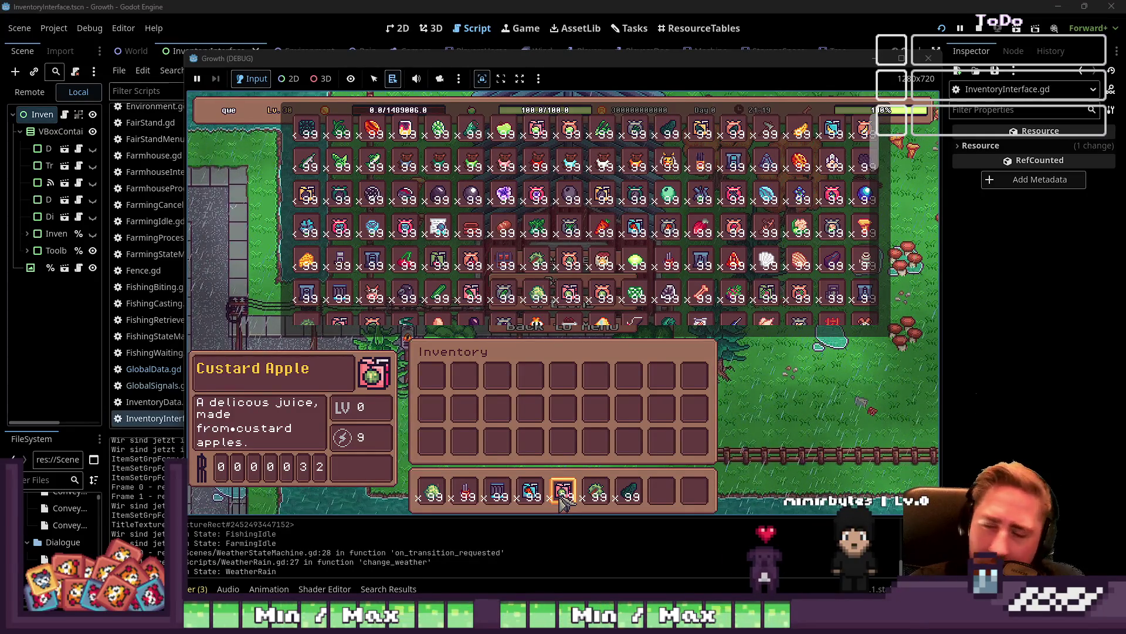
Stop the game, switch to ResourceTables, and filter a widened FileSystem tree to custard resources
left_click(939, 58)
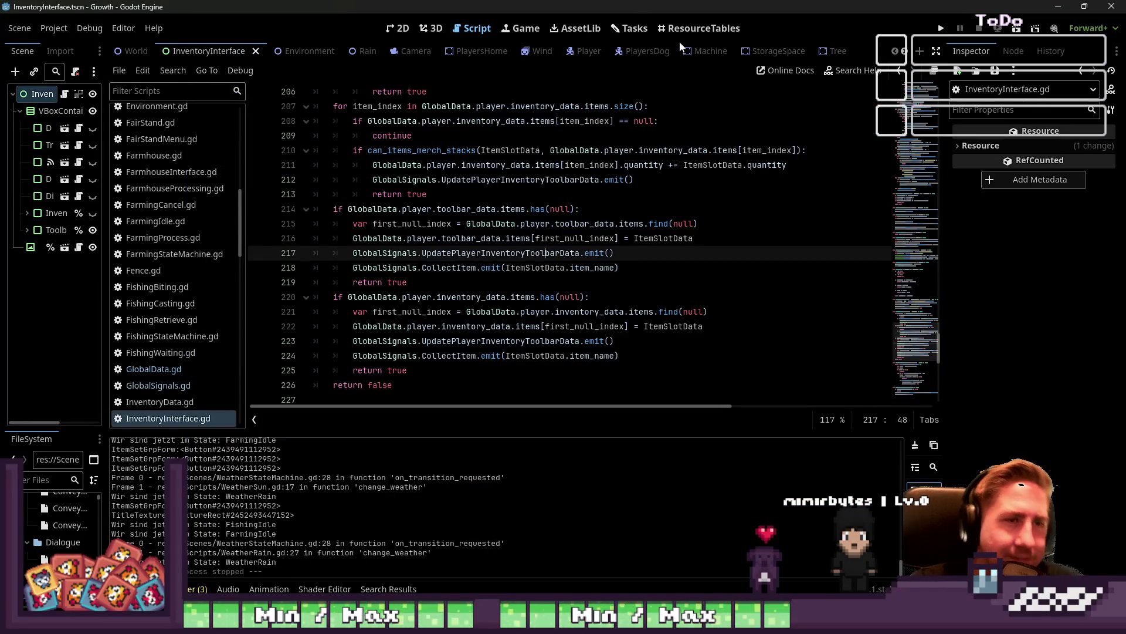
left_click(630, 29)
left_click(692, 28)
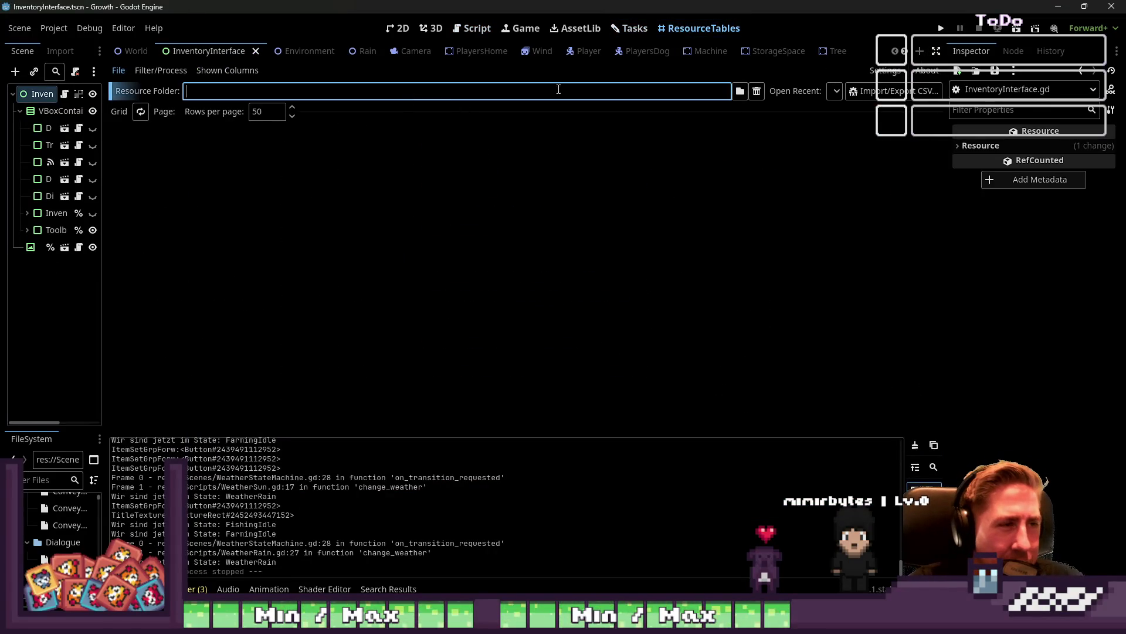
left_click(740, 91)
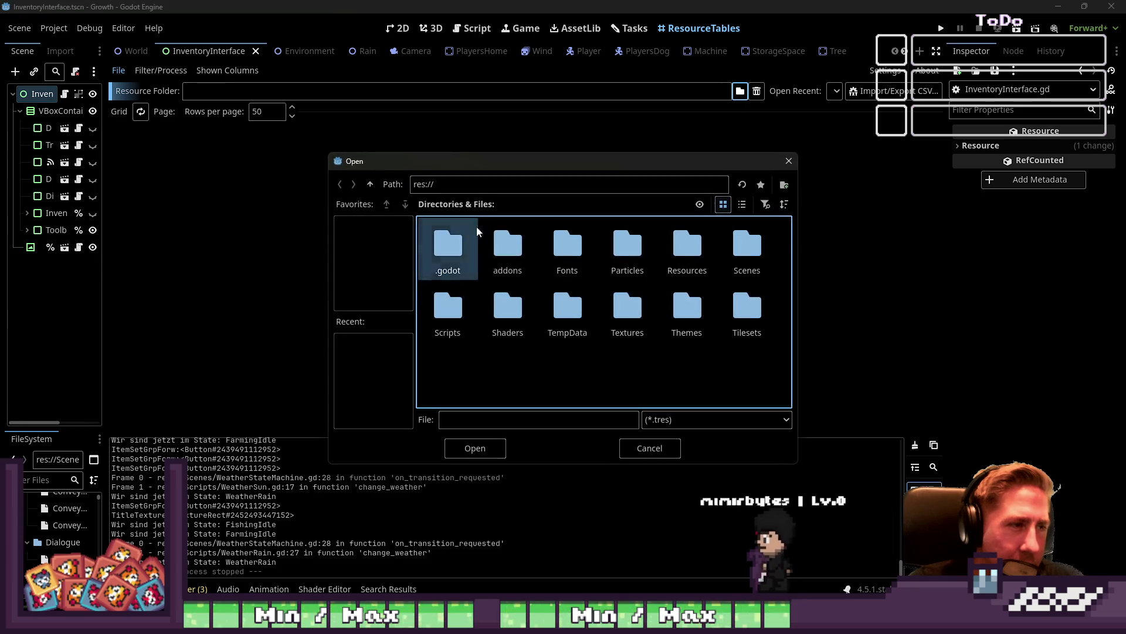
key("Escape")
type("custard")
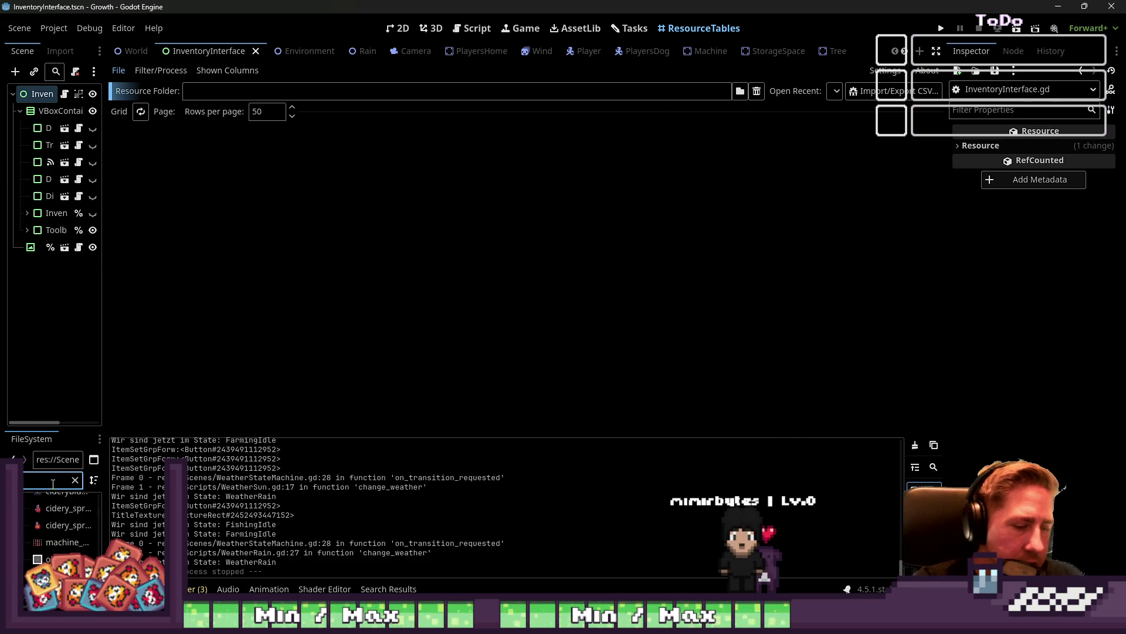
type("rd")
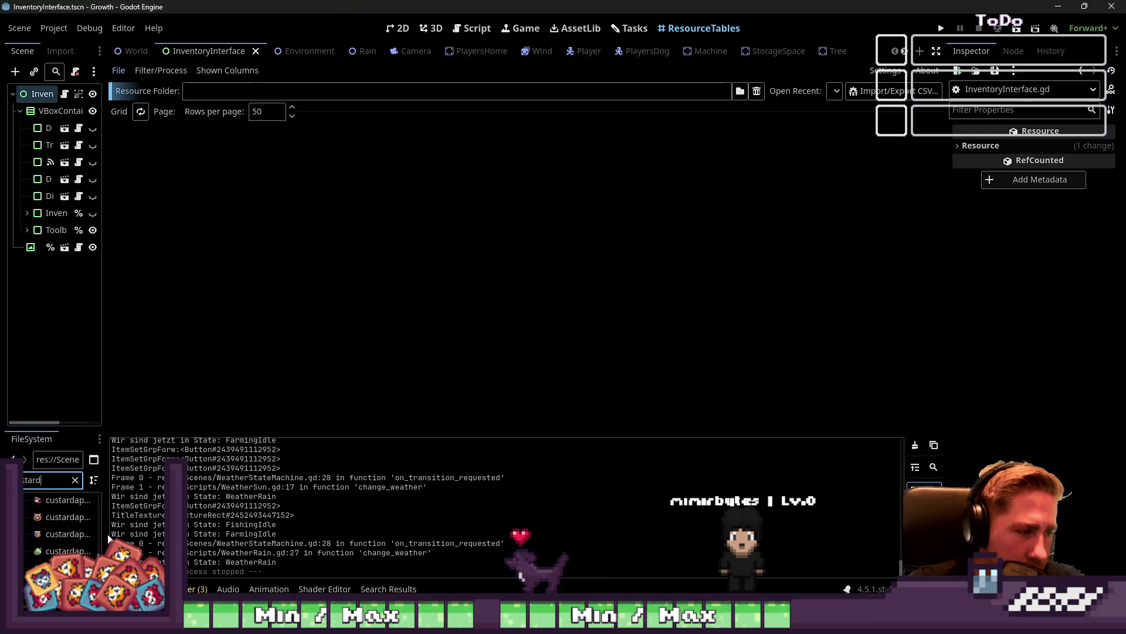
left_click_drag(110, 538, 257, 538)
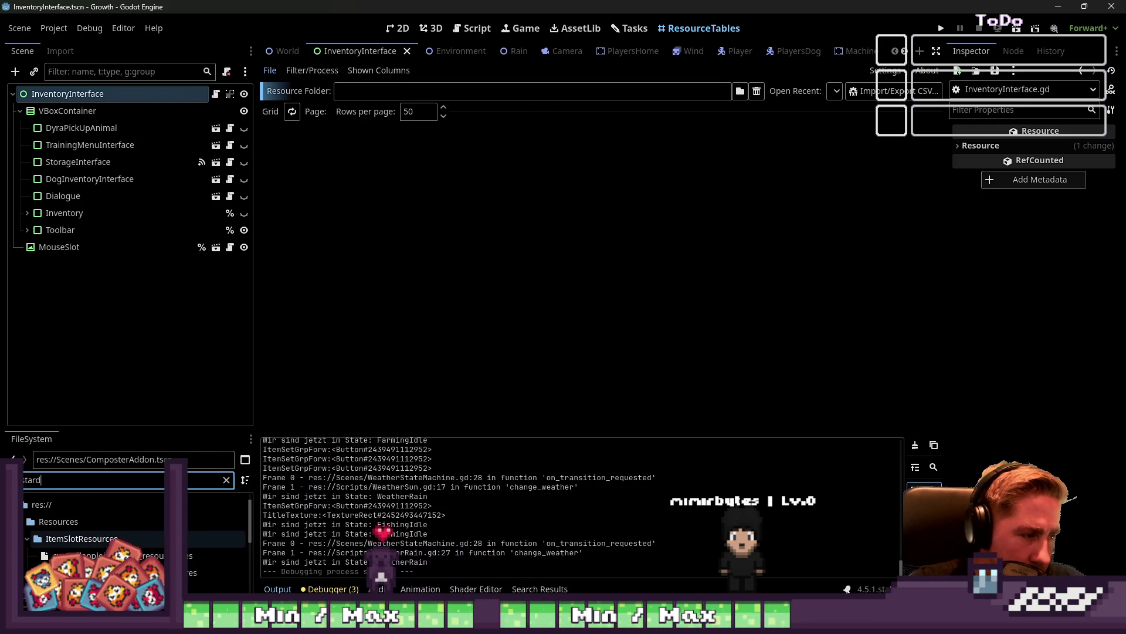
Append ' Juice' to the custardapplejuice_slot_resource Item Name, making it Custard Apple Juice
left_click(193, 555)
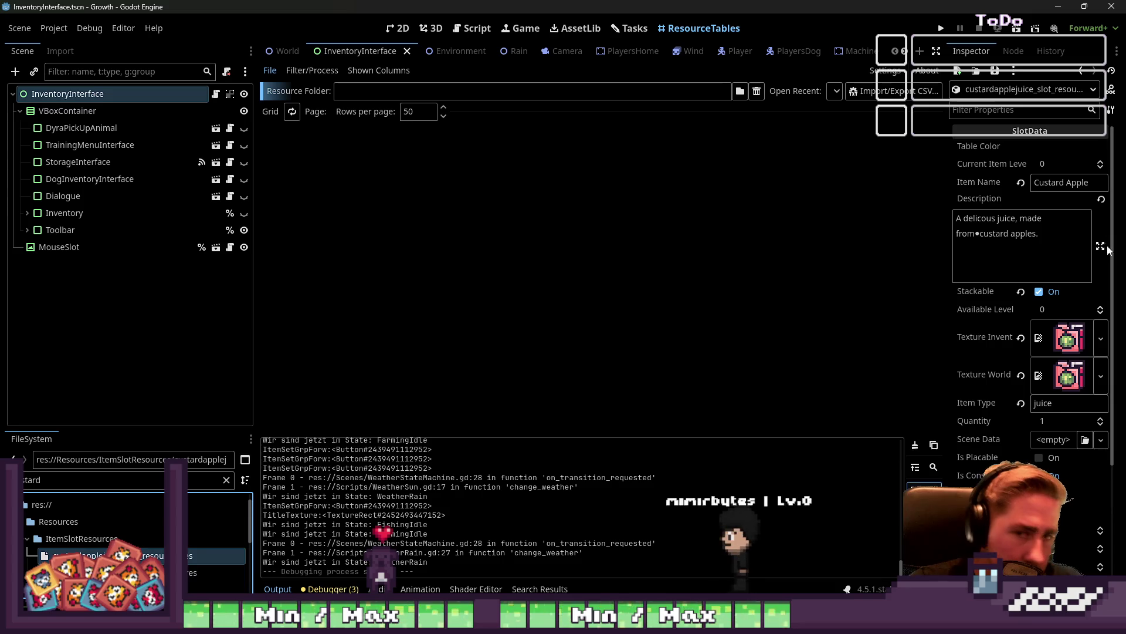
left_click(1068, 183)
type("Juice")
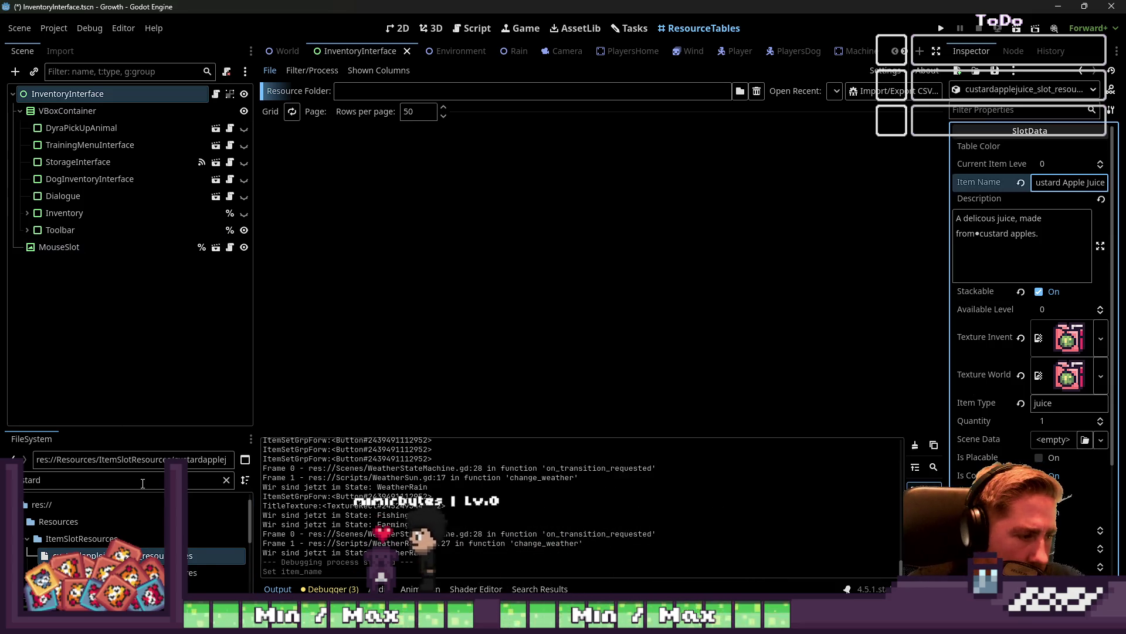
Clear the custard filter, open the apple juice resource to compare, then return to InventoryInterface.gd
left_click(79, 486)
key("BackSpace")
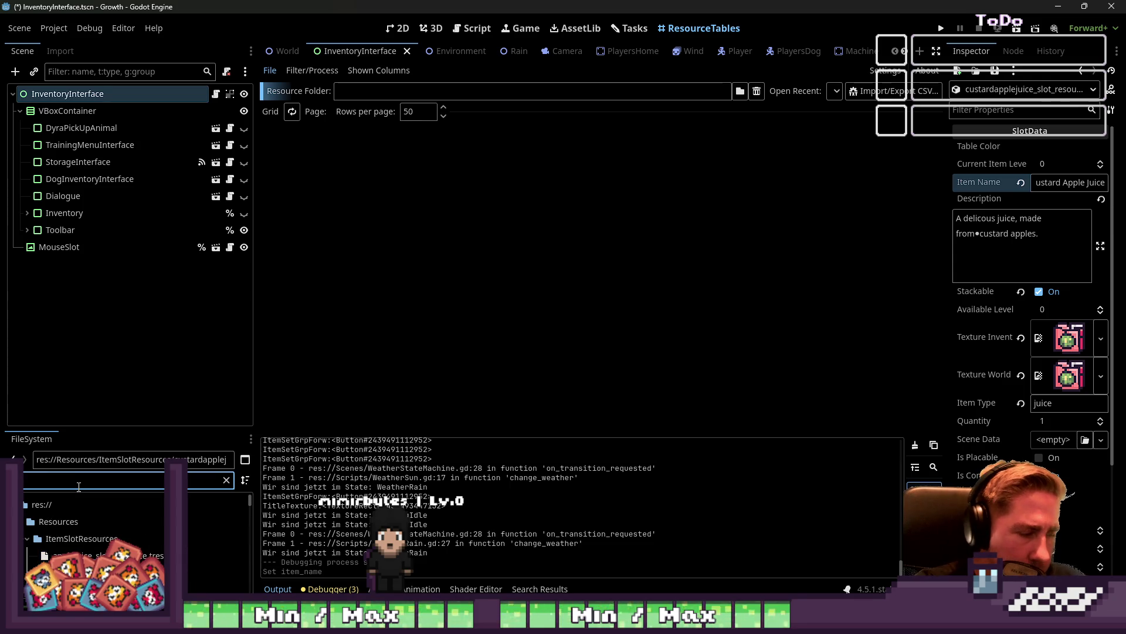
type("e")
left_click(76, 554)
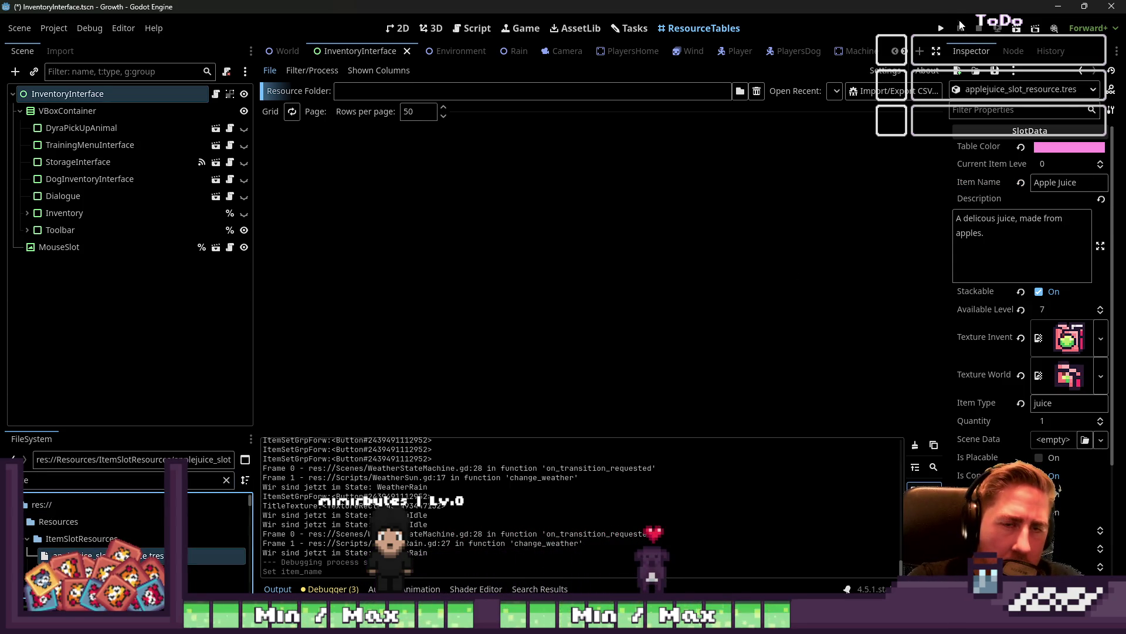
left_click(630, 28)
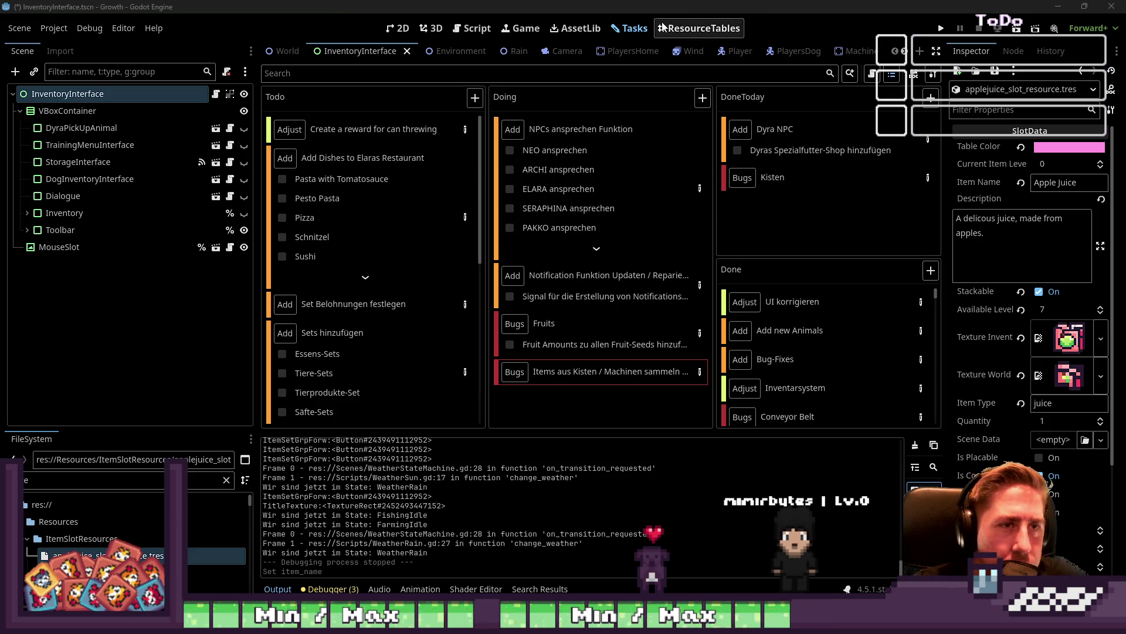
left_click(701, 28)
left_click(487, 32)
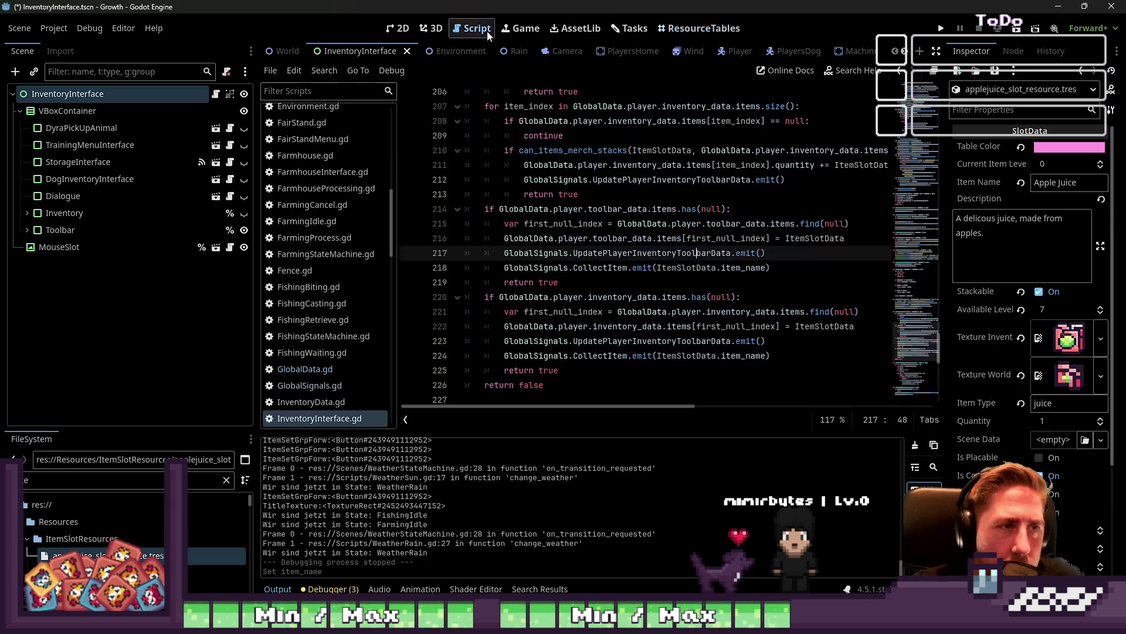
left_click(609, 311)
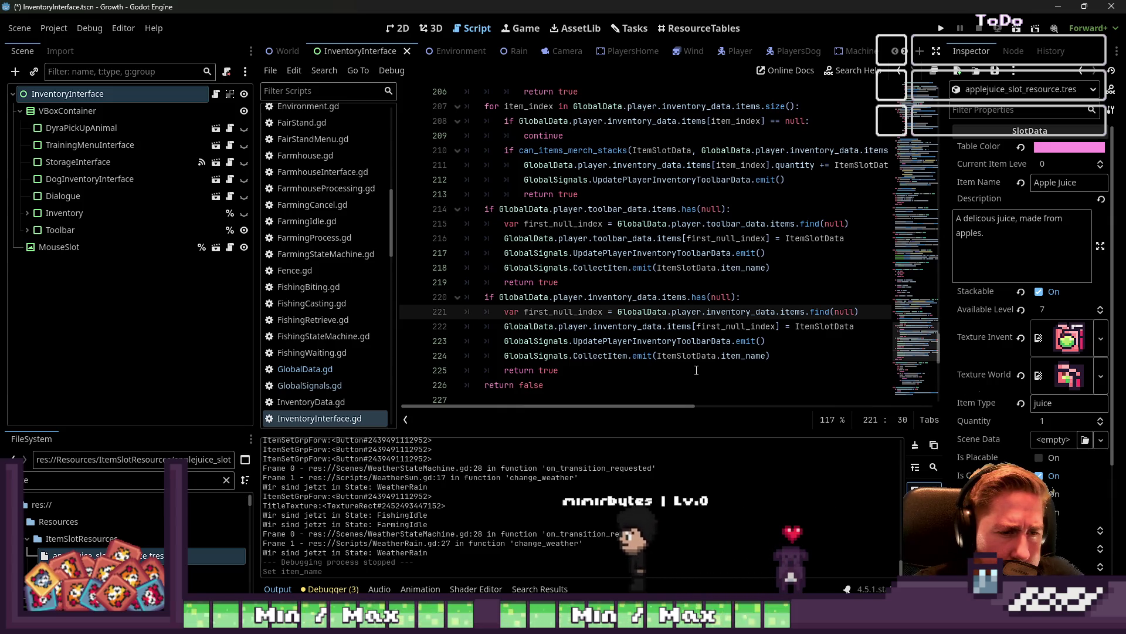
mouse_move(772, 356)
left_mouse_down()
mouse_move(697, 341)
mouse_move(466, 356)
left_mouse_up()
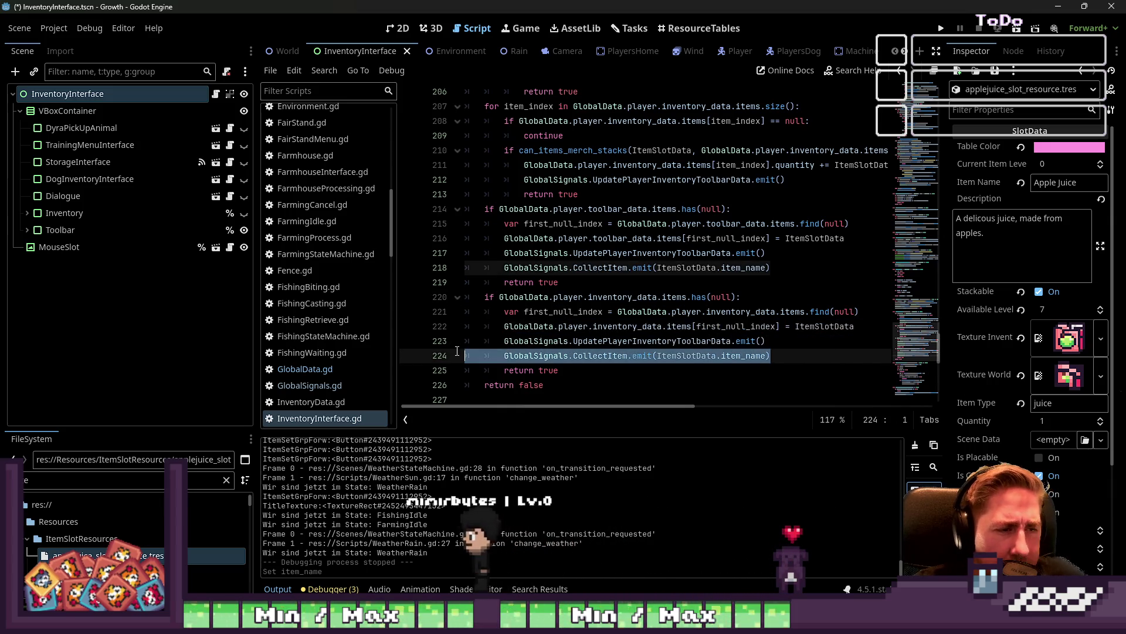
left_click(490, 356)
left_click(774, 339)
triple_click(783, 356)
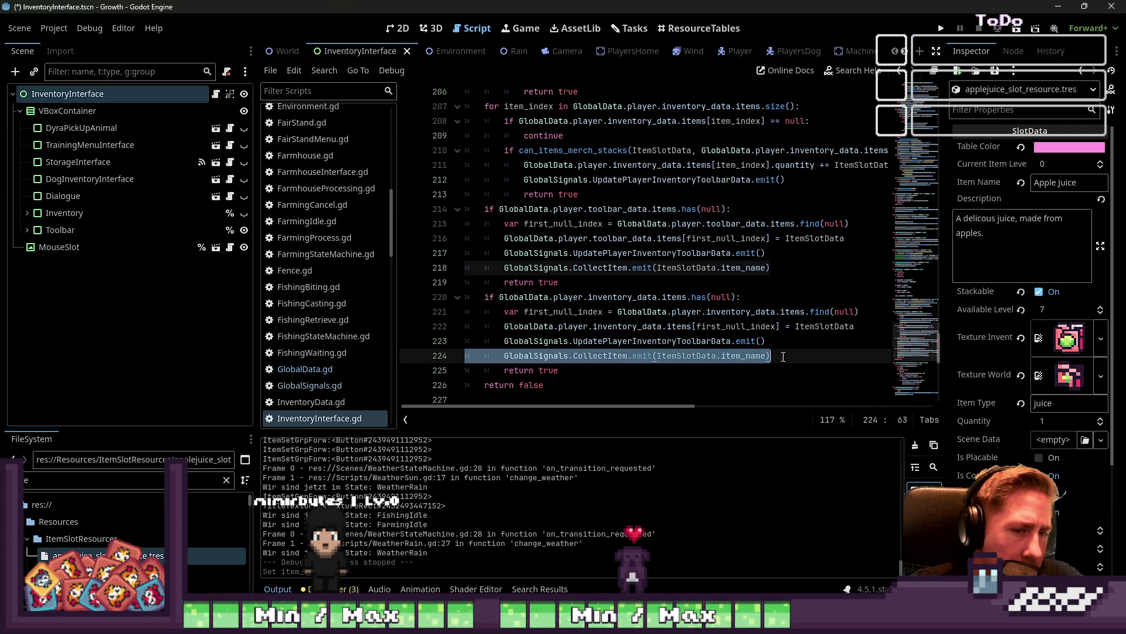
left_click(781, 355)
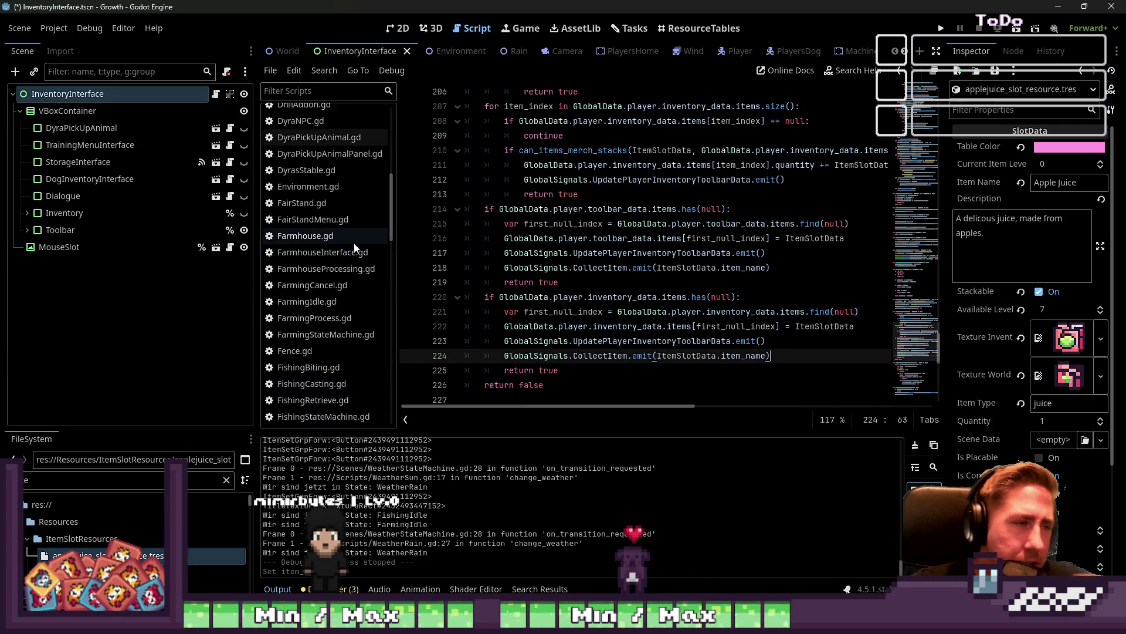
scroll(350, 243, "up", 3)
scroll(343, 227, "up", 6)
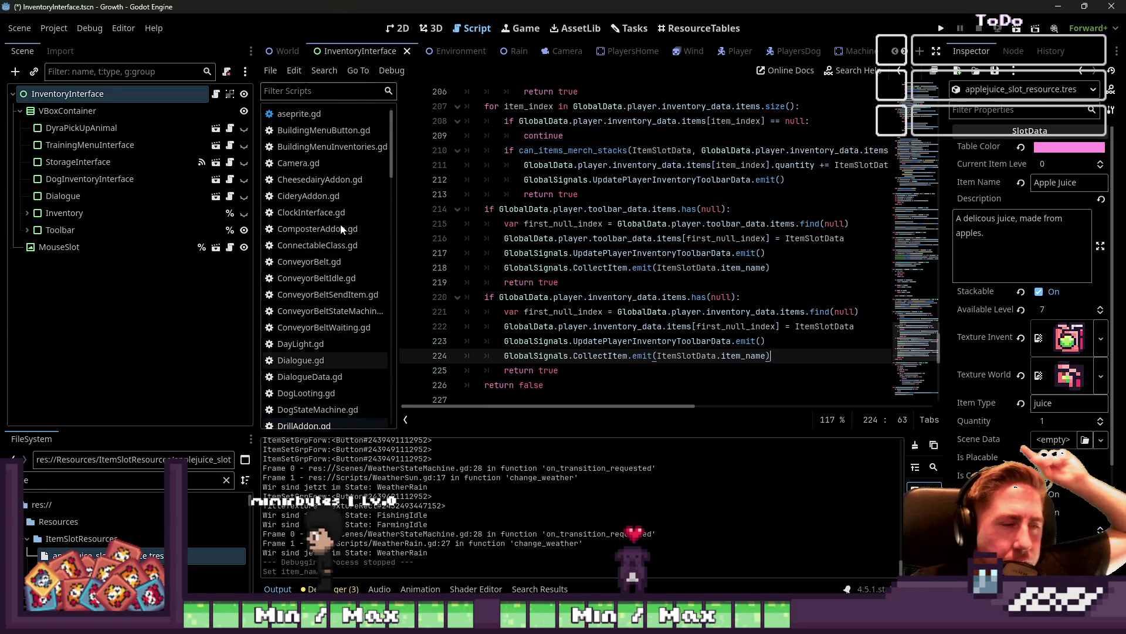
scroll(343, 228, "down", 1)
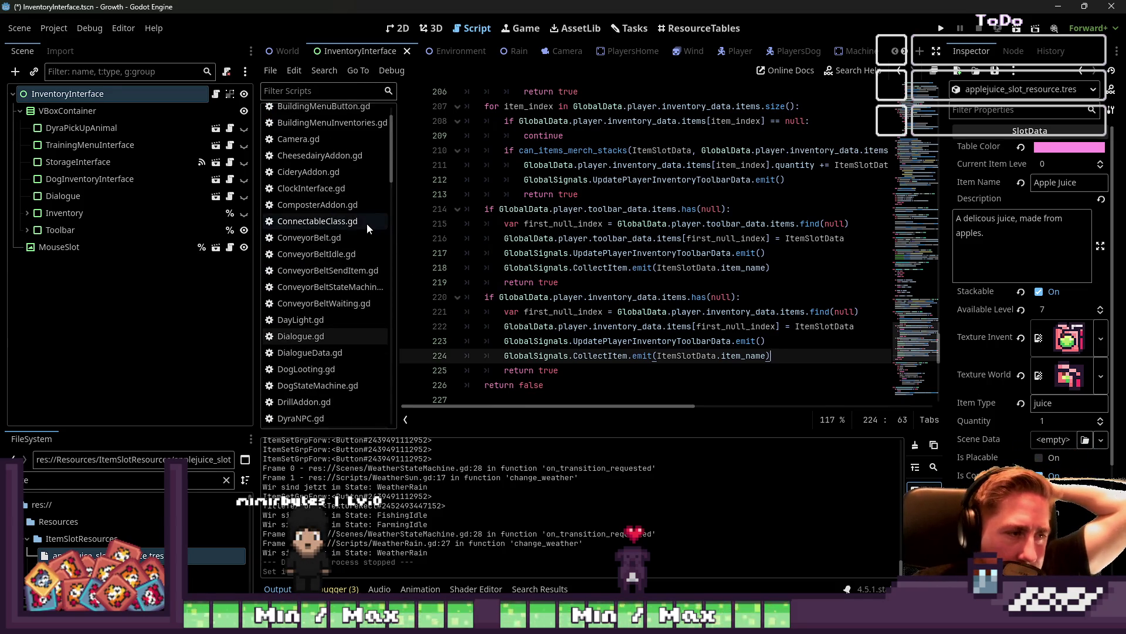
scroll(373, 224, "up", 1)
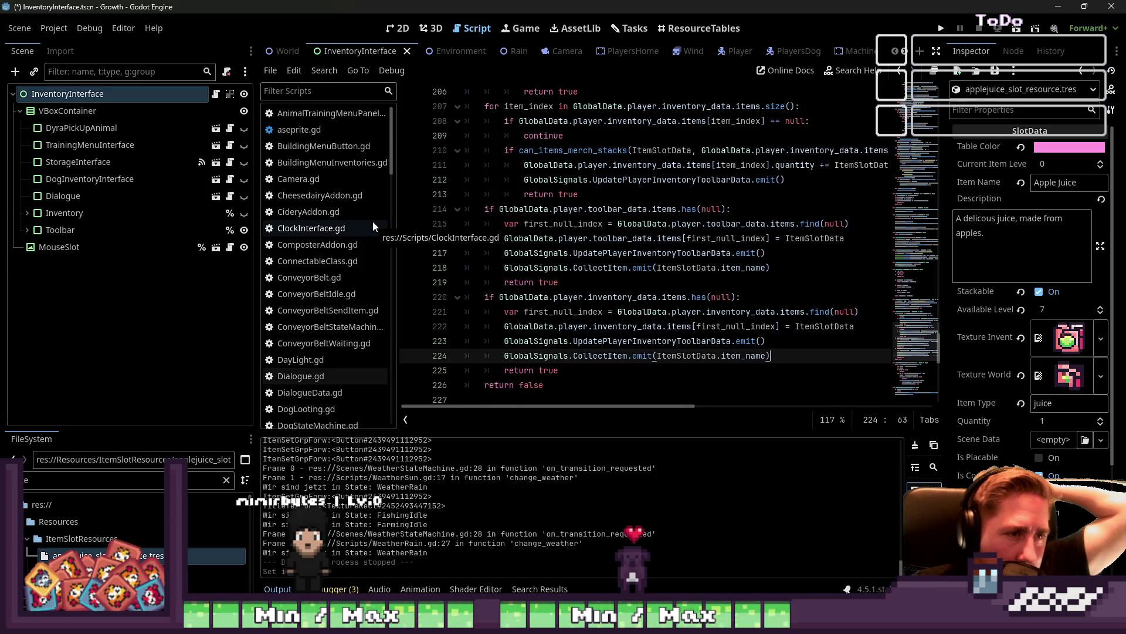
scroll(470, 246, "up", 10)
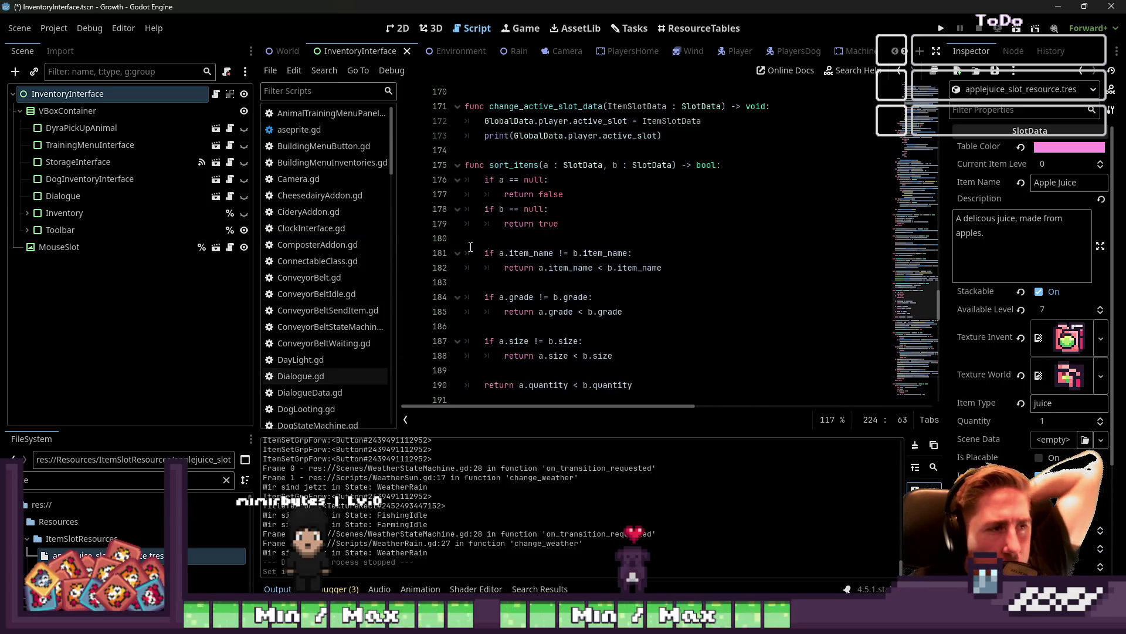
scroll(612, 303, "up", 15)
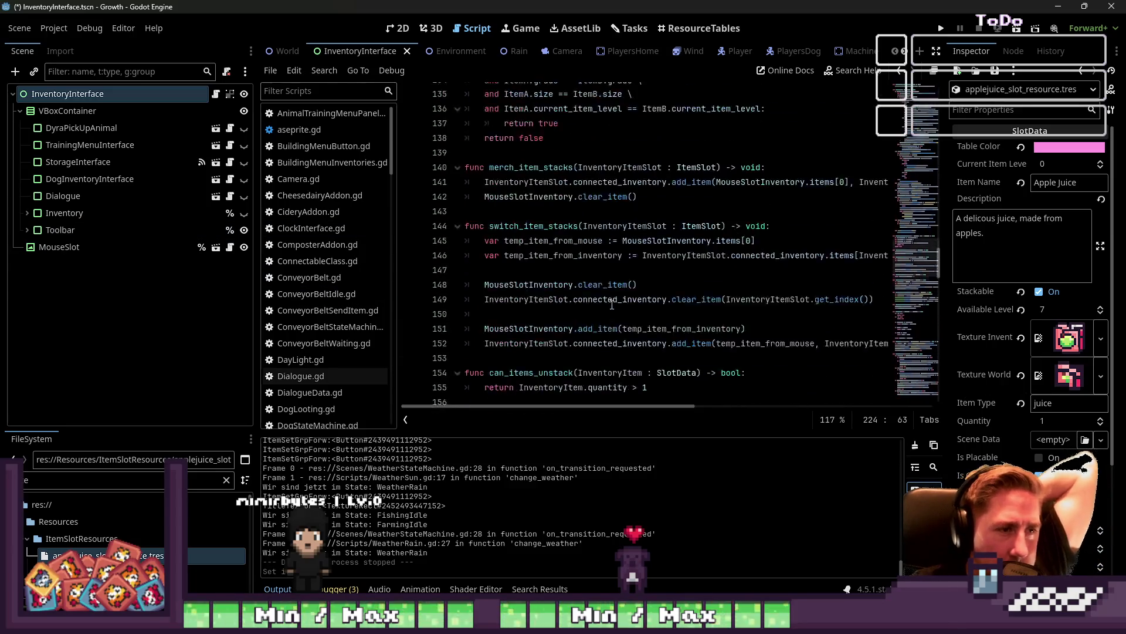
scroll(612, 303, "up", 3)
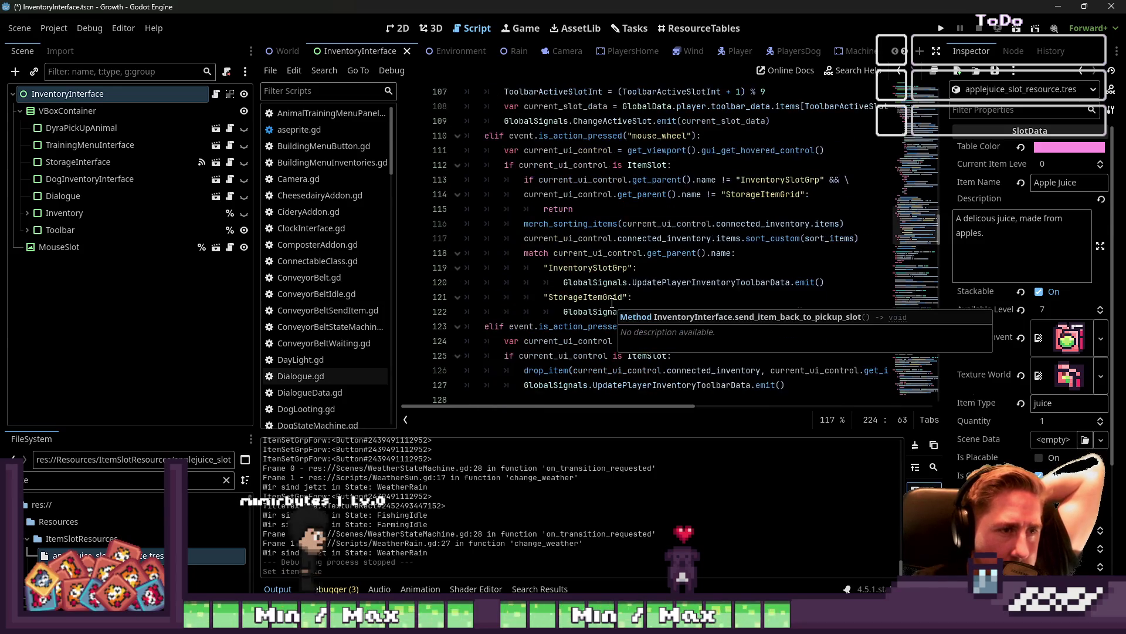
scroll(611, 298, "up", 5)
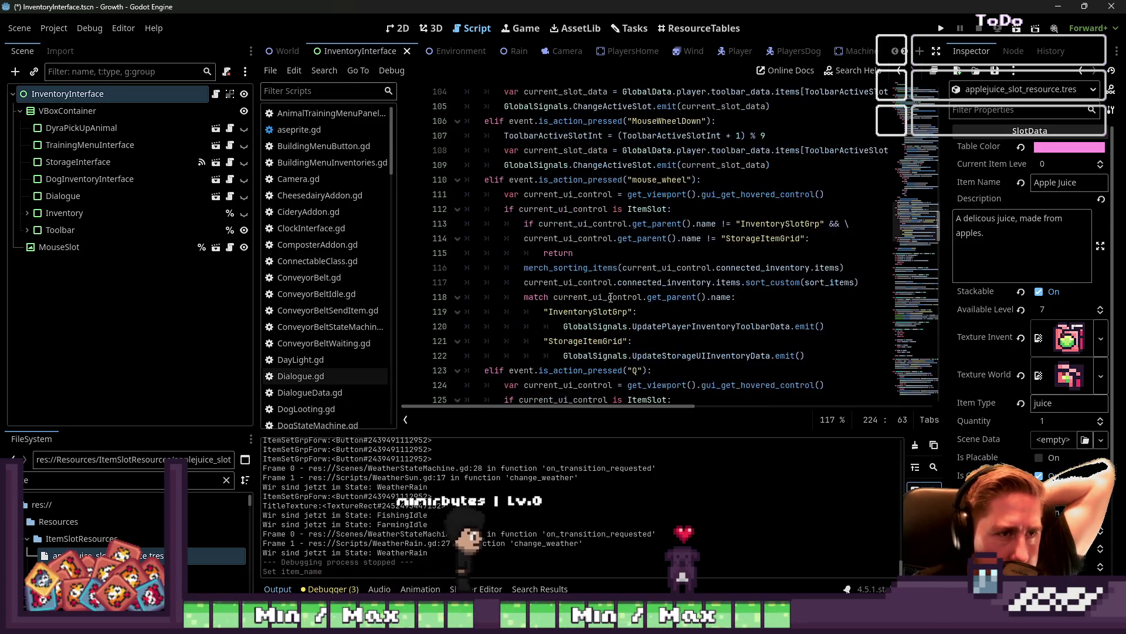
left_click_drag(399, 244, 339, 237)
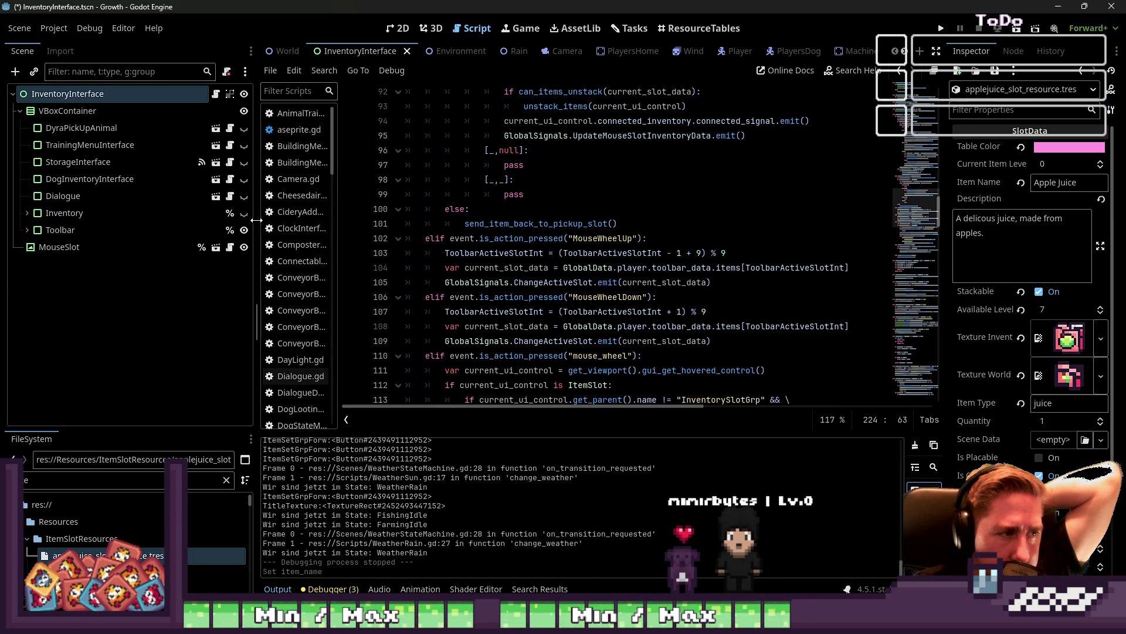
left_click_drag(251, 223, 117, 240)
left_click(240, 248, "shift")
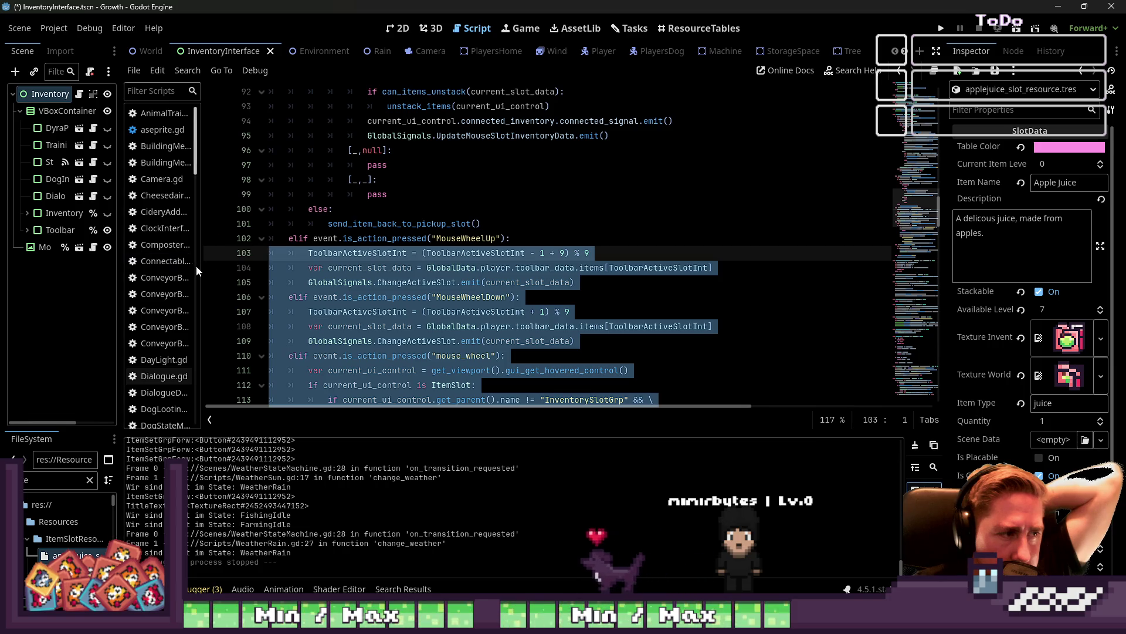
left_click_drag(208, 266, 276, 266)
left_click(535, 297)
scroll(535, 297, "up", 4)
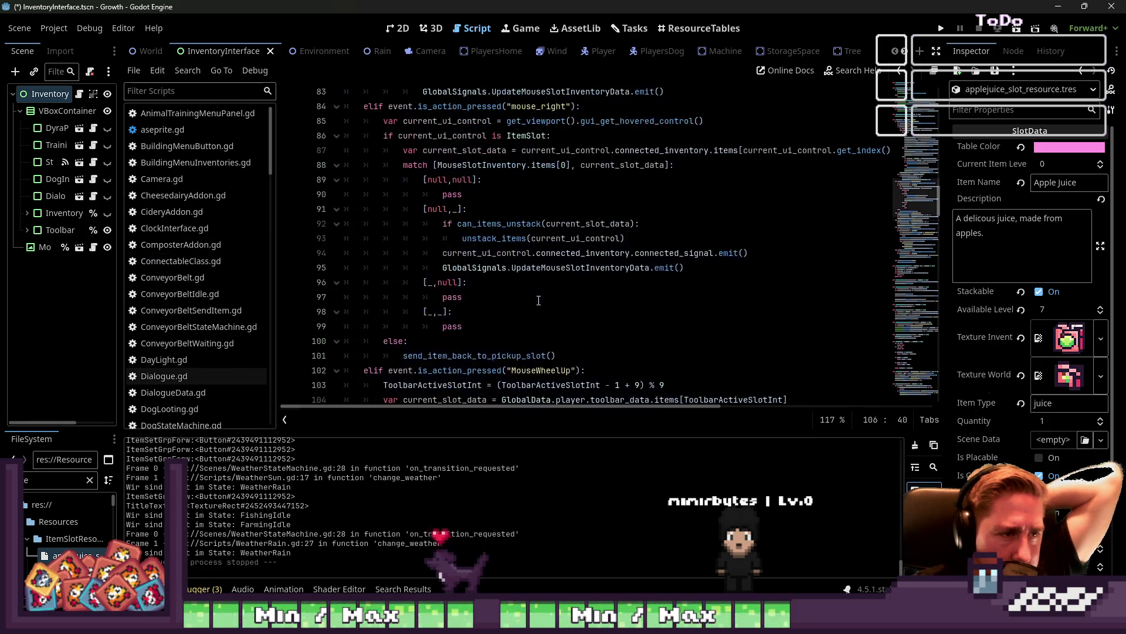
scroll(499, 290, "up", 1)
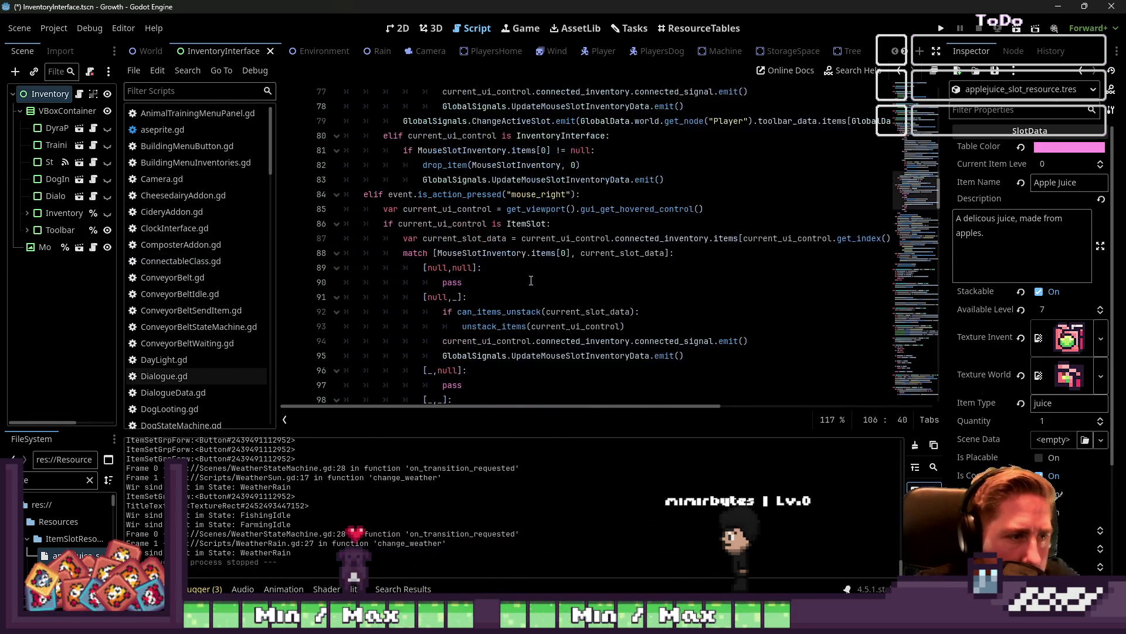
scroll(464, 281, "down", 2)
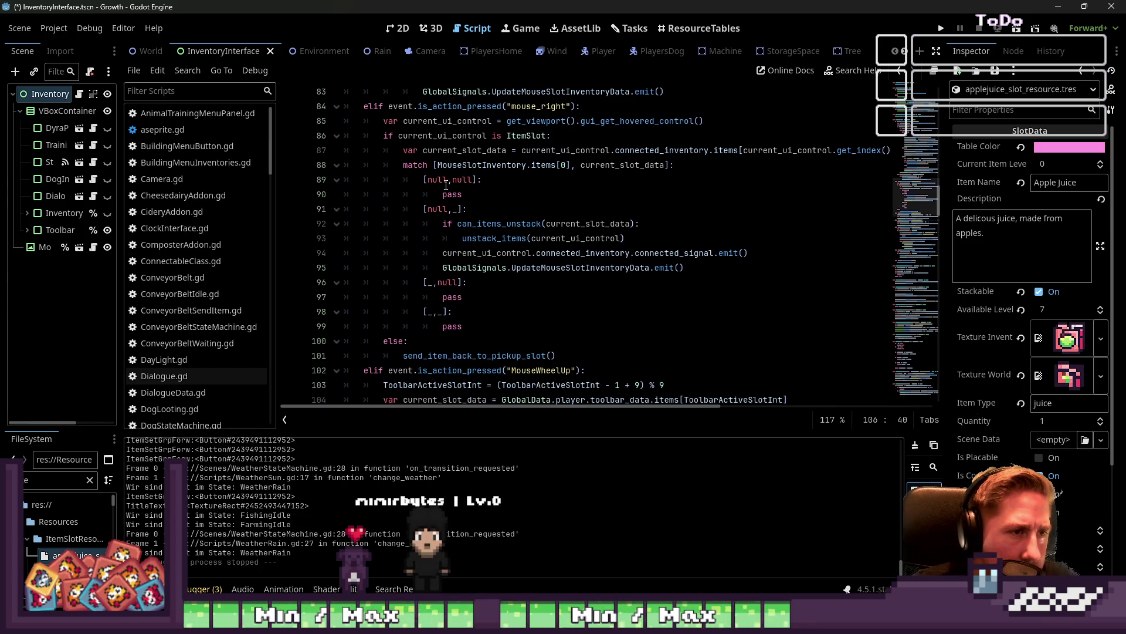
scroll(448, 171, "up", 5)
scroll(448, 171, "up", 6)
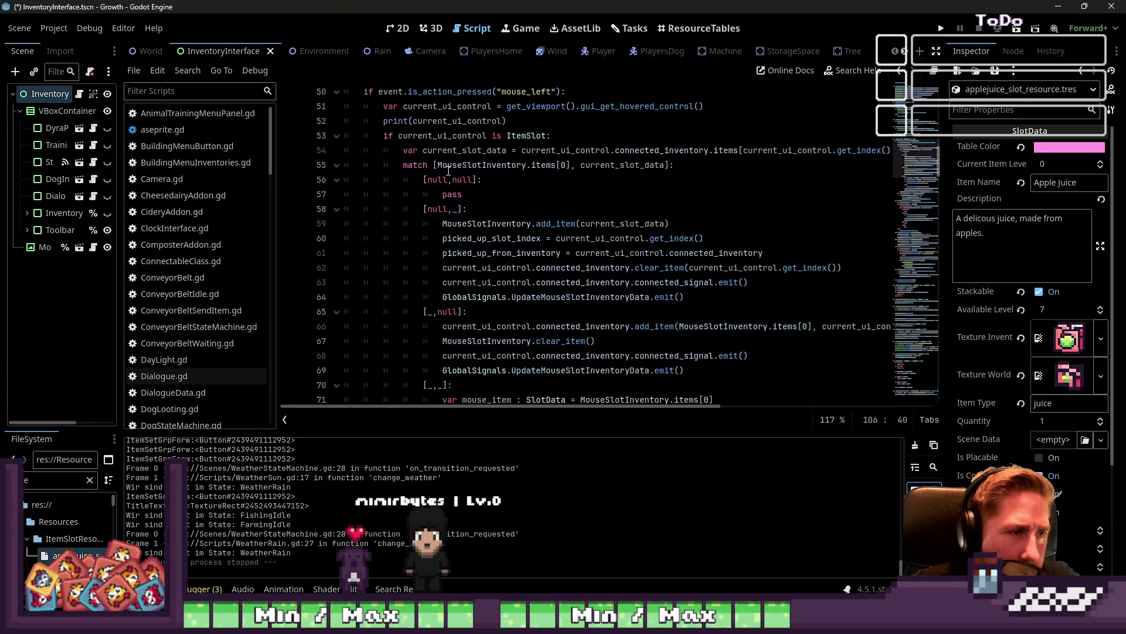
left_click(277, 195)
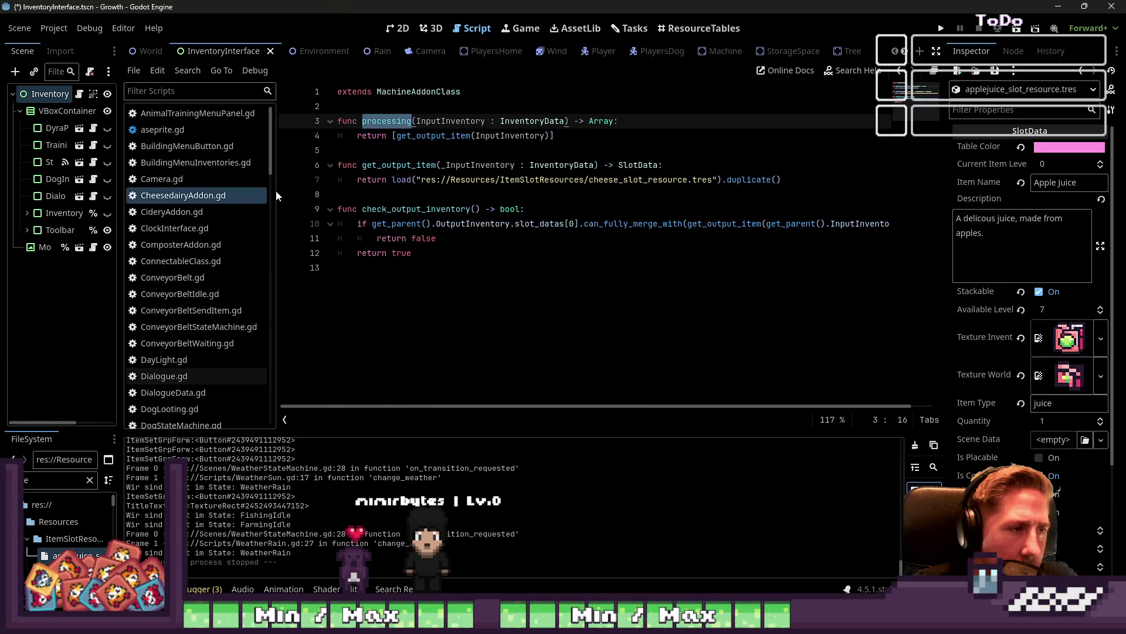
scroll(230, 206, "down", 8)
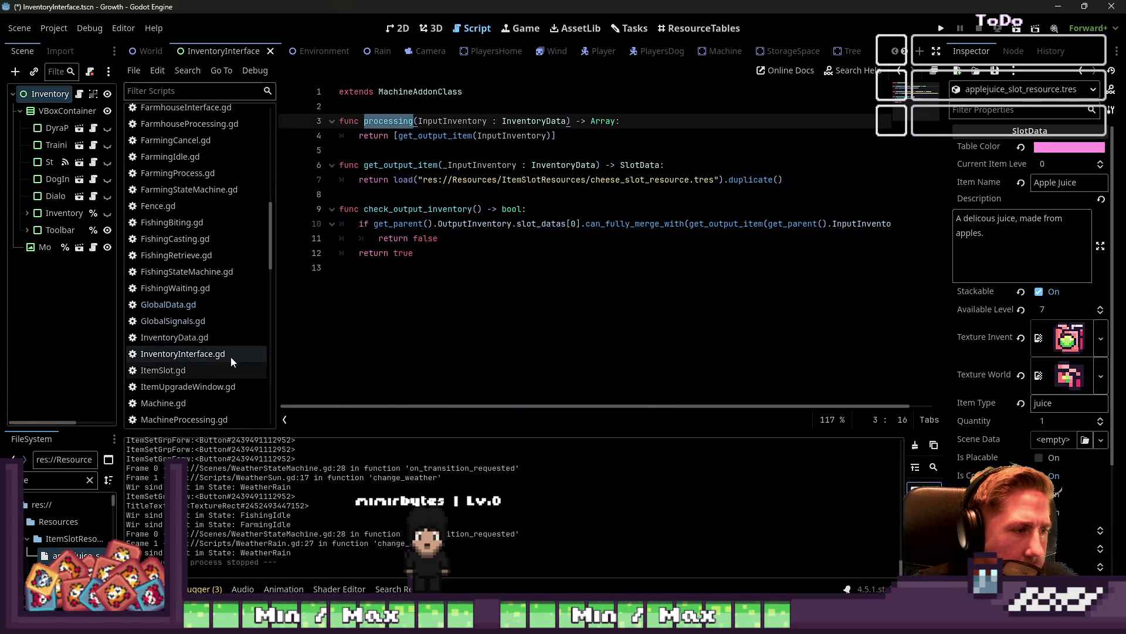
left_click(231, 357)
scroll(478, 190, "down", 2)
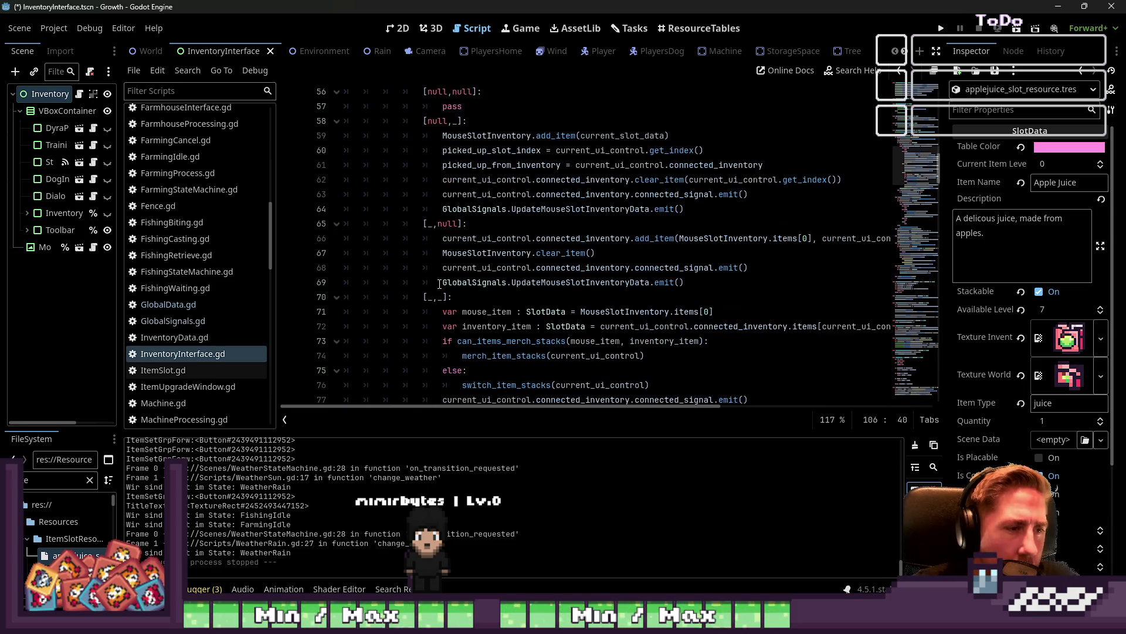
Inspect the add_item call and picked_up_from_inventory code on lines 61–68 of InventoryInterface.gd
double_click(617, 238)
double_click(660, 239)
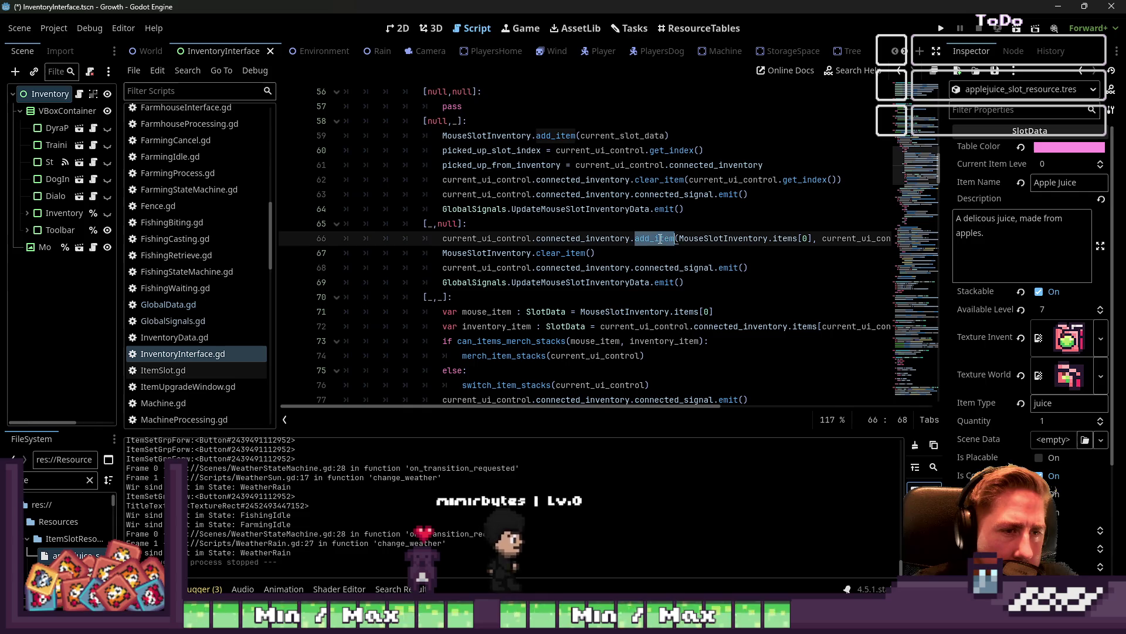
left_click(663, 253)
mouse_move(696, 405)
left_mouse_down()
mouse_move(763, 404)
mouse_move(684, 409)
left_mouse_up()
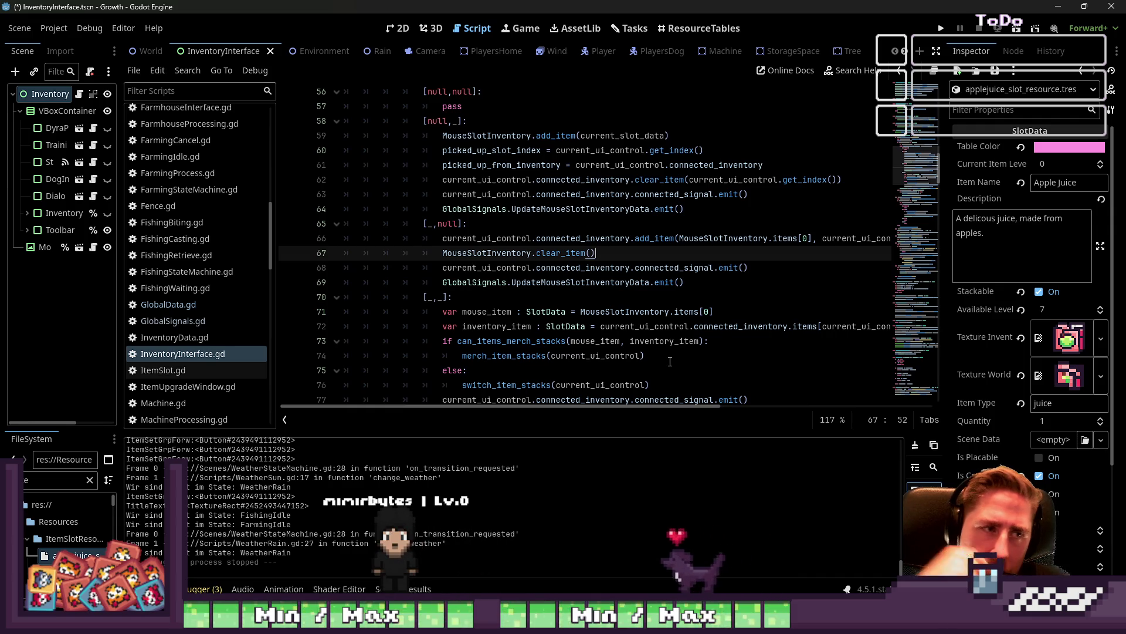
double_click(495, 165)
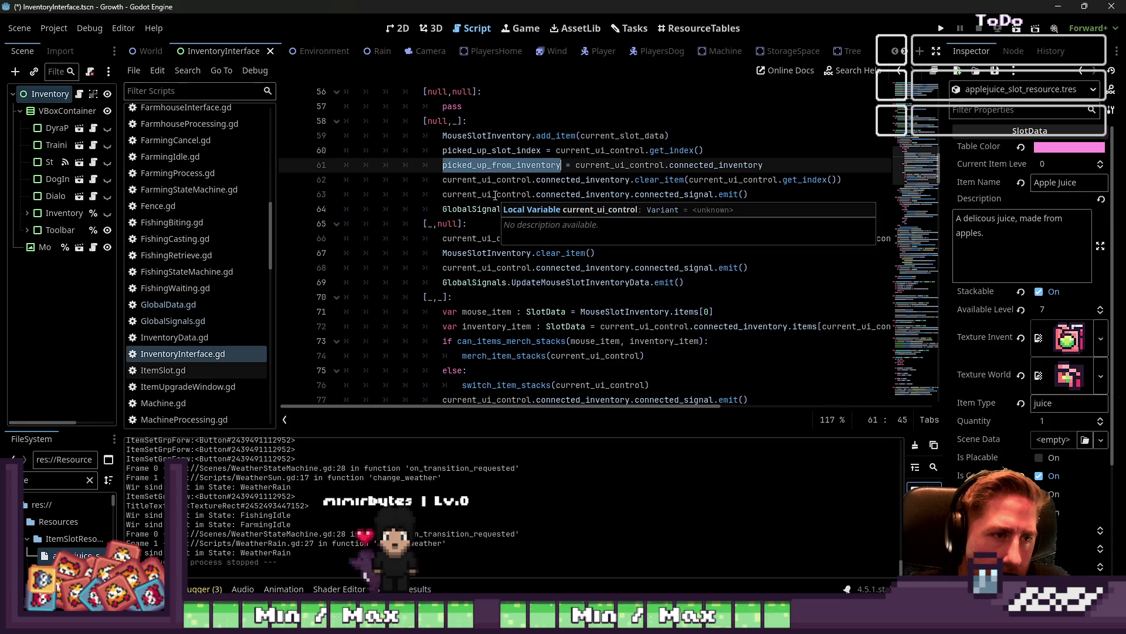
left_click(502, 268)
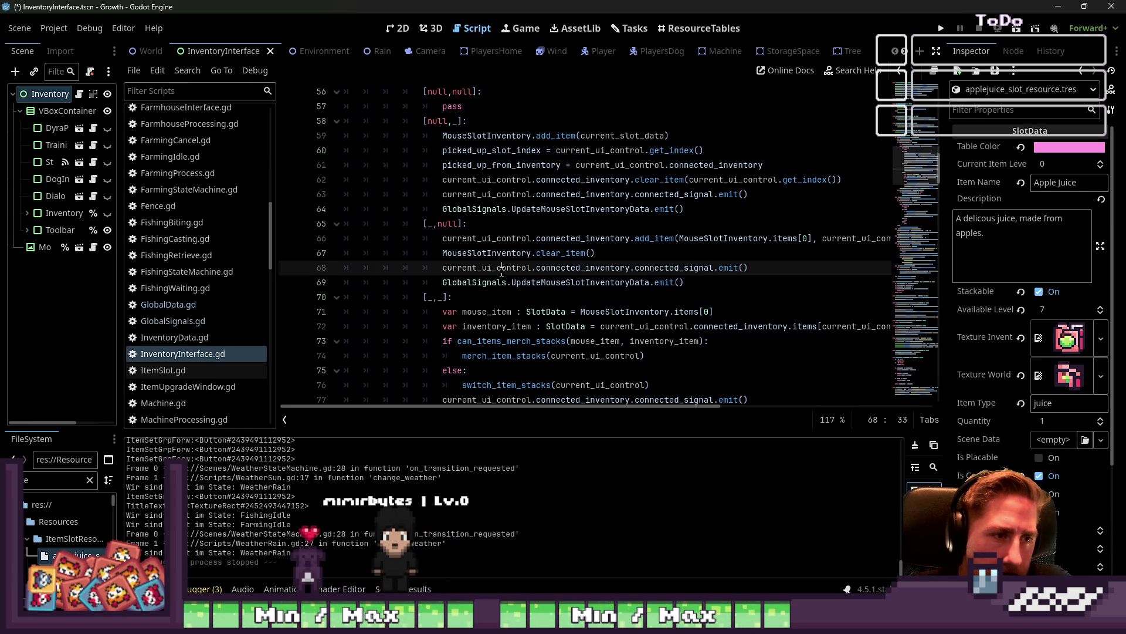
double_click(570, 267)
left_click(615, 254)
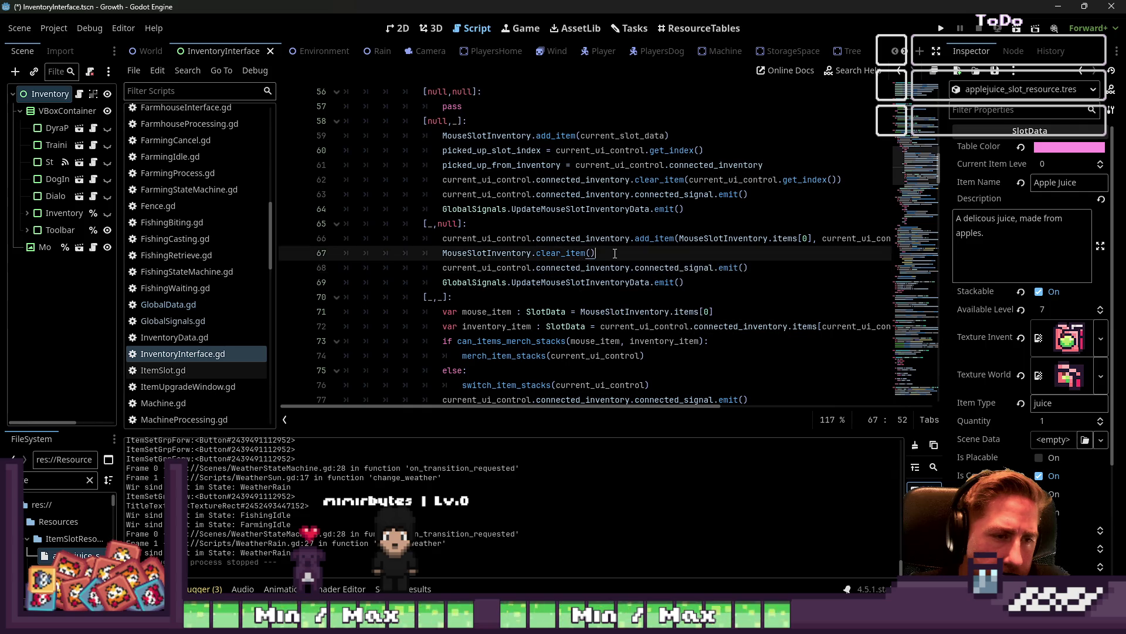
mouse_move(588, 268)
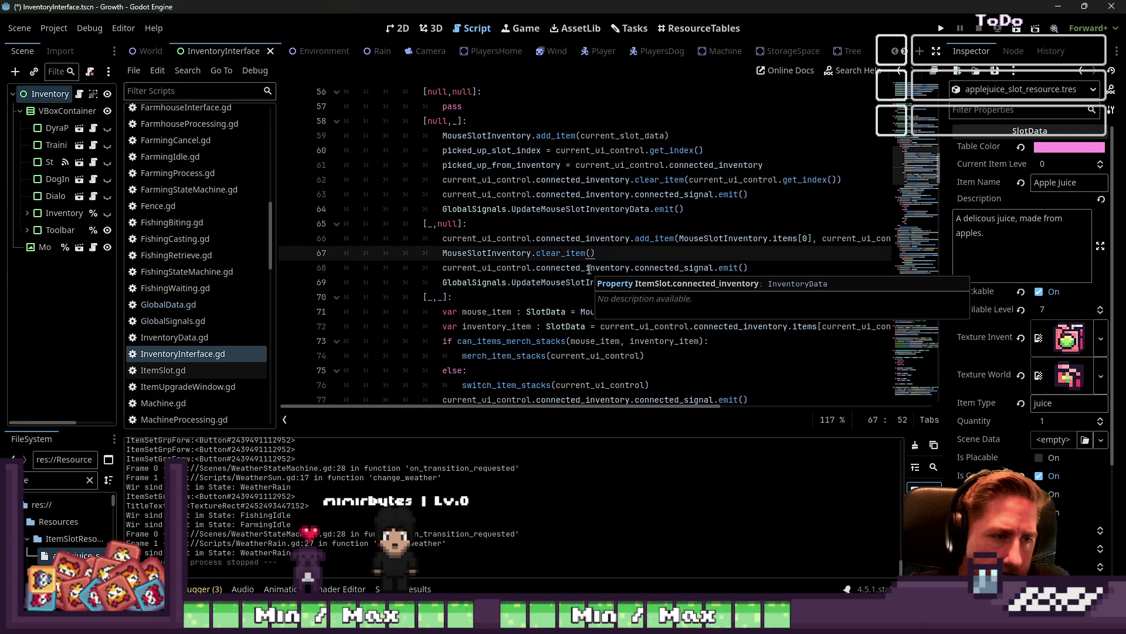
Highlight uses of current_ui_control, connected_inventory, connected_signal, clear_item and MouseSlotInventory on lines 67–68
double_click(487, 270)
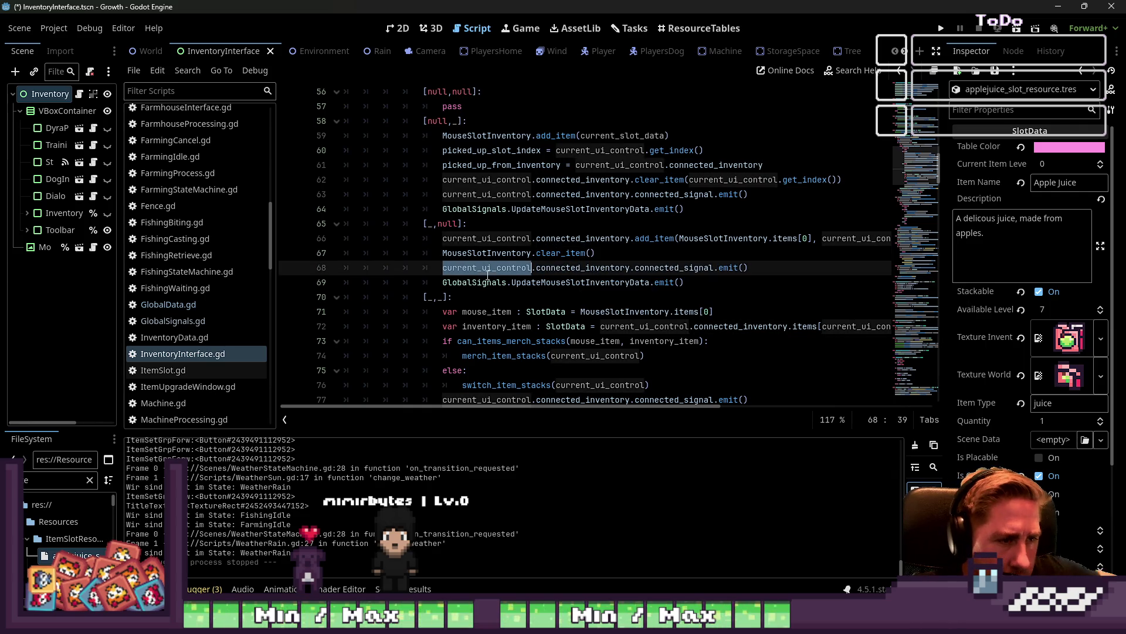
double_click(559, 269)
double_click(673, 270)
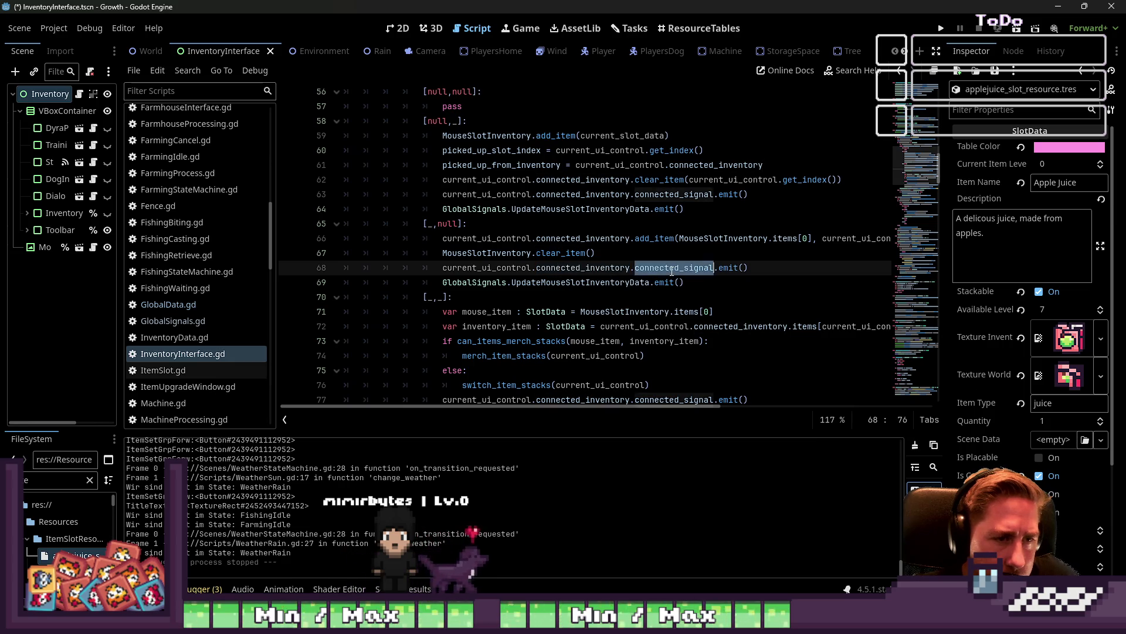
double_click(728, 268)
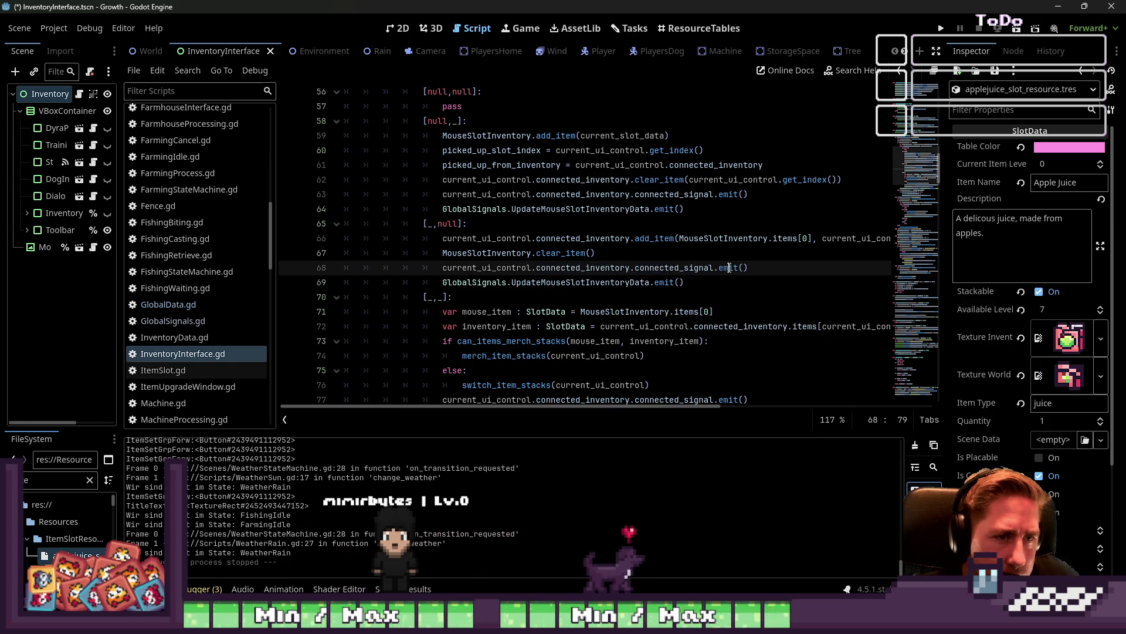
double_click(675, 270)
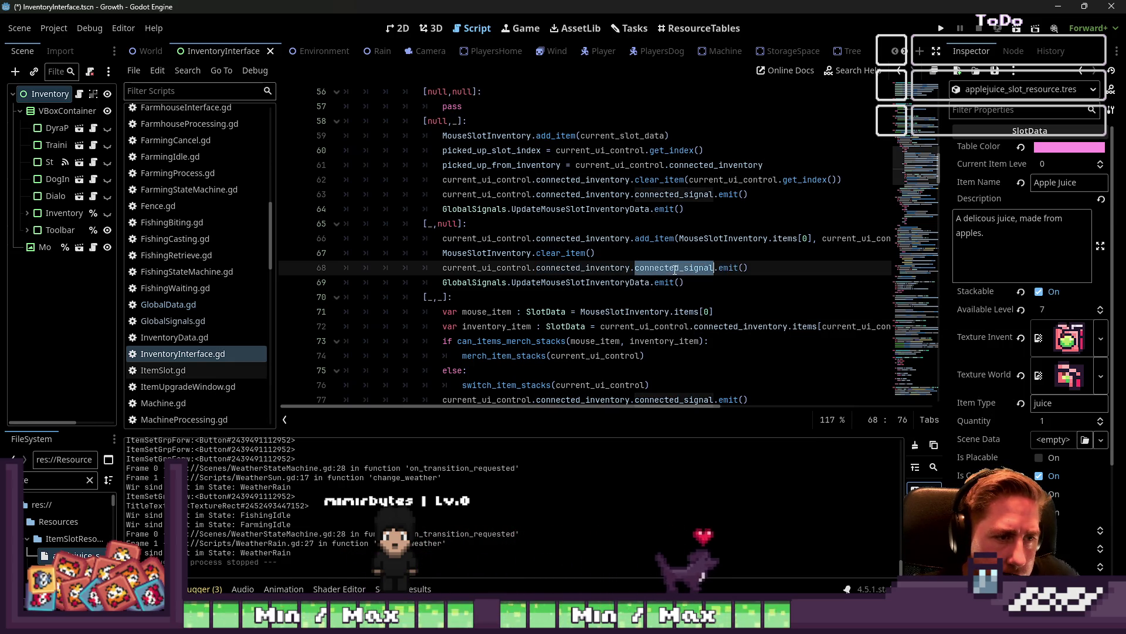
double_click(550, 254)
left_click(603, 252)
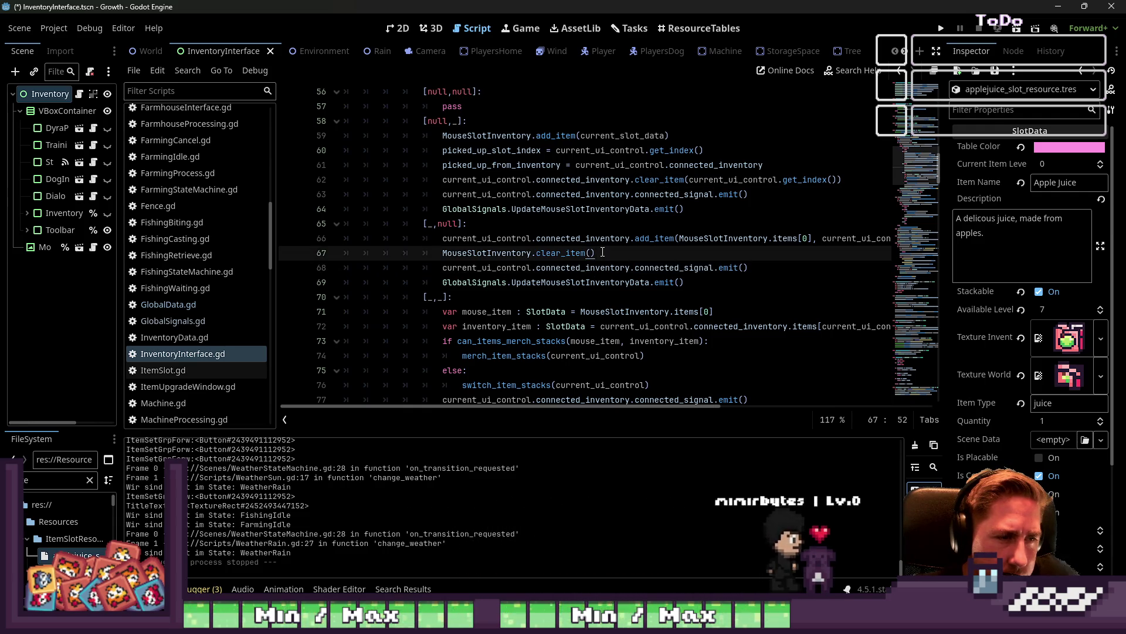
double_click(488, 253)
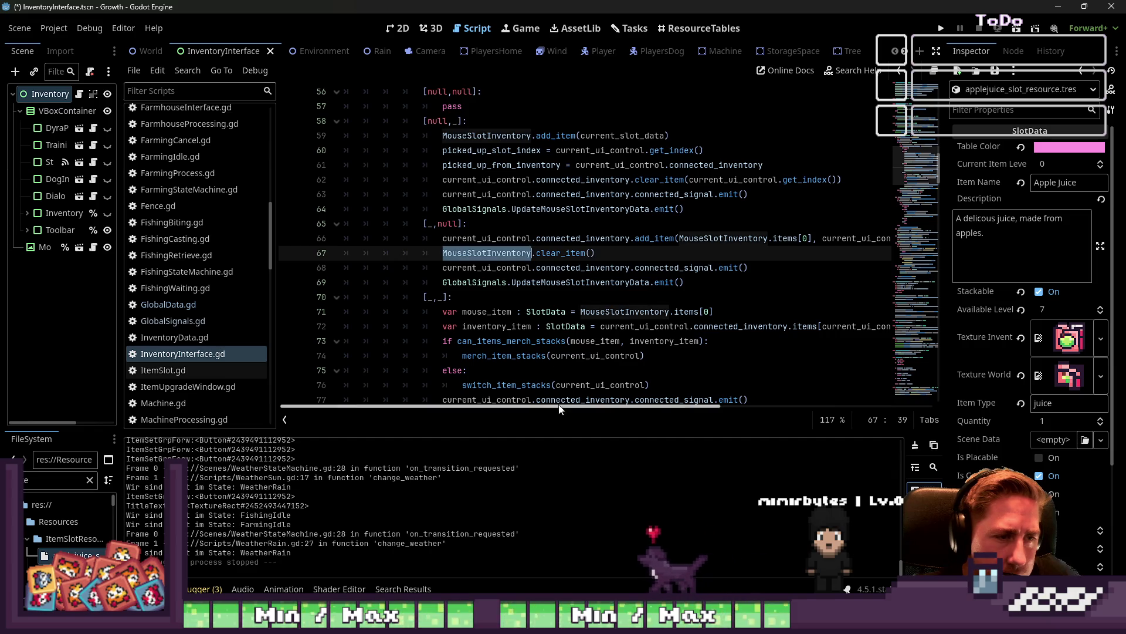
left_click_drag(568, 406, 648, 408)
Jump from the add_item call on line 66 to its definition in InventoryData.gd
double_click(531, 237)
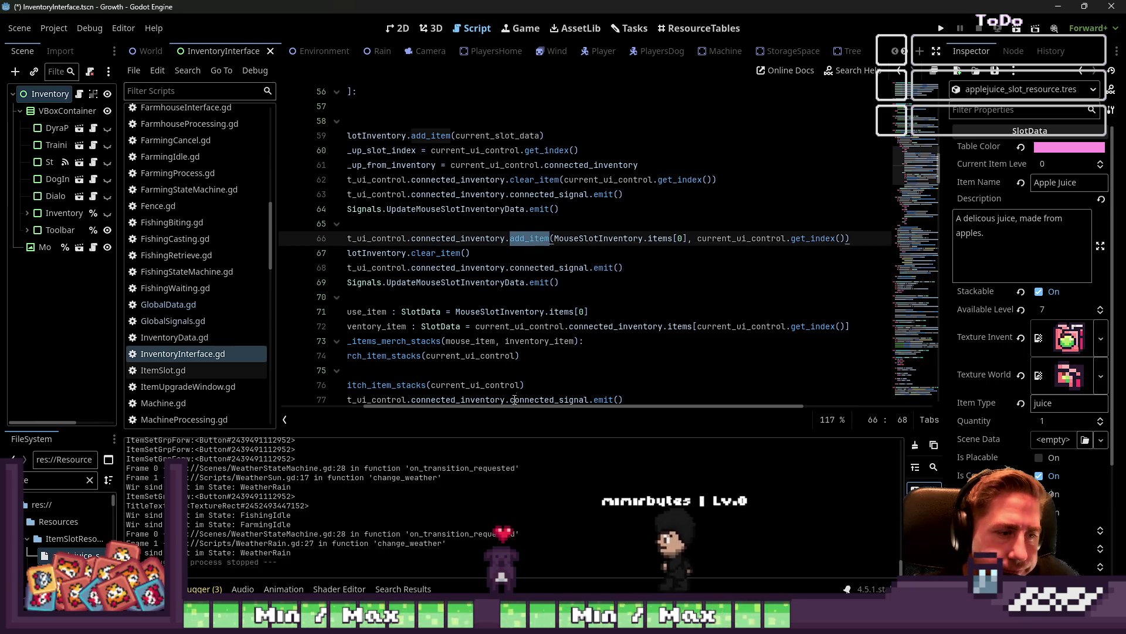
left_click_drag(458, 406, 376, 405)
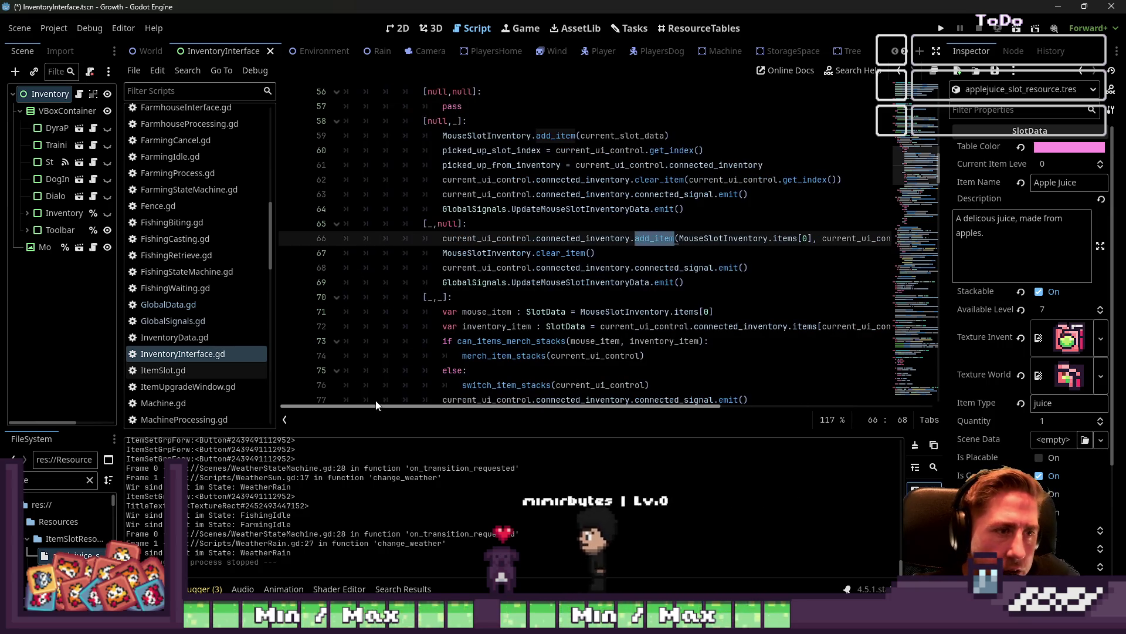
left_click(651, 240)
left_click(654, 245, "ctrl")
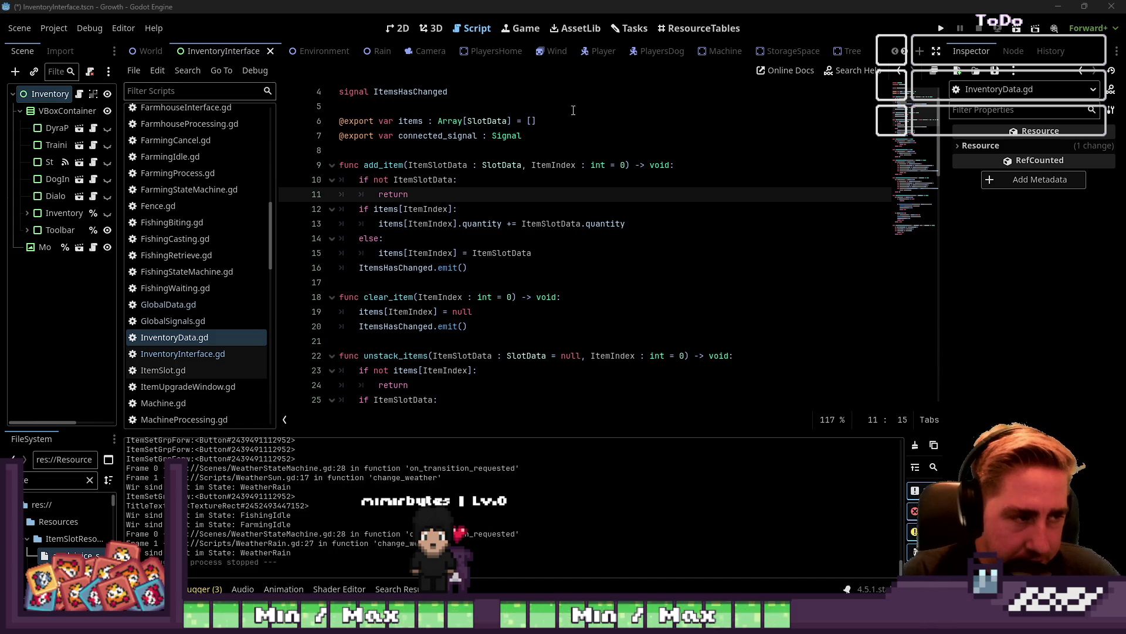
Review add_item in InventoryData.gd, including its ItemsHasChanged signal emission
left_click(507, 277)
double_click(413, 269)
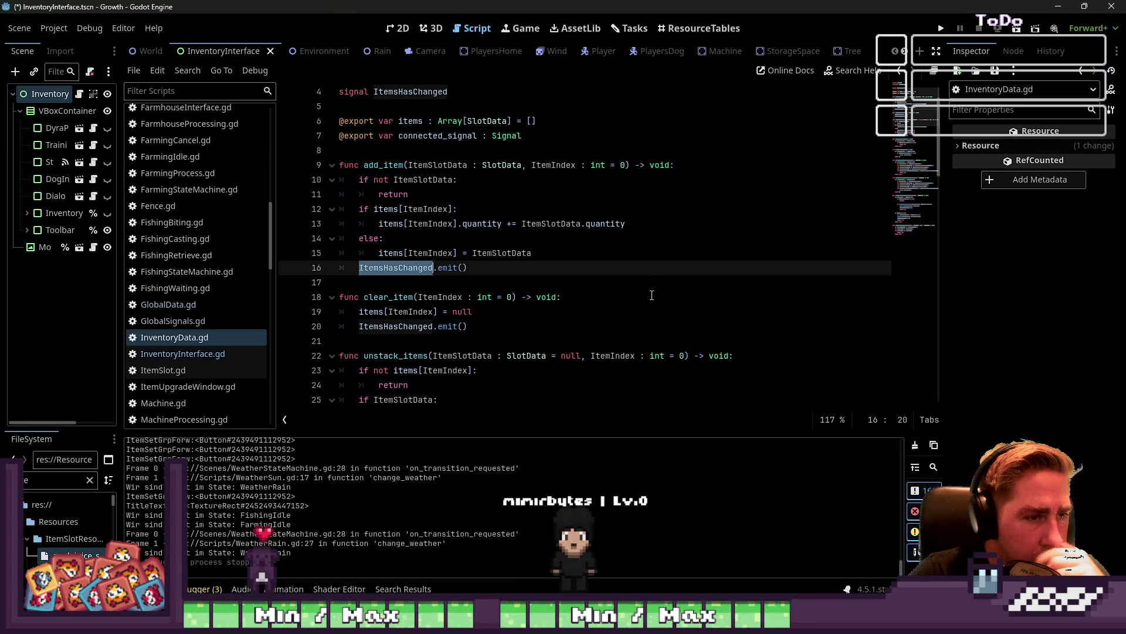
scroll(717, 309, "up", 1)
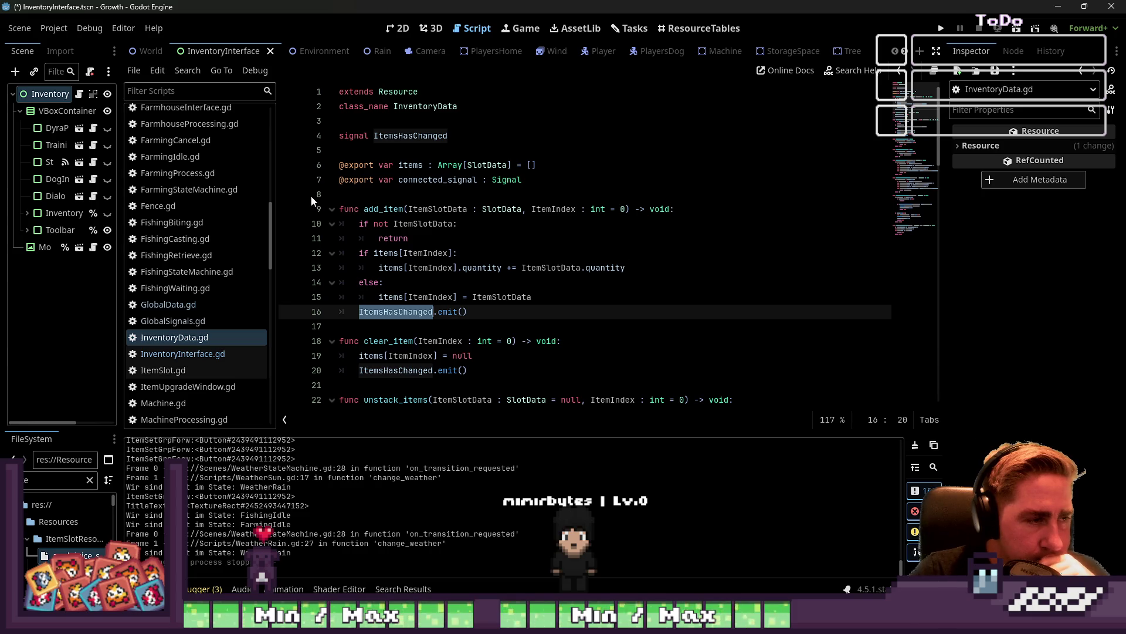
double_click(389, 210)
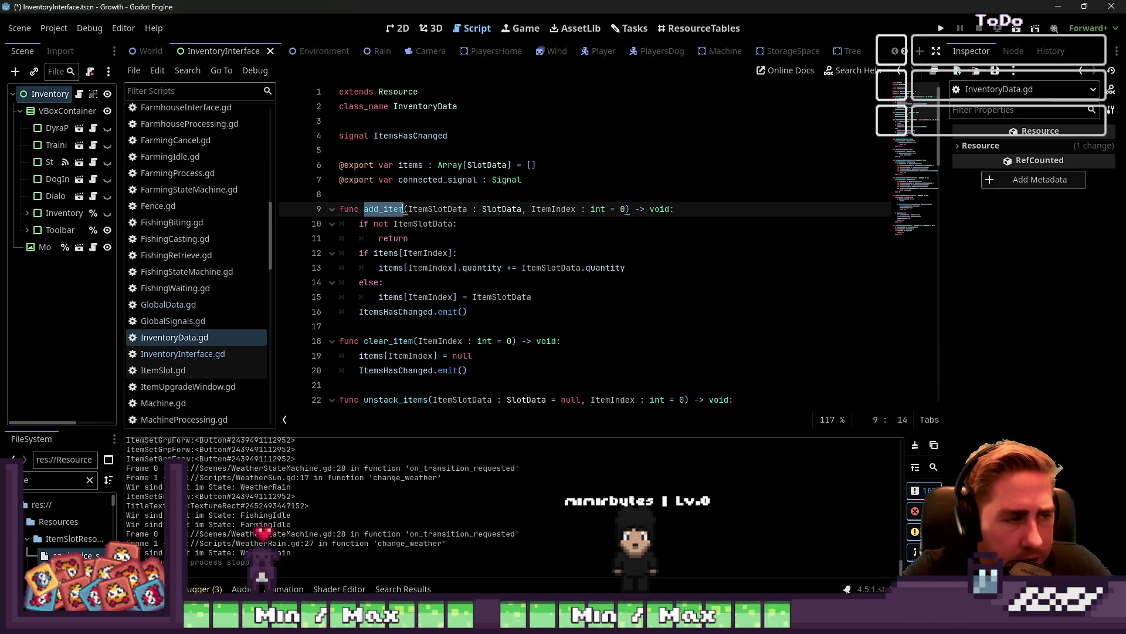
Start a project-wide search for add_item, cancel it, and return to InventoryInterface.gd line 68
key("ctrl+shift+f")
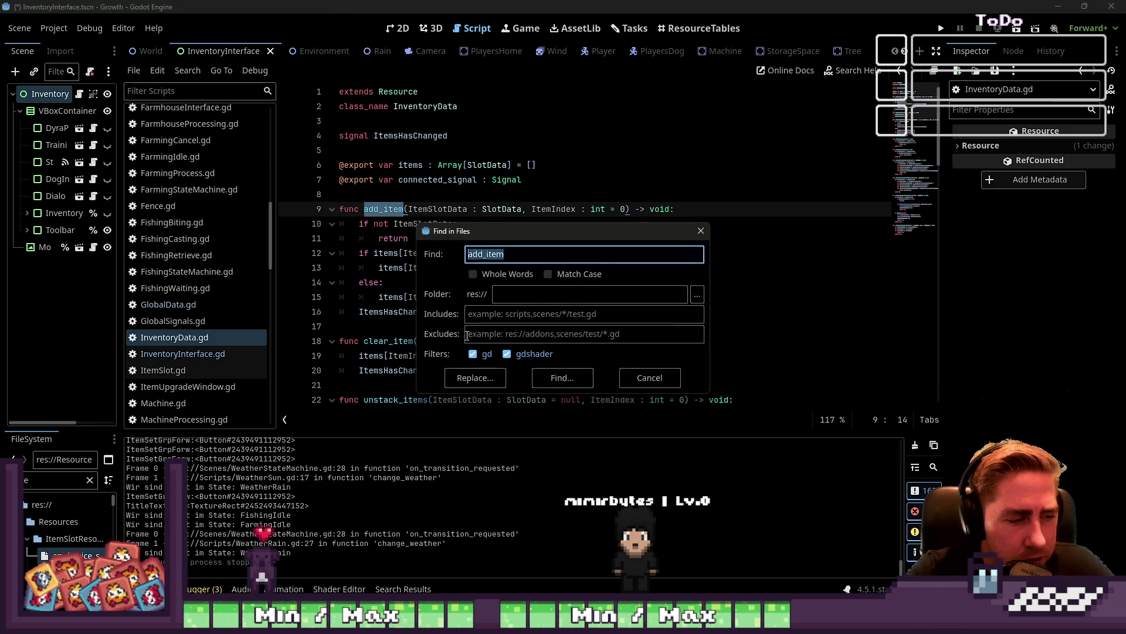
left_click(648, 378)
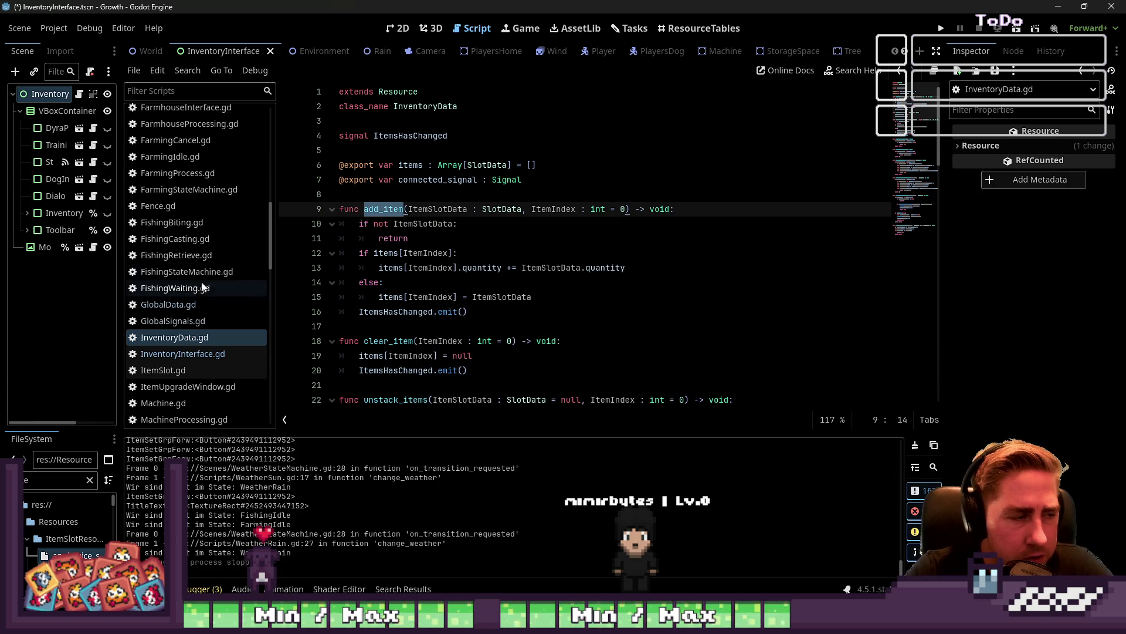
left_click(195, 353)
left_click(486, 269)
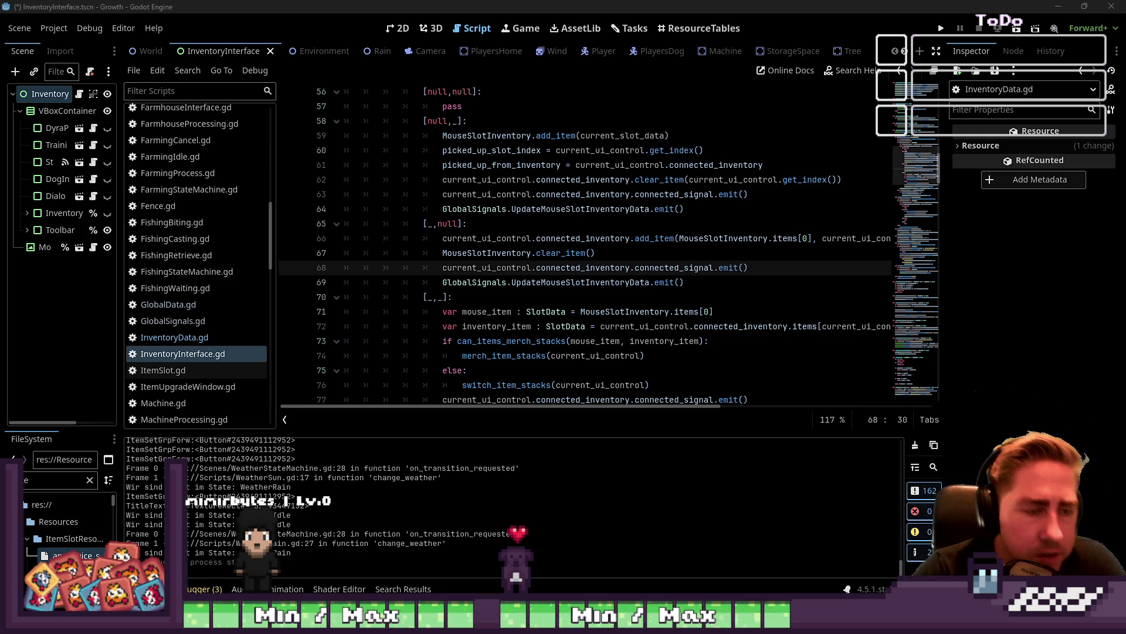
left_click(589, 252)
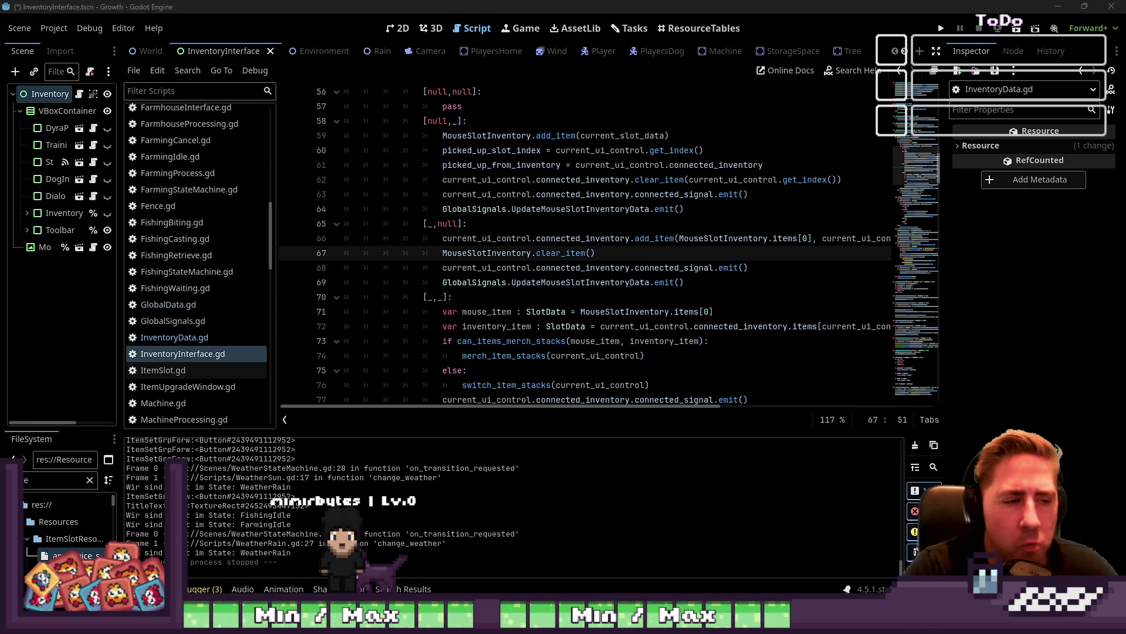
scroll(666, 174, "up", 3)
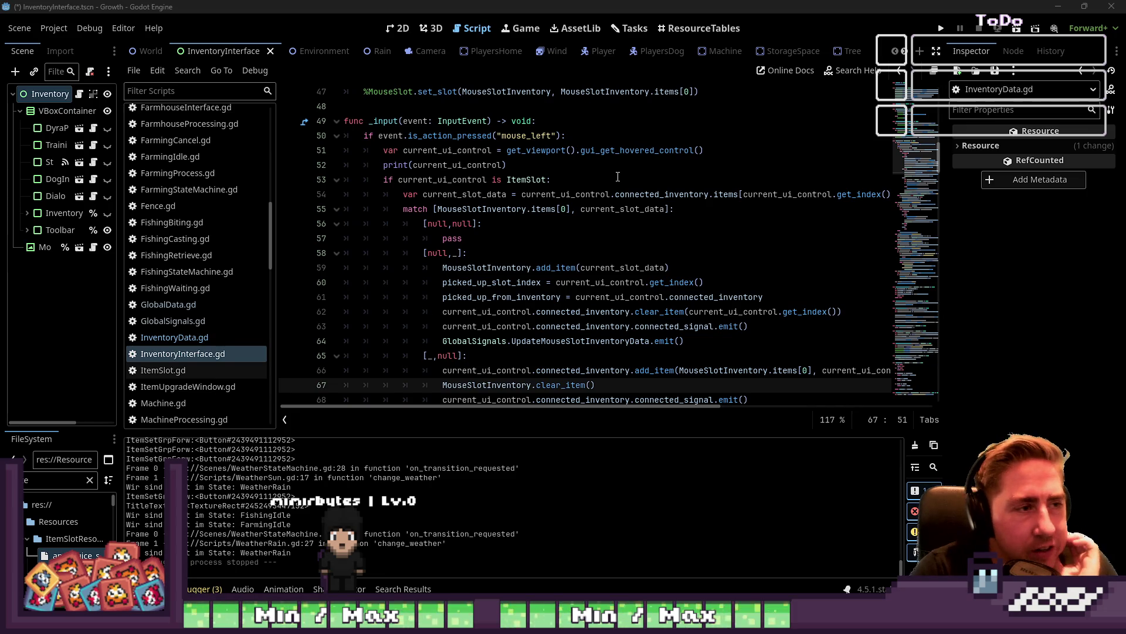
scroll(617, 177, "up", 15)
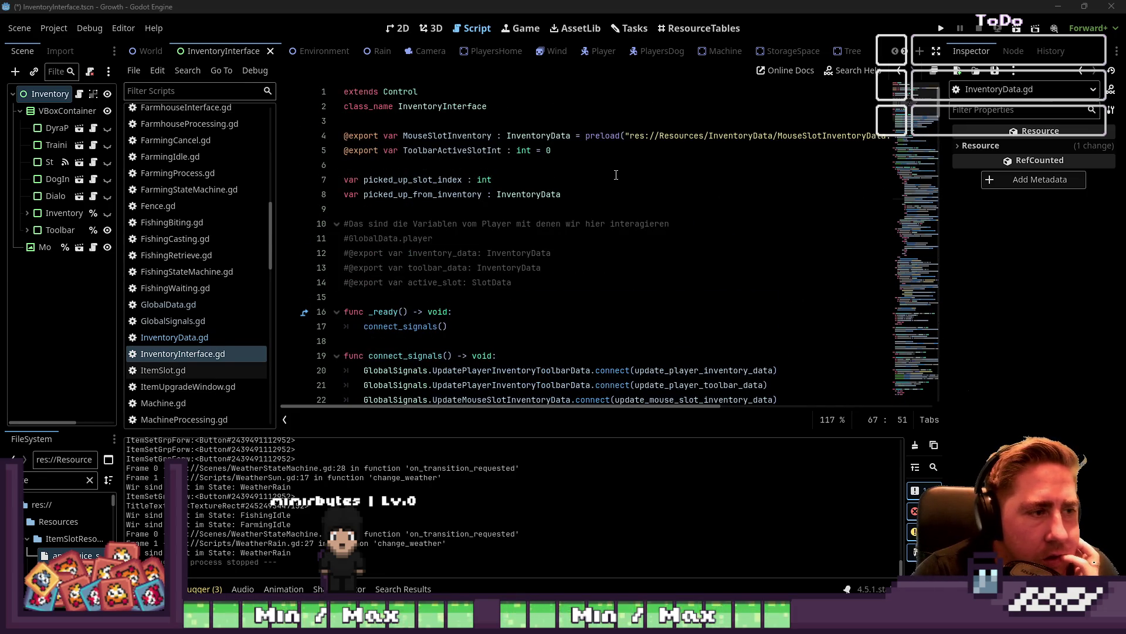
scroll(616, 174, "down", 8)
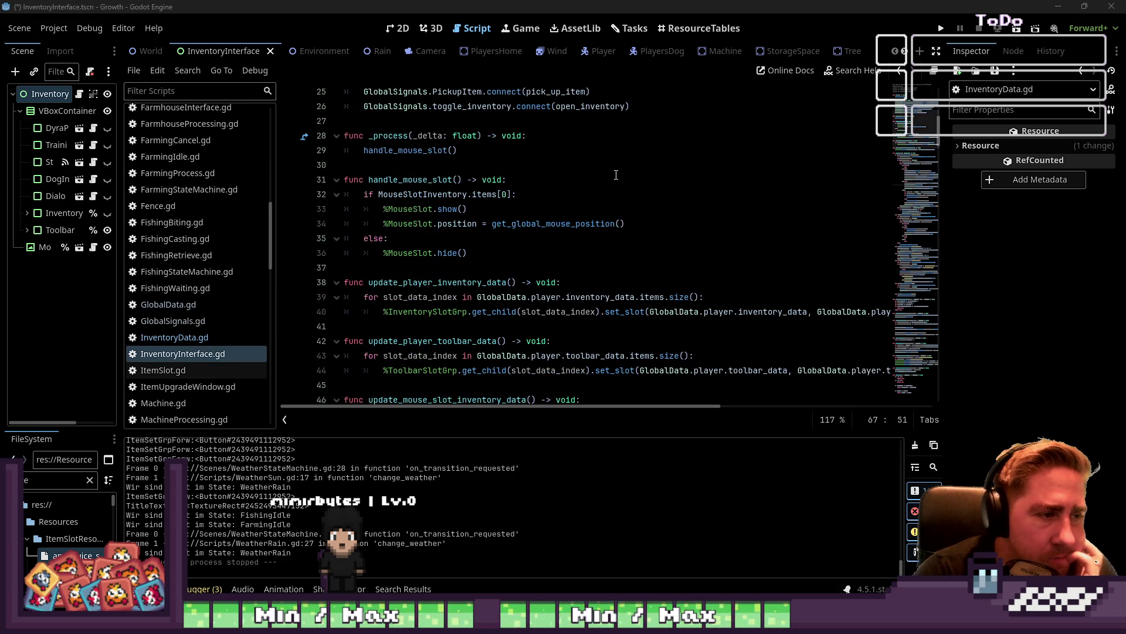
scroll(616, 175, "down", 3)
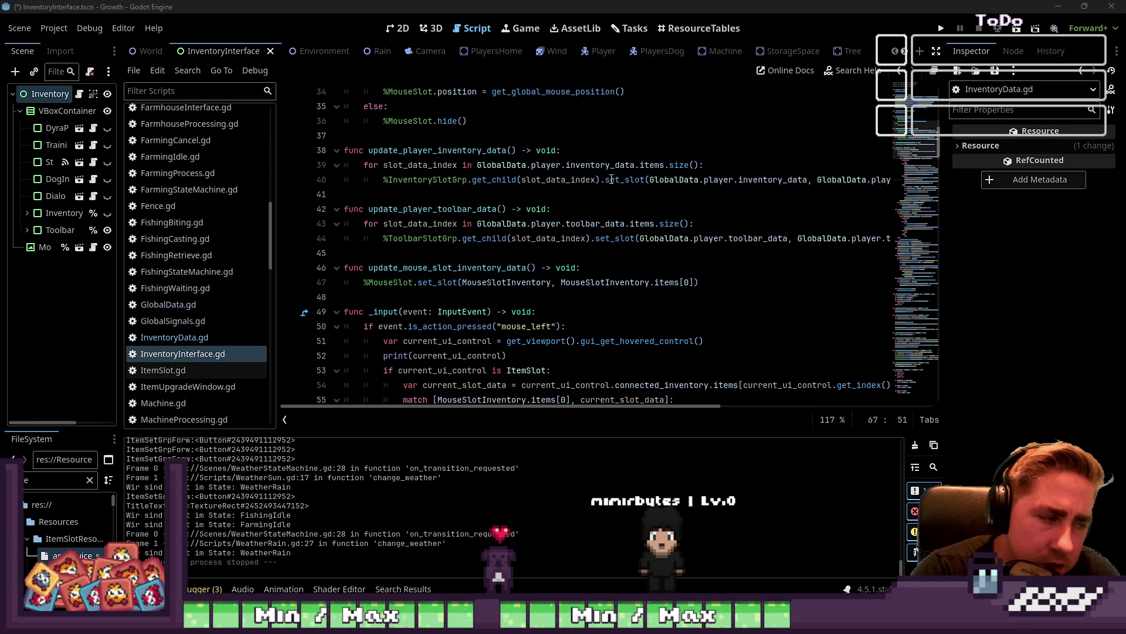
scroll(219, 341, "down", 6)
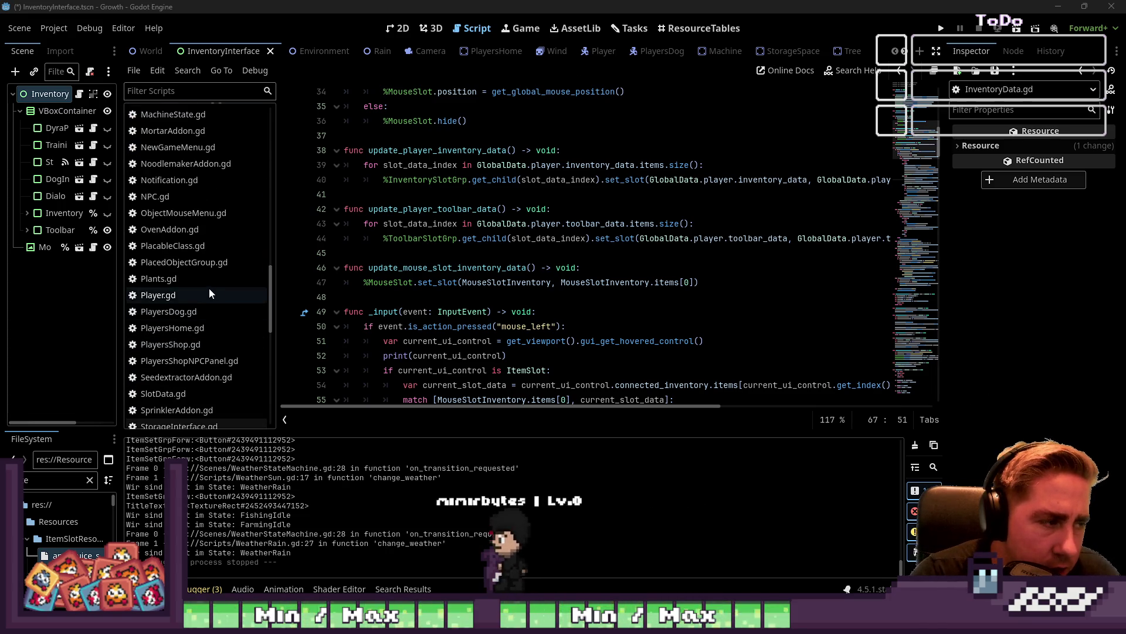
Open Player.gd and inspect its _ready function, including the UpdatePlayerInventoryToolbarData signal on line 54
left_click(209, 292)
scroll(453, 281, "up", 8)
scroll(452, 281, "up", 5)
scroll(504, 256, "down", 7)
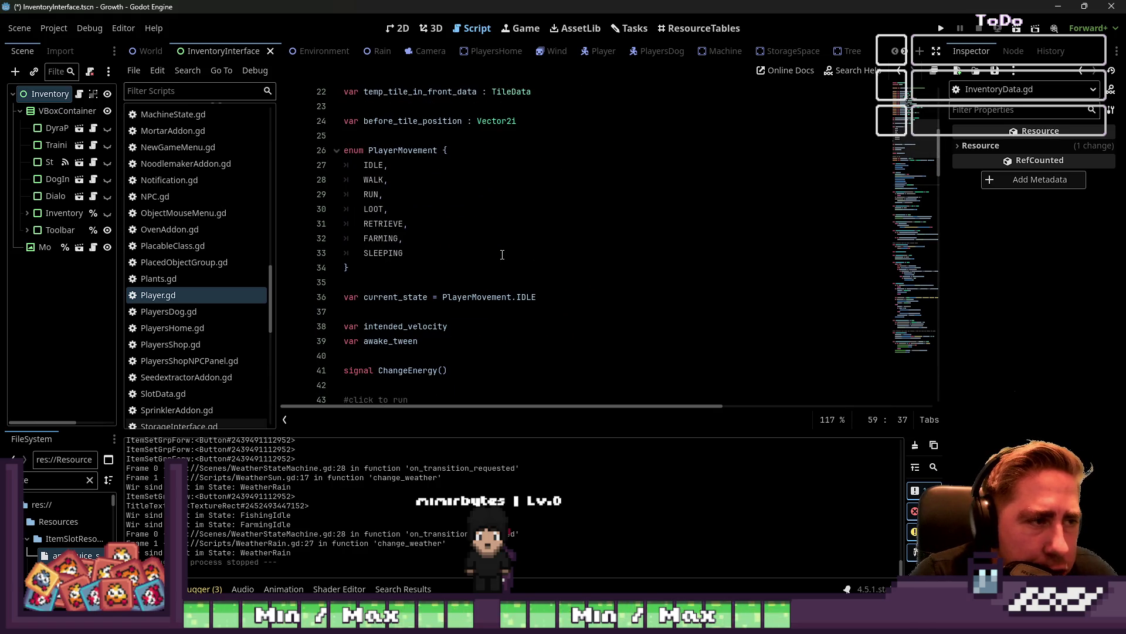
scroll(502, 254, "down", 8)
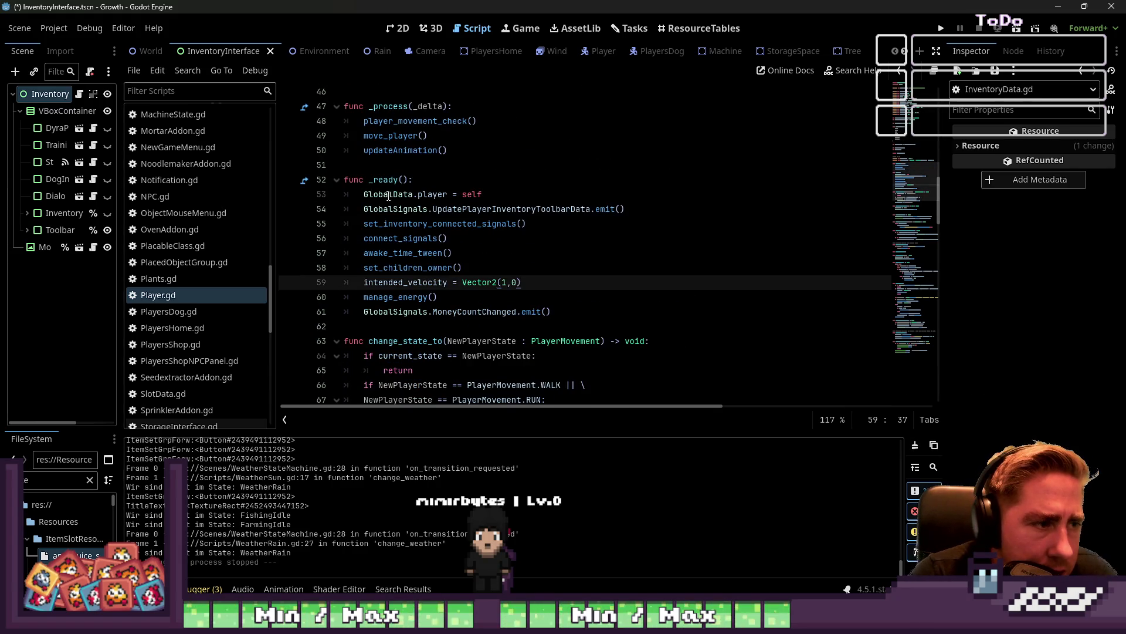
double_click(391, 224)
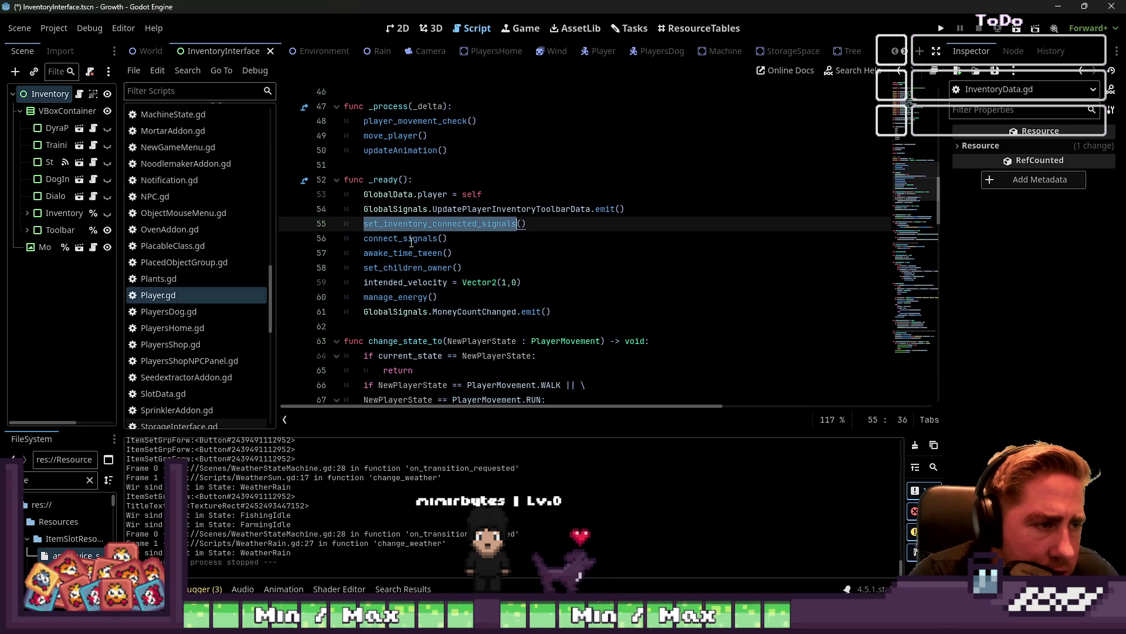
left_click(410, 247)
scroll(423, 245, "up", 2)
scroll(428, 244, "down", 1)
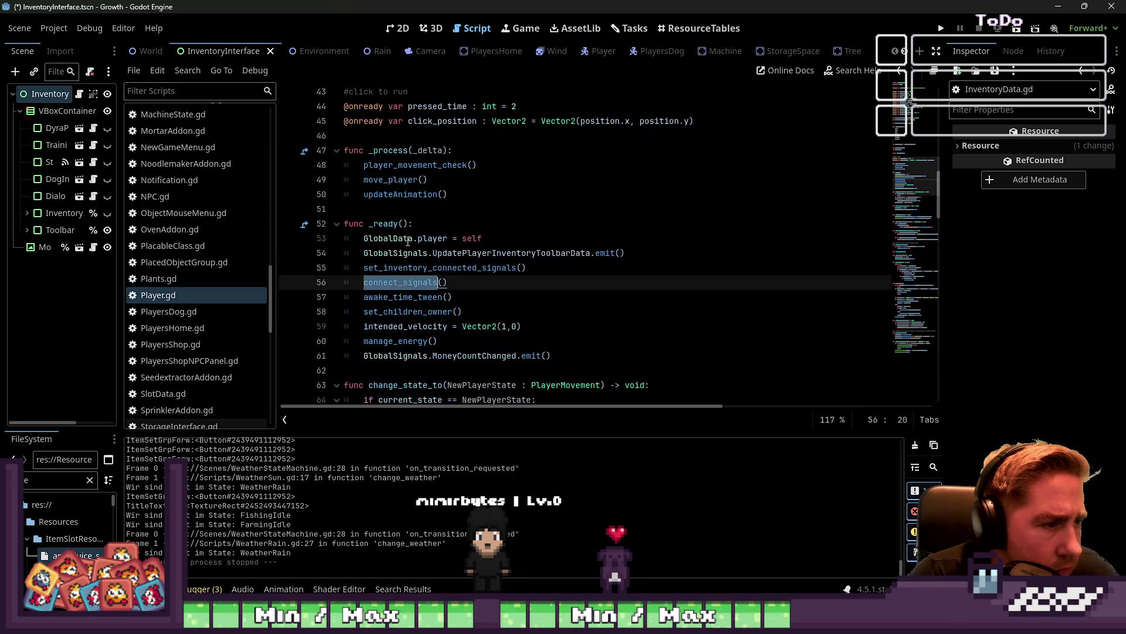
left_click(439, 239)
double_click(453, 251)
Scroll through the rest of Player.gd, then expand and collapse the Inventory node in the Scene dock
scroll(591, 296, "down", 5)
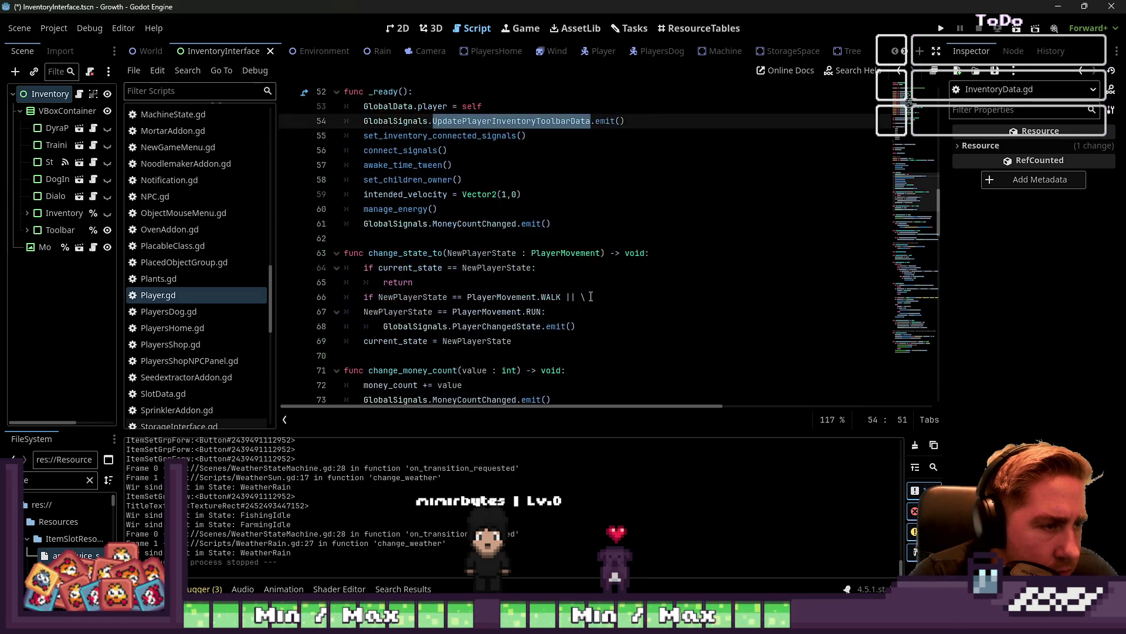
scroll(590, 296, "down", 4)
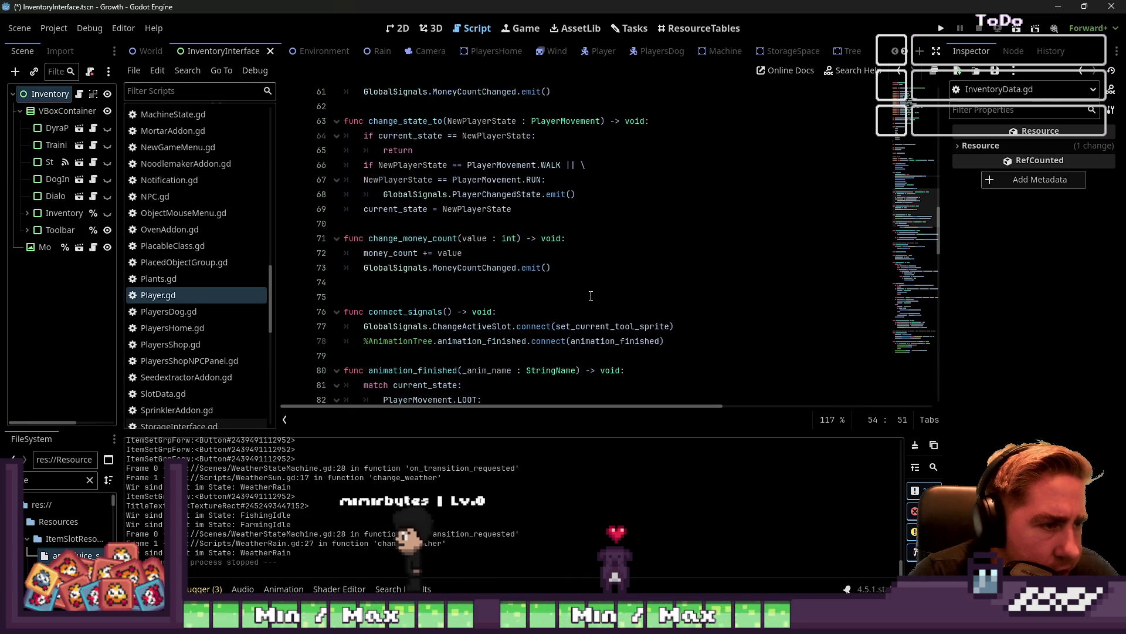
scroll(591, 296, "down", 3)
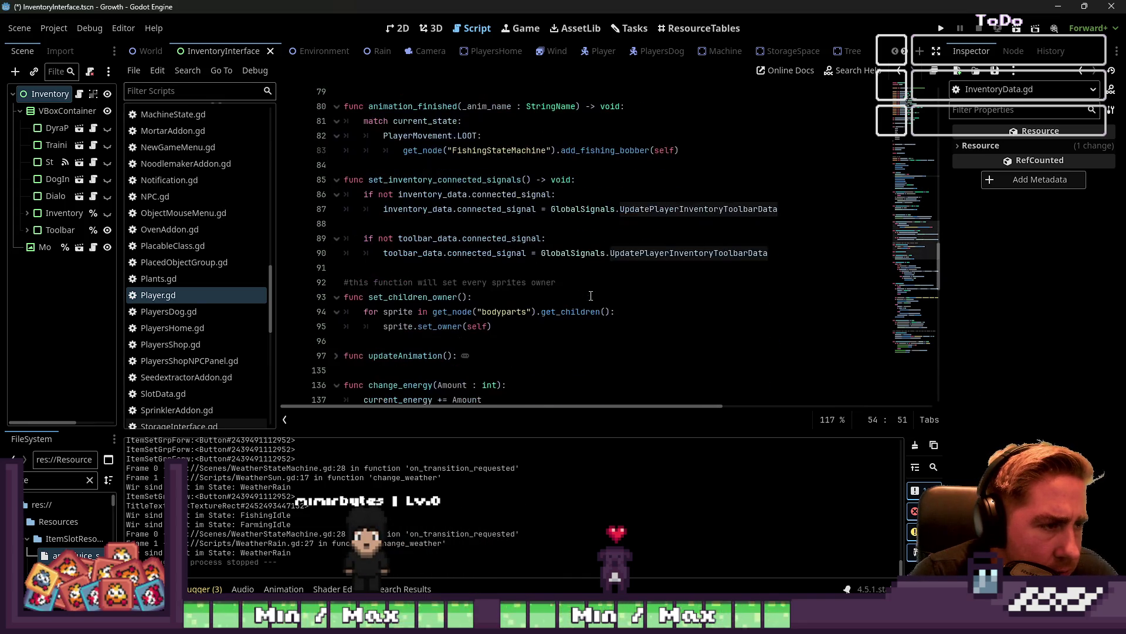
scroll(482, 219, "down", 6)
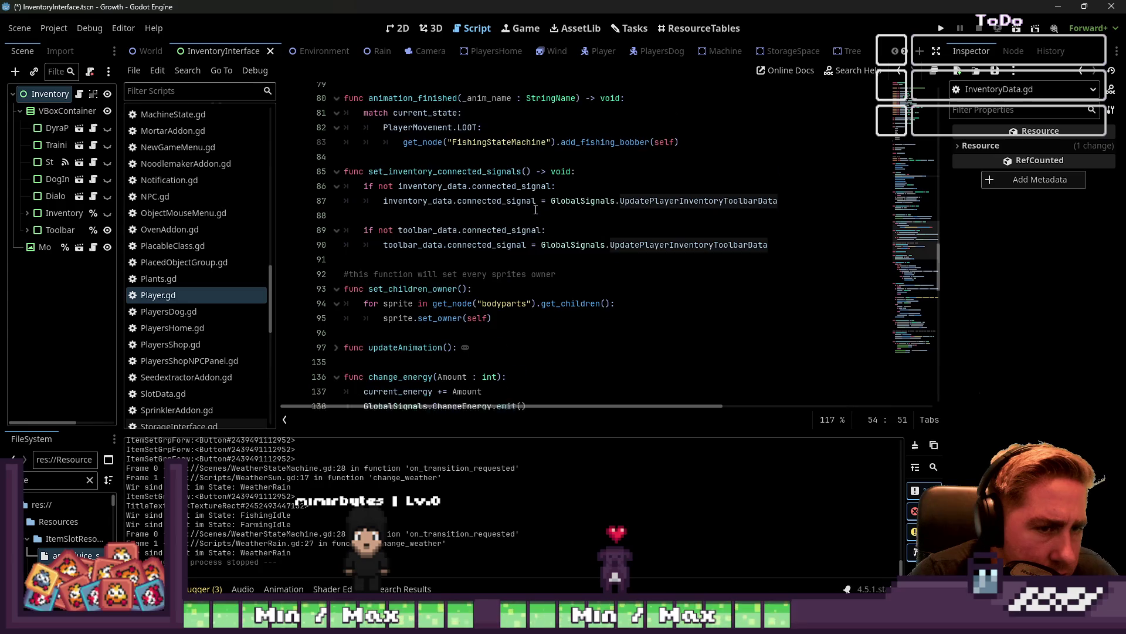
scroll(536, 210, "down", 10)
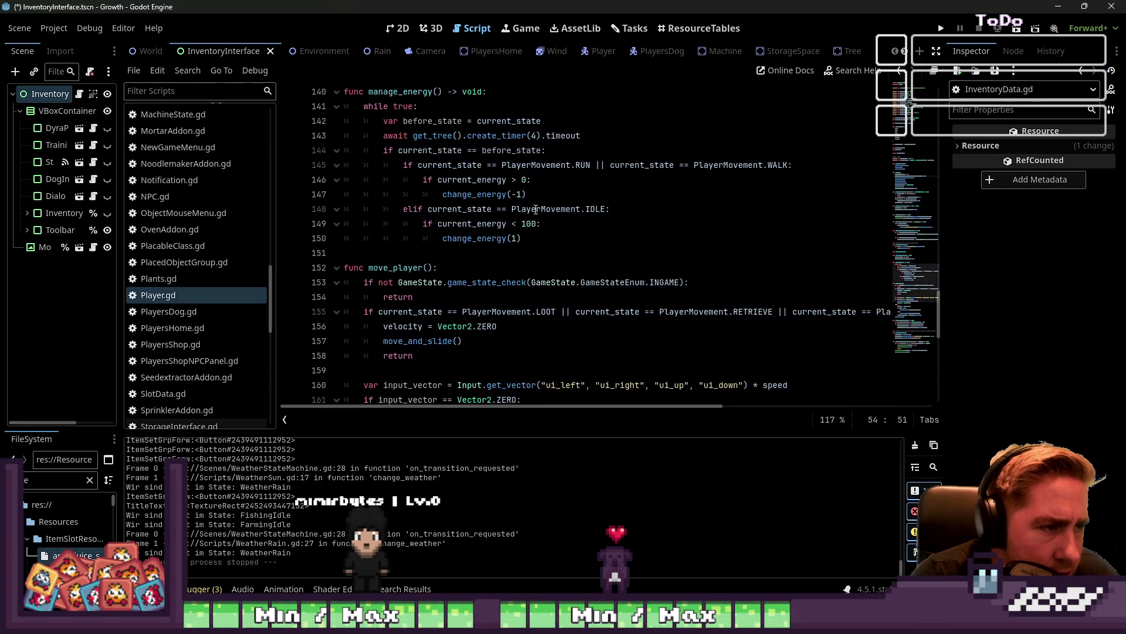
scroll(536, 209, "down", 2)
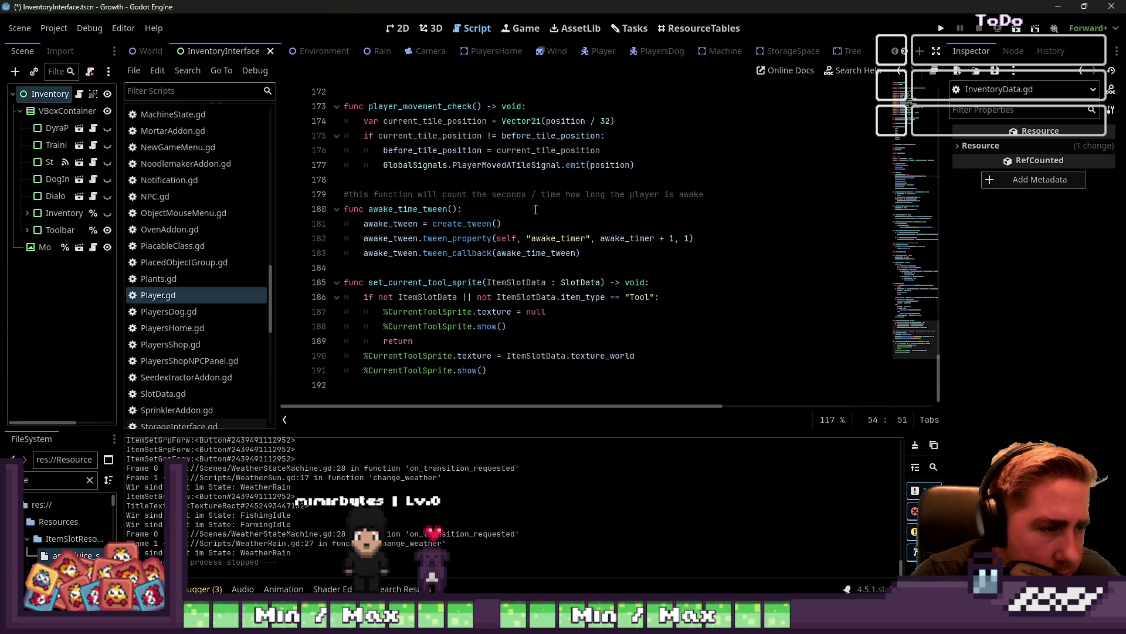
scroll(536, 210, "up", 20)
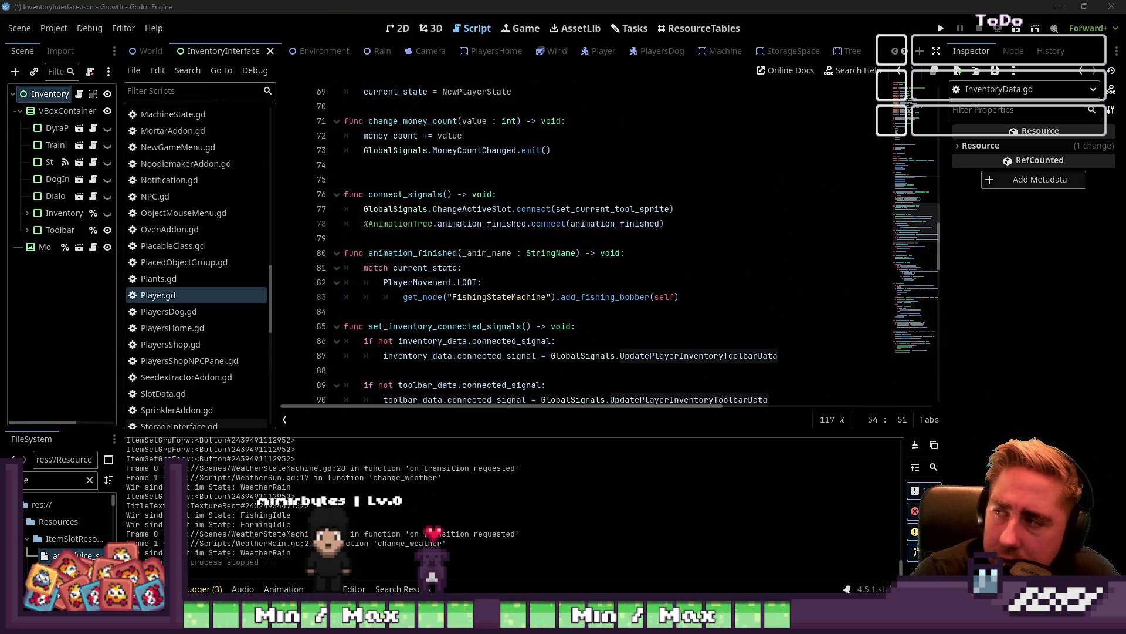
scroll(621, 159, "up", 8)
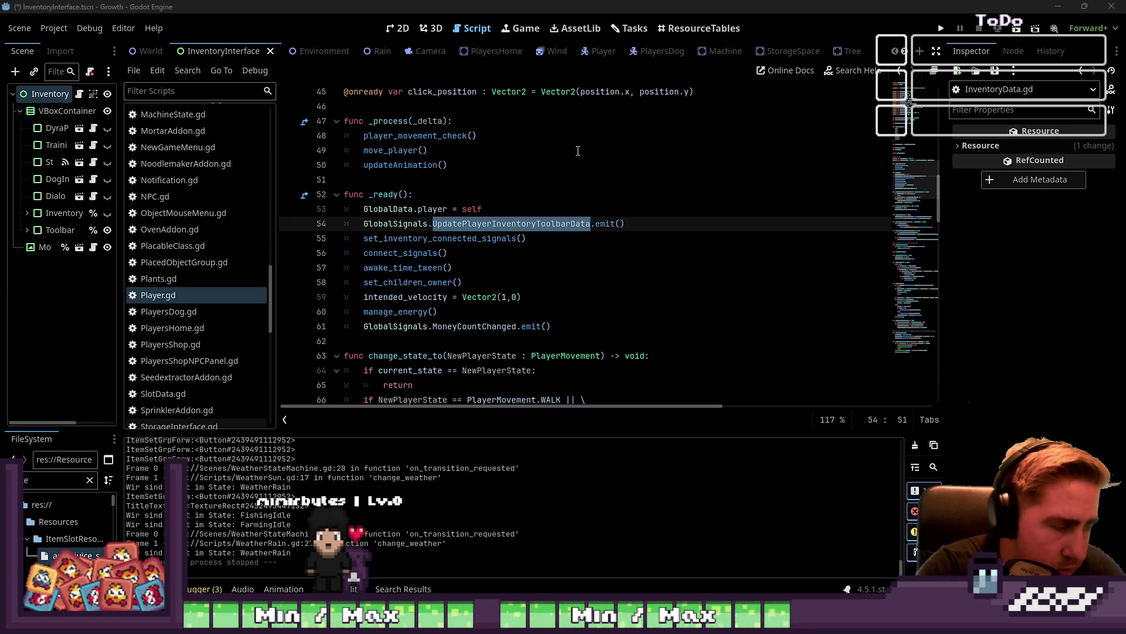
left_click(26, 213)
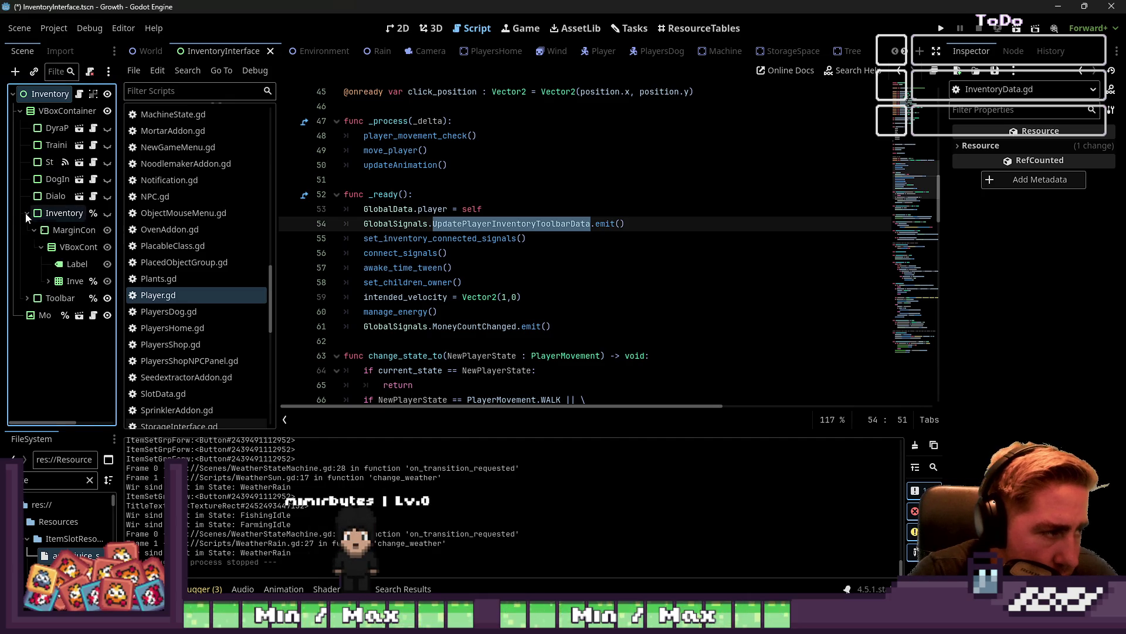
left_click(26, 213)
Review add_item's early-return logic in InventoryData.gd
scroll(176, 235, "up", 4)
scroll(439, 259, "up", 15)
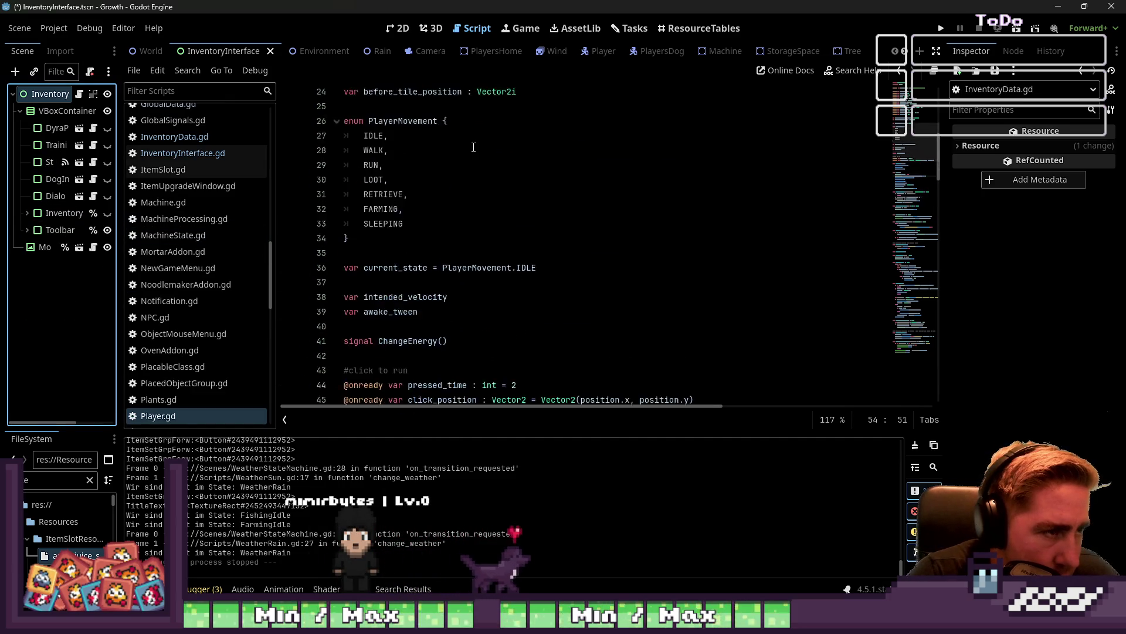
left_click(187, 138)
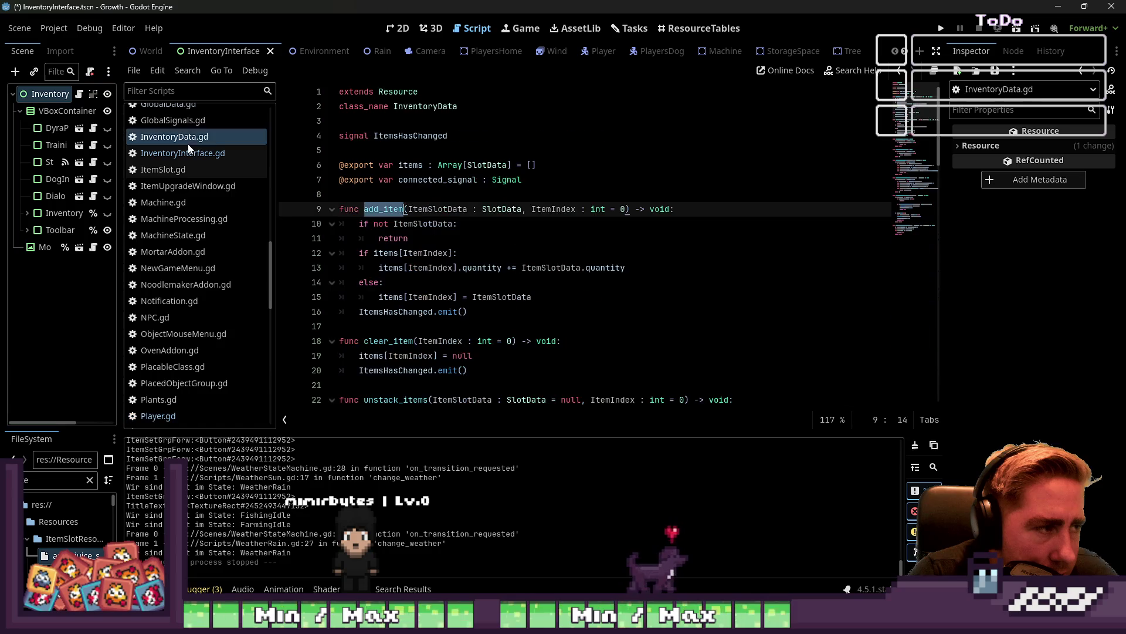
left_click(197, 154)
left_click(182, 141)
left_click(422, 238)
scroll(422, 238, "down", 2)
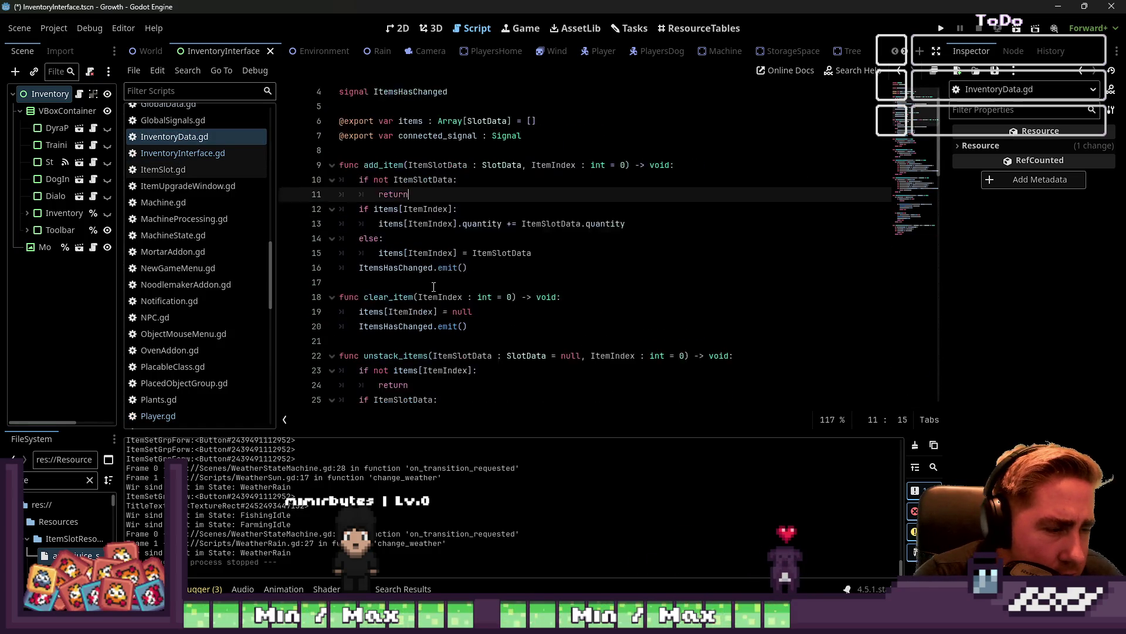
scroll(190, 237, "up", 5)
scroll(190, 238, "up", 5)
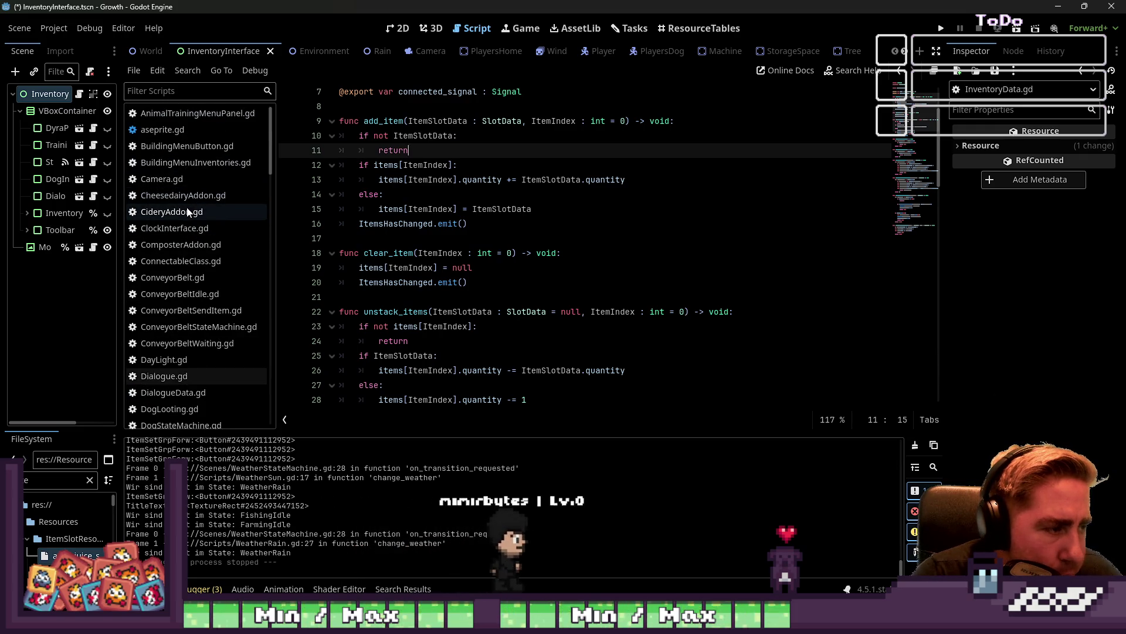
scroll(188, 222, "down", 4)
scroll(189, 246, "down", 7)
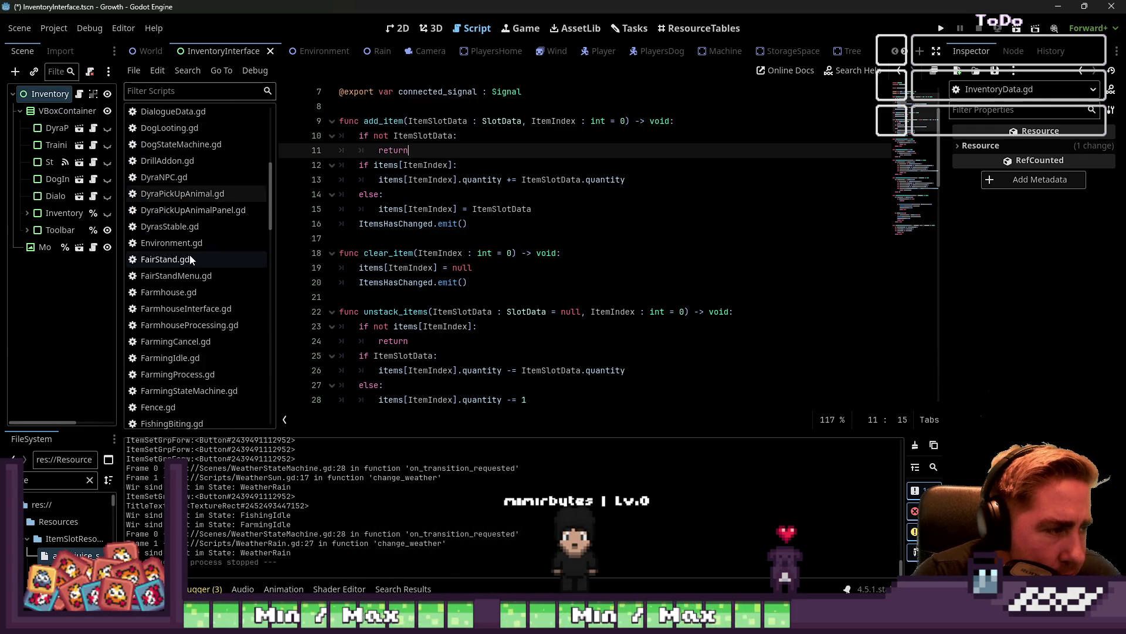
Return to InventoryInterface.gd and find current_ui_control in the [_,null] drop branch
left_click(192, 275)
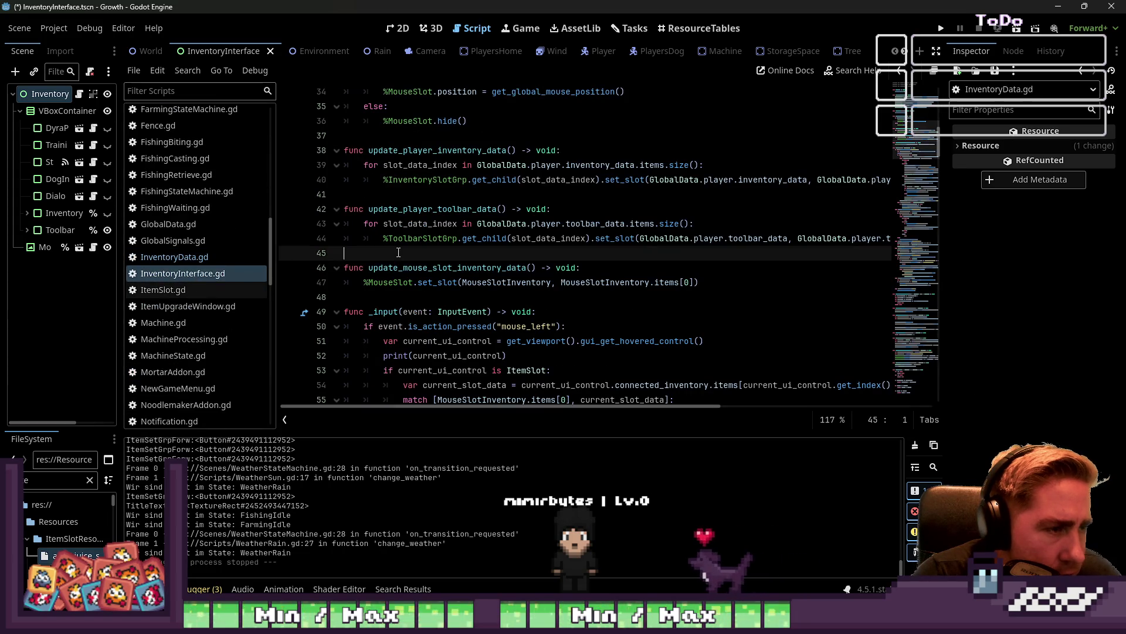
scroll(449, 234, "down", 6)
left_click(444, 209)
left_click(440, 271)
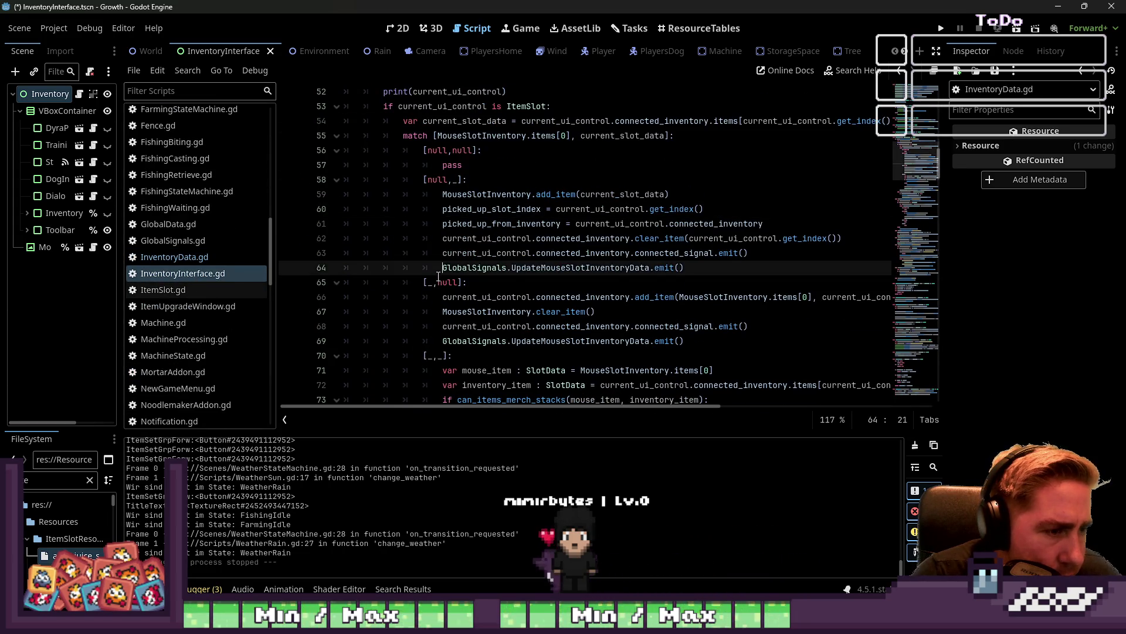
scroll(499, 294, "down", 1)
double_click(482, 253)
key("ctrl+c")
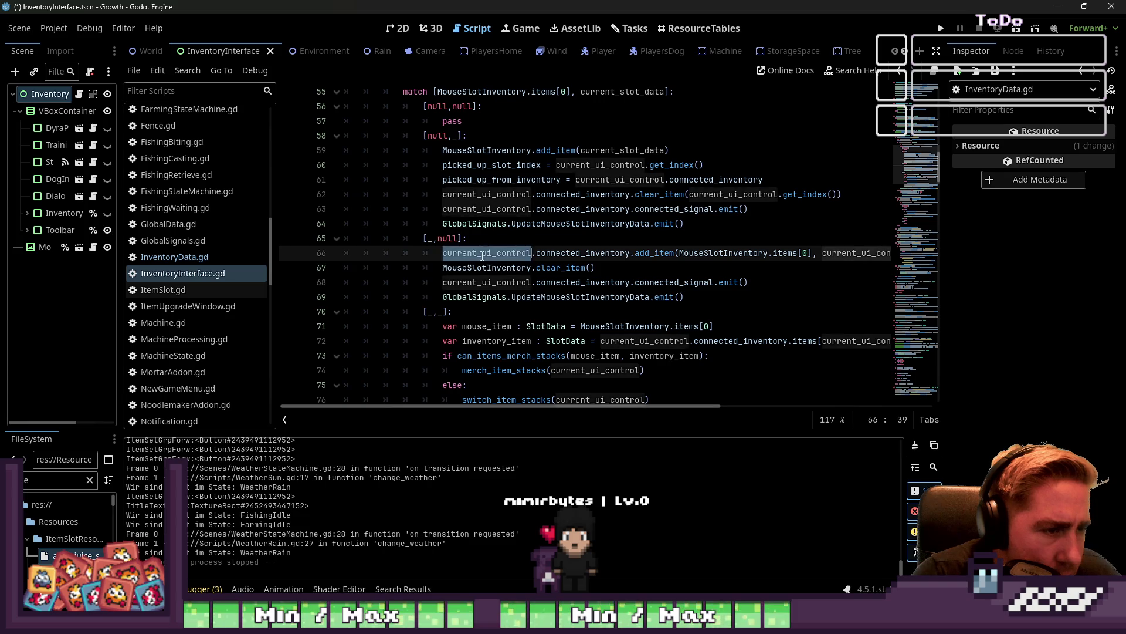
left_click(524, 245)
Add print(current_ui_control) and print(current_ui_control.get_parent()) under [_,null], then run the game
key("Return")
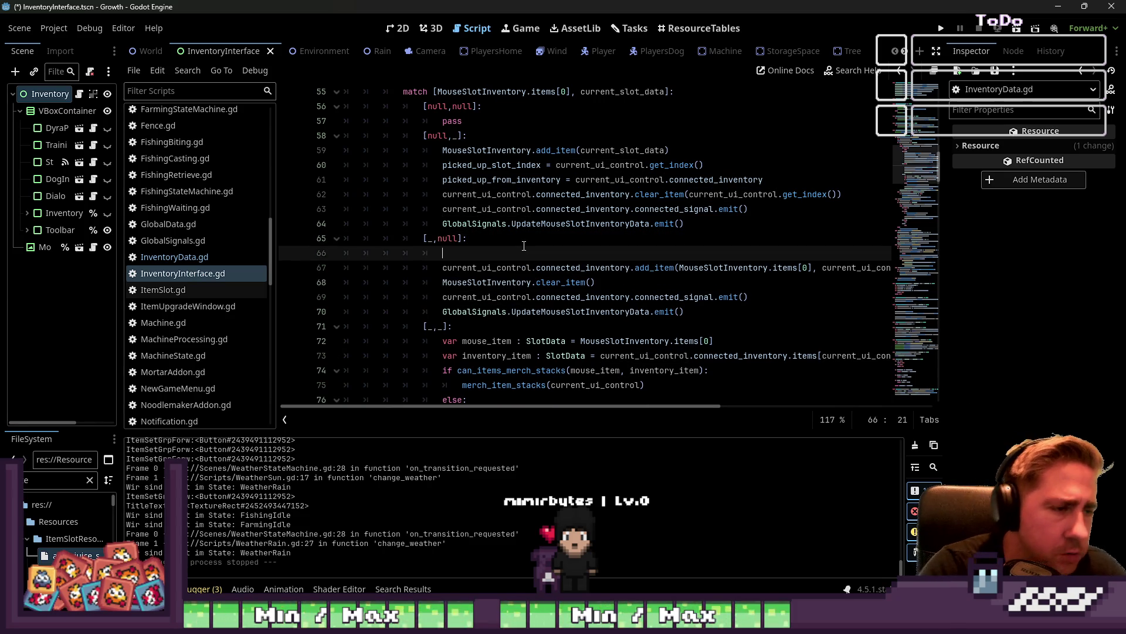
type("print()")
key("ctrl+v")
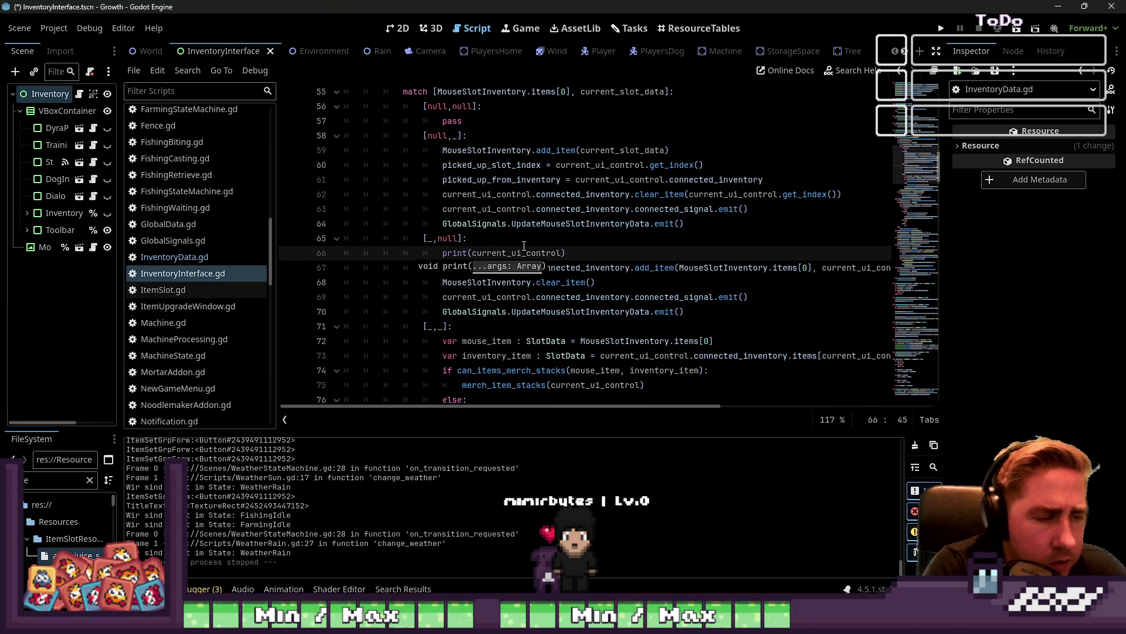
key("End")
key("Return")
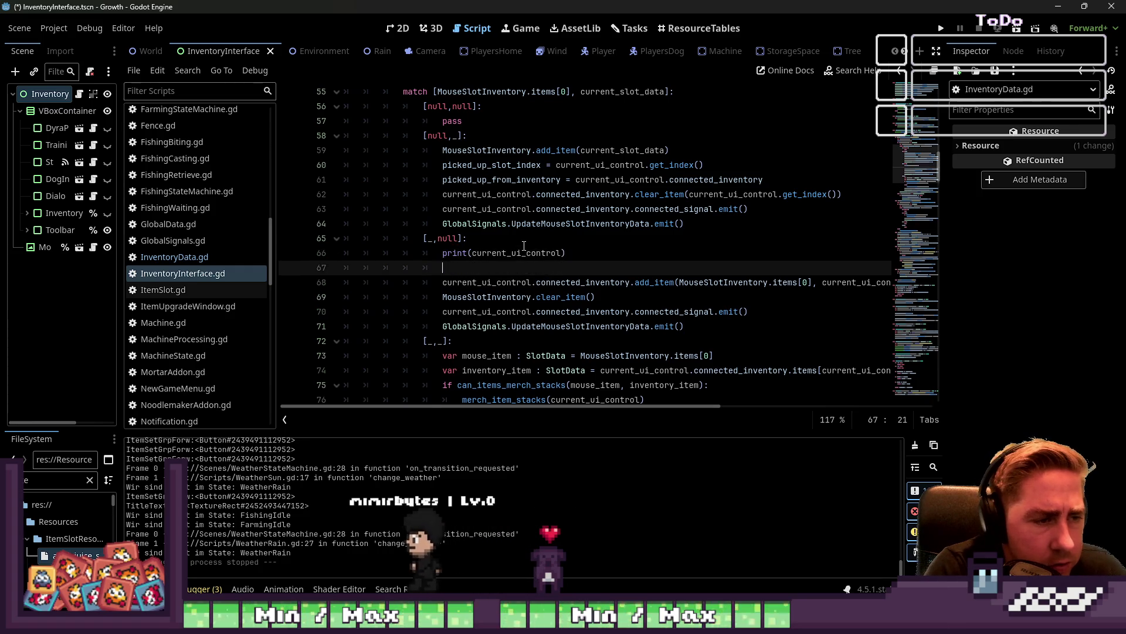
type("print(current_ui_control.")
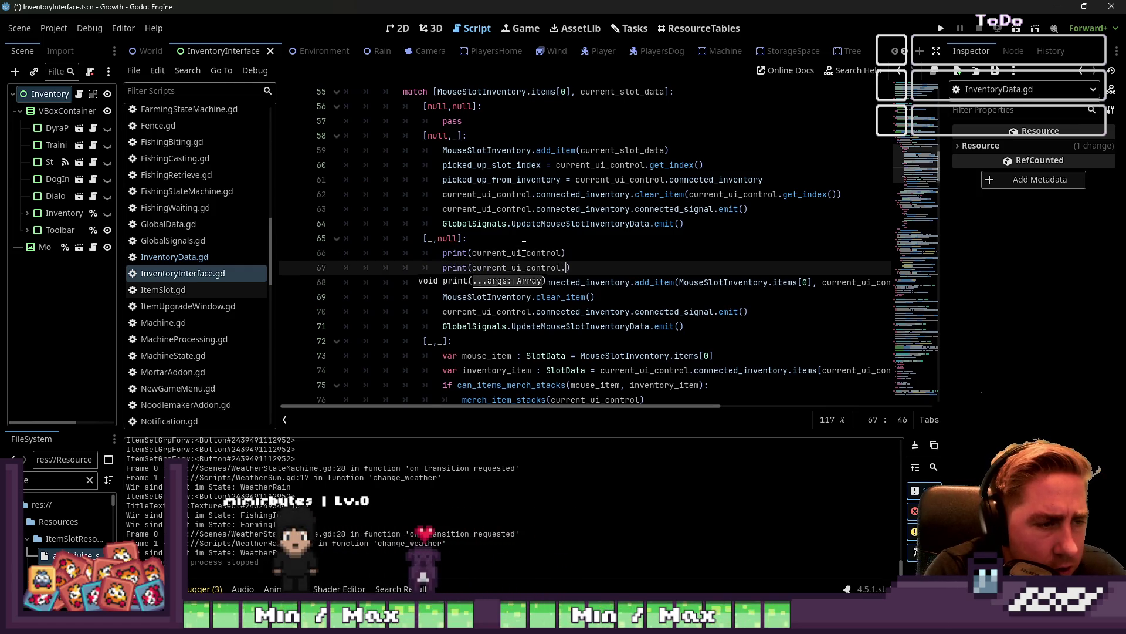
type("get_parent(")
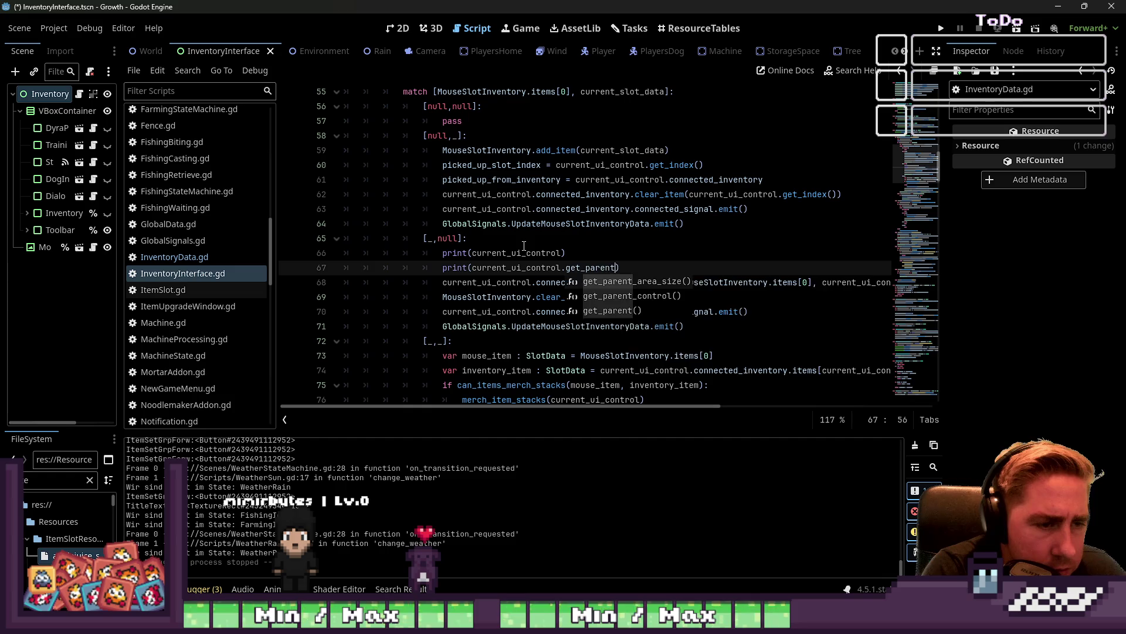
left_click(794, 195)
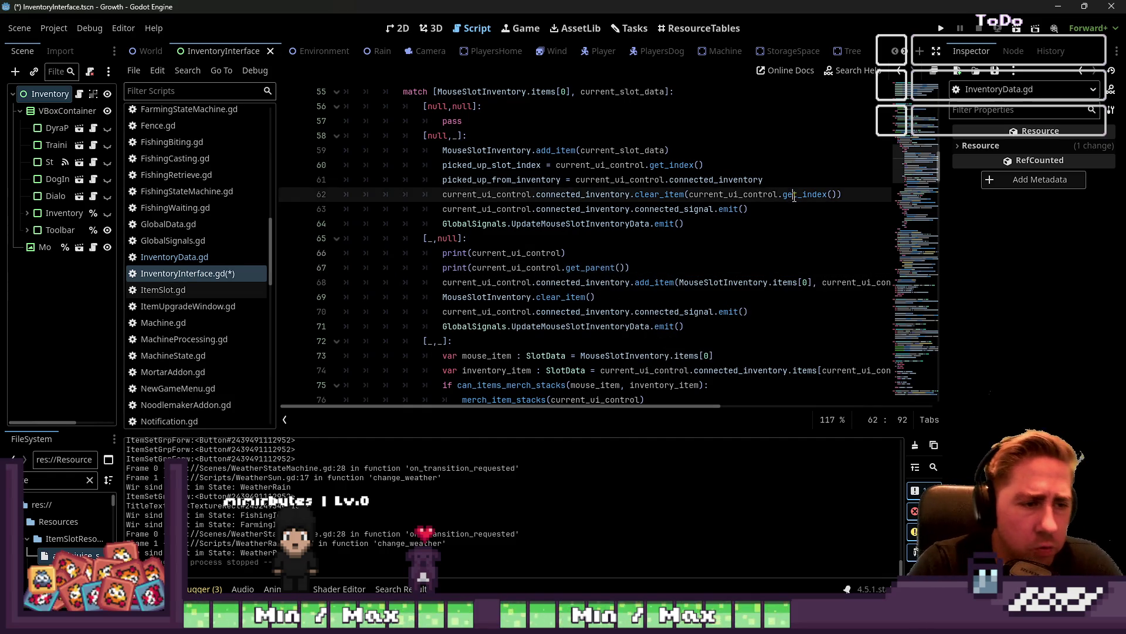
left_click(703, 242)
left_click(941, 32)
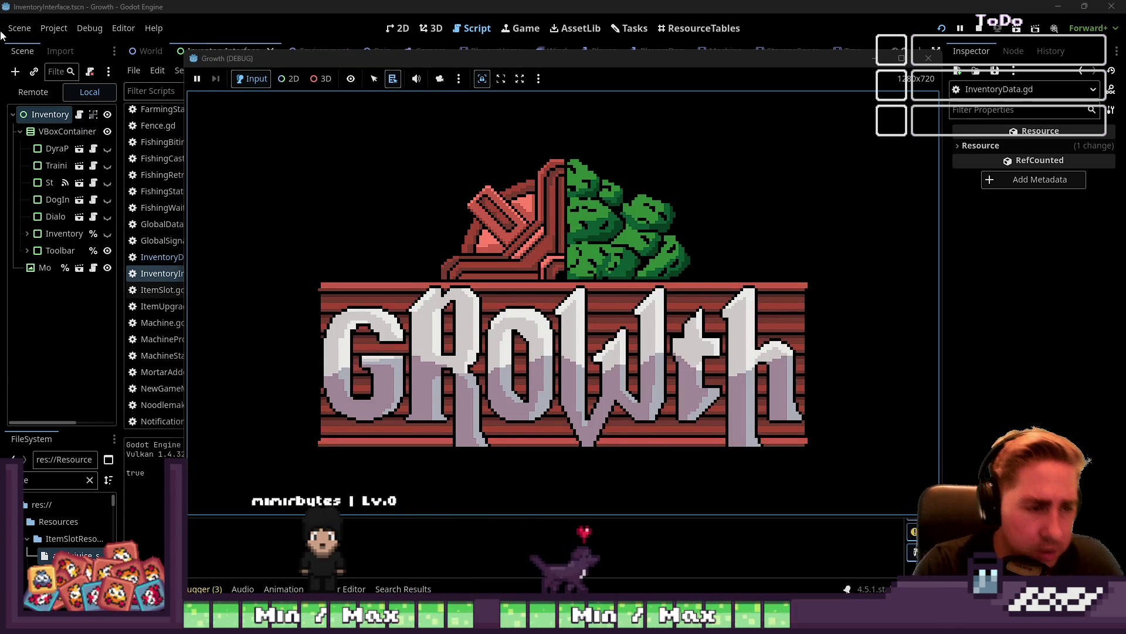
Start a new game with a character named 'weq' and move the game window right
left_click(526, 271)
left_click(565, 194)
type("weq")
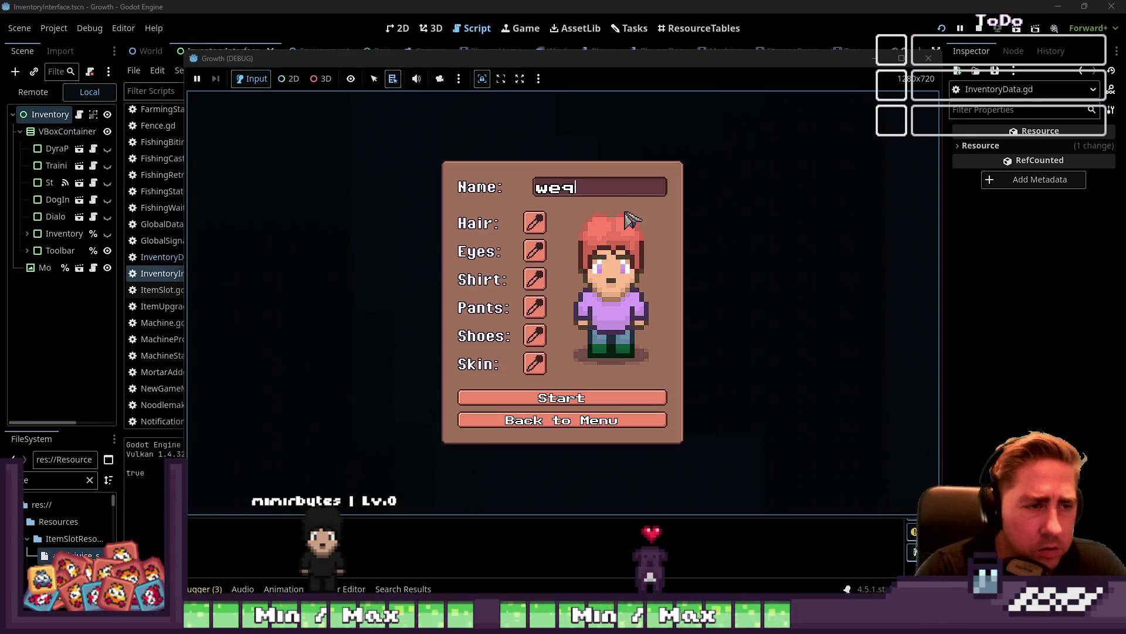
left_click(585, 399)
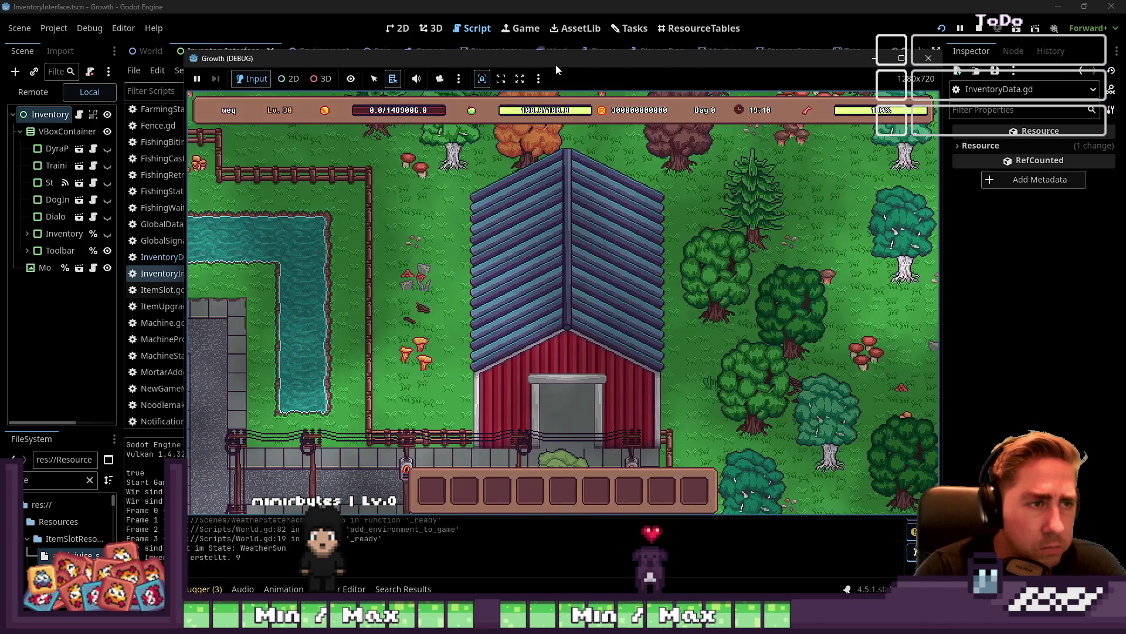
mouse_move(555, 64)
left_mouse_down()
mouse_move(842, 24)
mouse_move(896, 41)
left_mouse_up()
Move the 99-item stack from hotbar slot 2 into inventory row 2, slot 2
key("i")
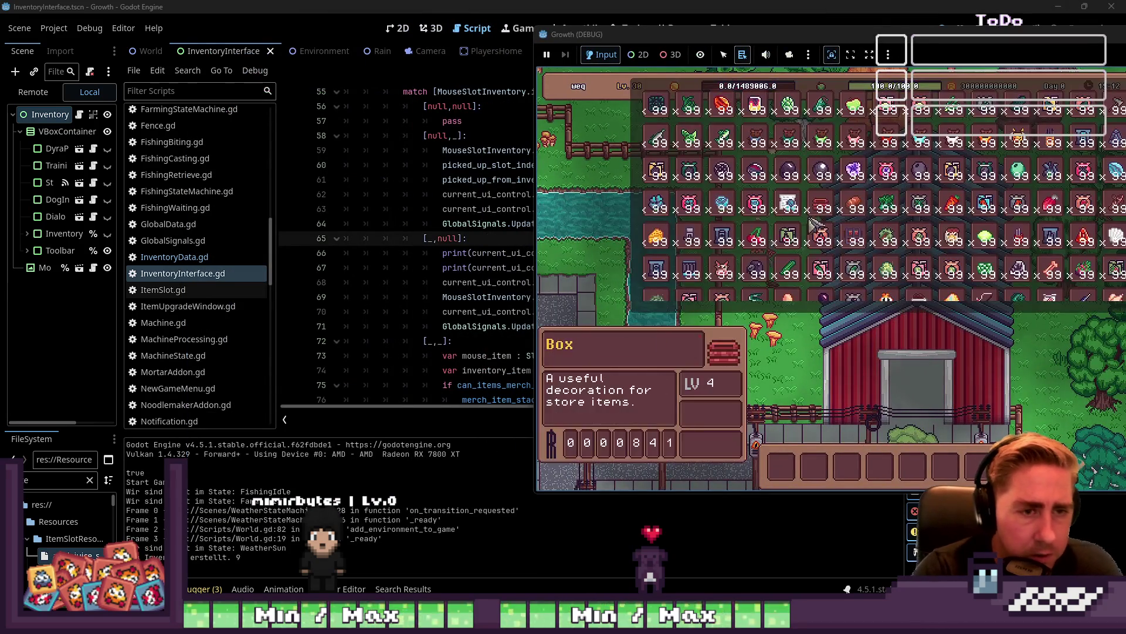
left_click(815, 468)
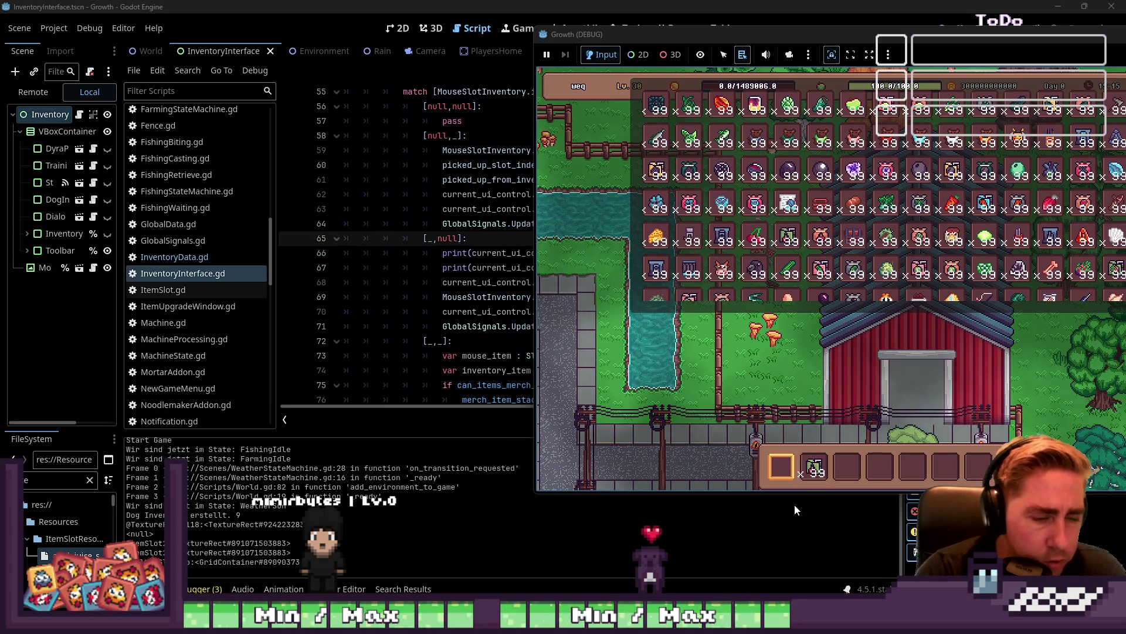
key("i")
mouse_move(818, 467)
key("i")
key("i")
key("i")
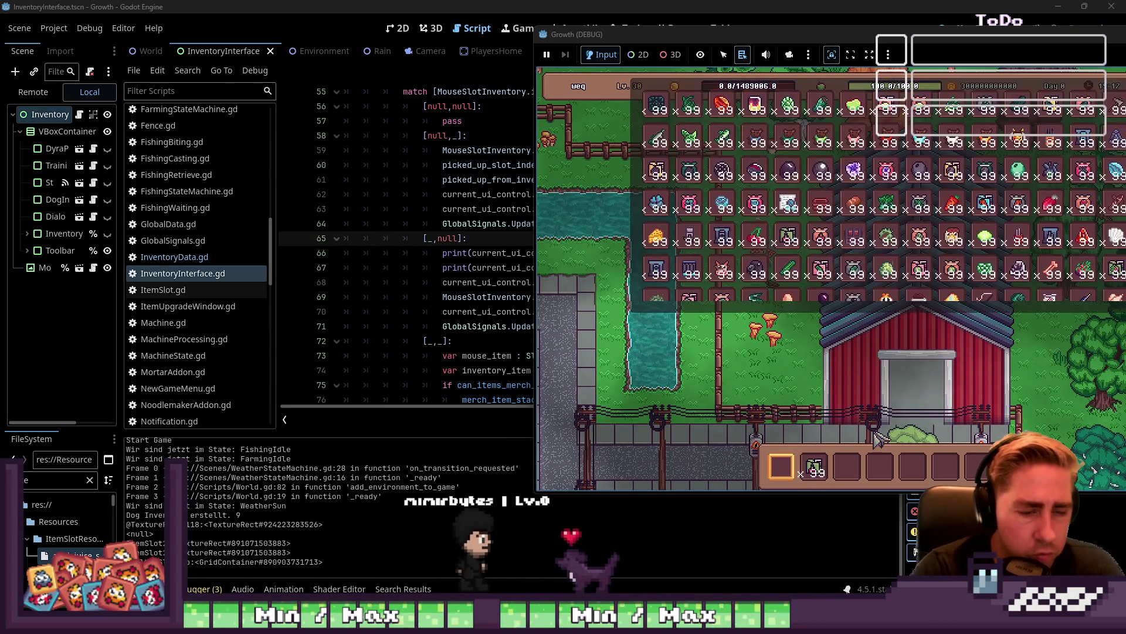
key("i")
left_click(815, 467)
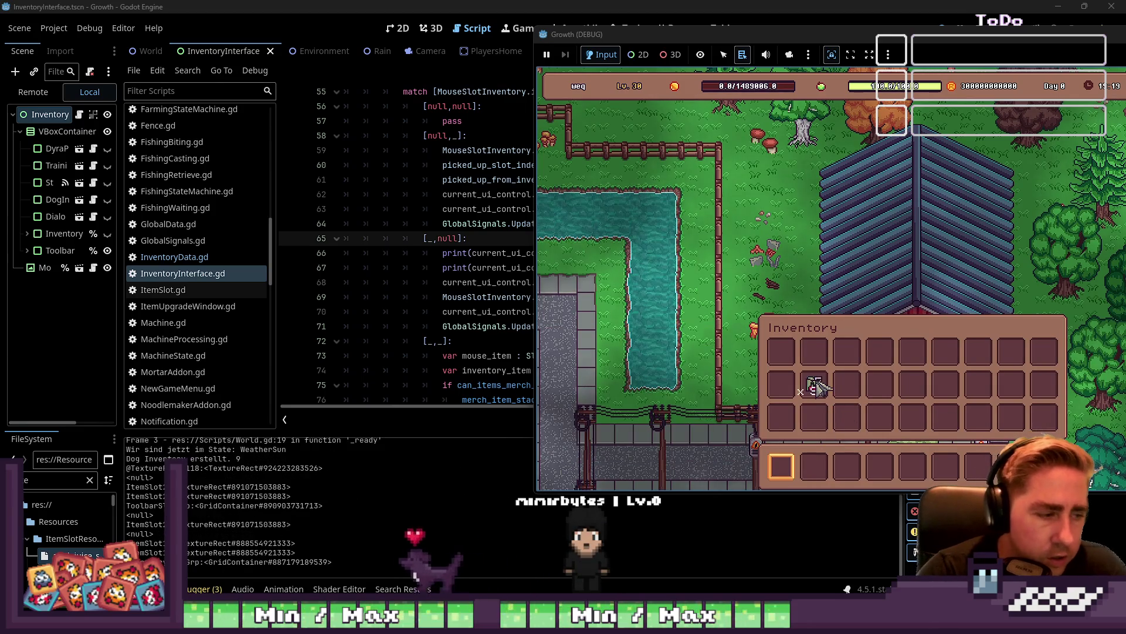
left_click(815, 386)
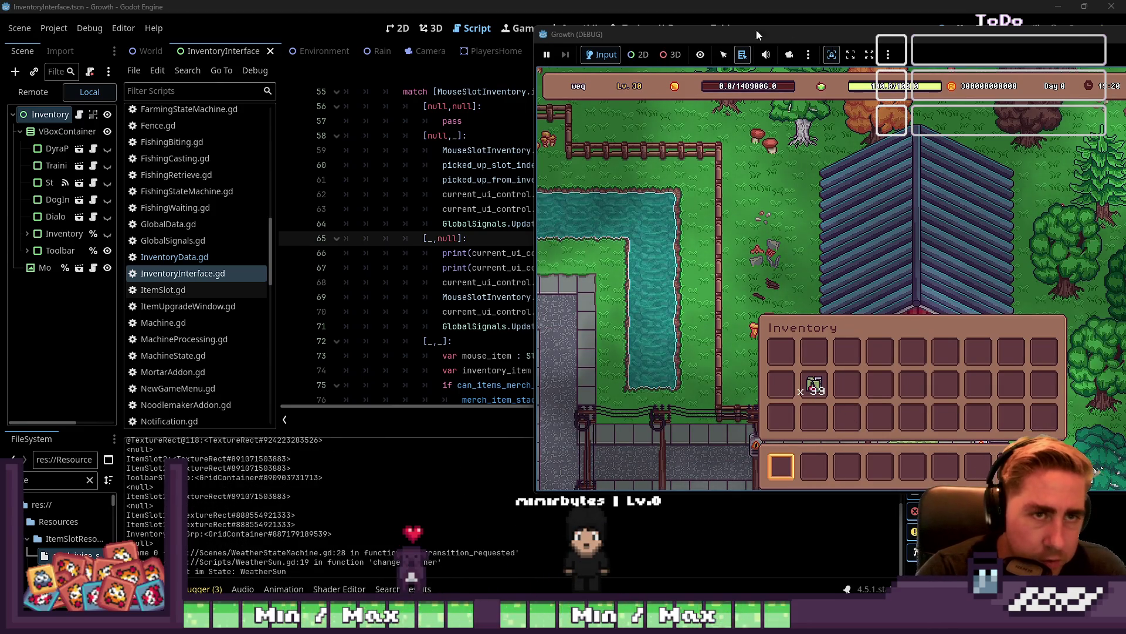
Move the game window aside and close the running game
left_click_drag(755, 32, 579, 10)
left_click_drag(701, 12, 422, 55)
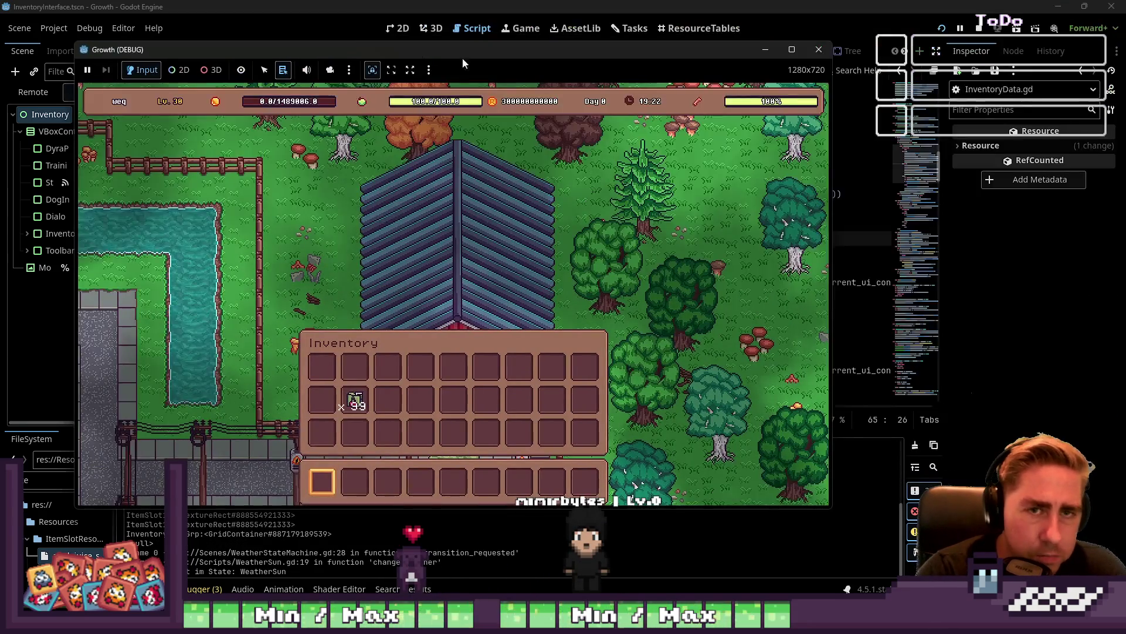
left_click(822, 47)
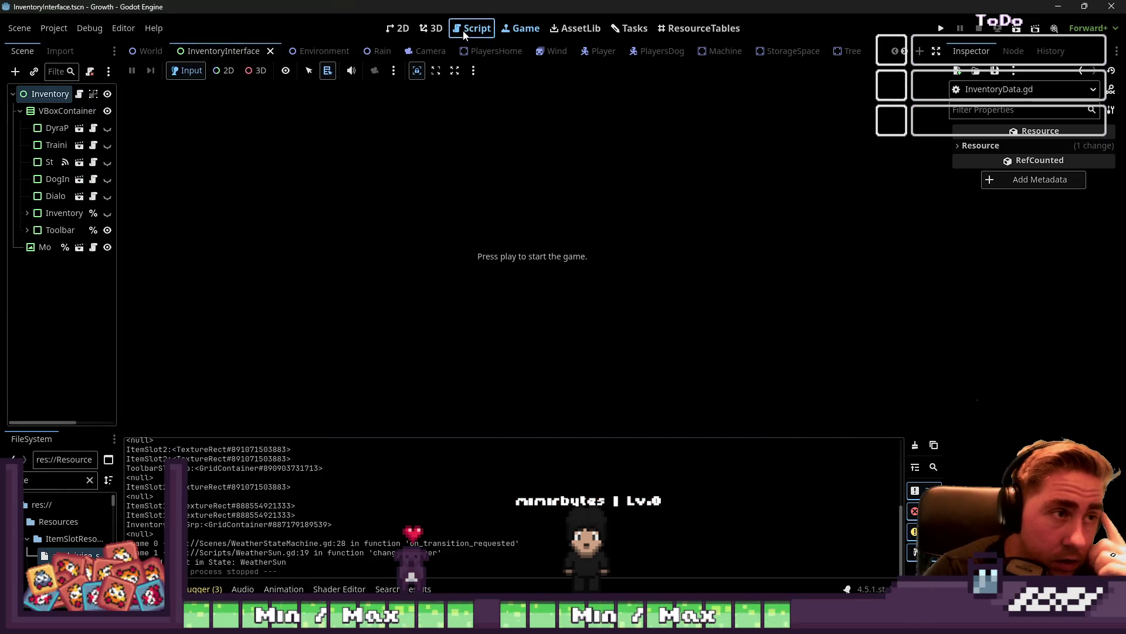
Below line 71, start an if checking current_ui_control.get_parent().name against a slot-container name
left_click(463, 29)
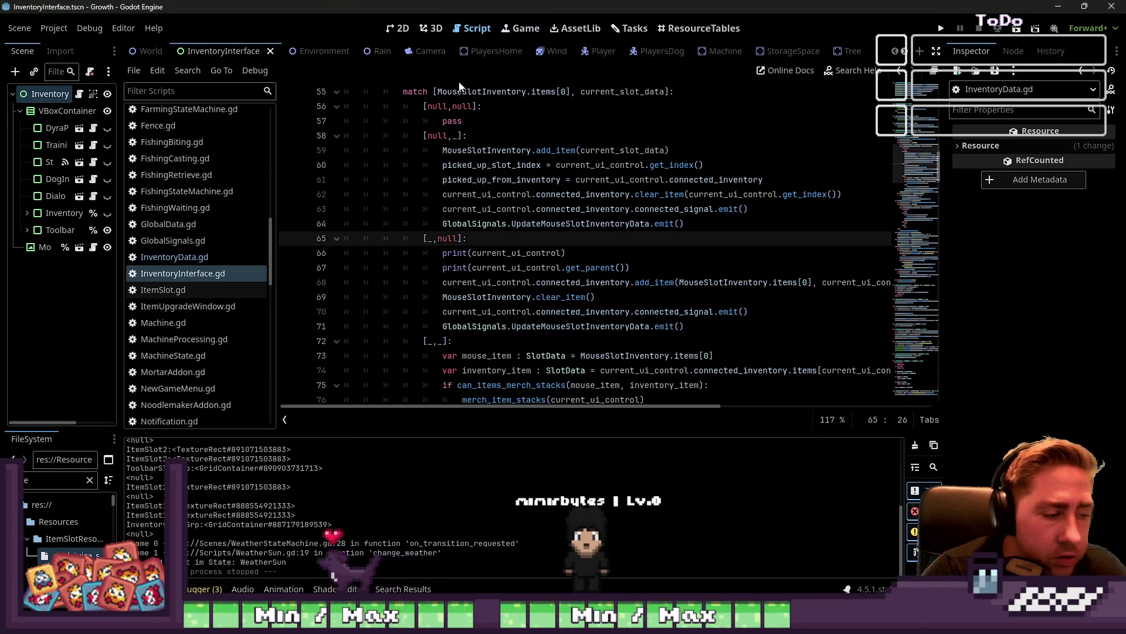
left_click(660, 296)
left_click(740, 313)
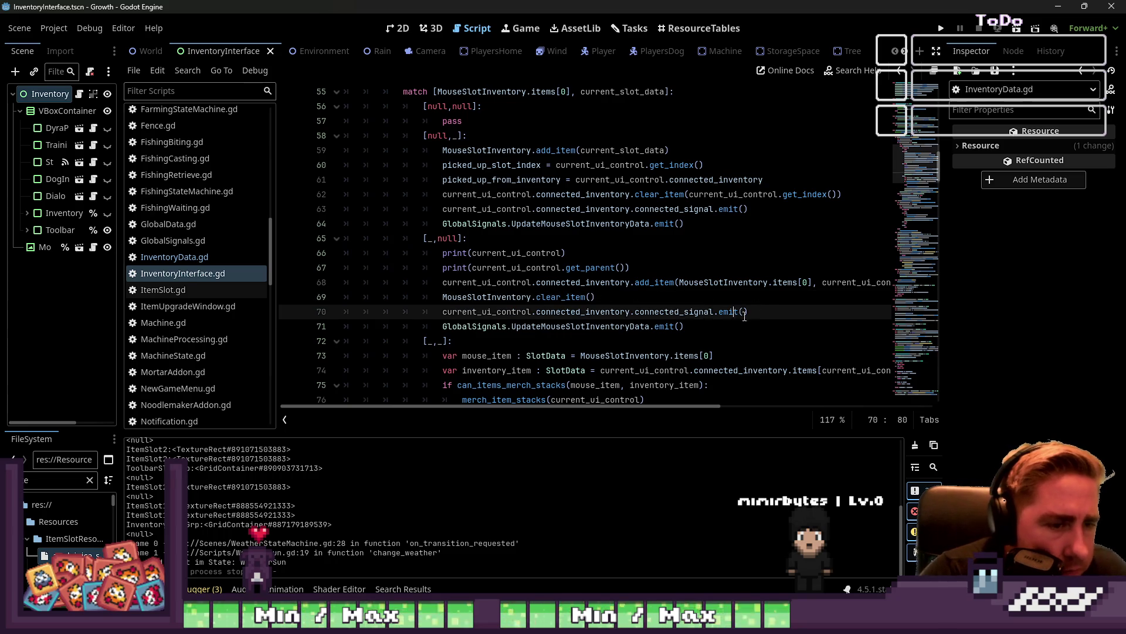
left_click(745, 331)
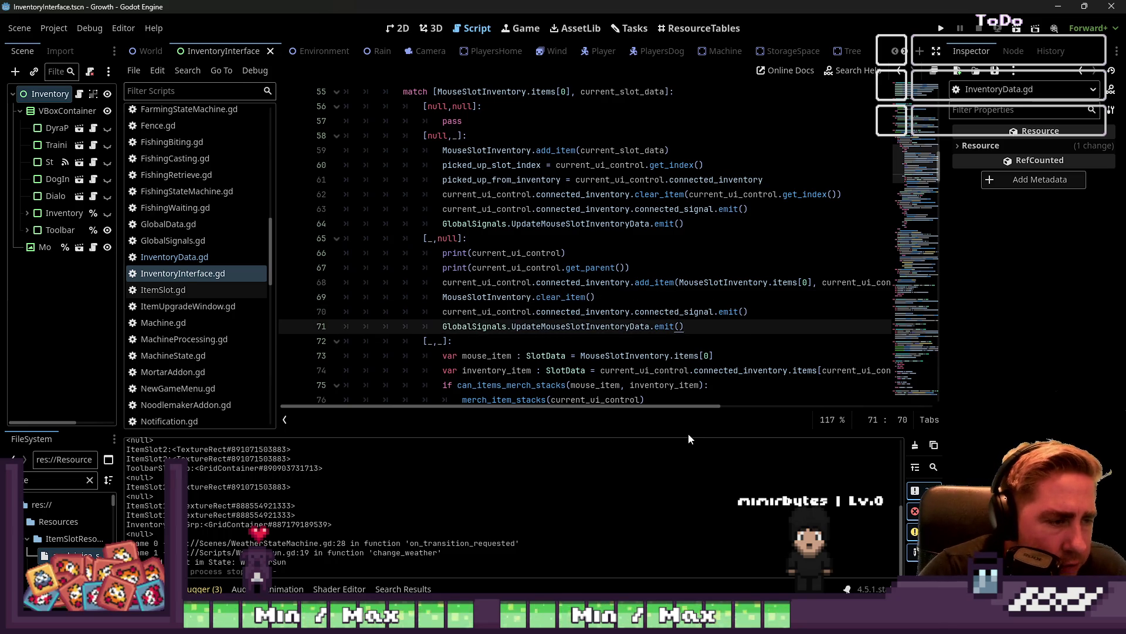
key("Return")
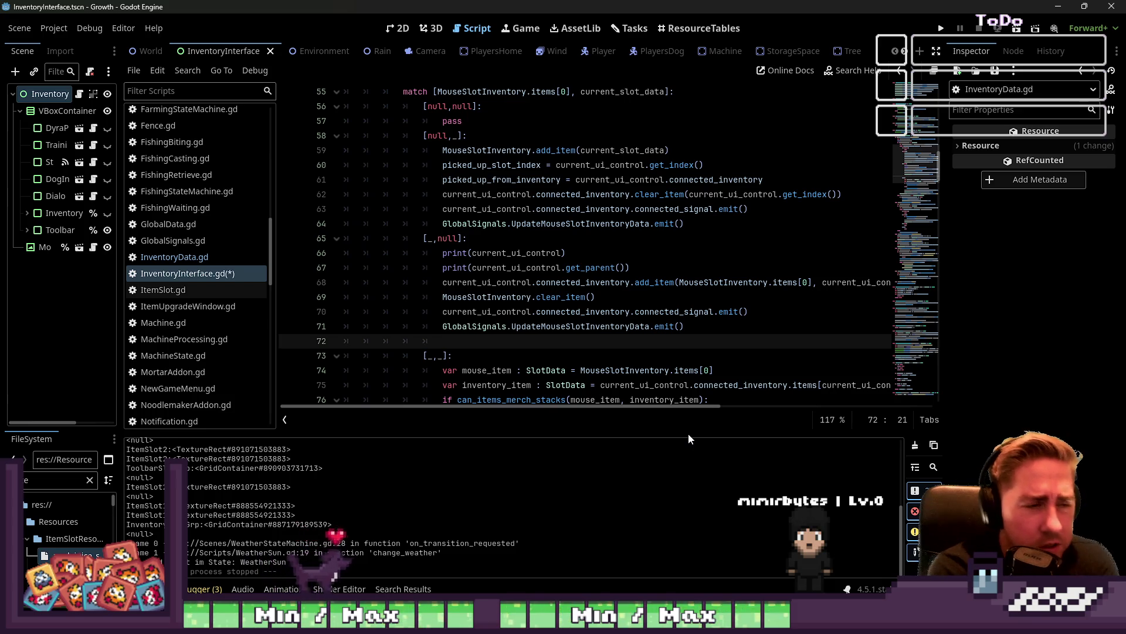
type("if")
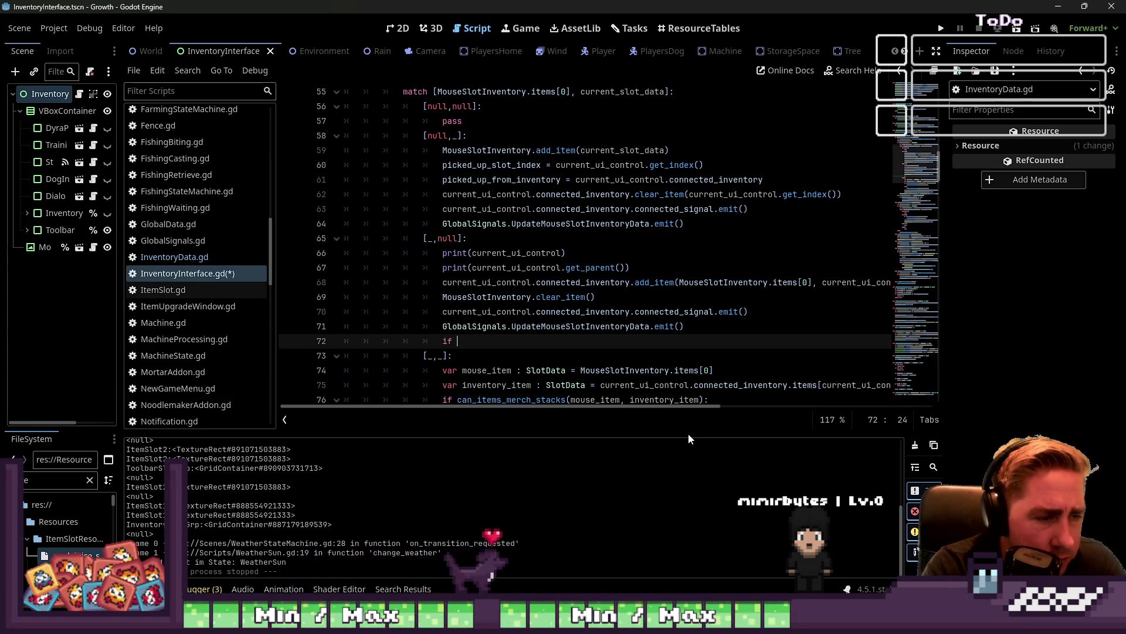
type("current")
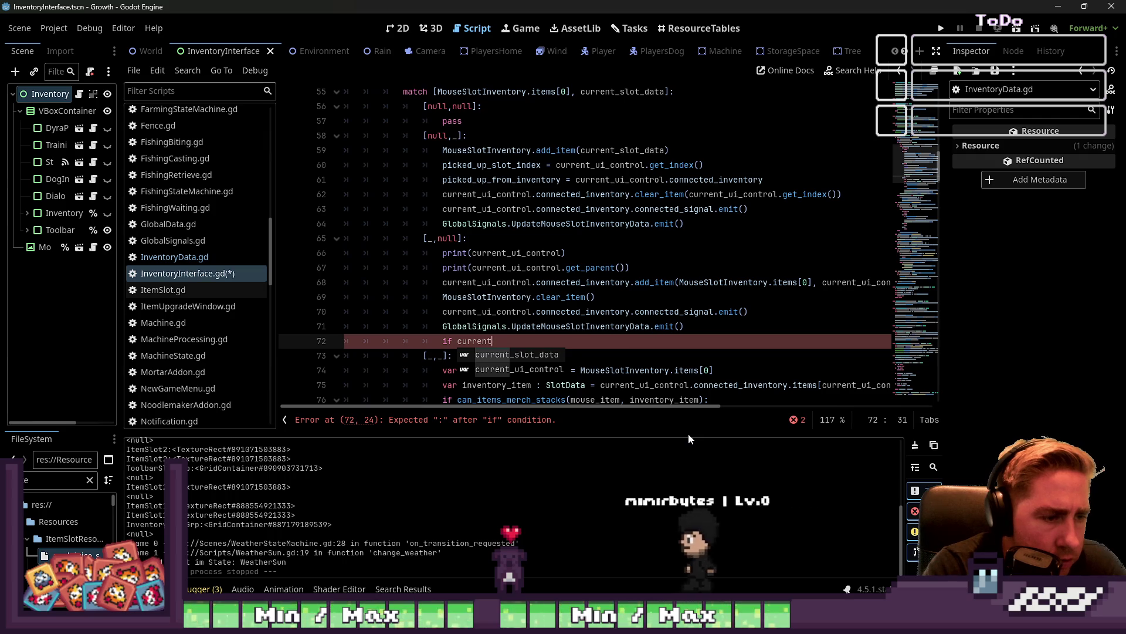
key("Return")
type(".get_p")
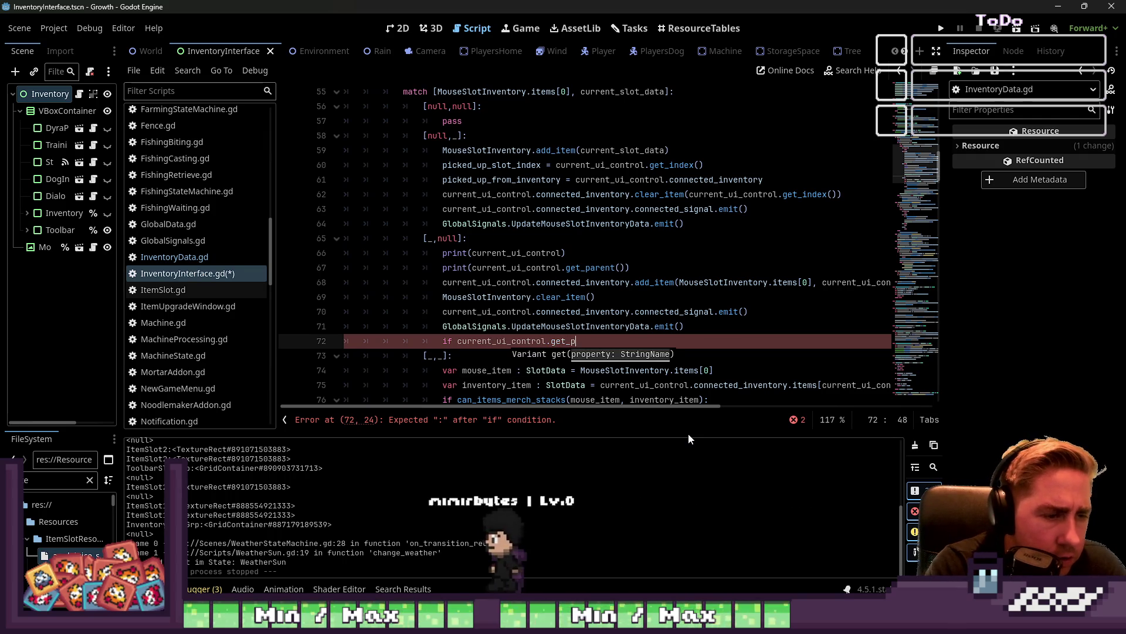
type("aren")
key("Return")
type("=")
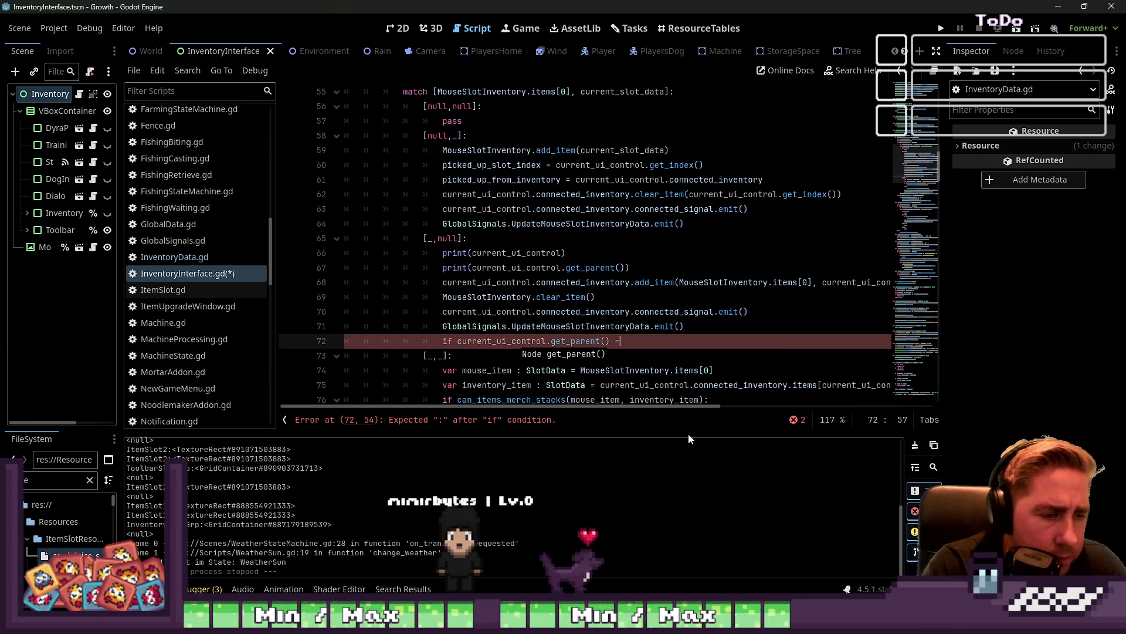
type("=")
key("BackSpace")
key("BackSpace")
key("BackSpace")
type(".name == \"")
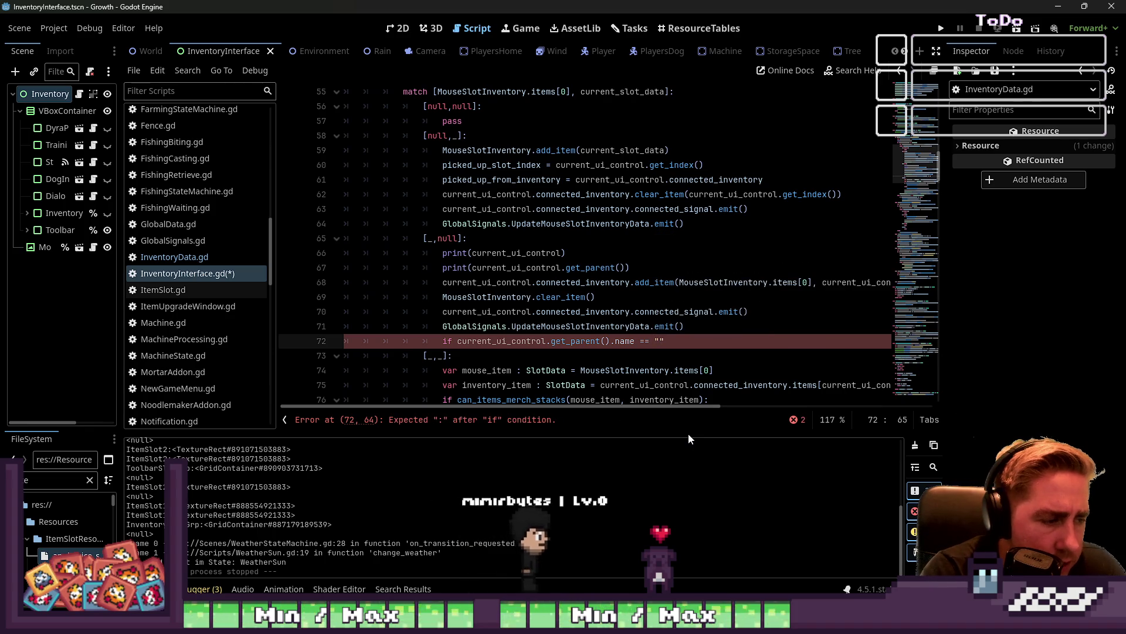
Move the four item-handling lines below the CollectItem if-block, fix line 69's indentation, save and run
key("ctrl+z")
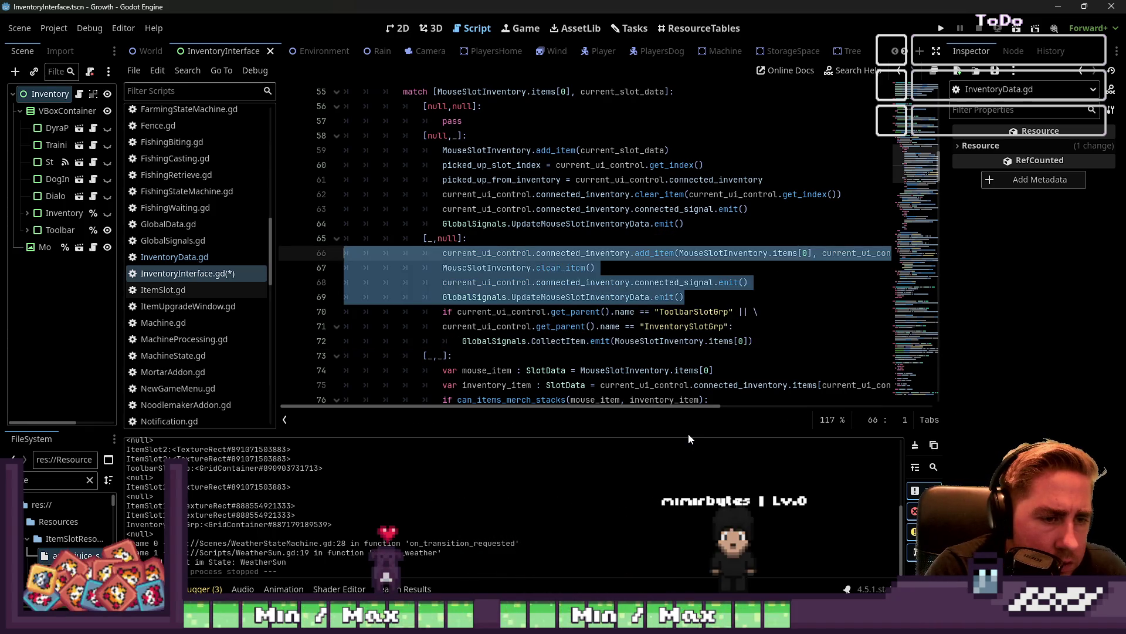
key("BackSpace")
key("Up")
key("Down")
key("Down")
key("Down")
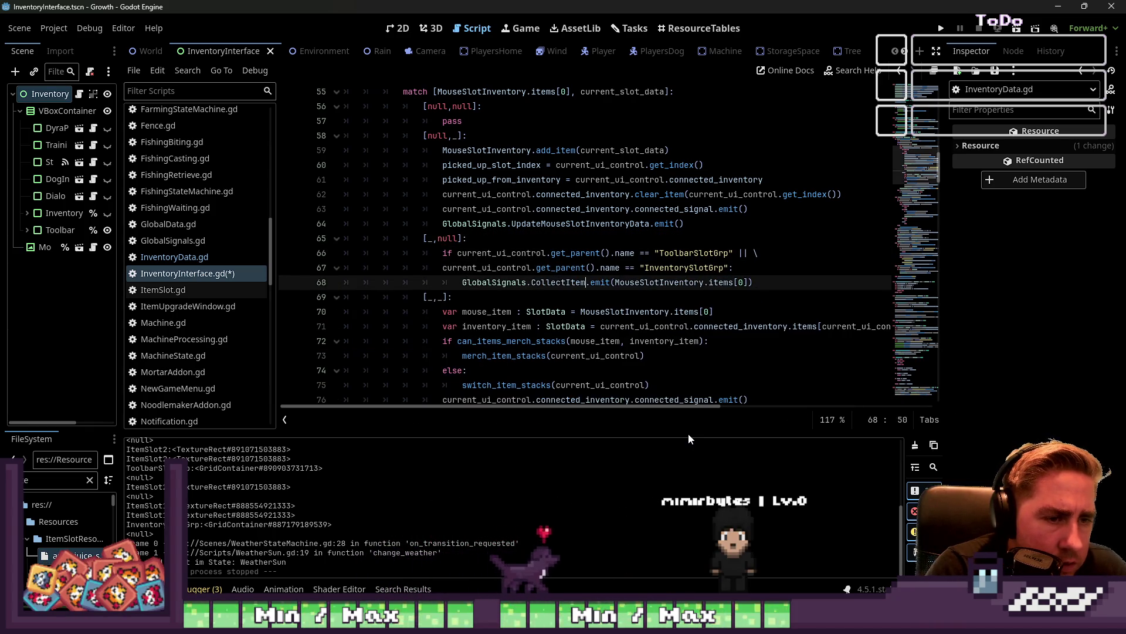
key("End")
key("Return")
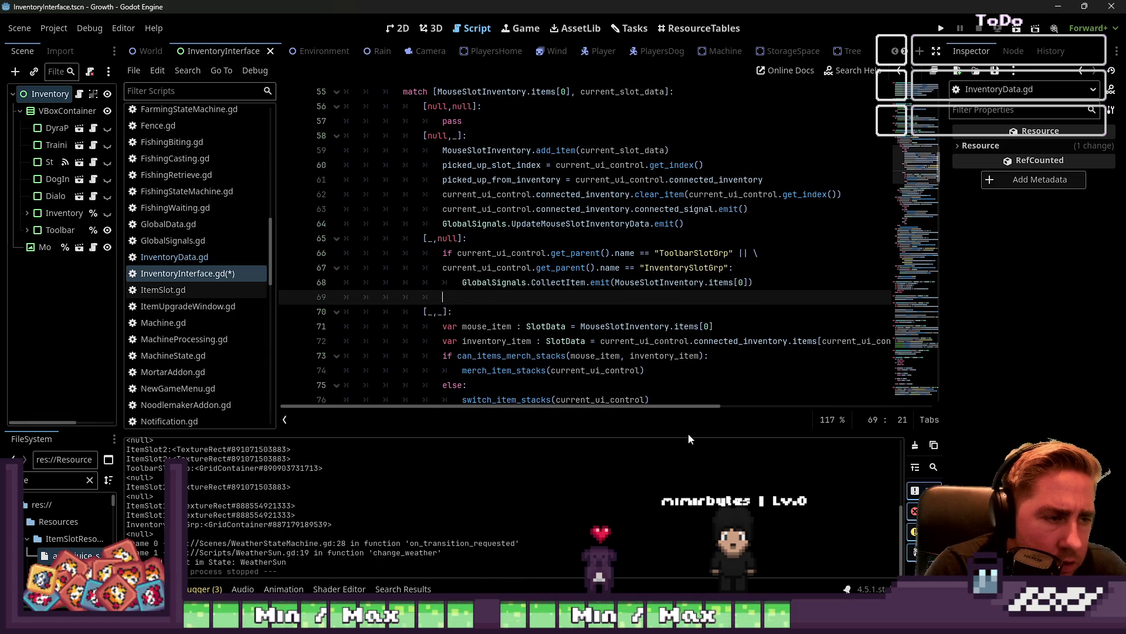
key("ctrl+v")
key("Up")
key("Up")
key("Up")
key("Up")
key("Down")
key("Home")
key("Home")
key("Delete")
key("Delete")
key("Delete")
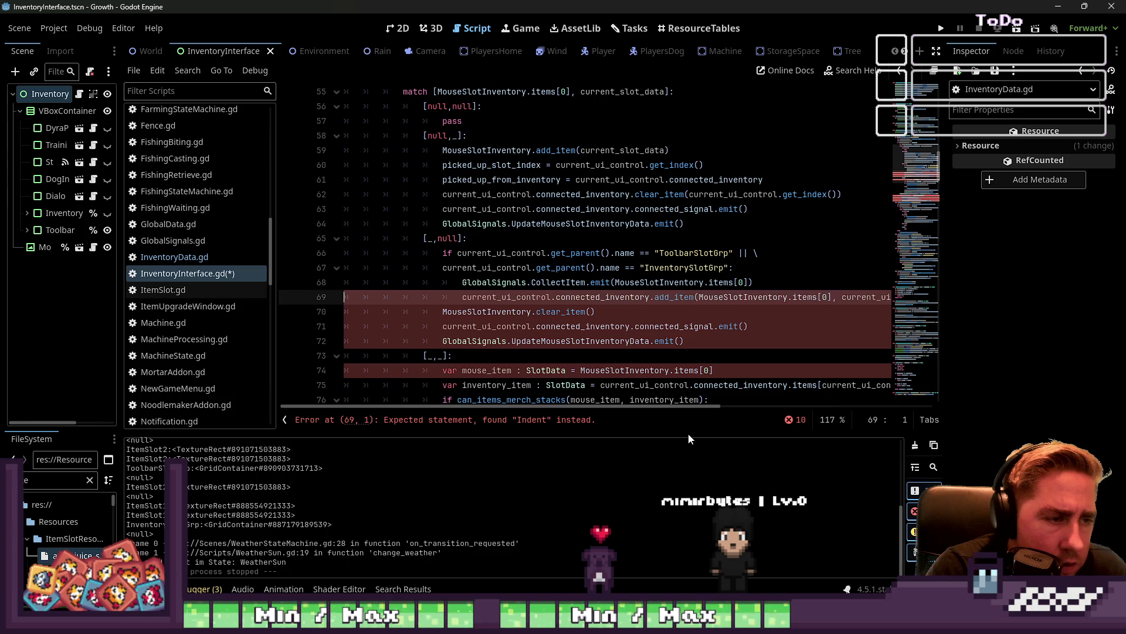
key("Delete")
key("ctrl+s")
key("F5")
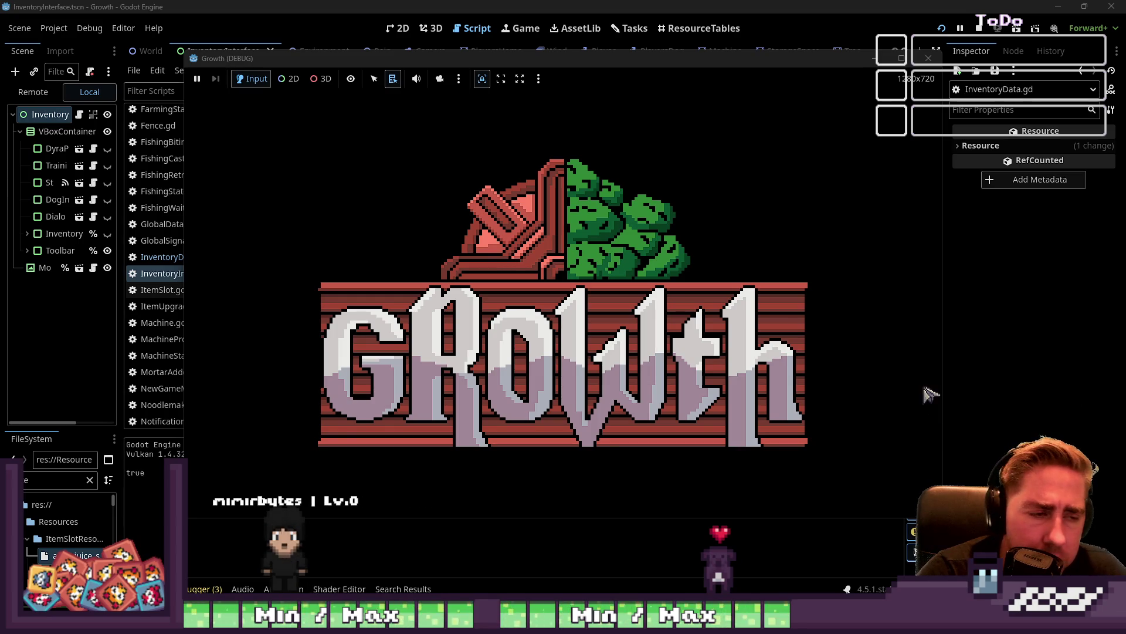
Delete the existing save slots and start a new game with a freshly named character
left_click(563, 287)
left_click(600, 240)
left_click(600, 241)
type("wqe")
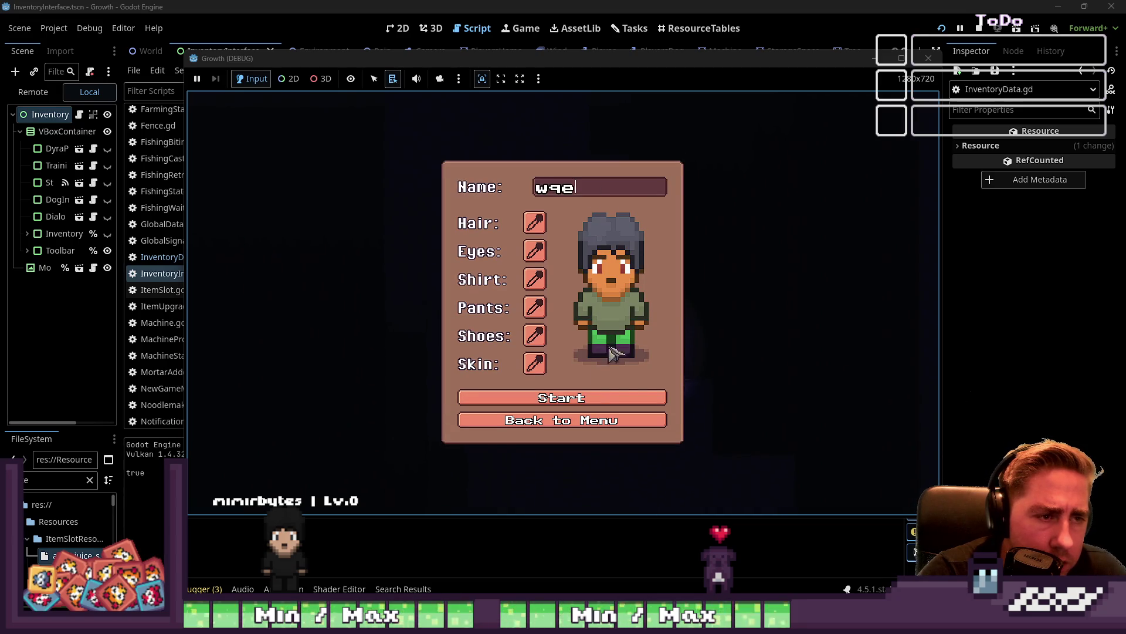
left_click(651, 404)
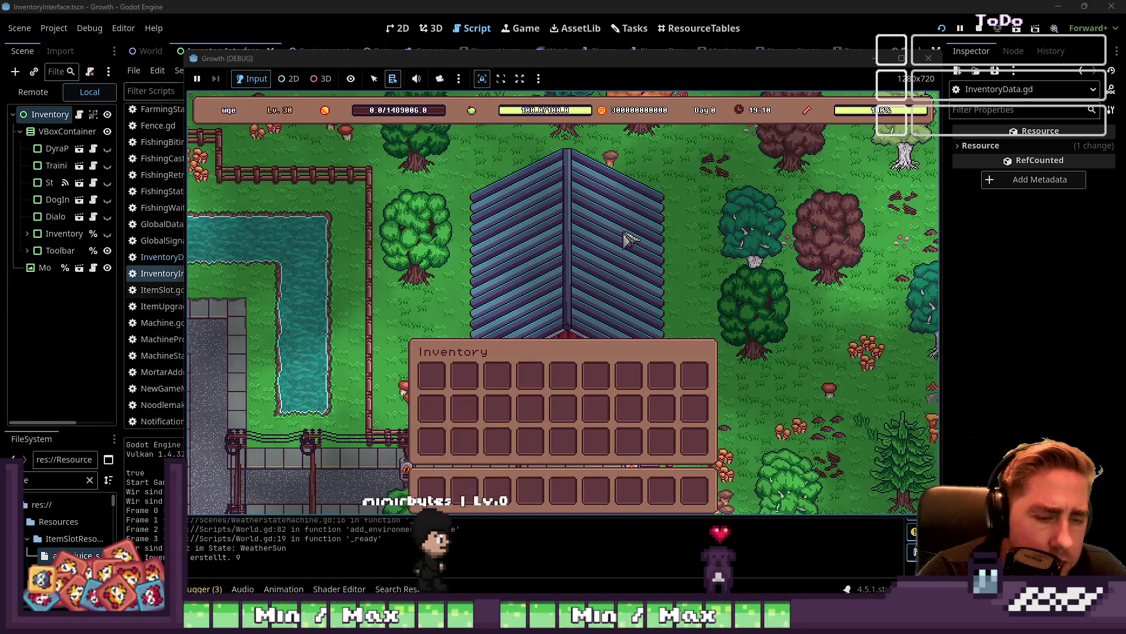
Spawn items from the debug grid and fill inventory slots with blueprint, Broccoli Seeds, Chestnut and Cow stacks
key("i")
mouse_move(700, 266)
left_mouse_down()
mouse_move(678, 409)
mouse_move(664, 409)
left_mouse_up()
mouse_move(692, 228)
left_mouse_down()
mouse_move(642, 413)
mouse_move(629, 410)
left_mouse_up()
left_click_drag(564, 285, 530, 375)
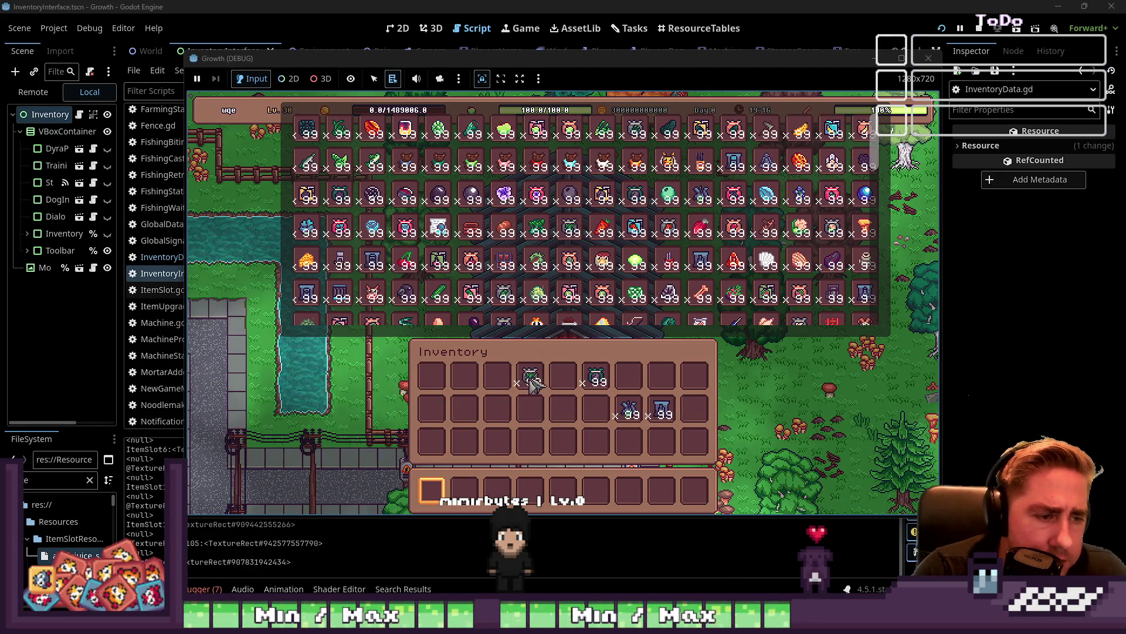
left_click_drag(505, 228, 501, 411)
mouse_move(515, 276)
left_mouse_down()
mouse_move(517, 352)
mouse_move(497, 378)
left_mouse_up()
left_click_drag(373, 292, 422, 390)
left_click(432, 378)
left_click_drag(406, 292, 441, 417)
key("Escape")
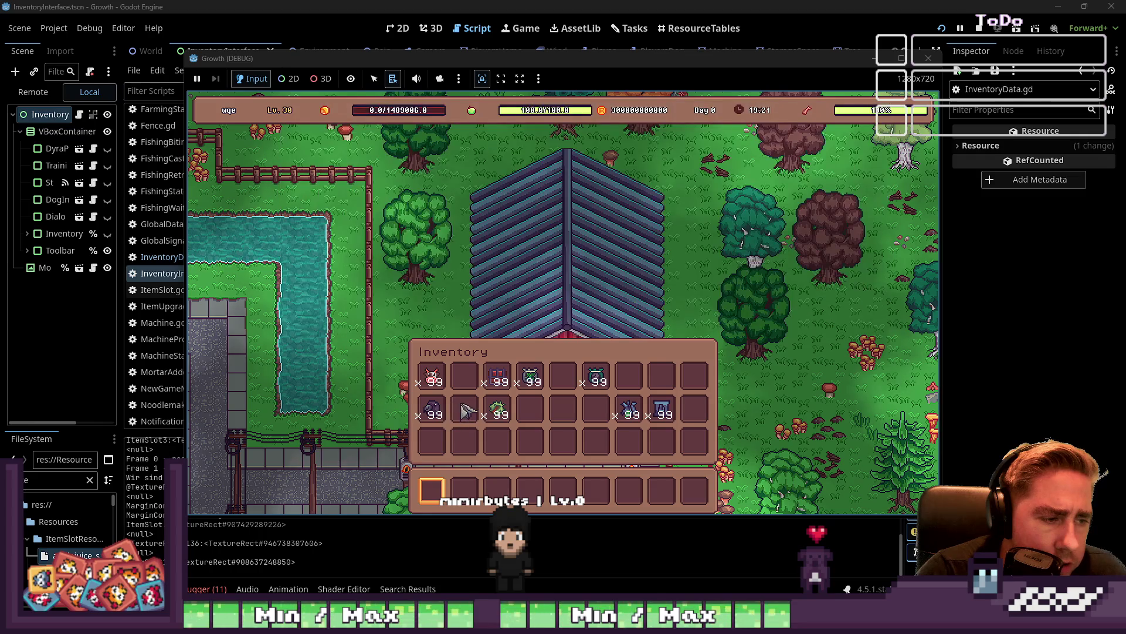
key("i")
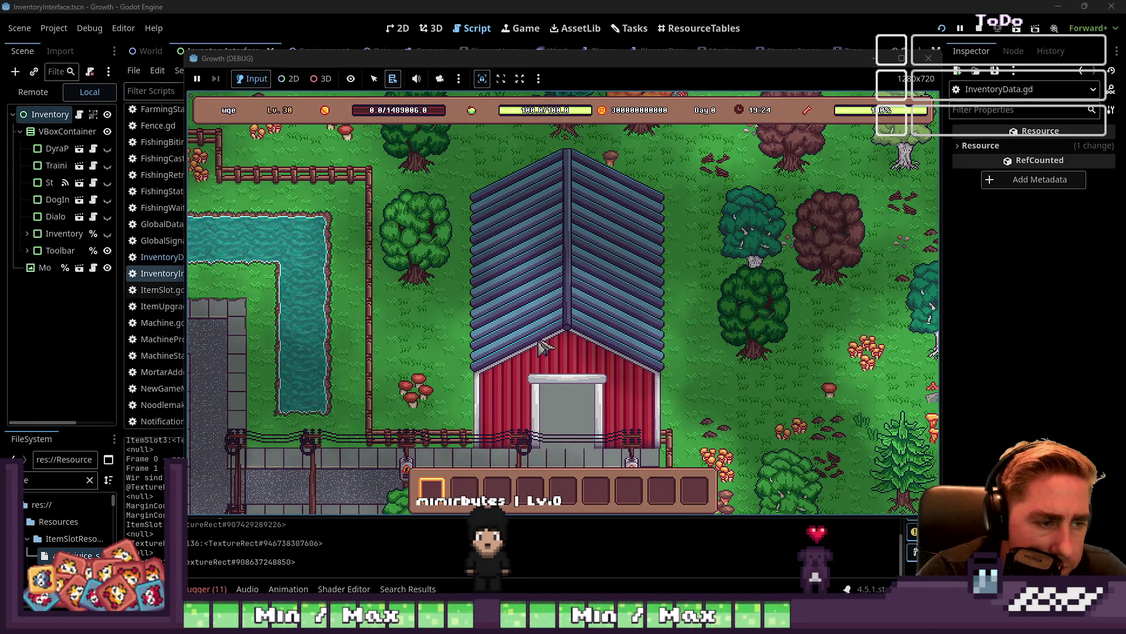
Page through every Collections set and back round to the first page
key("c")
left_click(664, 322)
left_click(665, 321)
left_click(665, 322)
left_click(665, 322)
left_click(664, 322)
left_click(664, 321)
left_click(665, 321)
key("c")
Reopen the inventory, then page through the Collections sets again
key("i")
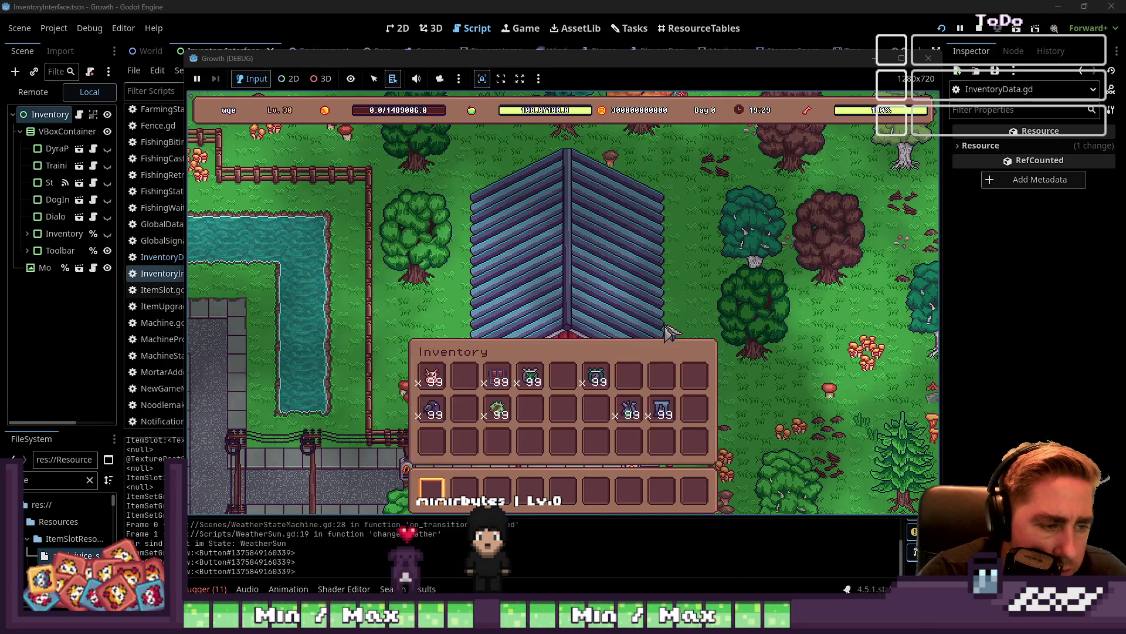
mouse_move(496, 384)
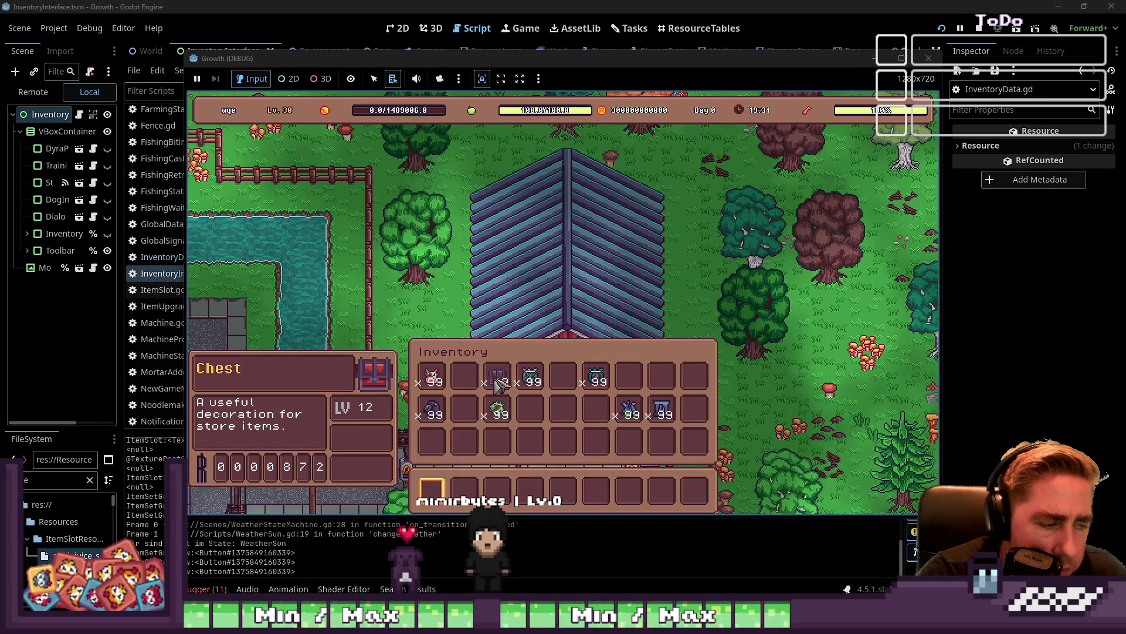
key("c")
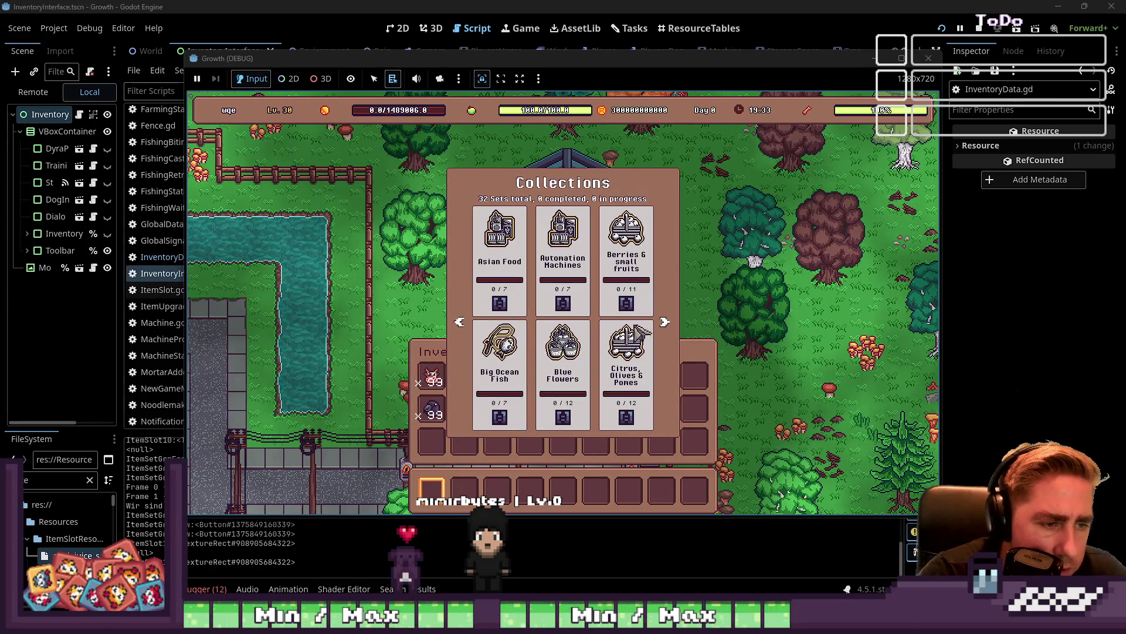
left_click(665, 322)
left_click(664, 322)
left_click(665, 322)
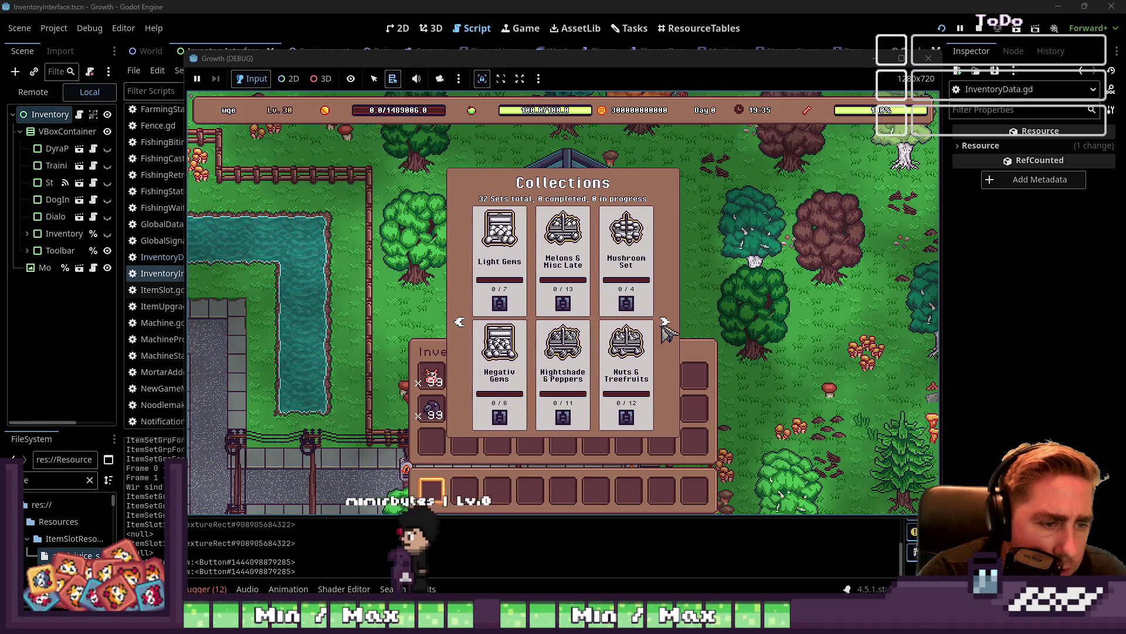
key("c")
Drop the Chestnut stack into the empty hotbar slot, recheck Collections, and return to the clear_item code
left_click_drag(498, 408, 432, 490)
key("c")
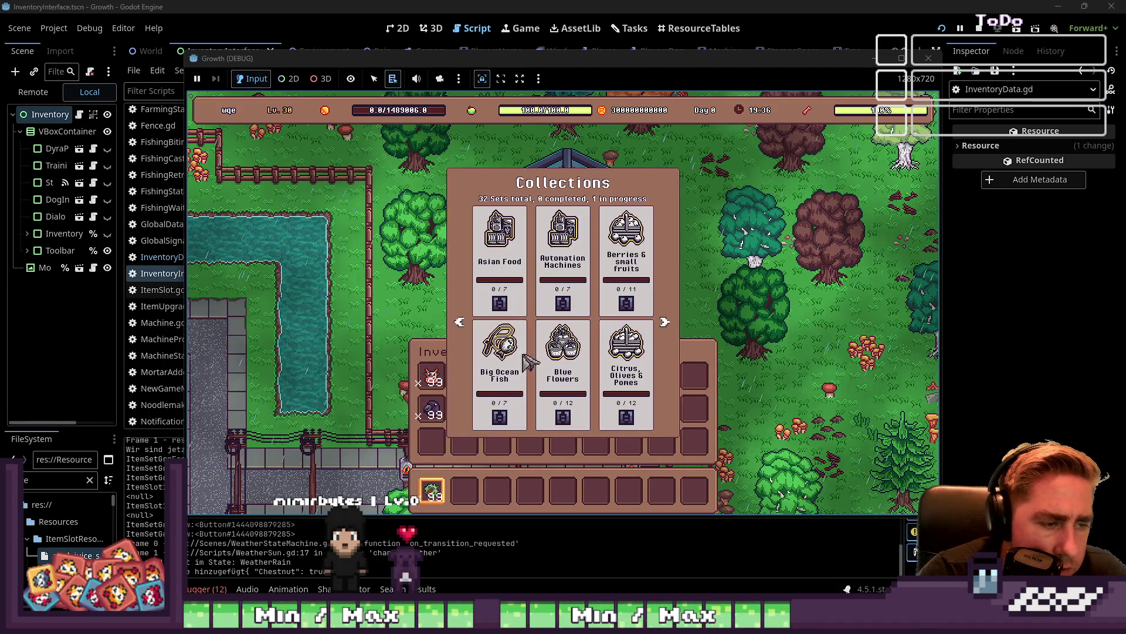
left_click(664, 322)
left_click(665, 322)
left_click(665, 322)
left_click(664, 322)
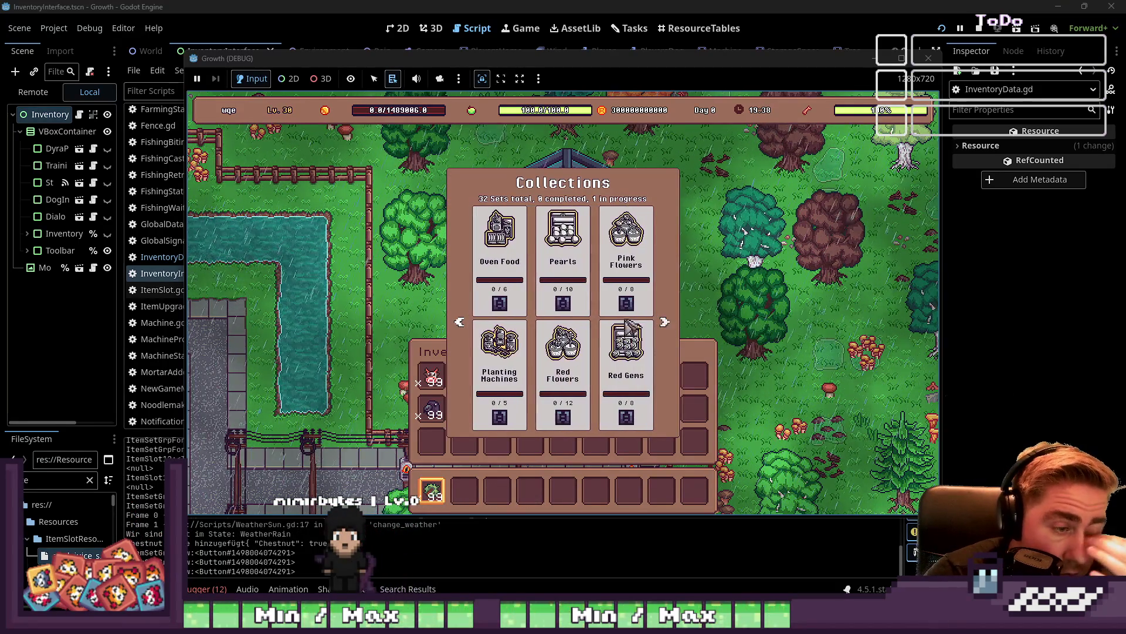
left_click(652, 35)
left_click(576, 313)
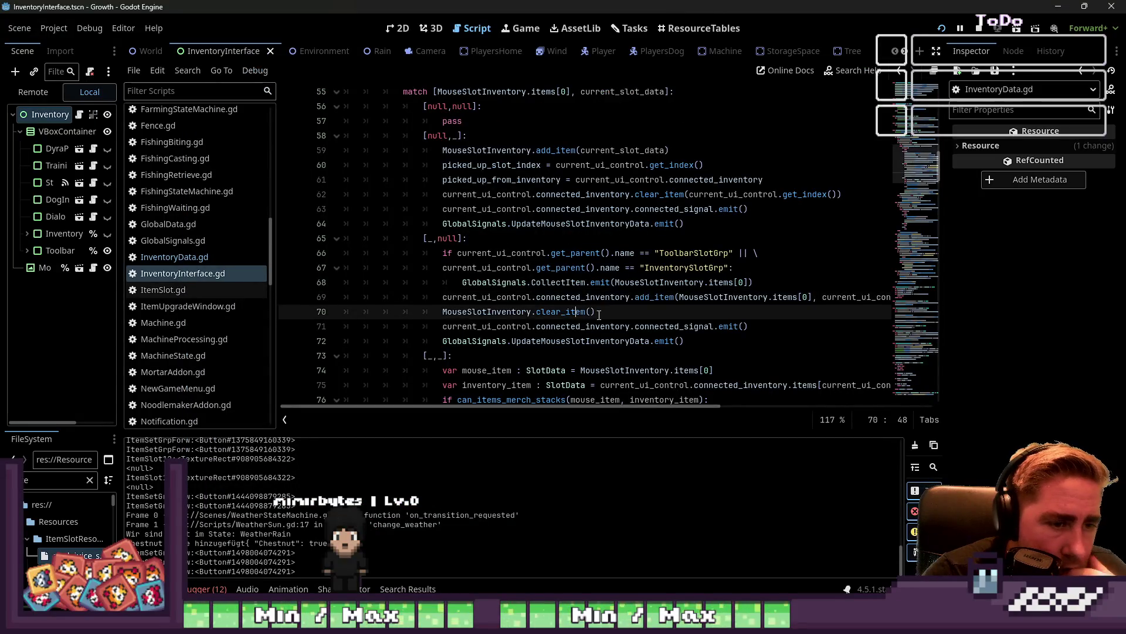
Make the CollectItem emit send MouseSlotInventory.items[0].item_name, then stop and relaunch the game
left_click(676, 345)
left_click(650, 322)
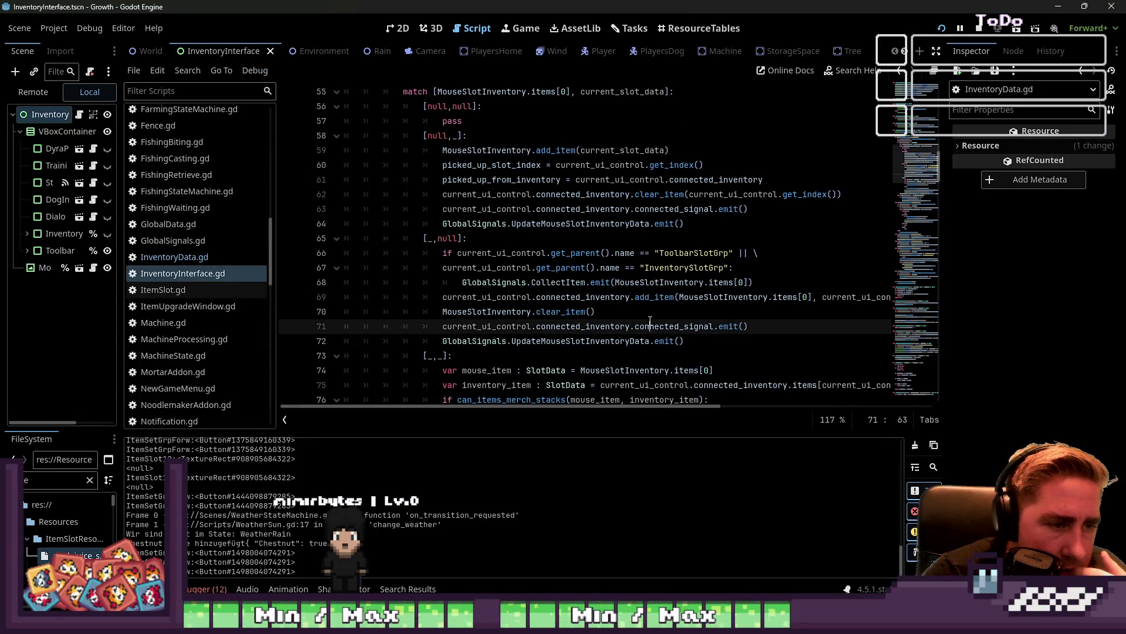
left_click(586, 297)
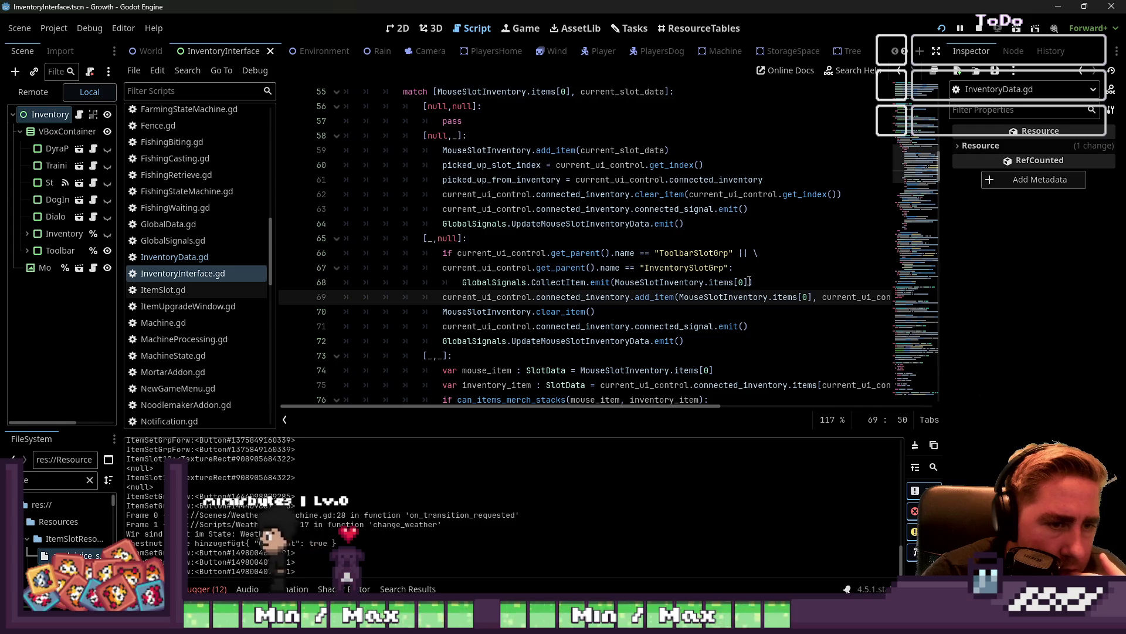
left_click(869, 287)
type("m_name")
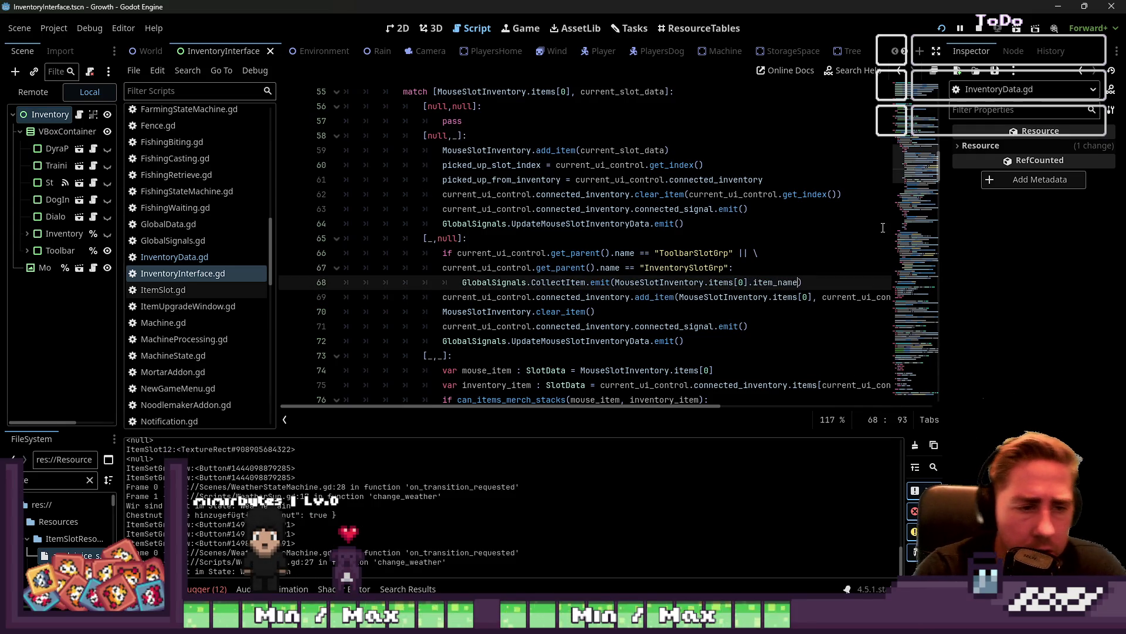
left_click(877, 209)
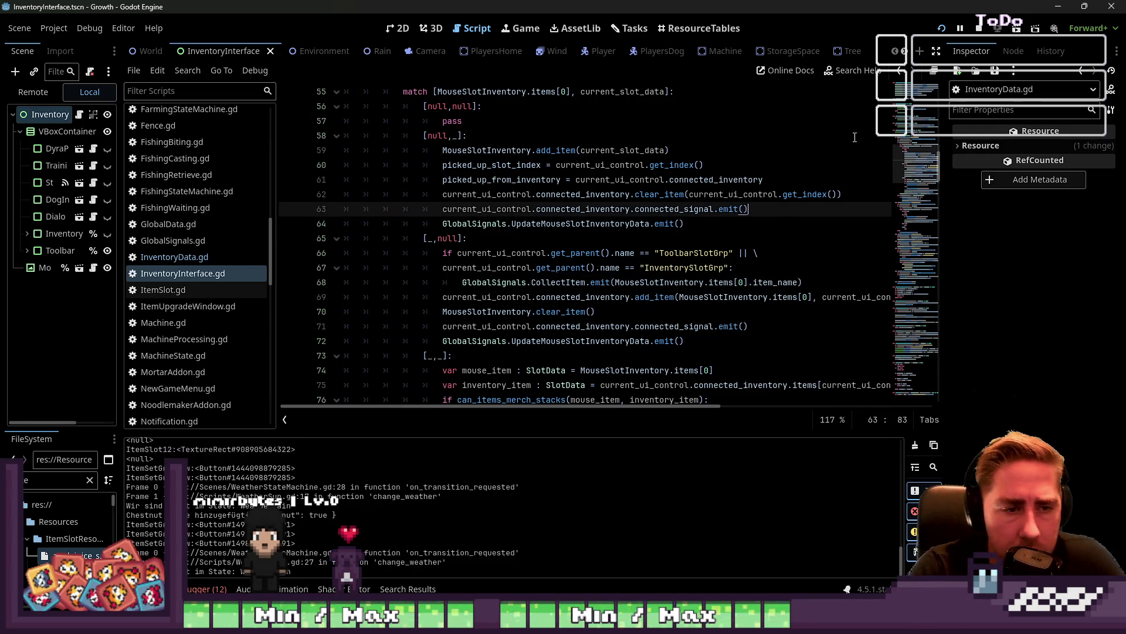
left_click(976, 29)
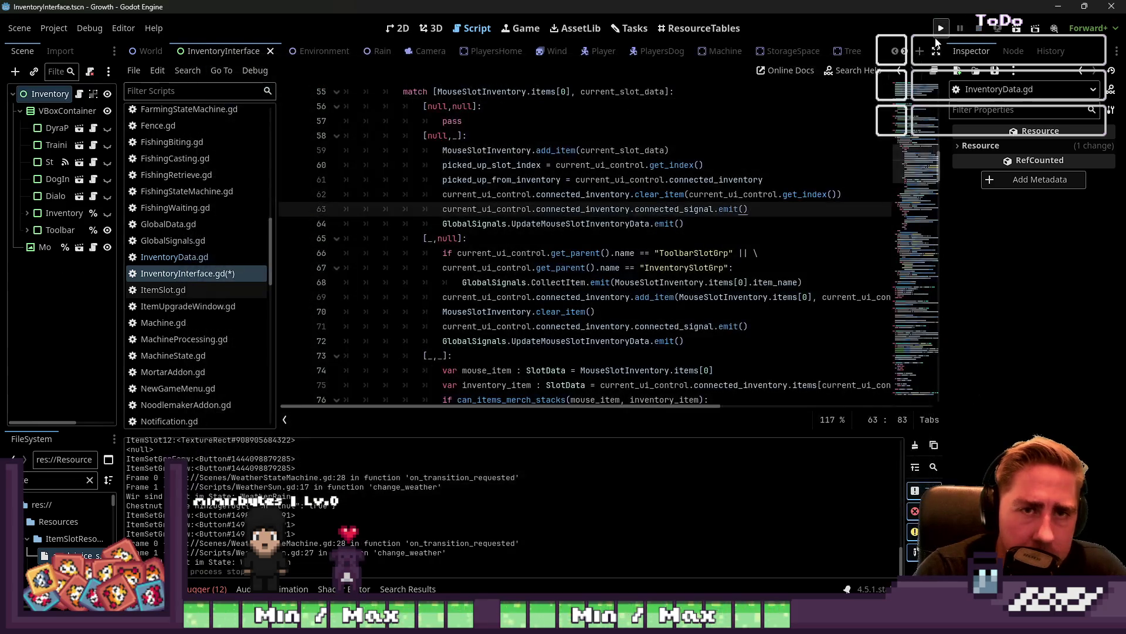
left_click(942, 30)
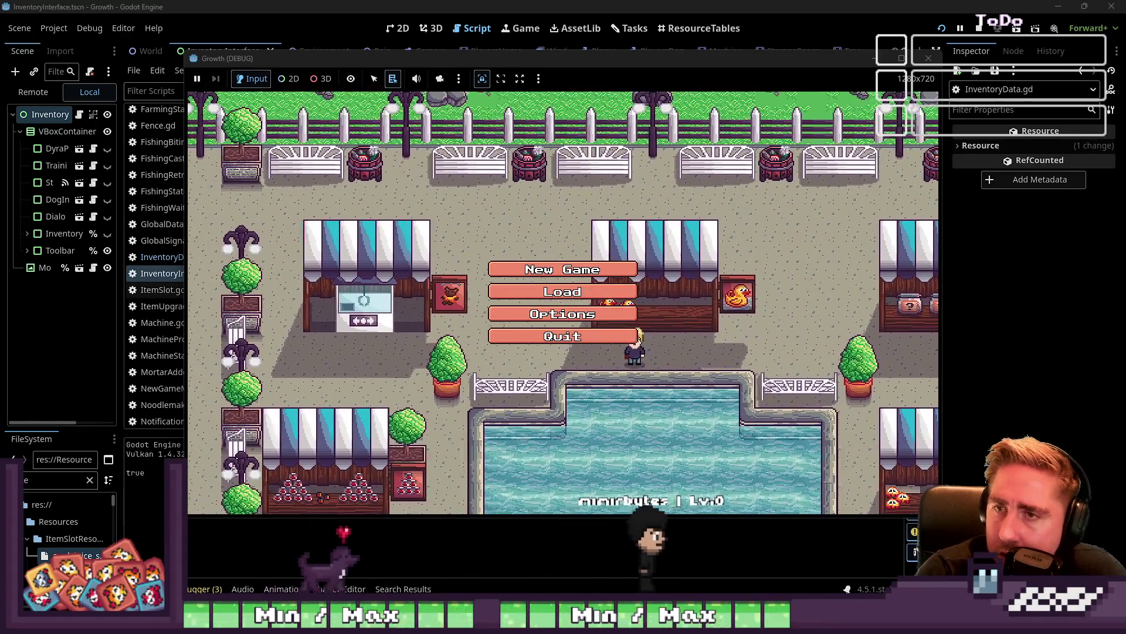
Start a New Game with a named character and open the debug item grid in the farm
left_click(587, 269)
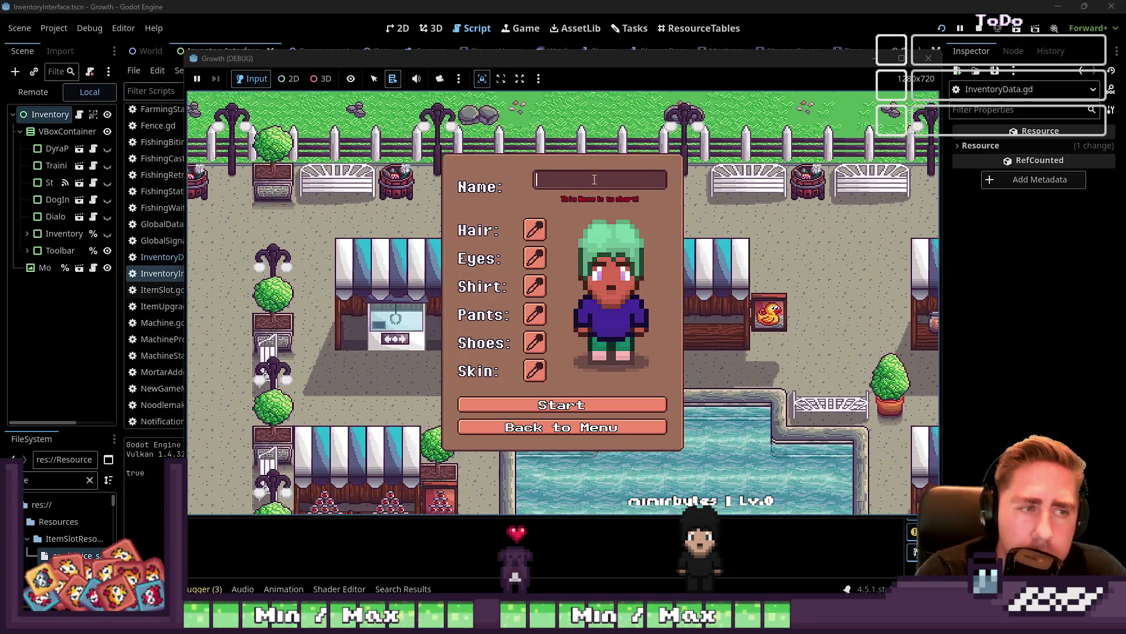
type("sad")
left_click(580, 397)
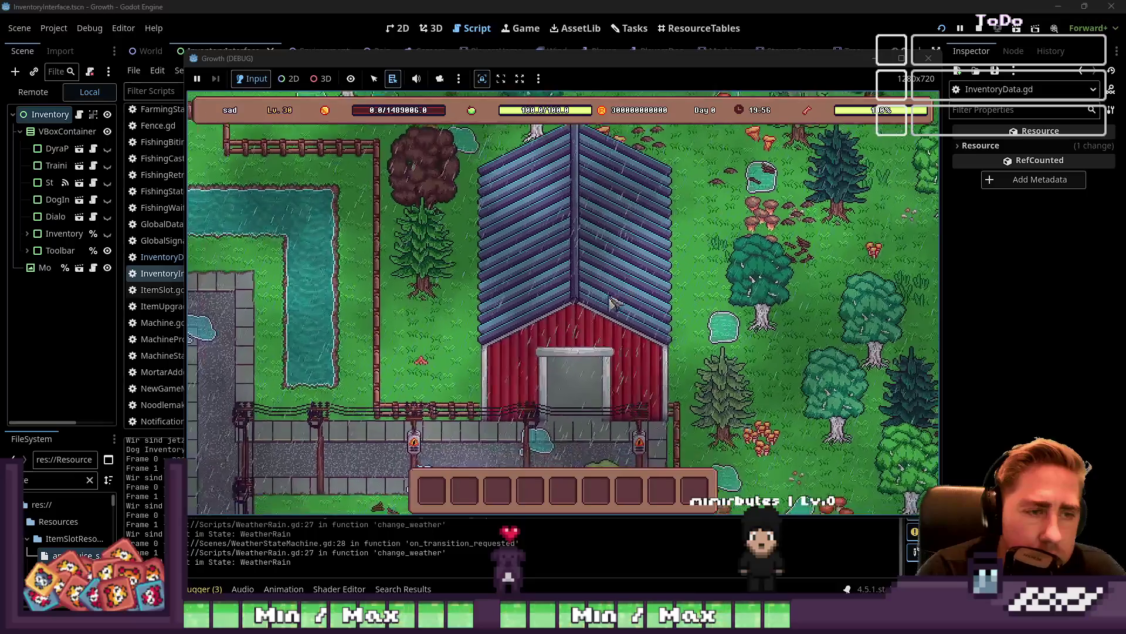
key("i")
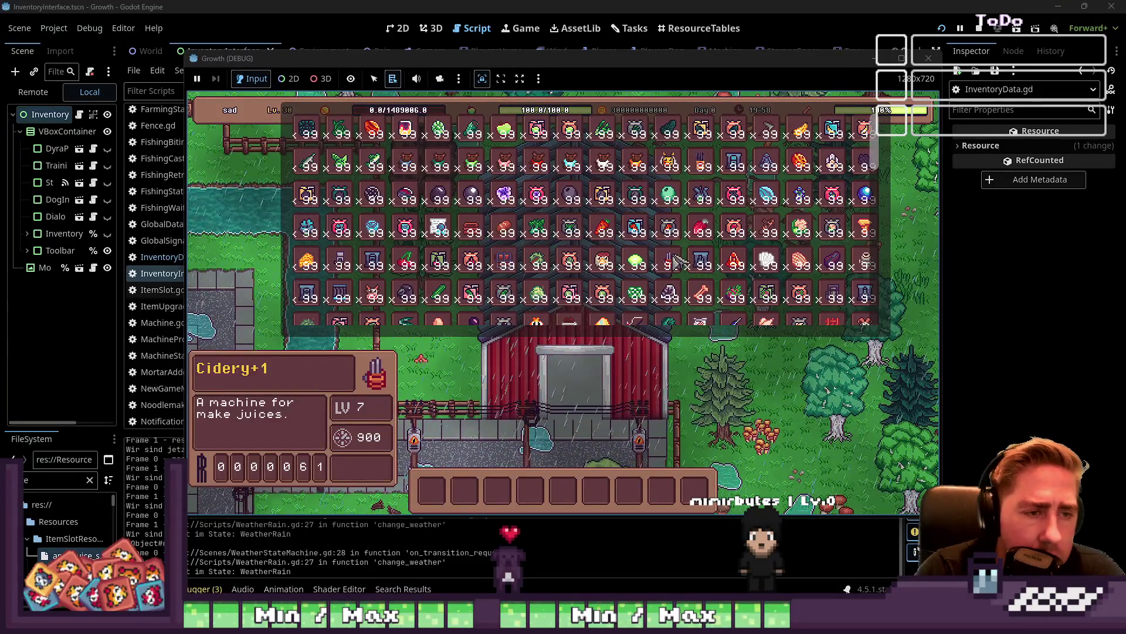
Check the Planting Machines and Tropical B set details in Collections before collecting anything
key("i")
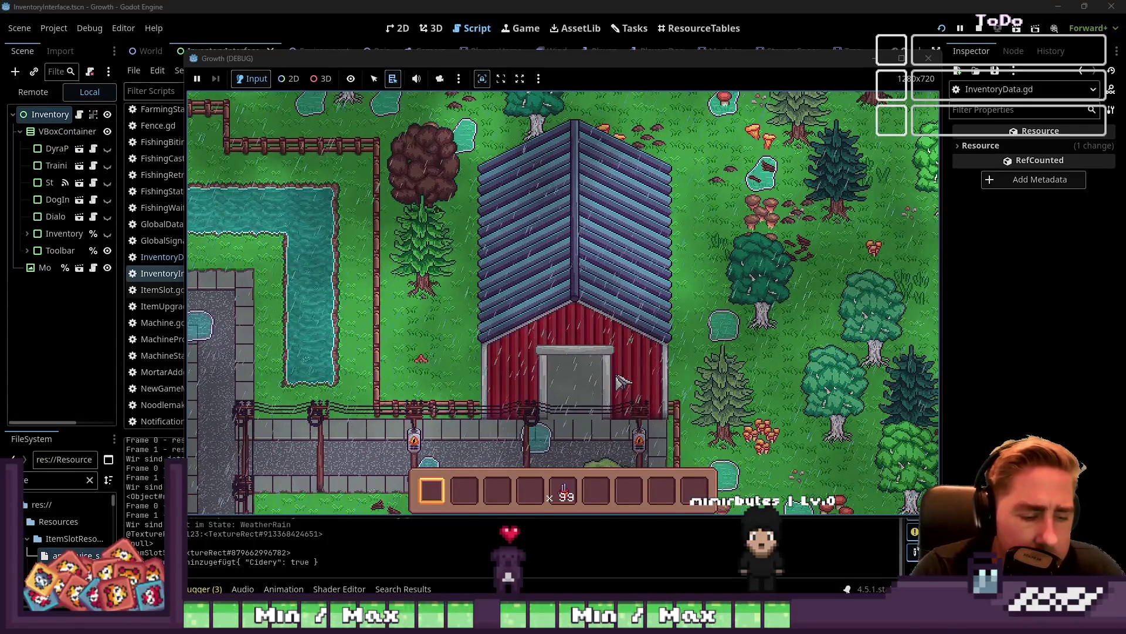
key("c")
left_click(668, 321)
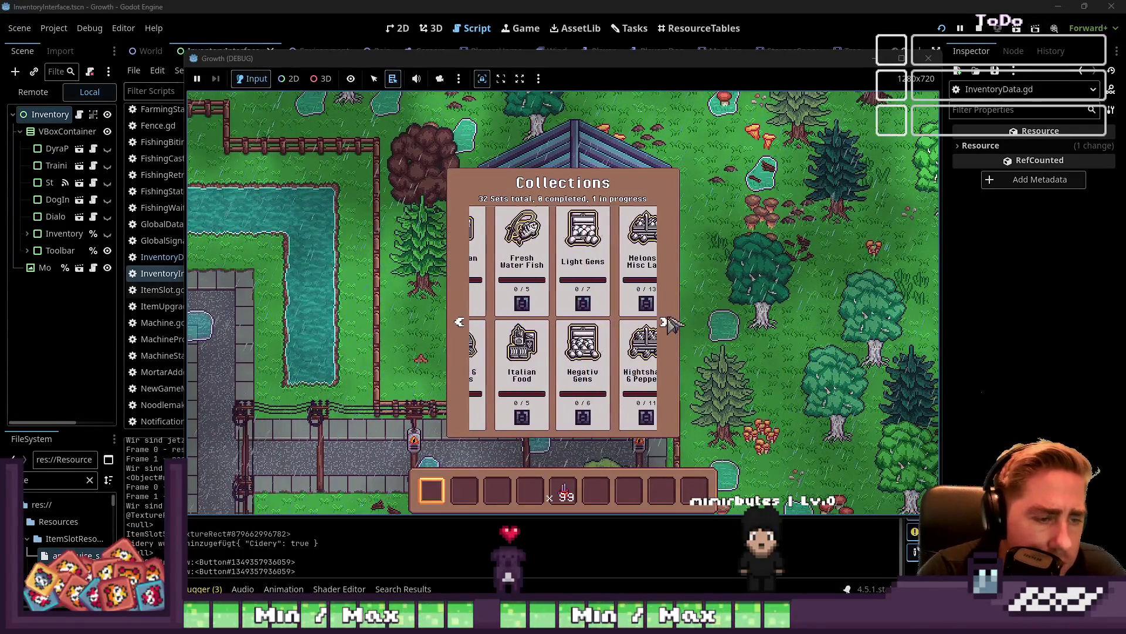
left_click(506, 363)
key("c")
key("c")
left_click(668, 321)
left_click(667, 321)
left_click(667, 321)
left_click(668, 322)
left_click(650, 285)
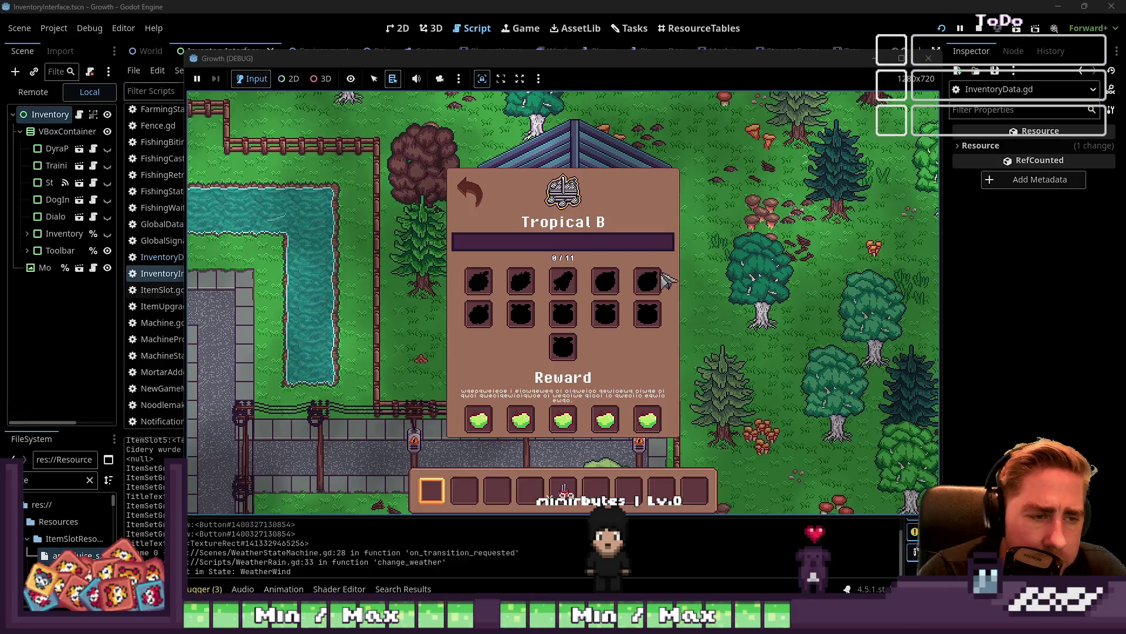
Collect a Custard Apple from the inventory and confirm Tropical B now shows 1/11
key("c")
key("i")
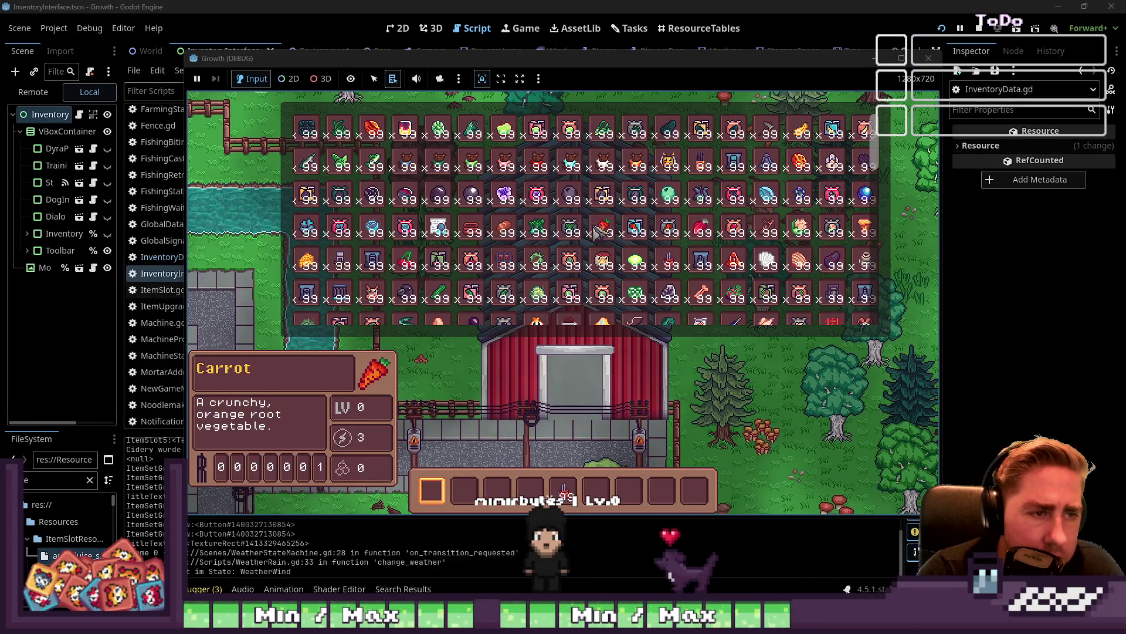
key("i")
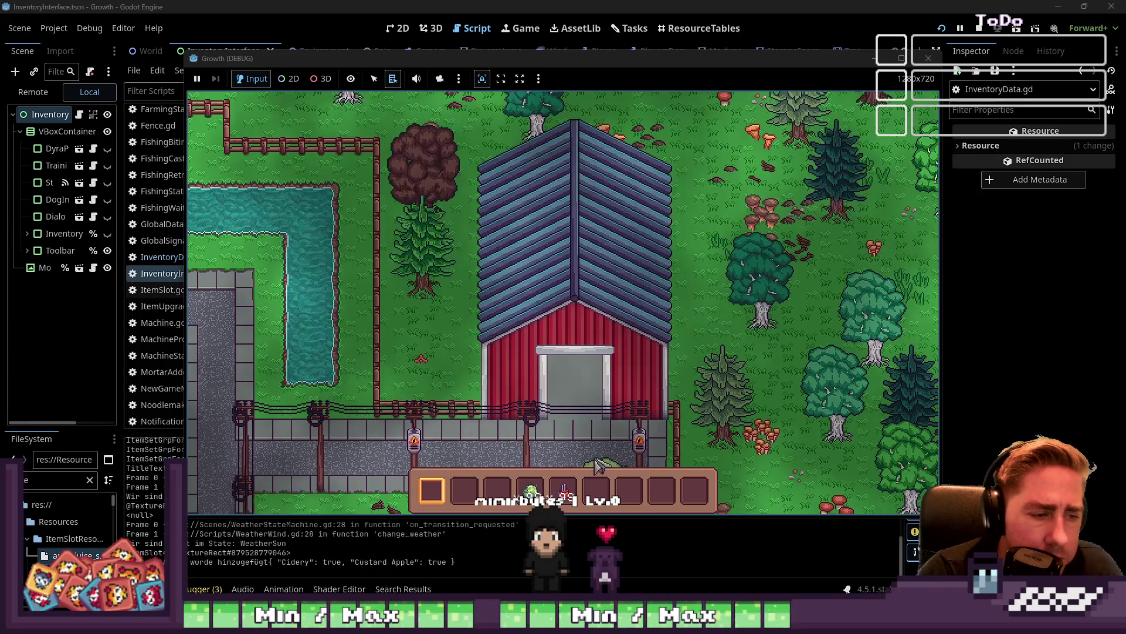
key("c")
left_click(669, 323)
left_click(669, 323)
left_click(669, 323)
left_click(669, 323)
left_click(669, 323)
left_click(563, 355)
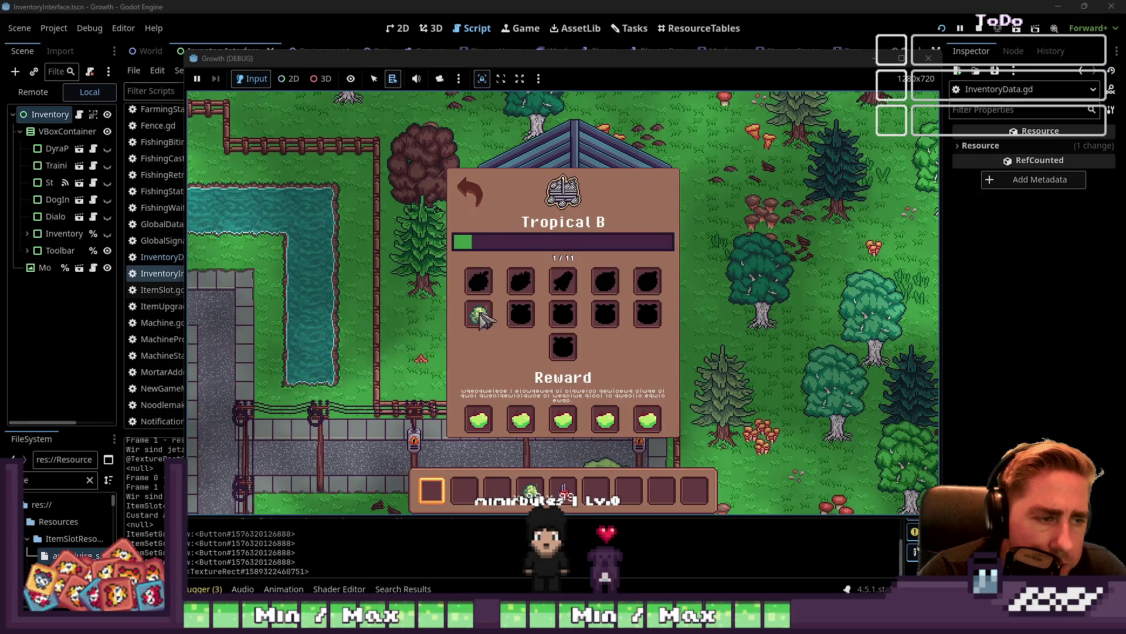
Walk the player past the barn and left along the river path
key("s")
key("a")
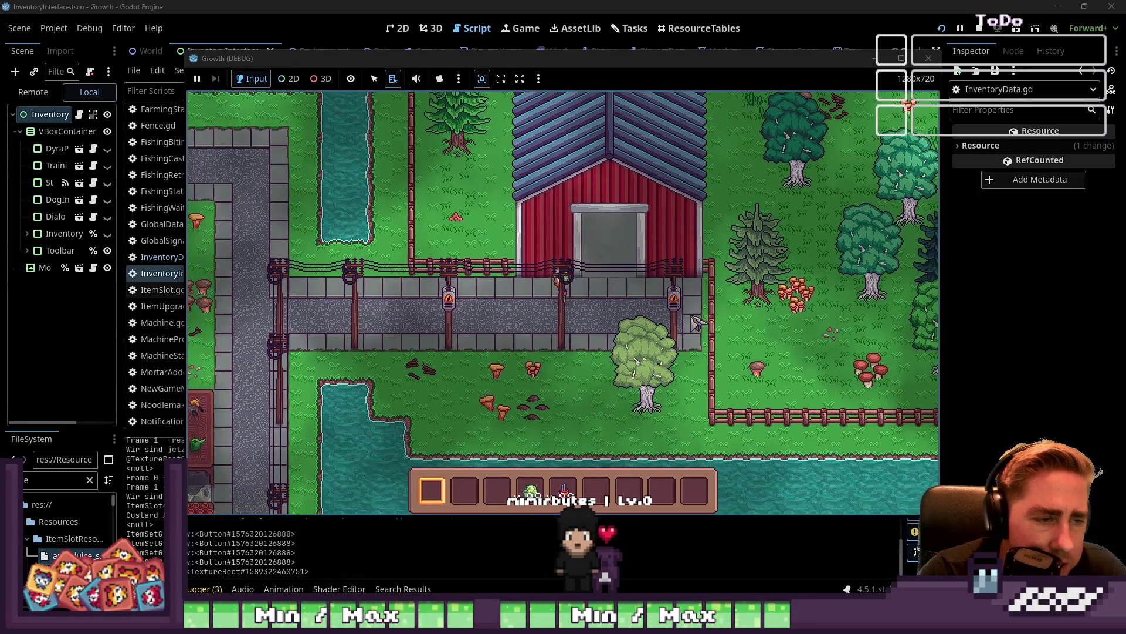
key("a")
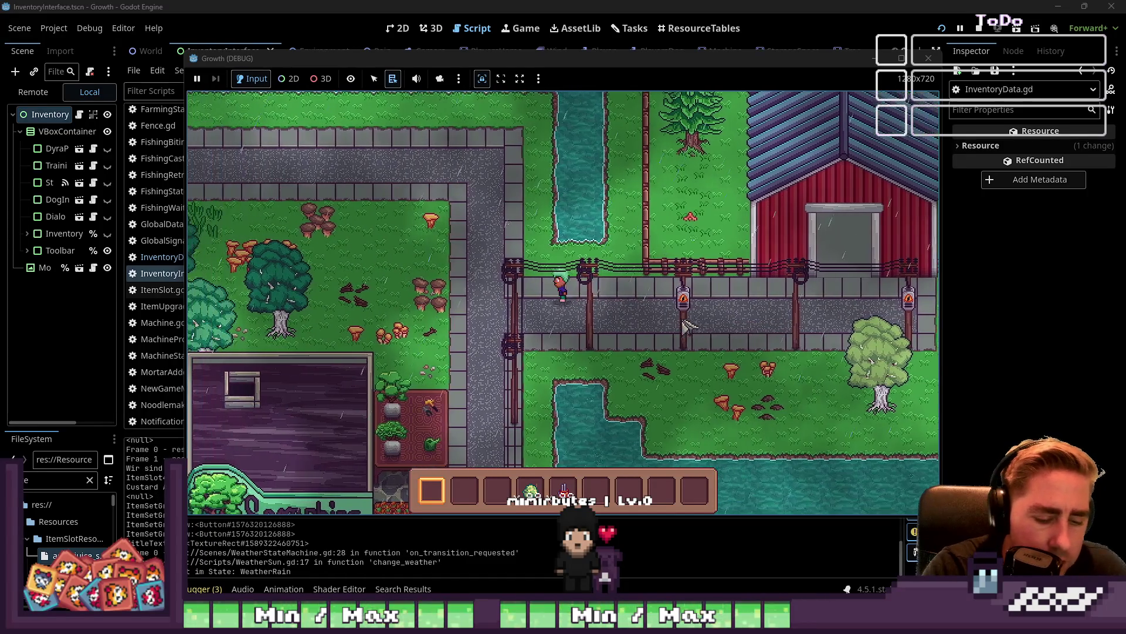
key("w")
key("a")
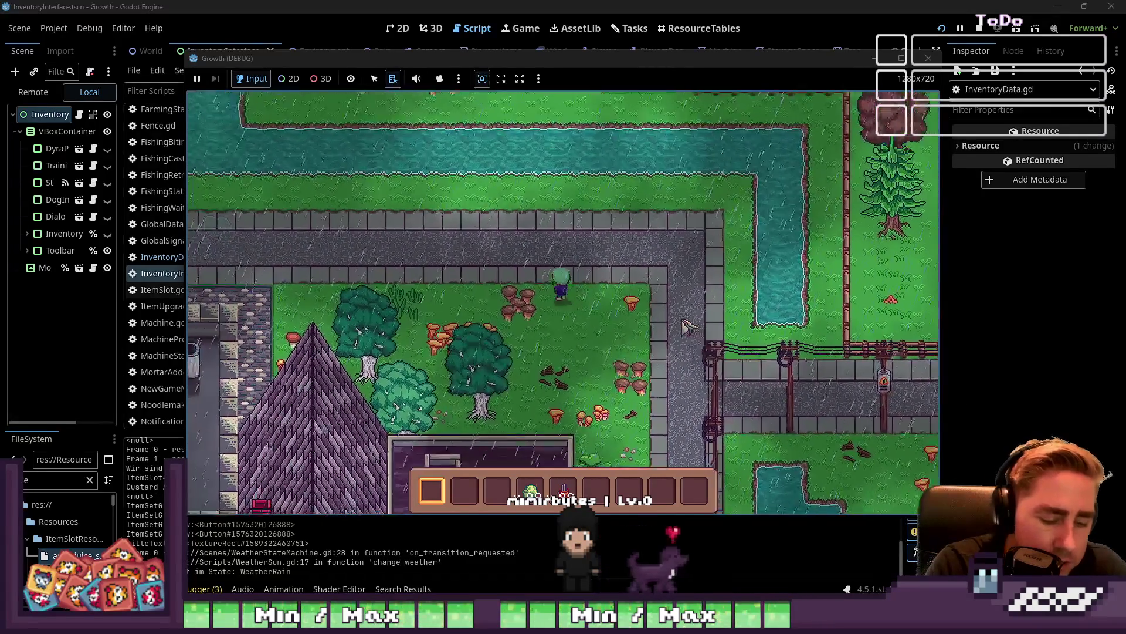
key("a")
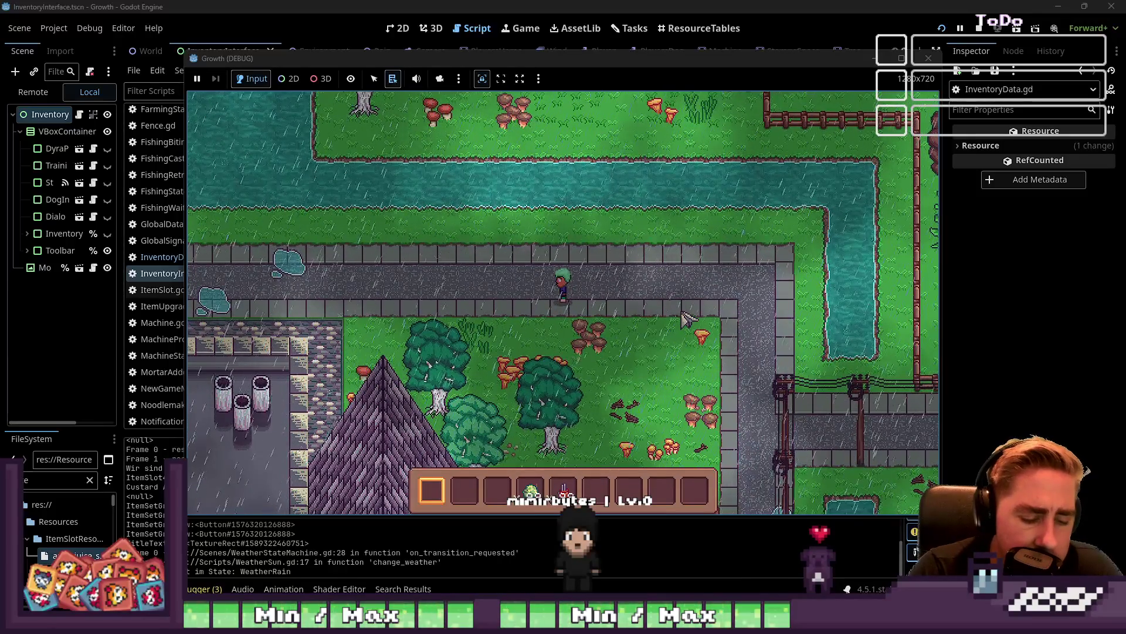
Place the Bee and Yellow Sunflower stacks into empty hotbar slots
key("i")
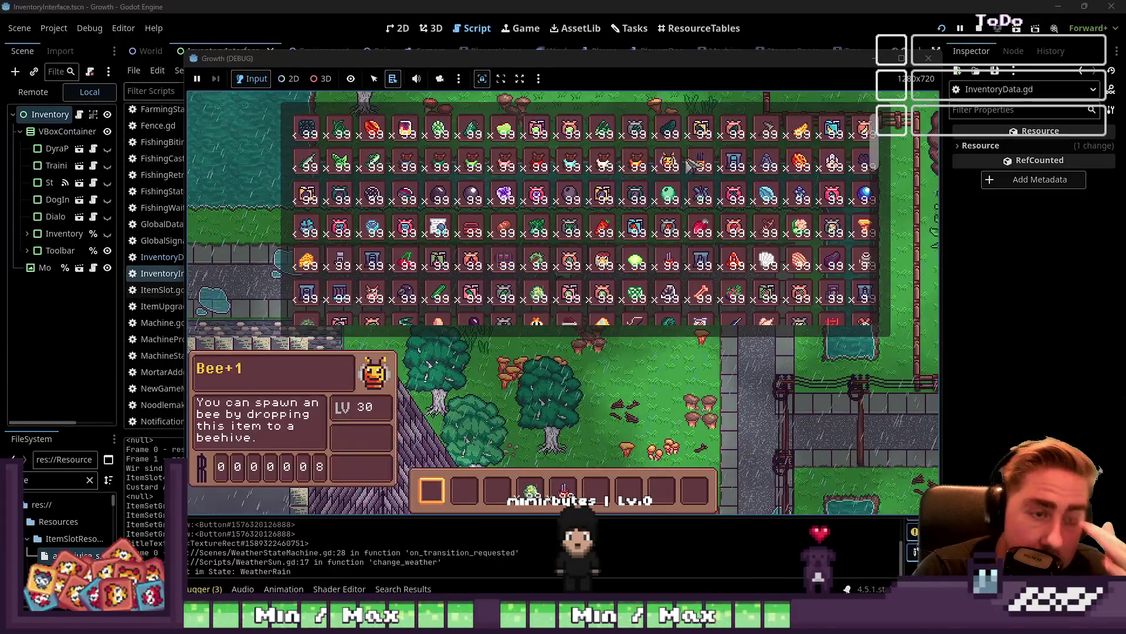
left_click(631, 493)
scroll(455, 237, "down", 5)
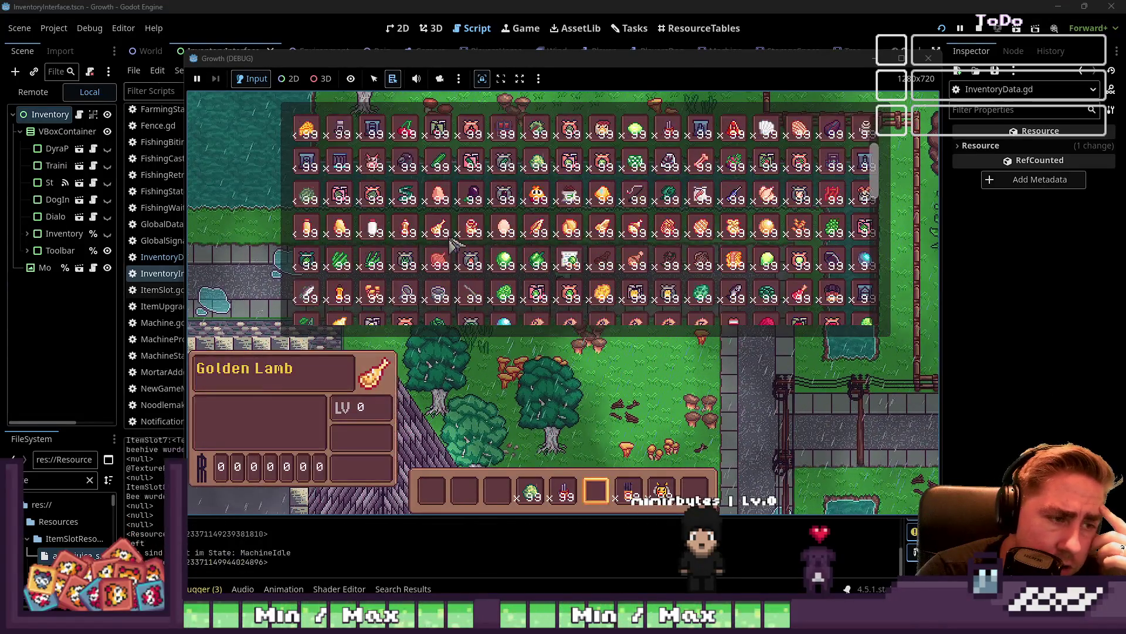
scroll(514, 251, "down", 4)
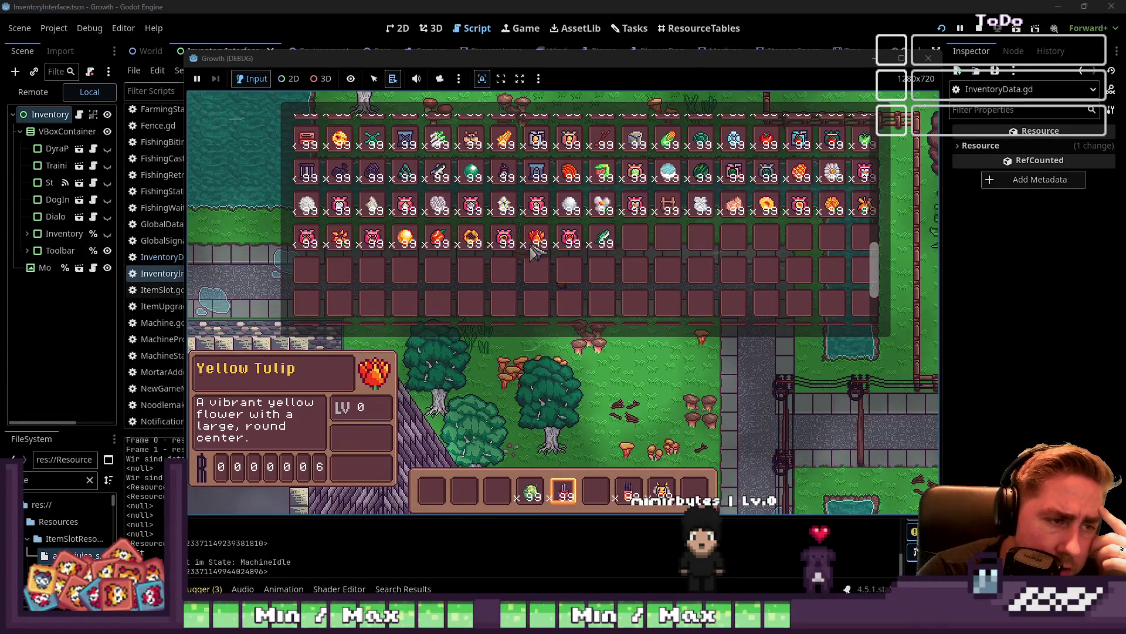
left_click(471, 240)
left_click(595, 490)
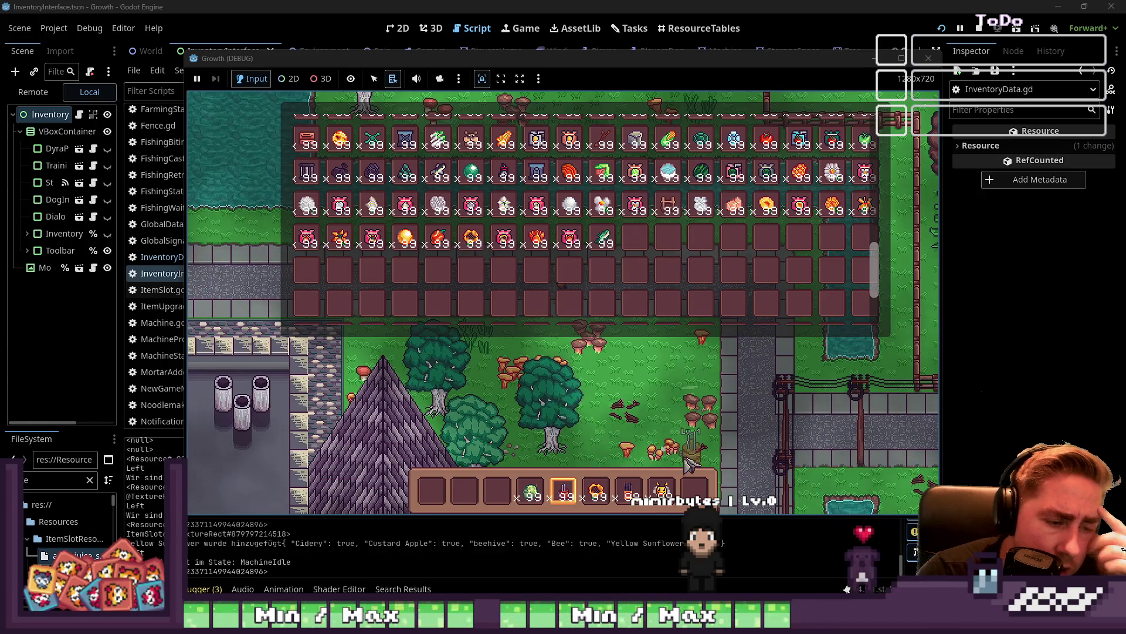
key("i")
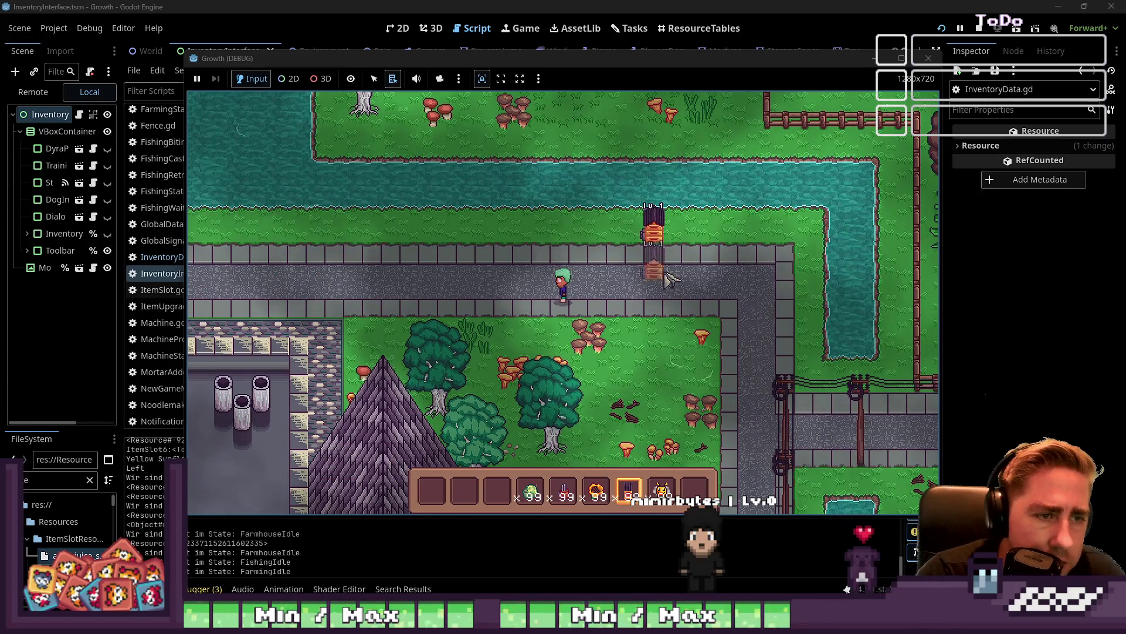
Feed the Bee into the Lv.1 beehive and collect its honey output
scroll(674, 281, "down", 1)
scroll(662, 253, "down", 2)
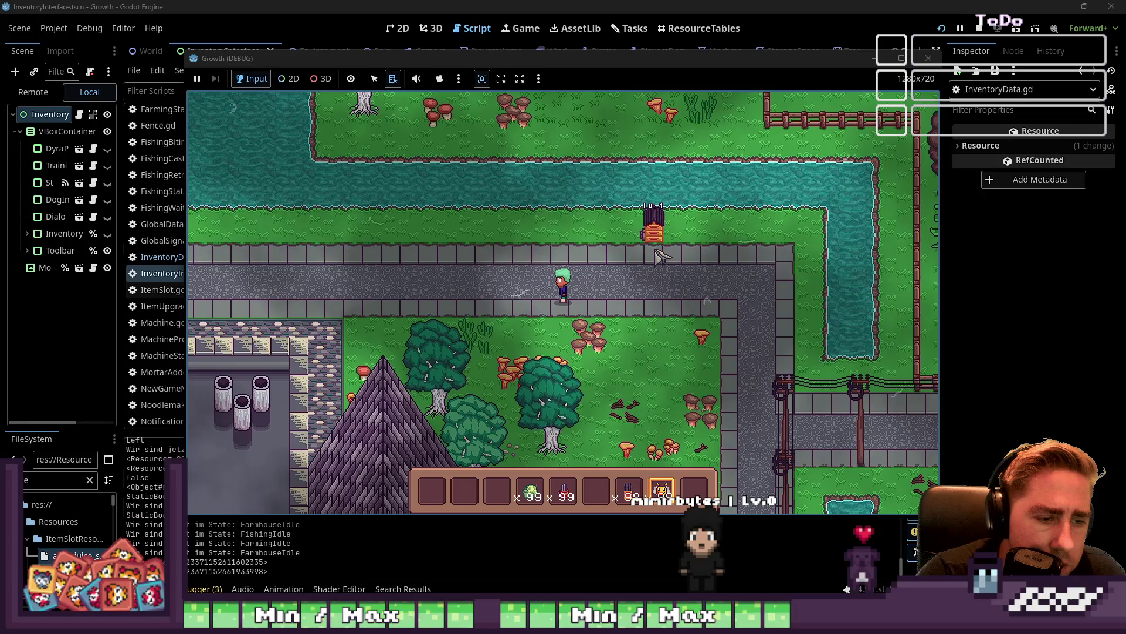
left_click(655, 234)
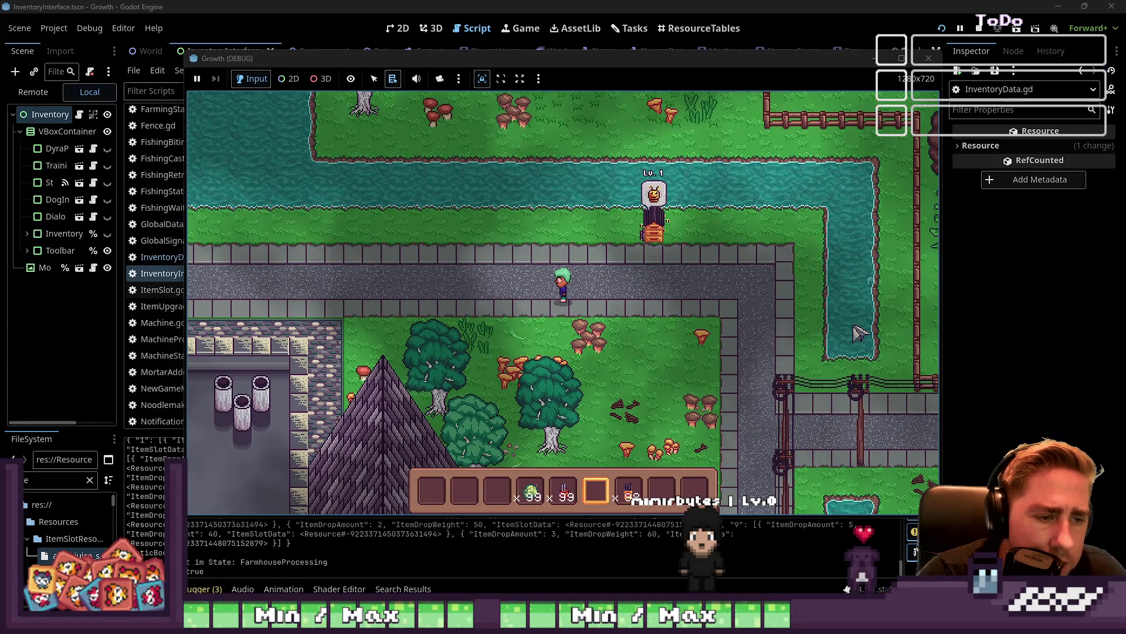
left_click(655, 234)
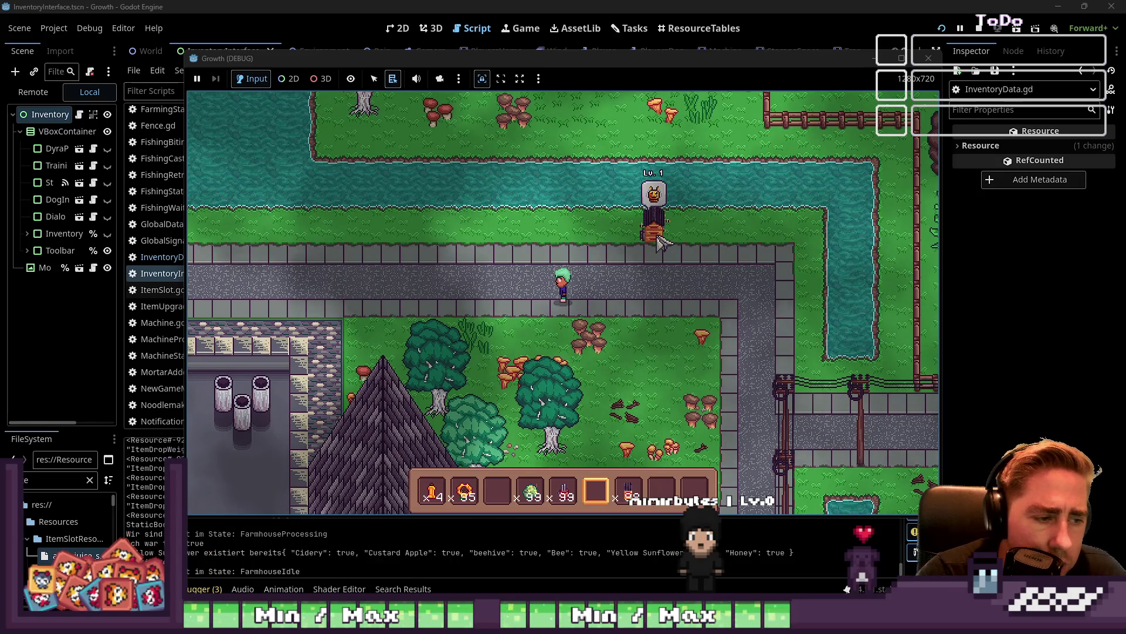
key("2")
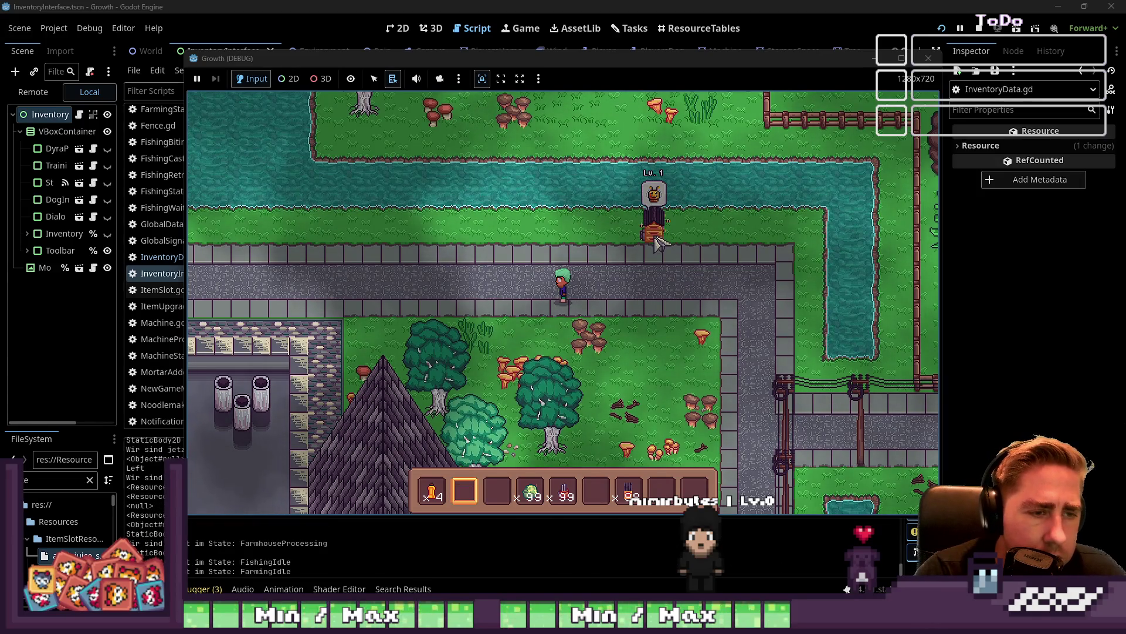
key("i")
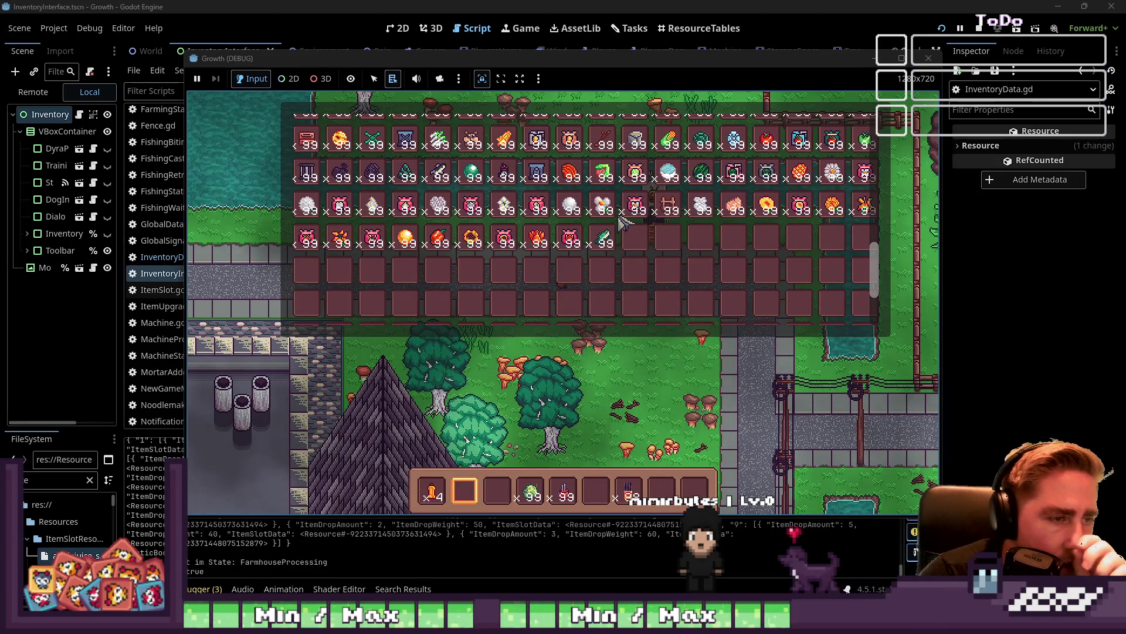
scroll(623, 223, "up", 5)
Page through Collections to the Yellow Flowers set and check its 1/13 progress
key("3")
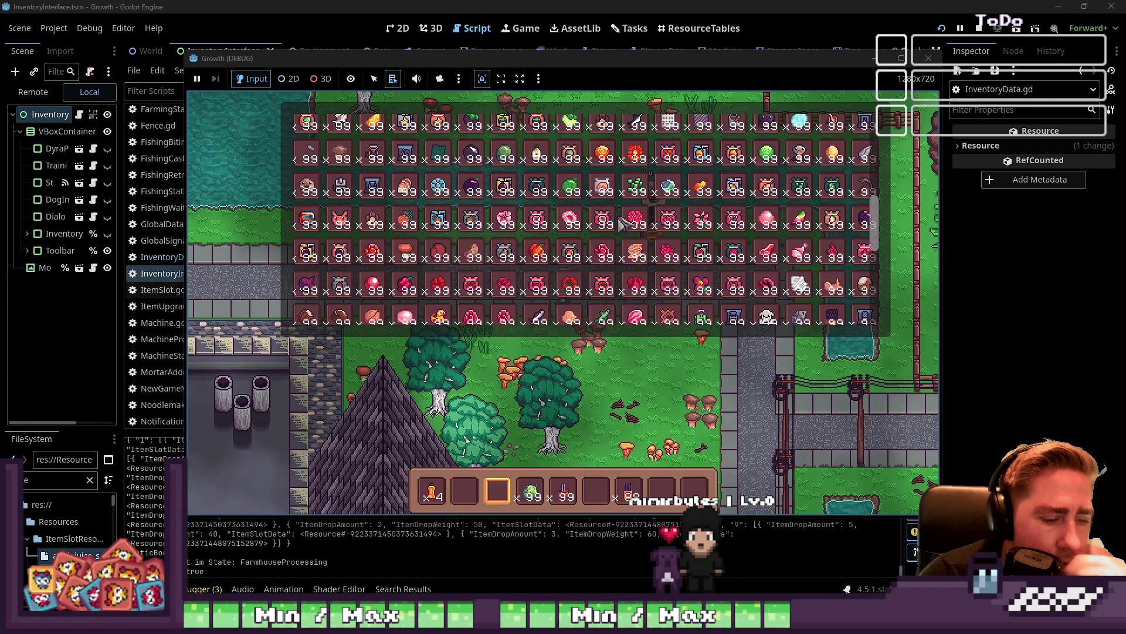
key("i")
left_click(651, 214)
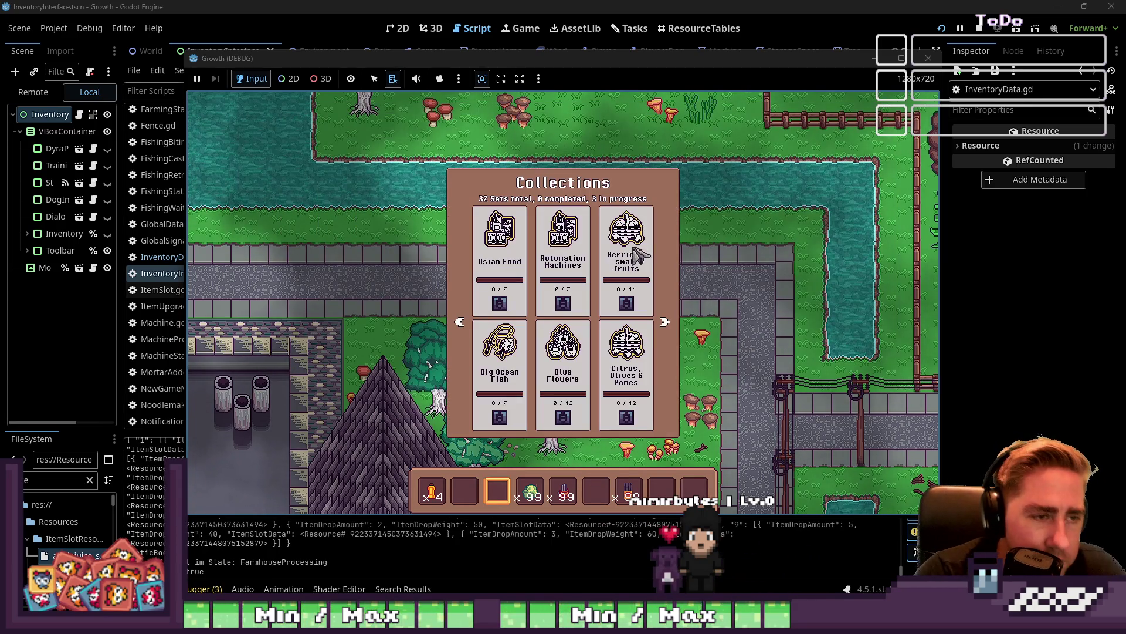
left_click(667, 325)
left_click(666, 326)
left_click(666, 326)
left_click(667, 326)
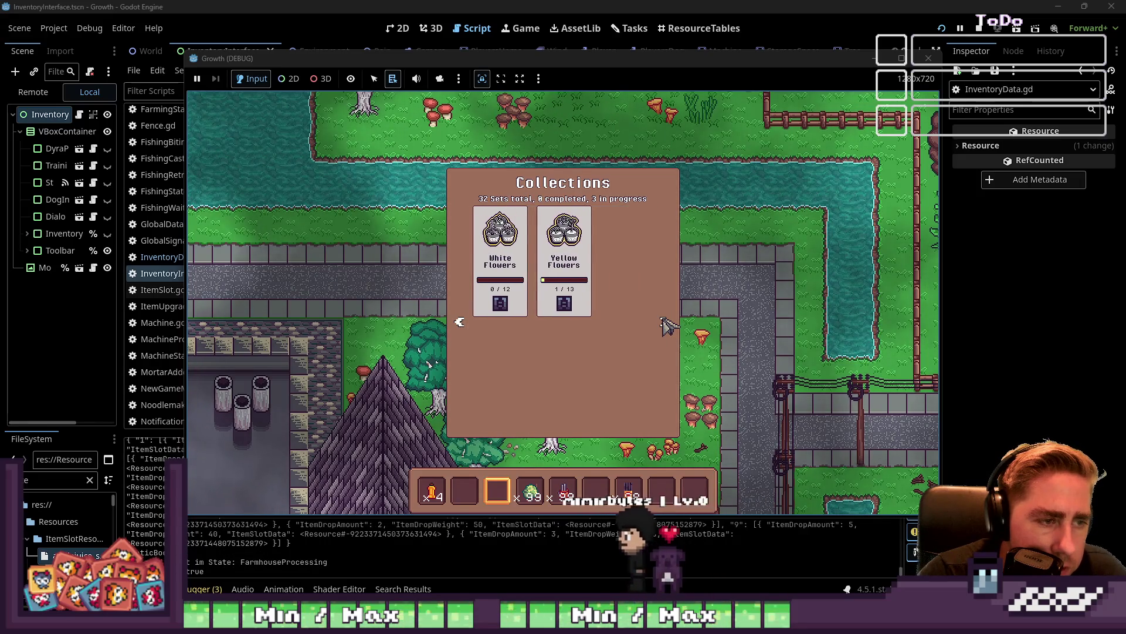
left_click(579, 243)
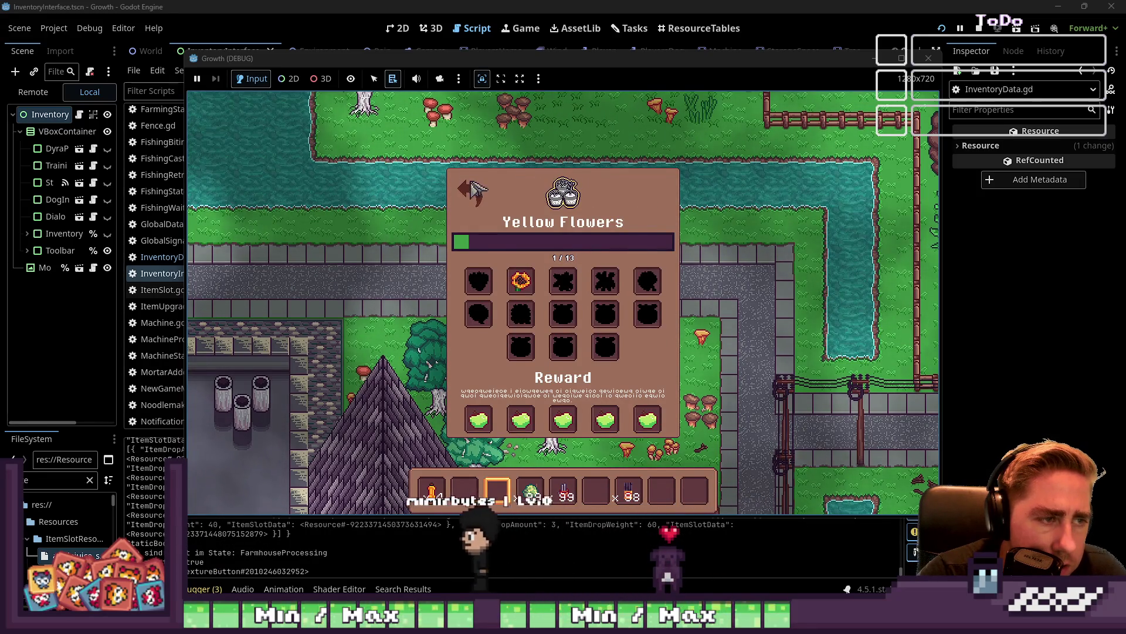
left_click(516, 271)
Page through Tropical, Asian Food, Light Gems, Melons and Oven Food sets back to Yellow Flowers
left_click(666, 324)
left_click(666, 324)
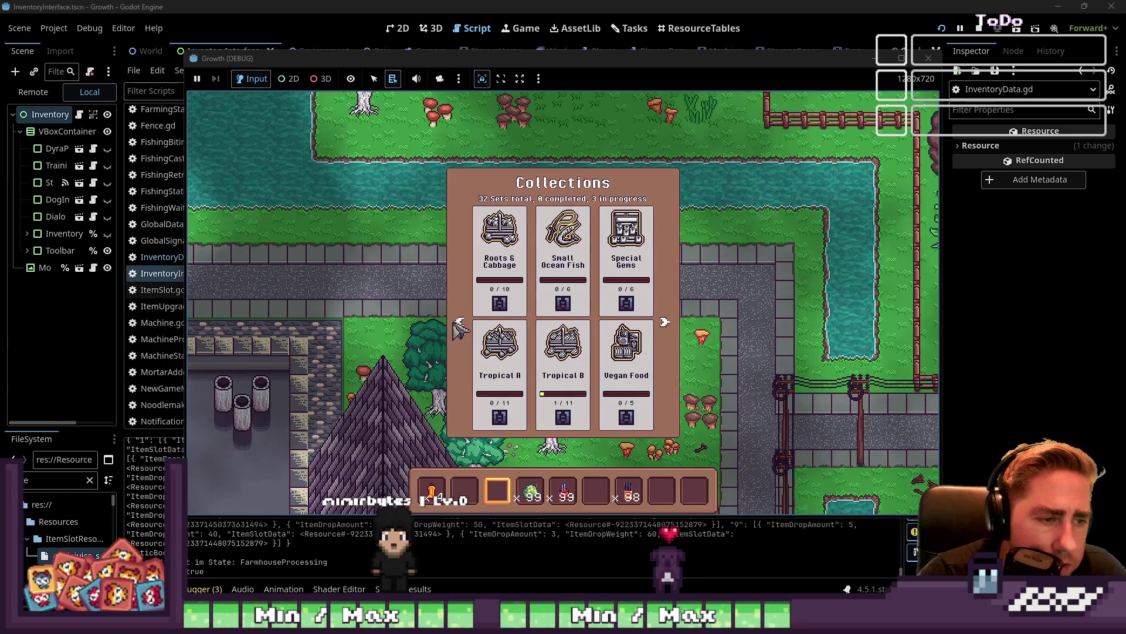
left_click(666, 323)
left_click(666, 324)
left_click(667, 324)
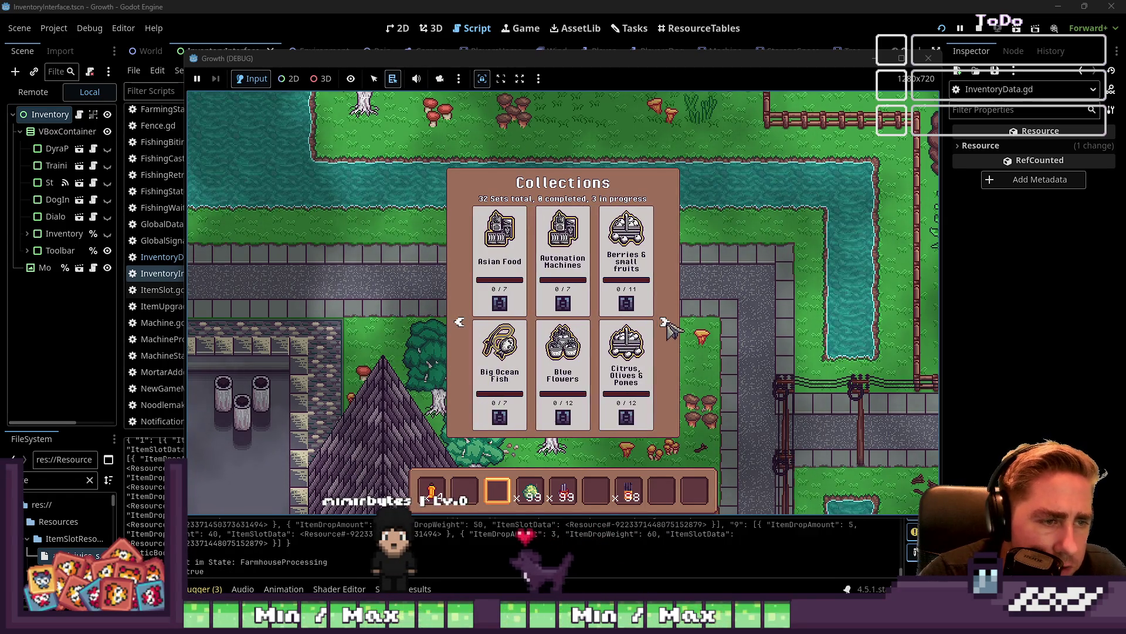
left_click(666, 324)
left_click(667, 324)
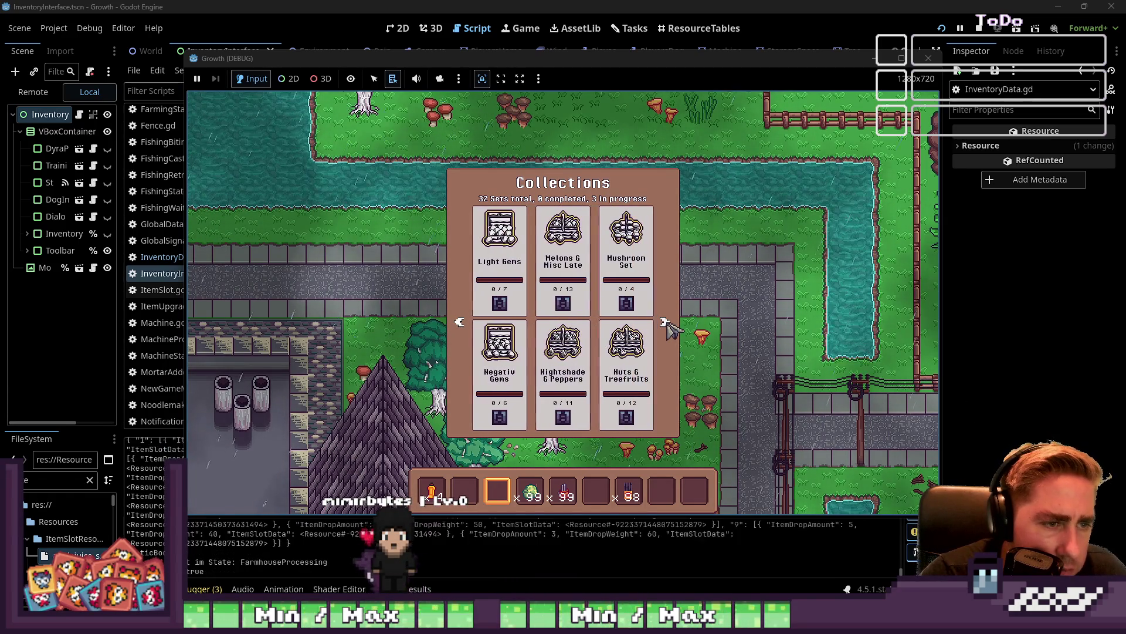
left_click(666, 326)
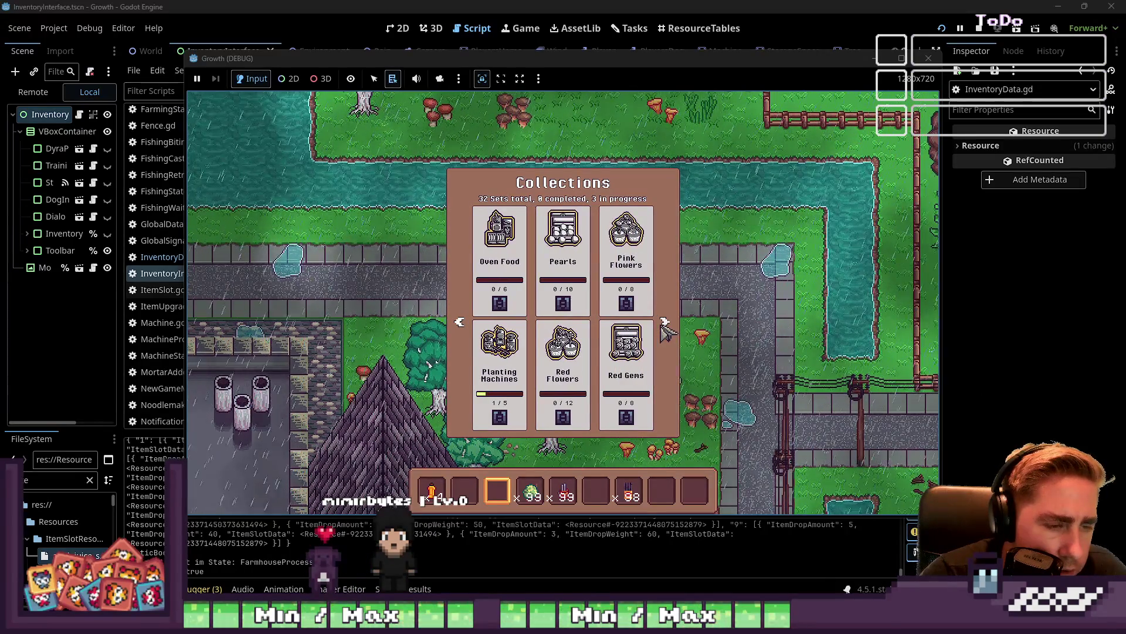
left_click(663, 326)
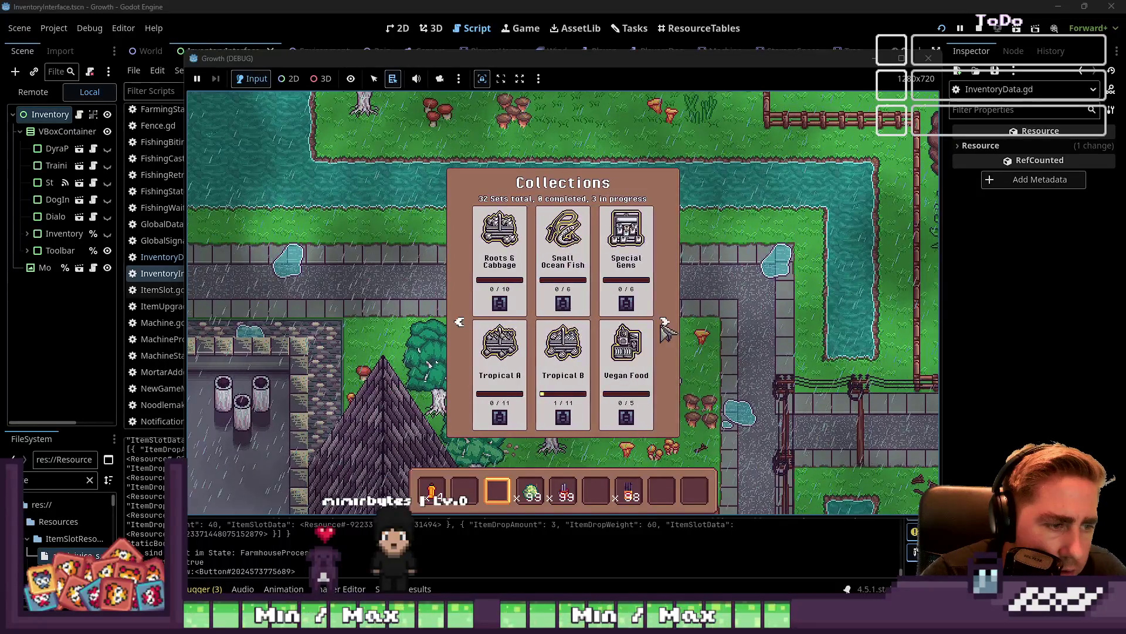
left_click(664, 326)
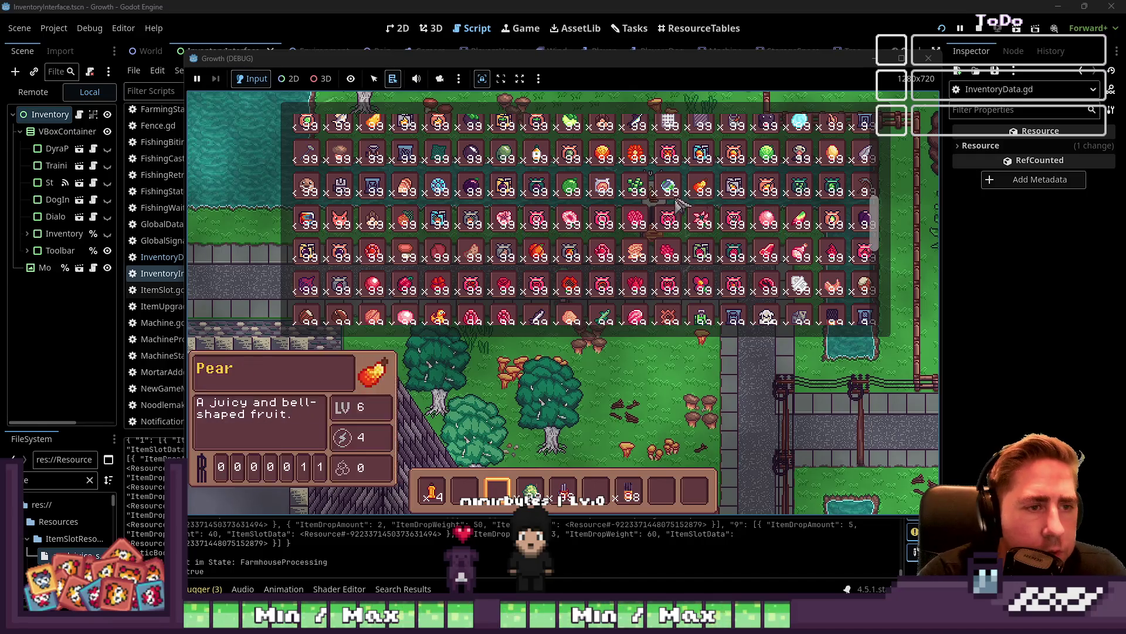
Put the apple stack on the hotbar and feed it into the machine, triggering the ProcessedItem error
scroll(511, 186, "up", 2)
scroll(510, 186, "up", 3)
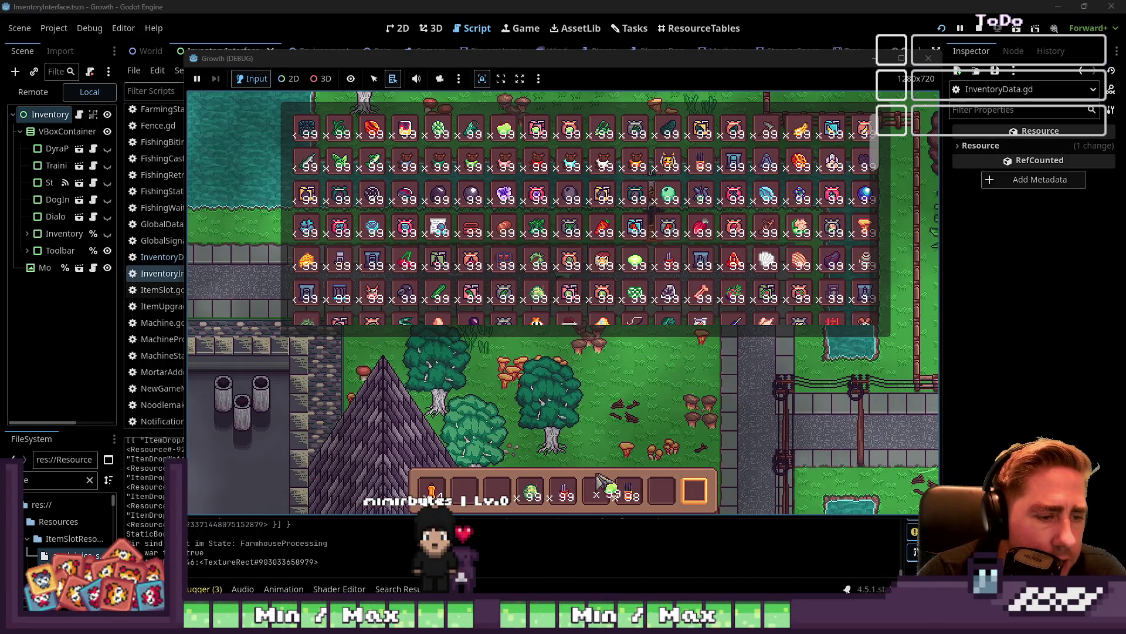
scroll(610, 258, "down", 3)
scroll(610, 246, "down", 4)
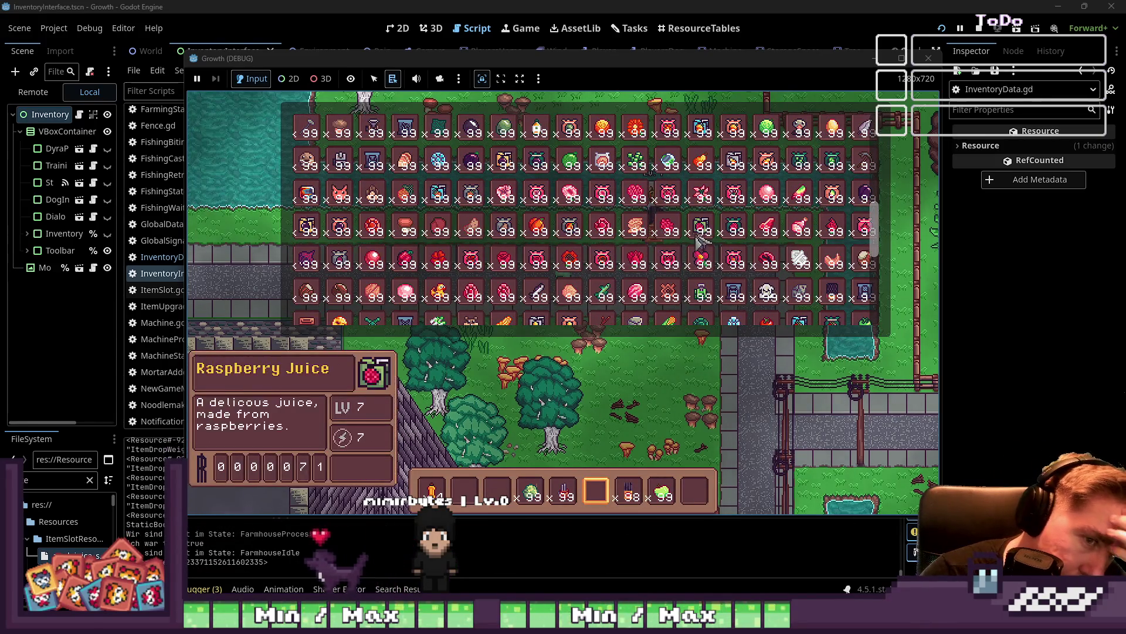
left_click(604, 487)
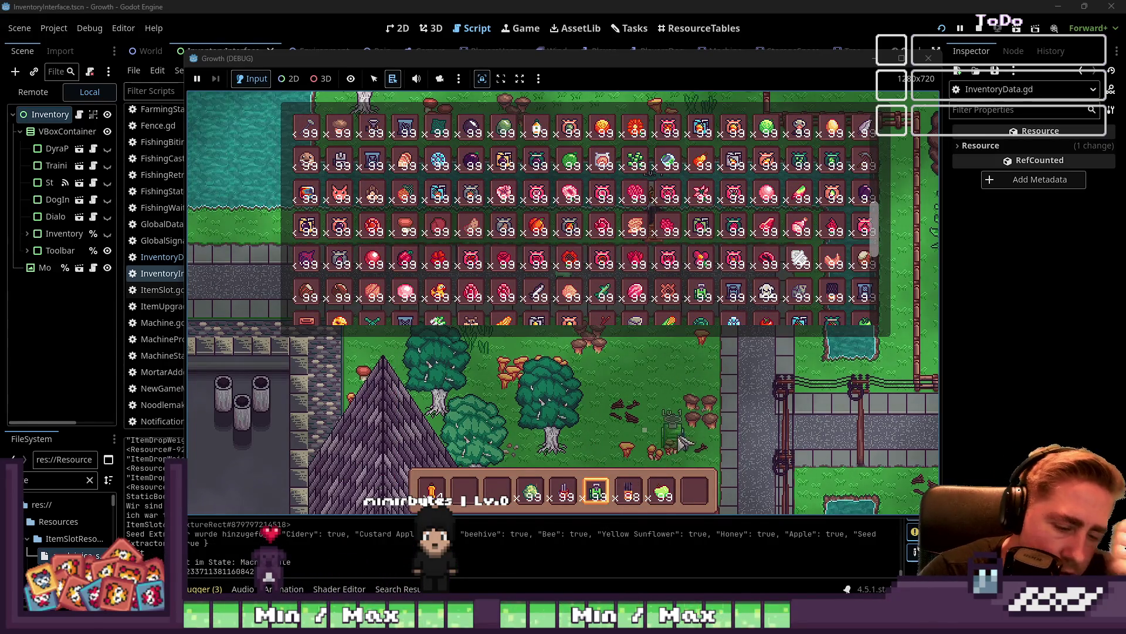
key("i")
scroll(688, 291, "down", 2)
left_click(691, 309)
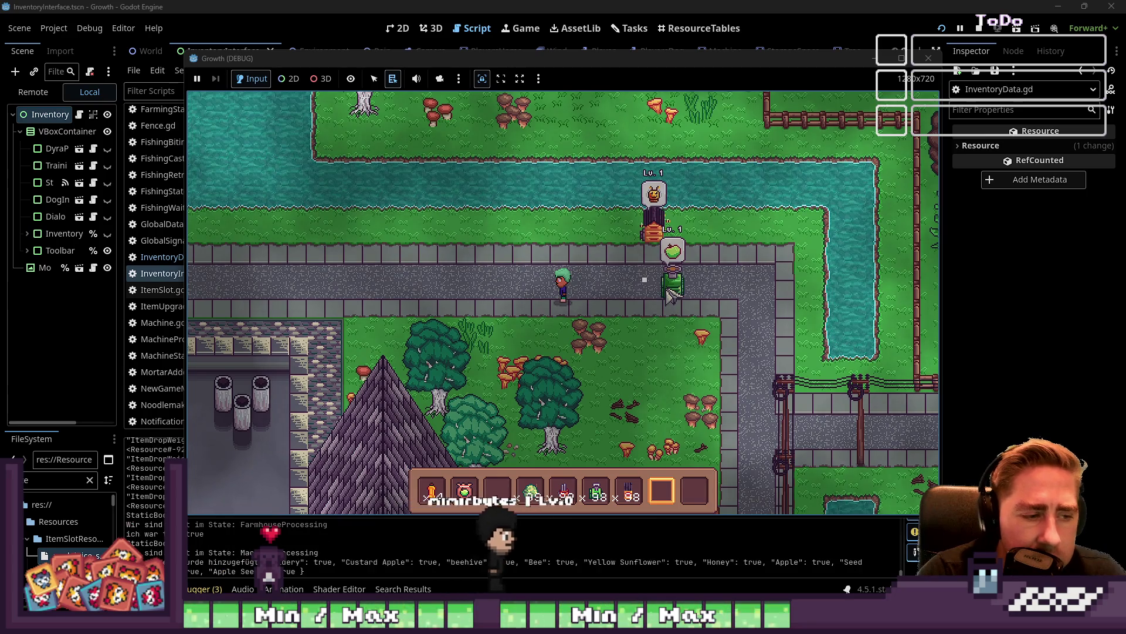
left_click(672, 296)
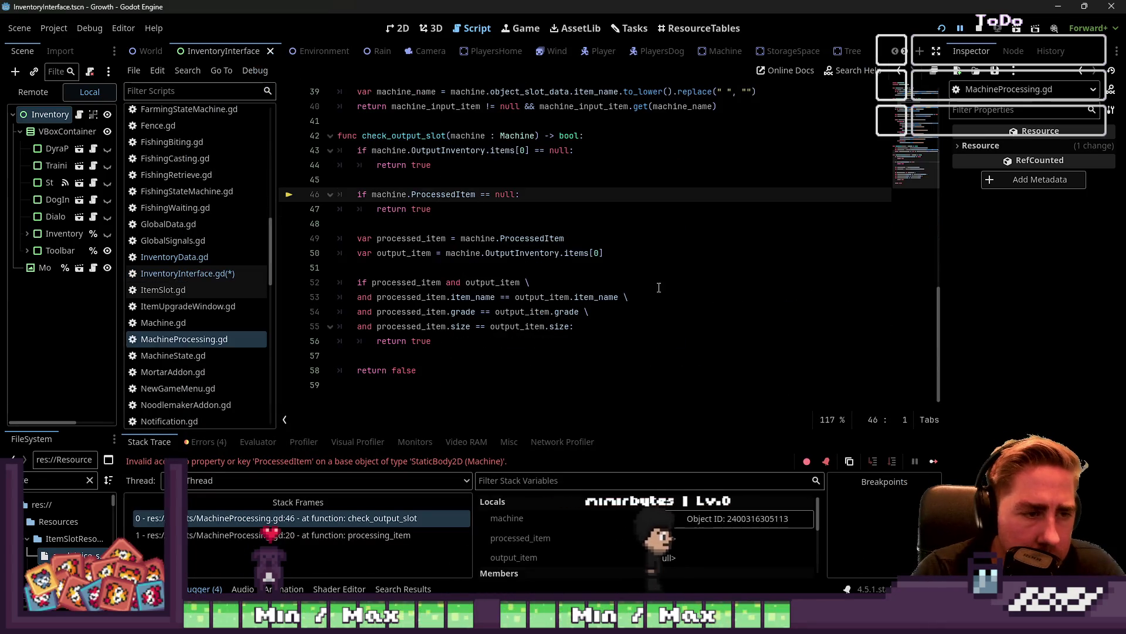
Confirm in Machine.gd that the property is named ProcessedItems, then return to MachineProcessing.gd
left_click(456, 209)
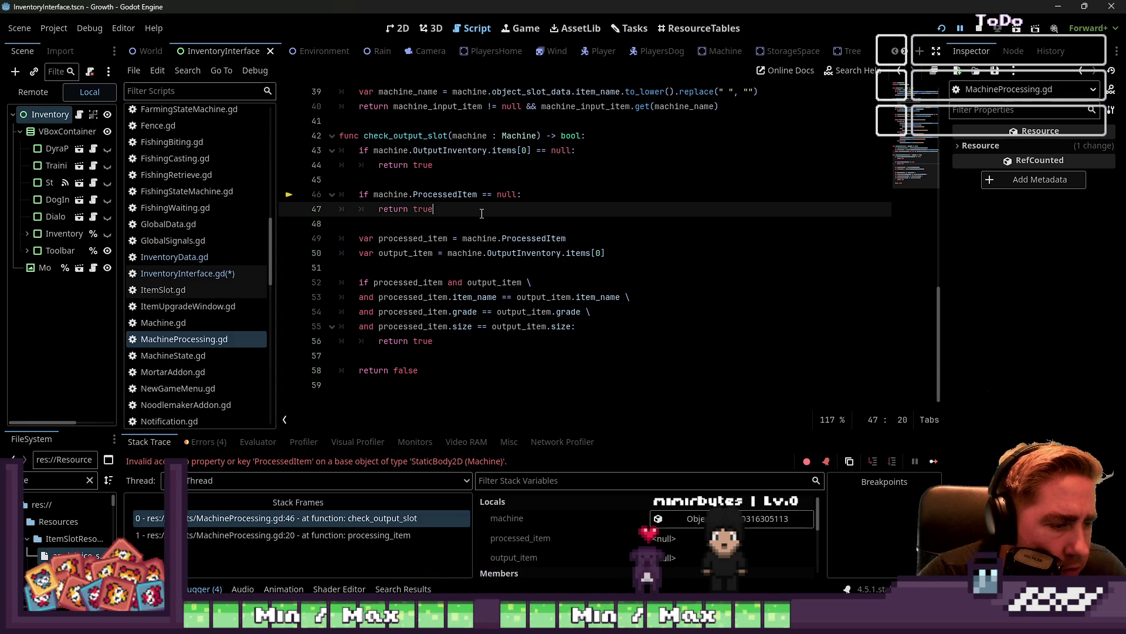
double_click(445, 194)
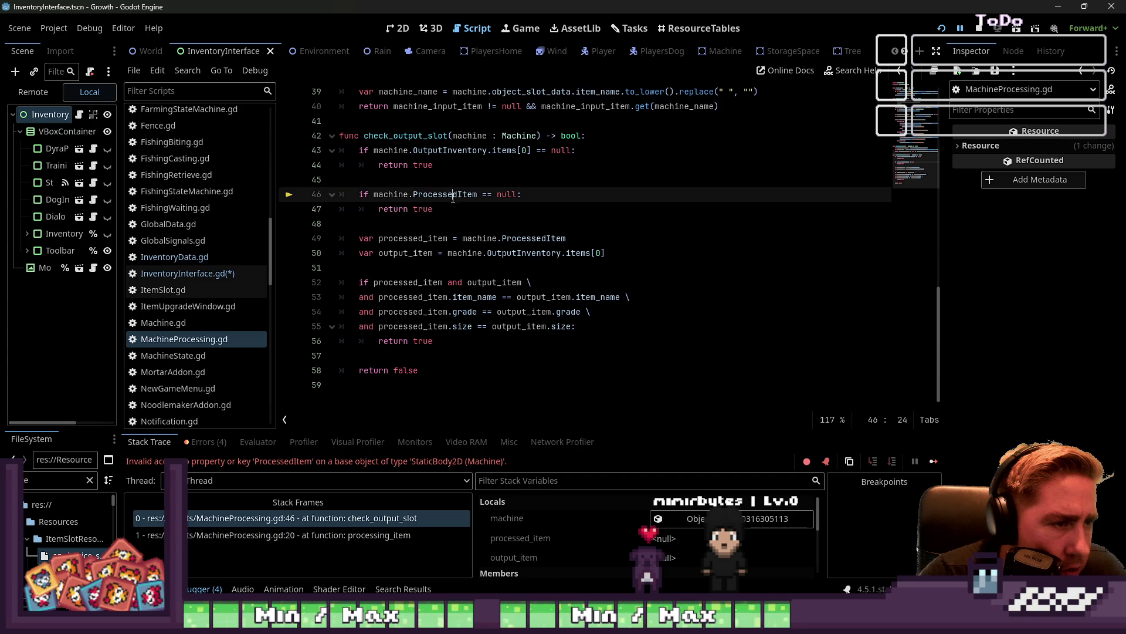
scroll(588, 224, "up", 2)
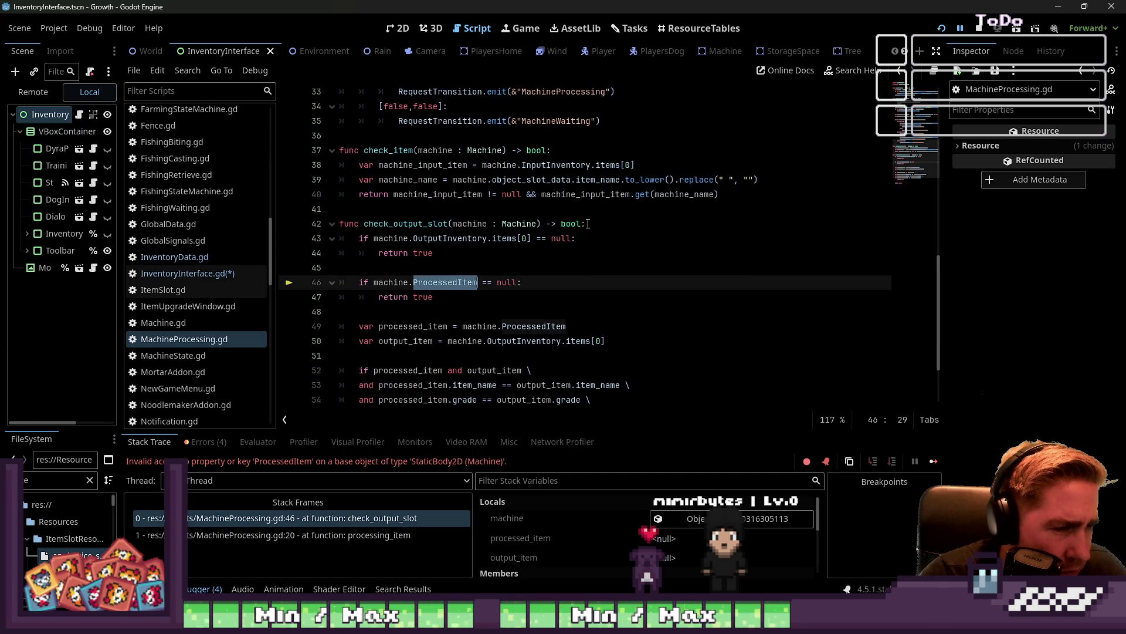
scroll(589, 224, "up", 1)
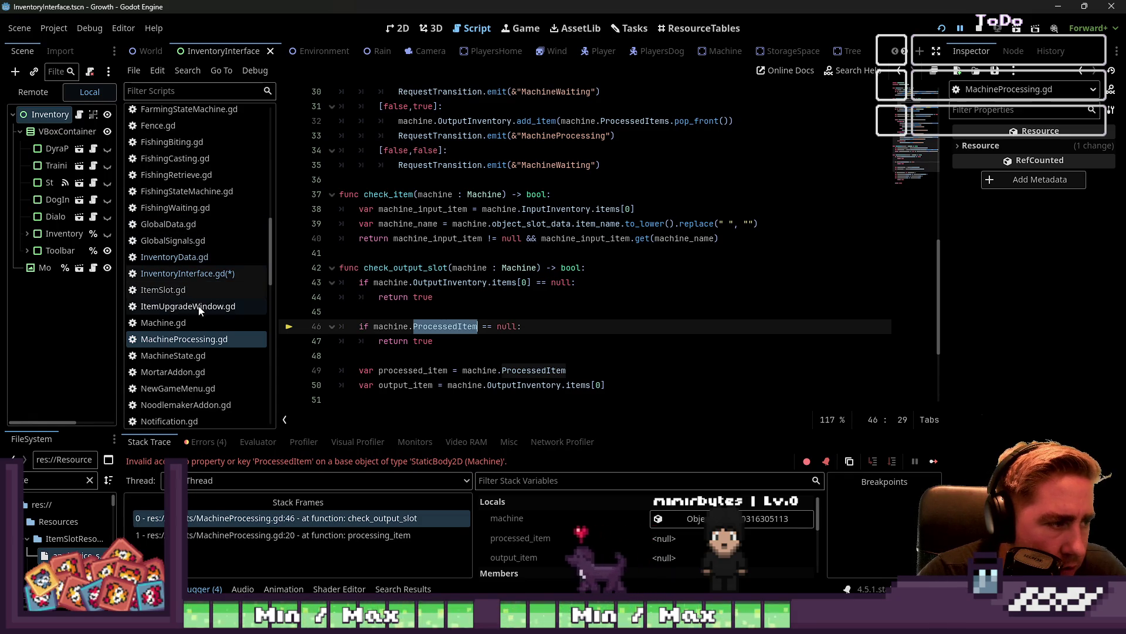
left_click(176, 323)
double_click(401, 140)
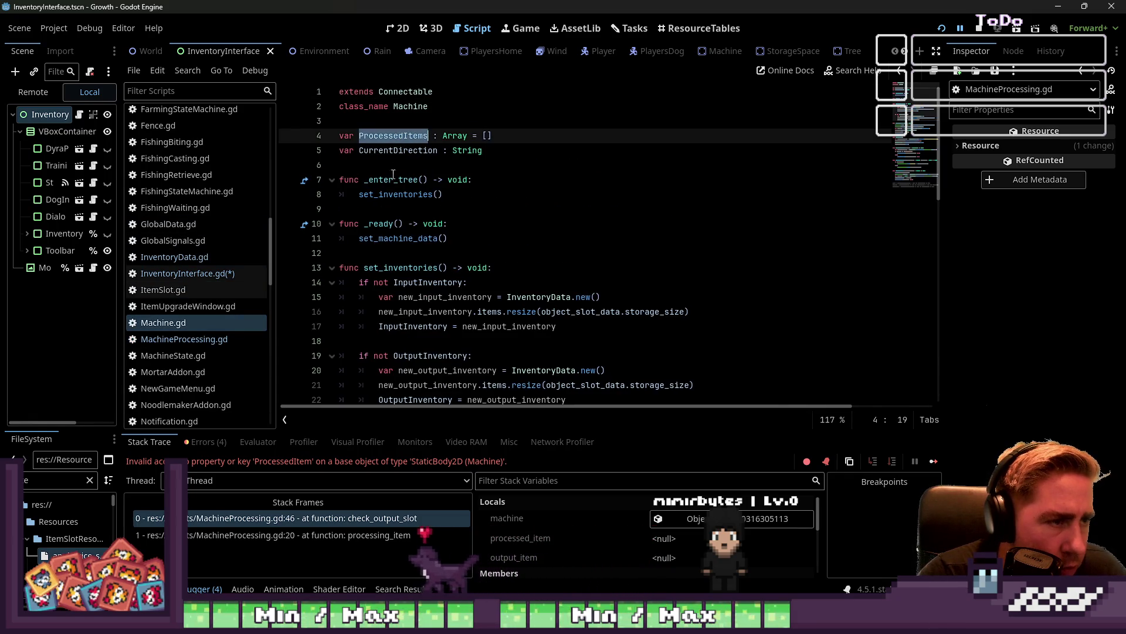
left_click(188, 273)
left_click(179, 338)
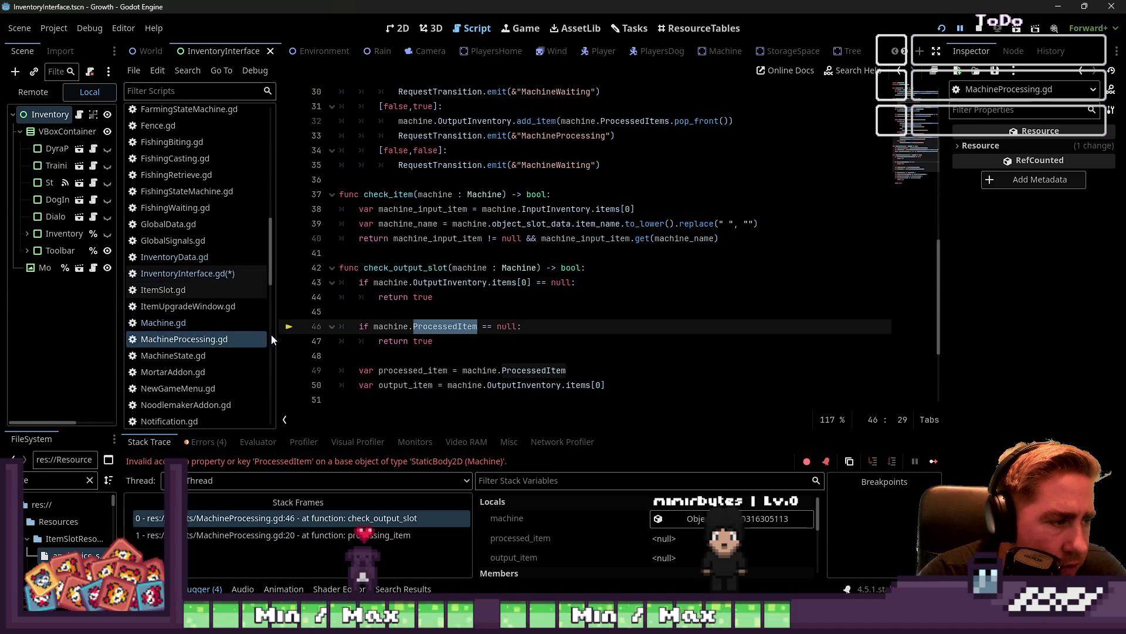
Change ProcessedItem to ProcessedItems on lines 46 and 49 and rename processed_item to processed_items
key("Right")
type("s")
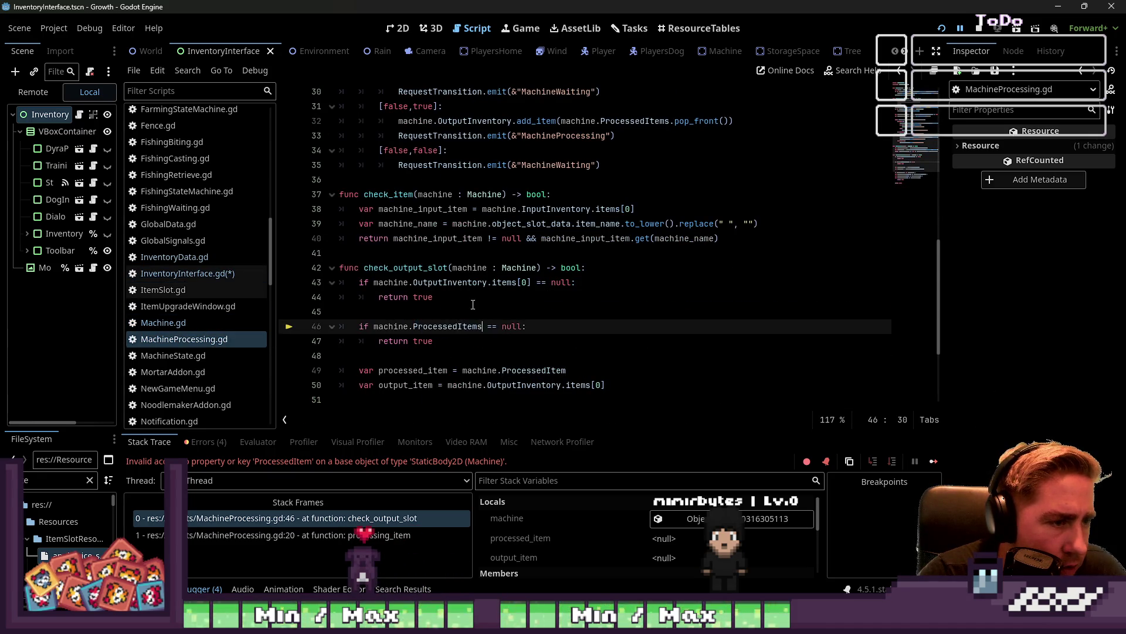
scroll(475, 298, "down", 1)
left_click(516, 327)
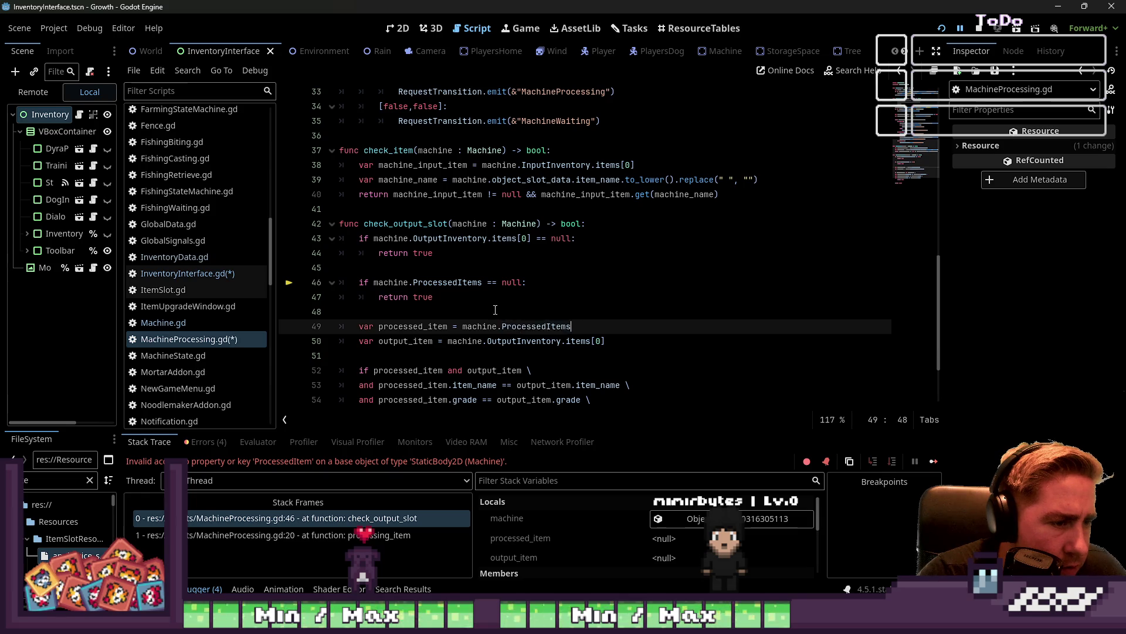
scroll(495, 309, "down", 1)
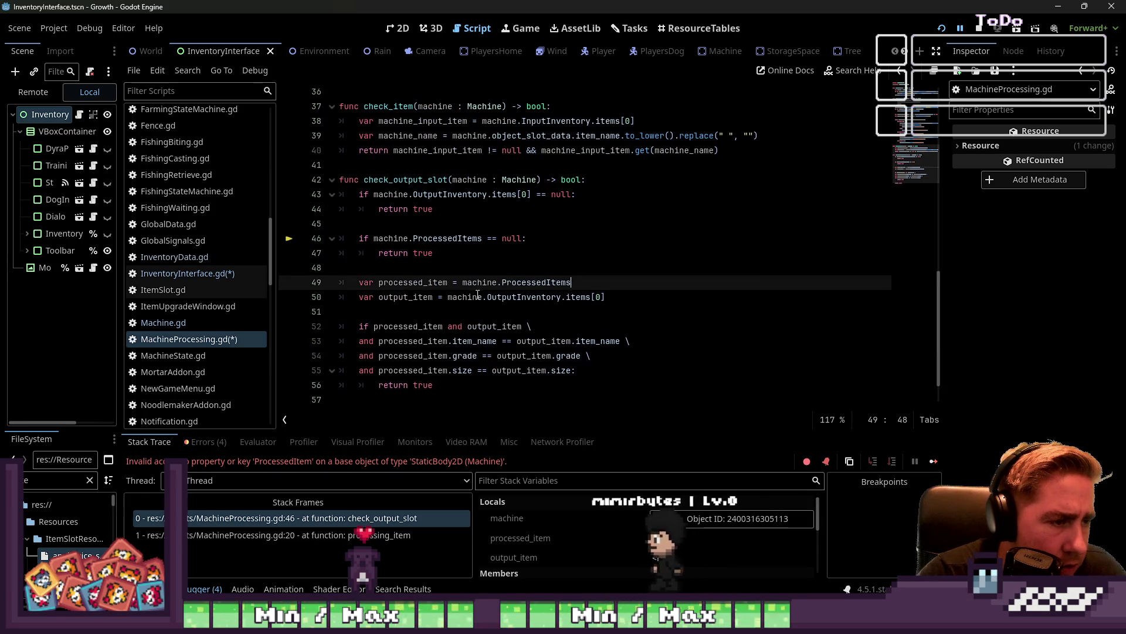
left_click(447, 284)
type("s")
scroll(473, 336, "down", 1)
scroll(473, 336, "down", 1)
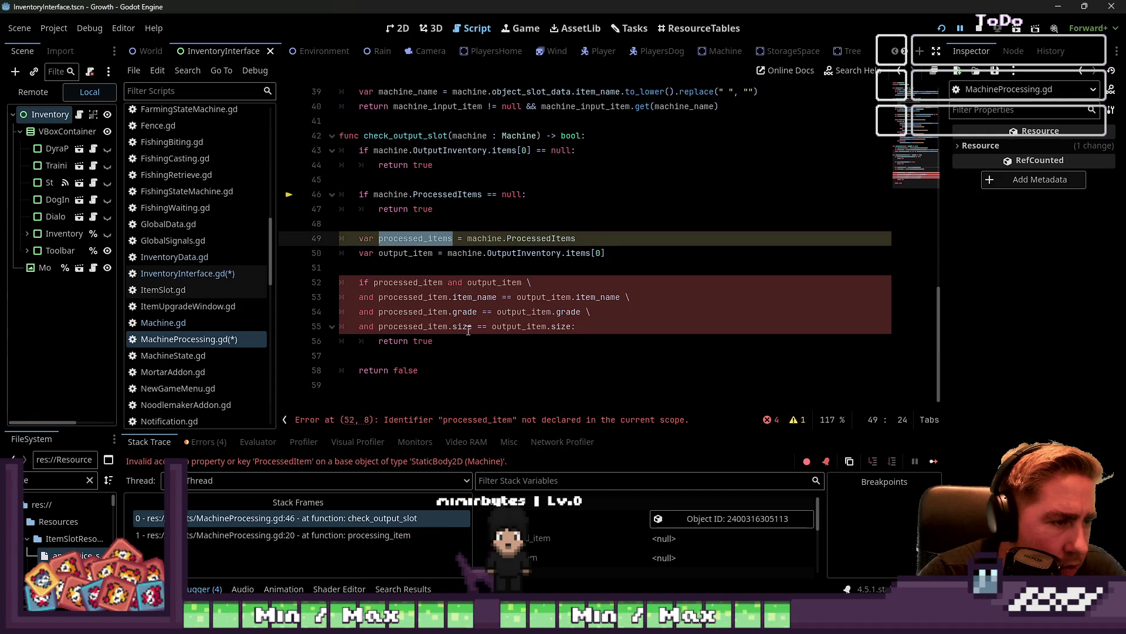
left_click(422, 273)
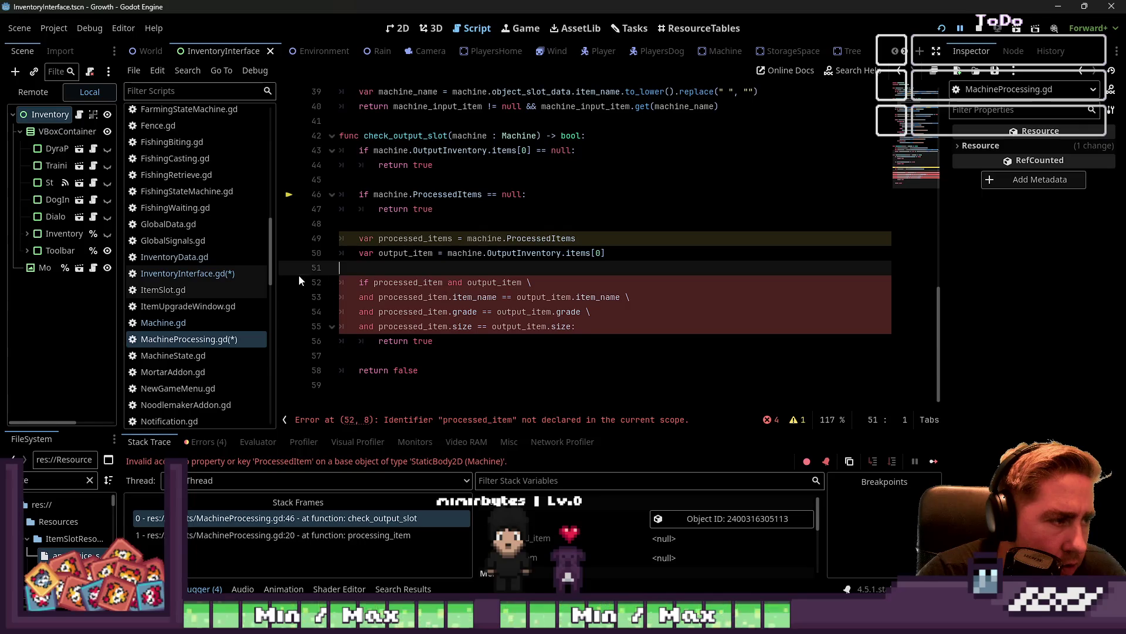
Change line 49 of check_output_slot to 'var processed_item = machine.ProcessedItems[0]'
scroll(455, 262, "up", 10)
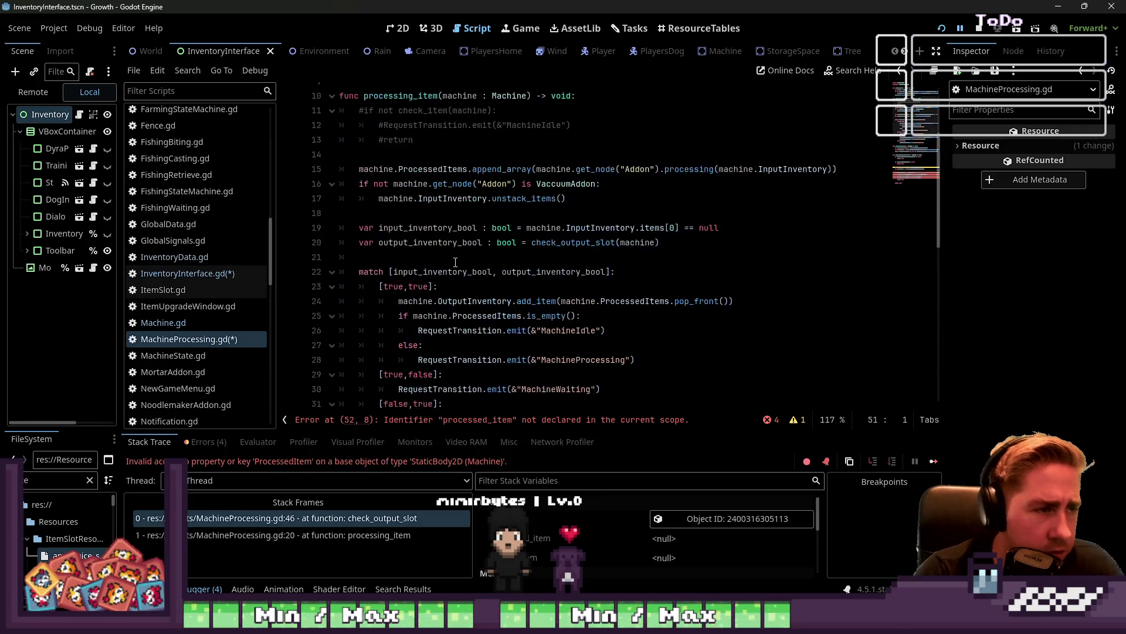
scroll(455, 263, "up", 3)
scroll(455, 262, "down", 3)
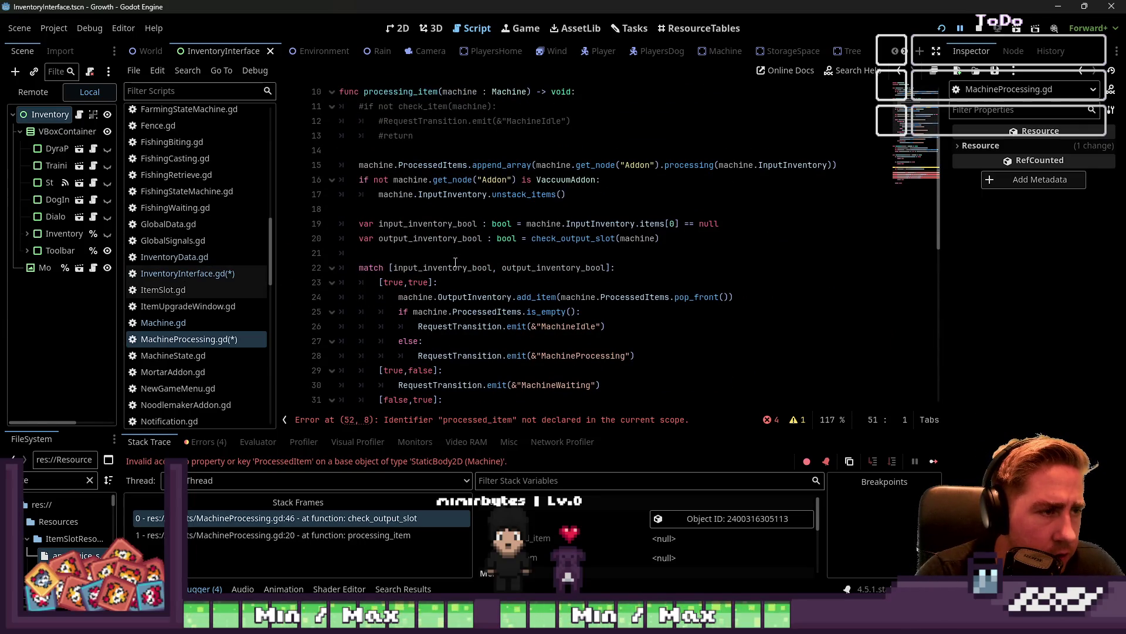
scroll(455, 262, "down", 4)
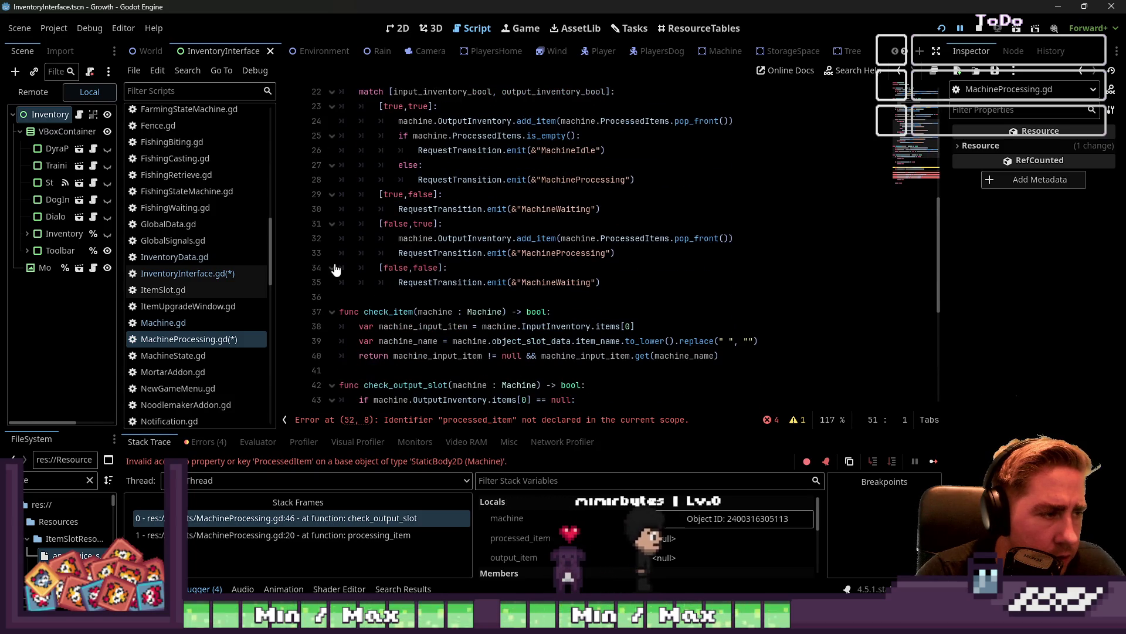
scroll(386, 307, "down", 3)
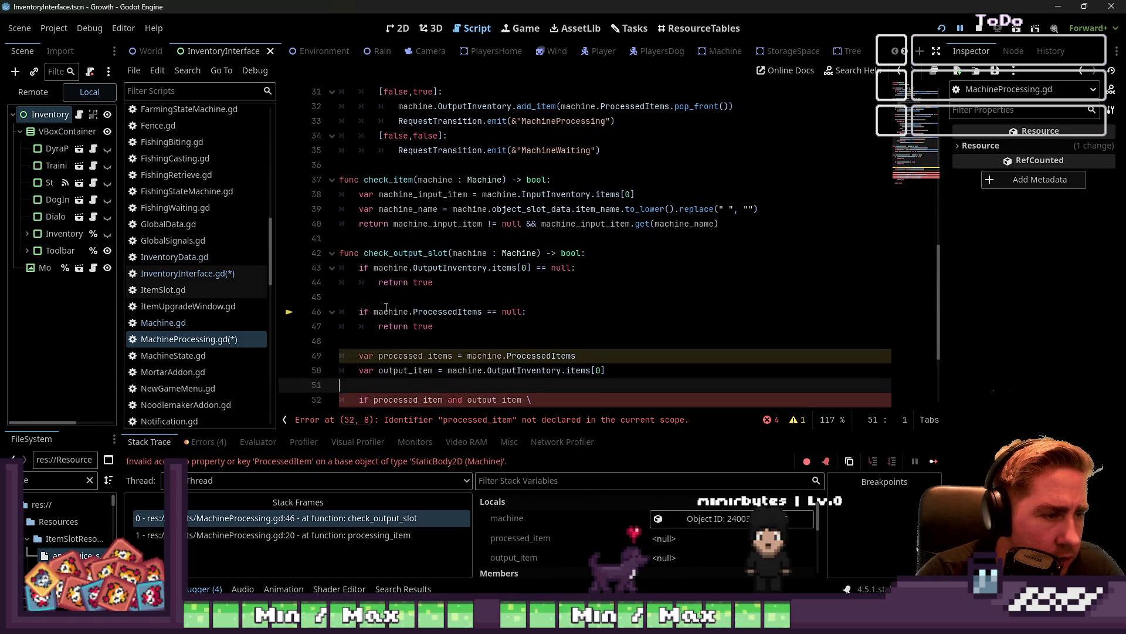
scroll(386, 307, "down", 1)
left_click(428, 295)
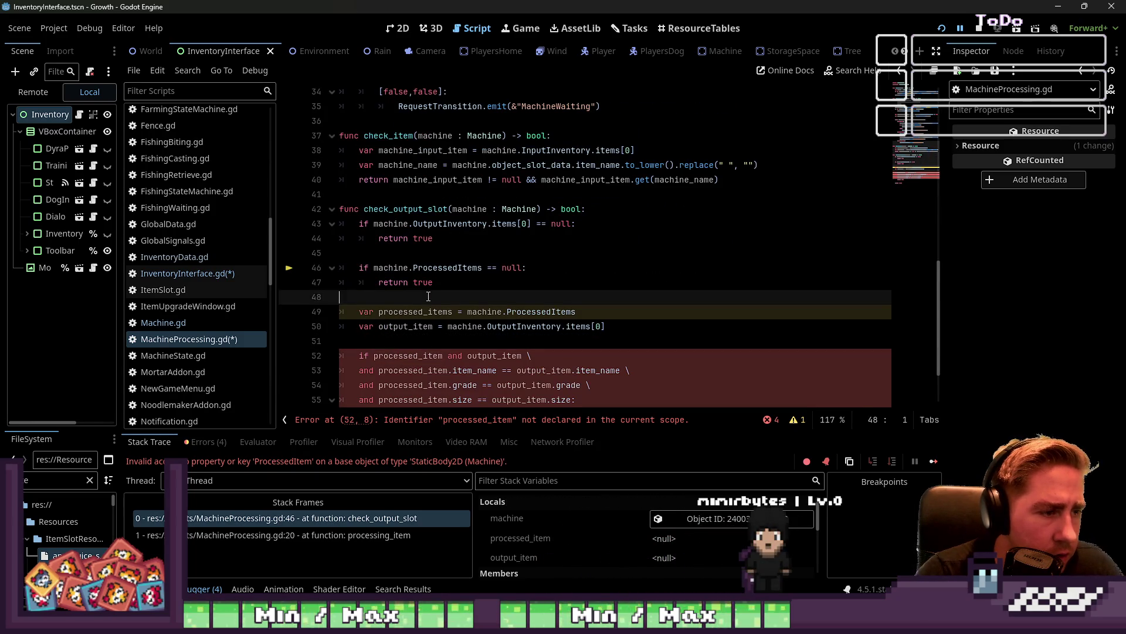
scroll(429, 296, "down", 1)
left_click(547, 267)
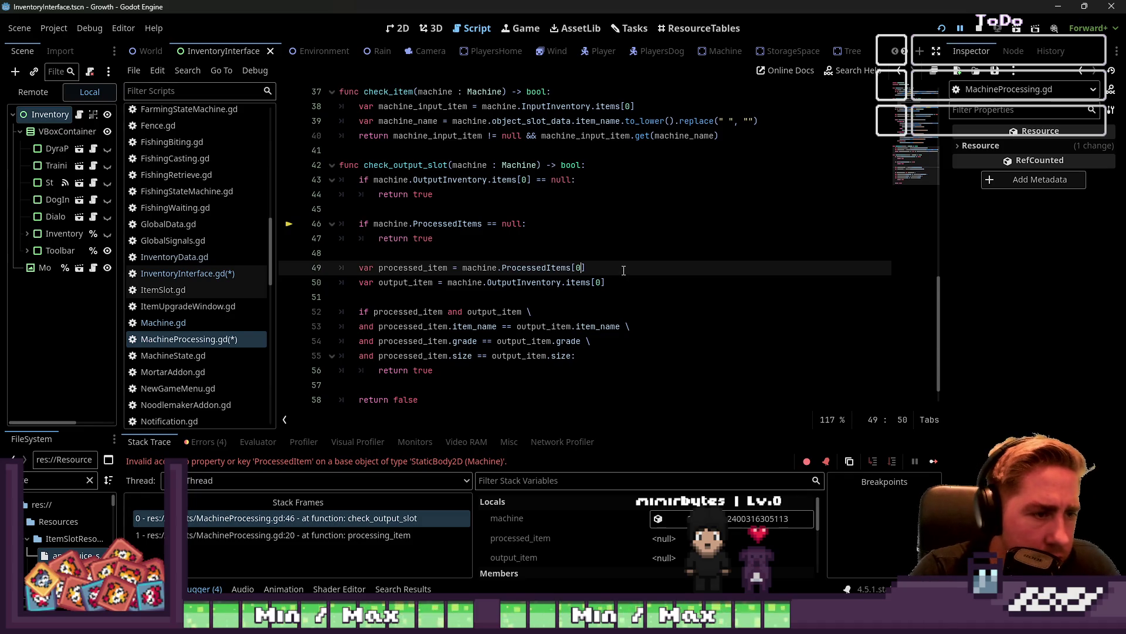
Check where output_item is used further down, then save the script
left_click(503, 300)
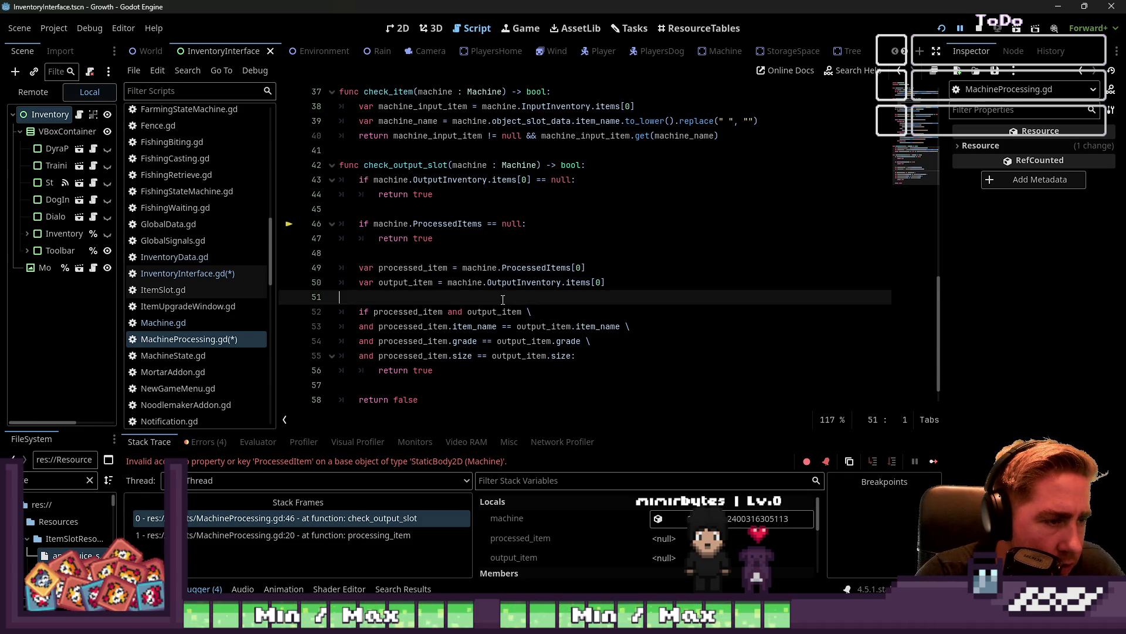
left_click(491, 286)
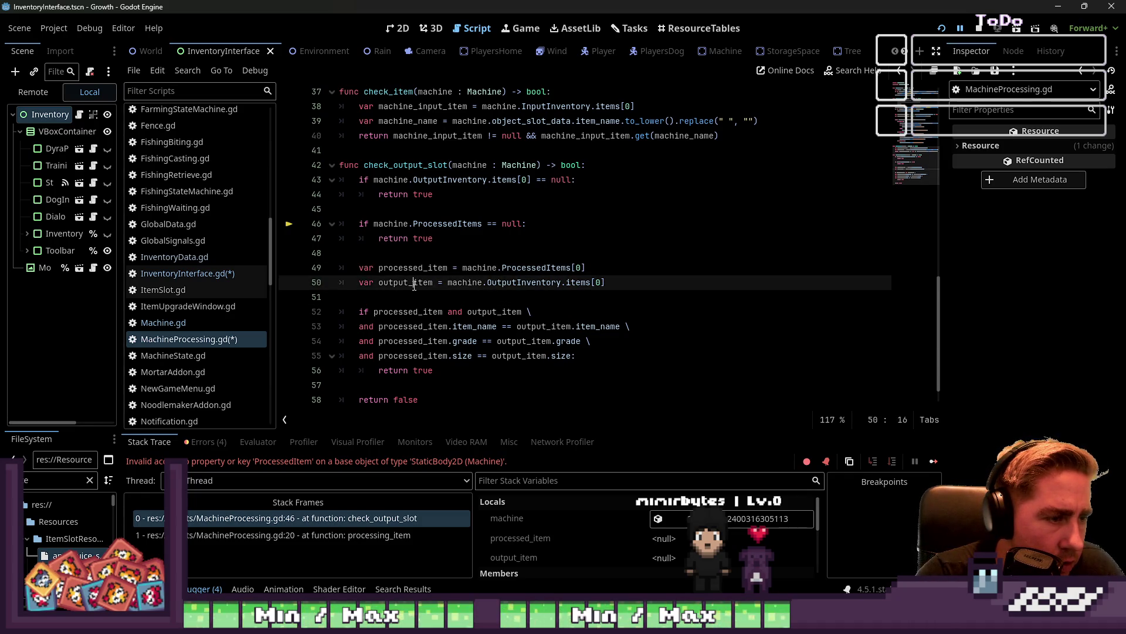
double_click(414, 286)
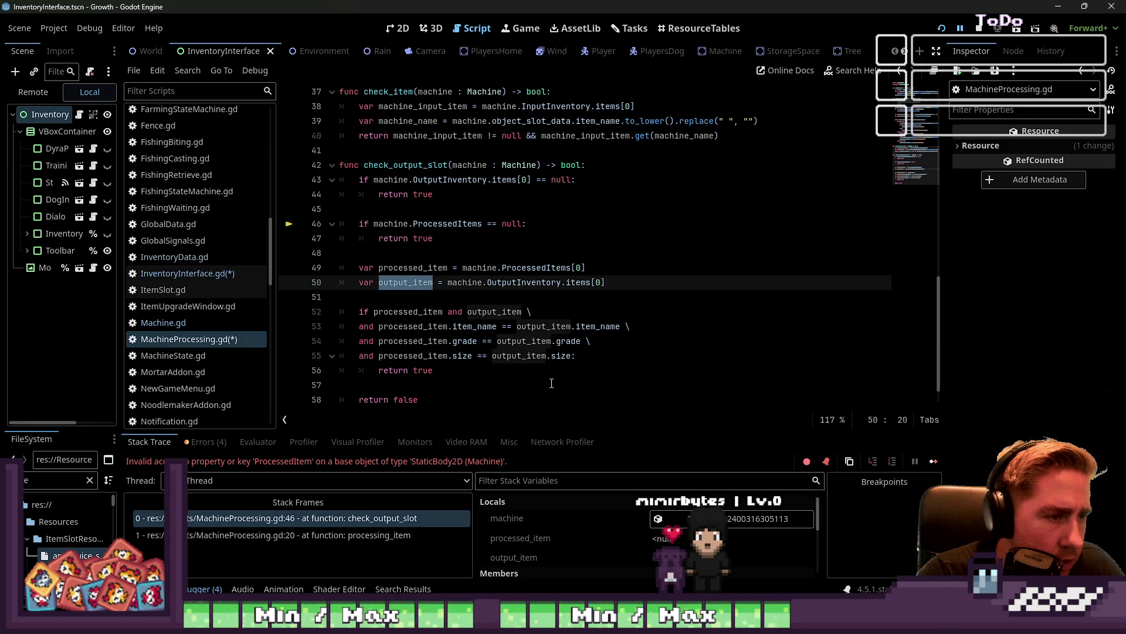
left_click(582, 368)
key("ctrl+s")
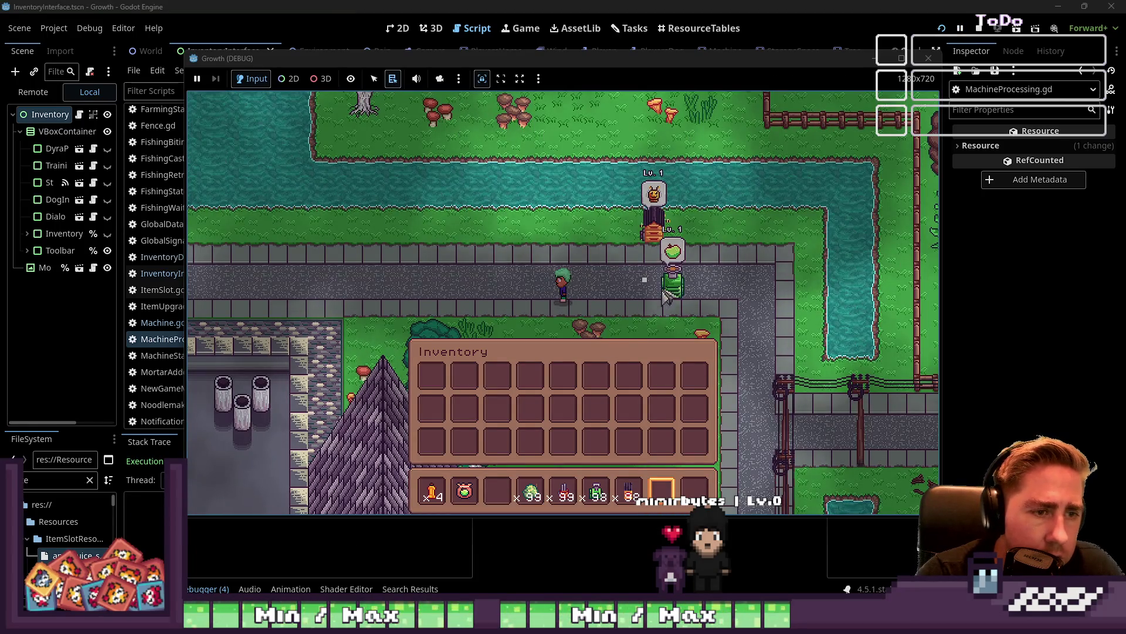
Collect from the machine to hit the MachineWaiting.gd line 22 error, then start rewriting ProcessedItem[] as ProcessedItem.pop
left_click(673, 288)
scroll(515, 252, "up", 1)
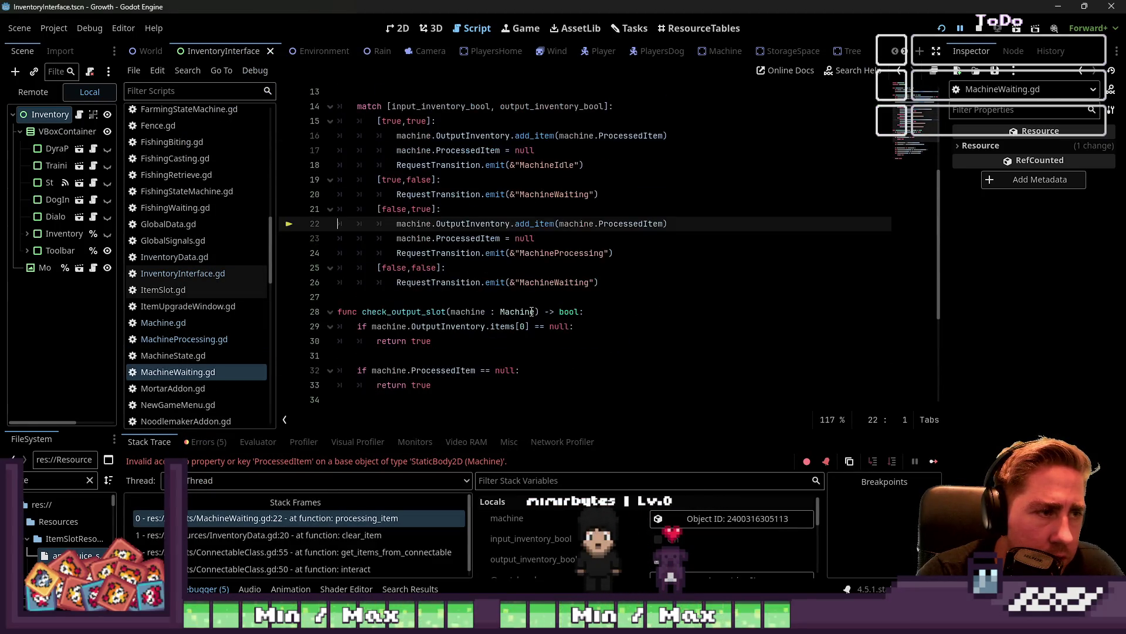
double_click(568, 224)
left_click(647, 223)
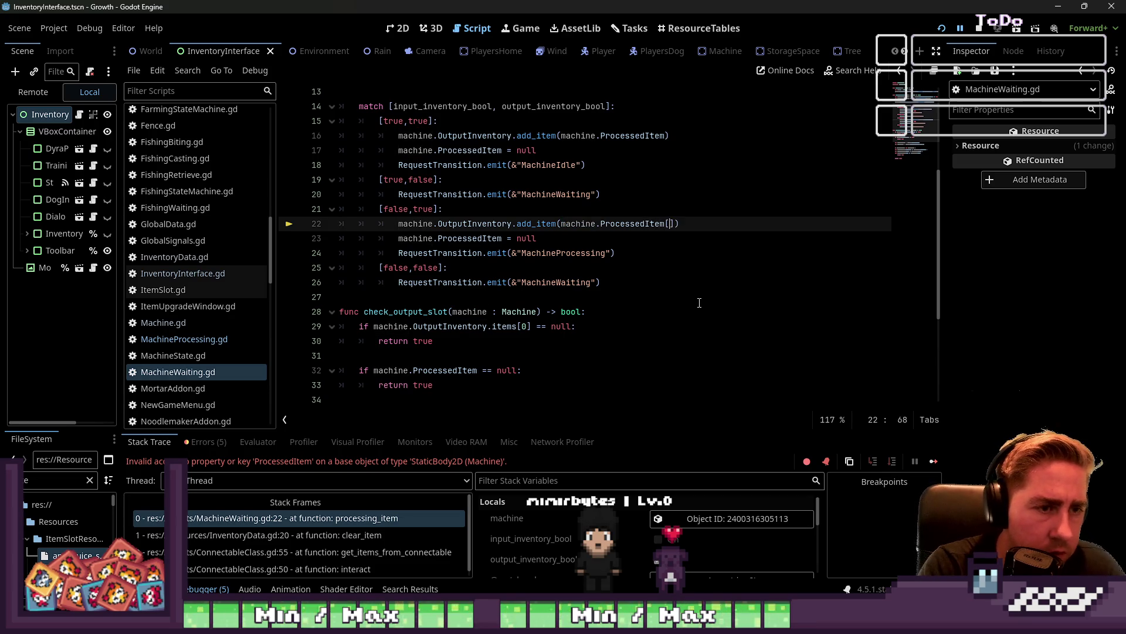
key("BackSpace")
type(".pop_")
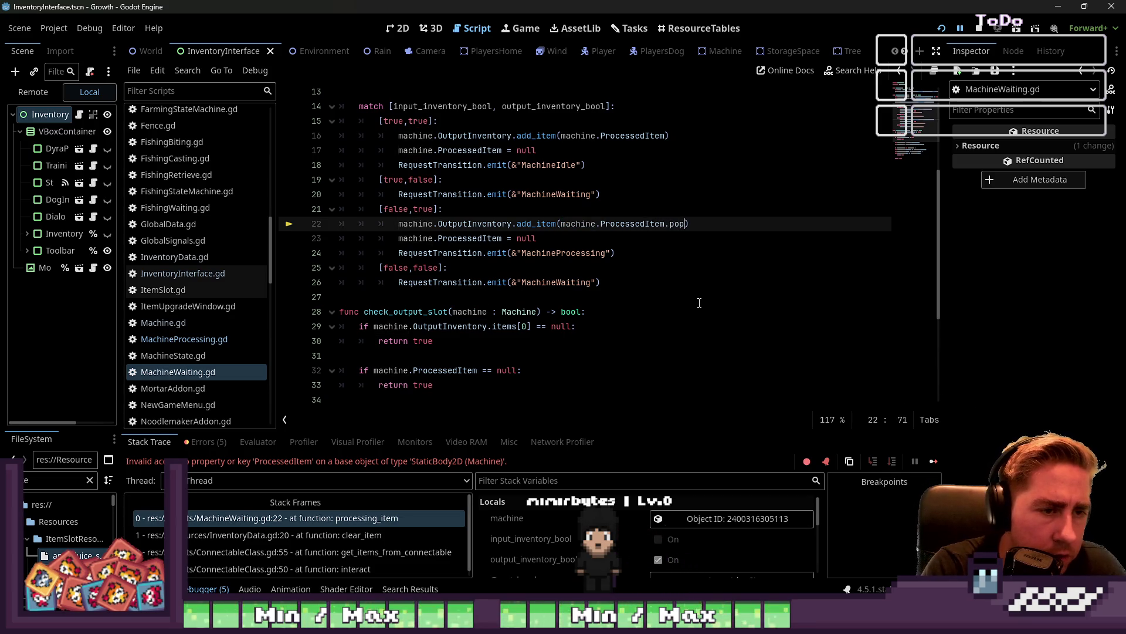
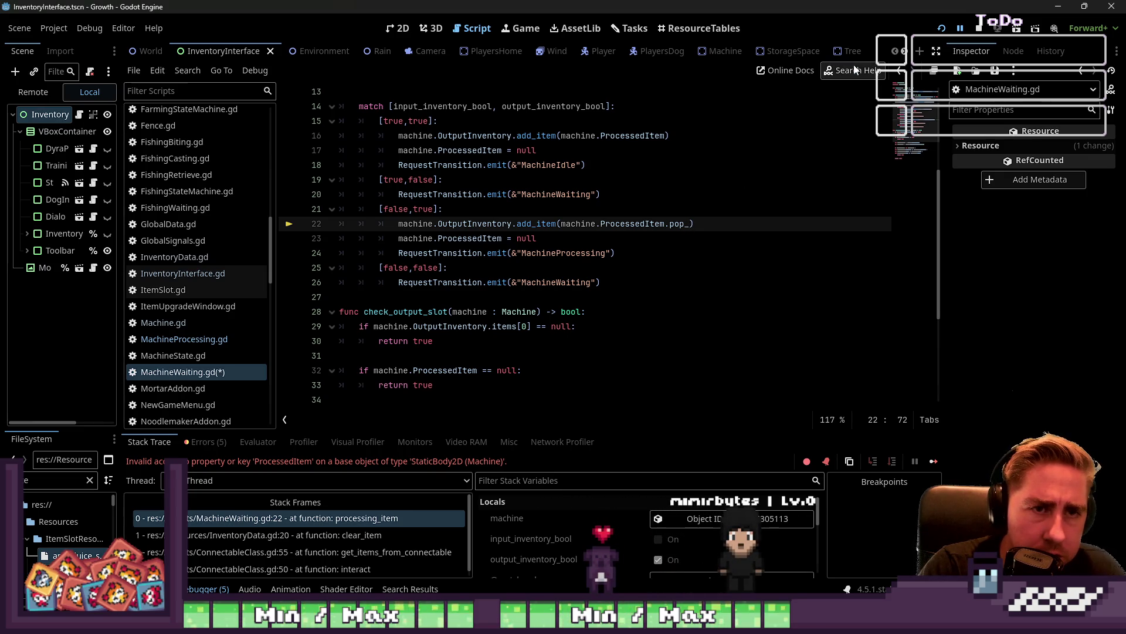
Look up the Array class in Help and read its pop methods
scroll(240, 312, "down", 10)
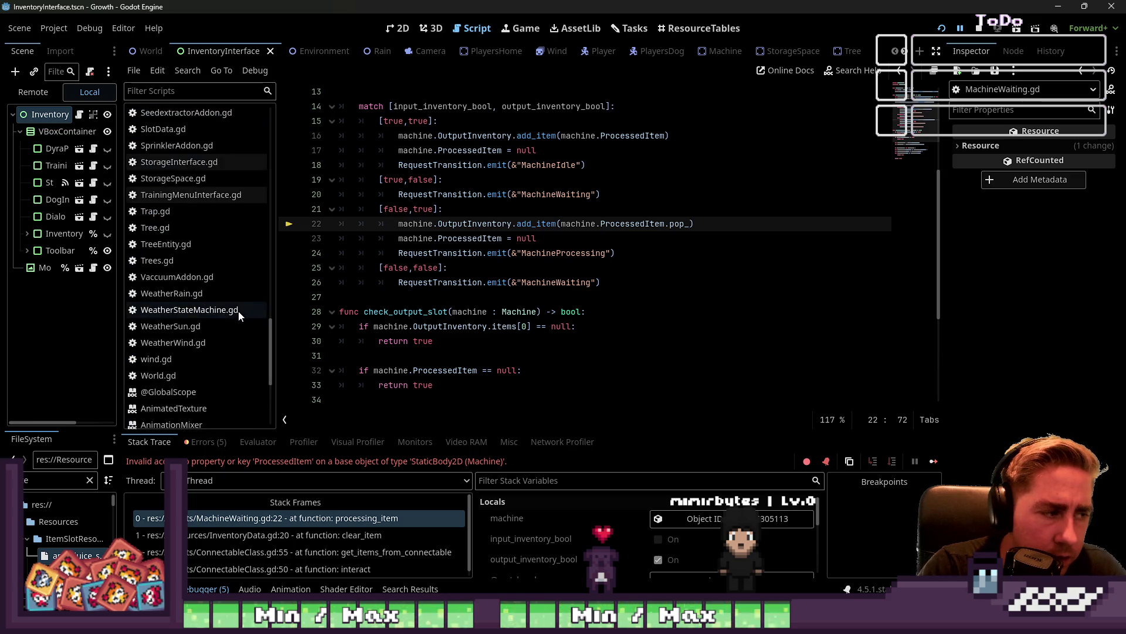
scroll(237, 315, "down", 5)
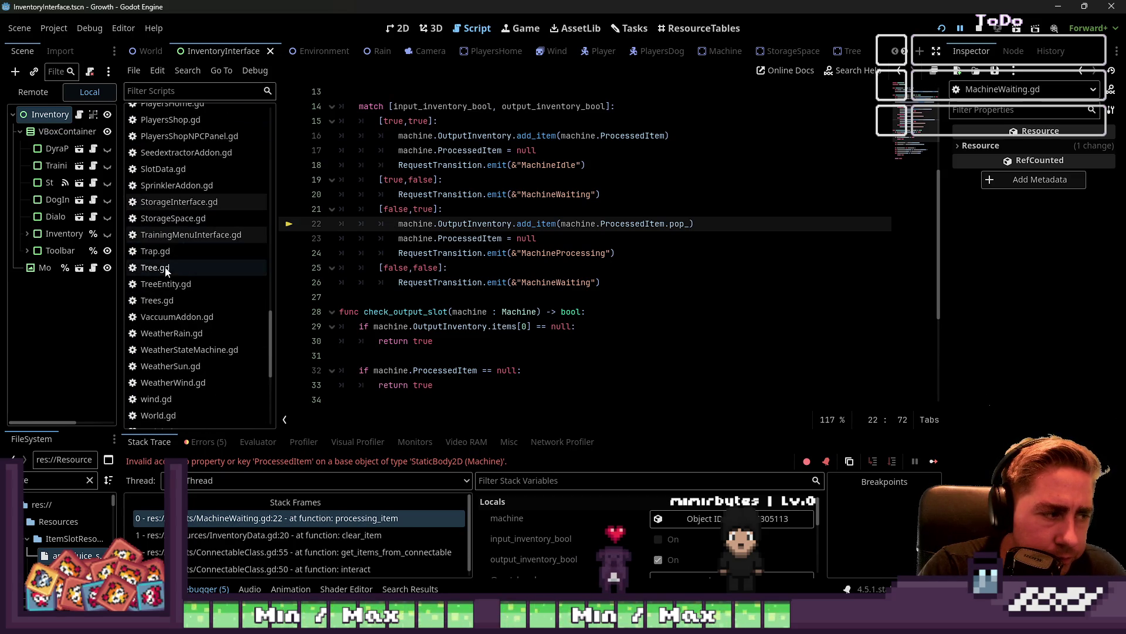
left_click(848, 75)
type("Array")
left_click(406, 217)
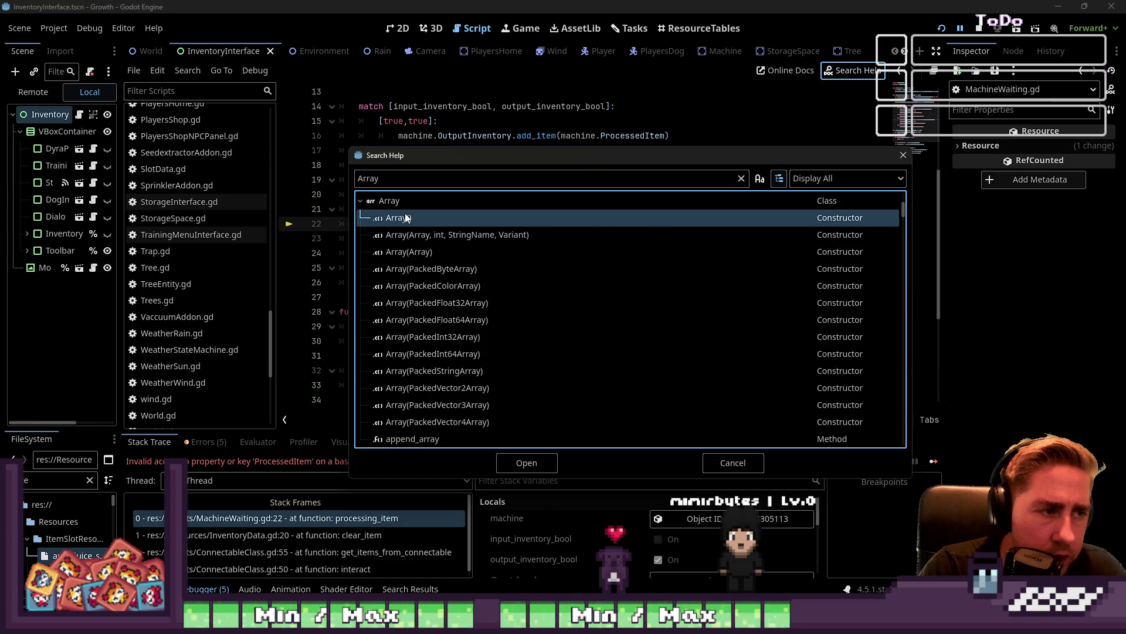
double_click(406, 217)
type("pop")
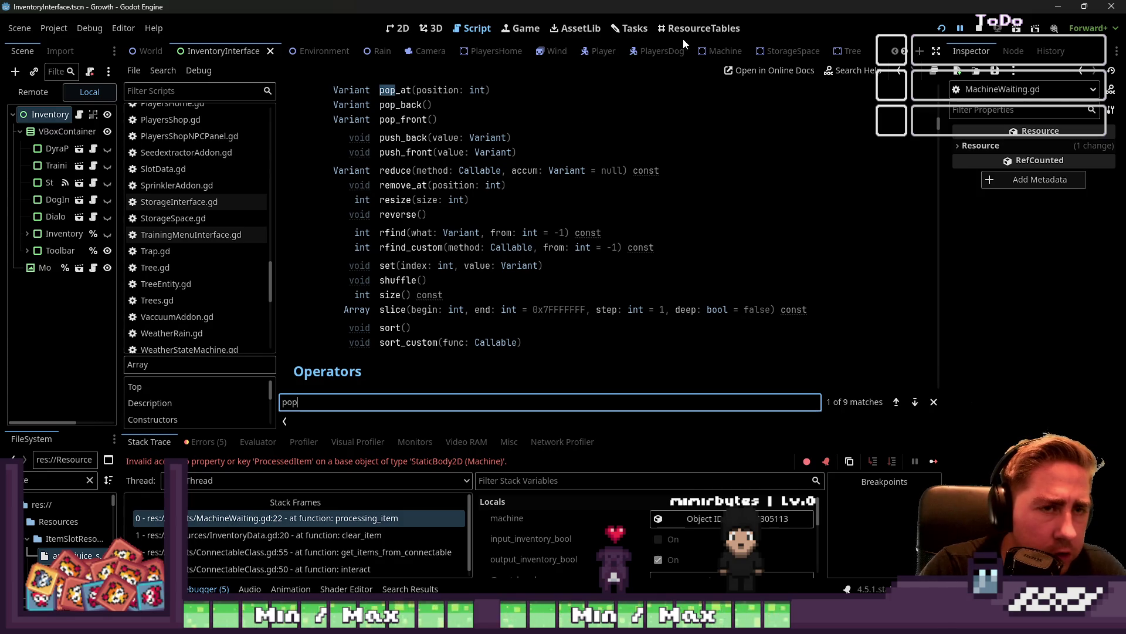
left_click(472, 28)
scroll(199, 223, "up", 10)
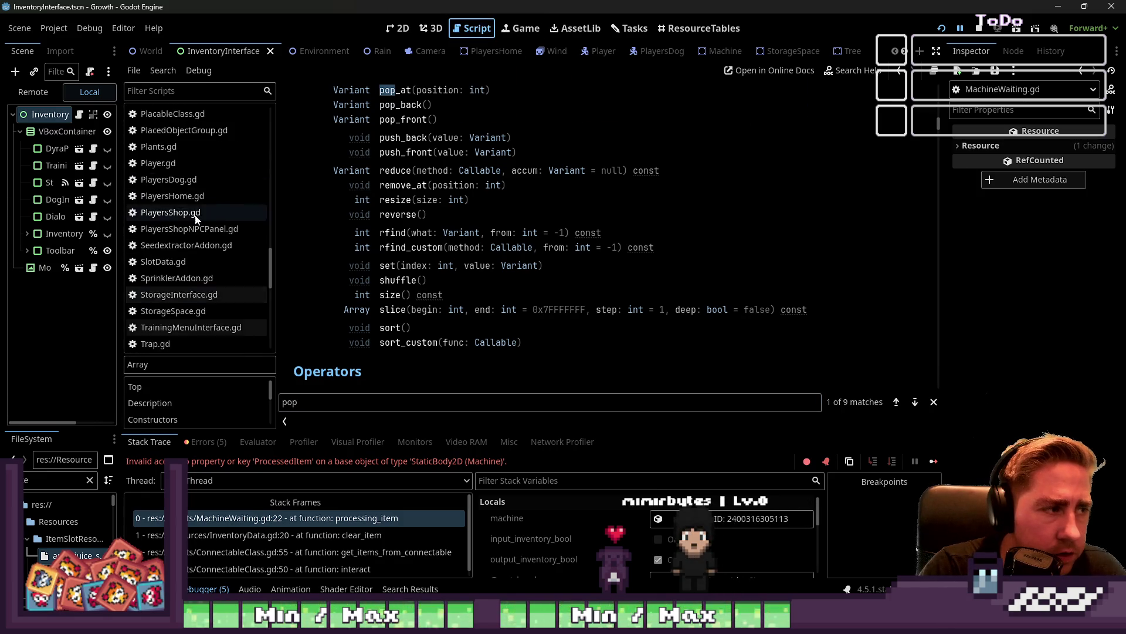
Complete MachineWaiting.gd line 22 with pop_front() and resume the game with F12
left_click(252, 534)
left_click(254, 519)
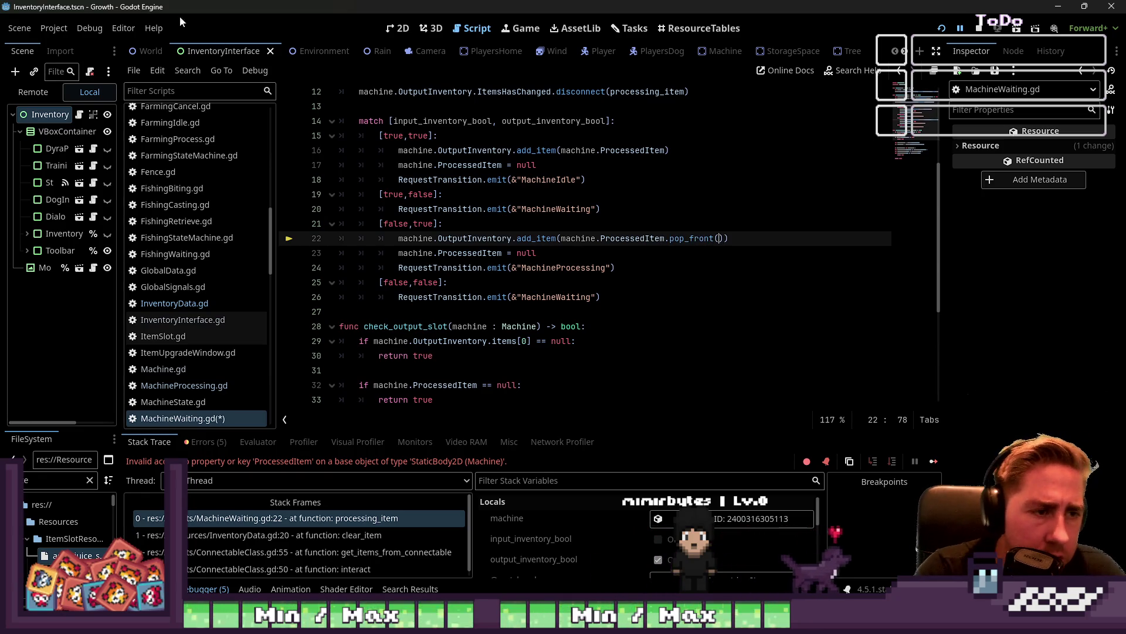
left_click(567, 137)
scroll(563, 164, "up", 2)
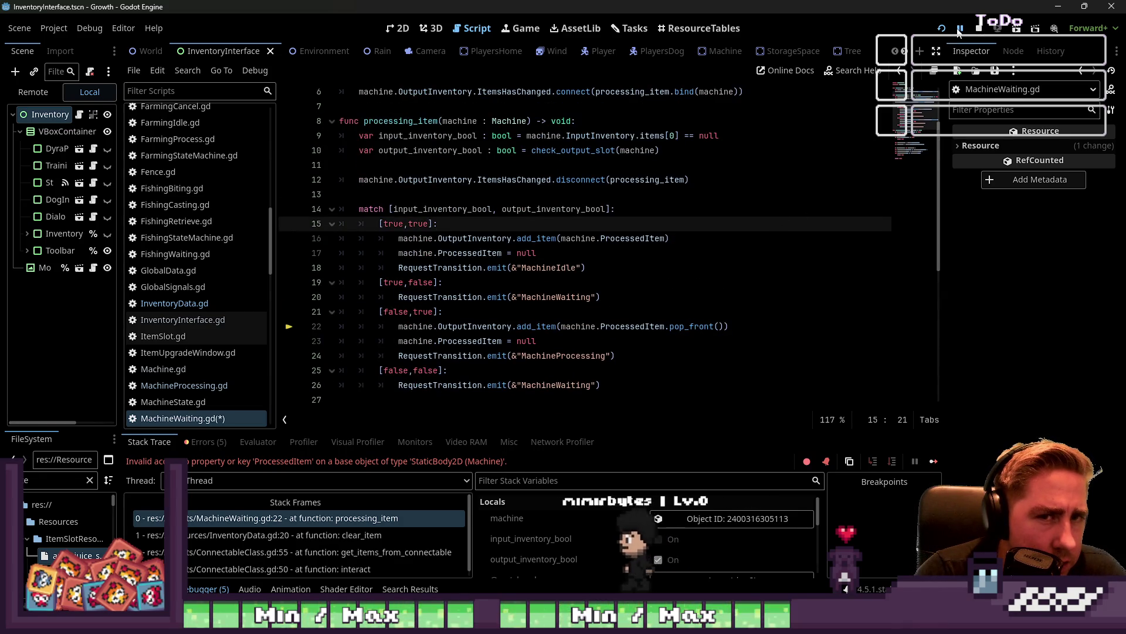
key("F12")
left_click(675, 290)
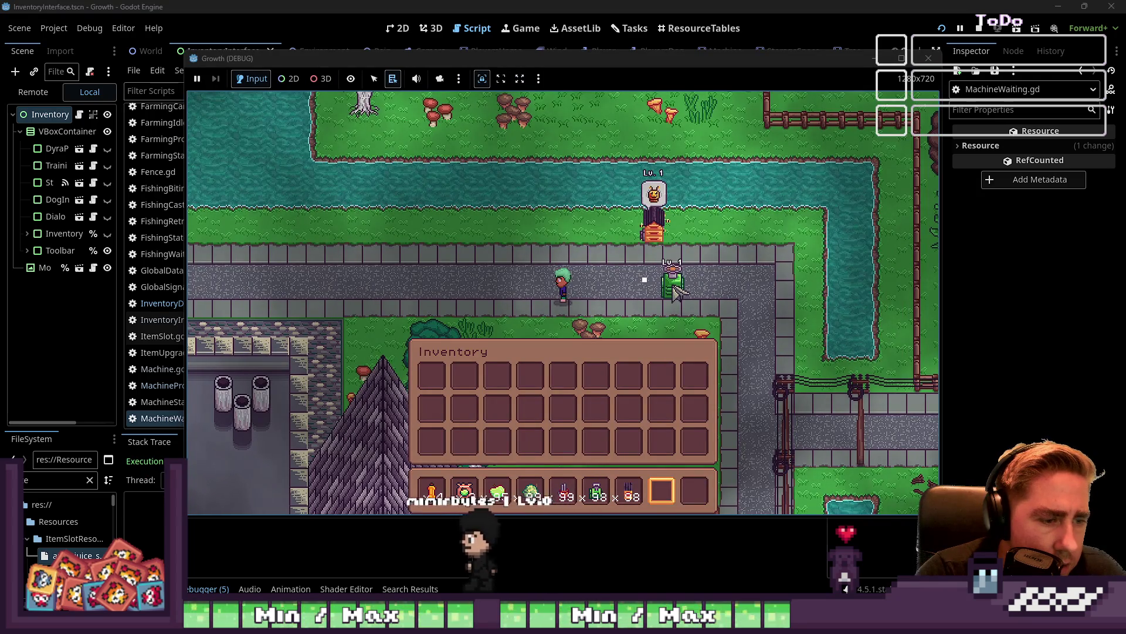
Move the green items from hotbar slot 3 into and out of the machine several times
key("6")
key("3")
left_click(675, 289)
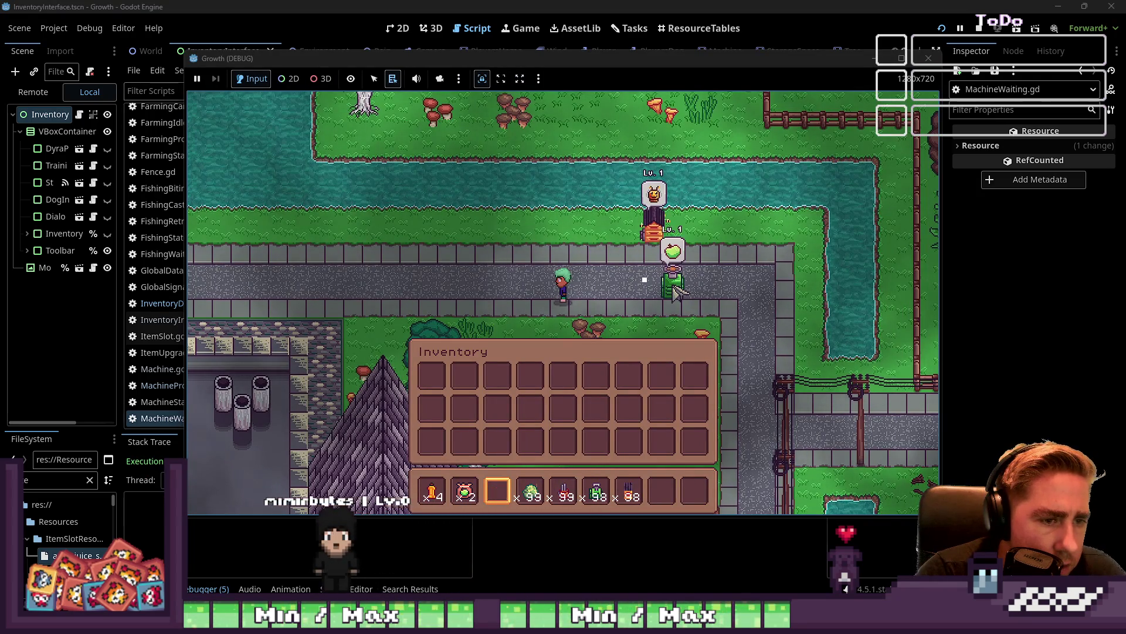
left_click(675, 290)
left_click(675, 290)
left_click(675, 290)
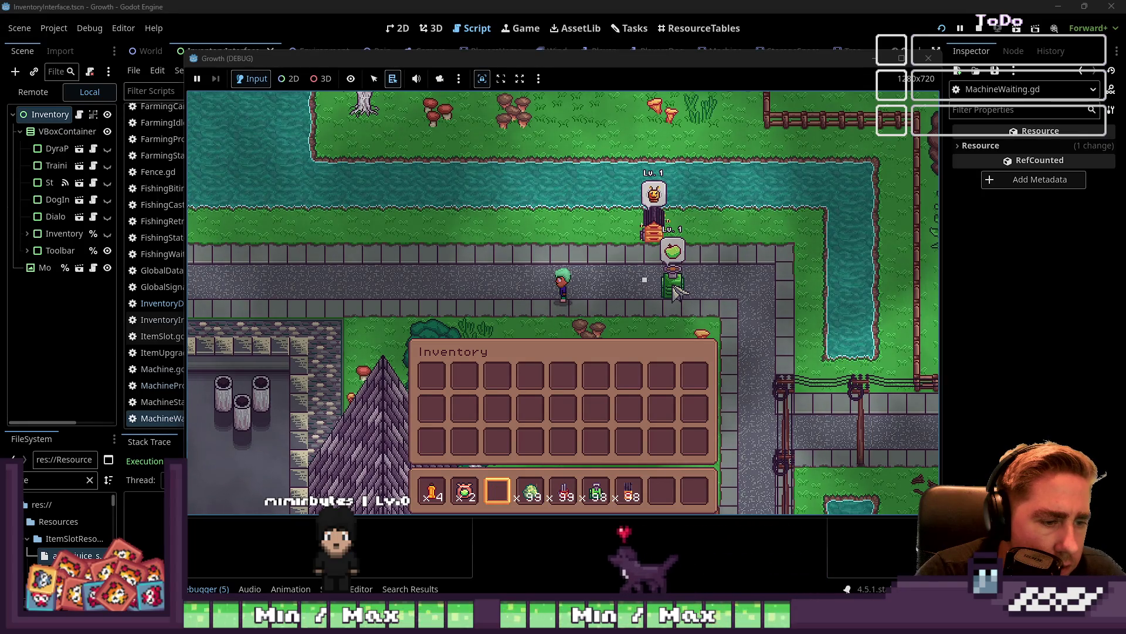
left_click(675, 291)
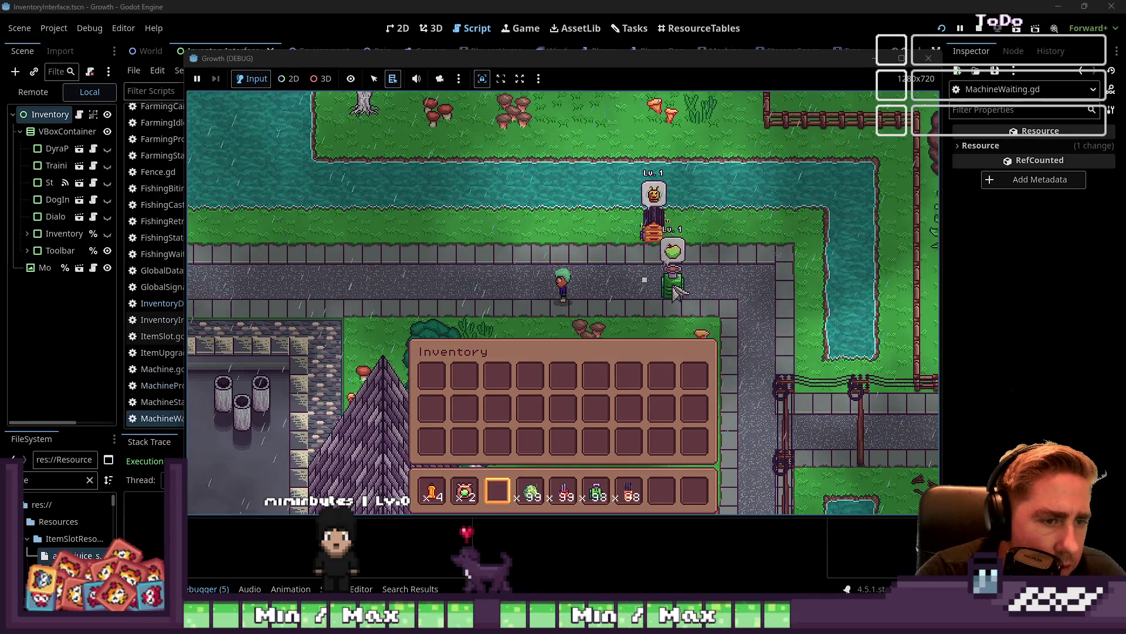
left_click(675, 290)
left_click(675, 290)
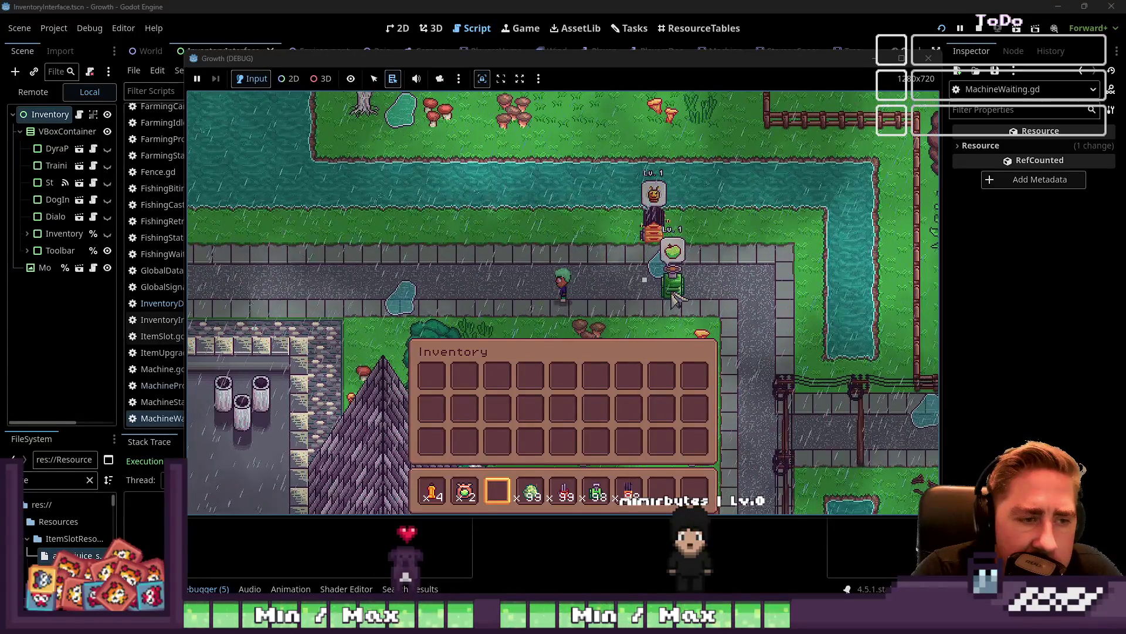
left_click(673, 294)
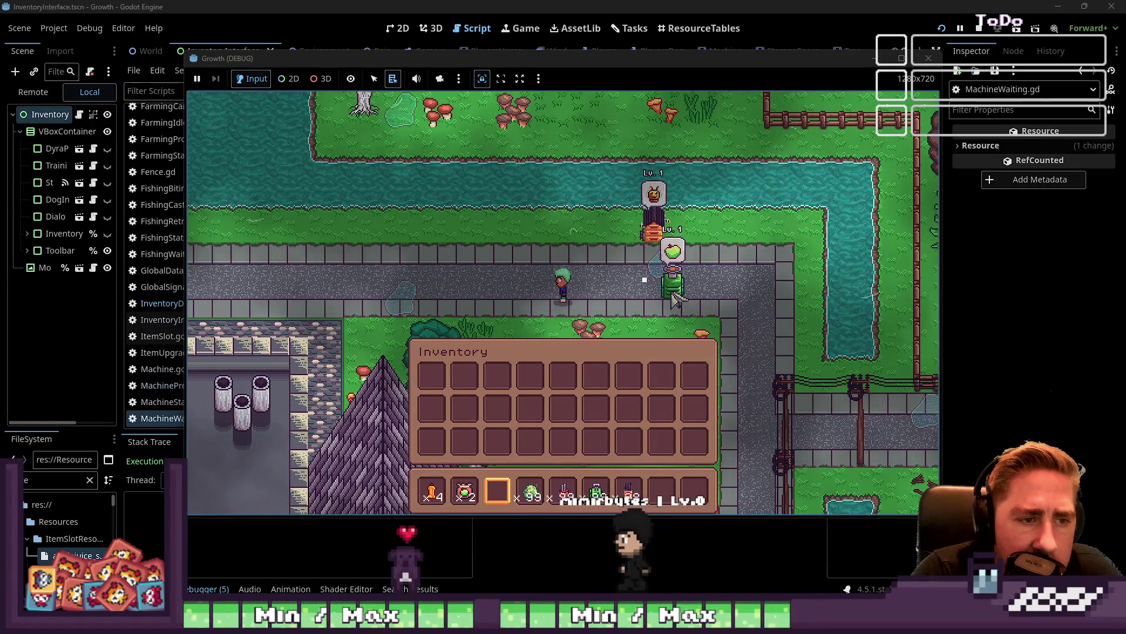
left_click(675, 296)
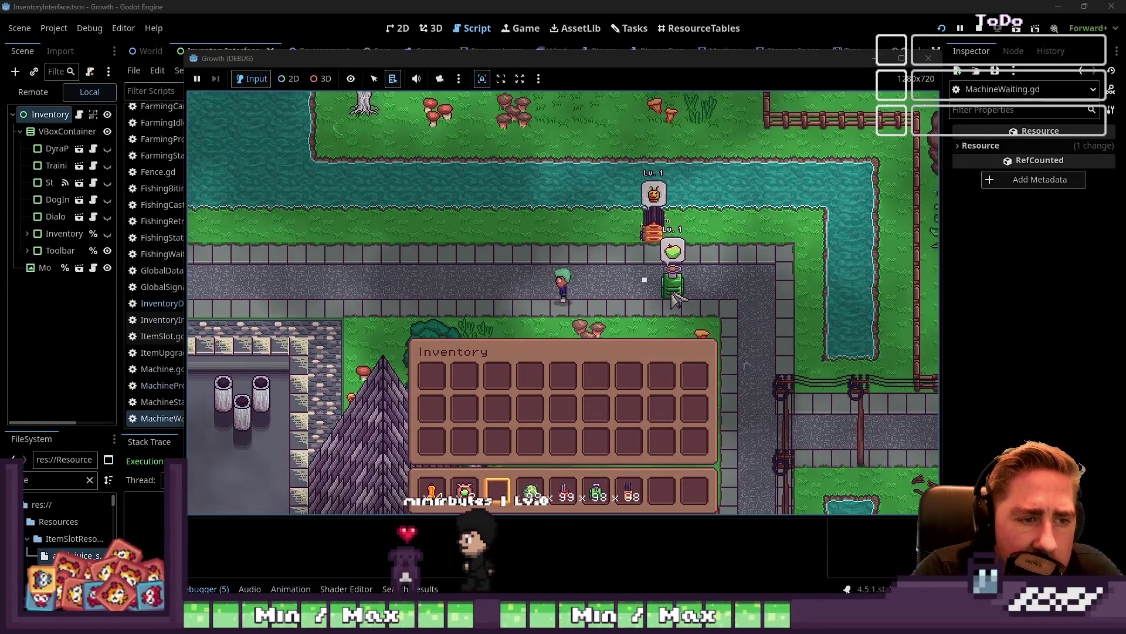
Close the inventory, pick up and re-place the green machine, and load 55 green items
key("i")
left_click(673, 295)
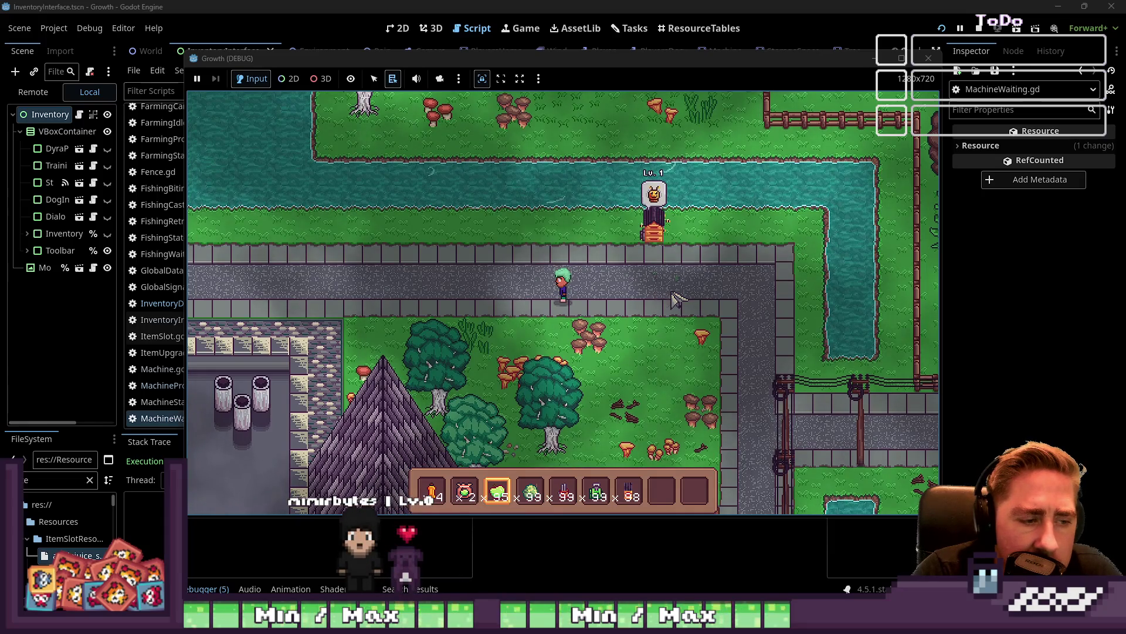
scroll(677, 299, "down", 4)
scroll(677, 299, "up", 1)
left_click(675, 297)
scroll(678, 299, "up", 2)
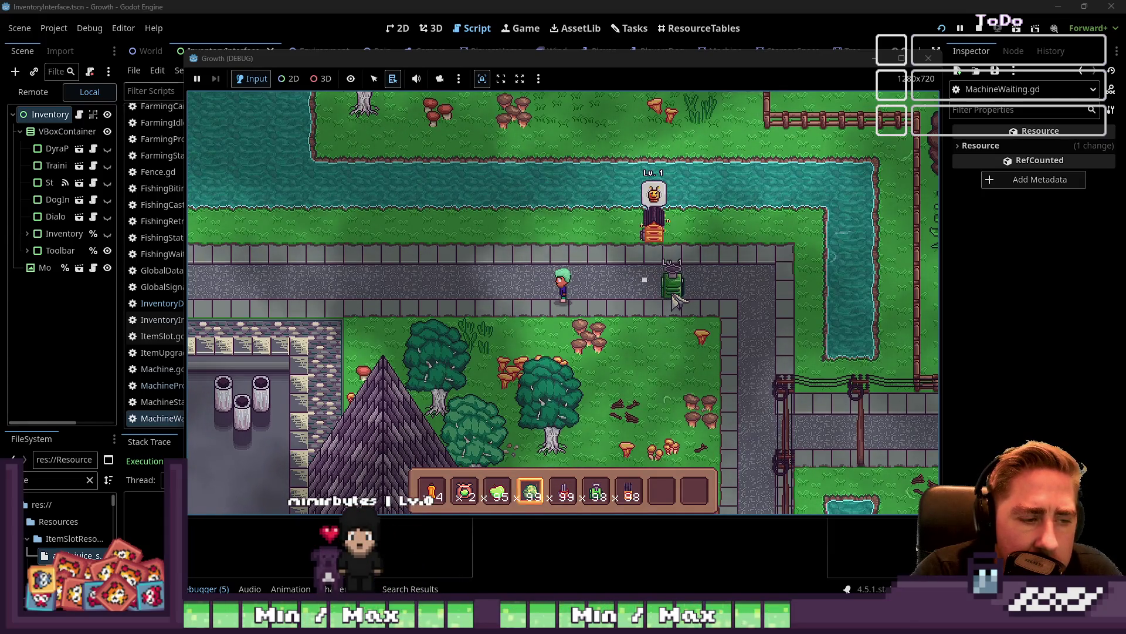
scroll(674, 297, "up", 1)
left_click(674, 296)
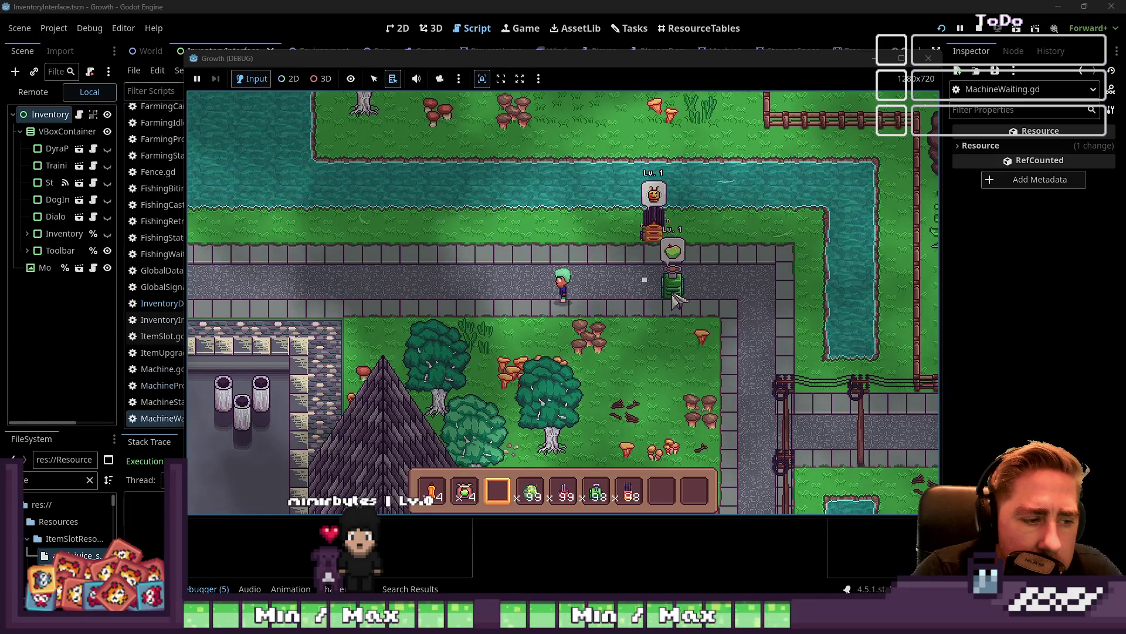
Change line 46 of MachineProcessing.gd to 'if machine.ProcessedItems[0] == null:'
left_click(675, 299)
left_click(468, 270)
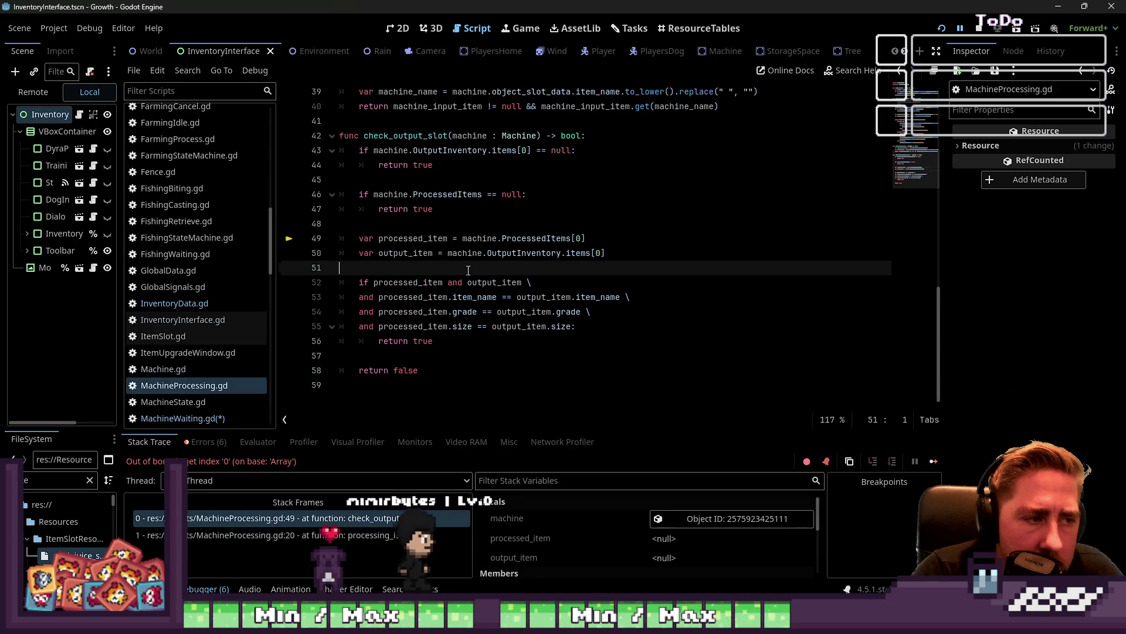
left_click(447, 239)
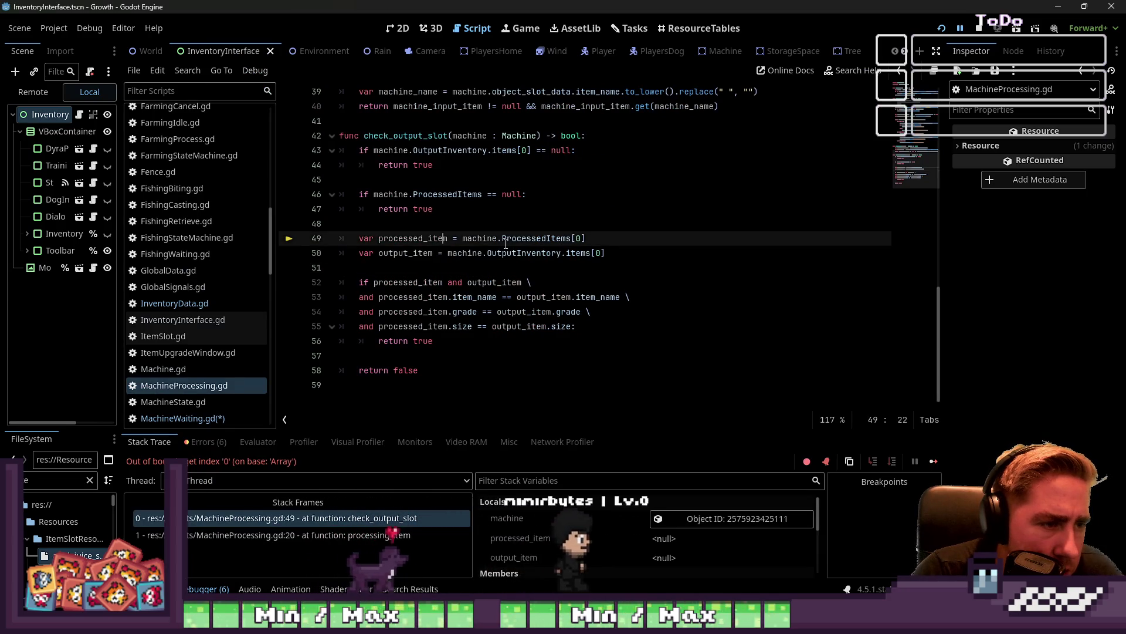
left_click(512, 241)
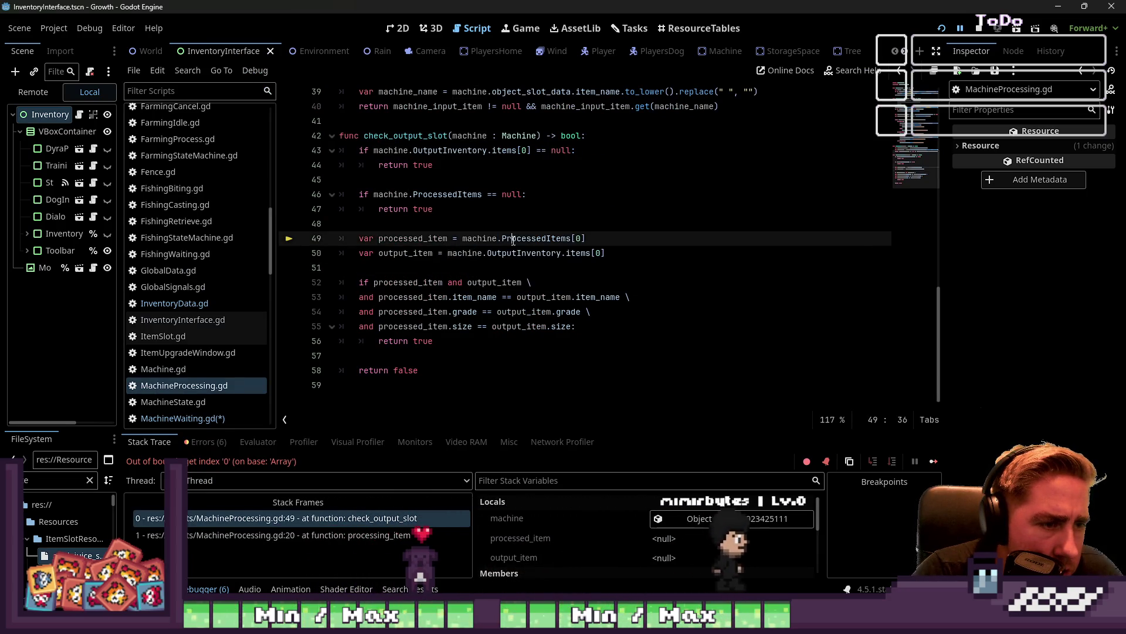
double_click(513, 240)
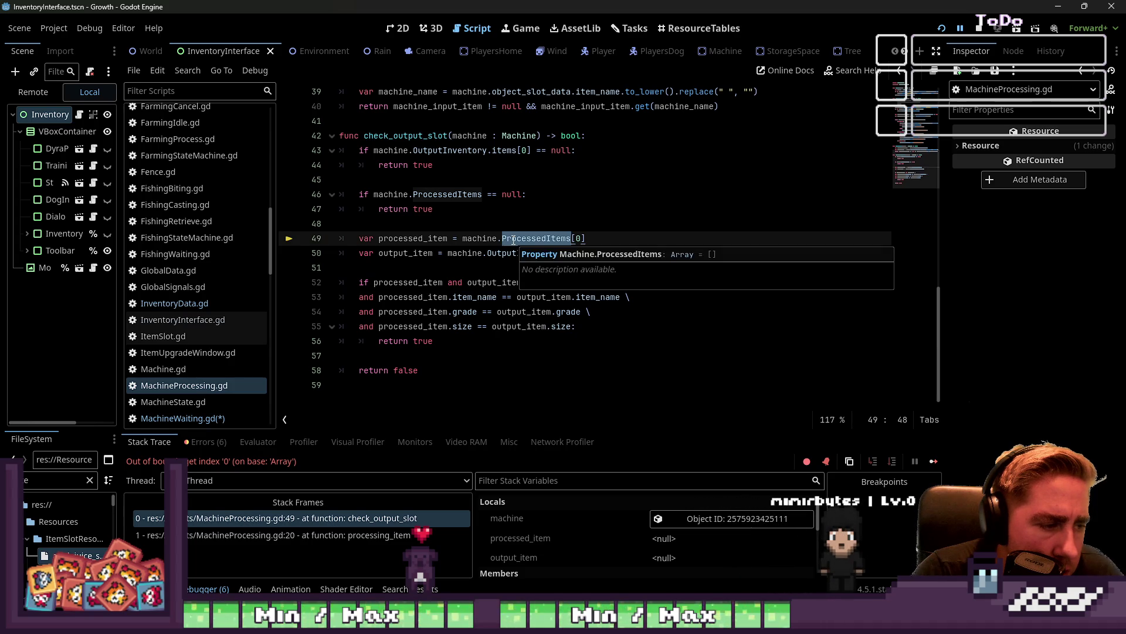
left_click(556, 237)
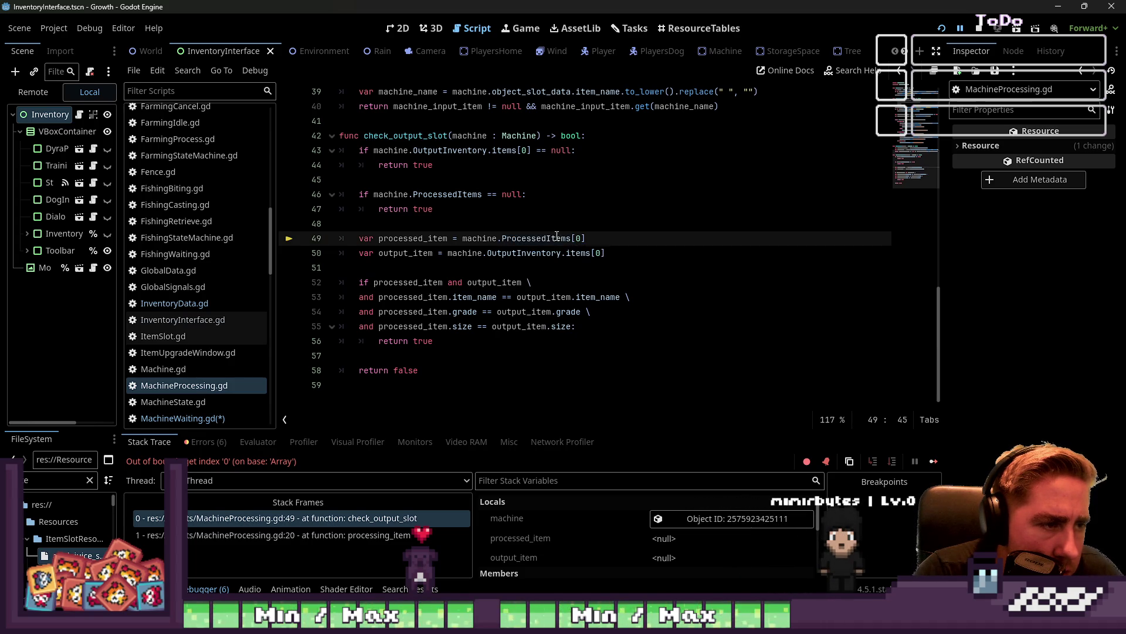
left_click(481, 196)
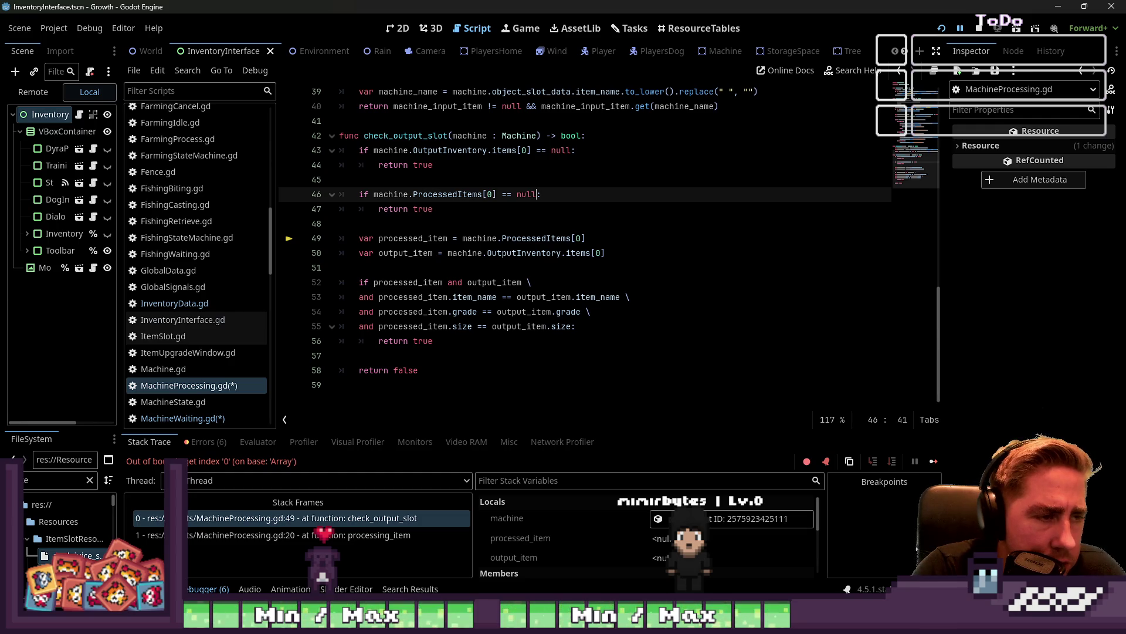
left_click(409, 209)
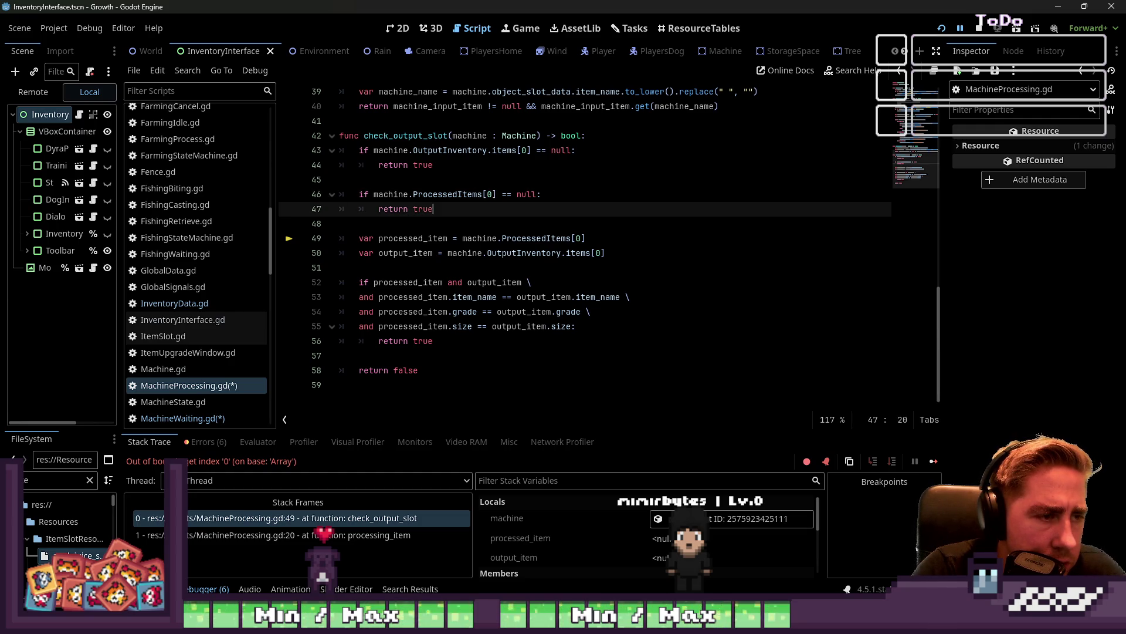
Save the scripts, resume the game, and interact with the machine to test the fix
key("ctrl+s")
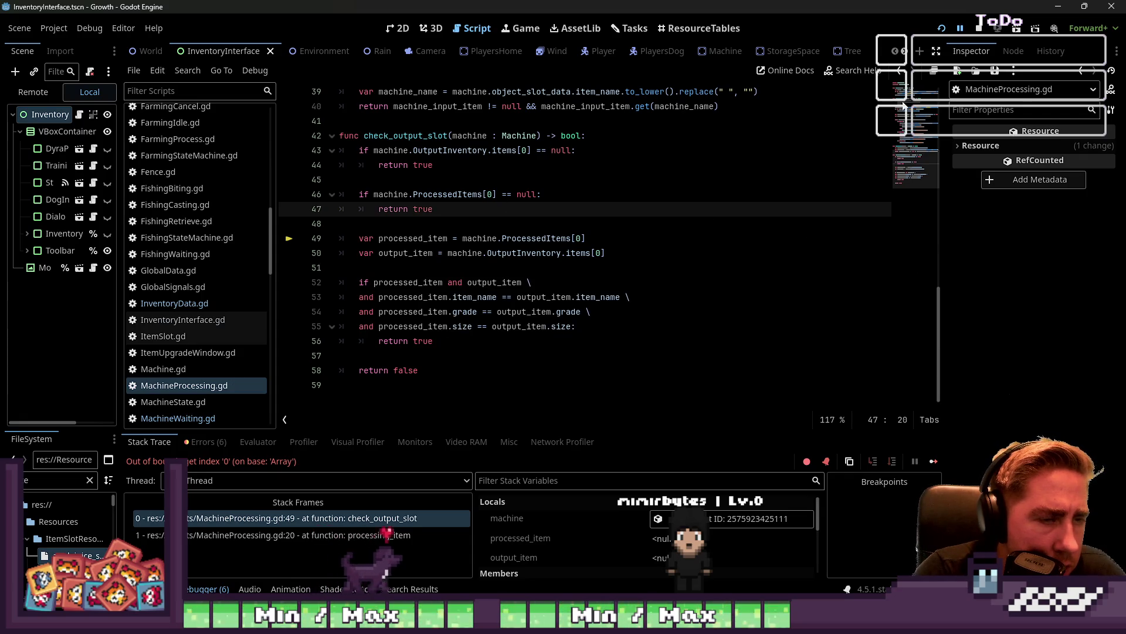
left_click(960, 29)
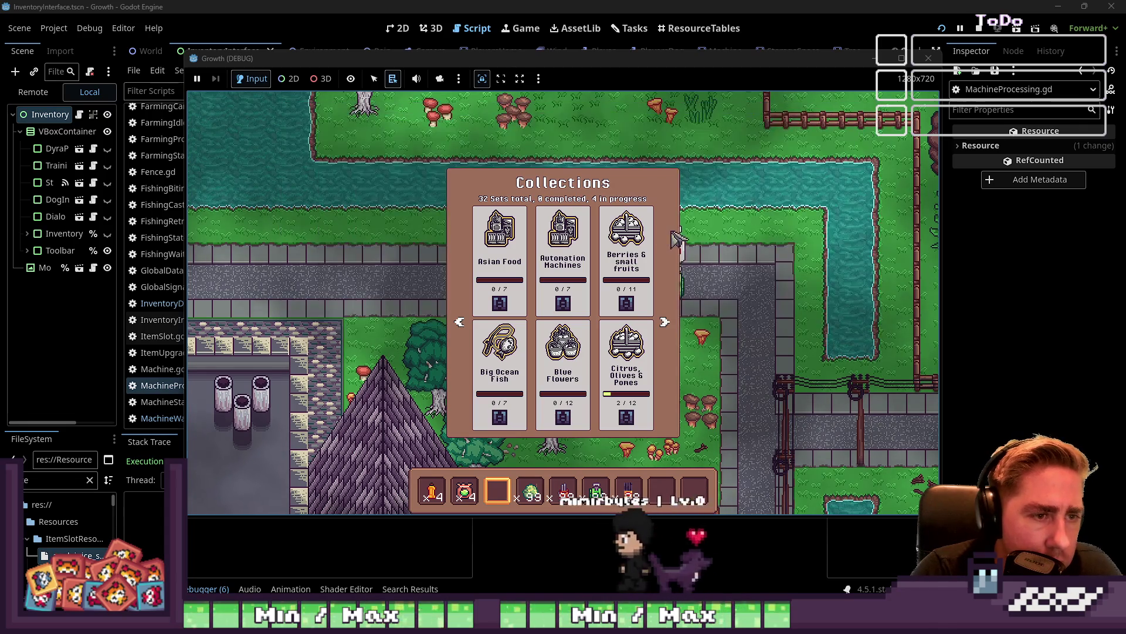
key("Escape")
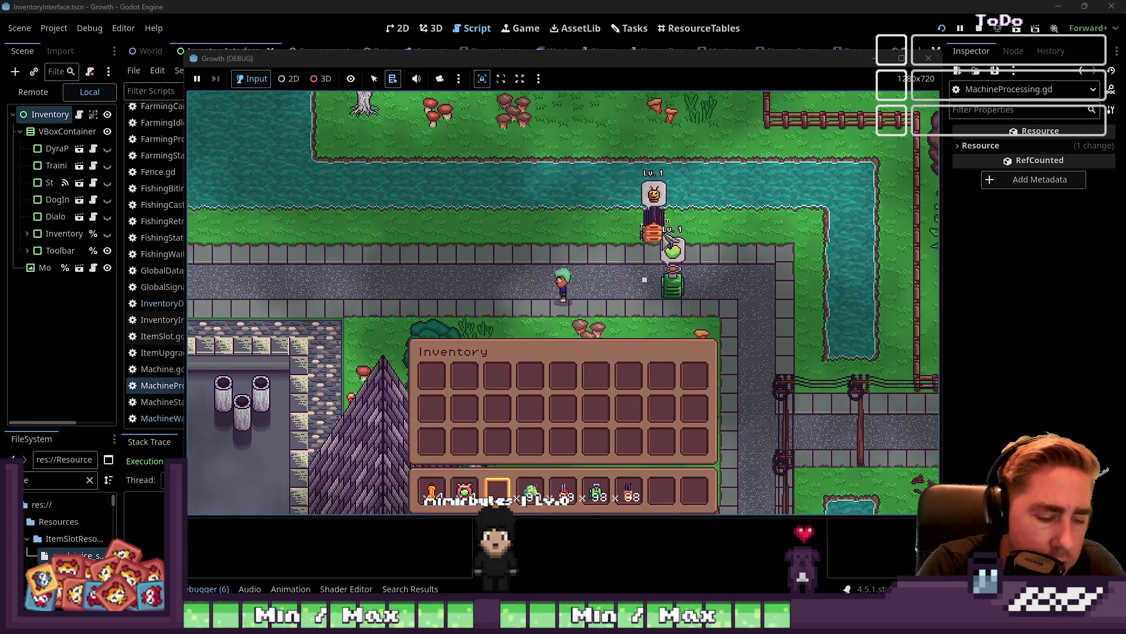
left_click(673, 286)
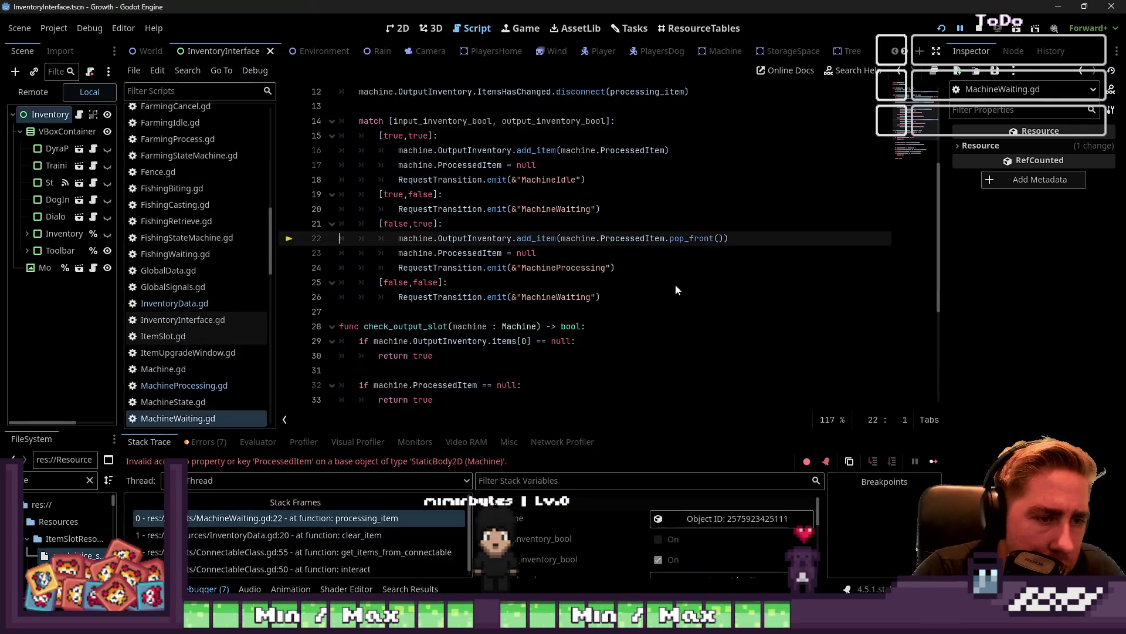
Change ProcessedItem to ProcessedItems.pop_front() on lines 22 and 16 of MachineWaiting.gd
left_click(581, 253)
left_click(597, 239)
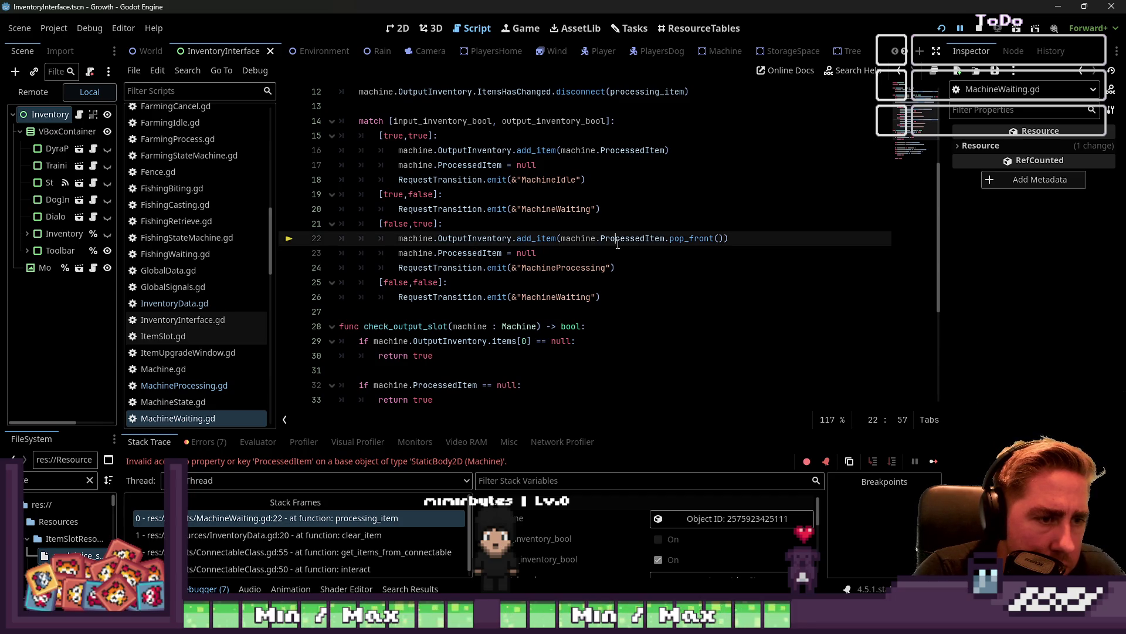
double_click(618, 240)
key("Right")
type("s")
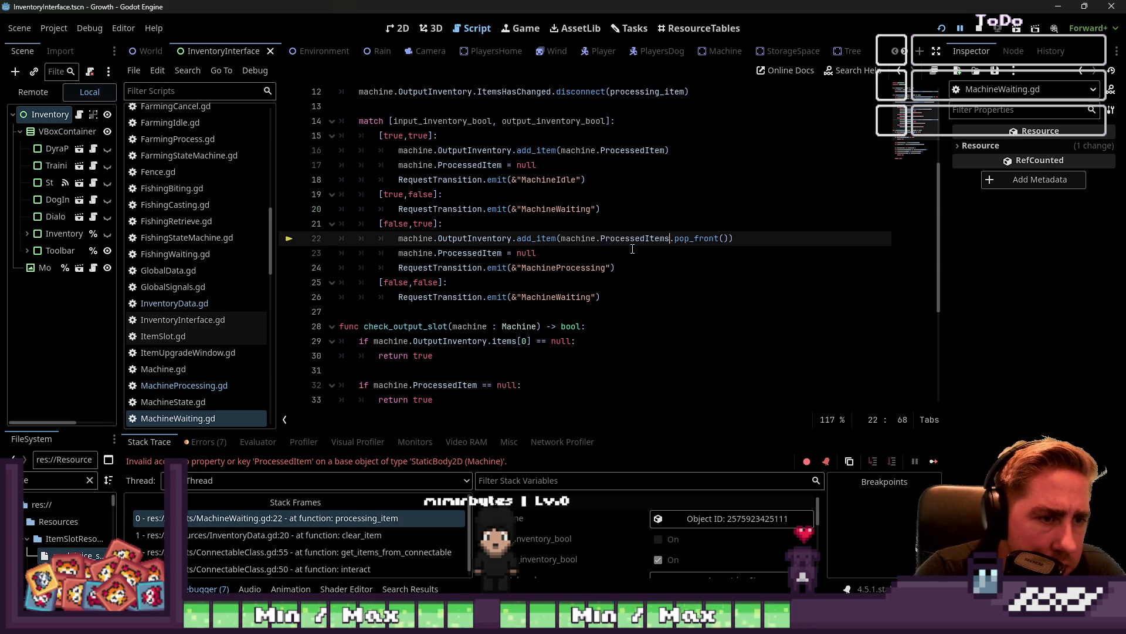
left_click(640, 151)
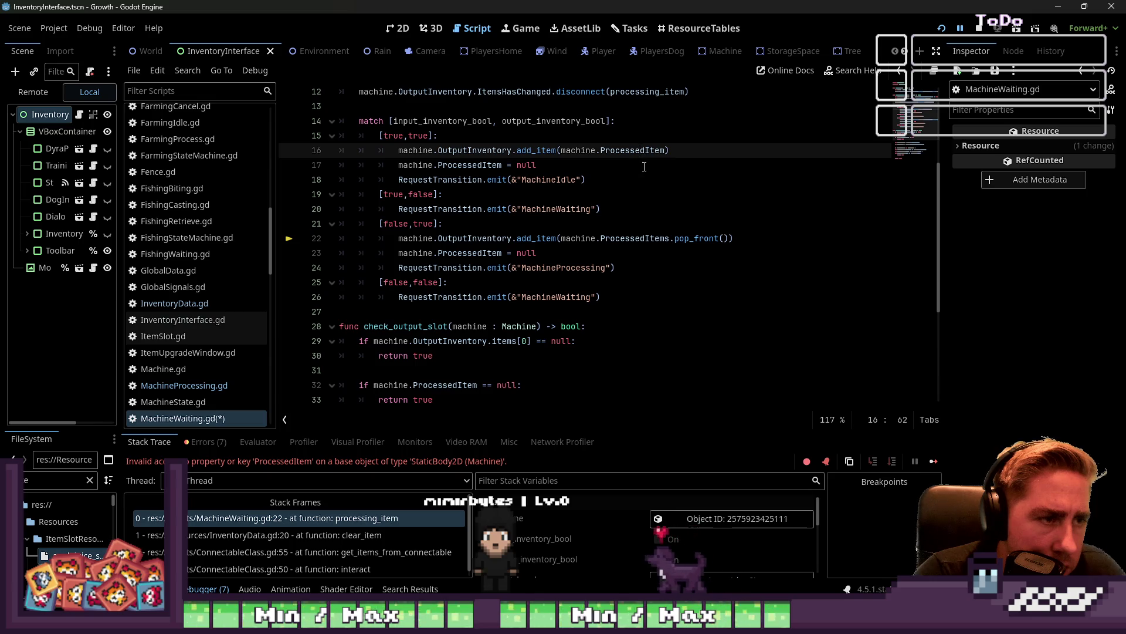
type("s.po")
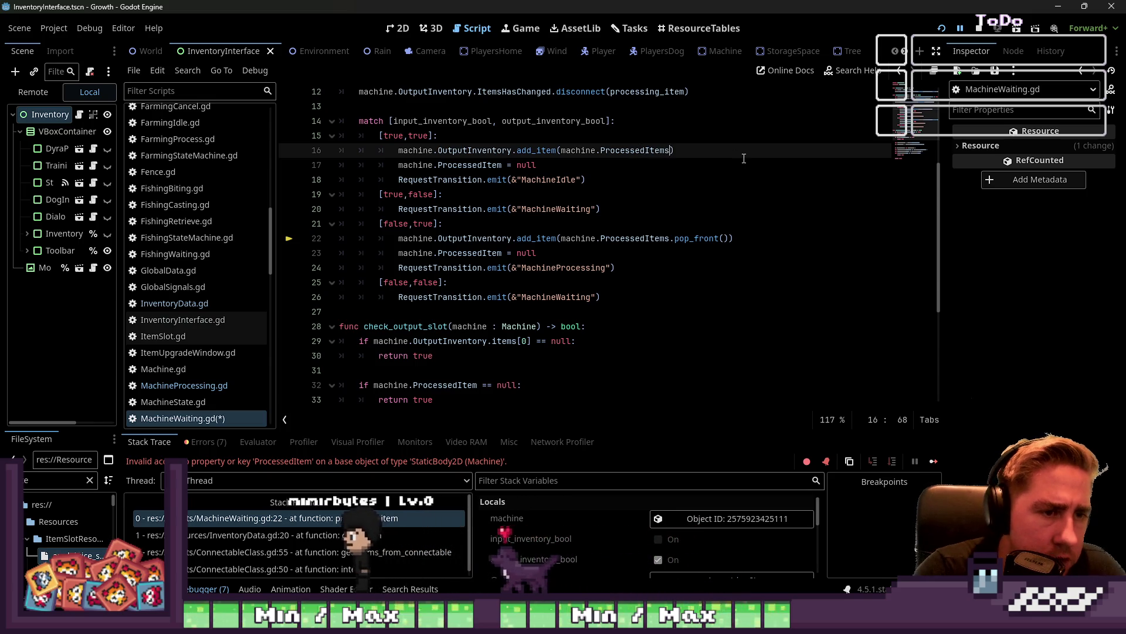
type("p_f")
key("Return")
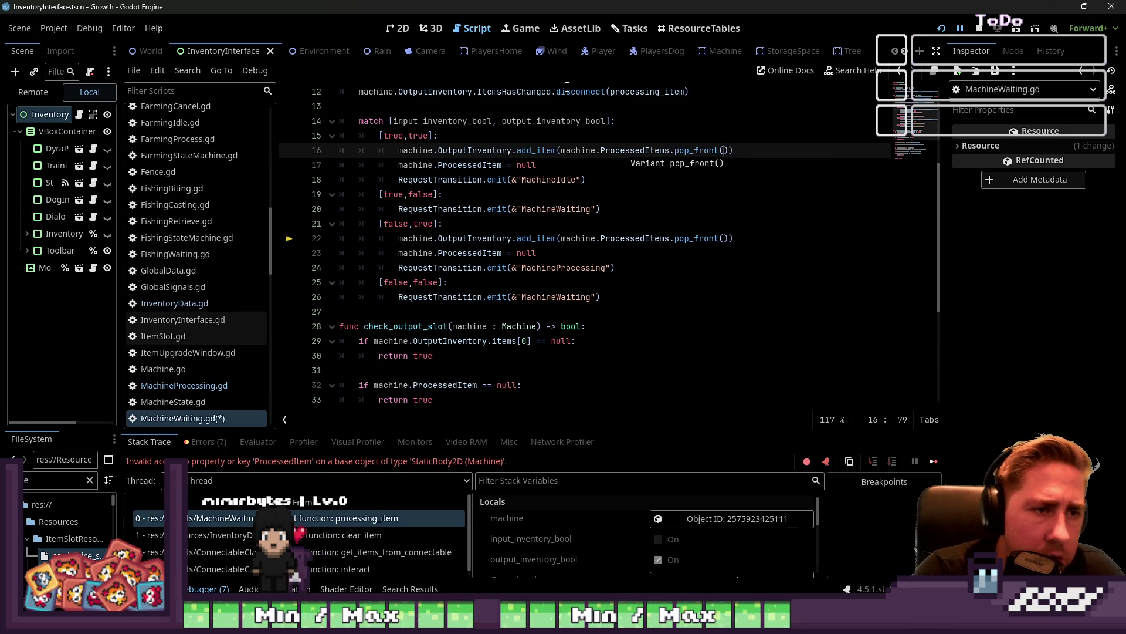
left_click(586, 106)
Delete both 'ProcessedItem = null' lines and resume the game with F12
left_click(612, 165)
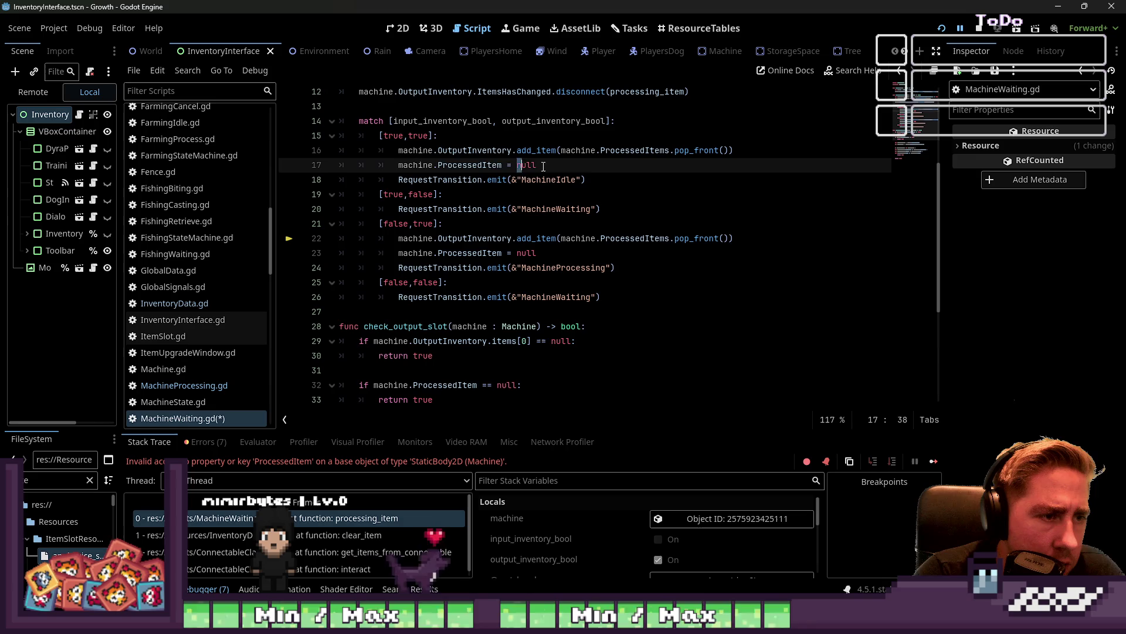
left_click_drag(537, 165, 334, 173)
key("BackSpace")
key("BackSpace")
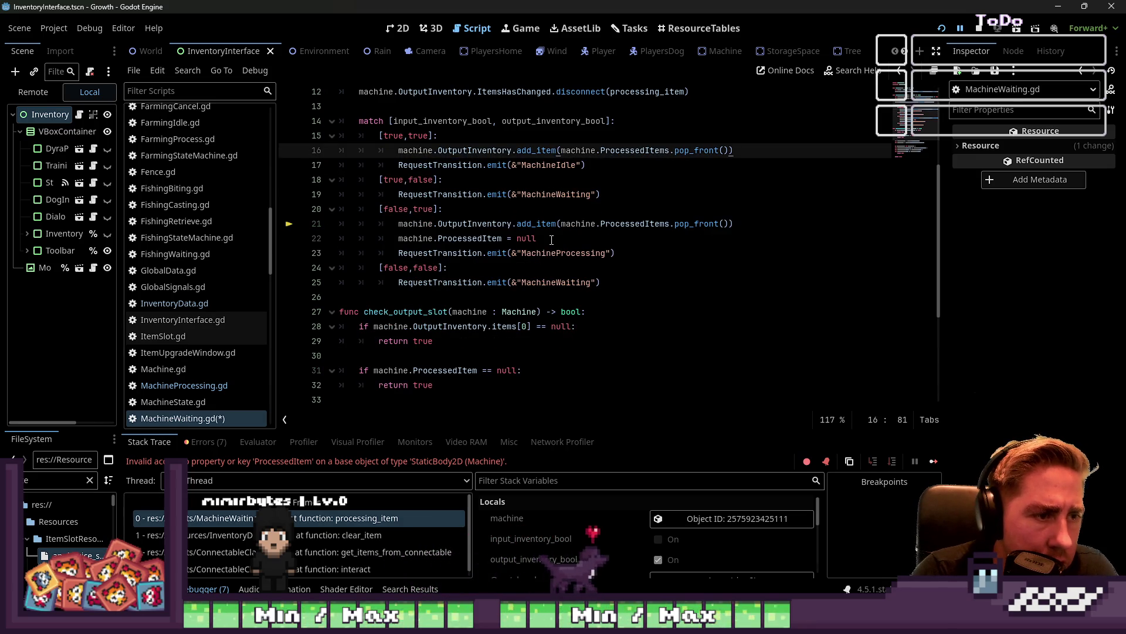
left_click(552, 239)
key("shift+Home")
key("BackSpace")
key("BackSpace")
key("Up")
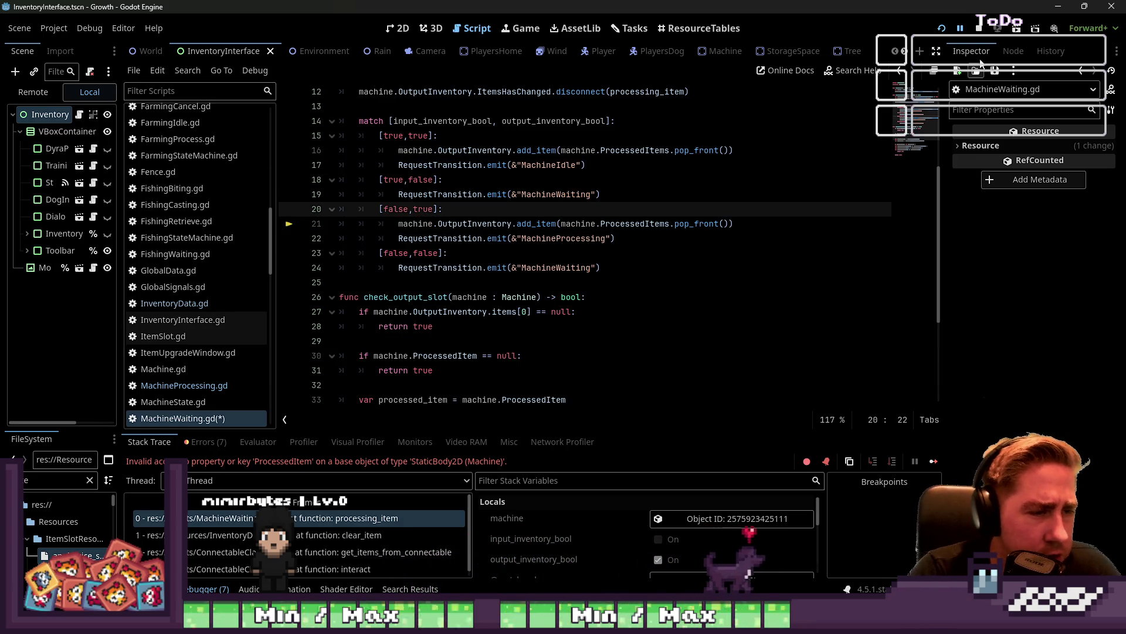
key("F12")
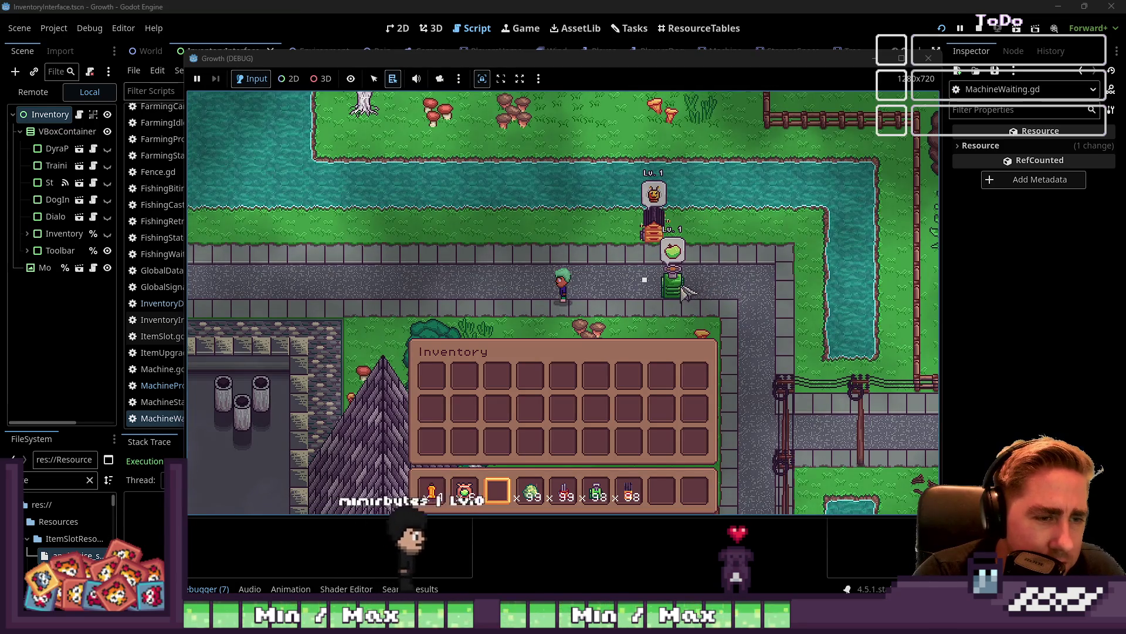
Collect the apple, reselect hotbar slot 3, and reinsert it, hitting the line 46 out-of-bounds error
left_click(682, 287)
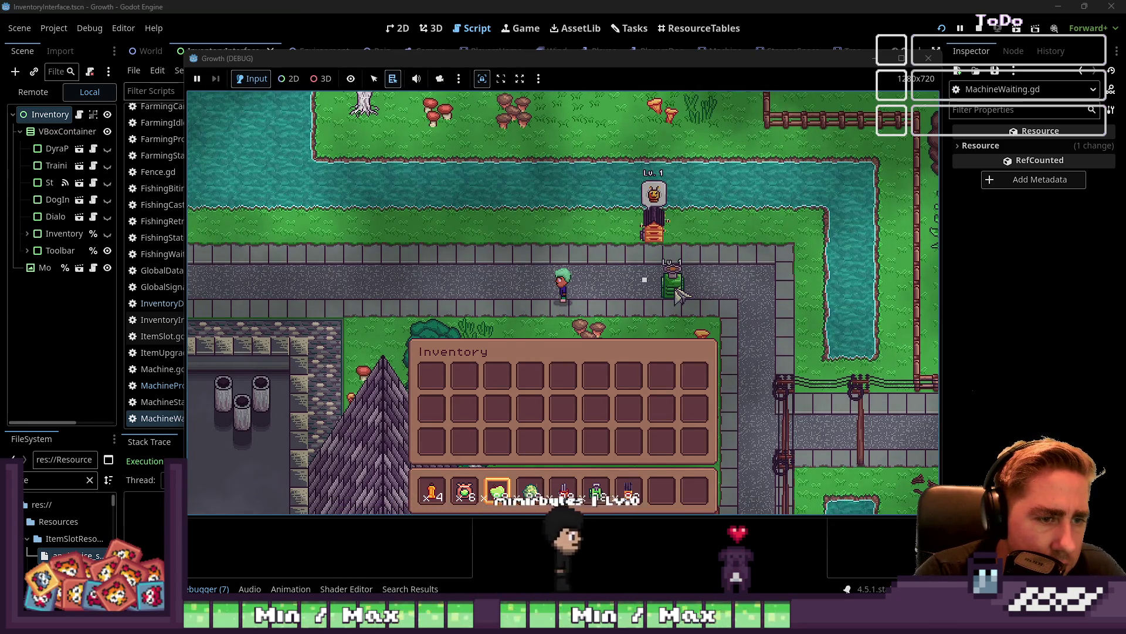
key("7")
key("6")
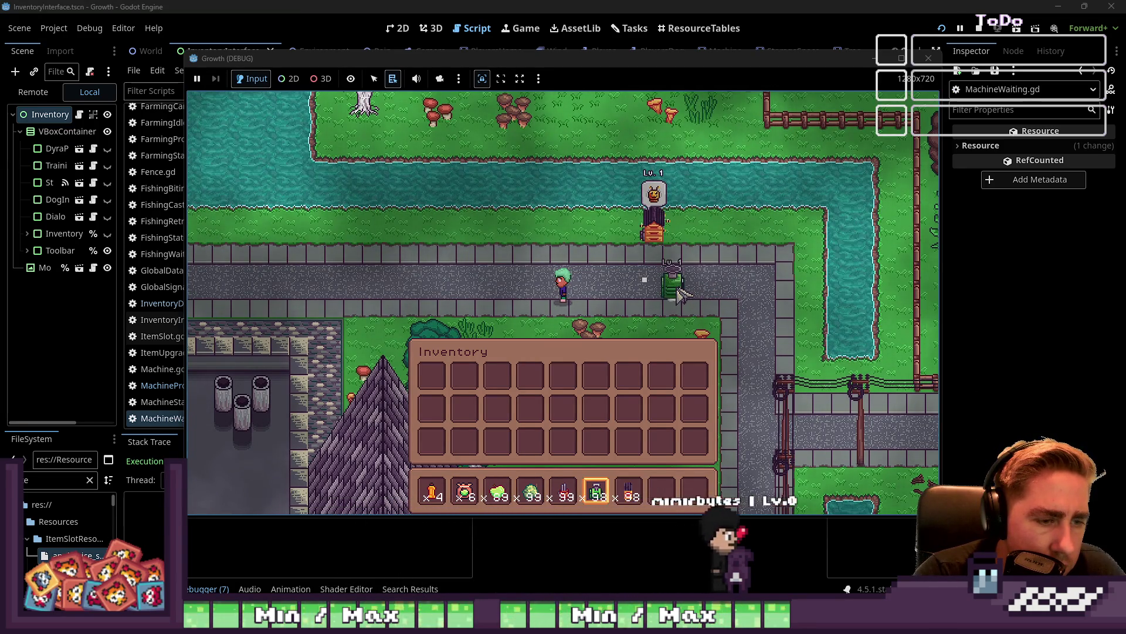
key("3")
left_click(680, 292)
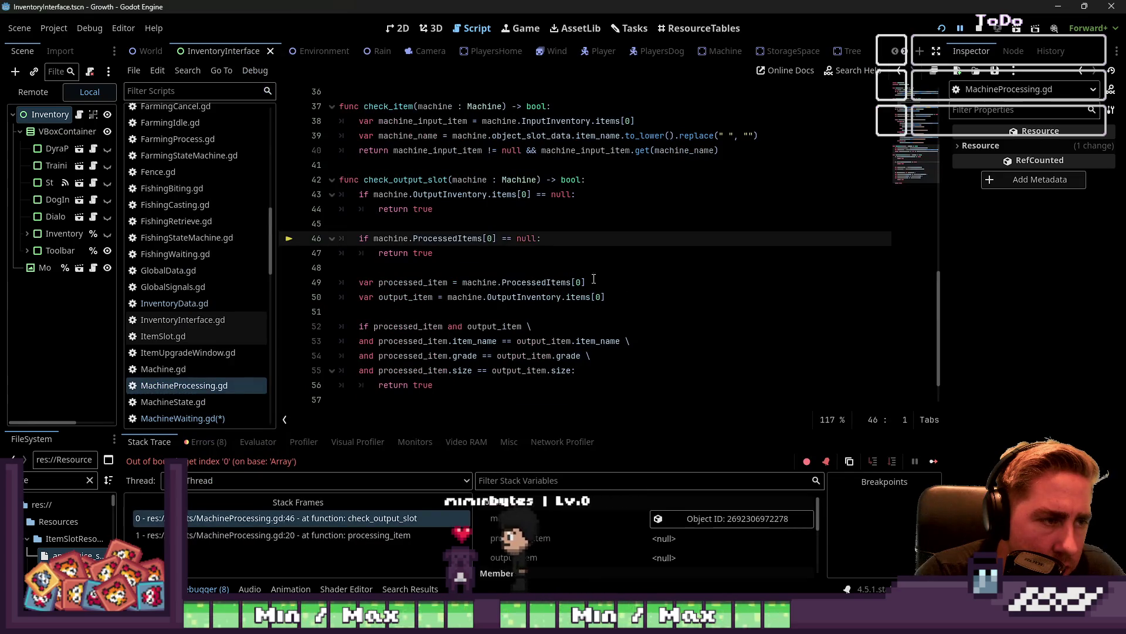
left_click(480, 266)
left_click(474, 238)
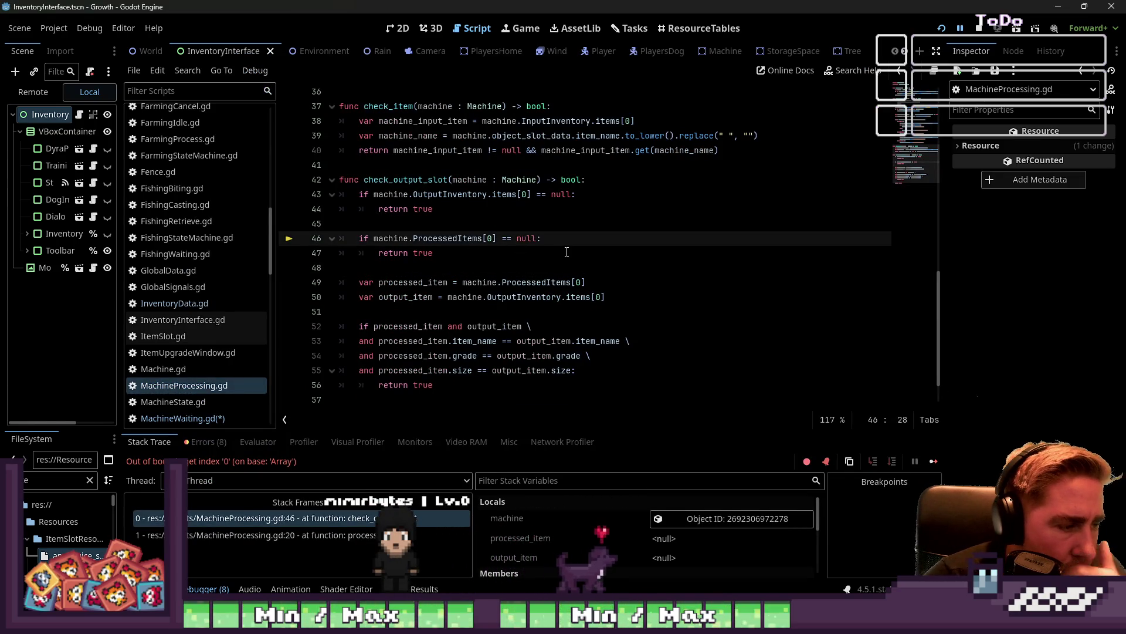
Open a blank line above the ProcessedItems[0] null check on line 46
left_click(485, 265)
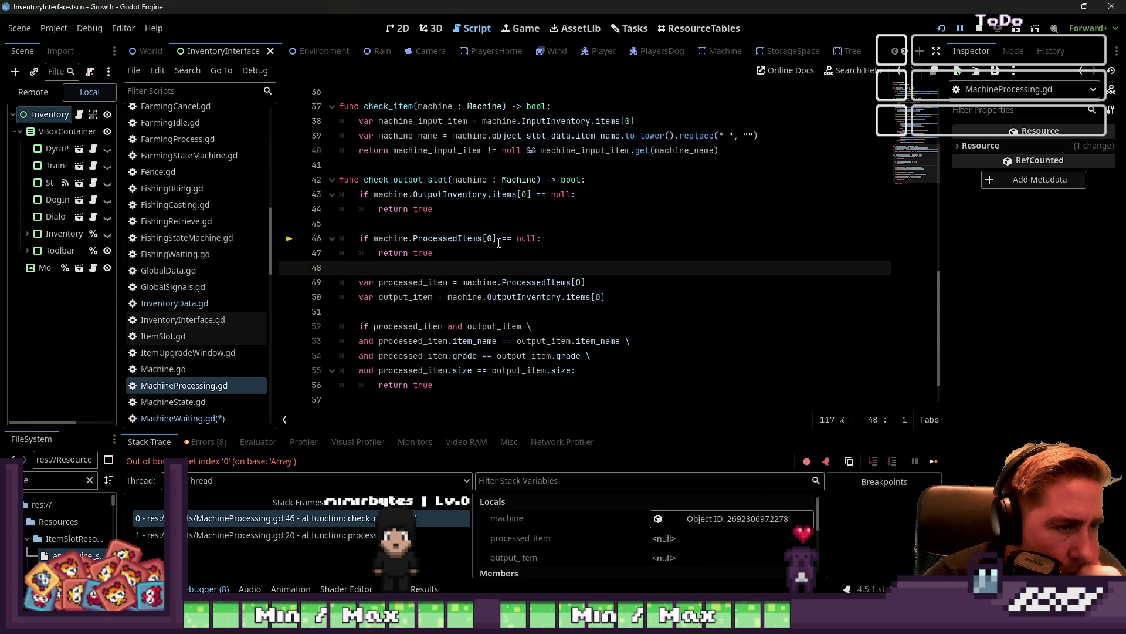
left_click(499, 241)
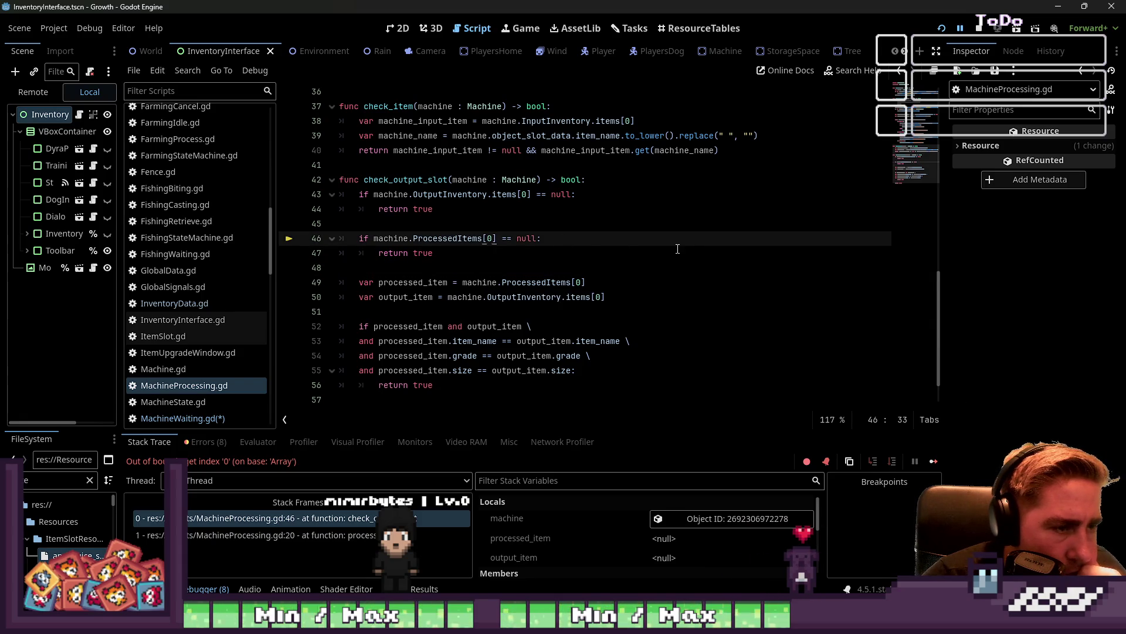
key("ctrl+shift+Left")
key("ctrl+shift+Left")
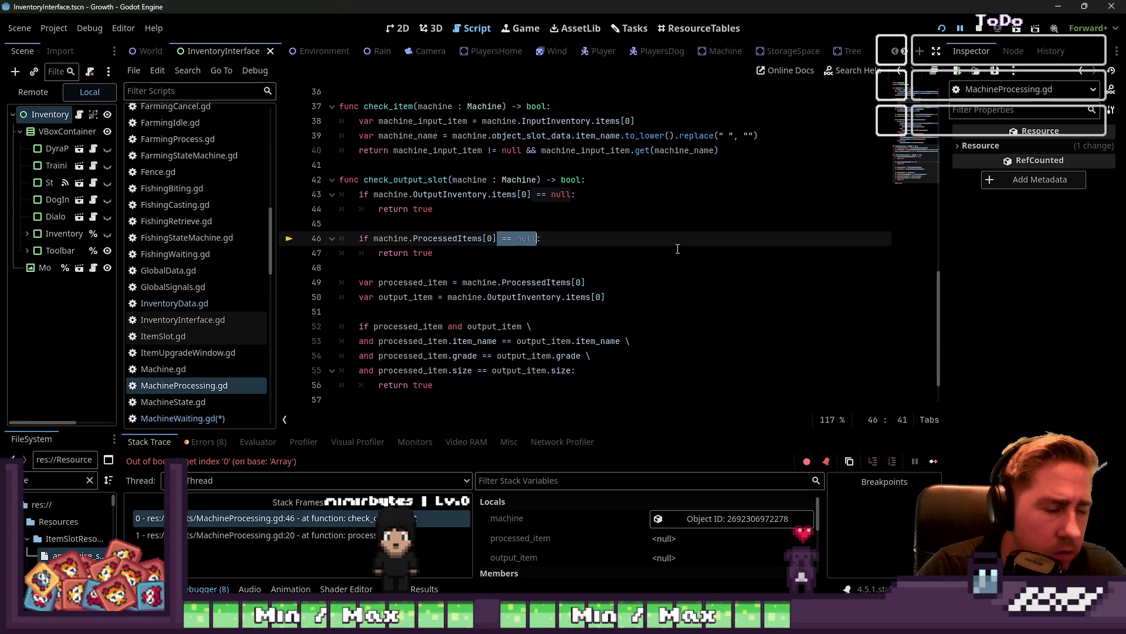
key("Left")
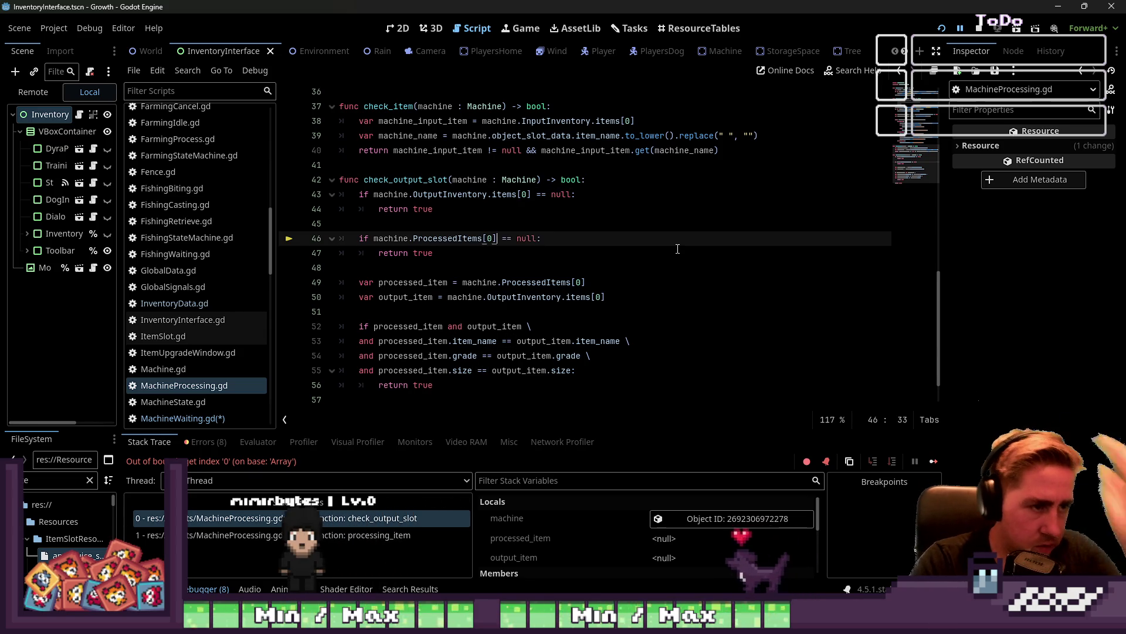
key("ctrl+shift+Left")
key("ctrl+shift+Left")
key("ctrl+c")
key("ctrl+shift+Return")
key("ctrl+shift+Return")
type("if machi")
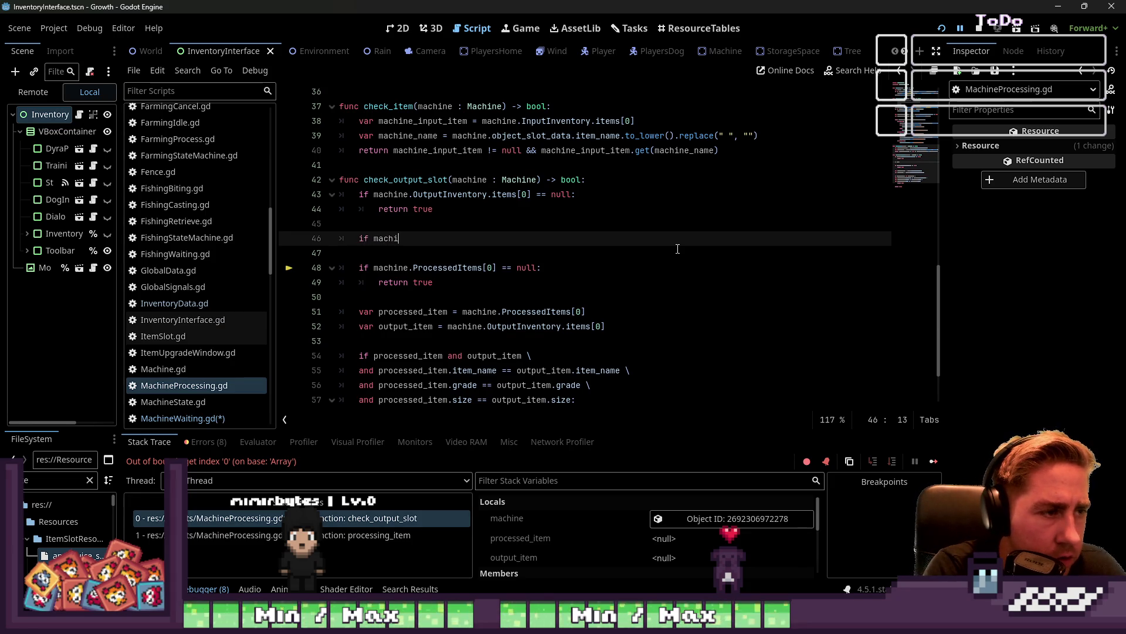
Add 'if machine.machine.ProcessedItems.is_empty():' with an indented 'return true' beneath it
type("ne.")
key("ctrl+v")
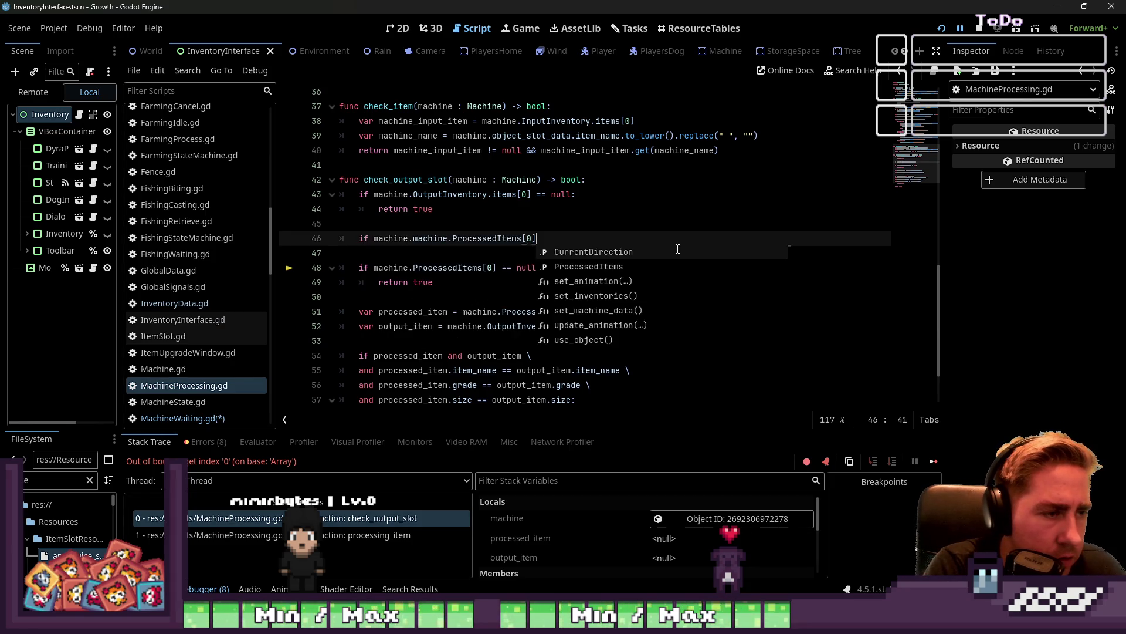
key("Left")
key("shift+Left")
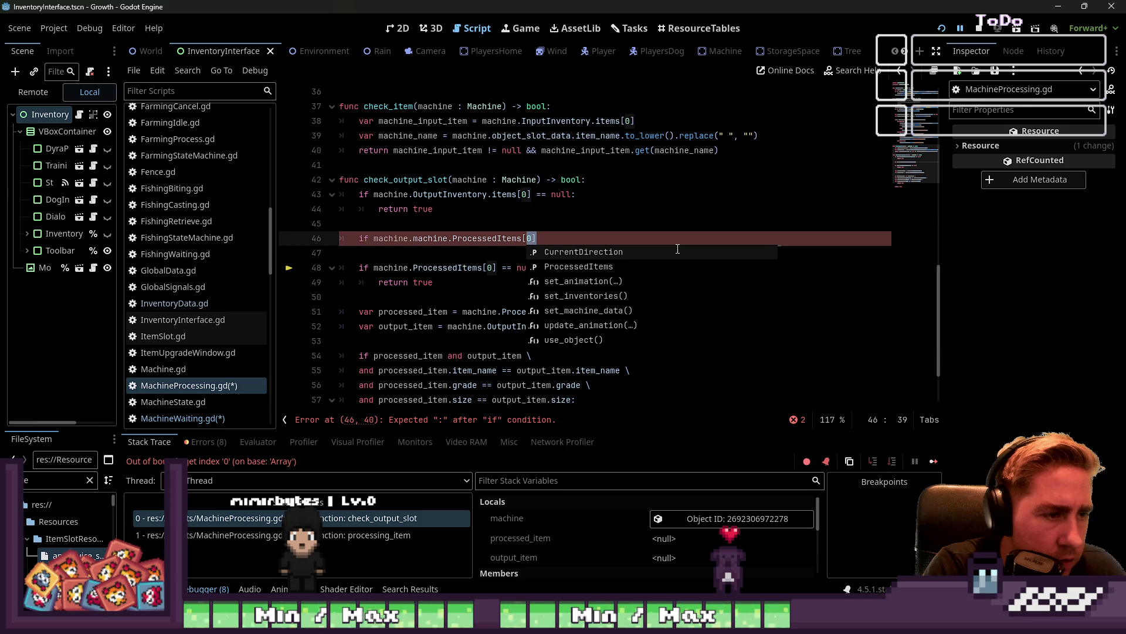
key("BackSpace")
key("BackSpace")
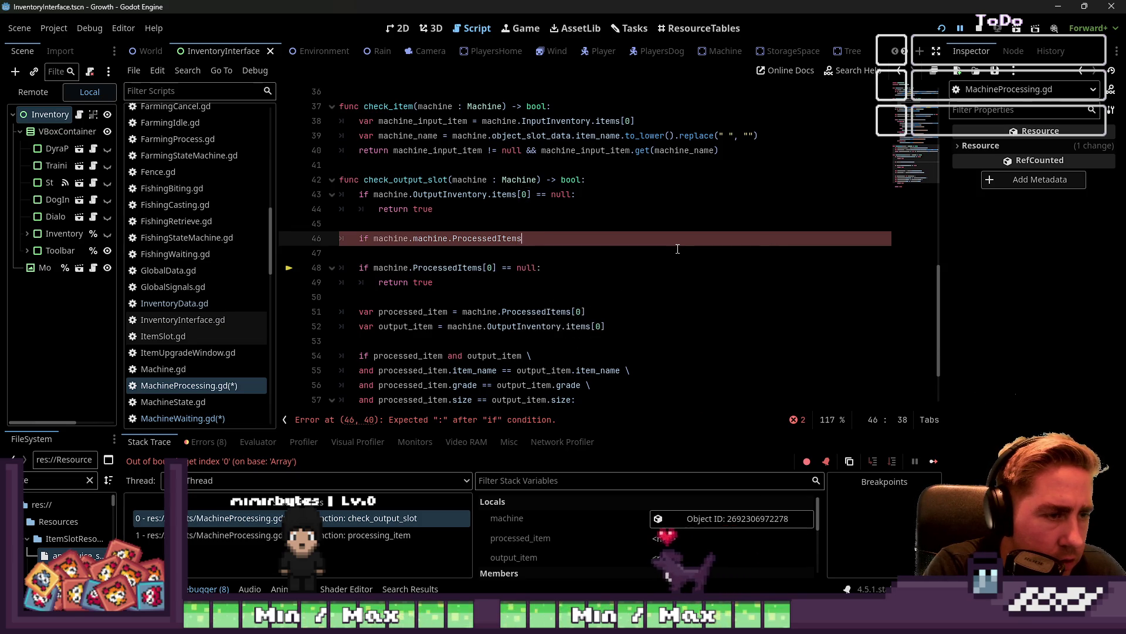
type(".is_empt")
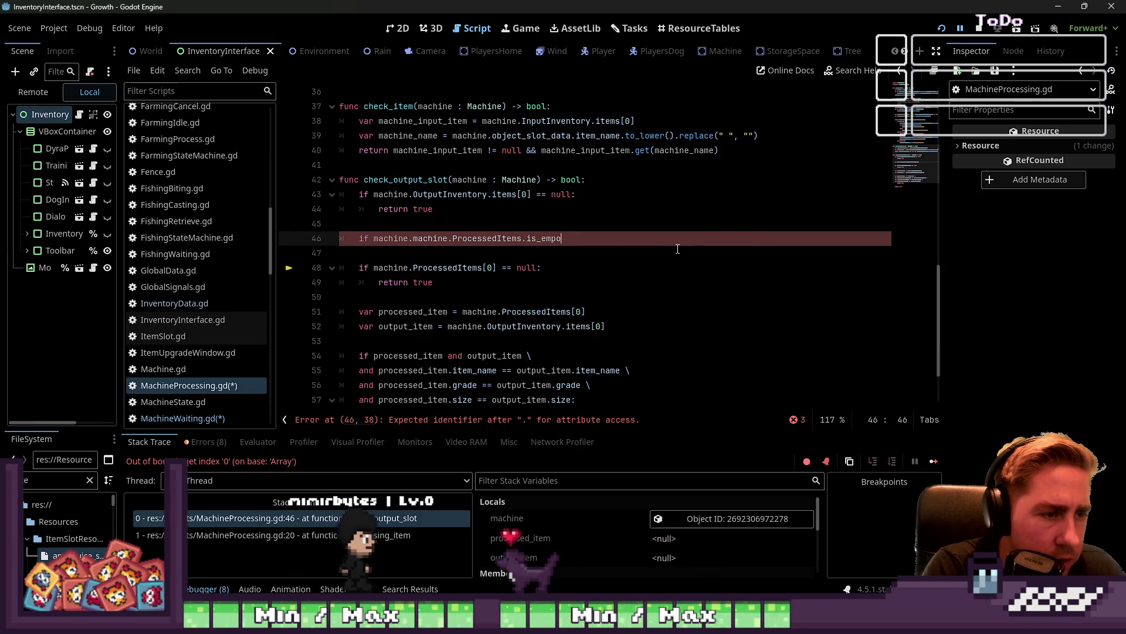
type("y():")
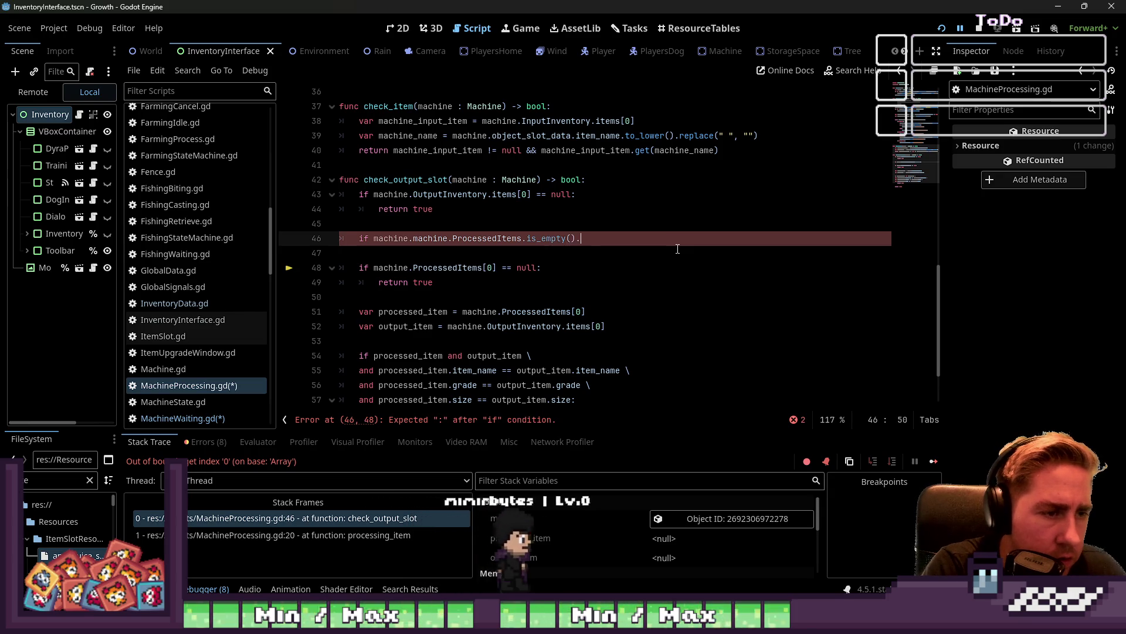
key("Return")
type("return ")
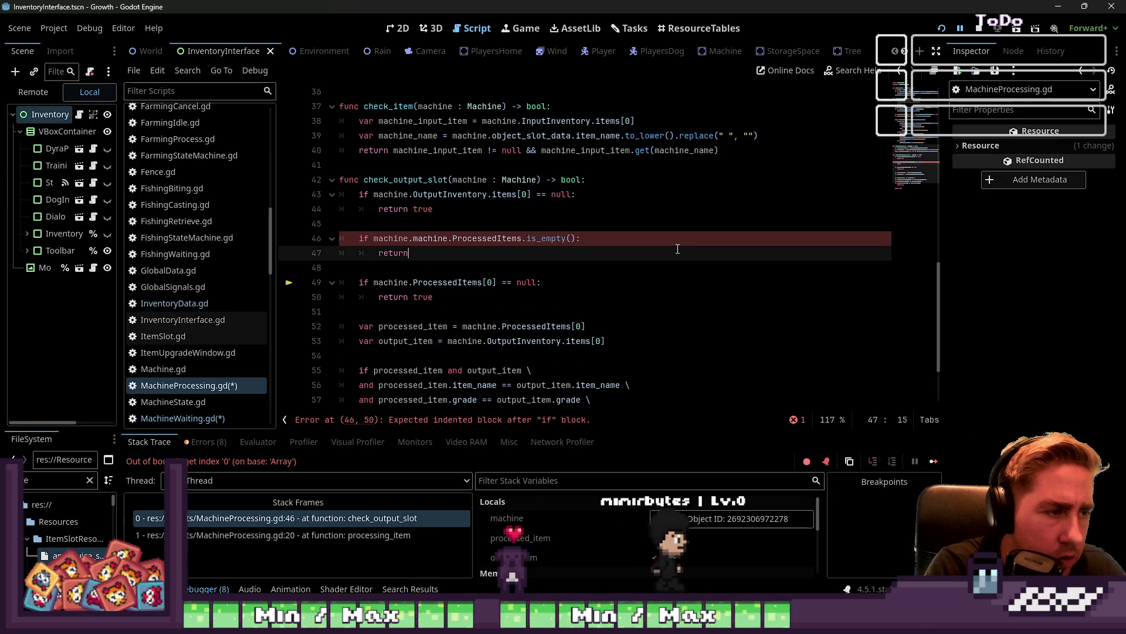
type("true")
key("Up")
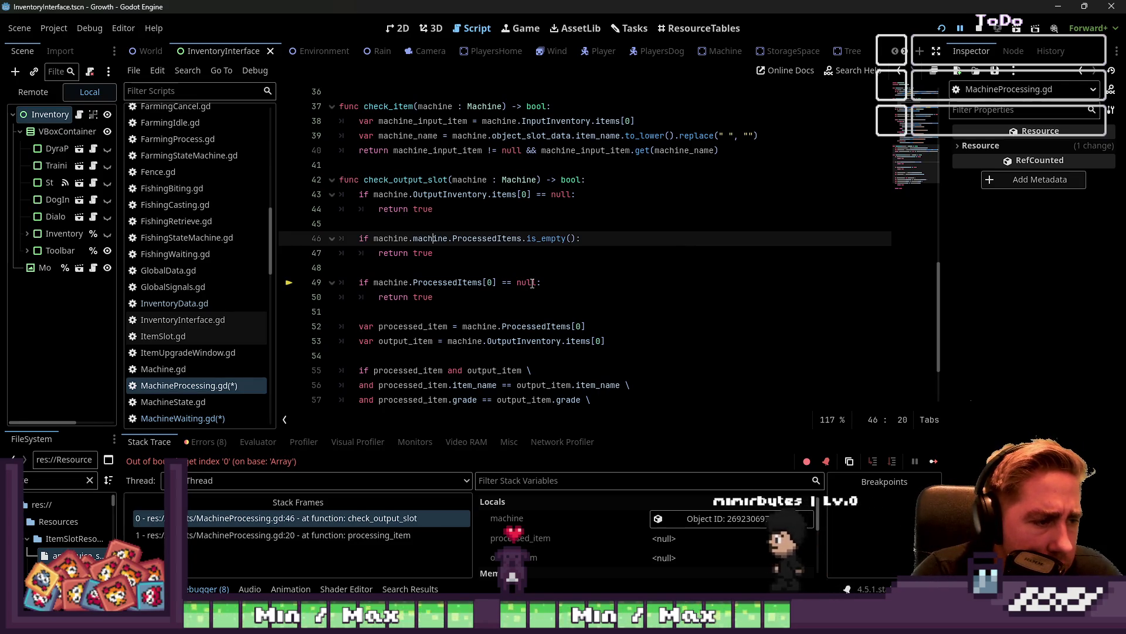
Review check_output_slot, highlighting its name, uses, and the new return line
double_click(407, 183)
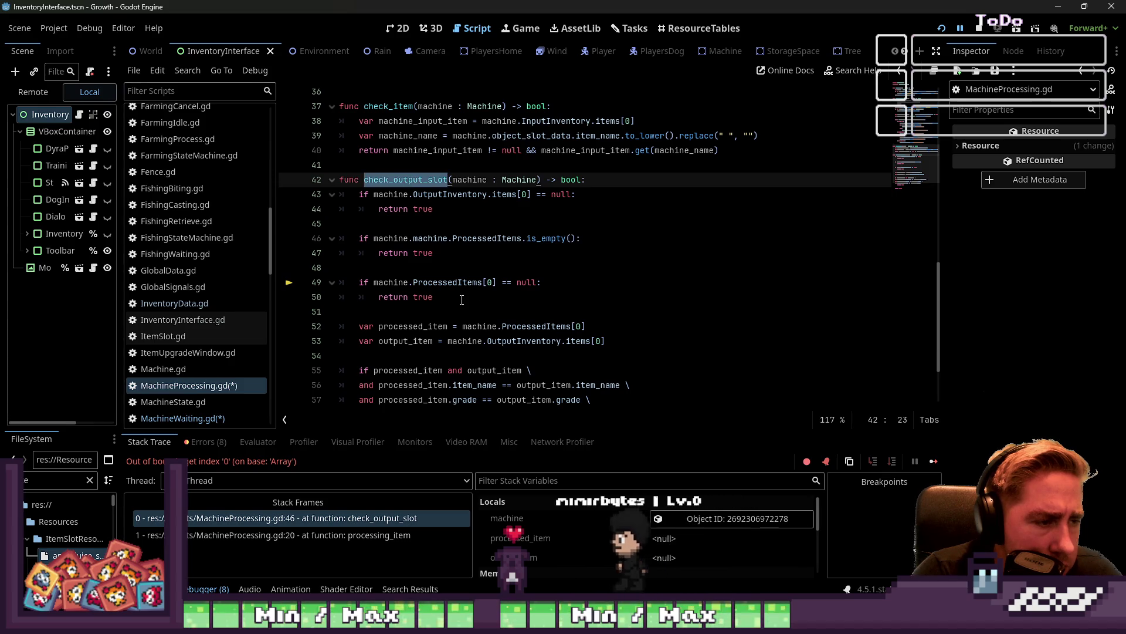
left_click(434, 282)
left_click(509, 238)
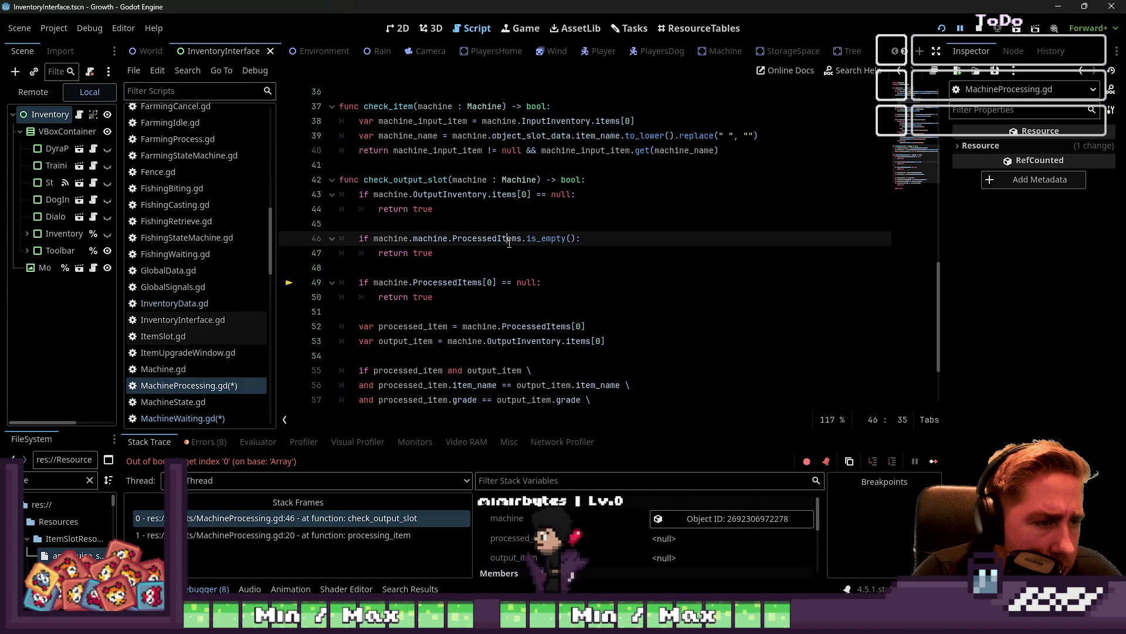
double_click(423, 252)
scroll(444, 257, "up", 1)
scroll(443, 256, "up", 1)
left_click(390, 326)
left_click(392, 342)
double_click(405, 268)
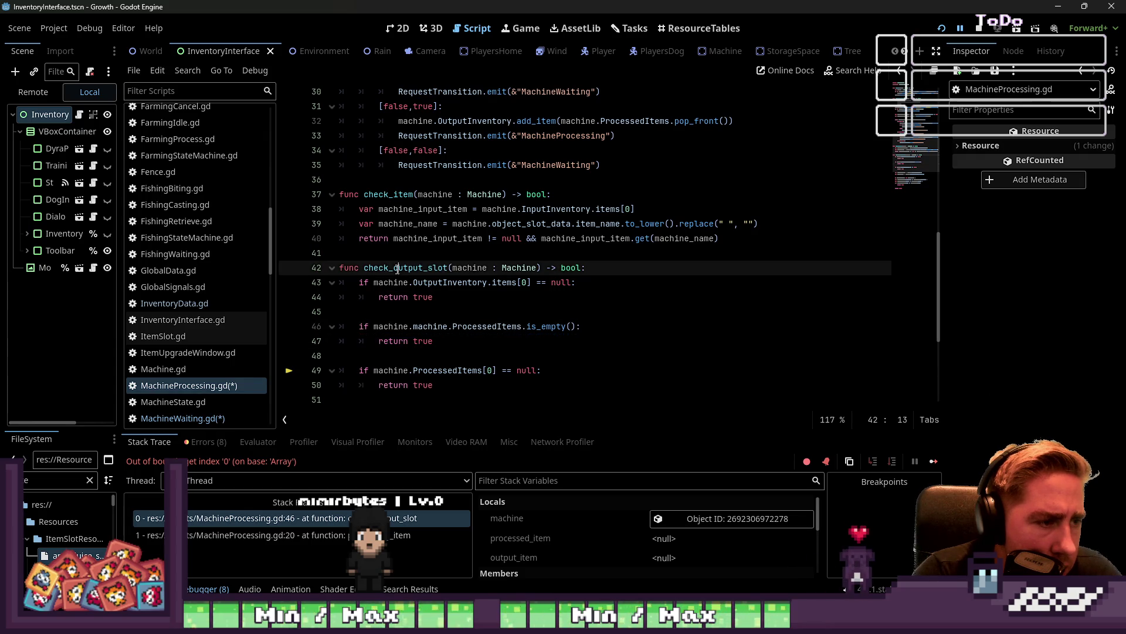
scroll(445, 283, "up", 5)
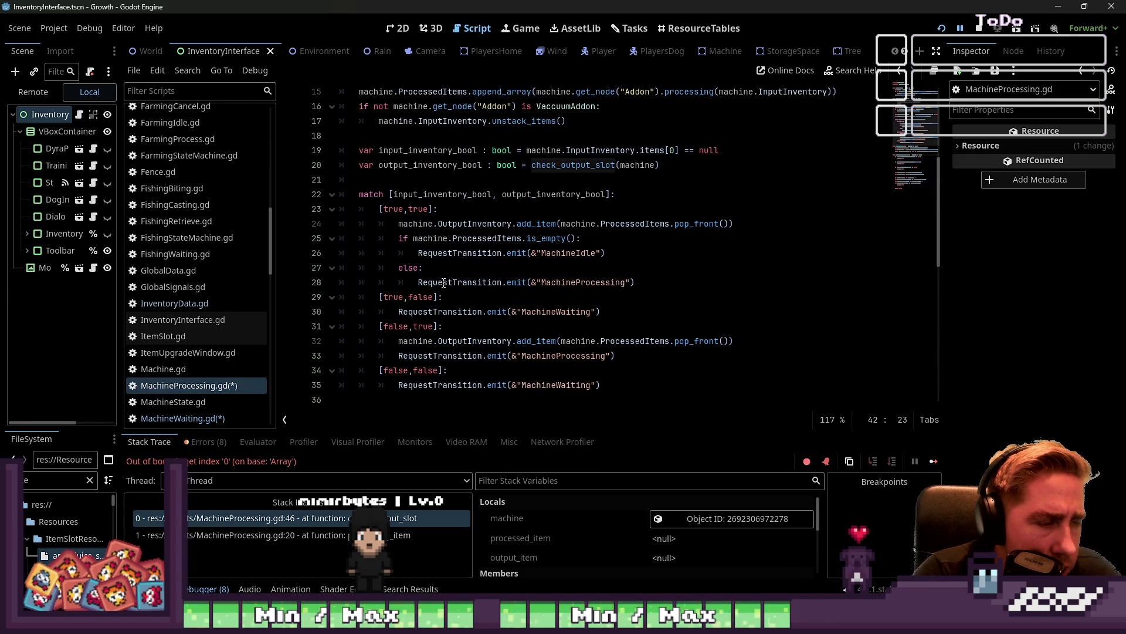
scroll(444, 283, "down", 5)
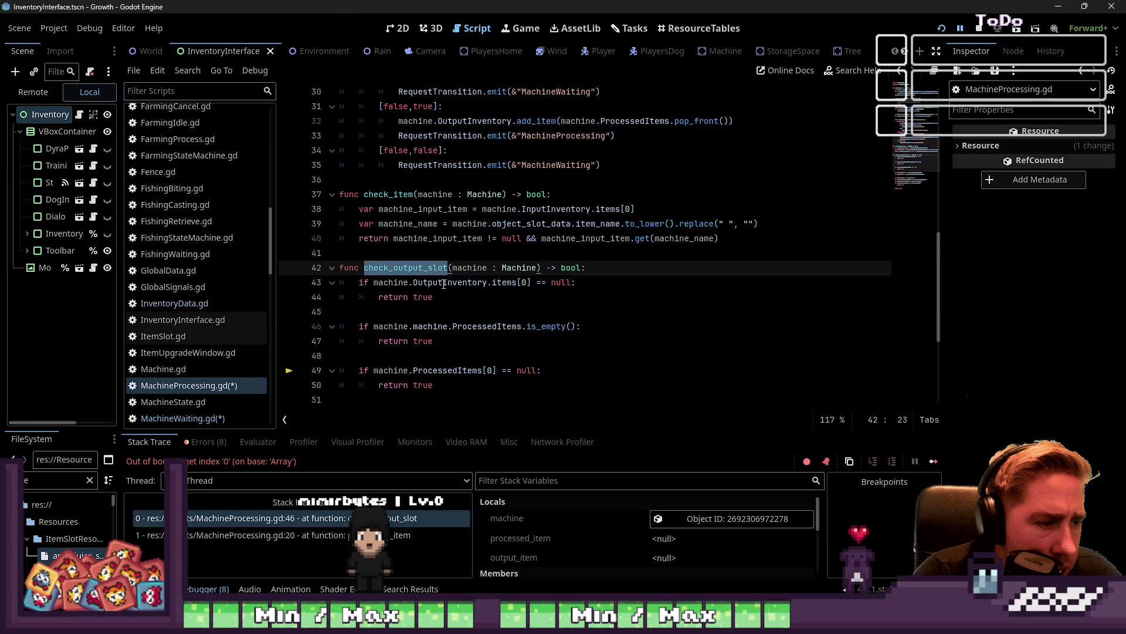
key("Down")
key("Down")
key("Down")
Resume the game and inspect the MachineProcessing and ProcessedItems references in MachineWaiting.gd
left_click(960, 29)
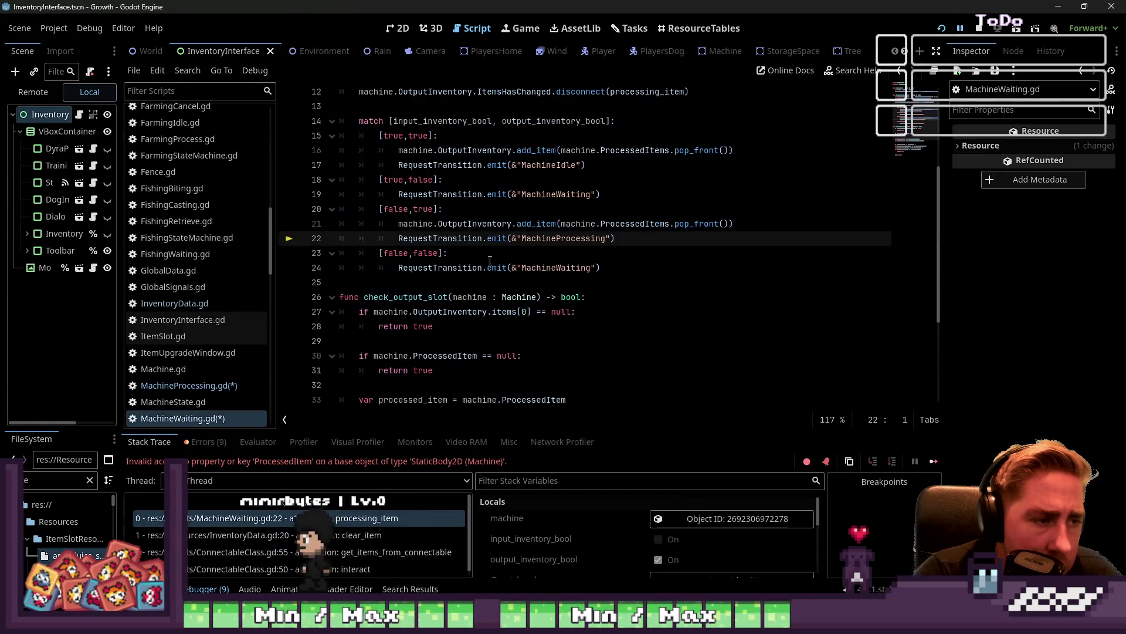
left_click(490, 258)
left_click(540, 240)
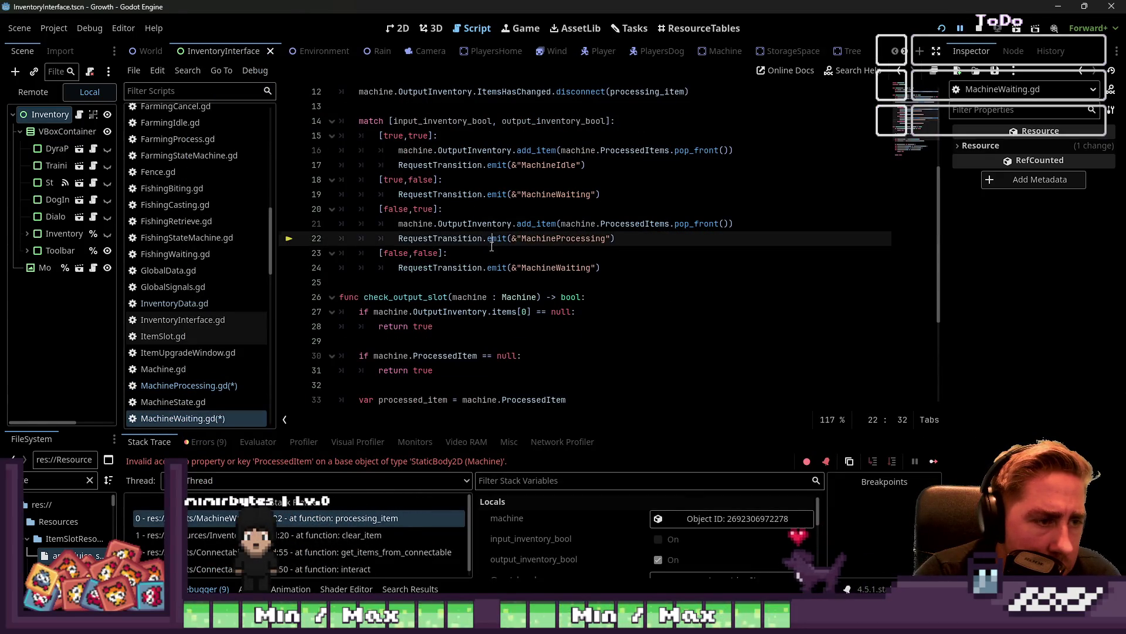
double_click(540, 239)
mouse_move(540, 240)
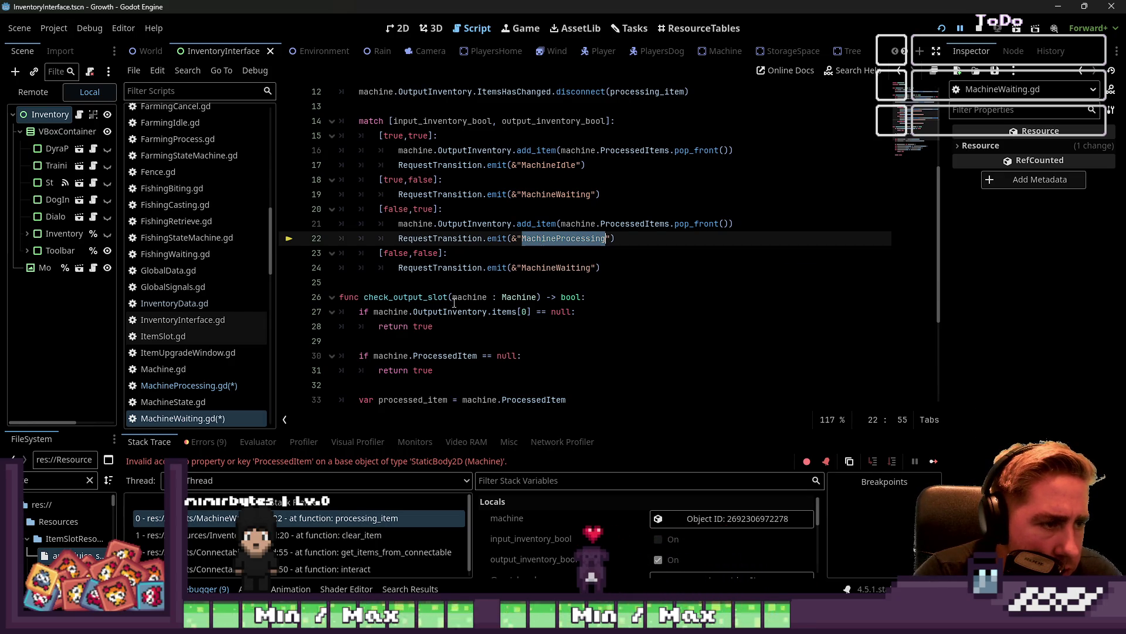
scroll(455, 302, "up", 1)
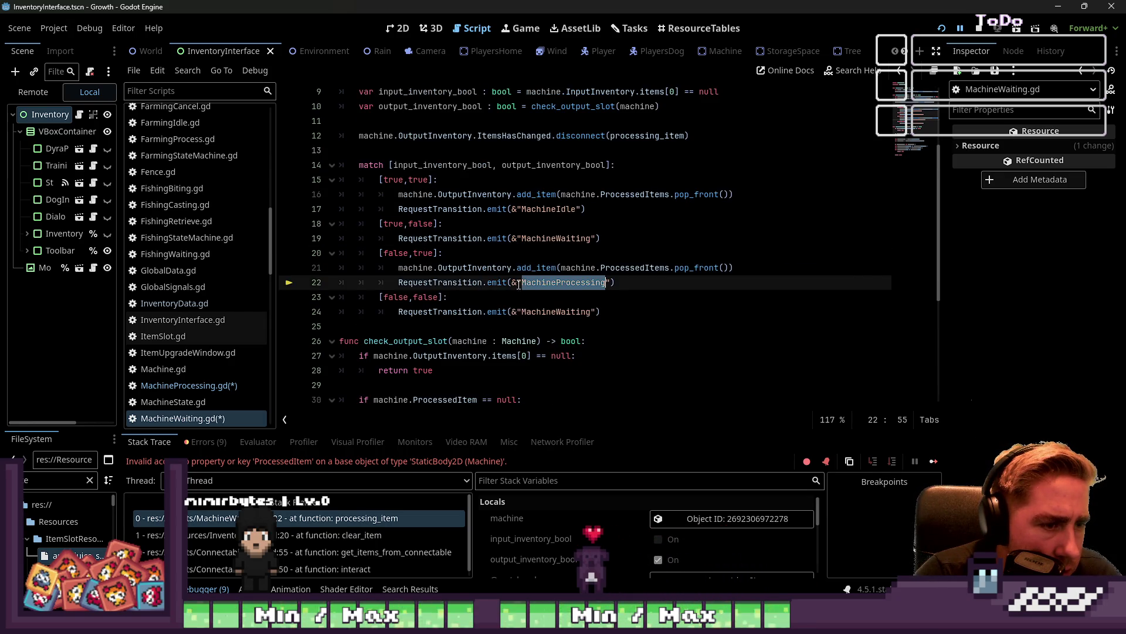
double_click(637, 269)
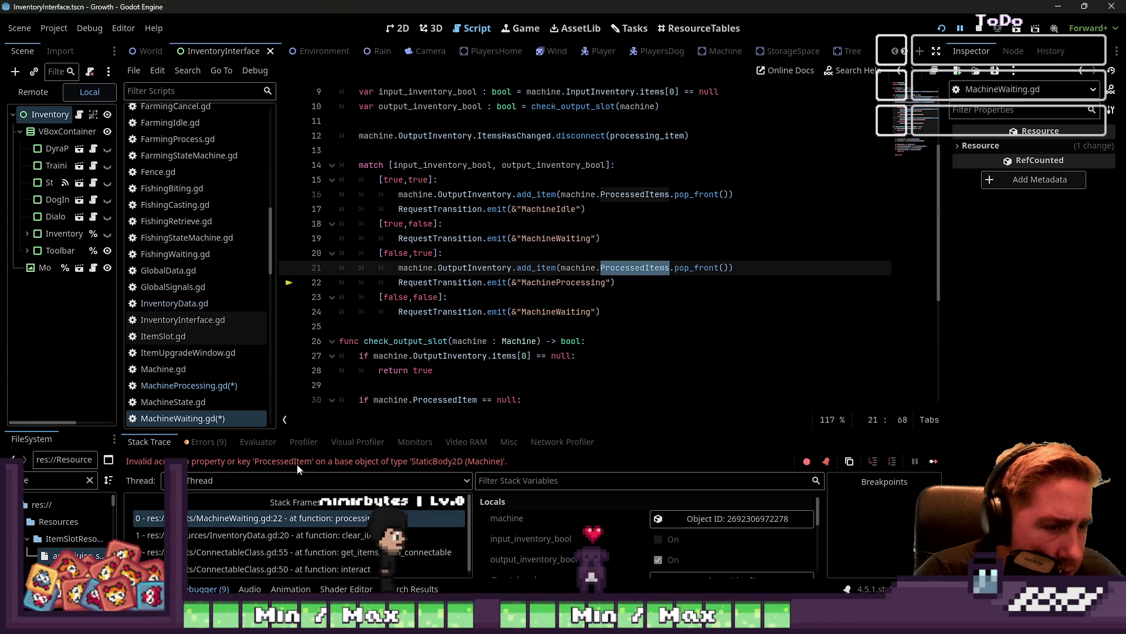
Search for ProcessedItem and change line 30 to test machine.ProcessedItems[0] == null
left_click(493, 341)
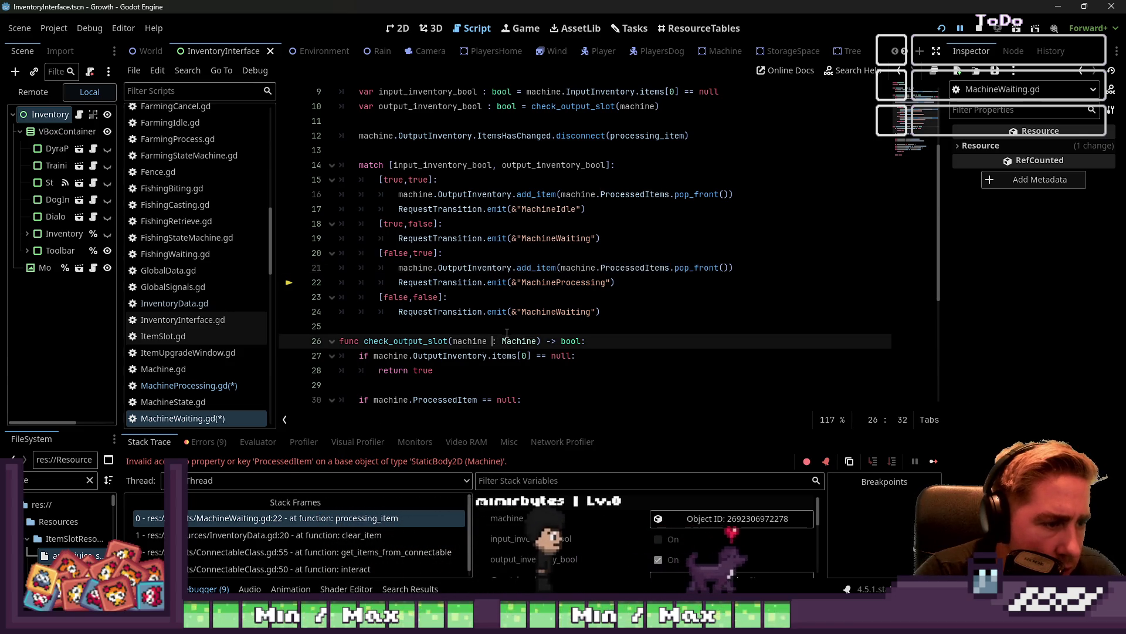
key("ctrl+f")
type("ProcessedItem")
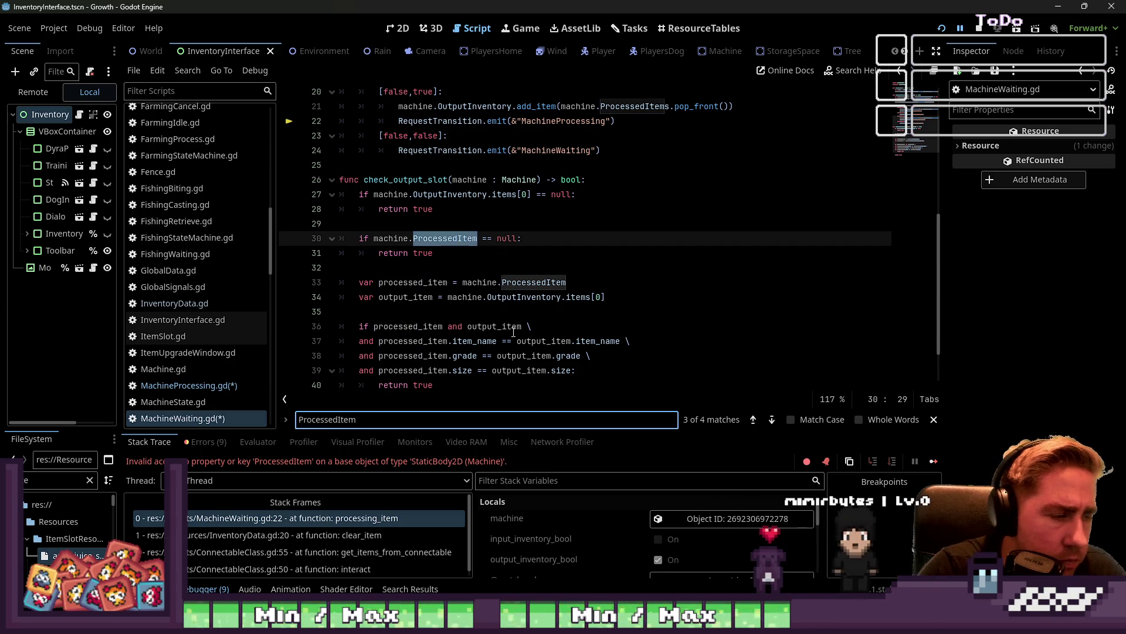
left_click_drag(531, 194, 414, 194)
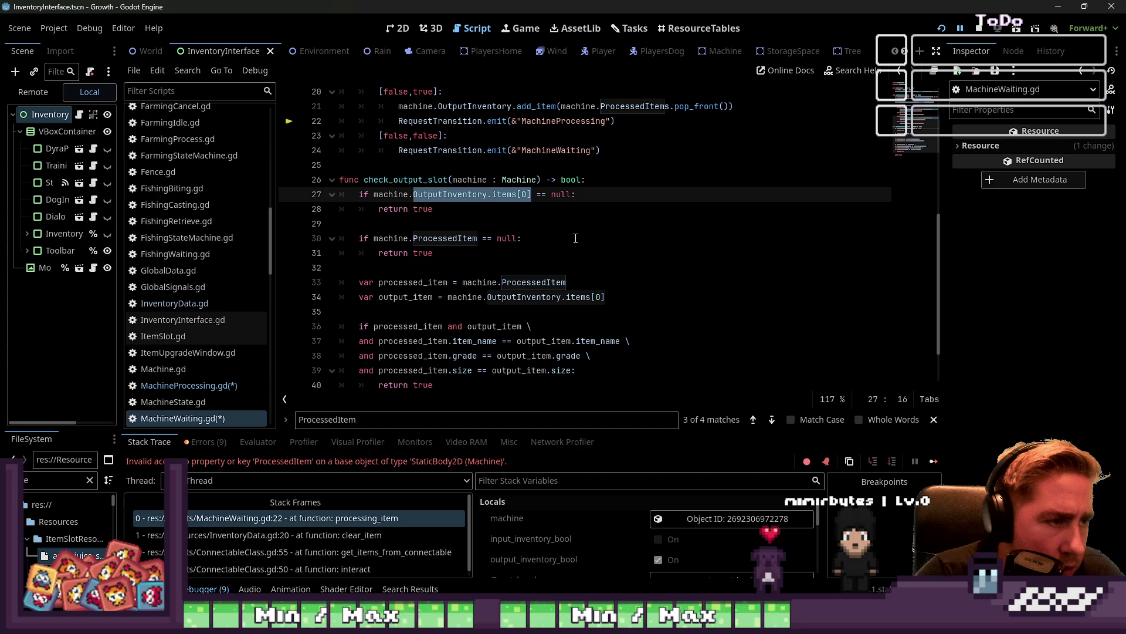
left_click(475, 238)
type("[")
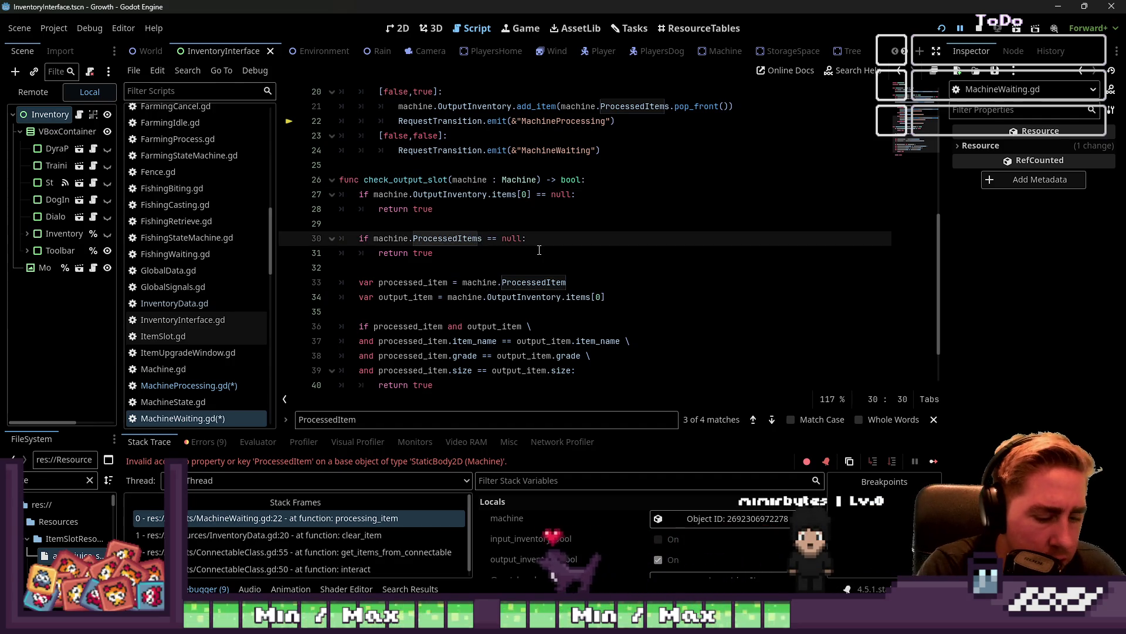
left_click(419, 181)
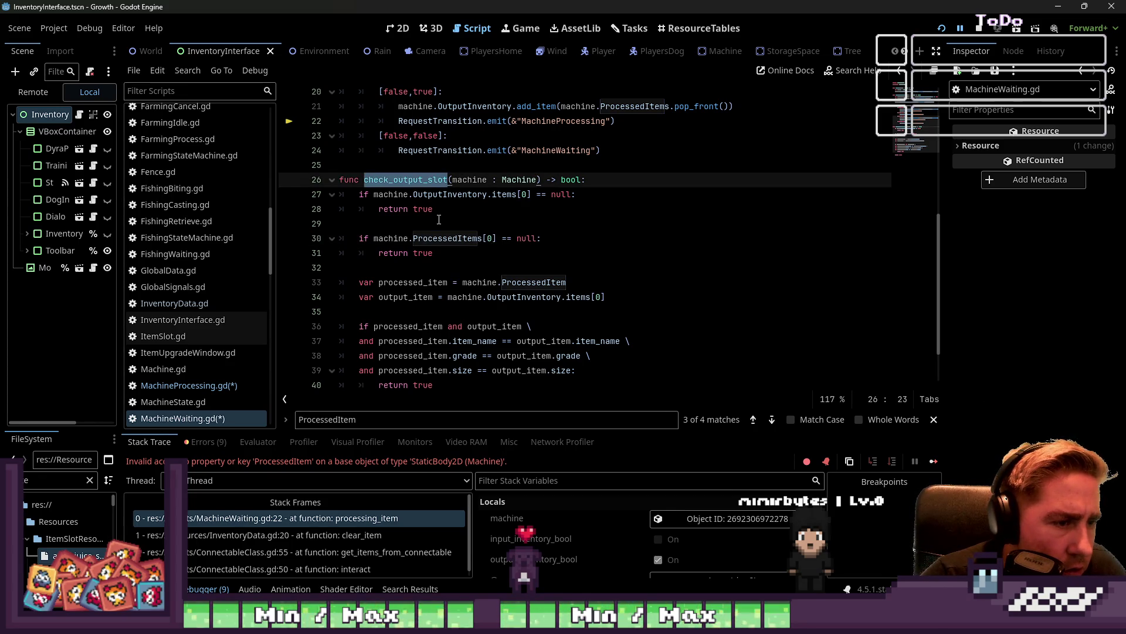
scroll(438, 220, "up", 4)
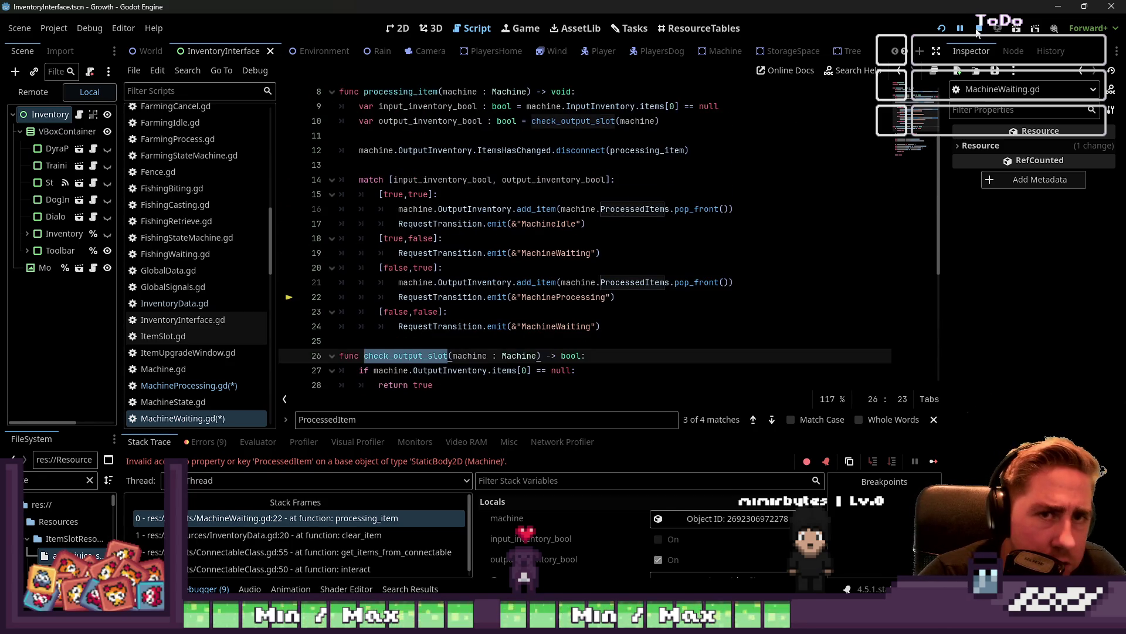
Stop the debug run and locate the ProcessedItems[0] expression on line 30 of MachineWaiting.gd
left_click(978, 30)
left_click(449, 300)
scroll(449, 307, "down", 2)
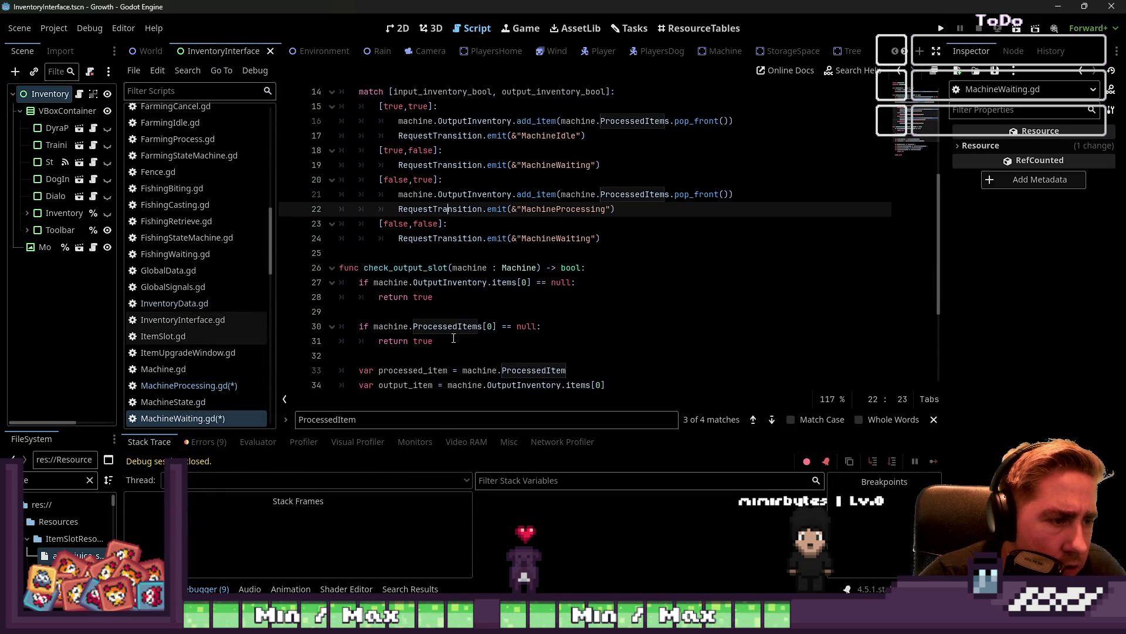
left_click(480, 327)
double_click(483, 326)
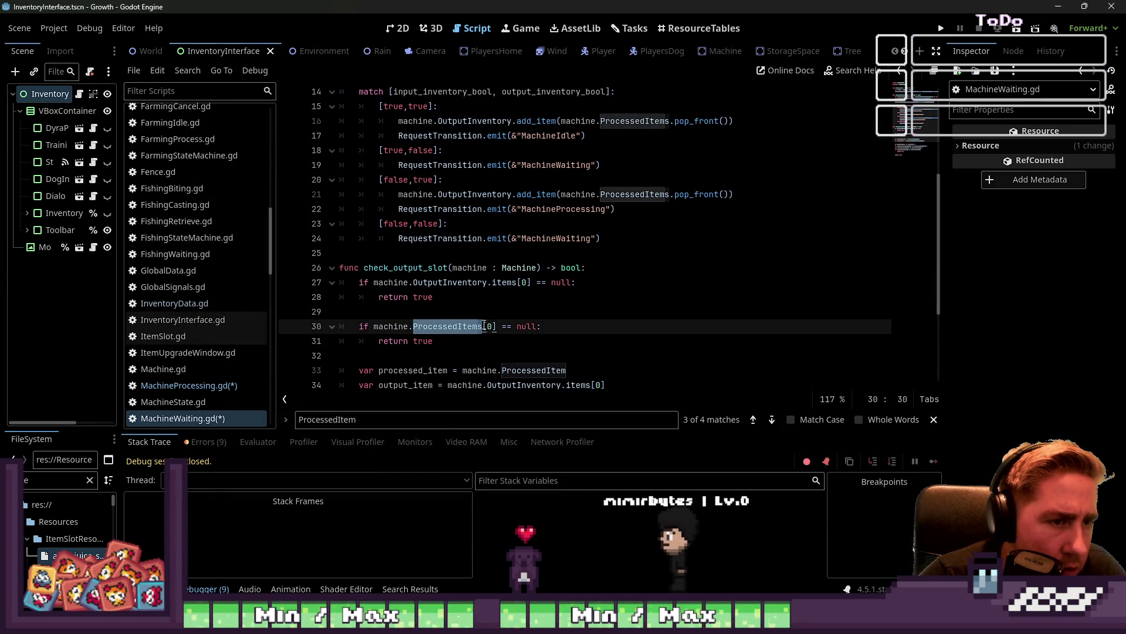
scroll(485, 325, "up", 3)
scroll(488, 324, "down", 5)
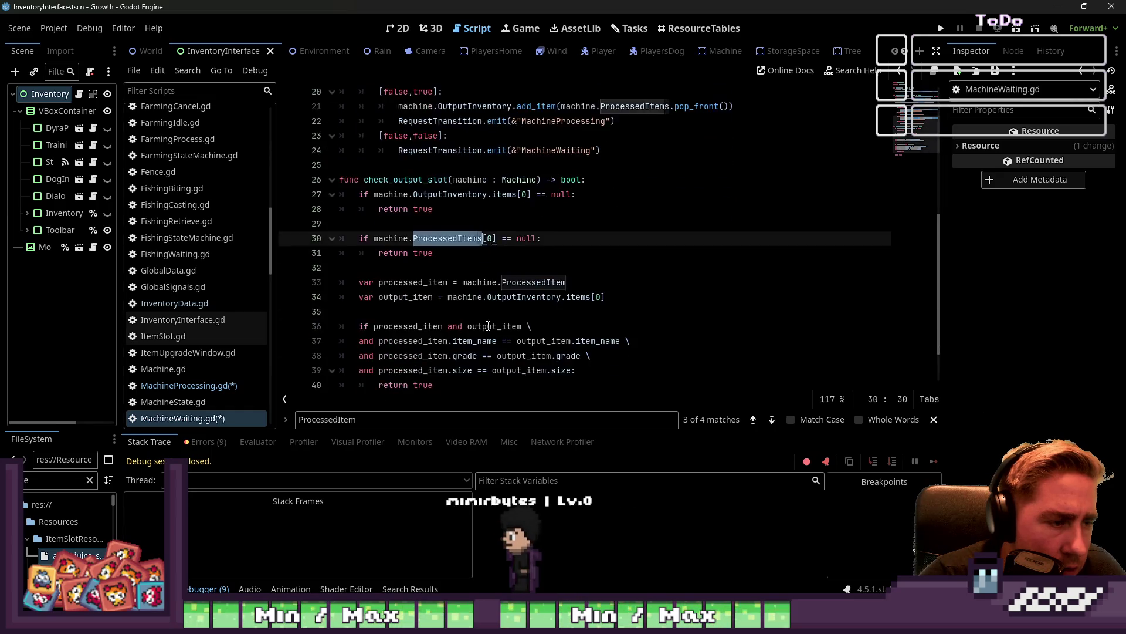
scroll(488, 326, "up", 3)
left_click(468, 224)
left_click(431, 234)
left_click(459, 224)
left_click_drag(497, 224, 386, 223)
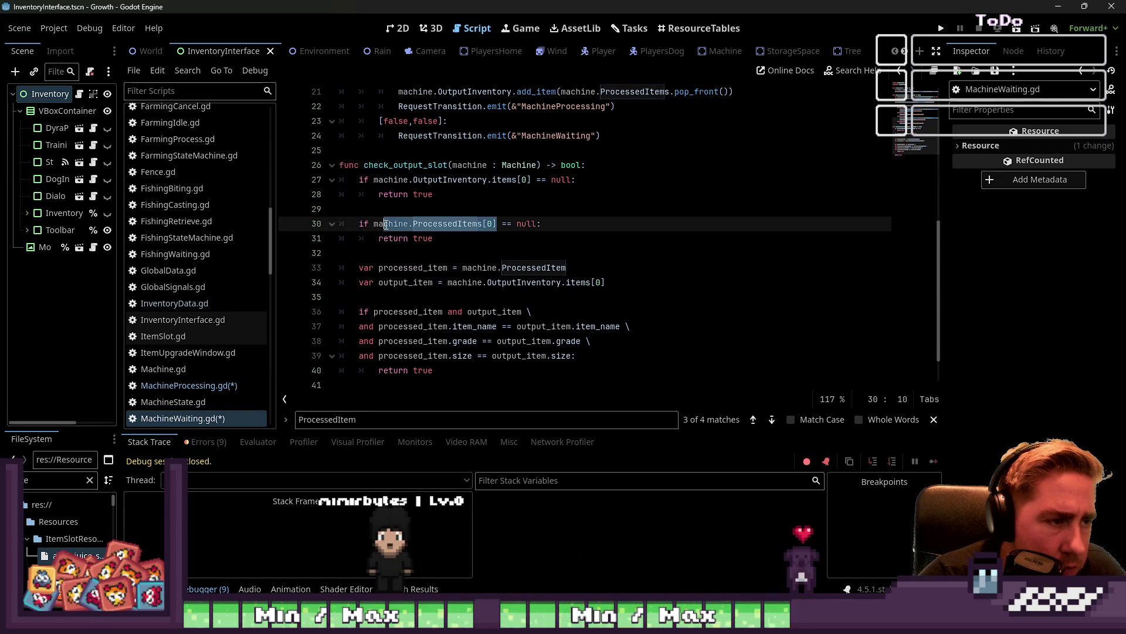
Insert 'if machine.ProcessedItems.is_empty(): return true' above the line 30 check
key("Up")
key("Return")
key("Return")
key("Up")
key("Tab")
type("if ")
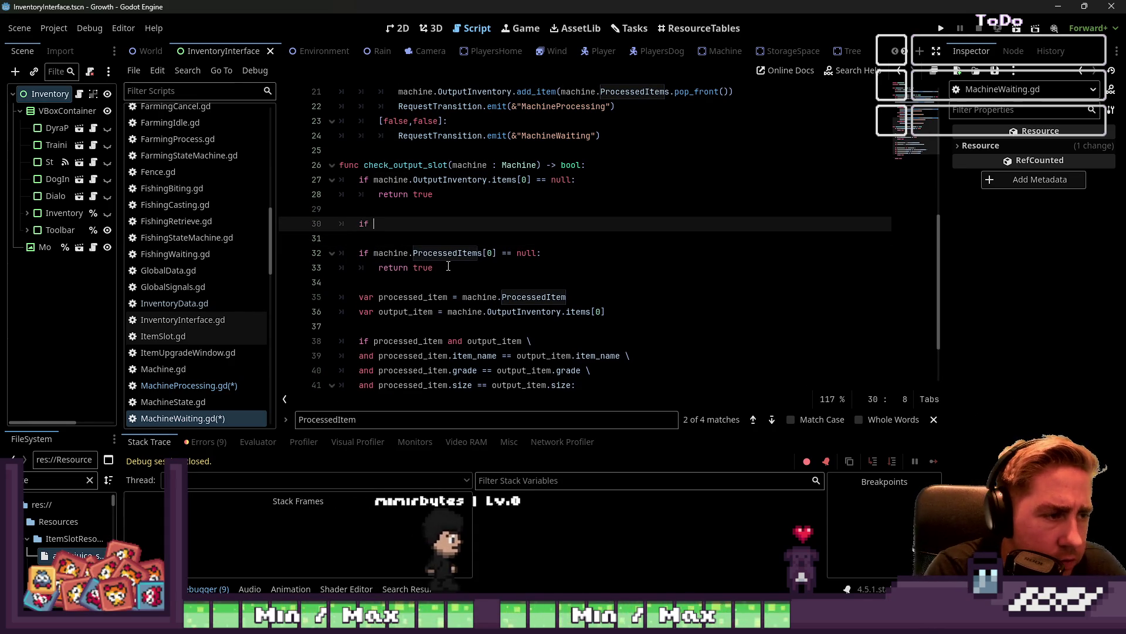
type("machine.ProcessedItems.is_empof")
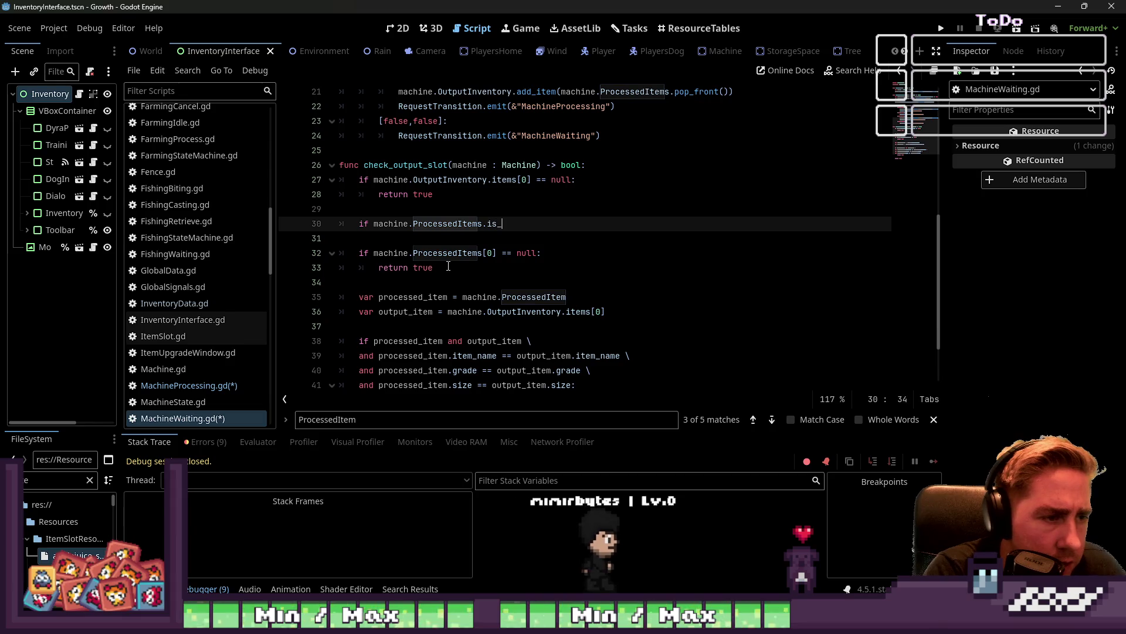
key("BackSpace")
key("BackSpace")
type("fg")
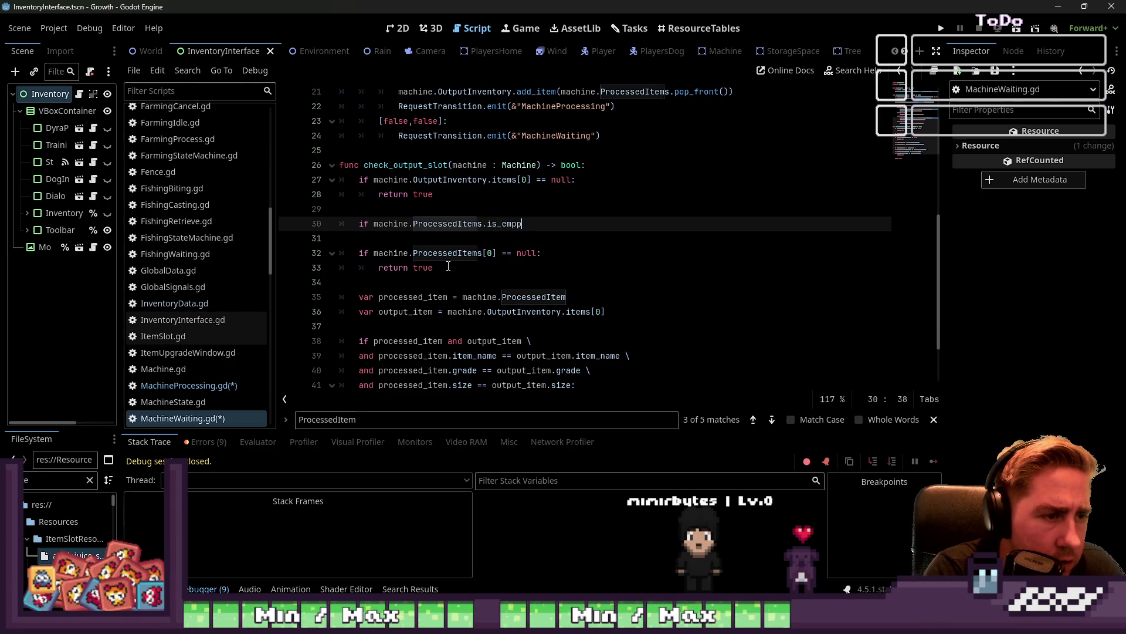
type("()")
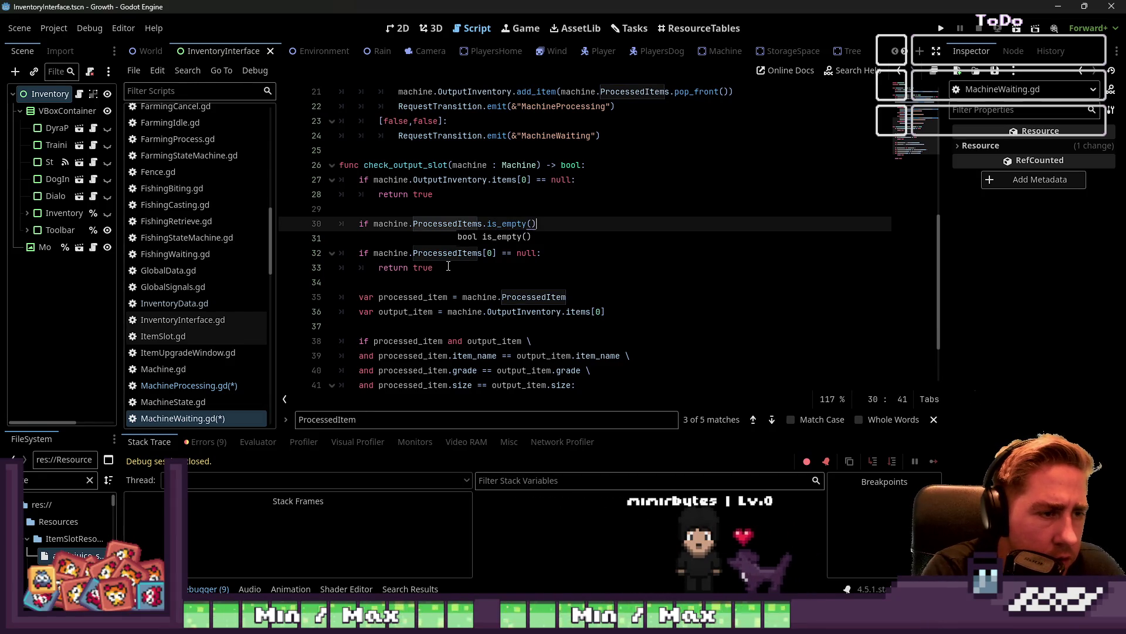
key("BackSpace")
key("BackSpace")
key("BackSpace")
type(":")
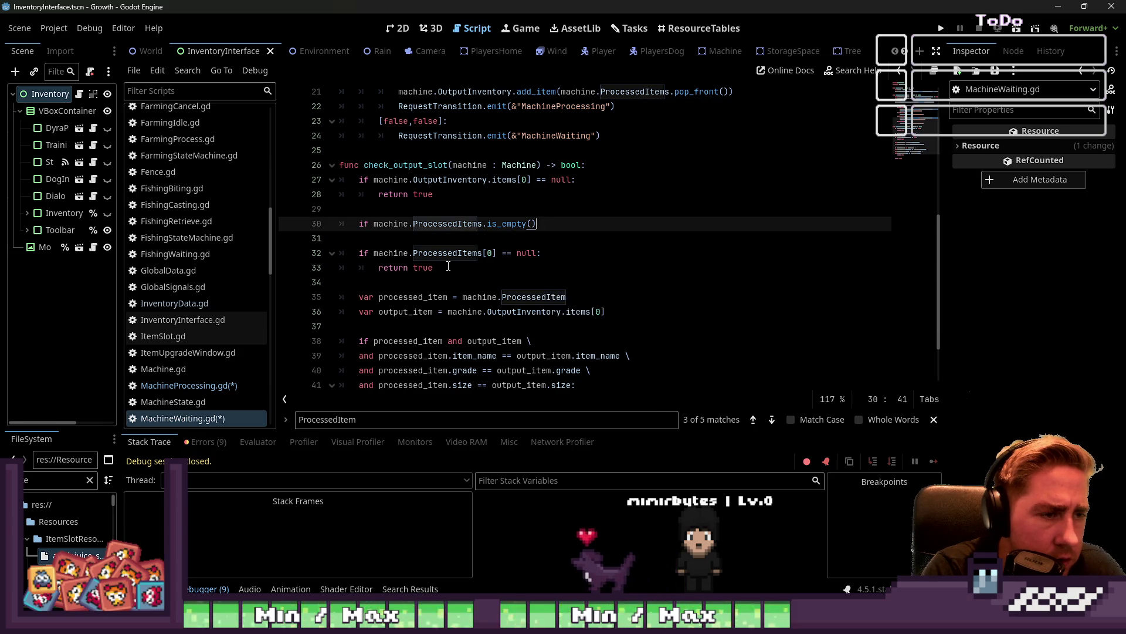
key("Return")
key("BackSpace")
type("return tru")
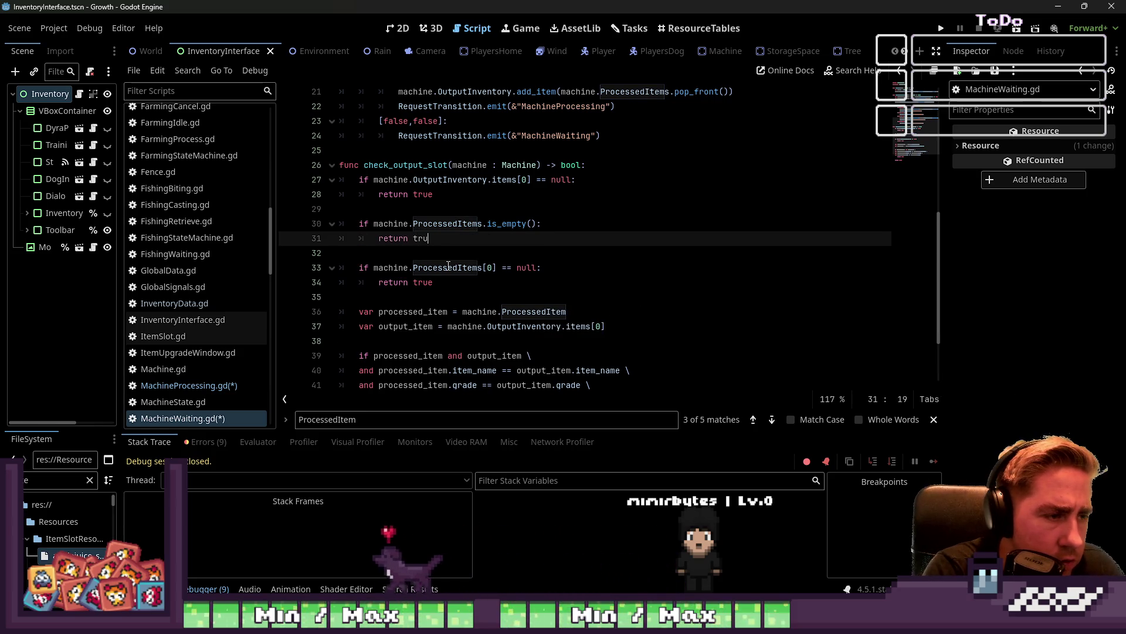
type("e")
key("Escape")
Change line 36 so processed_item is taken from ProcessedItems[0]
double_click(448, 224)
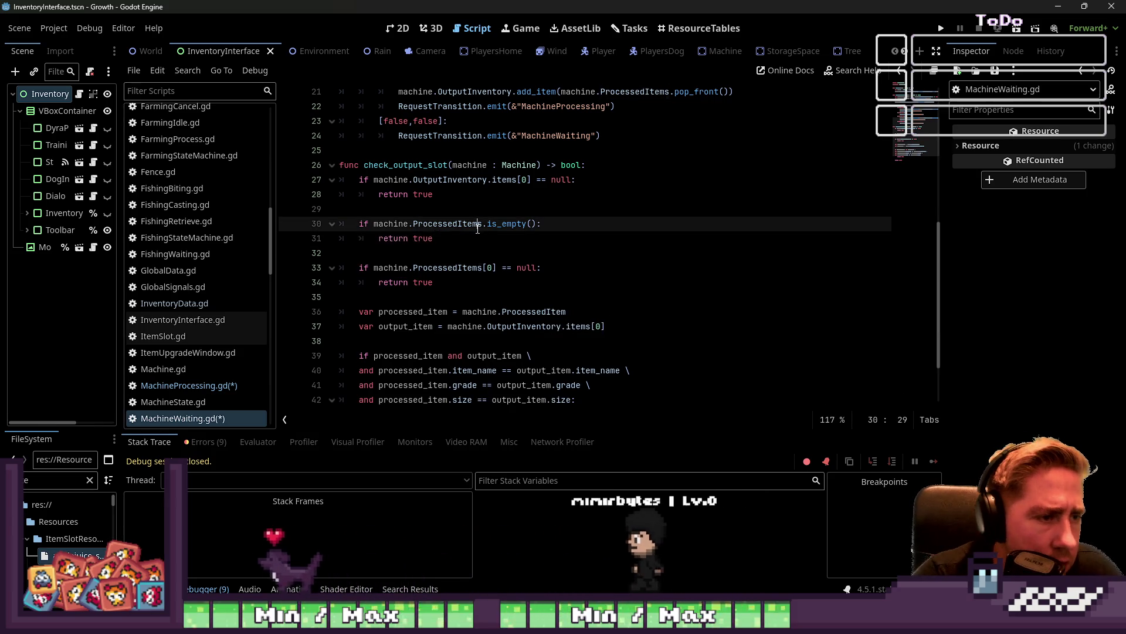
scroll(483, 260, "down", 1)
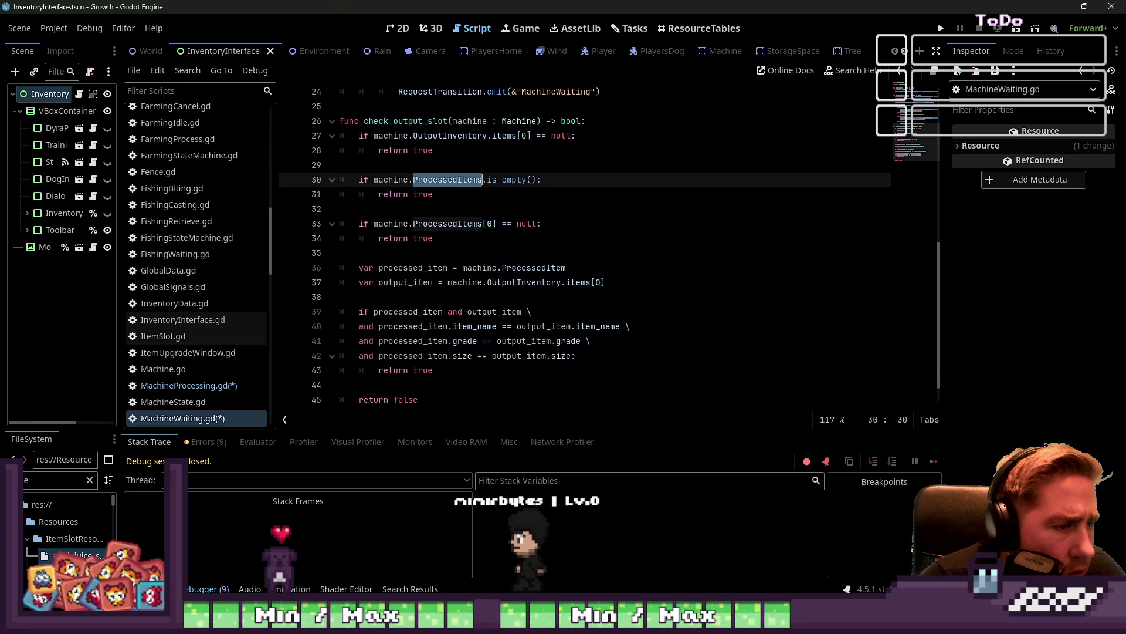
double_click(413, 268)
double_click(525, 268)
key("Right")
type("s")
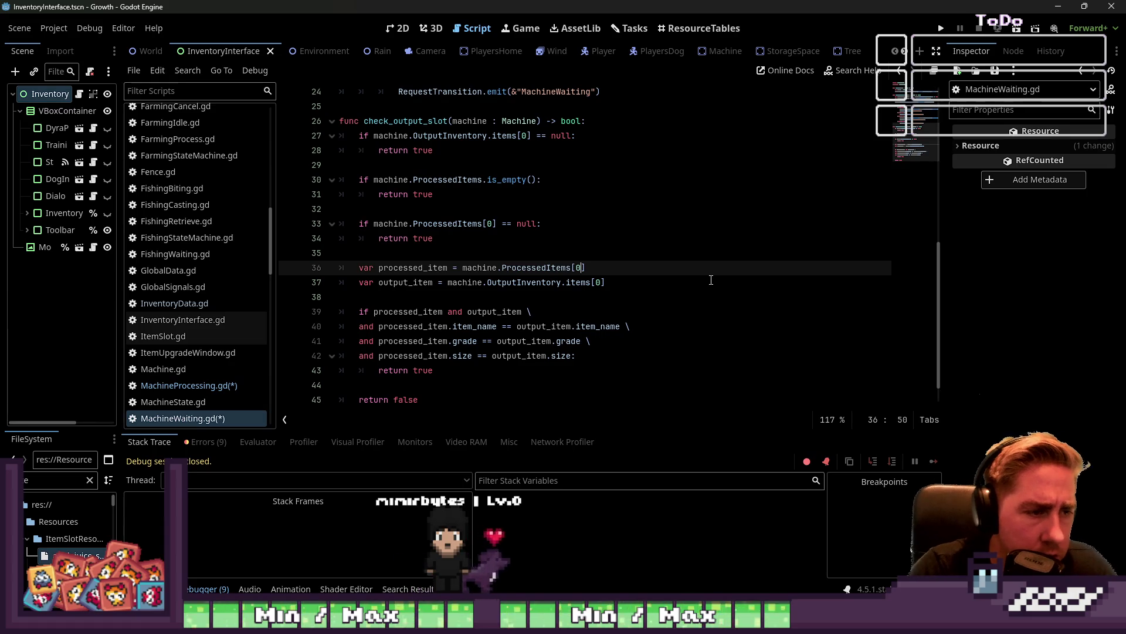
key("ctrl+shift+Left")
key("ctrl+shift+Left")
key("ctrl+shift+Left")
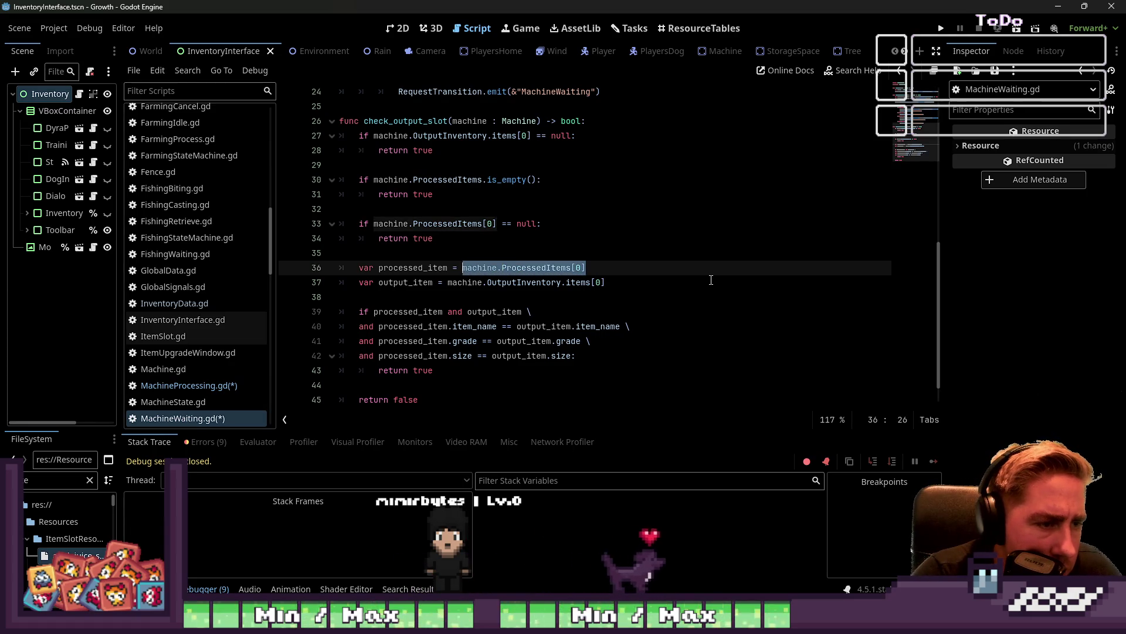
key("Left")
key("ctrl+shift+Right")
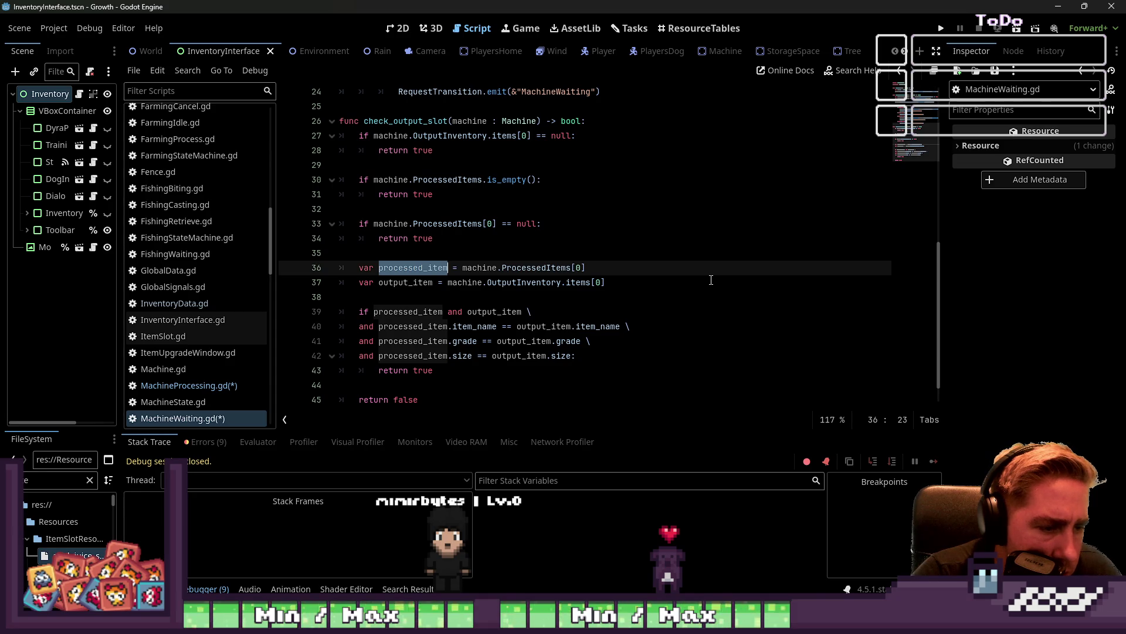
Review the edited checks, save the scripts, and relaunch the game to test
key("Up")
key("Up")
key("Up")
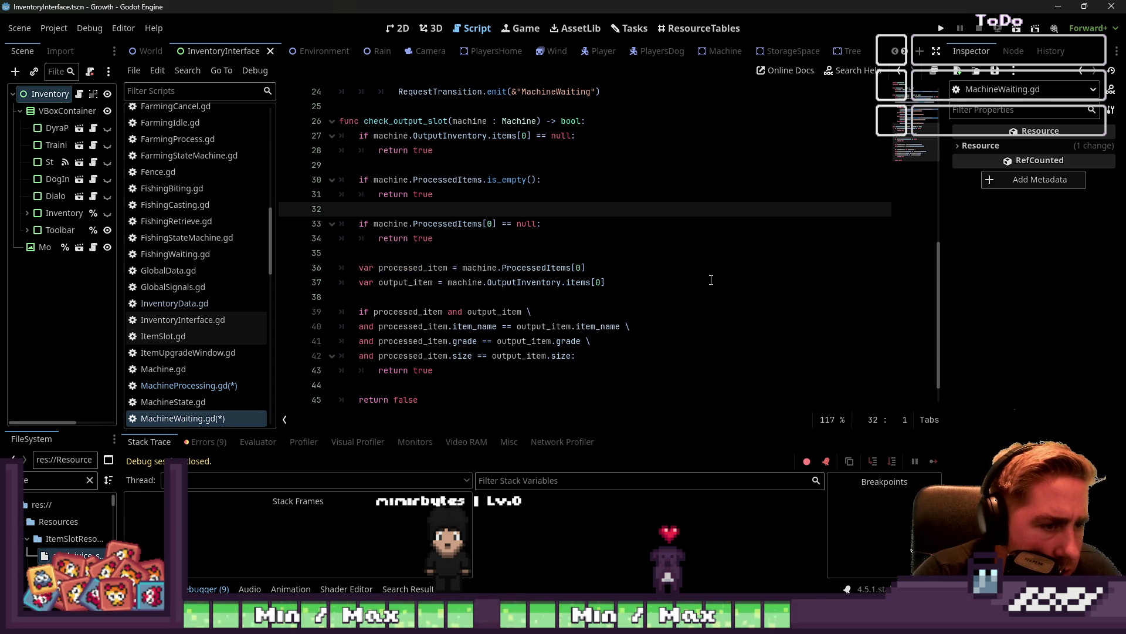
key("Down")
key("Up")
key("Up")
key("Up")
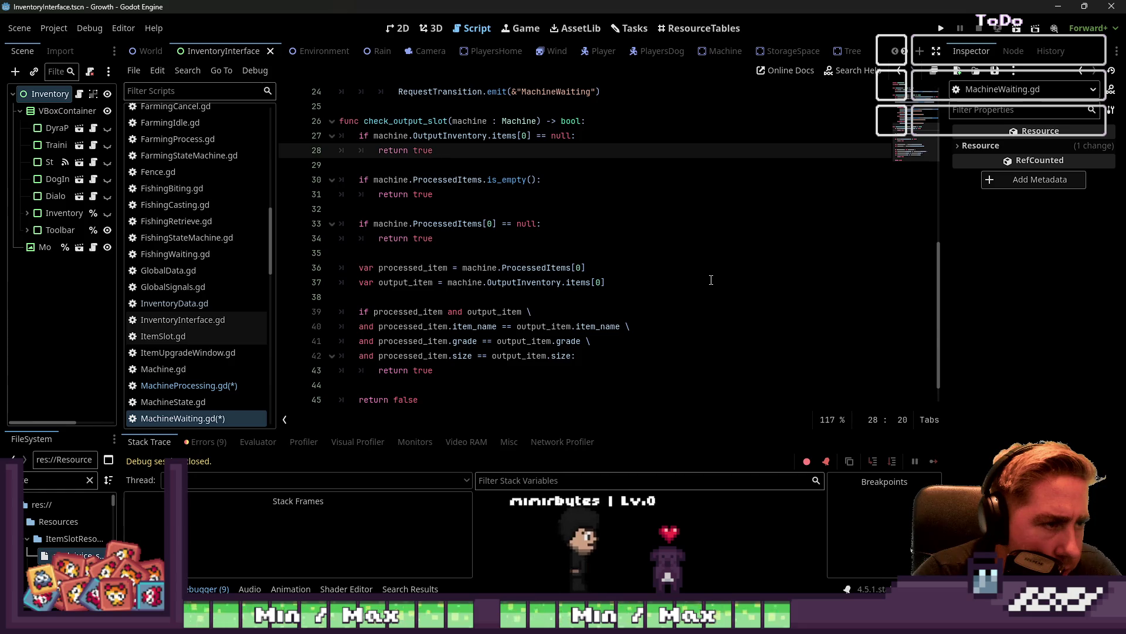
key("Up")
key("ctrl+Right")
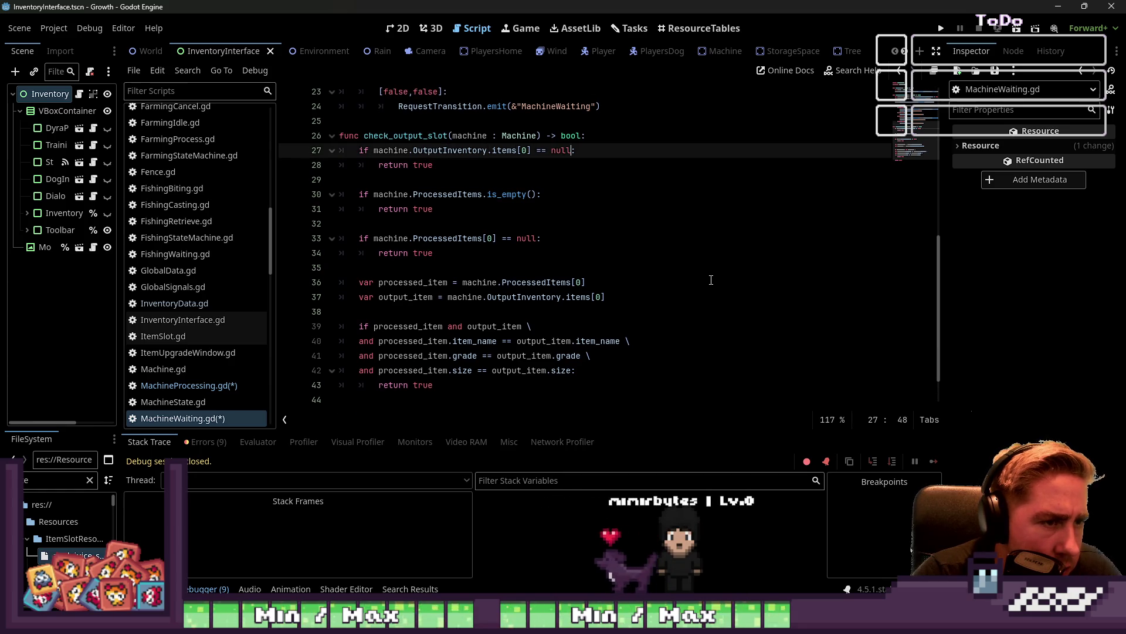
key("Down")
key("Down")
key("Down")
key("ctrl+s")
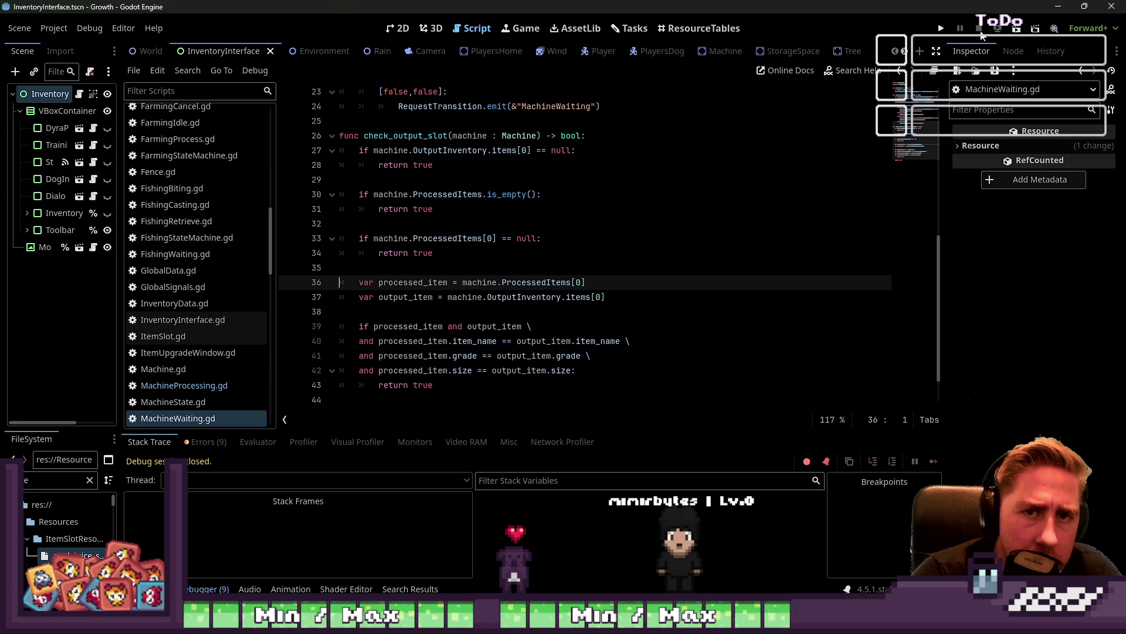
left_click(951, 33)
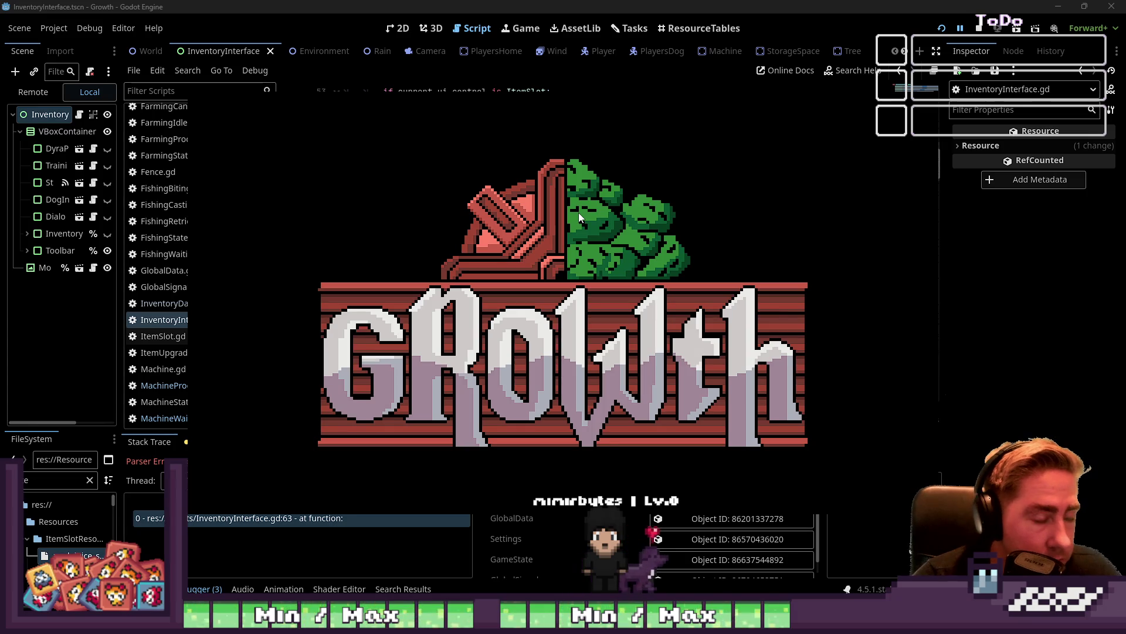
Stop the game after the parser error at InventoryInterface.gd line 63 appears
left_click(980, 29)
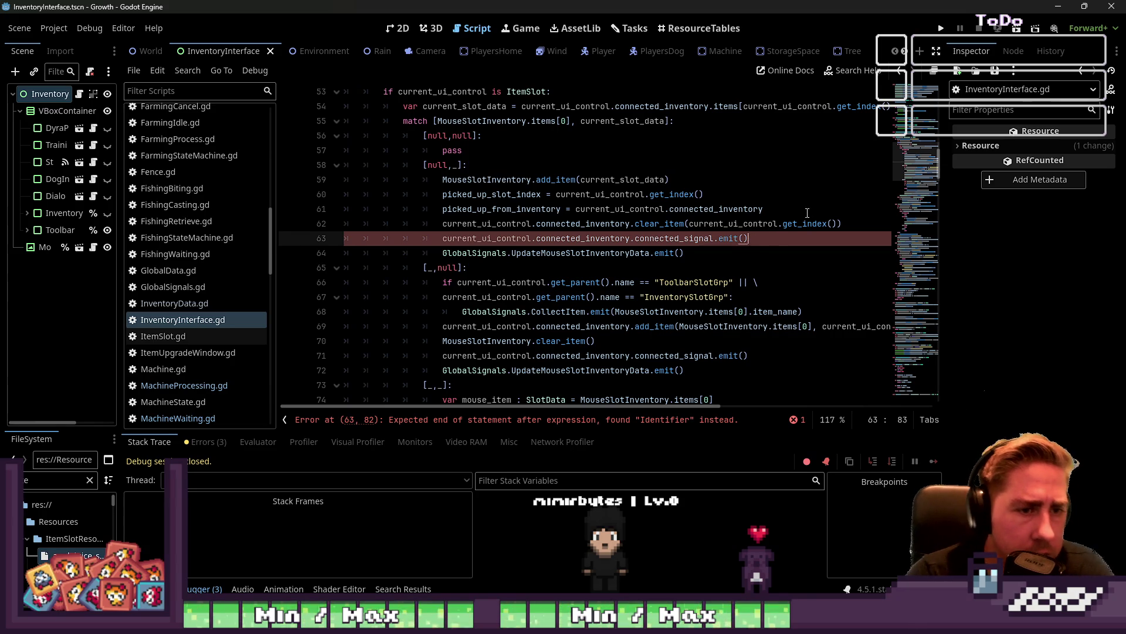
Run the project with the Play button to reach the title menu
left_click(941, 29)
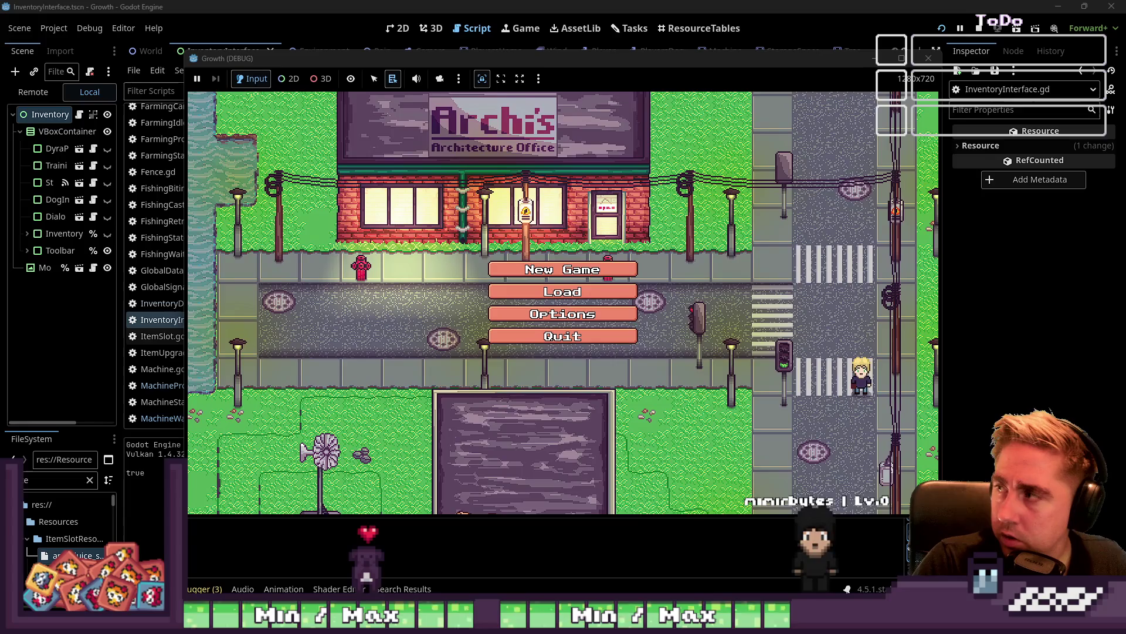
Start a new game with character name 'daw', triggering the crash in InventoryInterface.gd
left_click(600, 271)
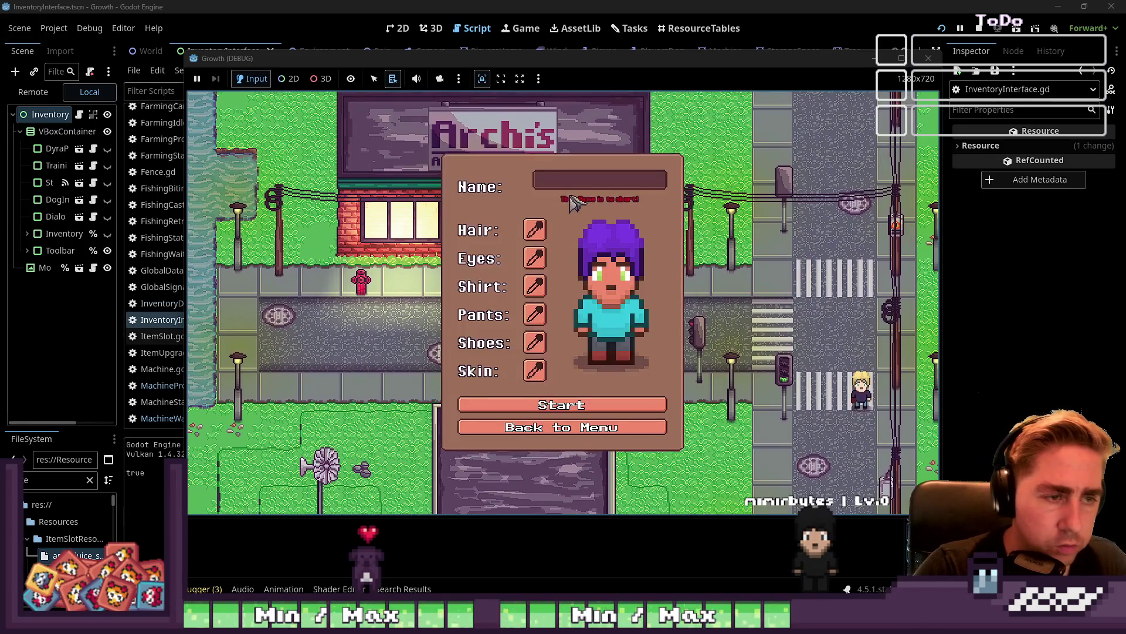
type("daw")
key("Return")
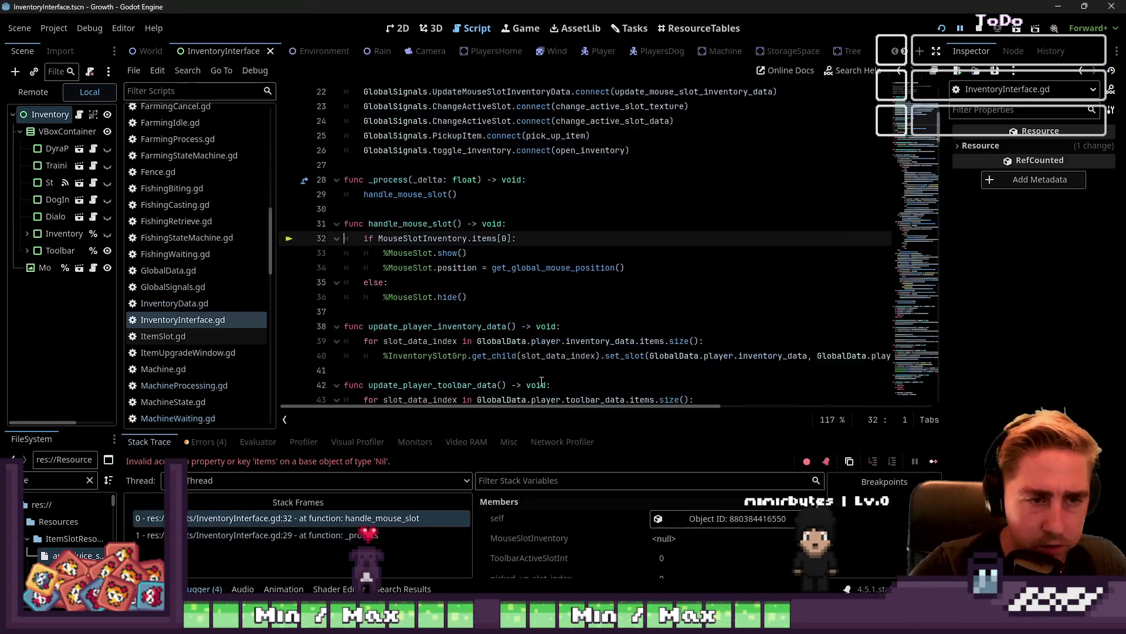
left_click(576, 180)
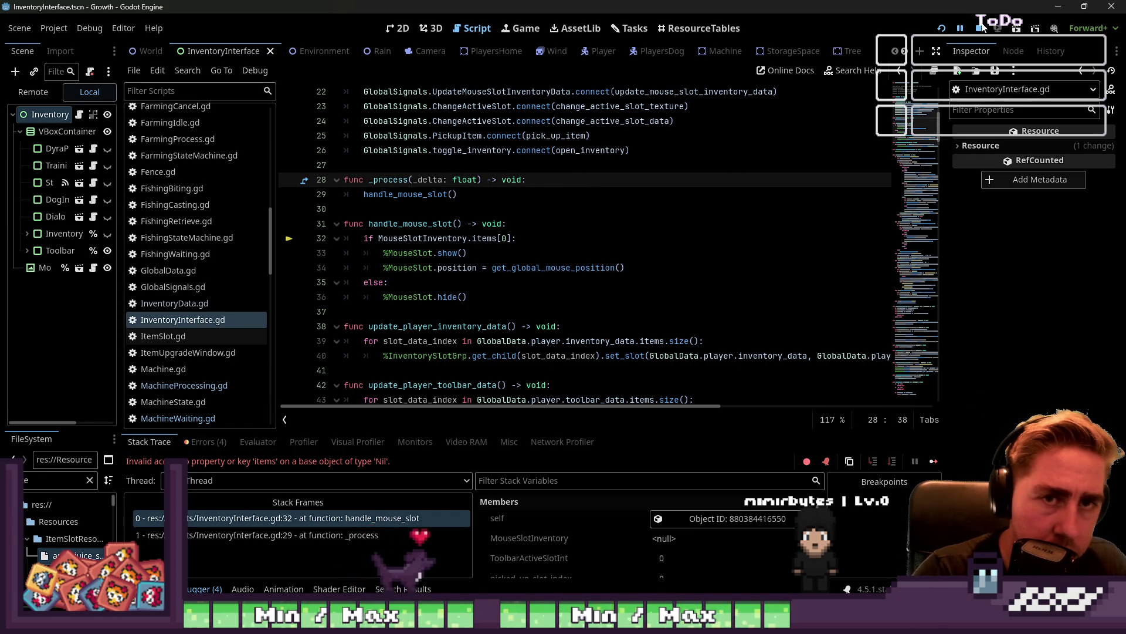
Relaunch and start a new game as 'asd' to reproduce the Nil 'items' error at line 32
left_click(941, 28)
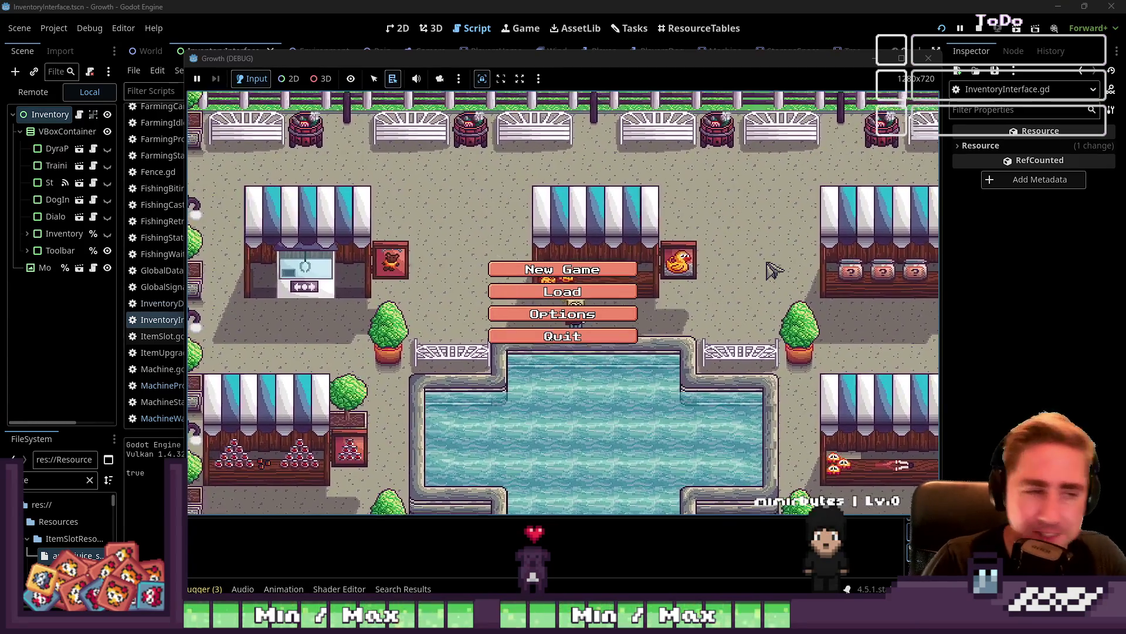
left_click(572, 269)
type("asd")
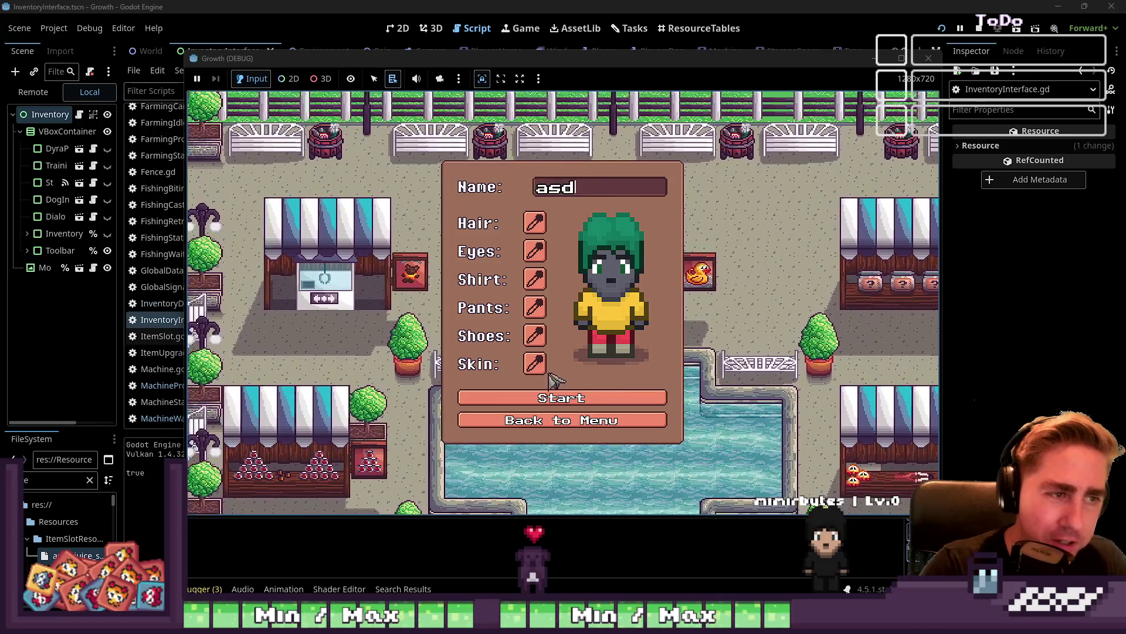
left_click(570, 406)
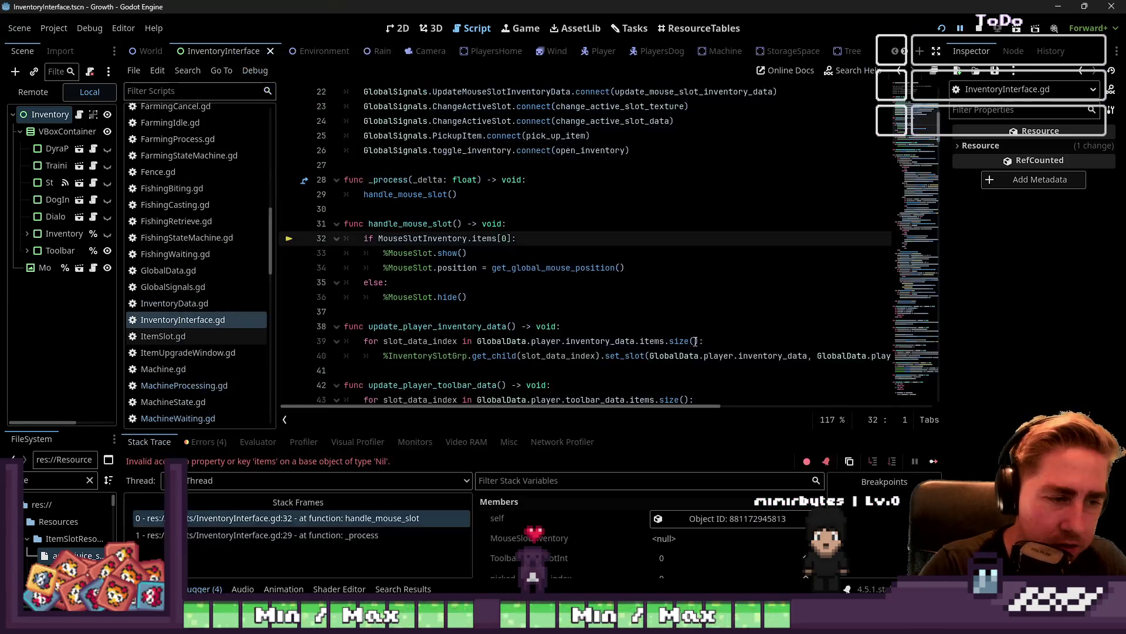
left_click(552, 235)
scroll(547, 179, "up", 2)
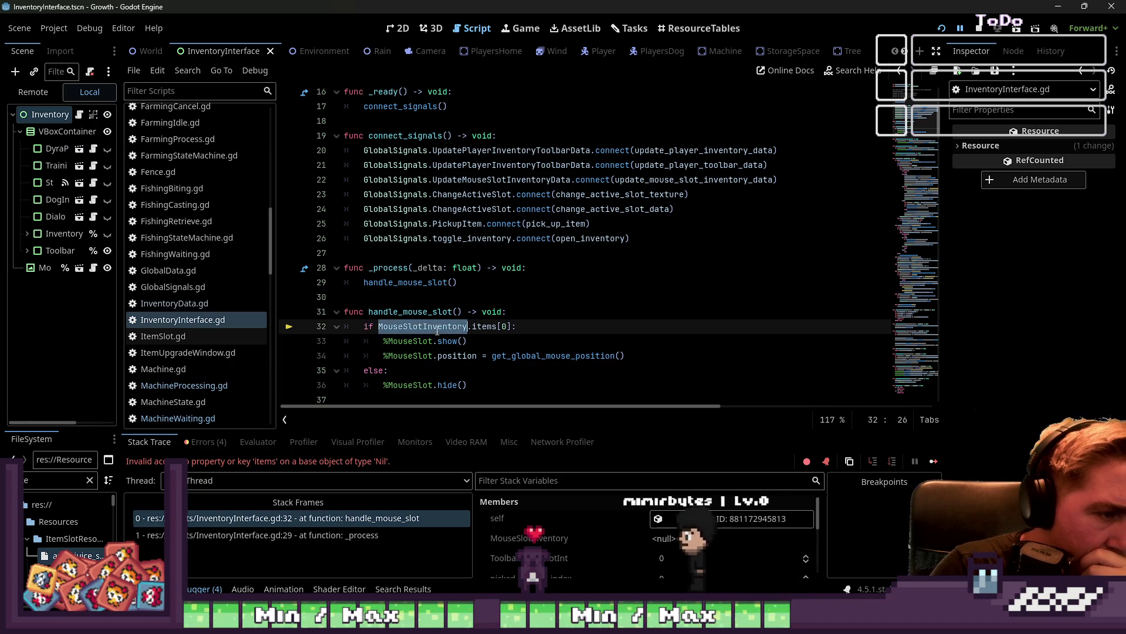
Jump to error line 32 and open a blank line above the MouseSlotInventory.items[0] check in handle_mouse_slot
double_click(435, 312)
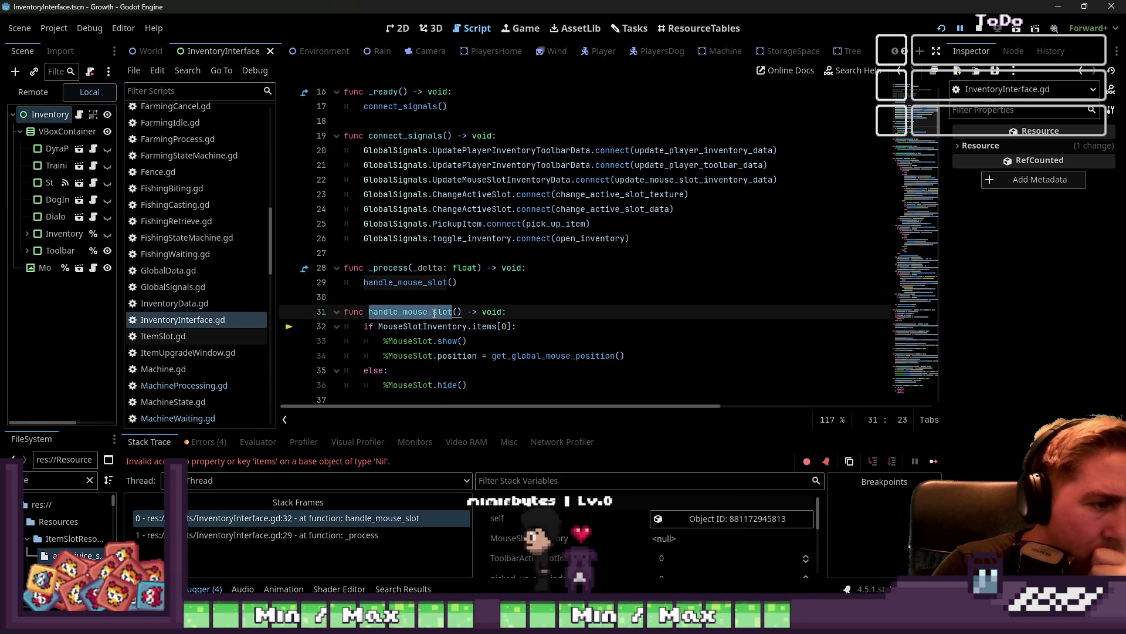
scroll(433, 312, "up", 5)
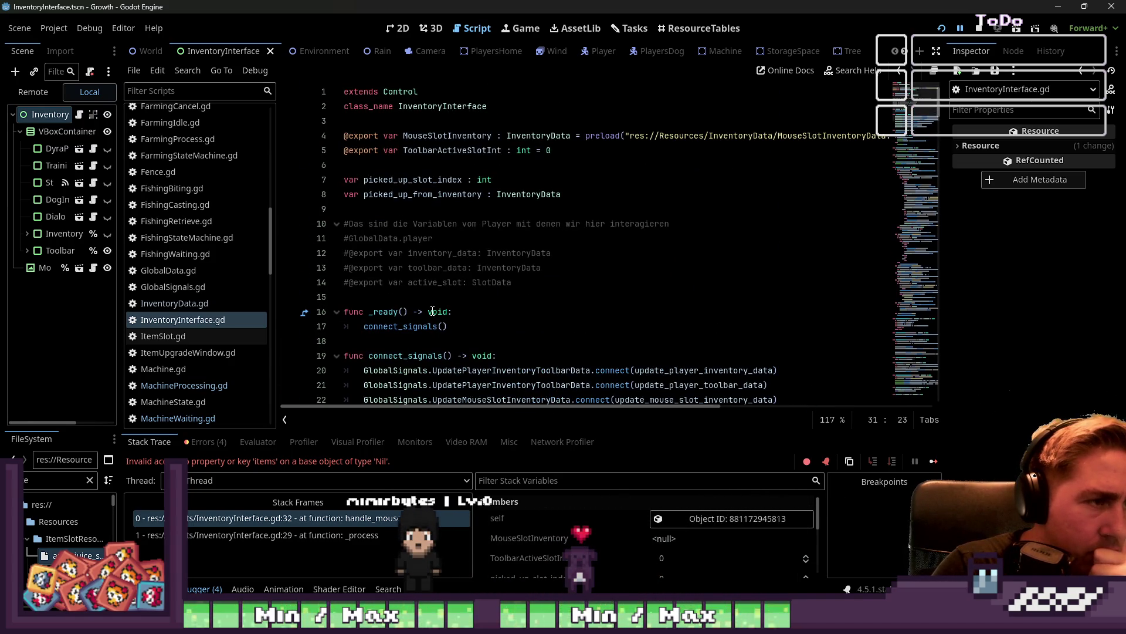
scroll(432, 312, "down", 2)
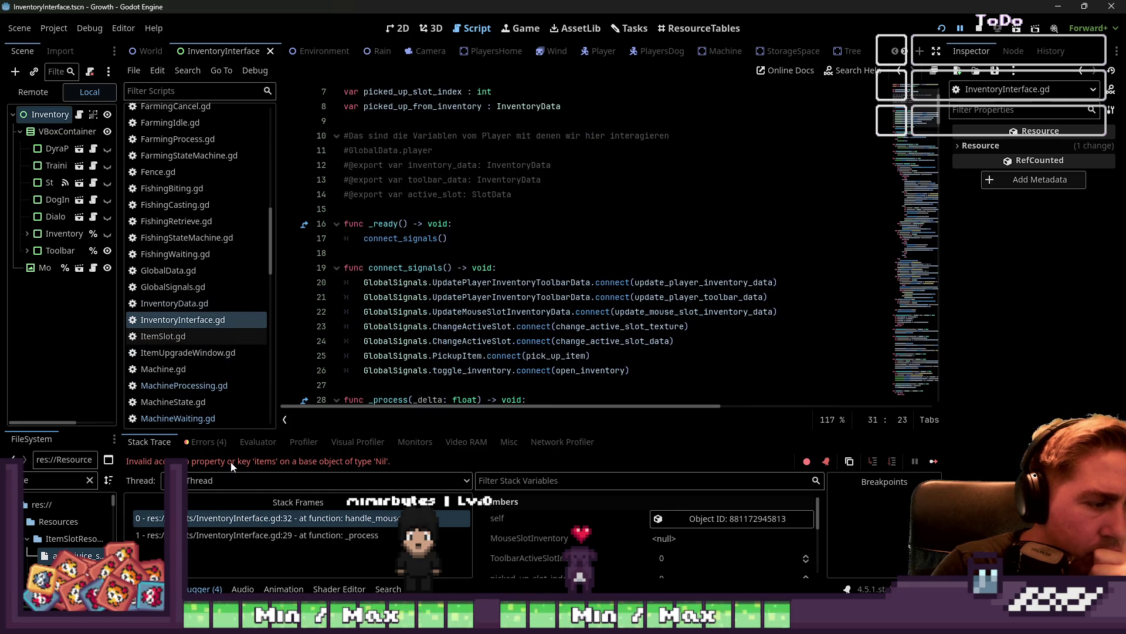
left_click(249, 522)
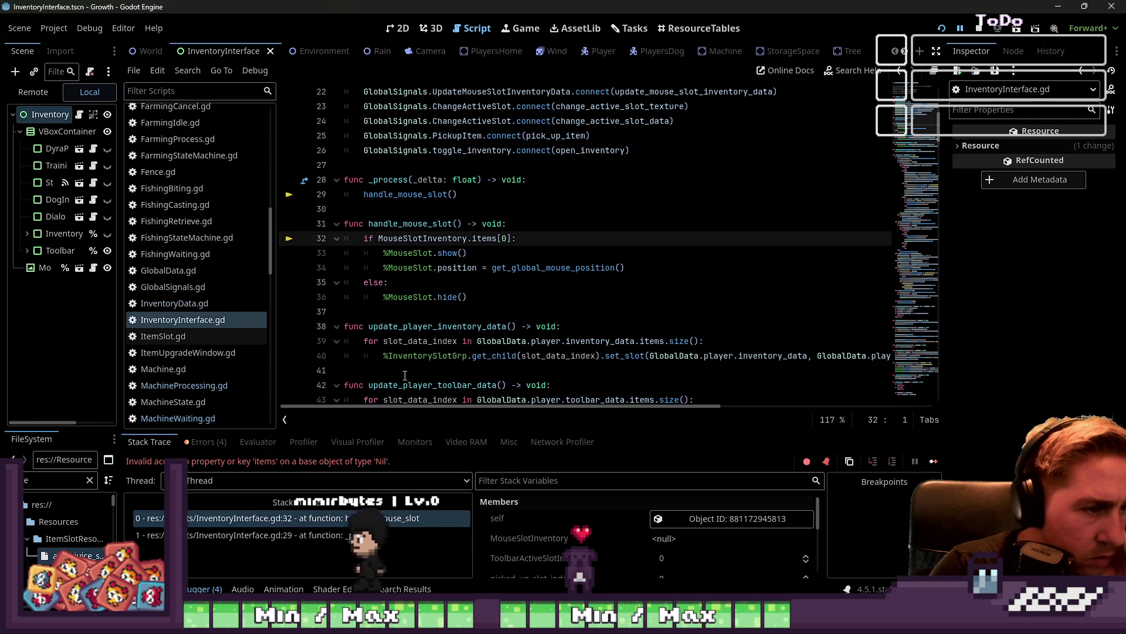
left_click(476, 256)
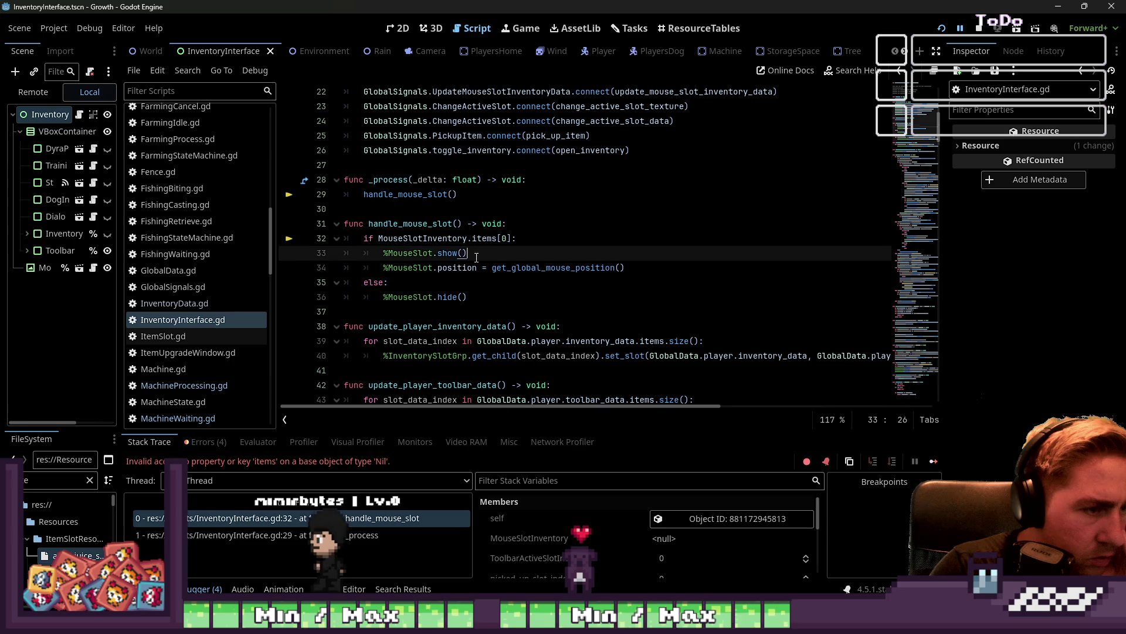
left_click(522, 225)
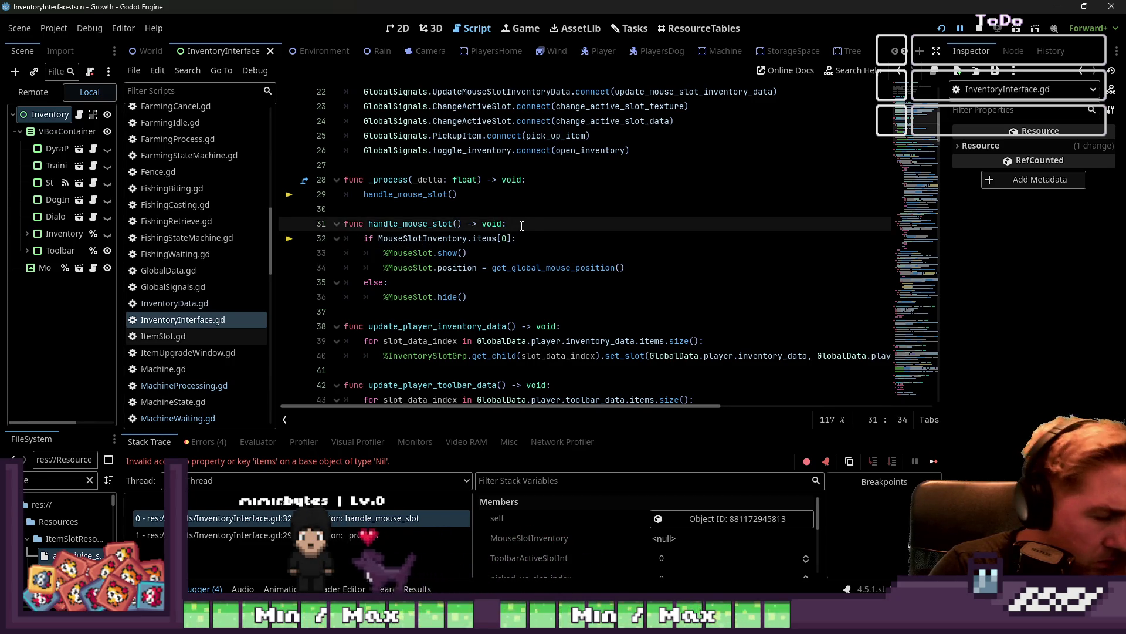
key("Down")
key("ctrl+shift+Left")
key("ctrl+shift+Left")
key("ctrl+shift+Left")
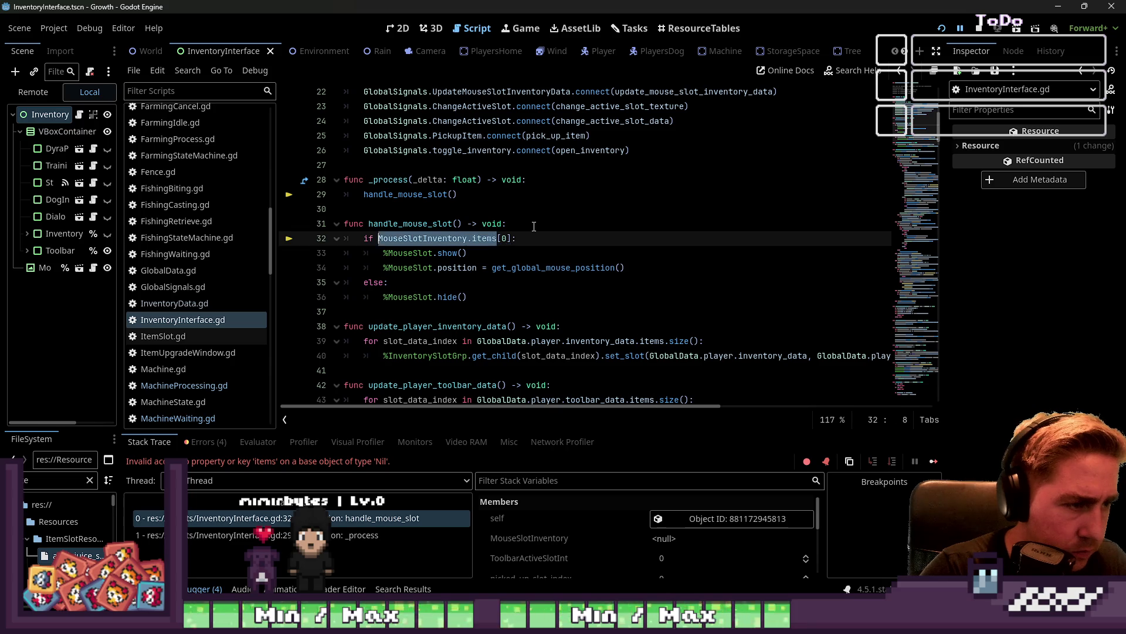
key("Home")
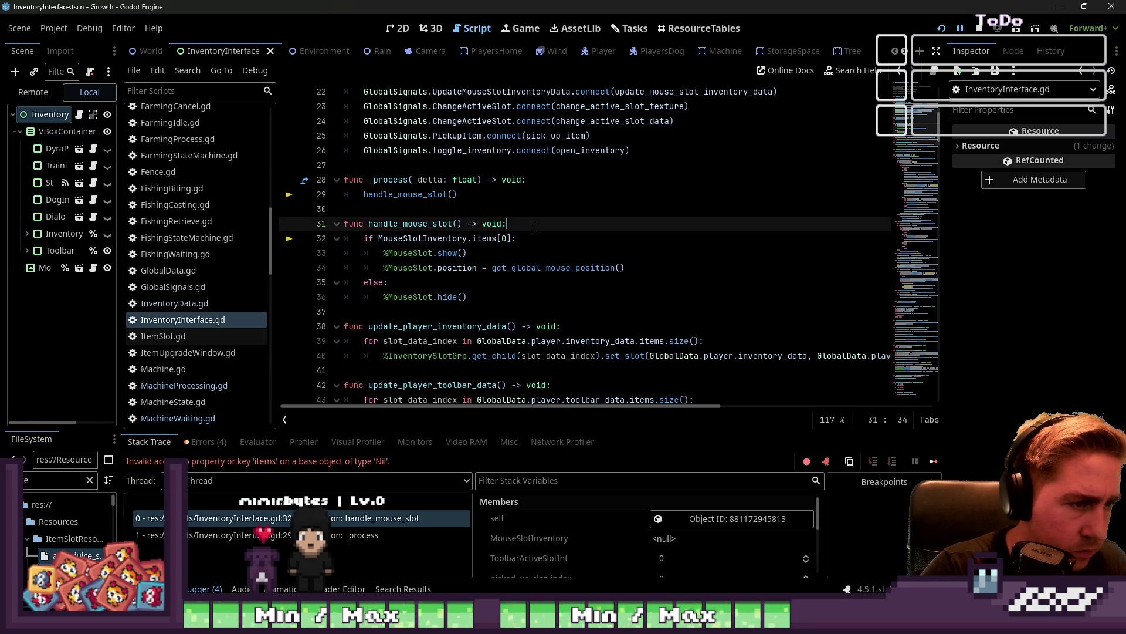
key("Return")
key("Up")
scroll(196, 300, "down", 5)
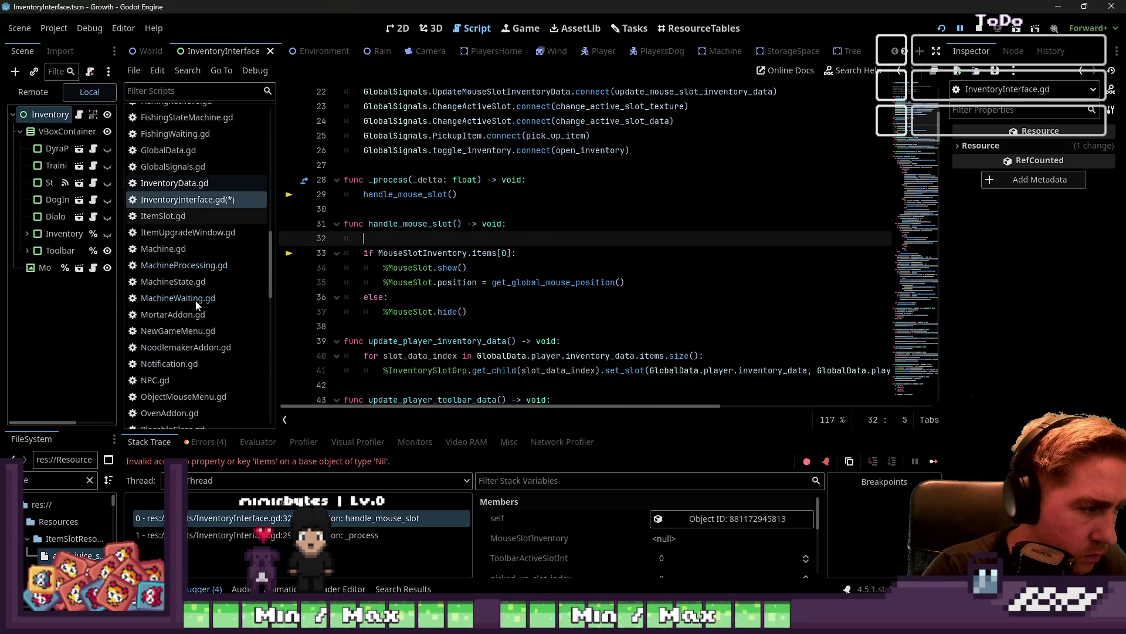
Type an 'if MouseSlotInventory.items == null: return' guard, then delete it and save InventoryInterface.gd
type("i")
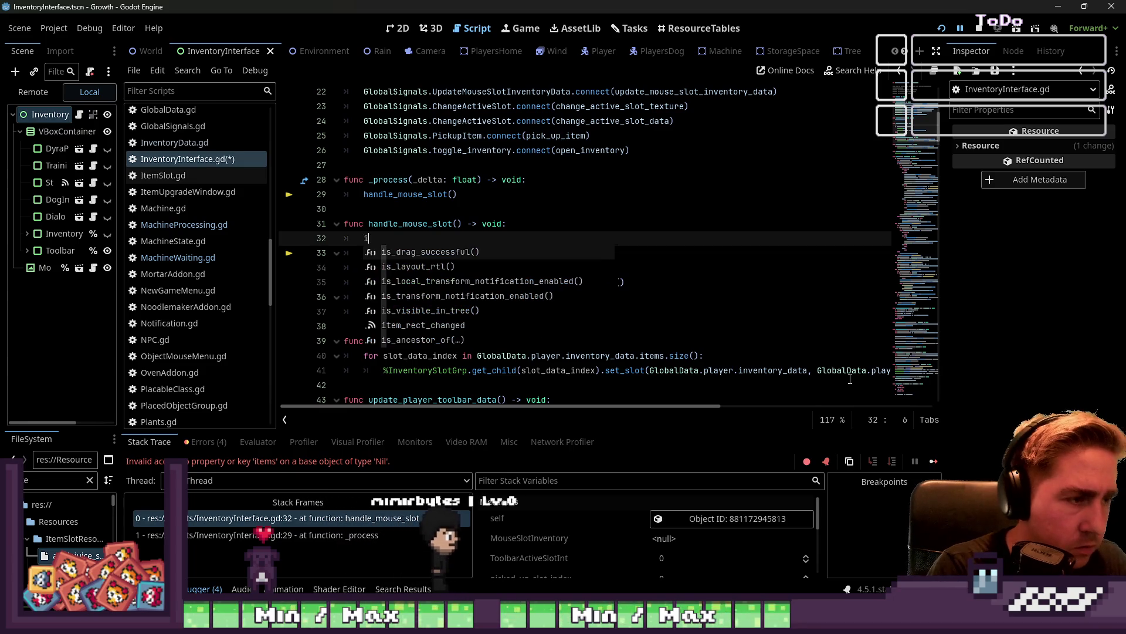
type("f MouseSlotInventory.items")
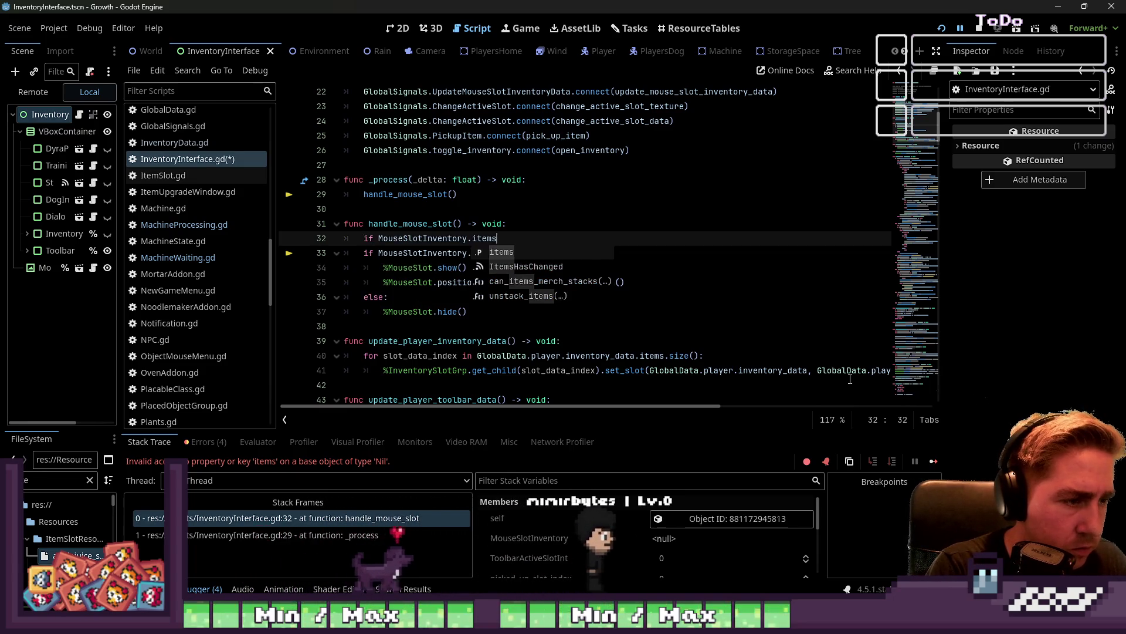
type(".is")
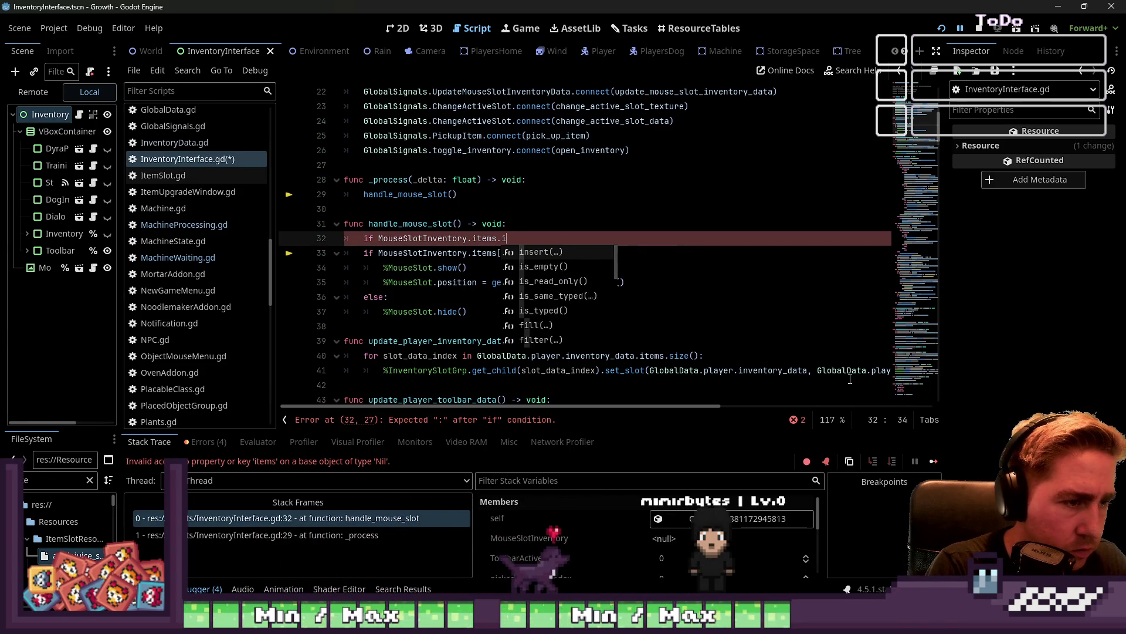
key("BackSpace")
key("BackSpace")
key("BackSpace")
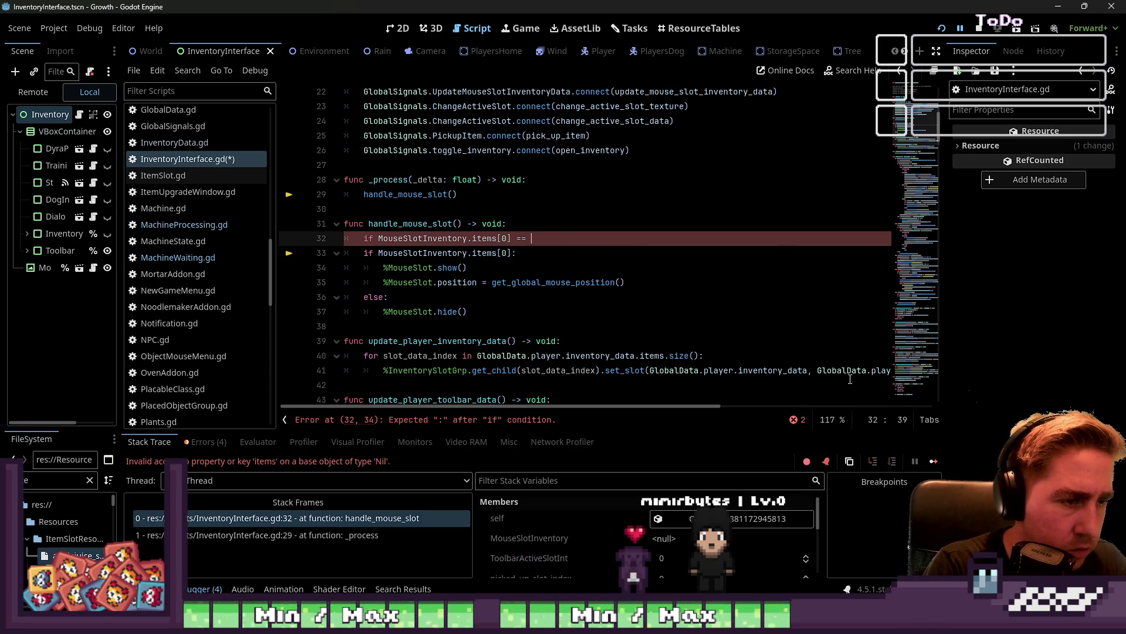
type("nul")
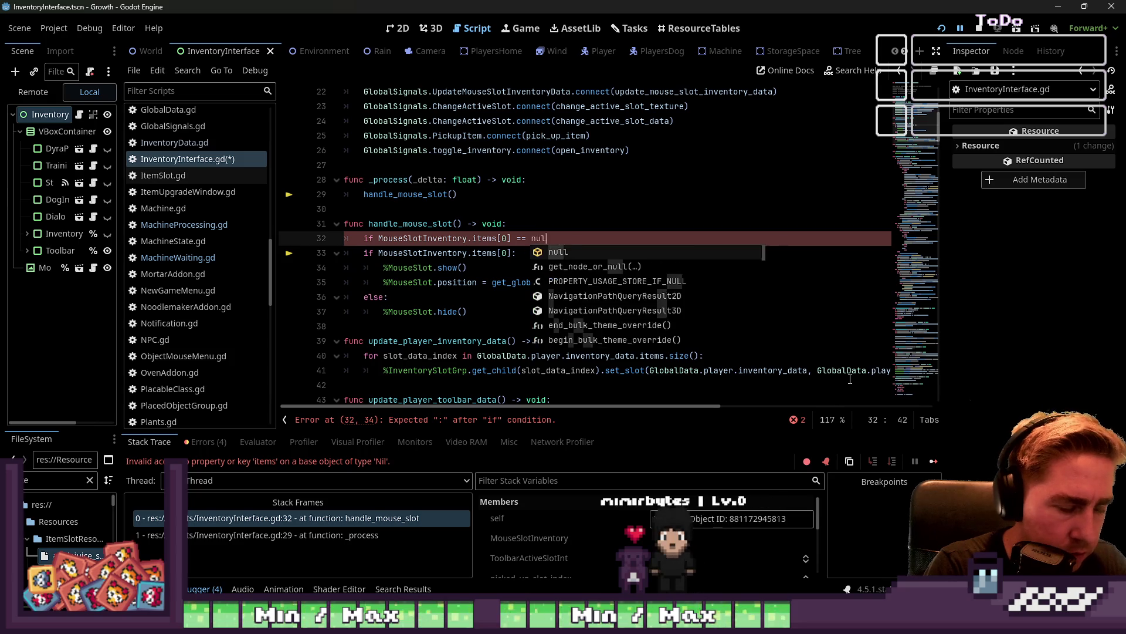
key("Return")
key("Return")
type("return")
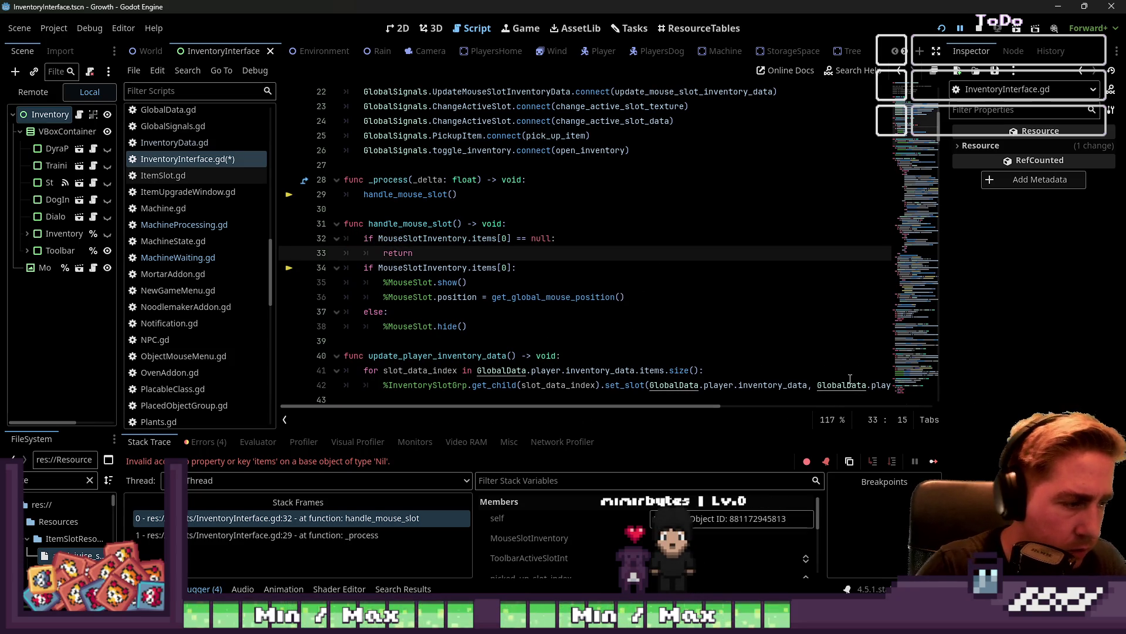
key("ctrl+shift+Left")
key("ctrl+shift+Left")
key("ctrl+shift+Left")
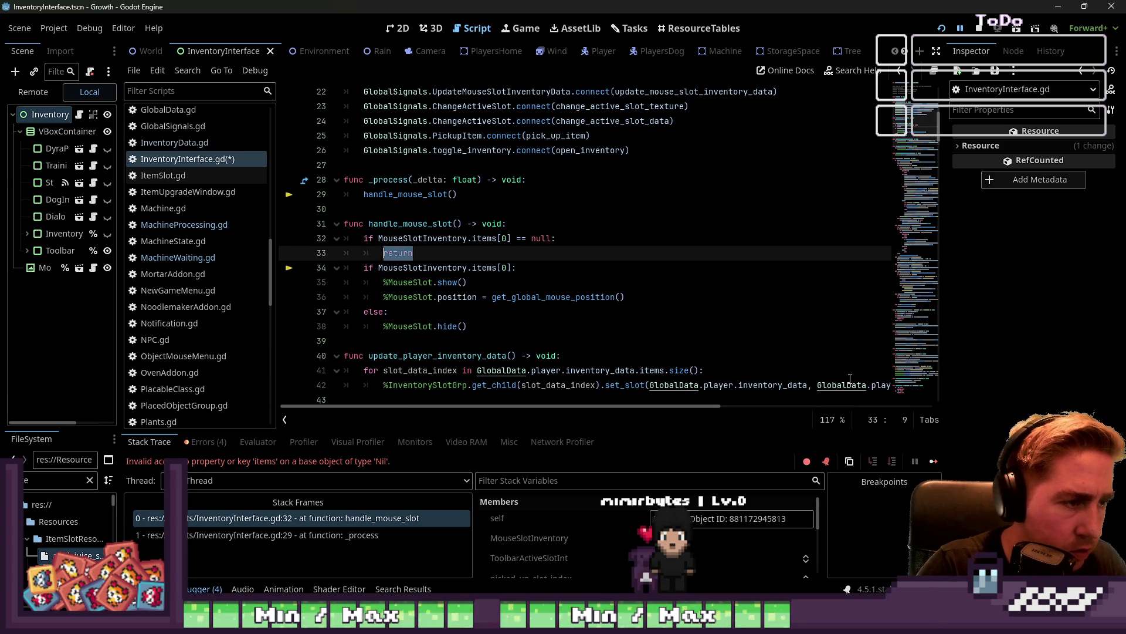
key("shift+Home")
key("shift+Home")
key("BackSpace")
key("BackSpace")
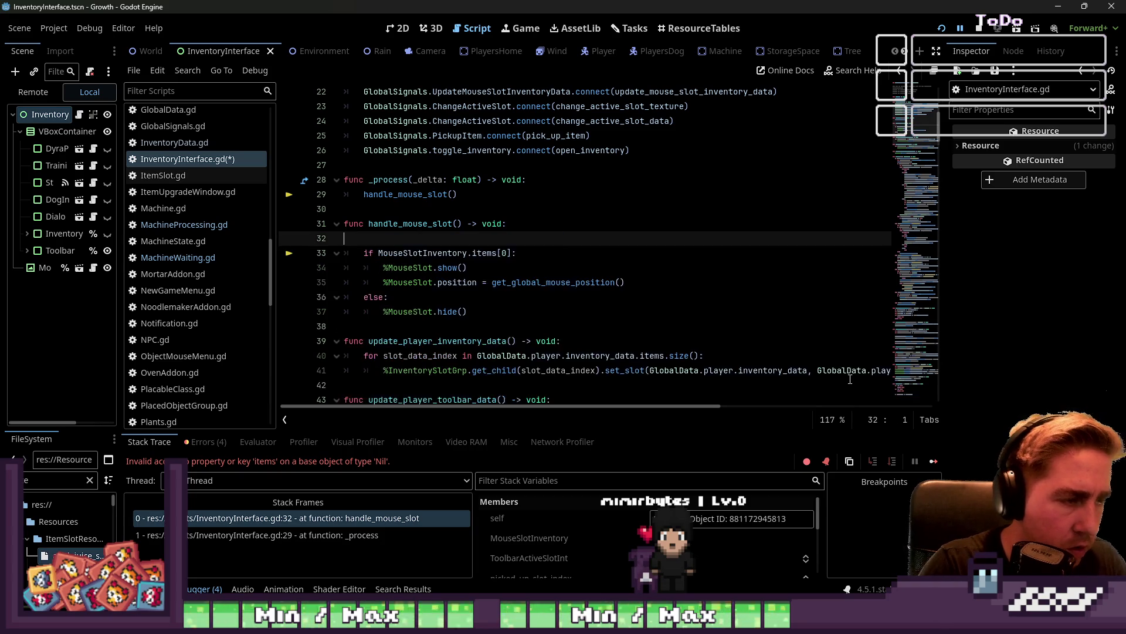
key("ctrl+s")
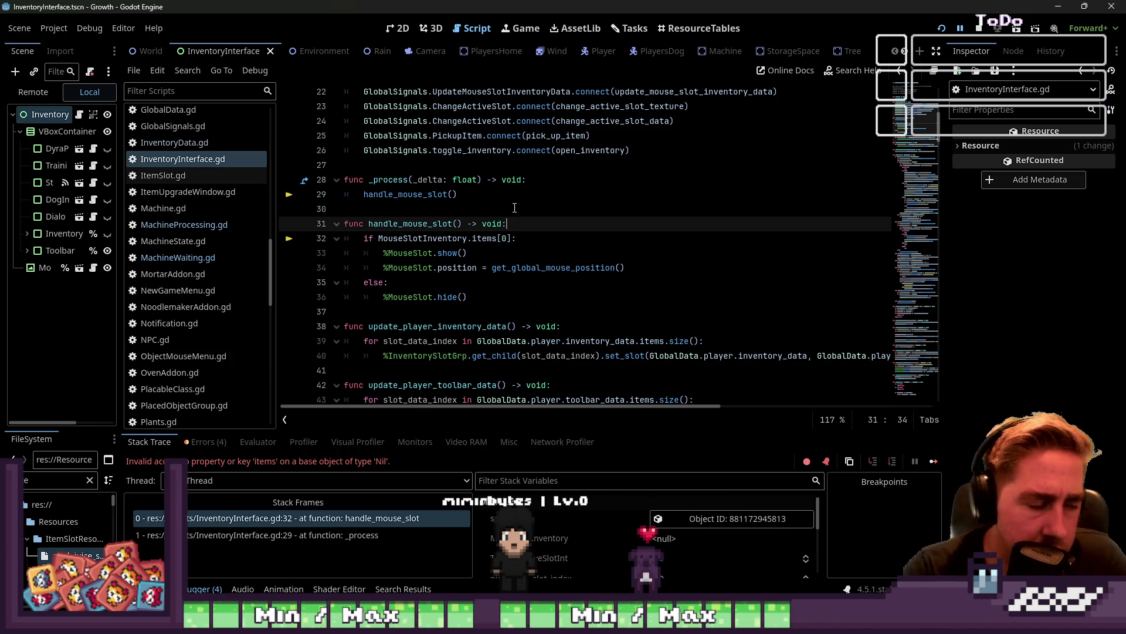
Inspect MouseSlotInventory on line 32, then switch through the scripts to InventoryData.gd
double_click(485, 238)
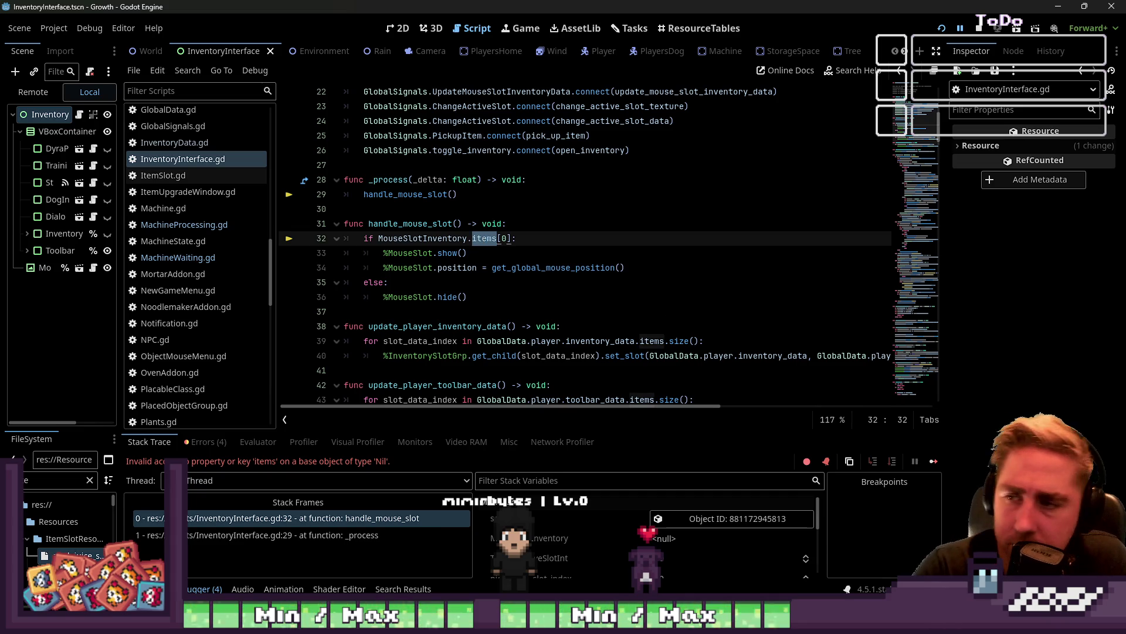
left_click(464, 267)
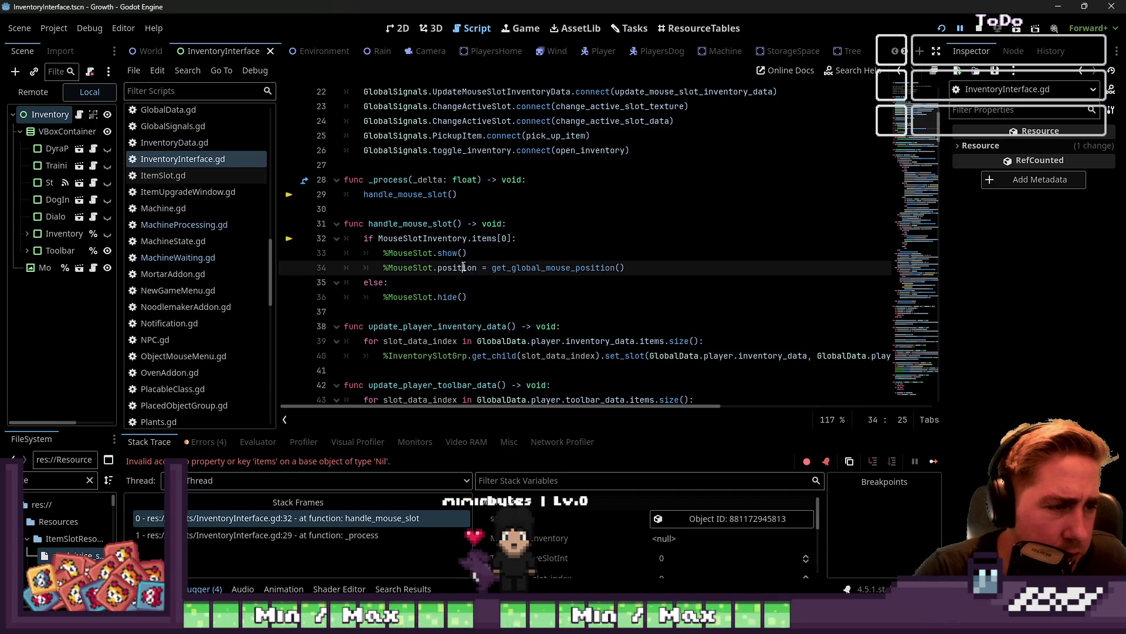
double_click(407, 238)
scroll(221, 250, "up", 4)
left_click(212, 294)
left_click(205, 279)
scroll(516, 276, "up", 1)
left_click(509, 282)
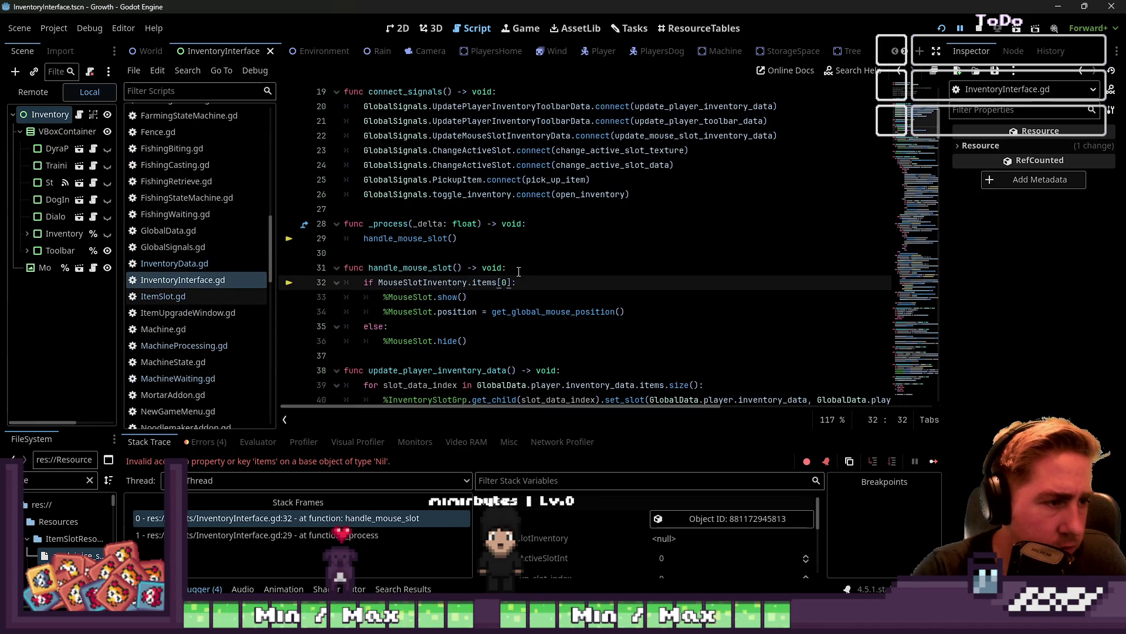
scroll(518, 271, "up", 6)
left_click(198, 262)
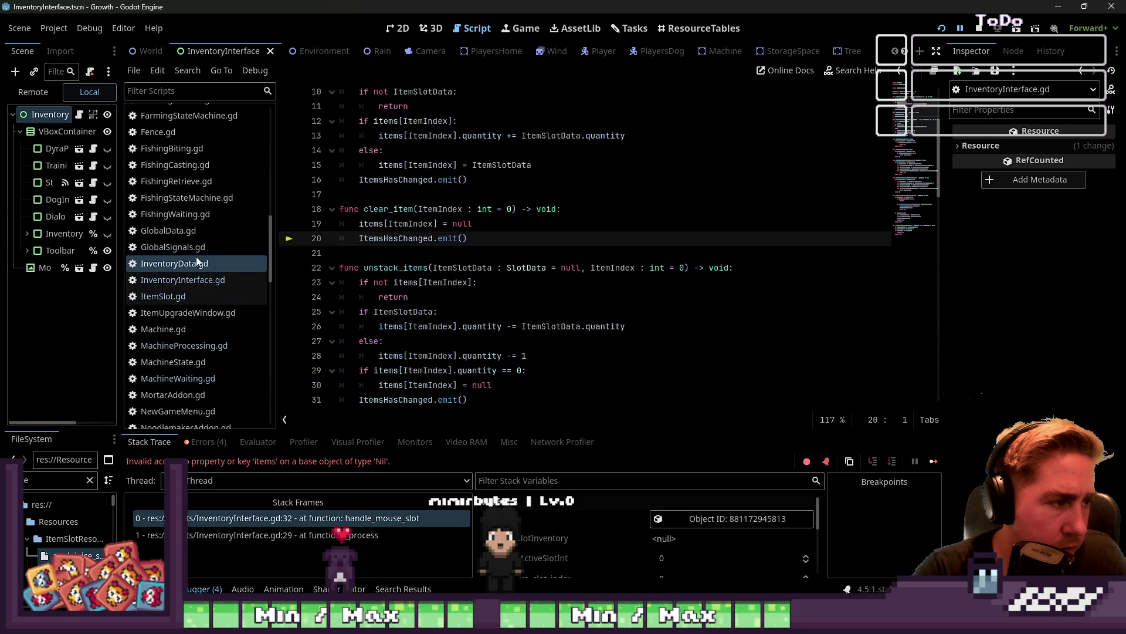
Stop the paused run with F8 and remove the breakpoint on line 20 of InventoryData.gd
left_click(500, 267)
scroll(500, 235, "up", 2)
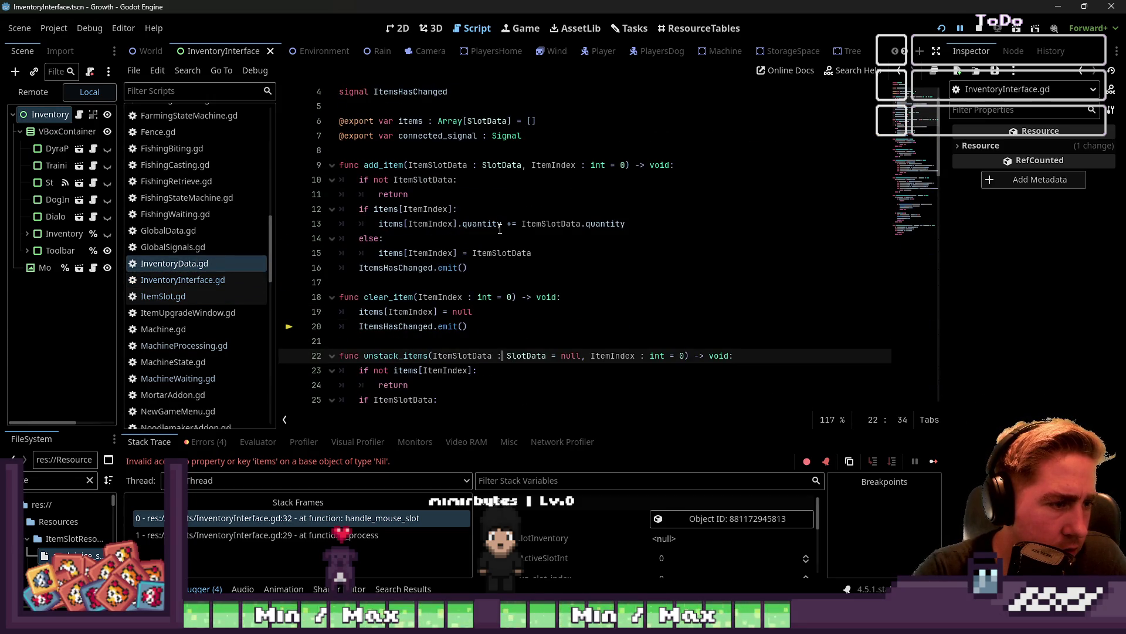
key("F8")
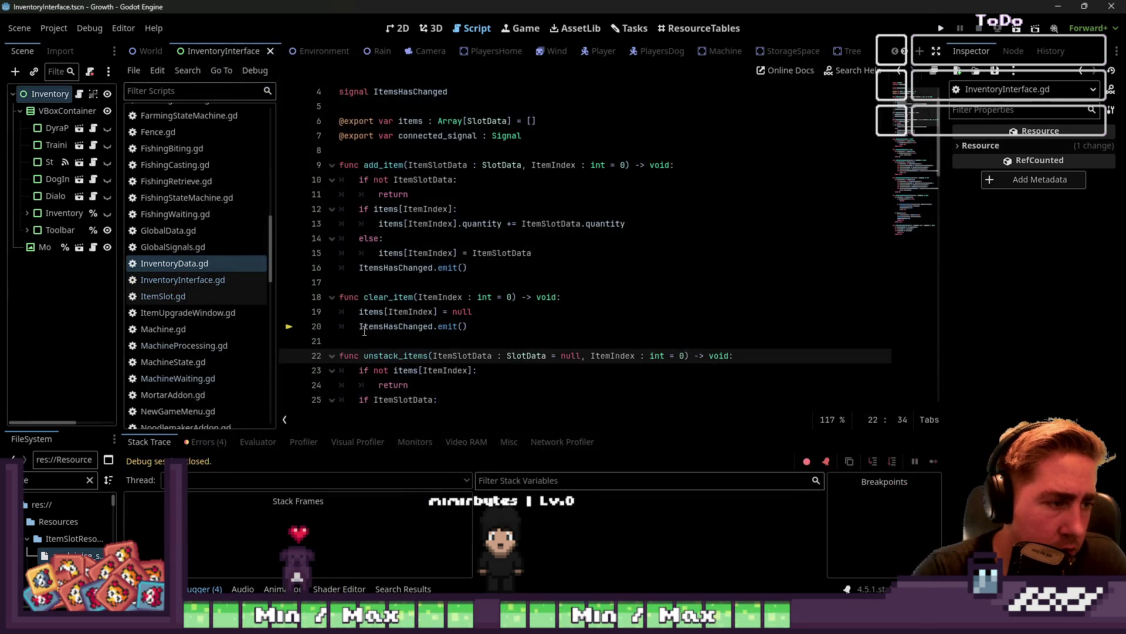
left_click(289, 326)
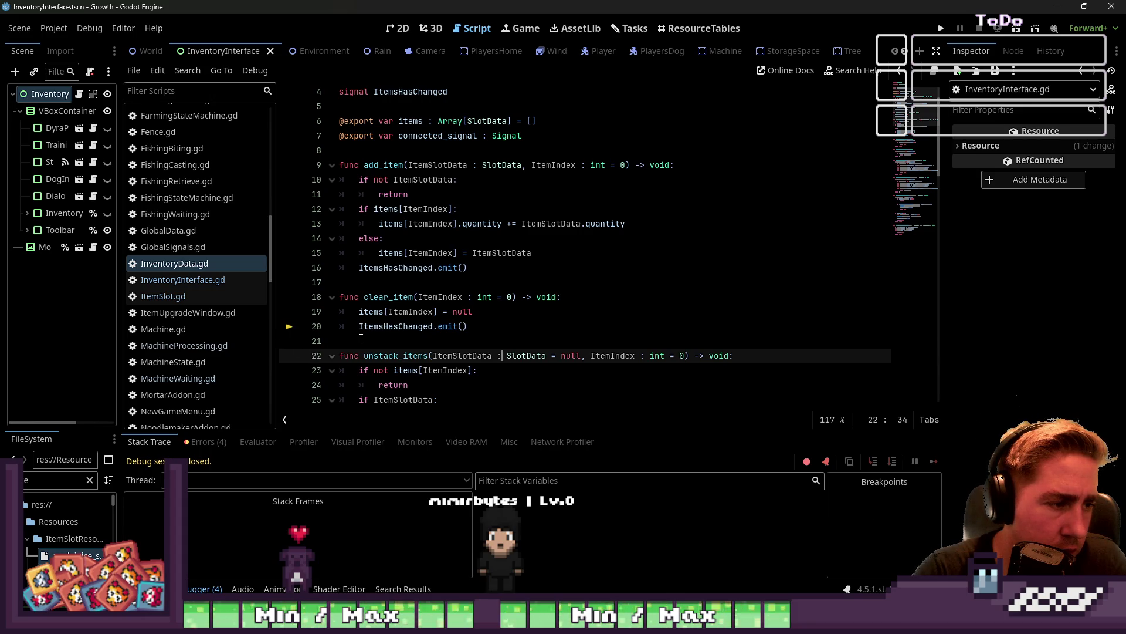
left_click(360, 327)
scroll(370, 270, "down", 4)
scroll(371, 270, "up", 2)
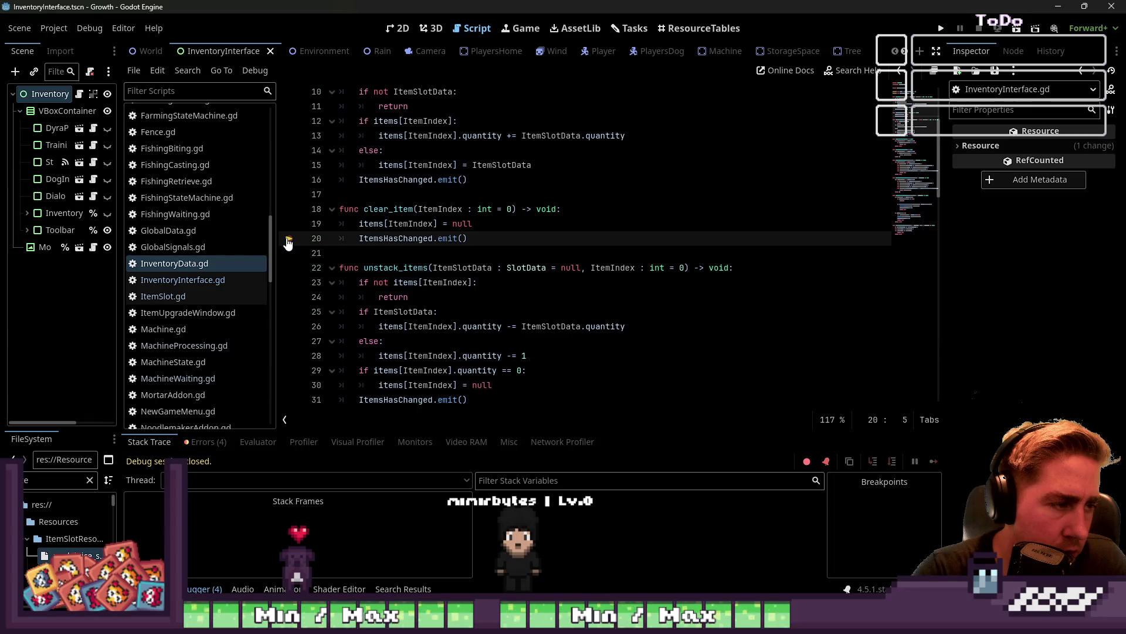
Check ItemsHasChanged on line 20 and launch the game again in debug mode
double_click(377, 236)
scroll(440, 246, "up", 1)
left_click(528, 265)
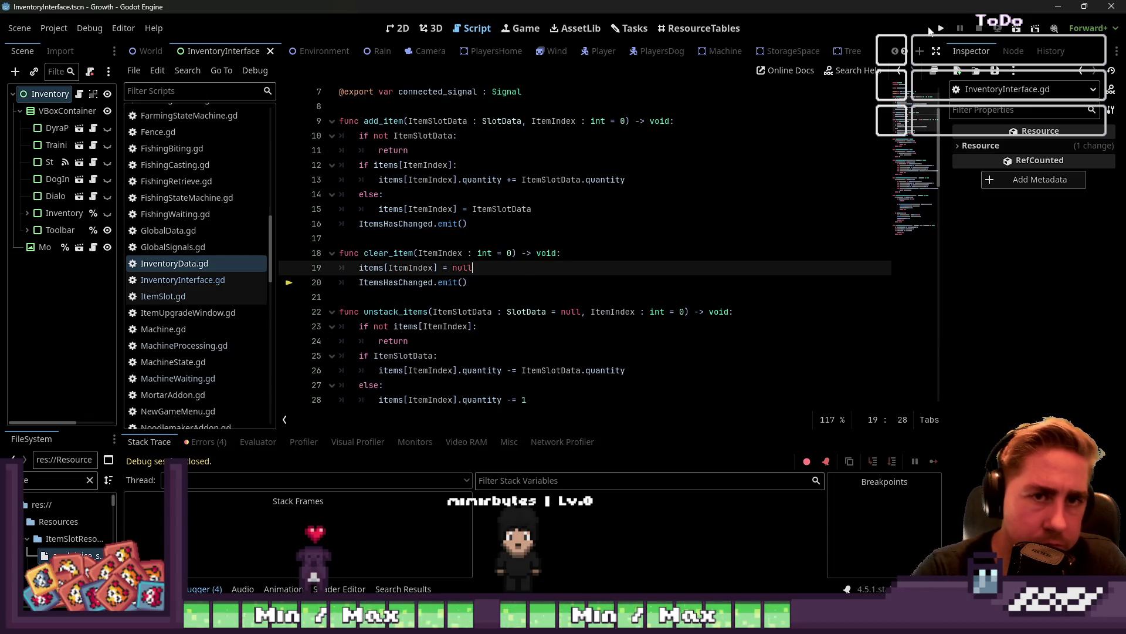
left_click(941, 28)
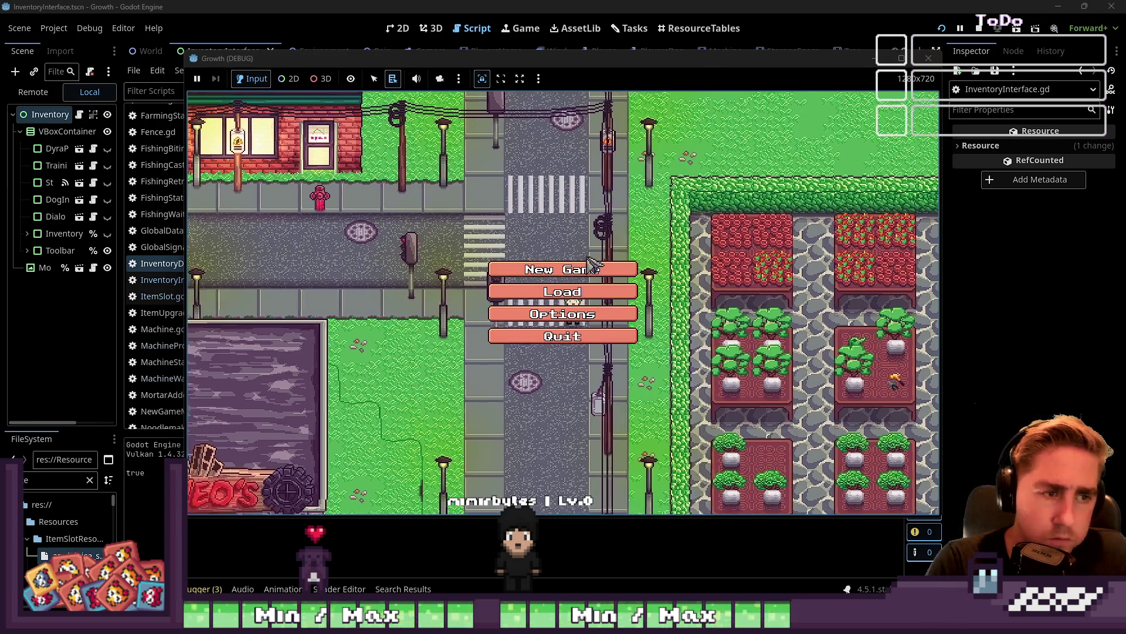
Start a new game with character name 'sda' and walk onto the path
left_click(591, 268)
type("sdal")
key("BackSpace")
left_click(593, 399)
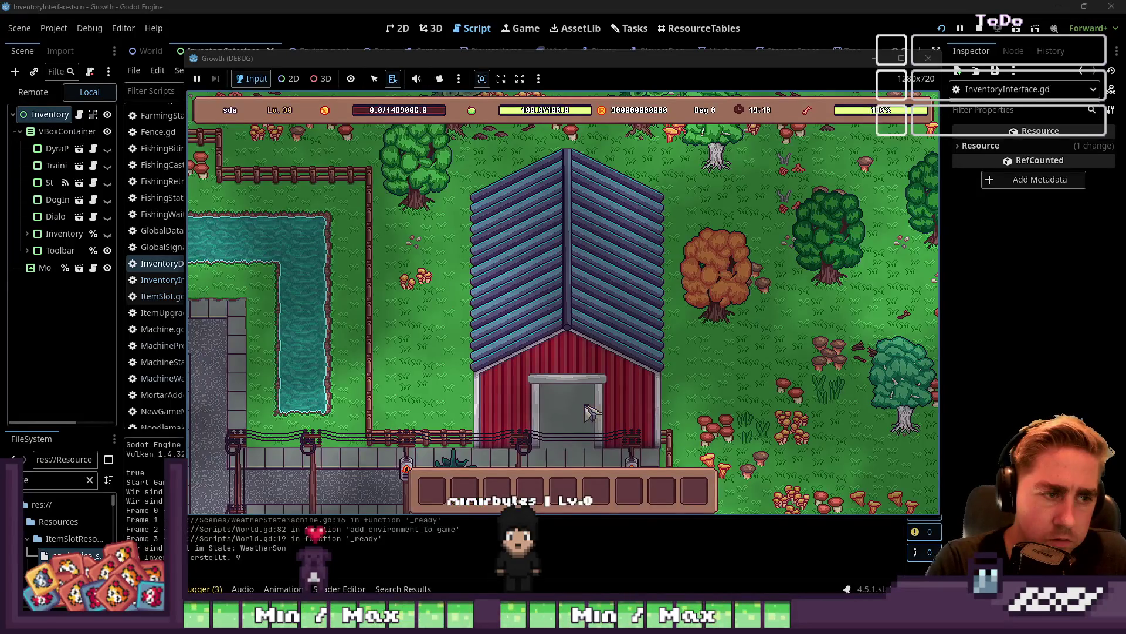
key("s")
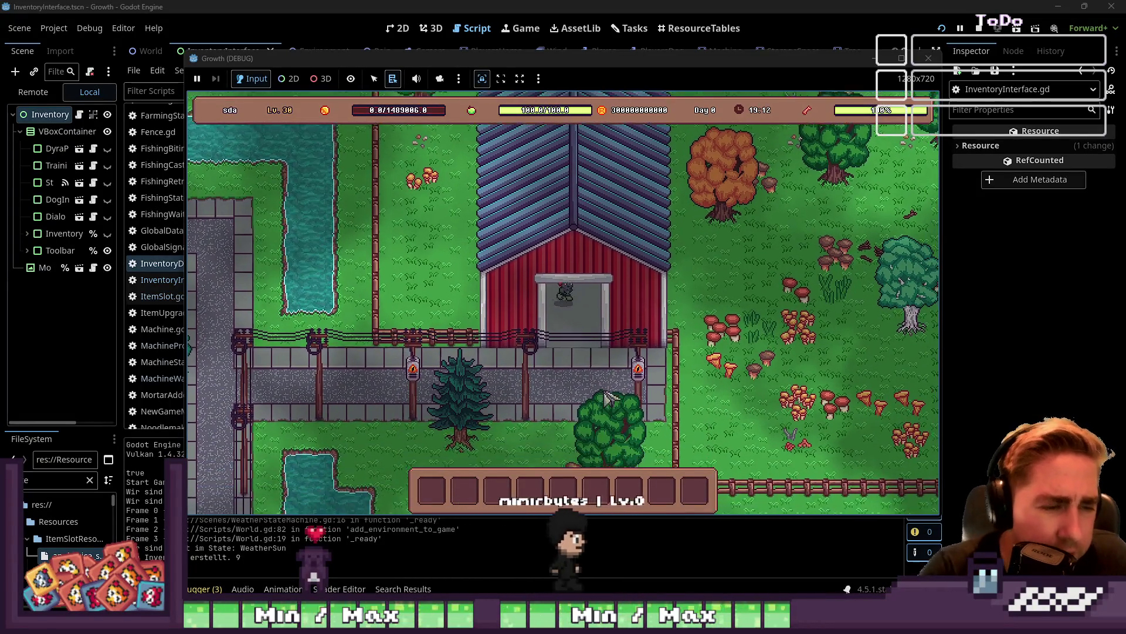
Check the inventory grid and the Berries & small fruits collection
key("i")
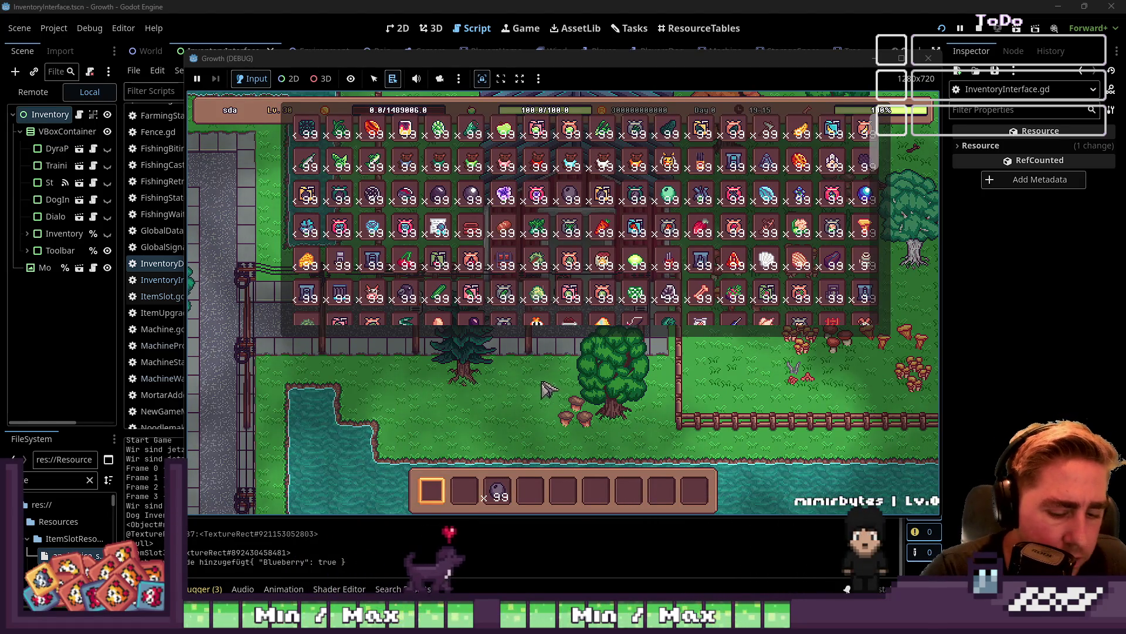
key("i")
key("i")
key("i")
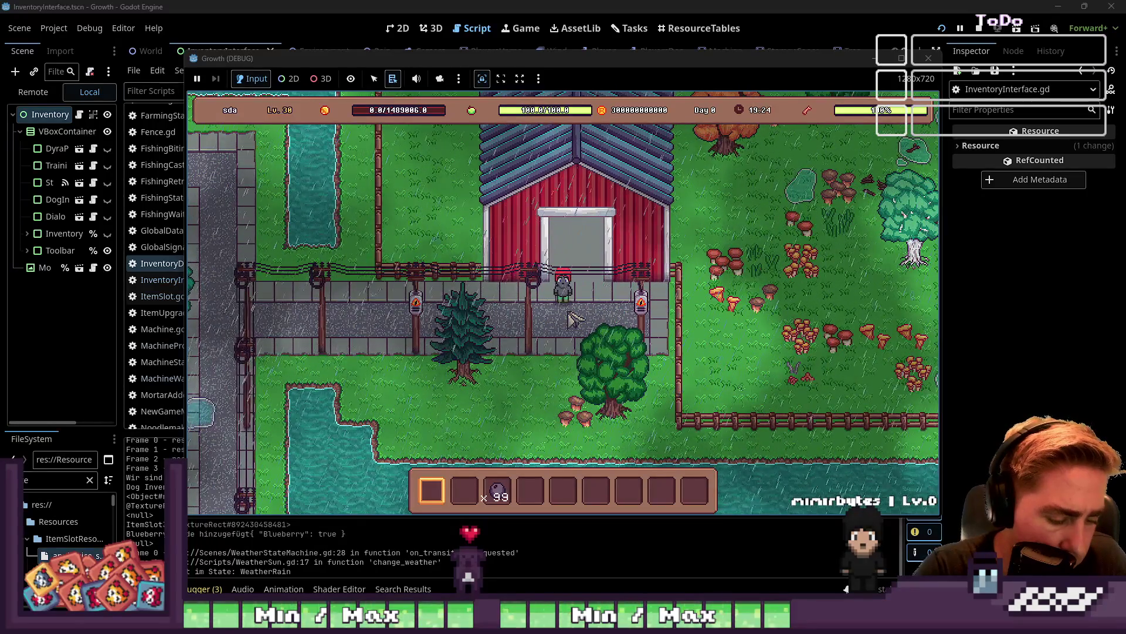
key("c")
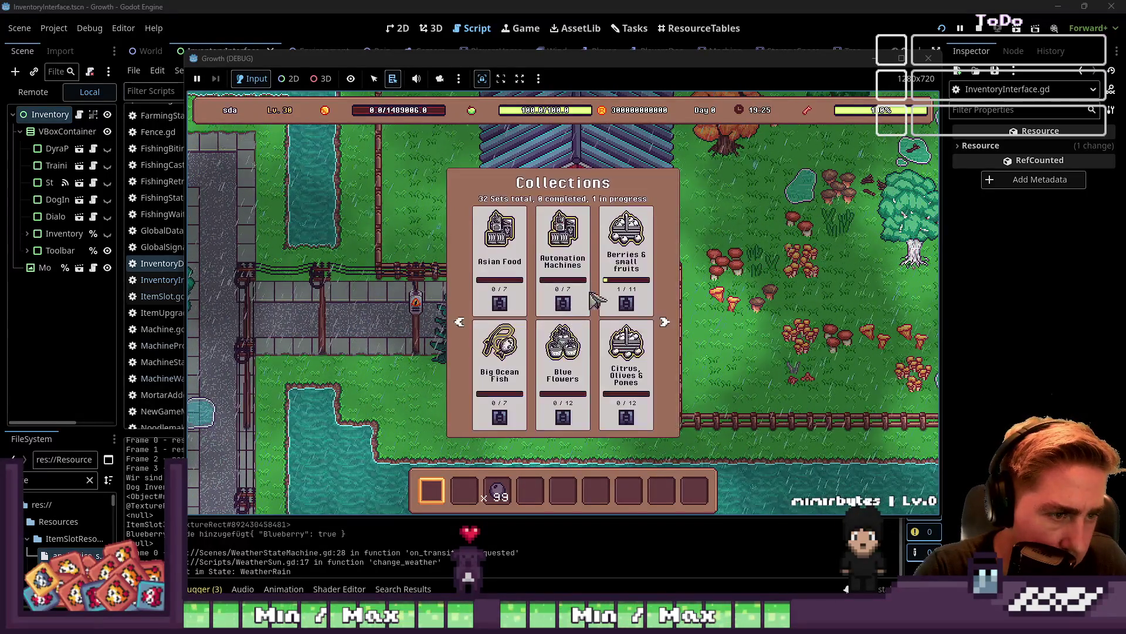
left_click(628, 255)
key("c")
key("c")
key("c")
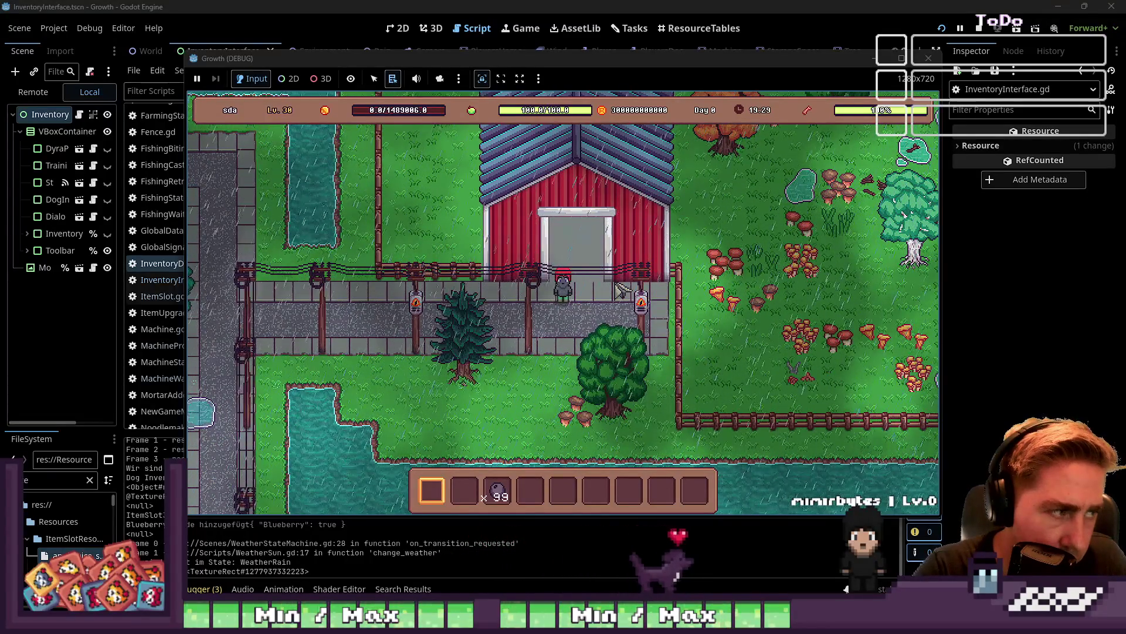
Move an item stack from the inventory into hotbar slot 7
mouse_move(646, 229)
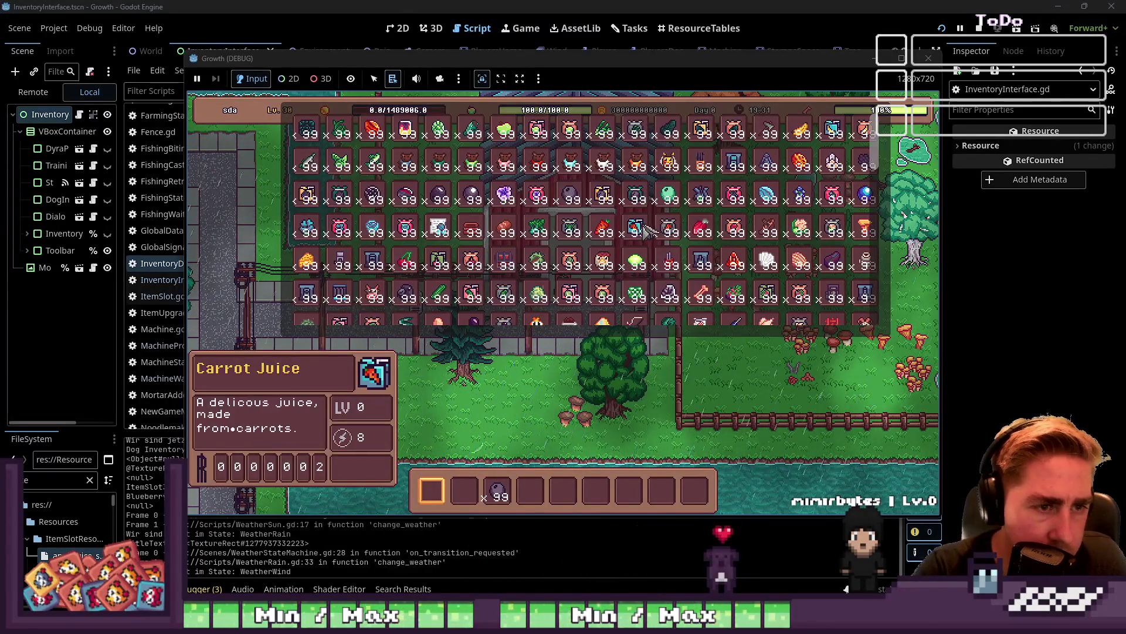
scroll(684, 271, "down", 8)
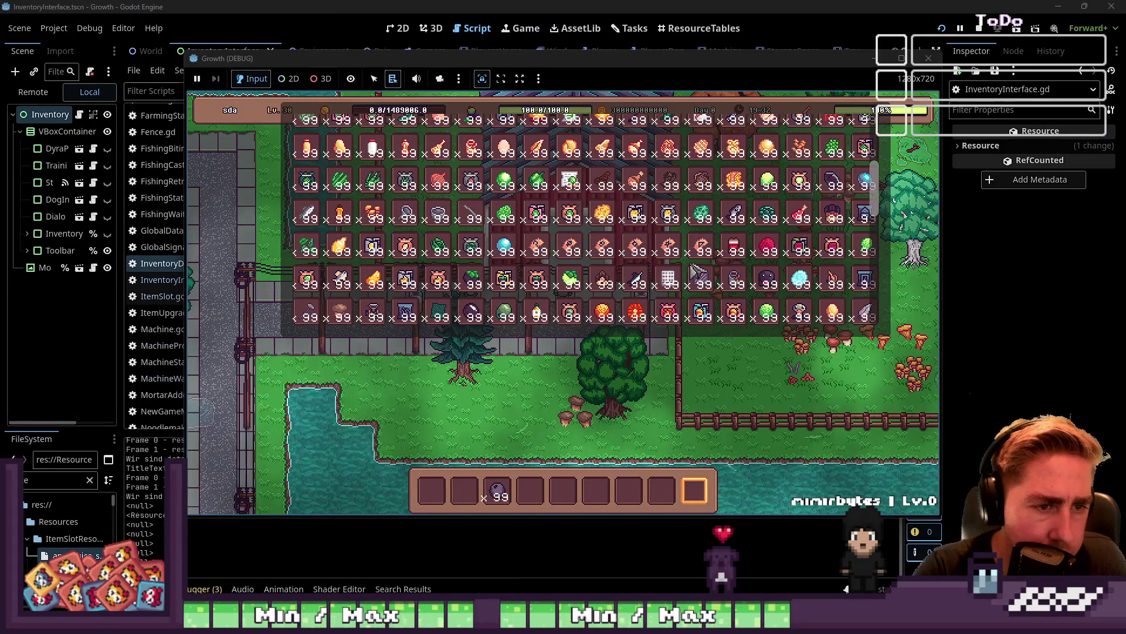
scroll(695, 271, "down", 7)
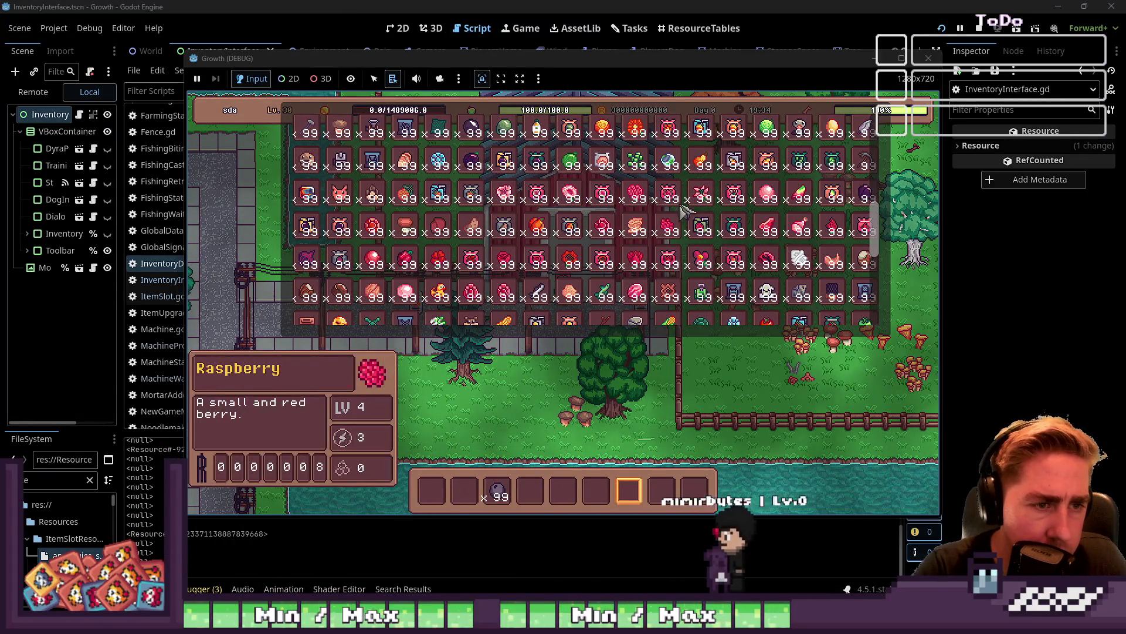
scroll(689, 222, "down", 3)
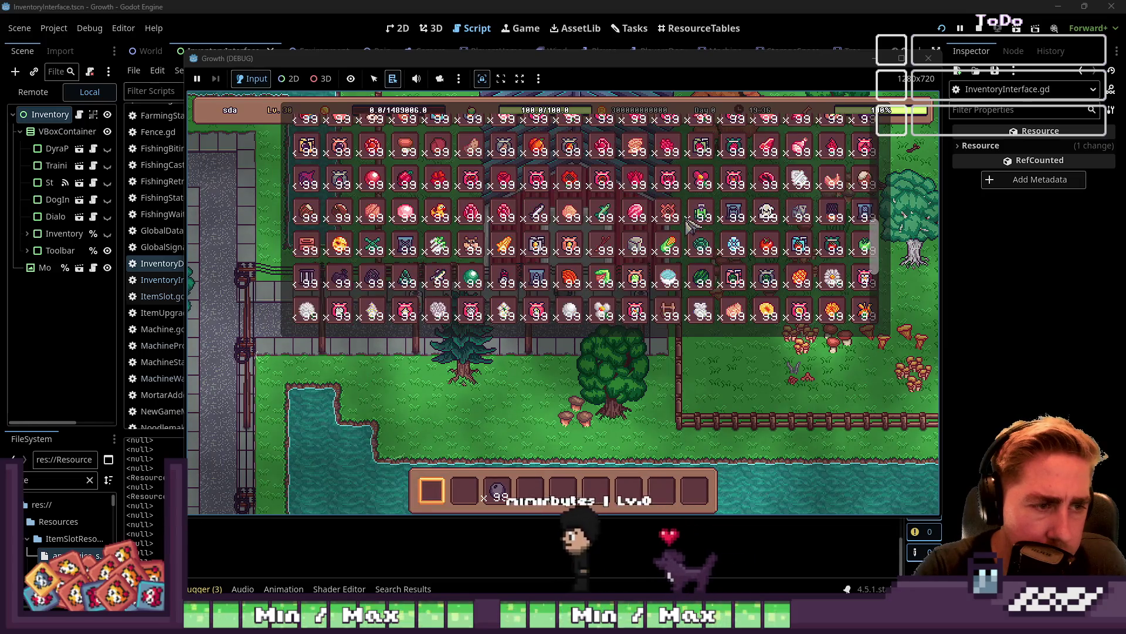
left_click_drag(687, 228, 660, 397)
left_click_drag(628, 500, 628, 491)
key("Escape")
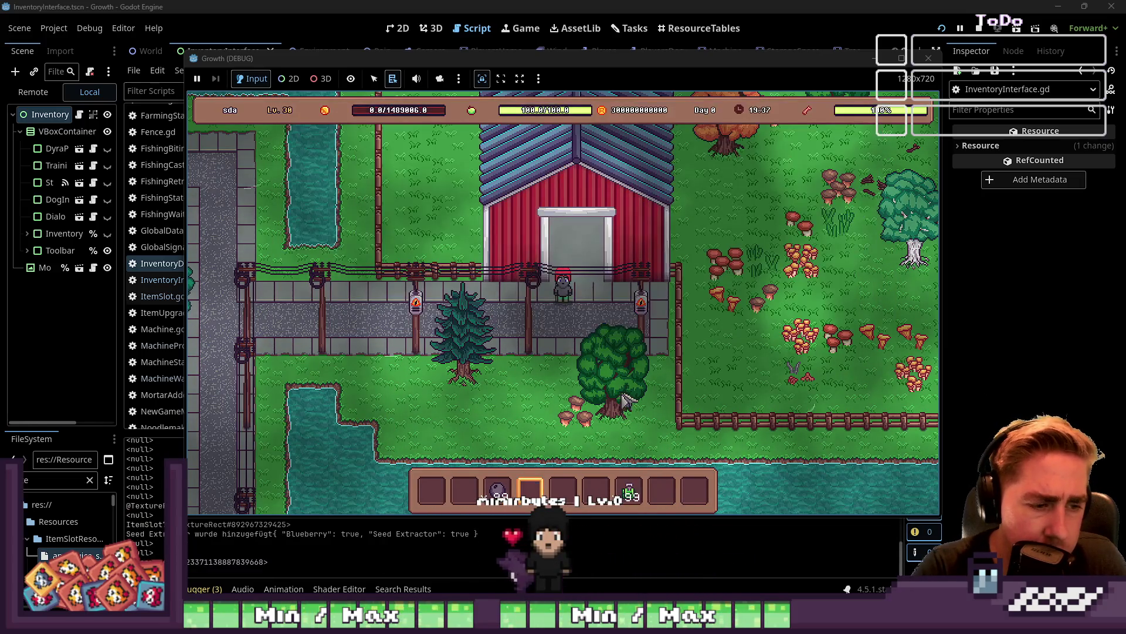
Walk to the machine, load it, collect its output, and feed in the ×96 items
key("a")
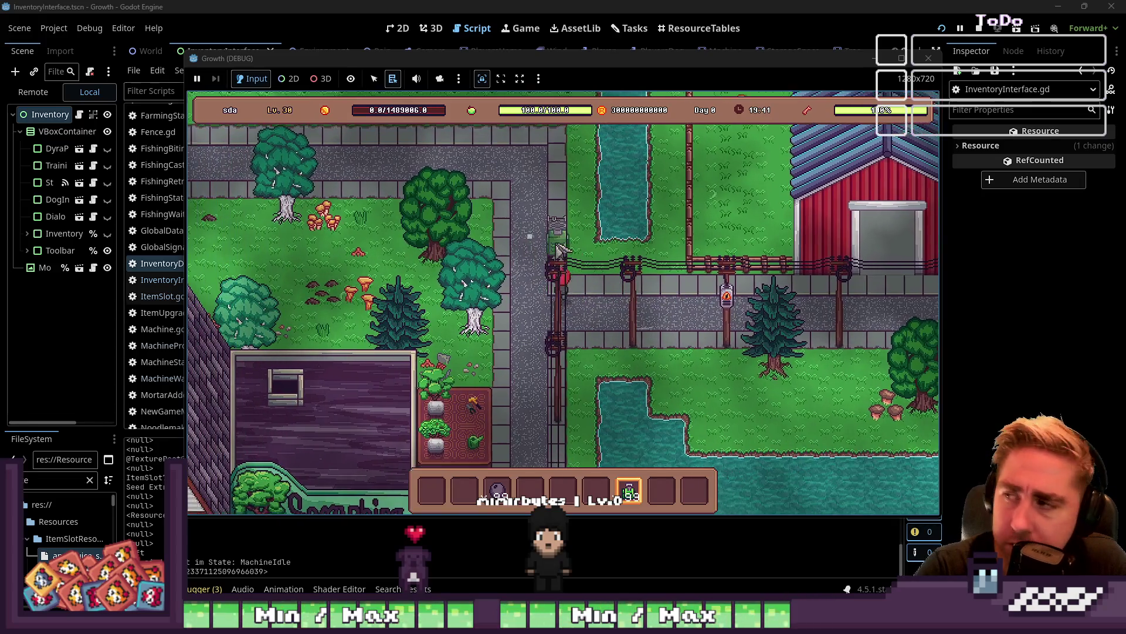
key("Left")
key("Up")
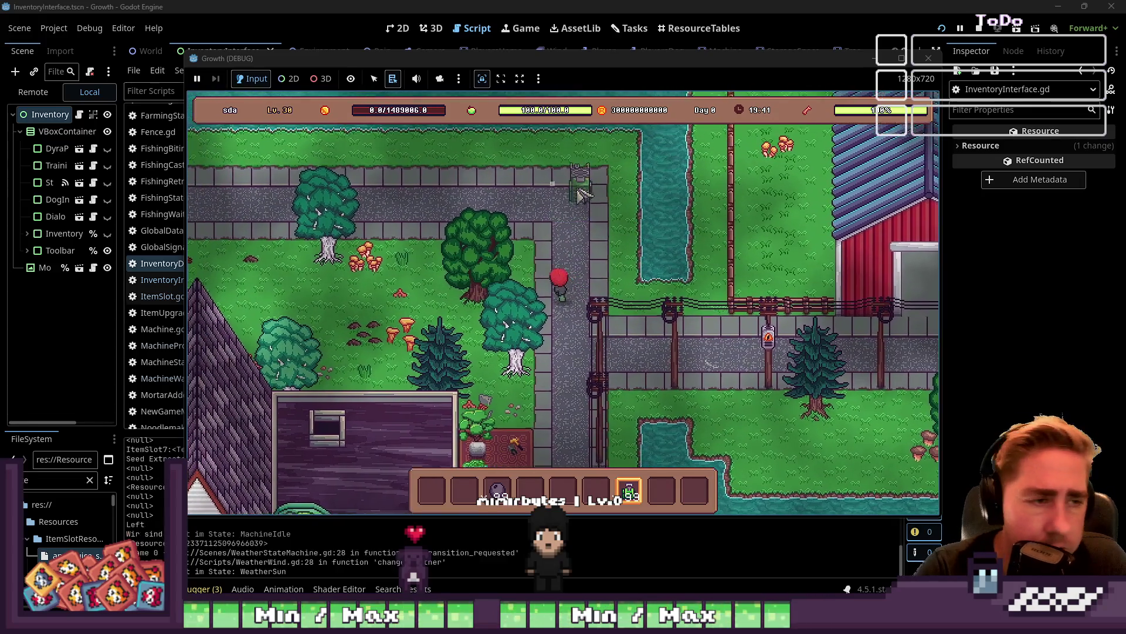
left_click(587, 237)
key("Left")
key("Up")
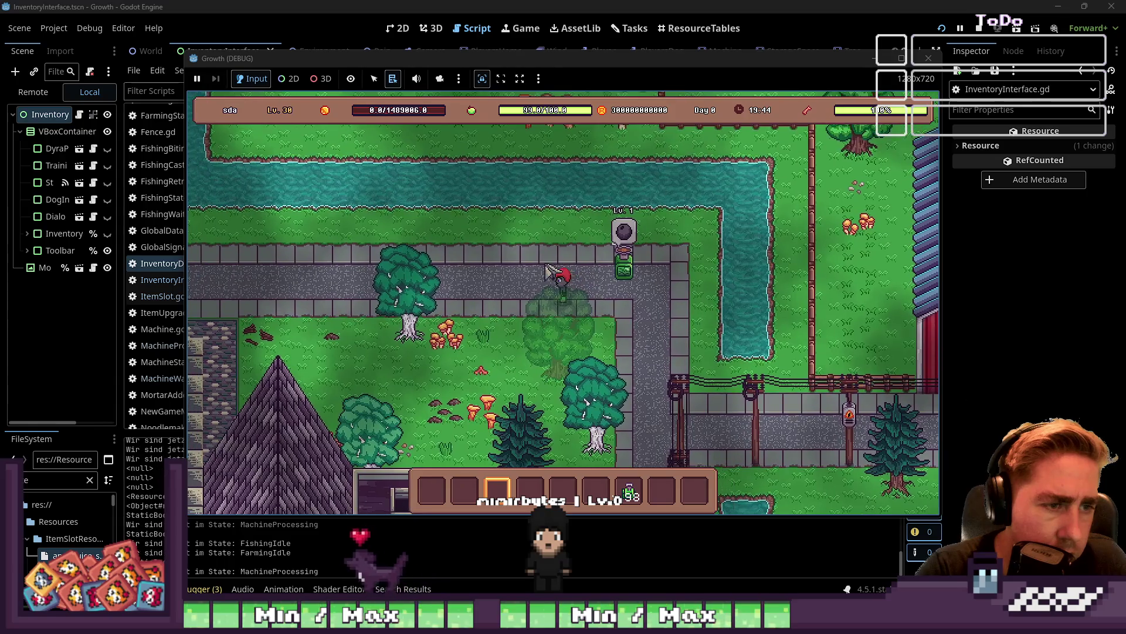
left_click(625, 271)
key("1")
left_click(627, 276)
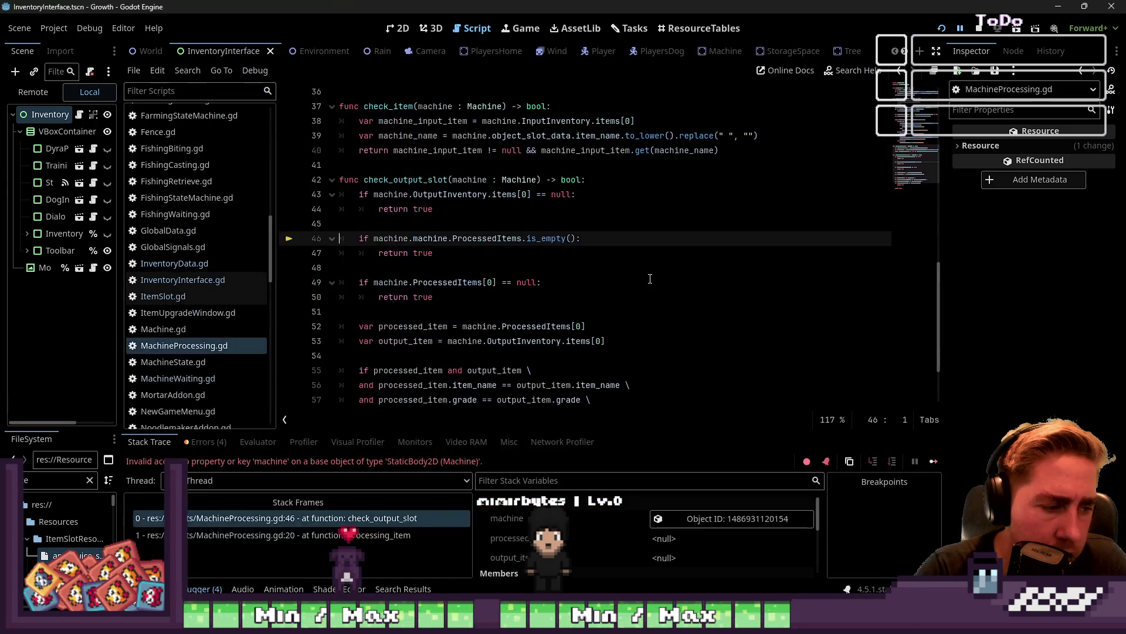
Delete the duplicate 'machine.' on line 46 of MachineProcessing.gd and resume the game
left_click(553, 277)
double_click(501, 245)
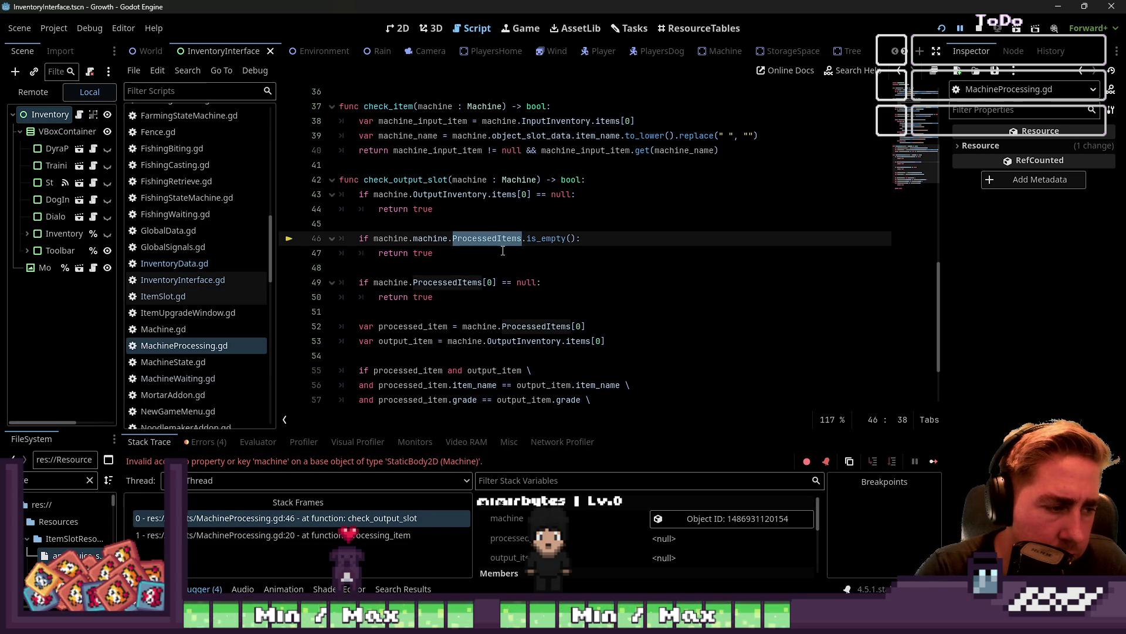
left_click(449, 239)
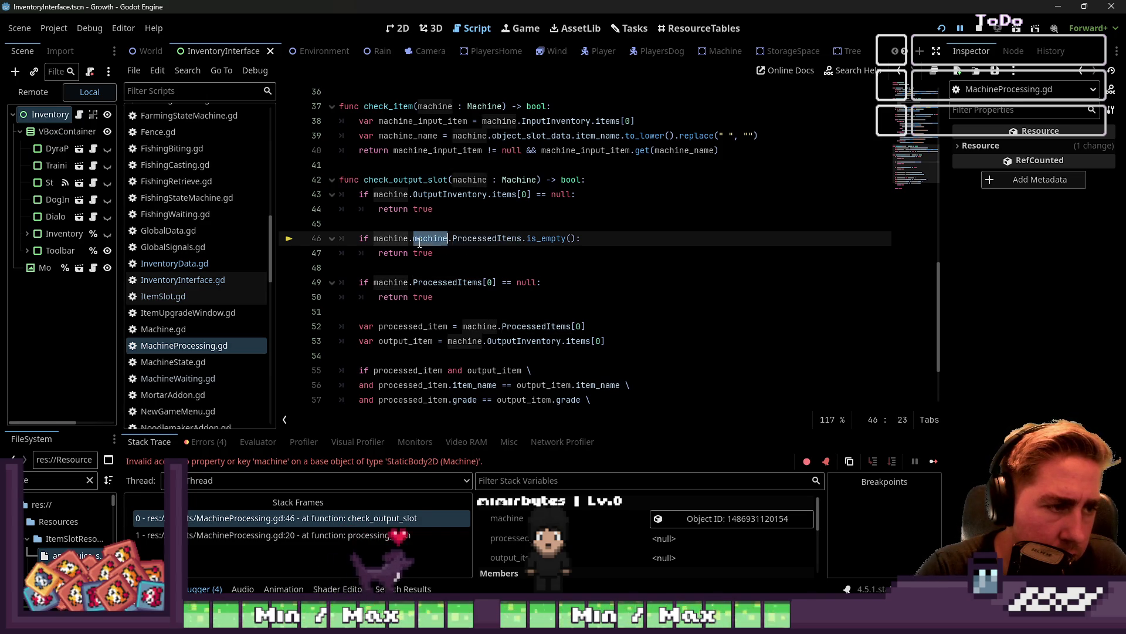
key("BackSpace")
key("BackSpace")
key("BackSpace")
key("F12")
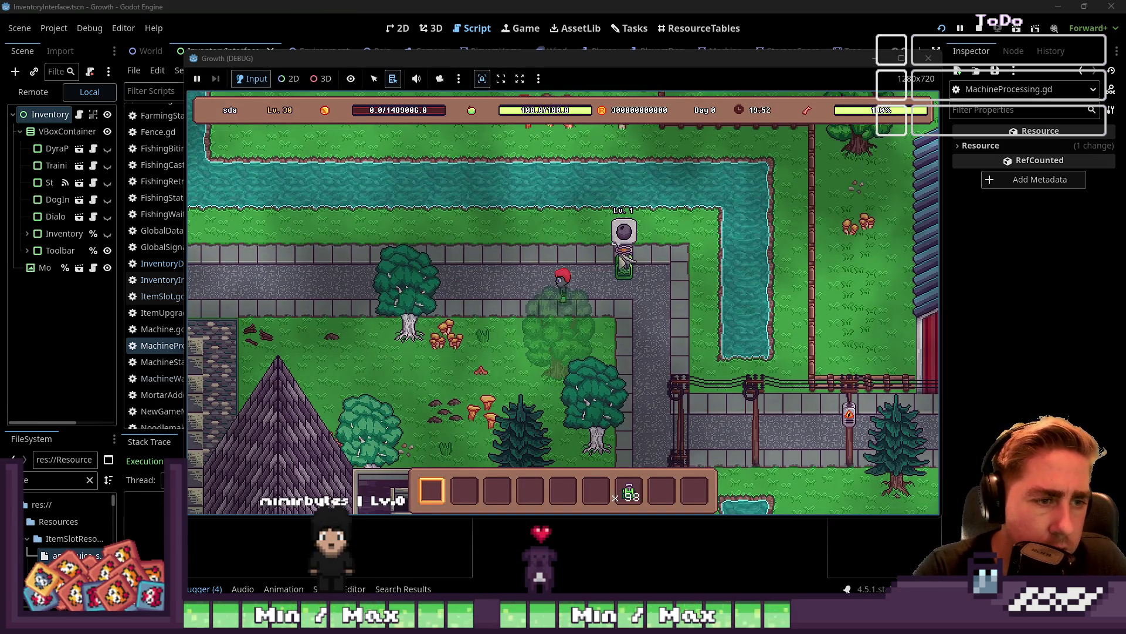
Collect the machine output, reposition the machine, feed in ×93 items, then restart the game
left_click(625, 271)
left_click(629, 277)
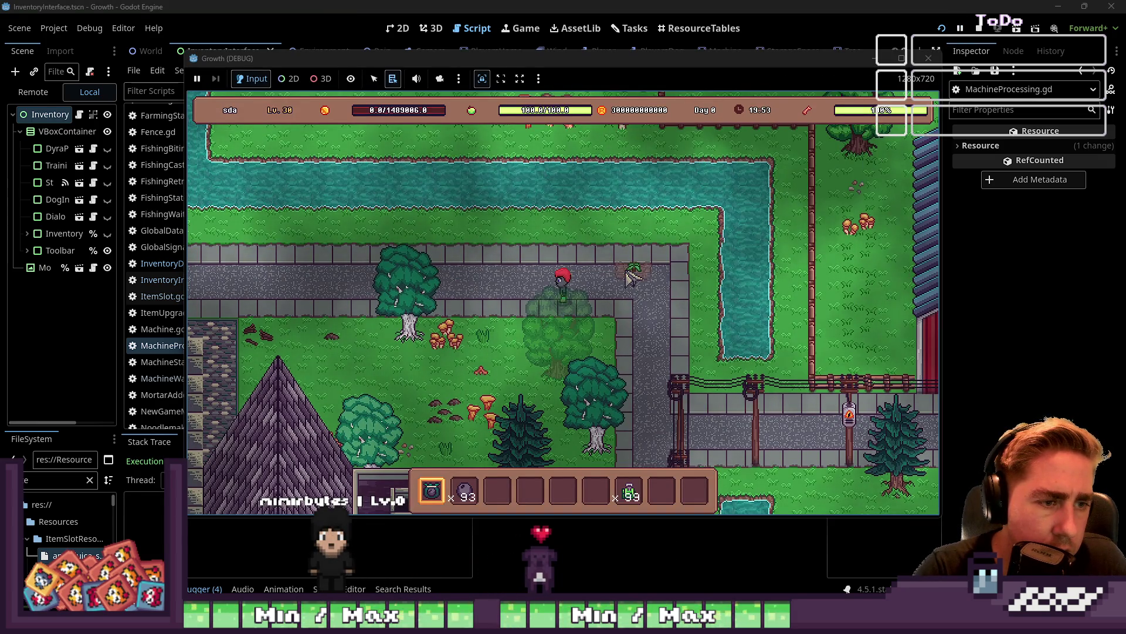
scroll(625, 295, "down", 4)
left_click(624, 295)
scroll(625, 294, "up", 2)
scroll(627, 293, "down", 3)
scroll(627, 293, "up", 7)
scroll(626, 293, "down", 1)
left_click(627, 291)
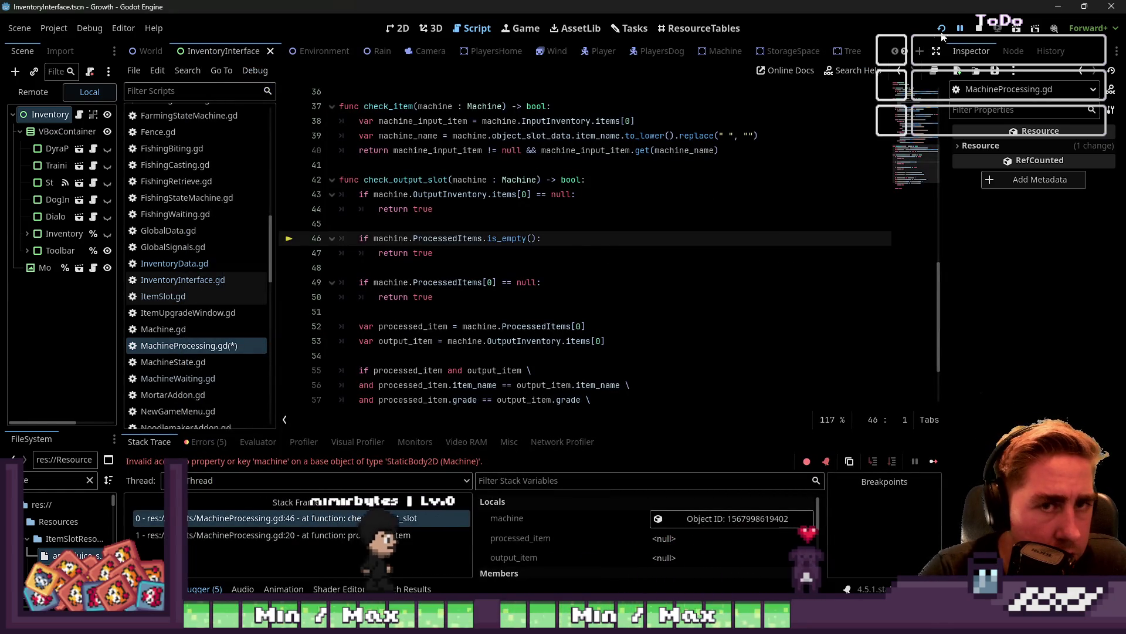
key("F12")
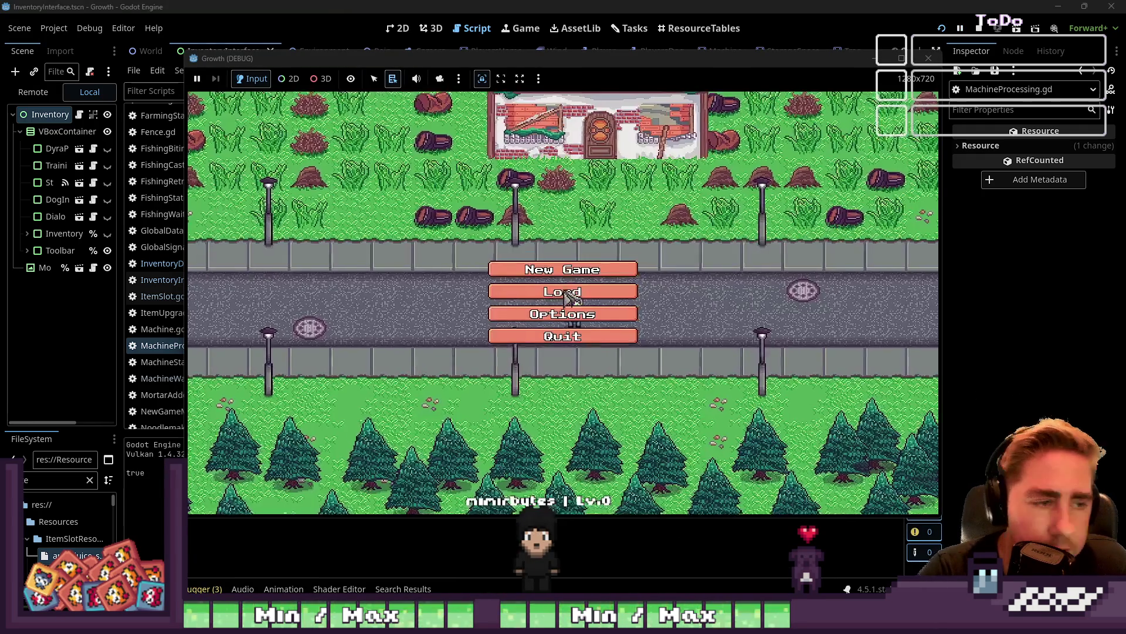
Start a new game with a character named 'qwe'
left_click(563, 291)
type("qwe")
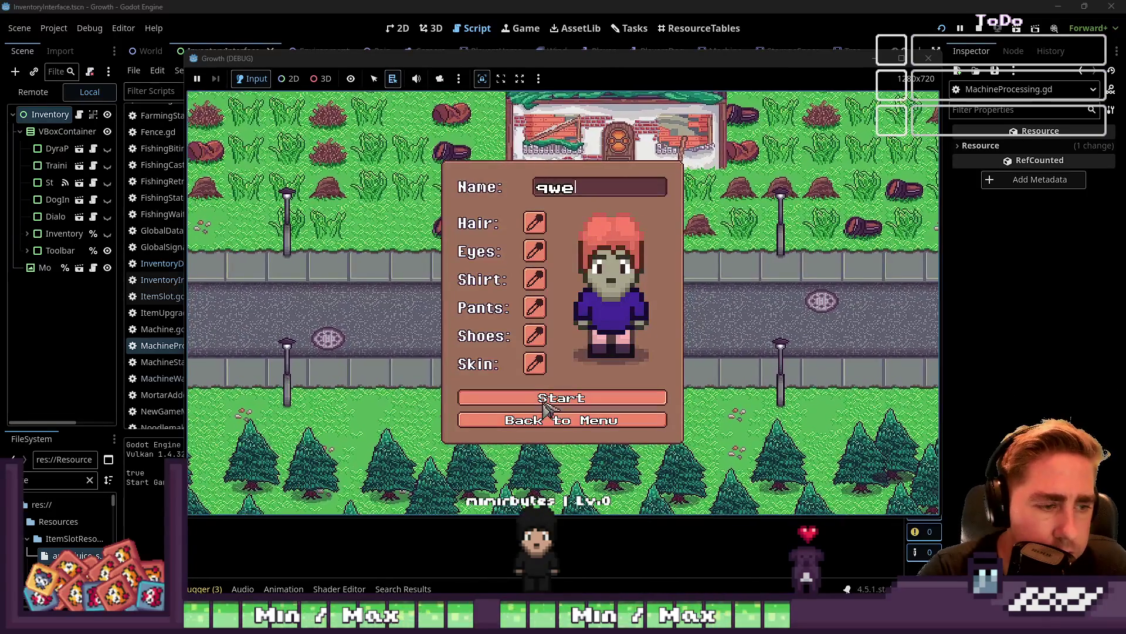
left_click(562, 398)
Move the Seed Extractor from the inventory into hotbar slot 7
key("i")
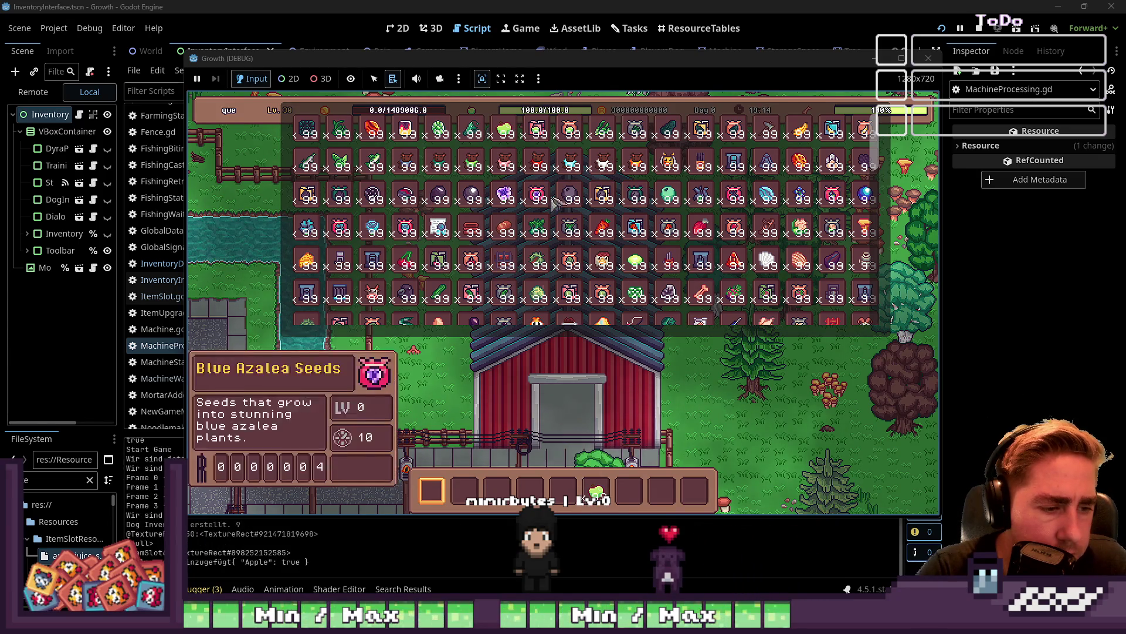
scroll(678, 233, "down", 3)
scroll(681, 236, "down", 5)
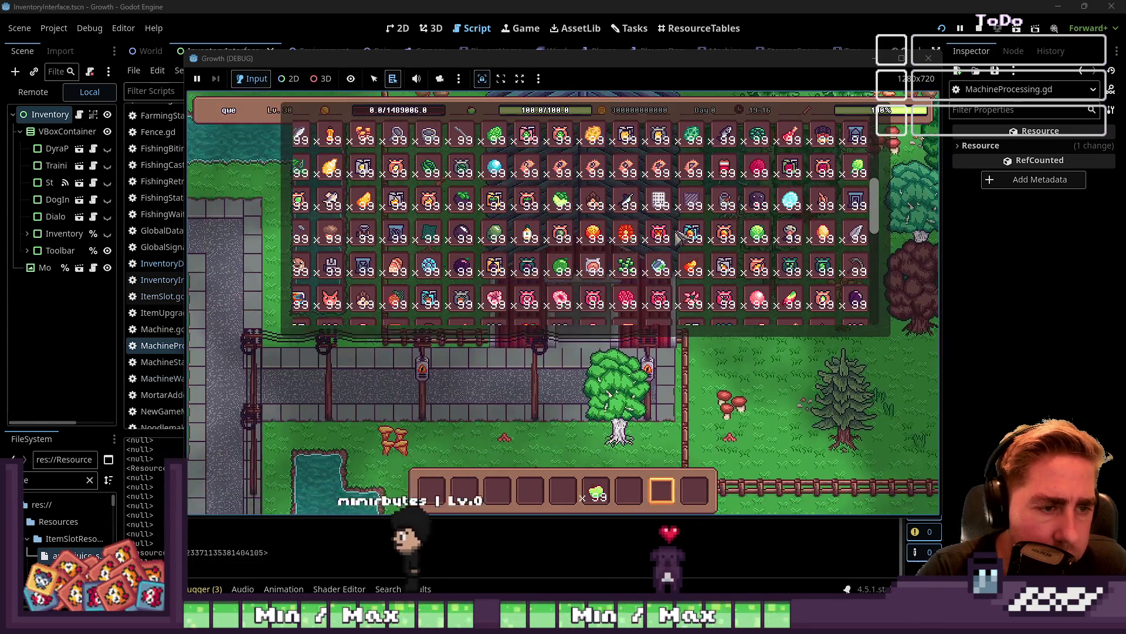
left_click_drag(691, 240, 639, 492)
key("i")
scroll(668, 452, "down", 2)
Place the Seed Extractor on the ground, collect its apple, and put the apple back in
key("a")
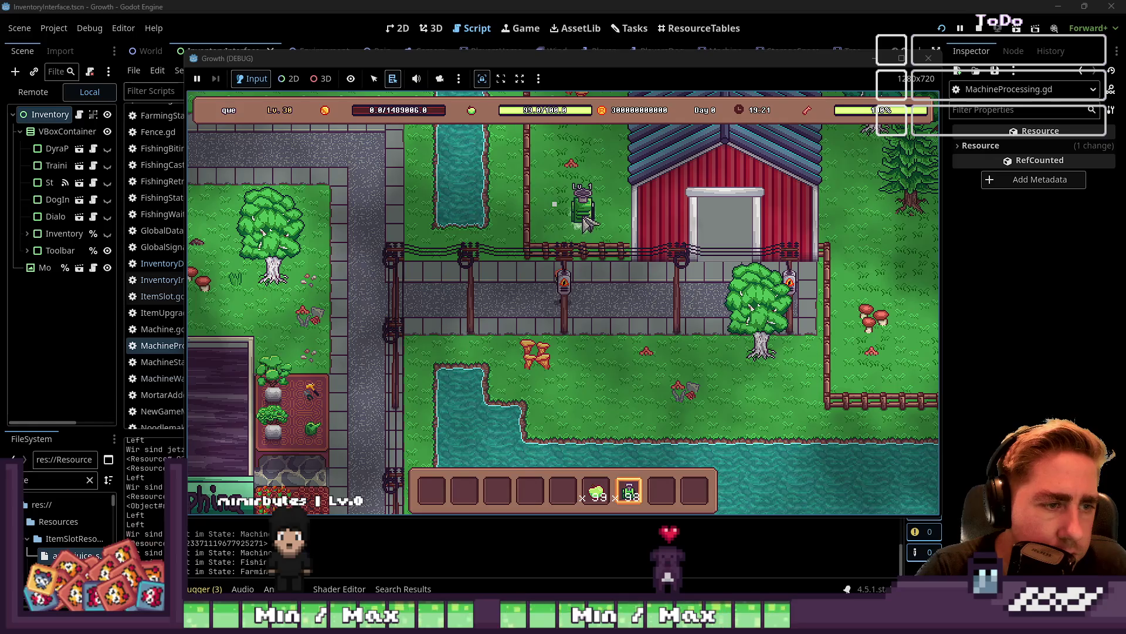
left_click(589, 225)
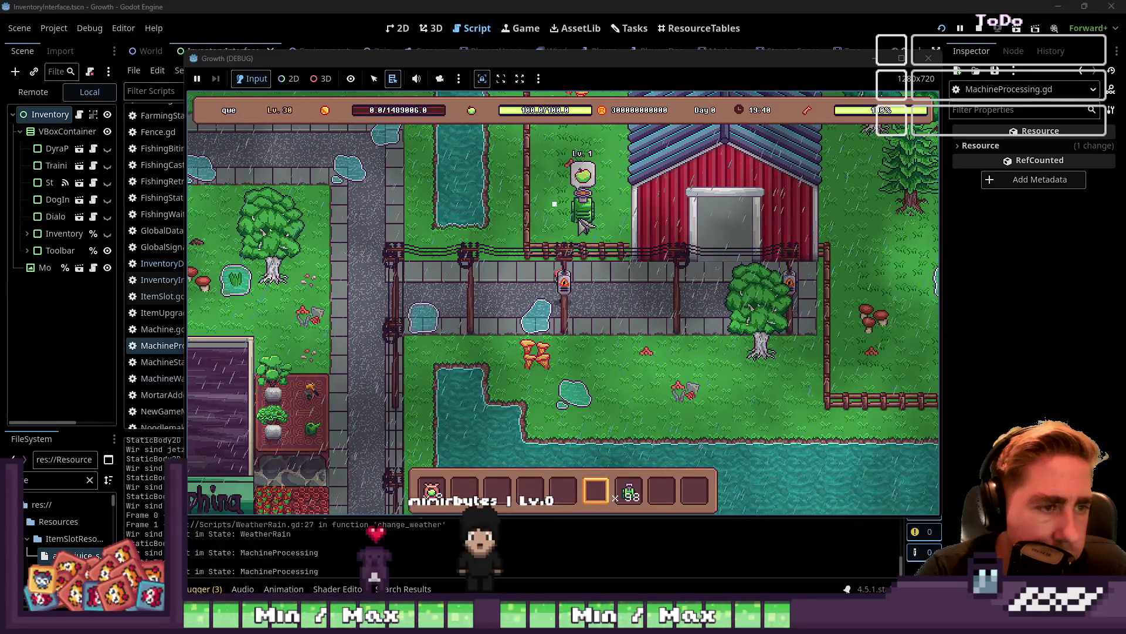
left_click(585, 226)
key("2")
left_click(584, 224)
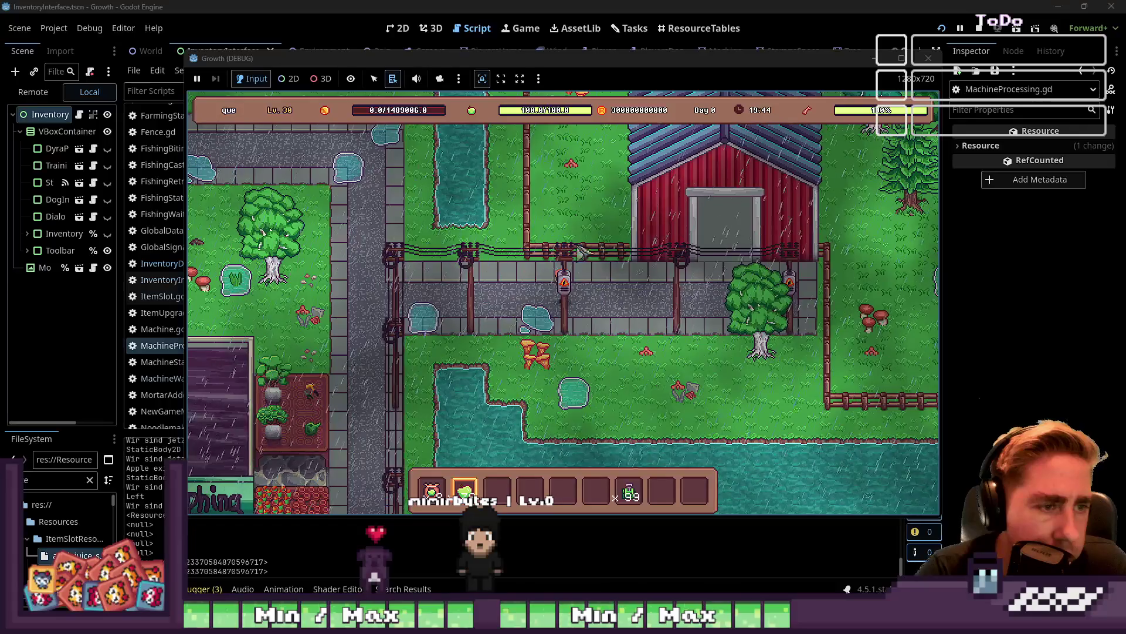
Walk the character around the farm, then stop the running game
key("a")
key("9")
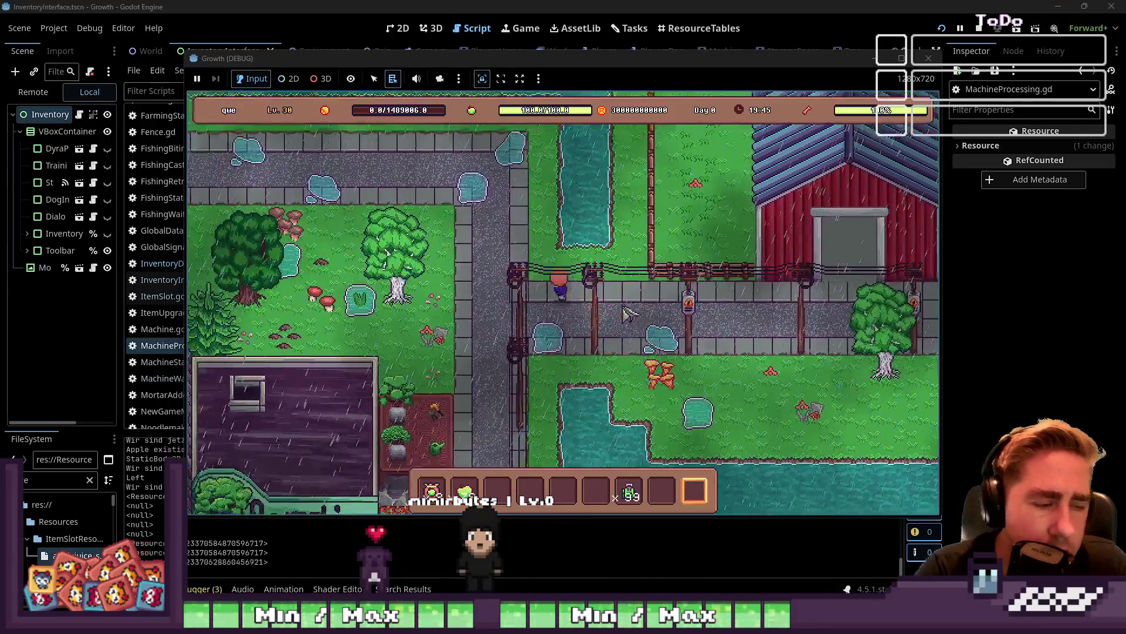
key("w")
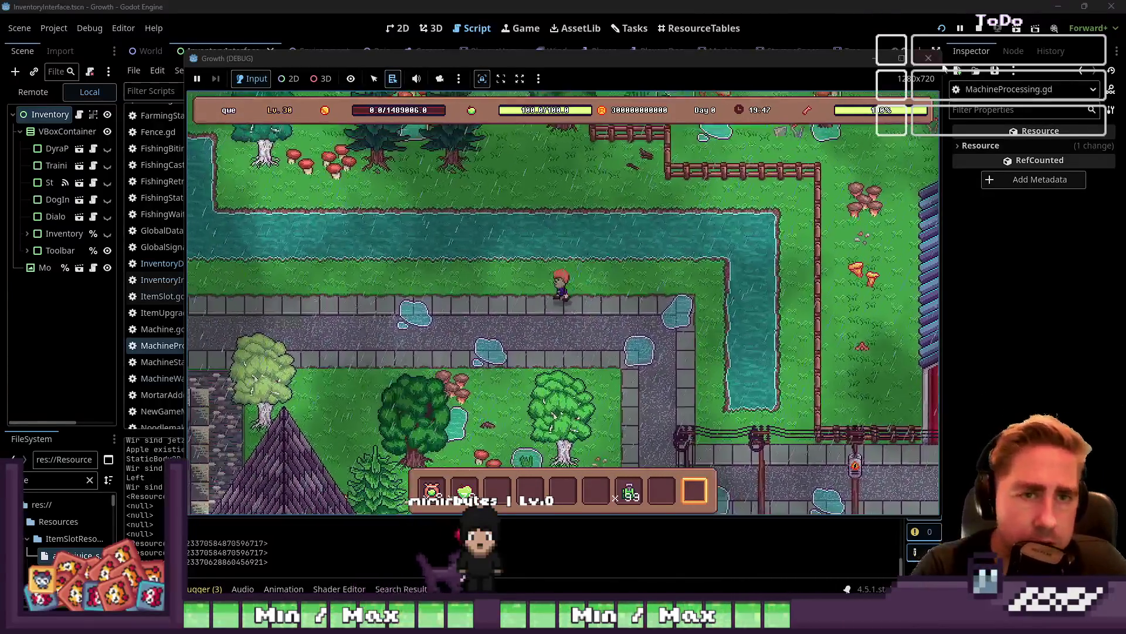
left_click(929, 58)
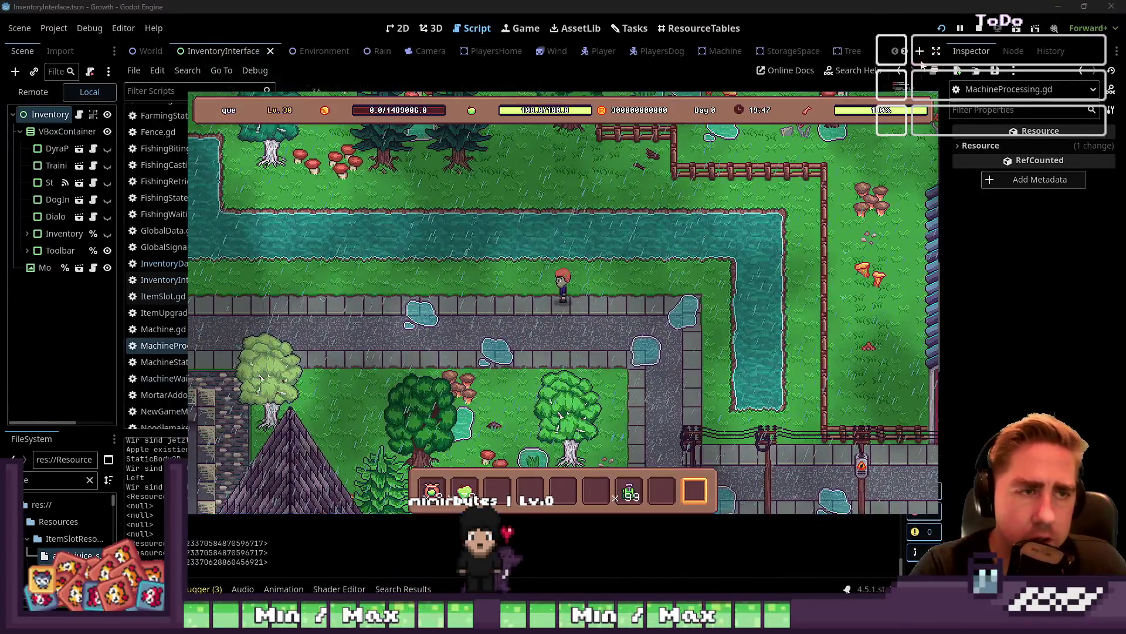
Move the 'Items aus Kisten…' bug card into DoneToday on the Tasks board
left_click(629, 28)
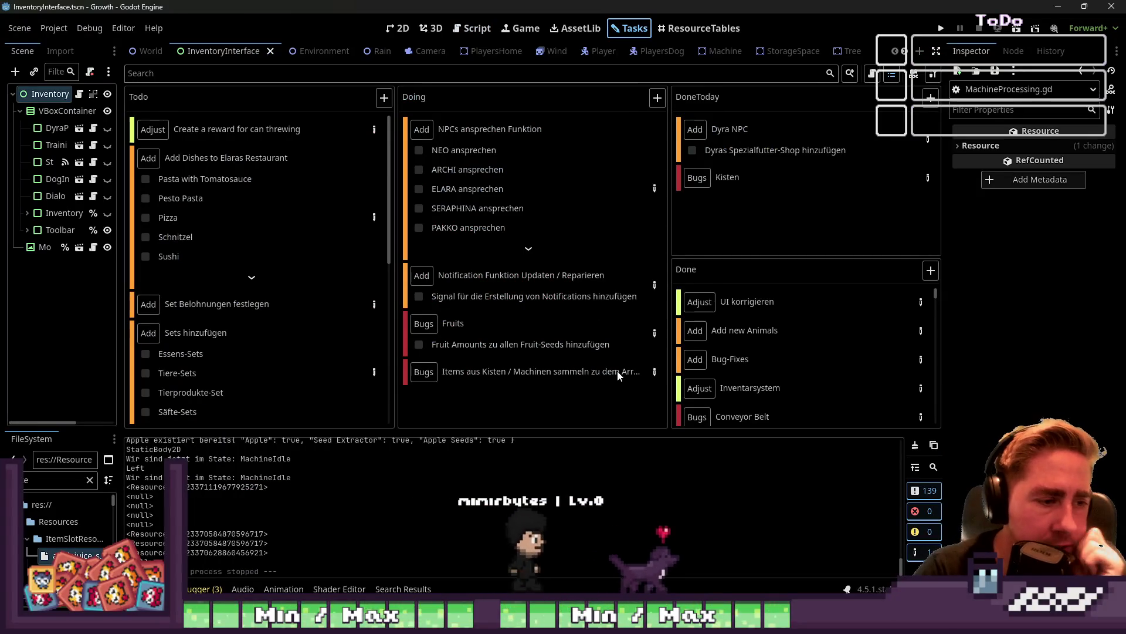
left_click(655, 372)
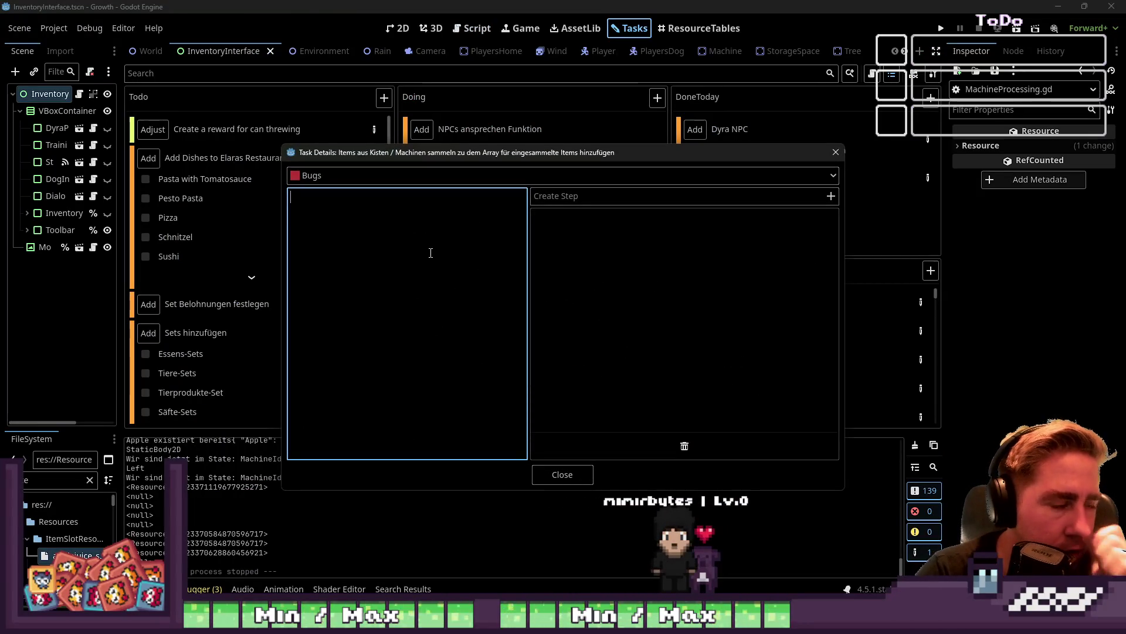
left_click(836, 152)
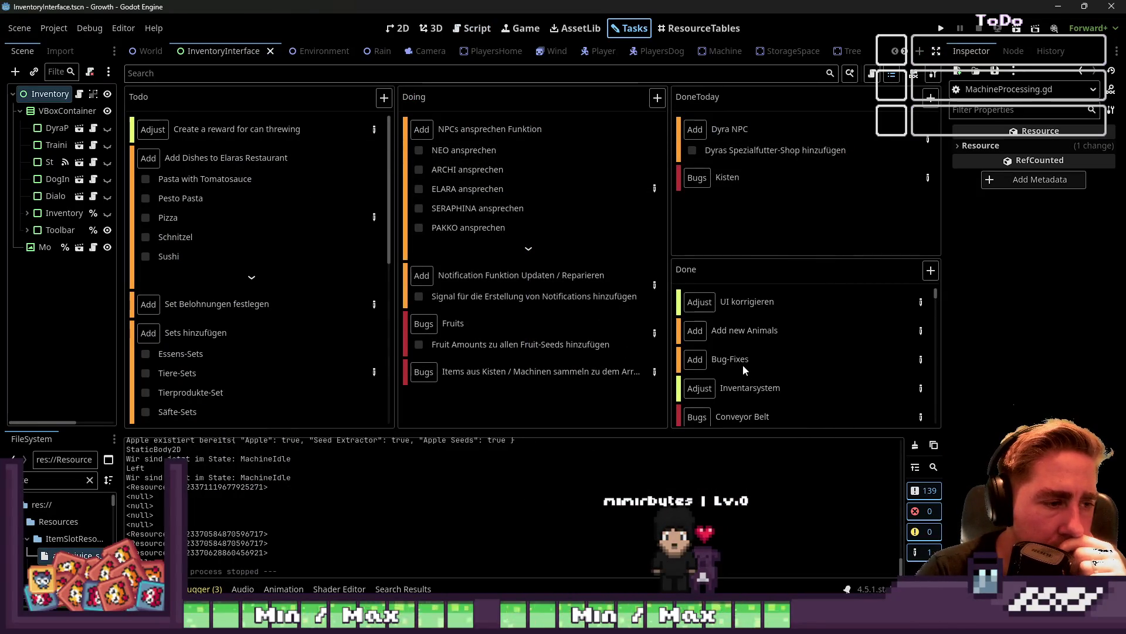
mouse_move(478, 373)
left_mouse_down()
mouse_move(759, 244)
mouse_move(727, 246)
left_mouse_up()
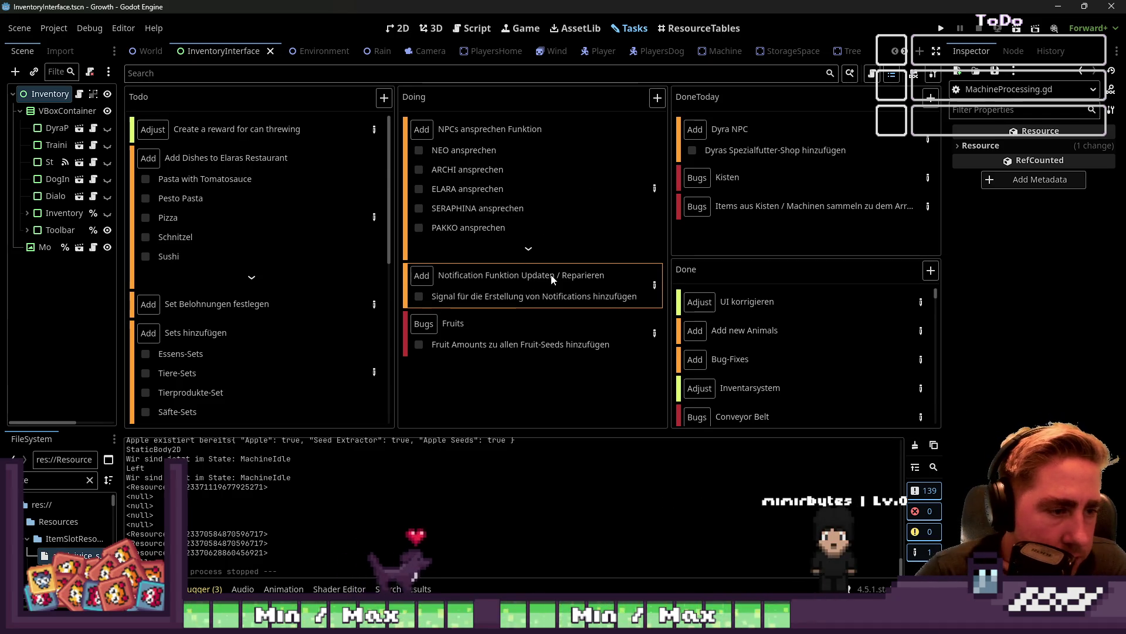
Review the notification update task's details, then relaunch the game
left_click(653, 288)
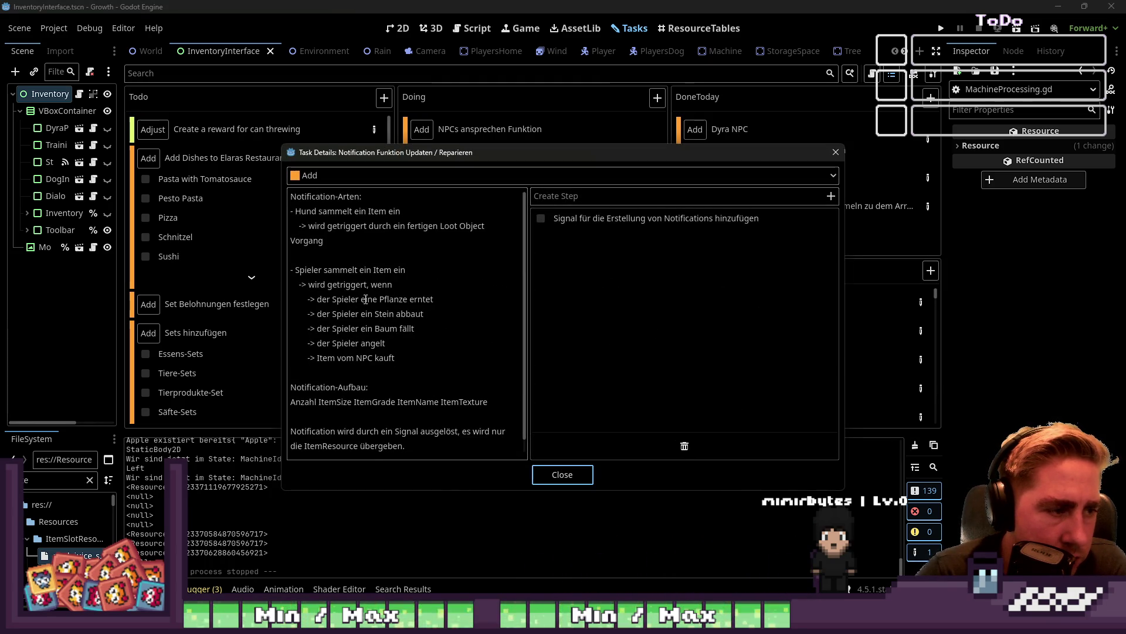
scroll(375, 296, "down", 1)
scroll(379, 294, "up", 1)
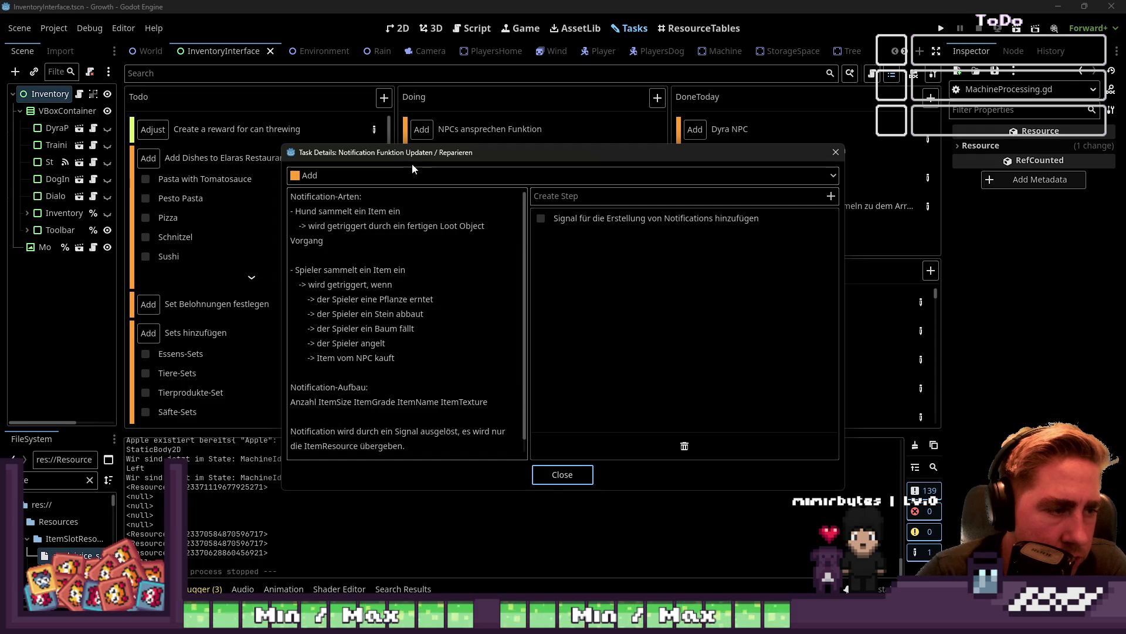
mouse_move(439, 144)
left_mouse_down()
mouse_move(457, 20)
mouse_move(463, 147)
mouse_move(469, 46)
mouse_move(498, 96)
left_mouse_up()
left_click(573, 478)
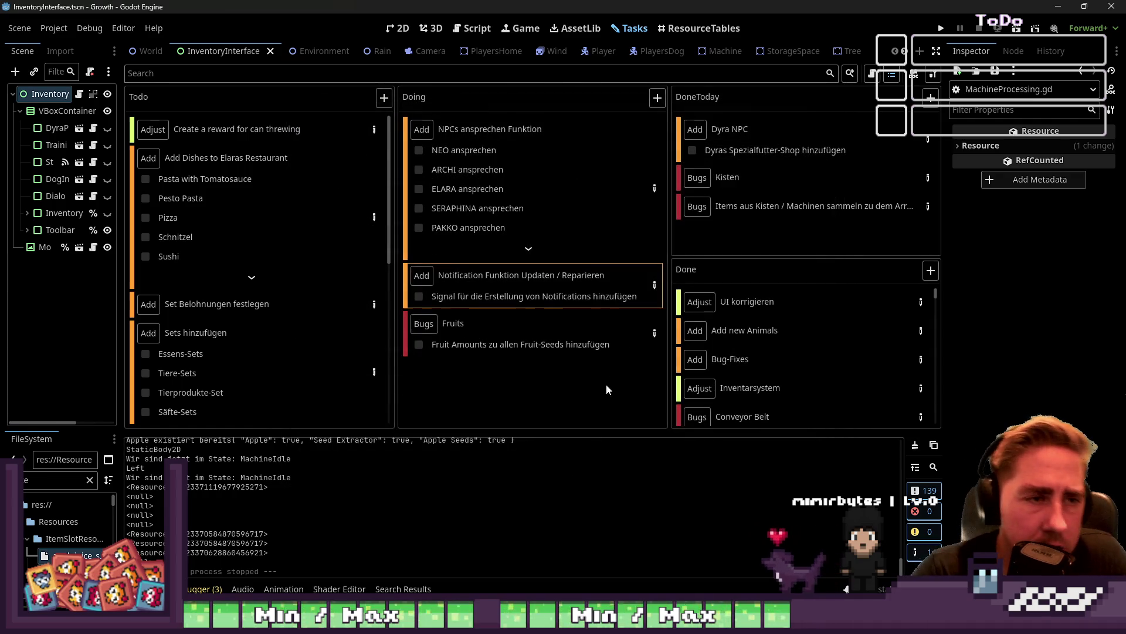
left_click(939, 30)
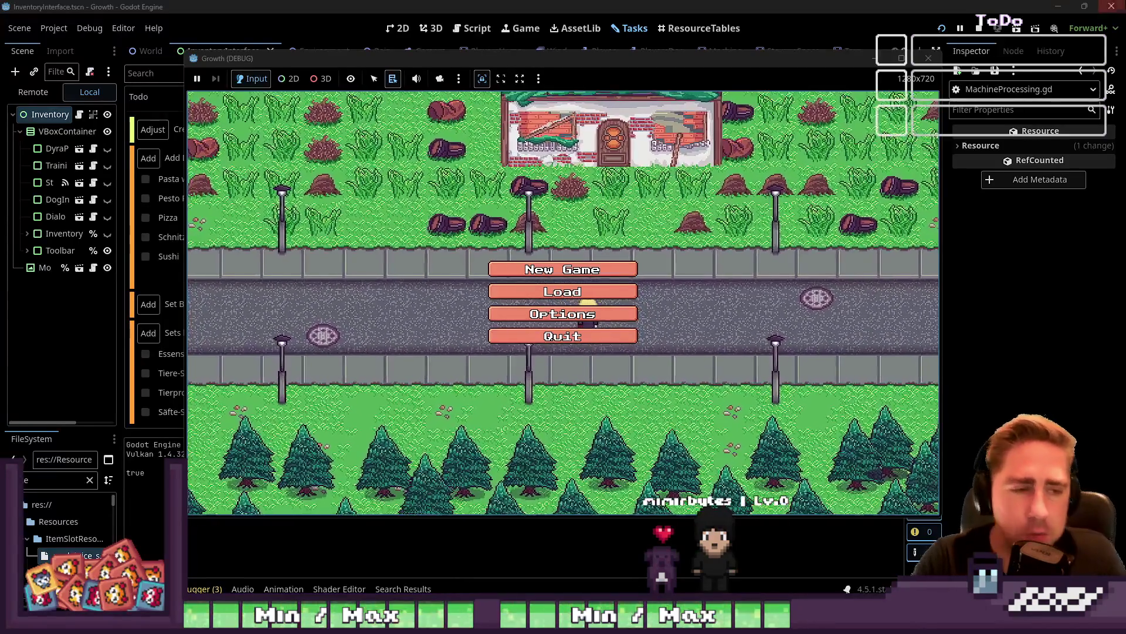
Start a new game with a character named 'qwedas'
left_click(562, 269)
type("qwedas")
left_click(531, 399)
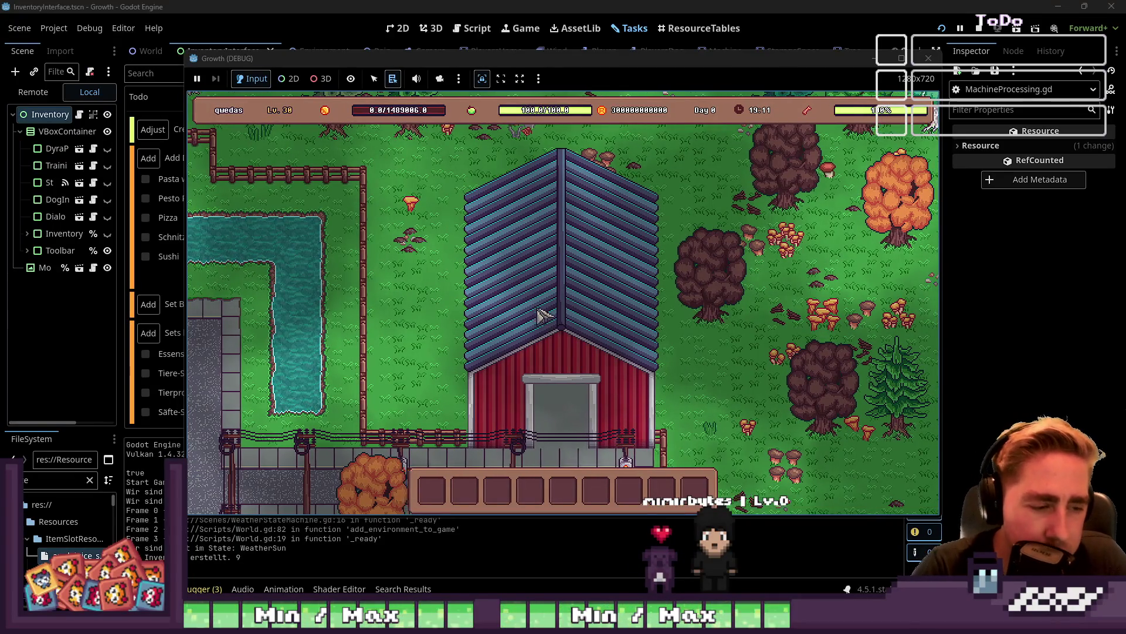
Move the axe from the inventory into the first hotbar slot
key("i")
left_click_drag(703, 201, 447, 490)
key("i")
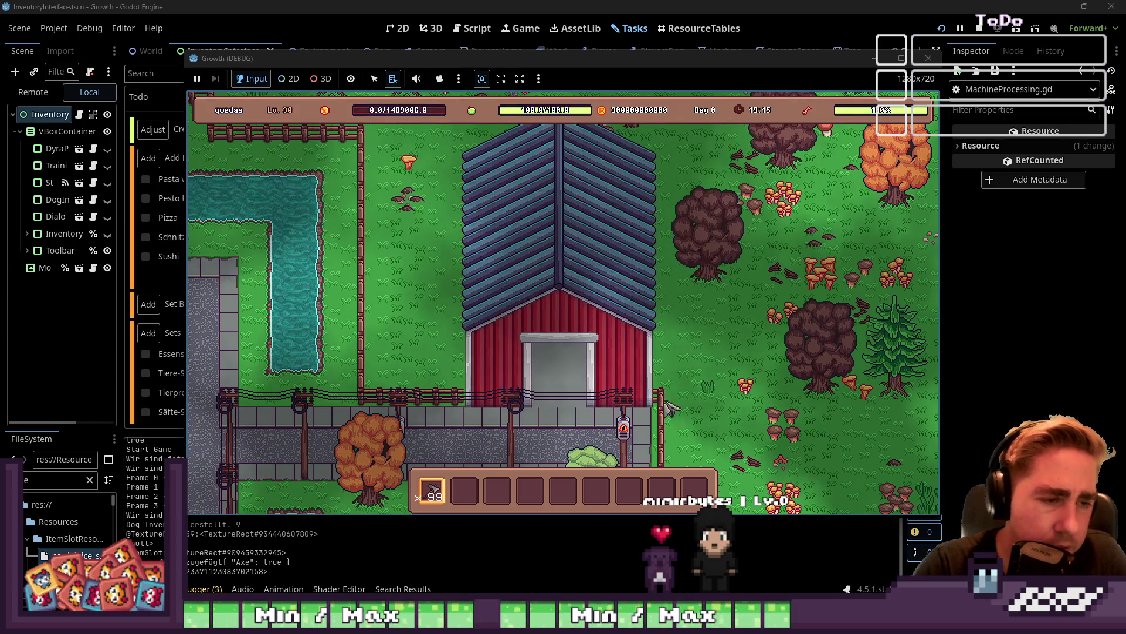
Walk over to the nearest tree and swing the axe at it
key("s")
key("d")
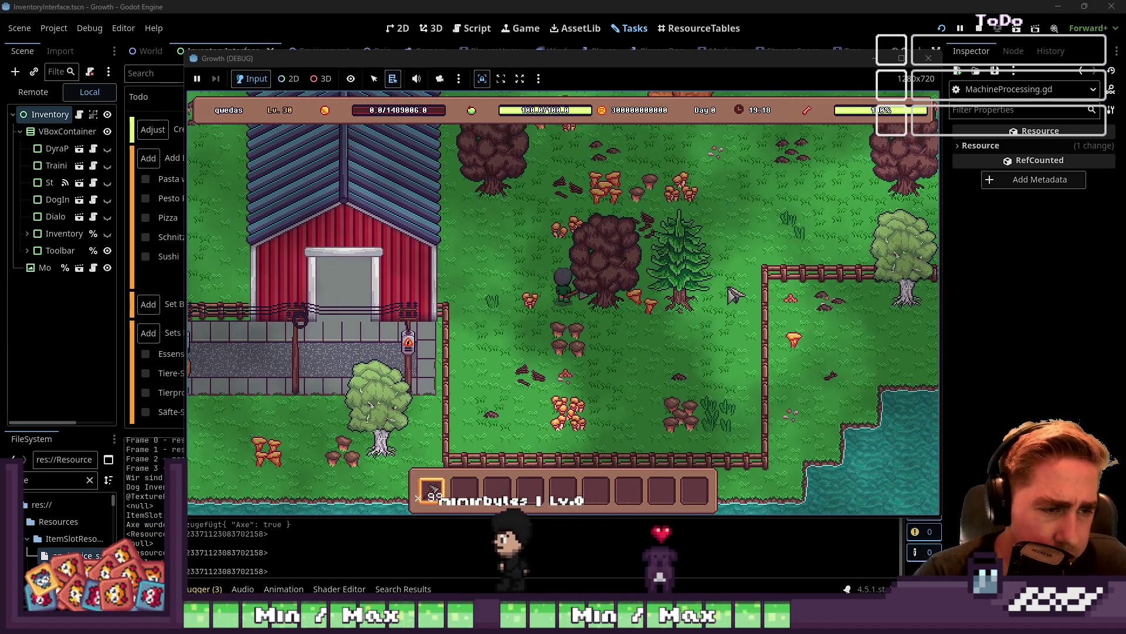
key("d")
key("w")
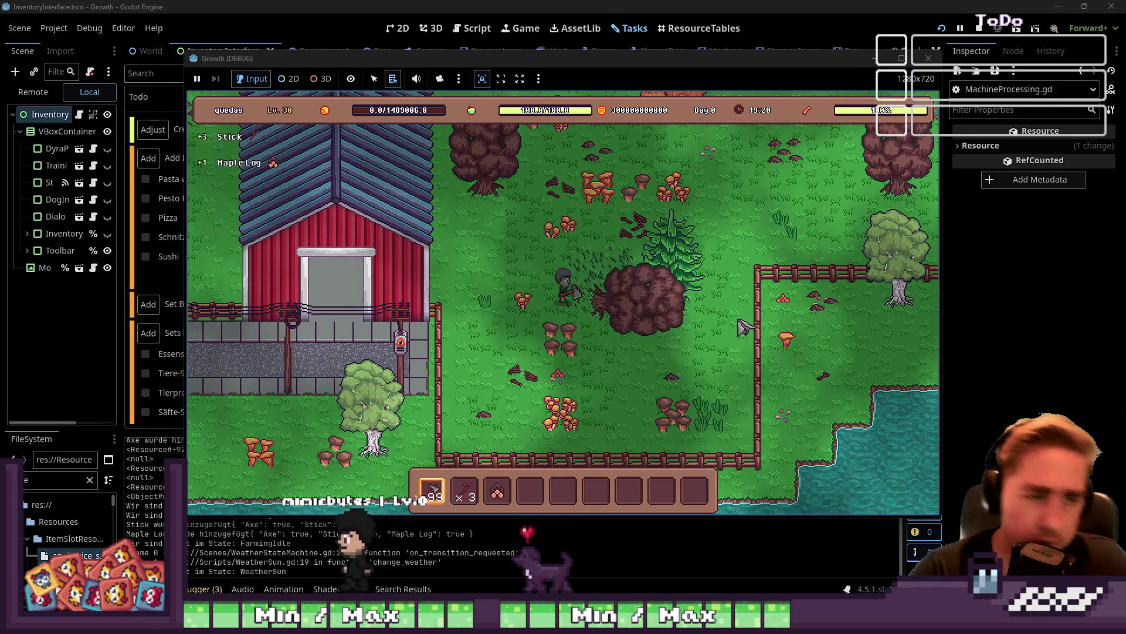
mouse_move(499, 492)
key("w")
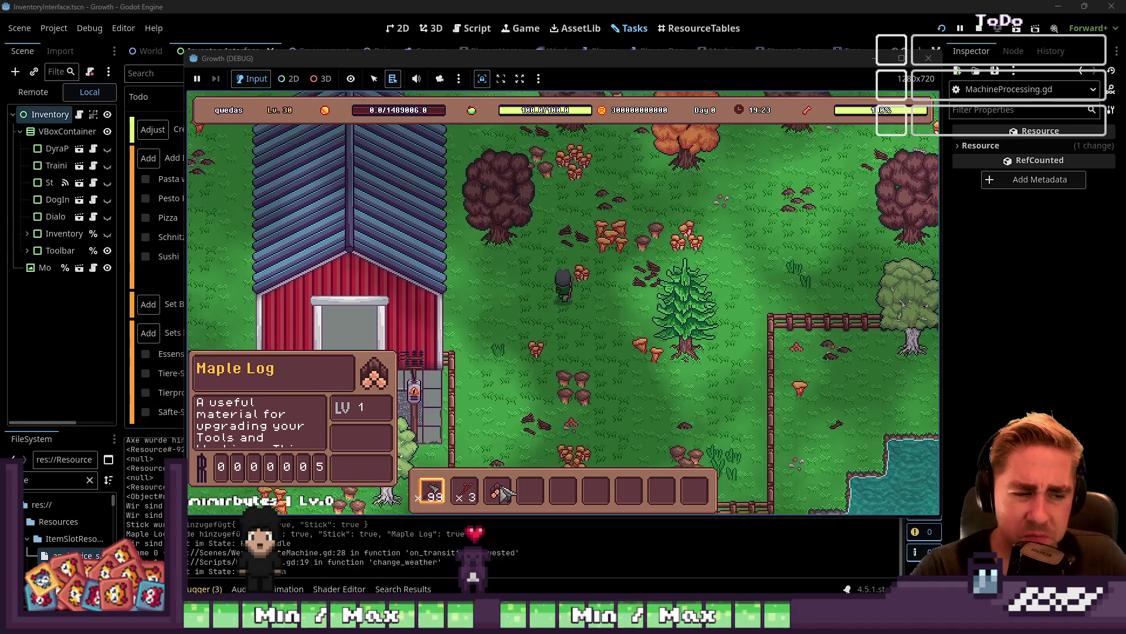
key("a")
left_click(702, 314)
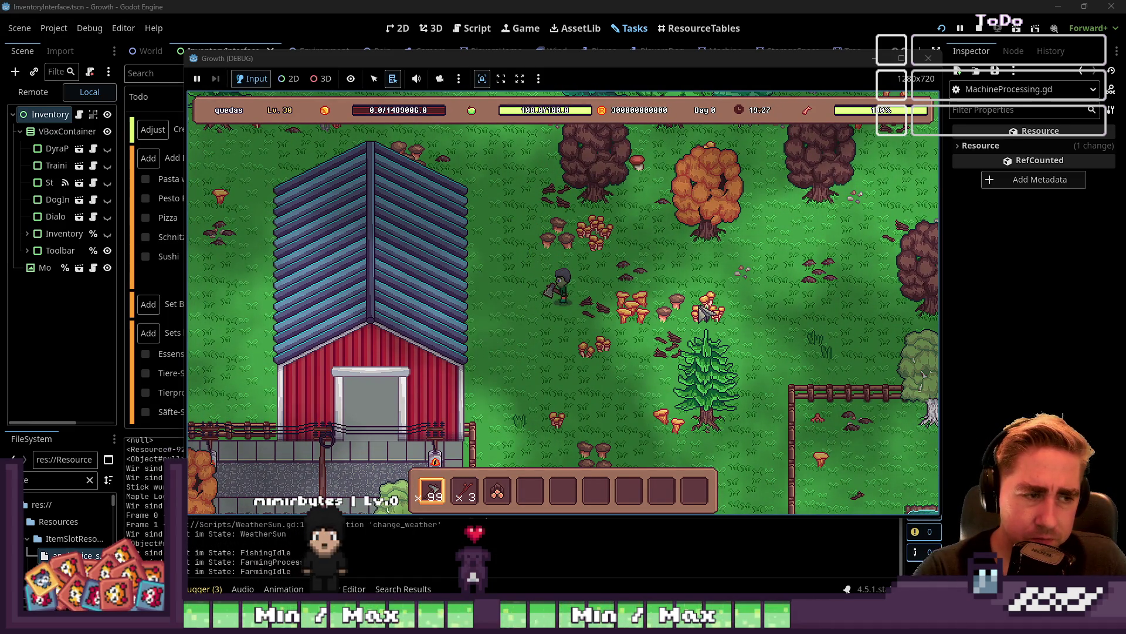
key("w")
key("a")
key("w")
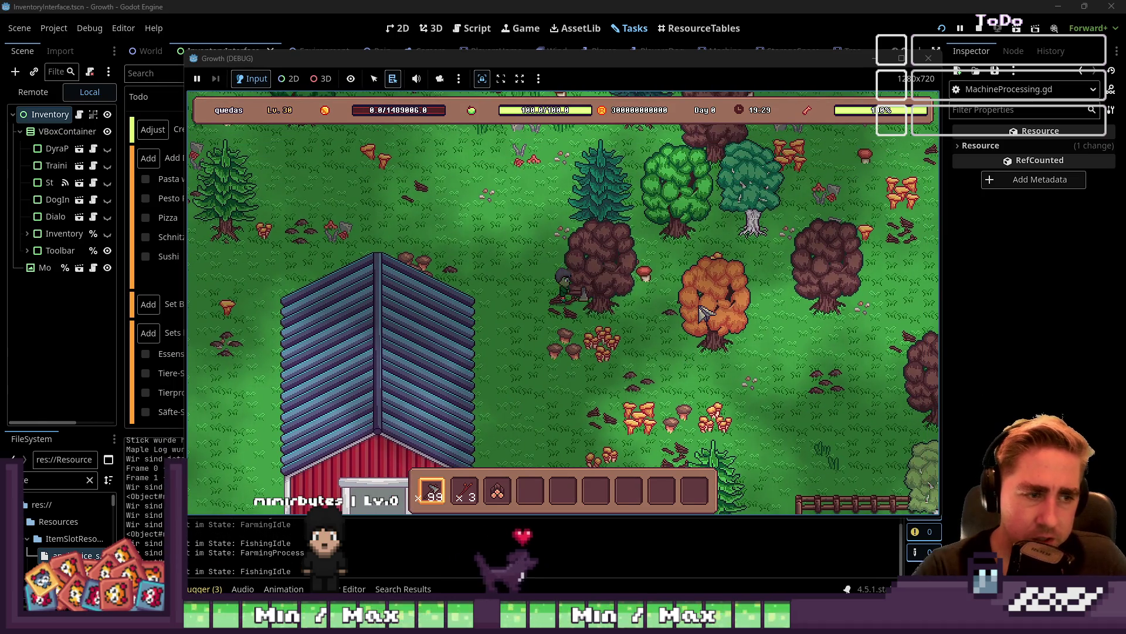
Chop the brown tree and the pines for sticks, Pine Logs and leaves, then stop the game
key("w")
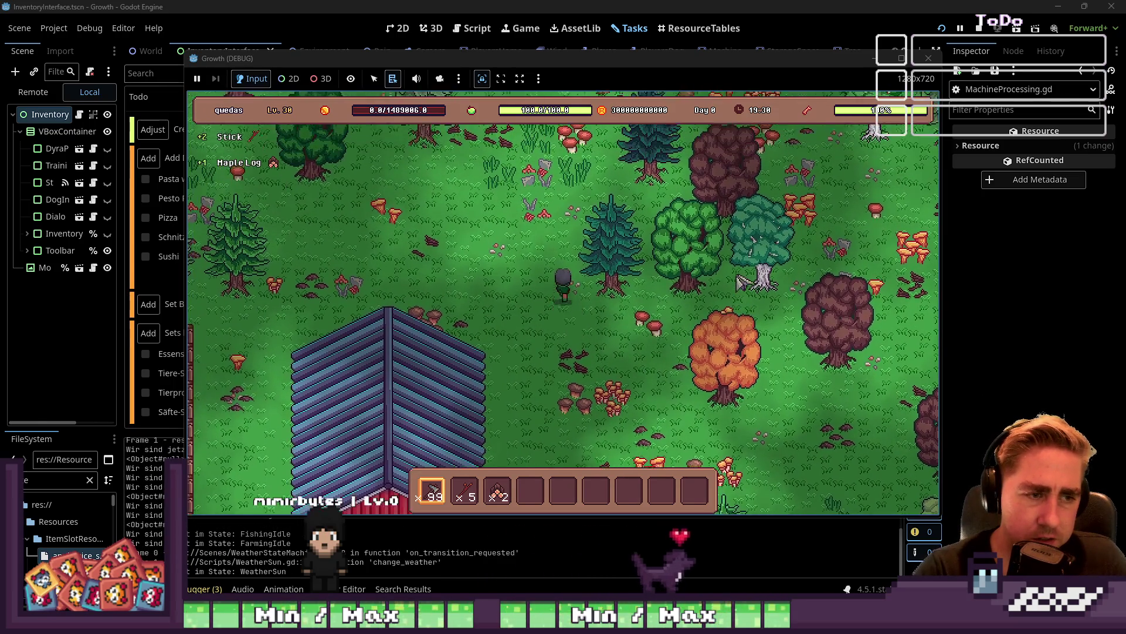
key("d")
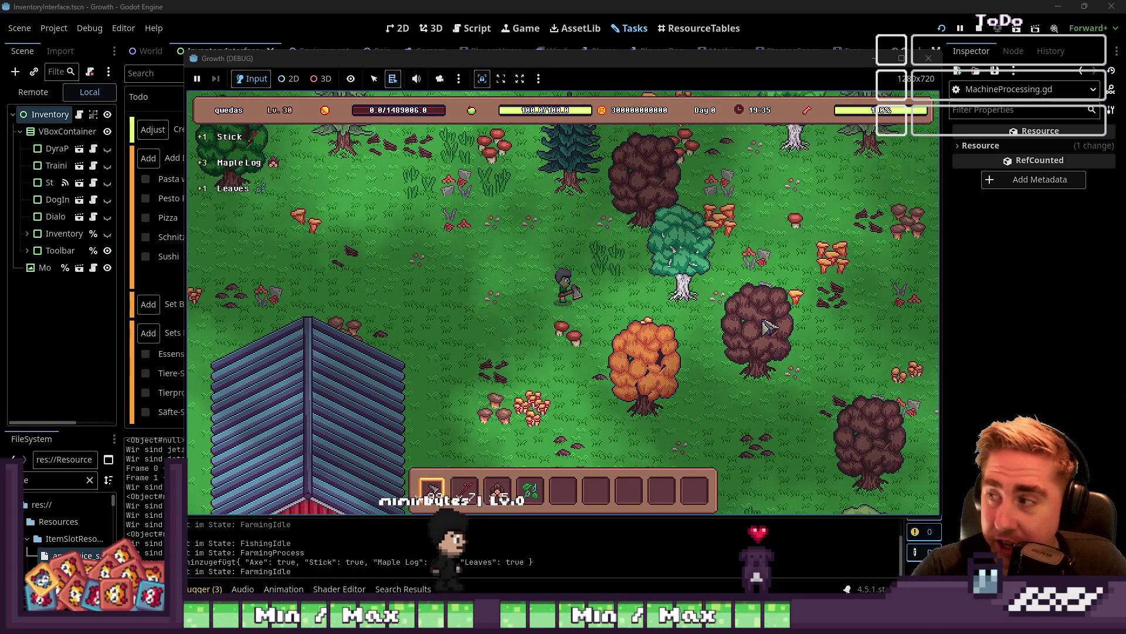
key("w")
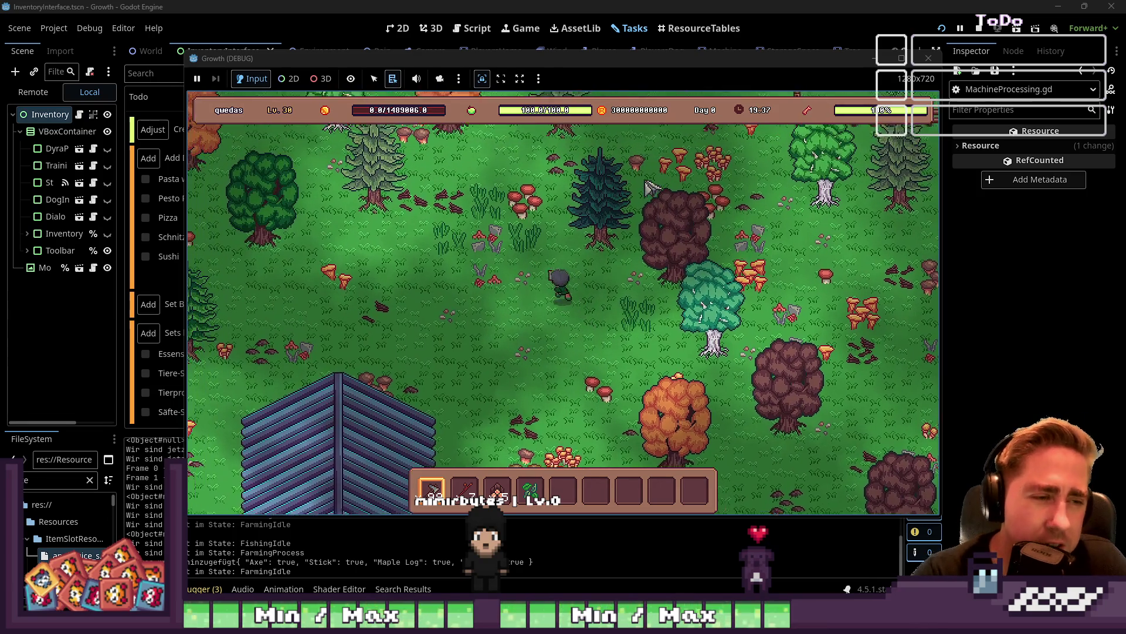
key("d")
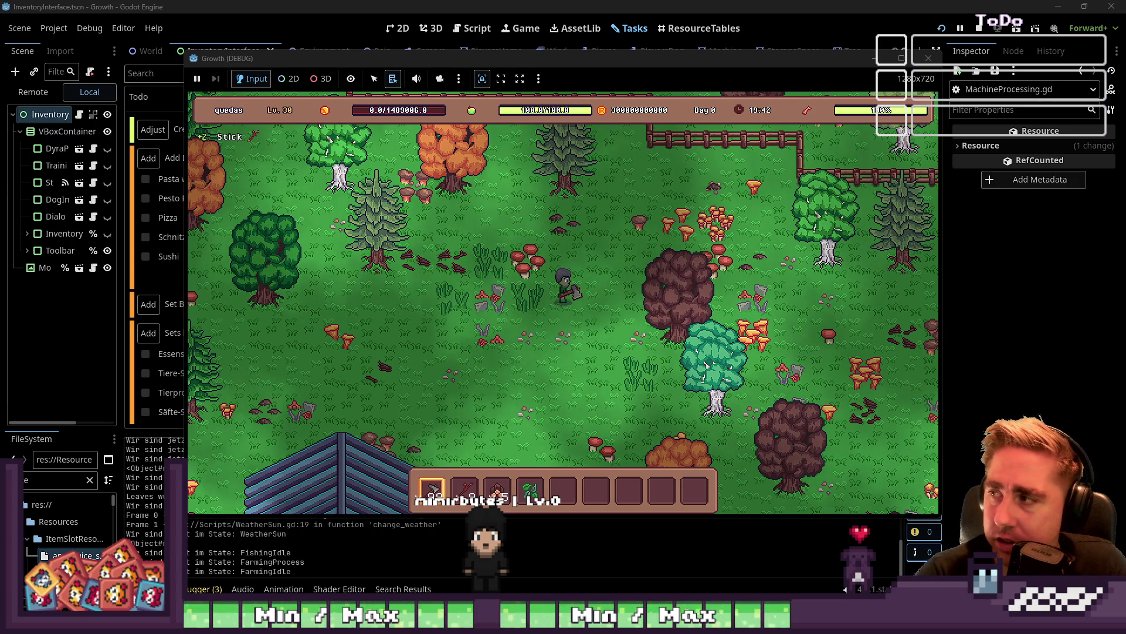
key("w")
key("d")
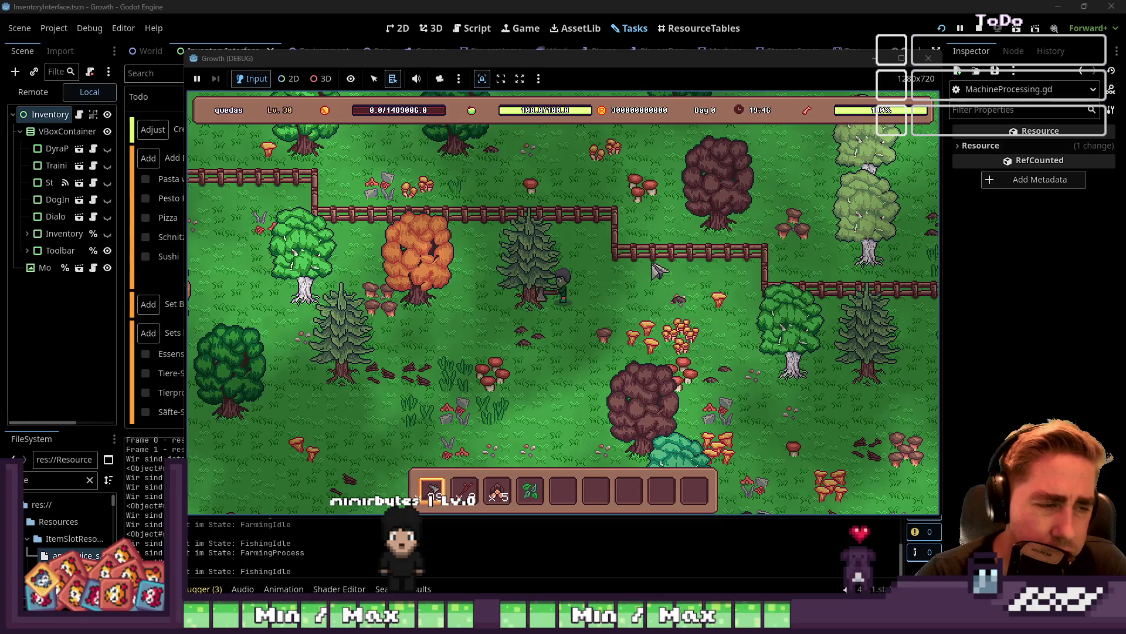
key("a")
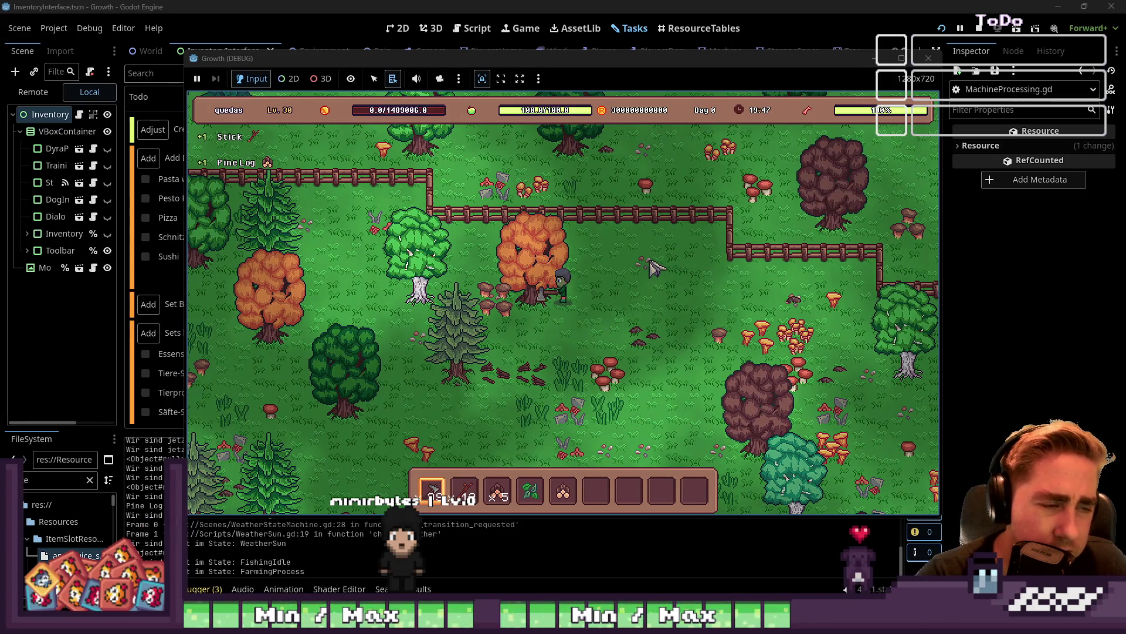
key("a")
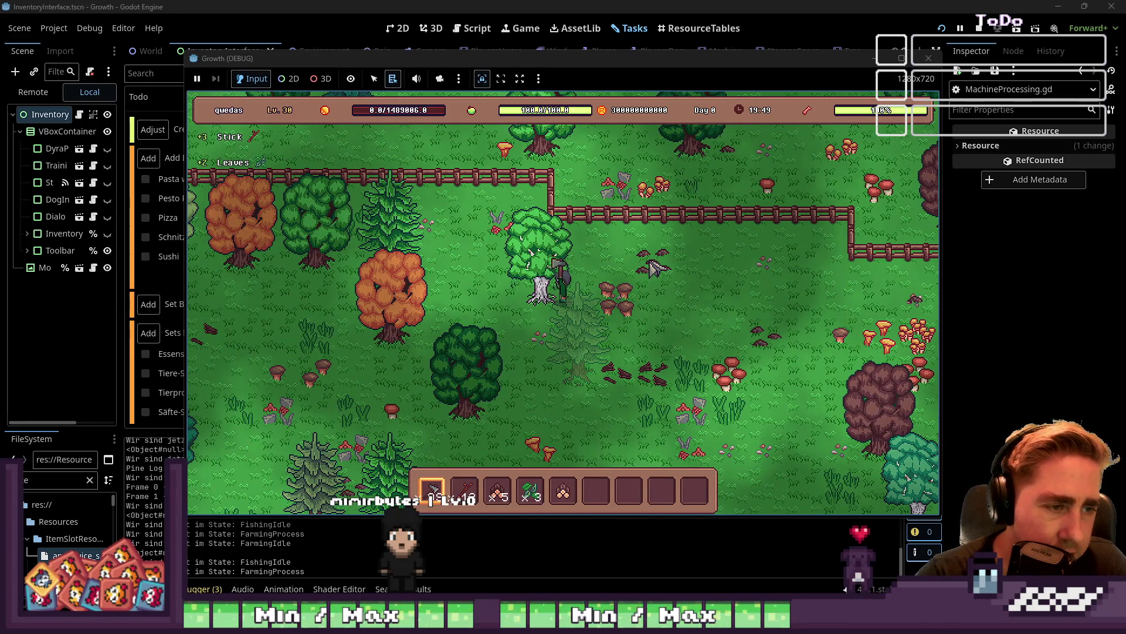
left_click(928, 58)
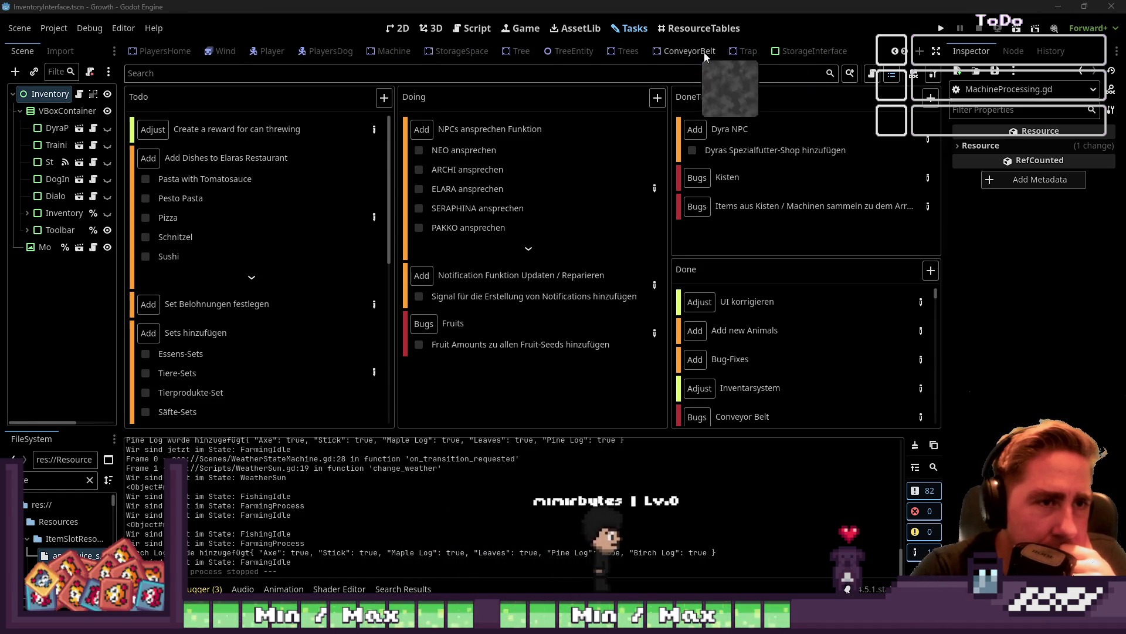
Switch to the Script workspace showing MachineProcessing.gd's check_output_slot code
scroll(704, 52, "down", 5)
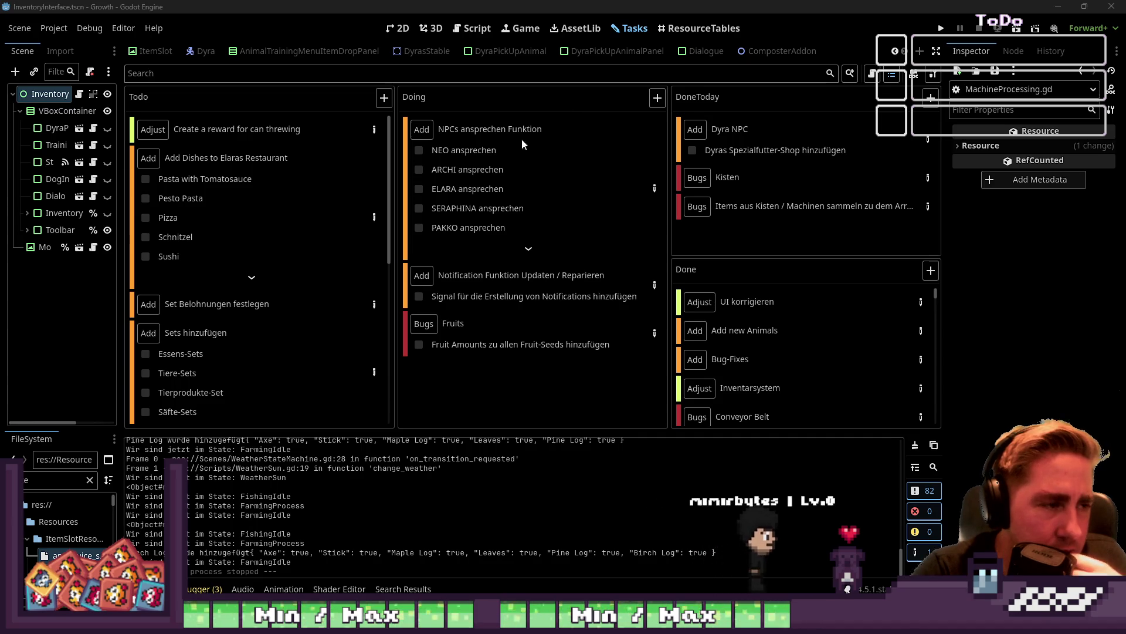
left_click(472, 28)
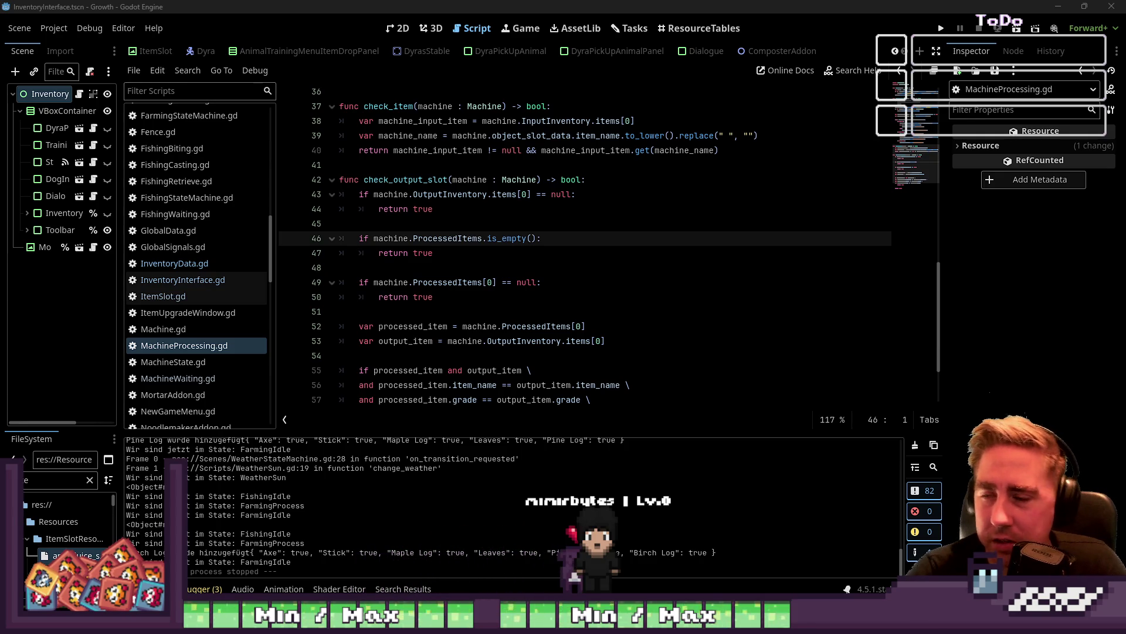
Open FarmingProcess.gd from the script list, showing chop_a_tree and mine_a_stone
left_click(488, 194)
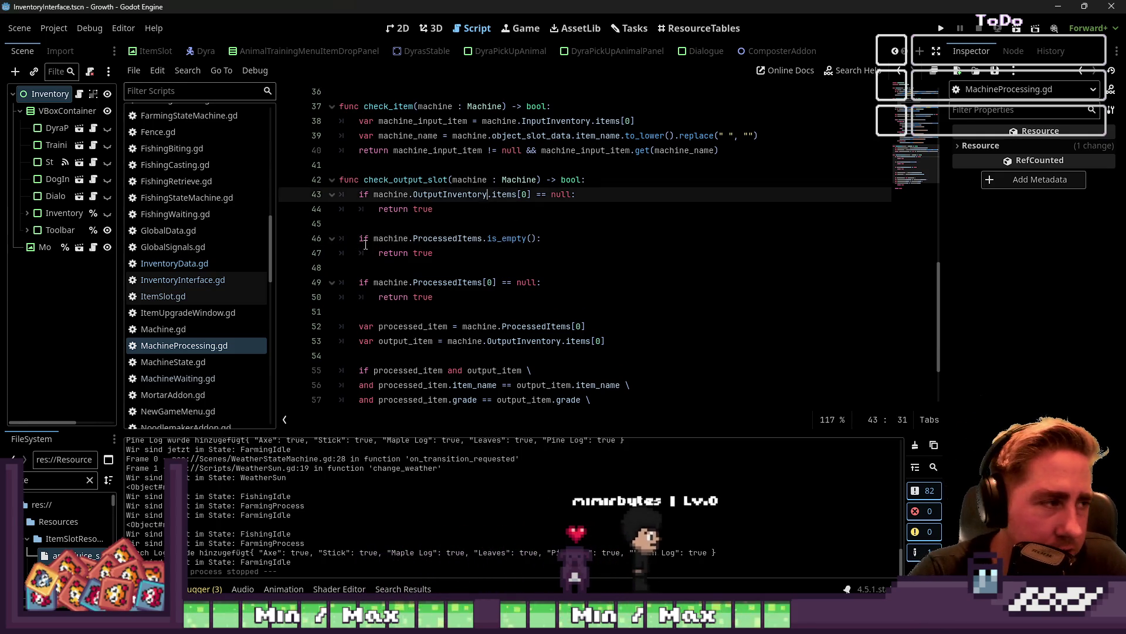
scroll(352, 205, "up", 3)
scroll(240, 204, "up", 5)
scroll(238, 204, "up", 5)
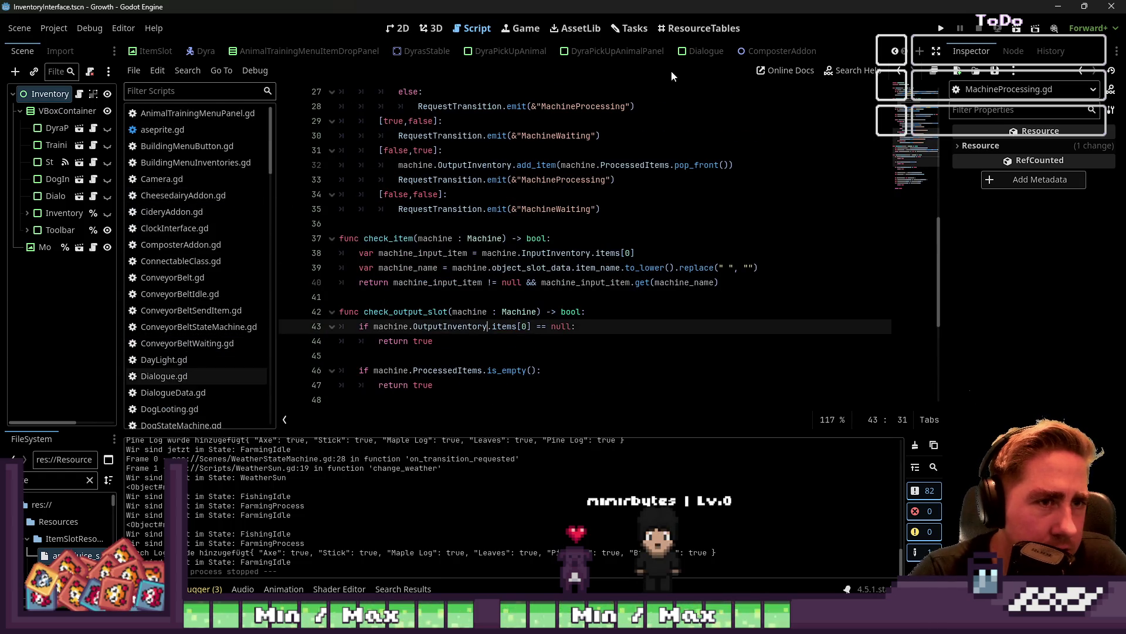
mouse_move(674, 54)
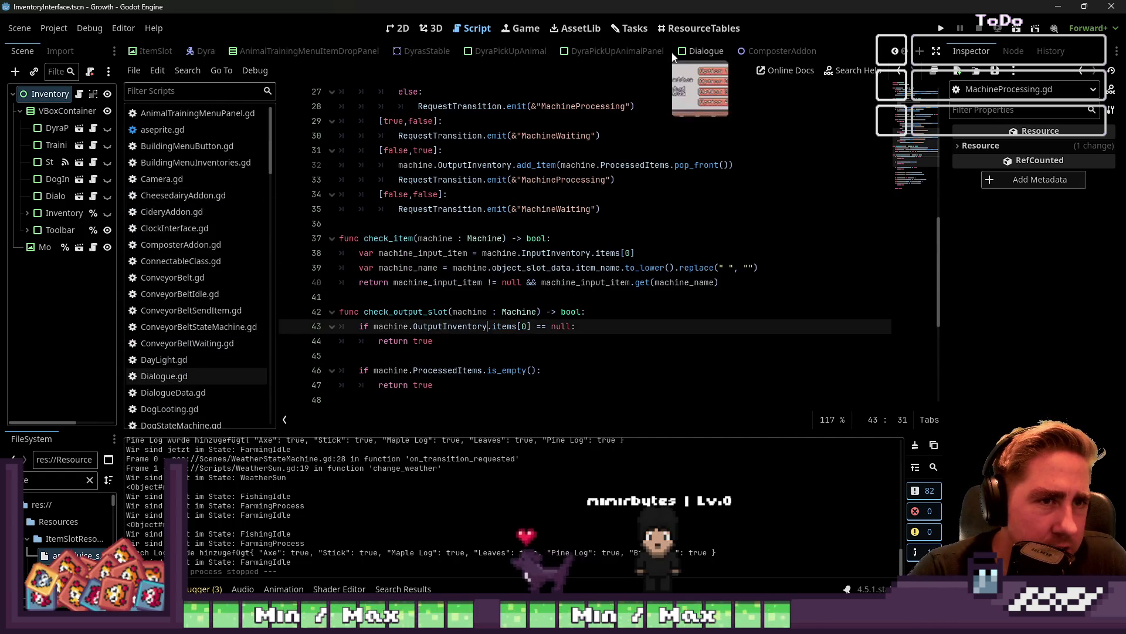
scroll(414, 51, "up", 9)
scroll(414, 51, "up", 3)
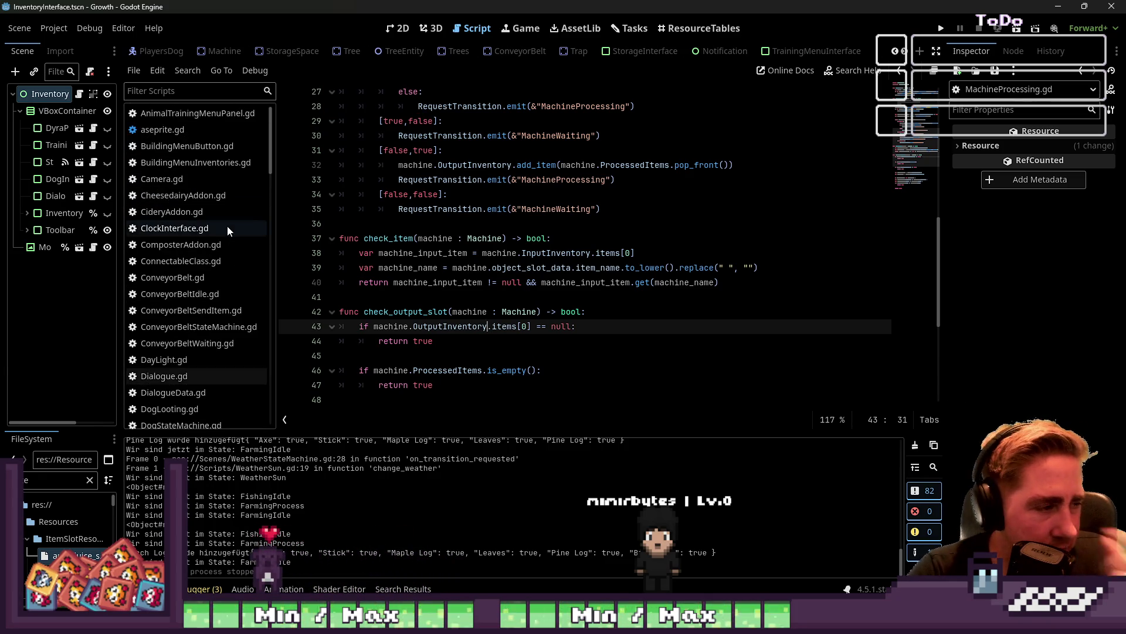
scroll(213, 227, "down", 5)
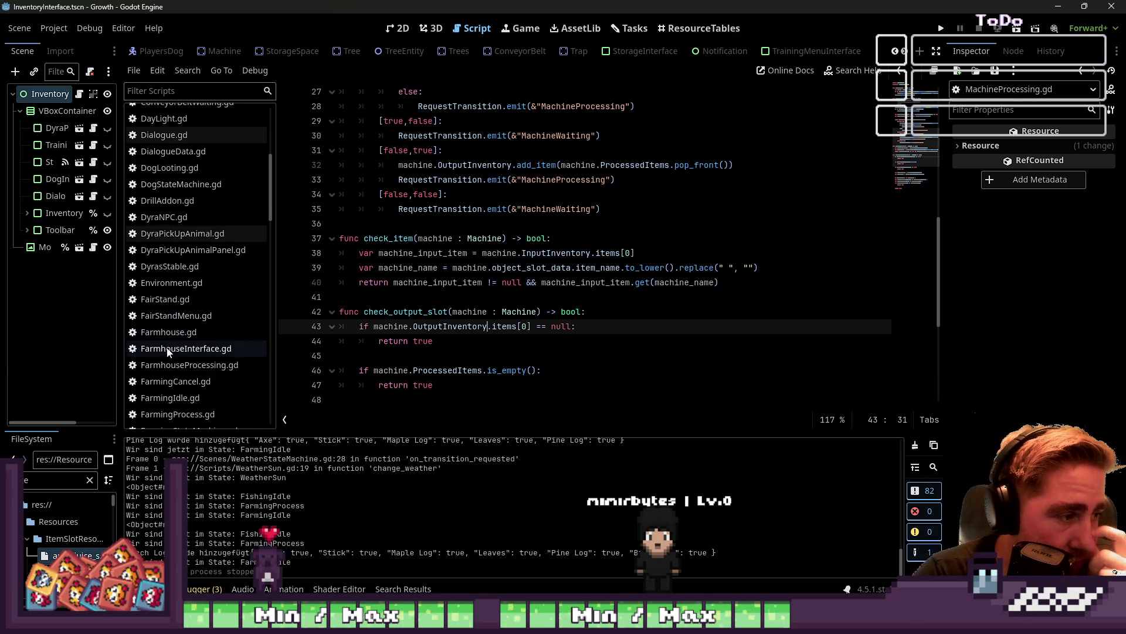
scroll(194, 370, "down", 1)
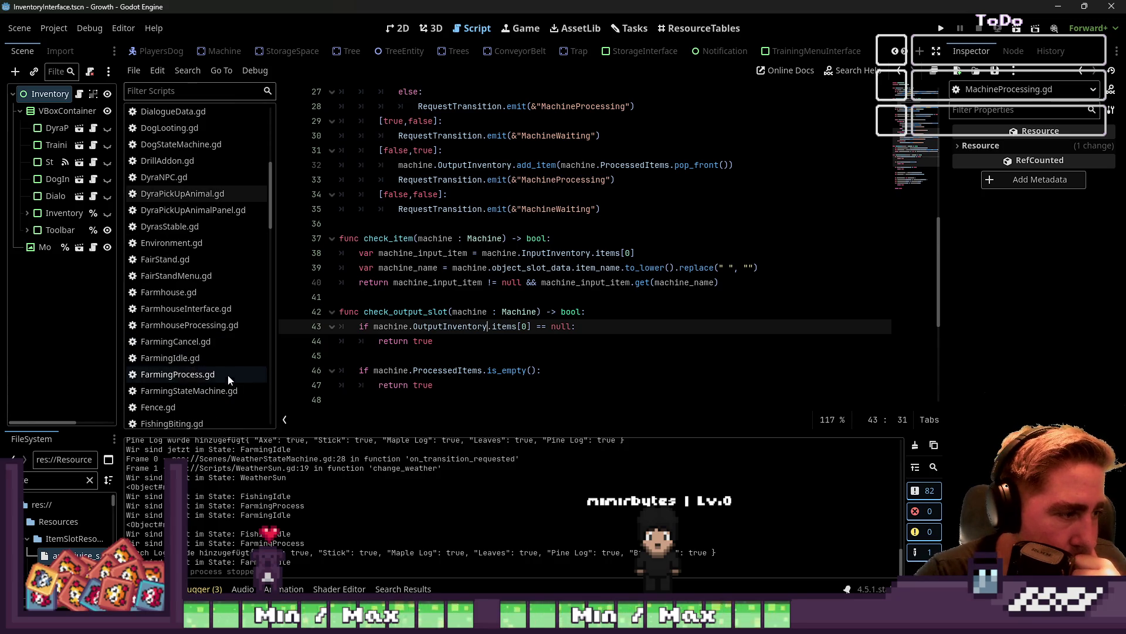
left_click(217, 377)
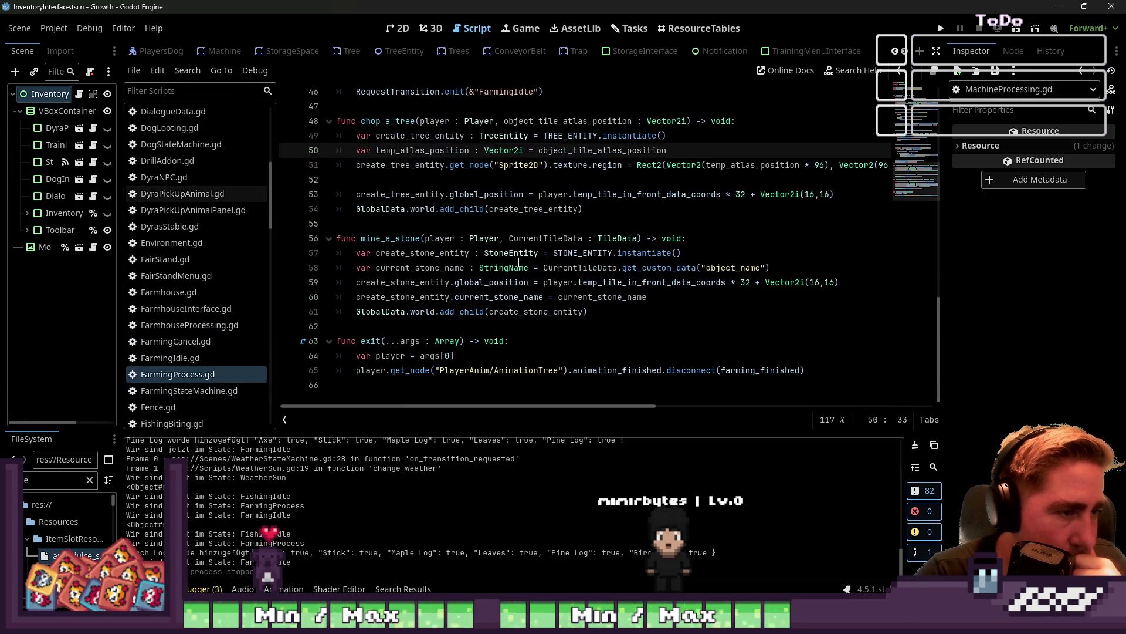
double_click(387, 121)
left_click(411, 165)
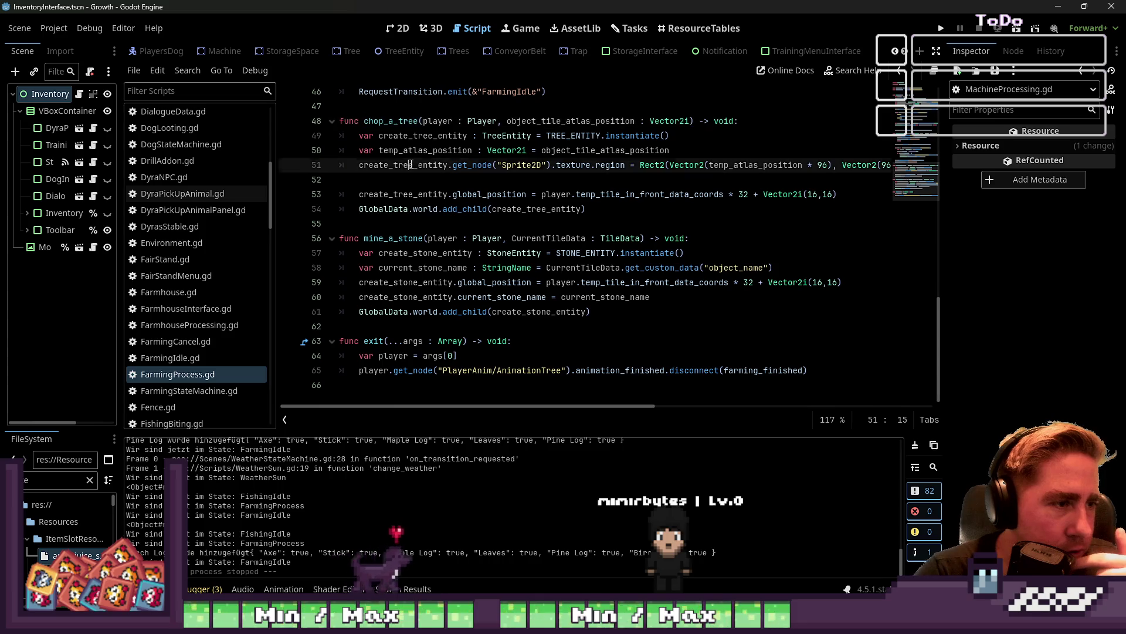
left_click(613, 209)
scroll(481, 313, "up", 1)
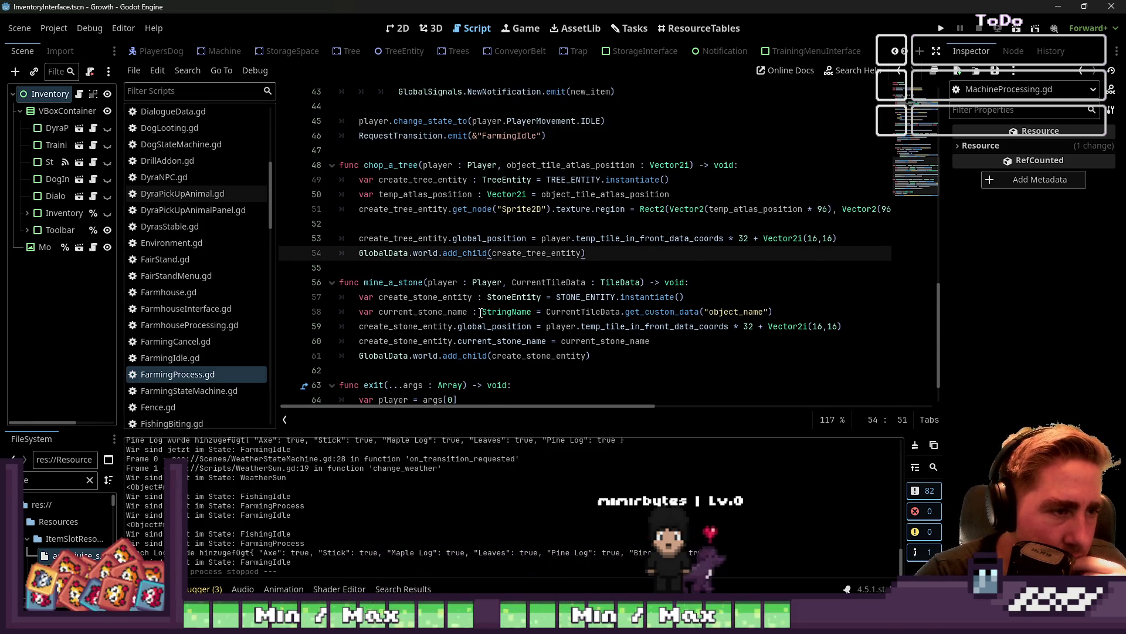
scroll(200, 355, "down", 1)
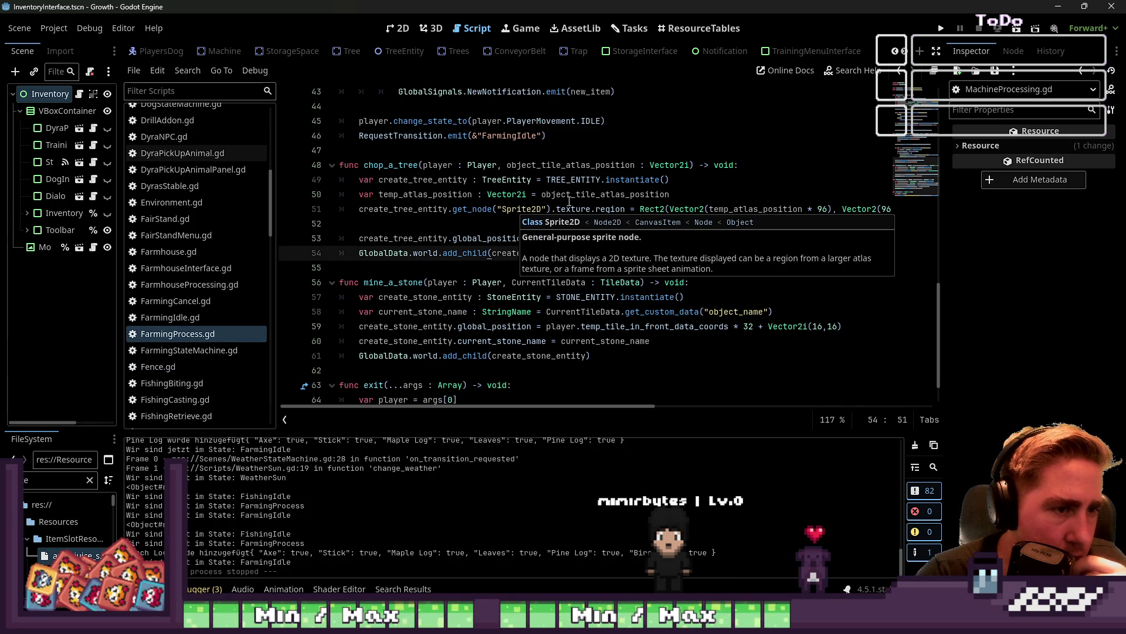
double_click(387, 166)
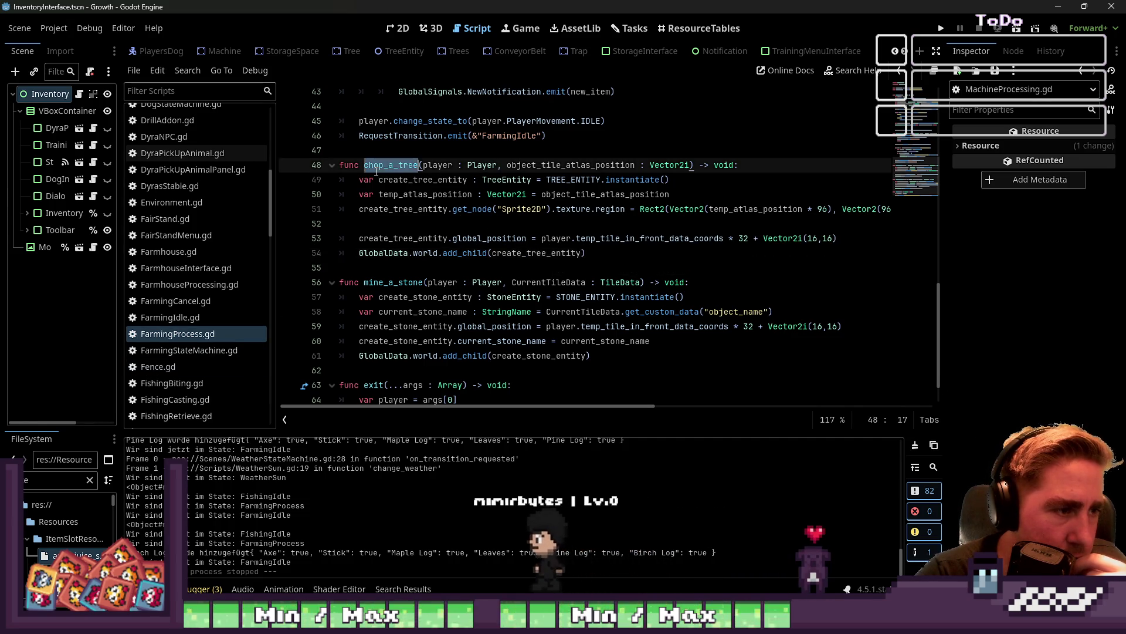
scroll(411, 234, "down", 1)
scroll(193, 273, "up", 2)
scroll(194, 272, "up", 5)
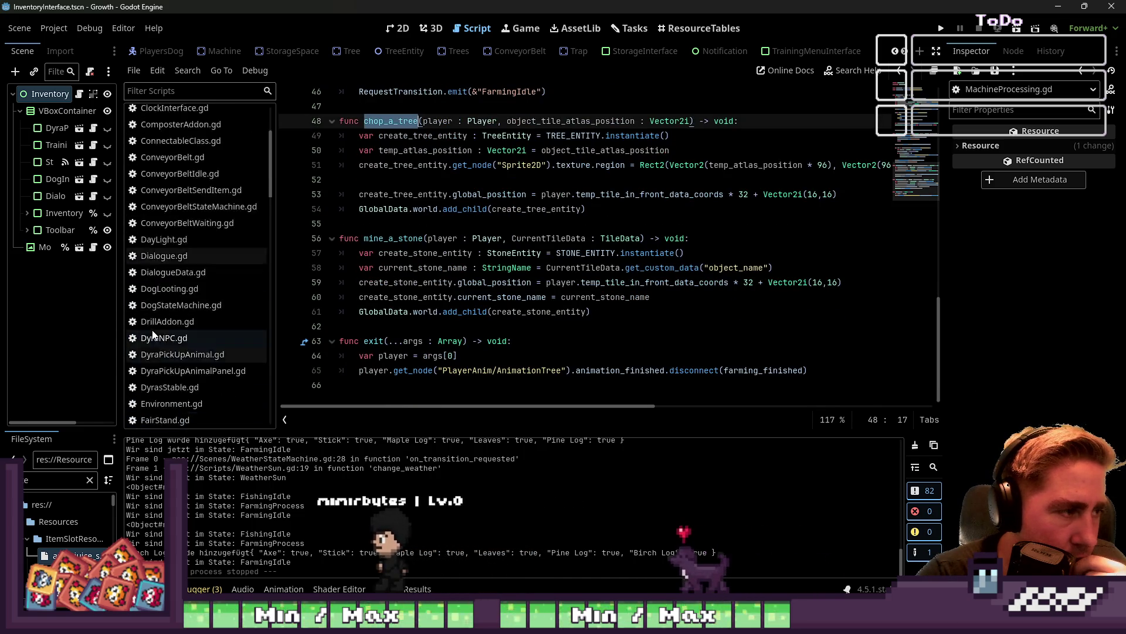
left_click(399, 237)
double_click(399, 238)
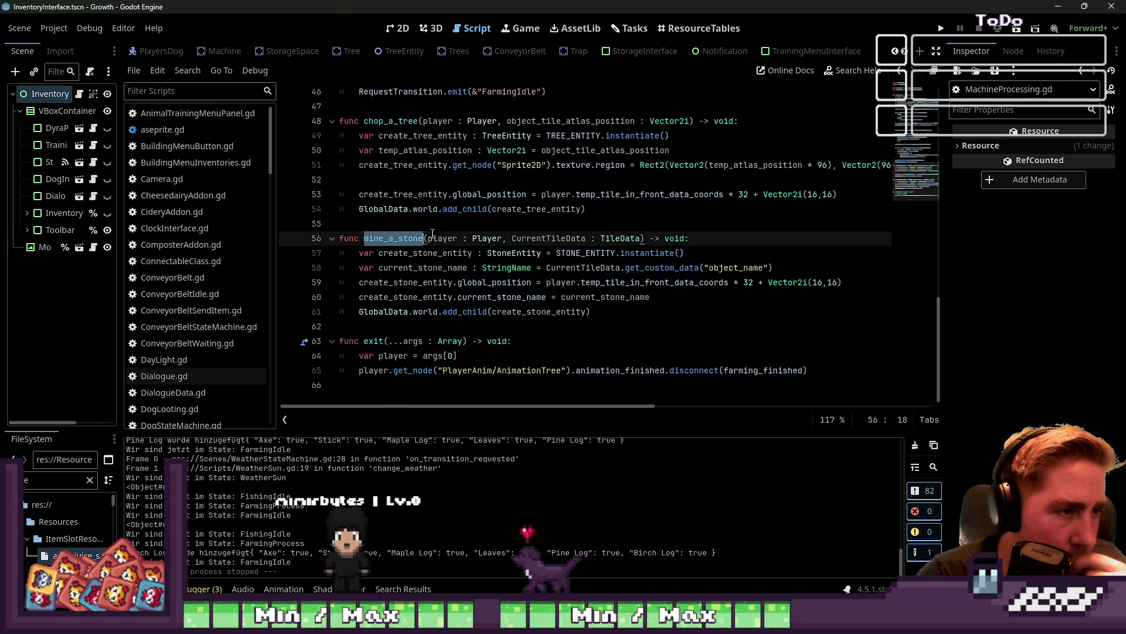
double_click(464, 209)
double_click(538, 209)
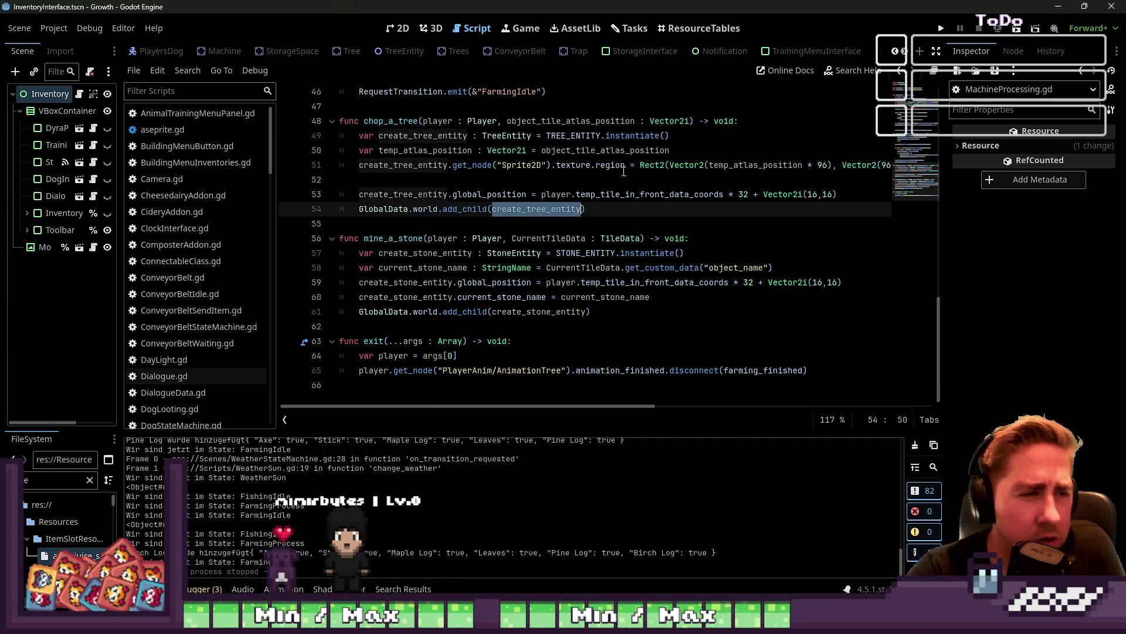
scroll(623, 170, "up", 1)
scroll(623, 170, "up", 8)
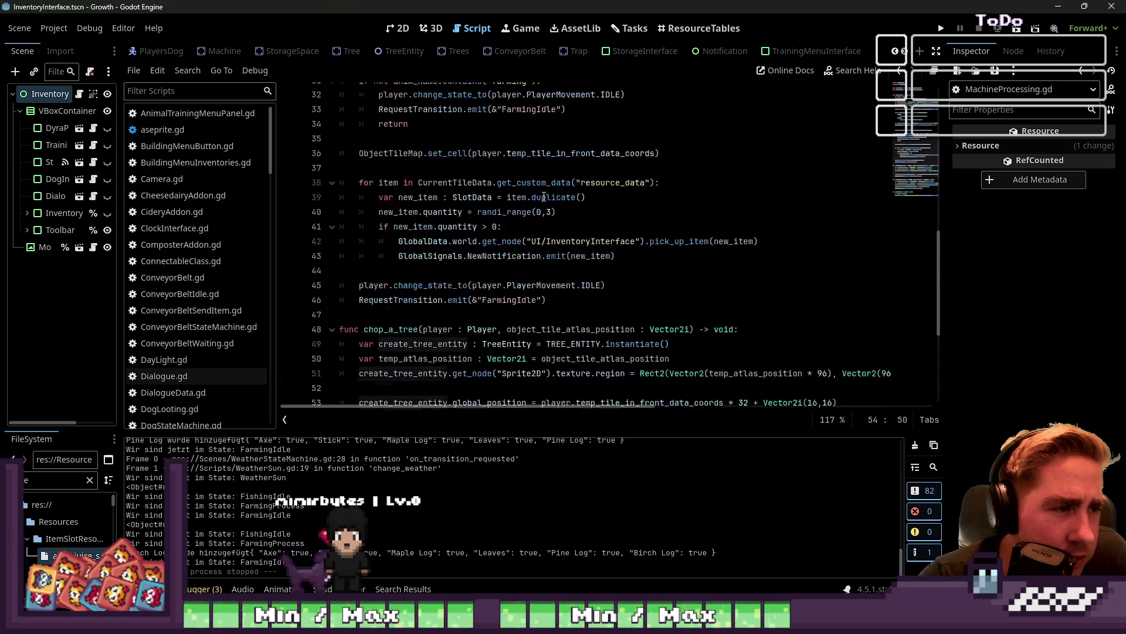
scroll(544, 196, "down", 6)
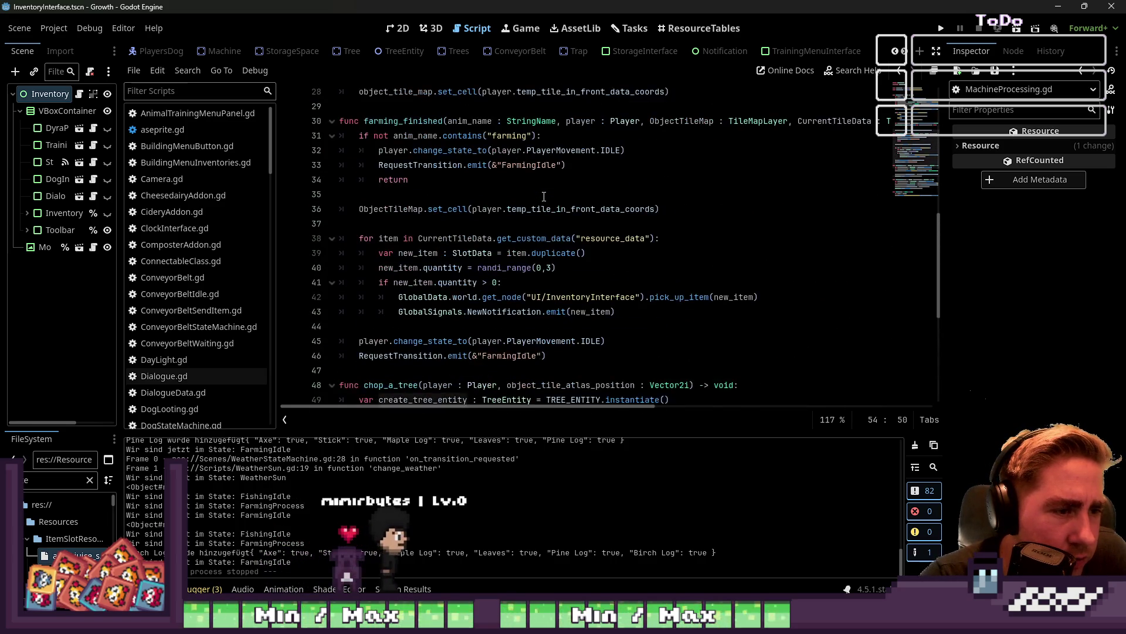
scroll(544, 197, "up", 7)
scroll(544, 197, "up", 5)
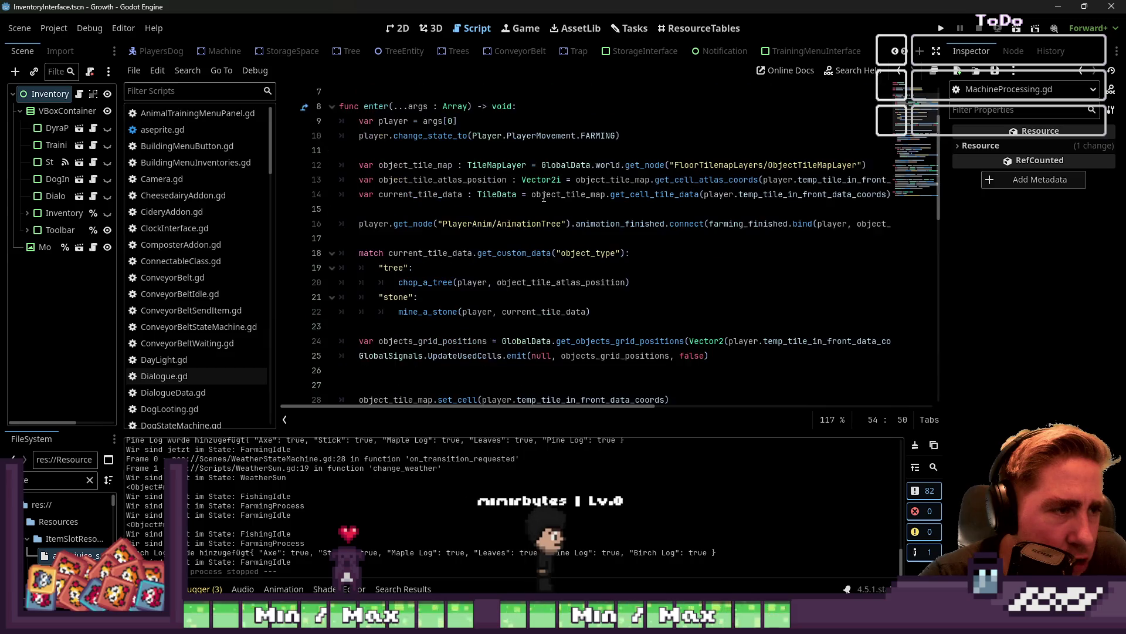
scroll(544, 196, "down", 3)
scroll(544, 197, "down", 2)
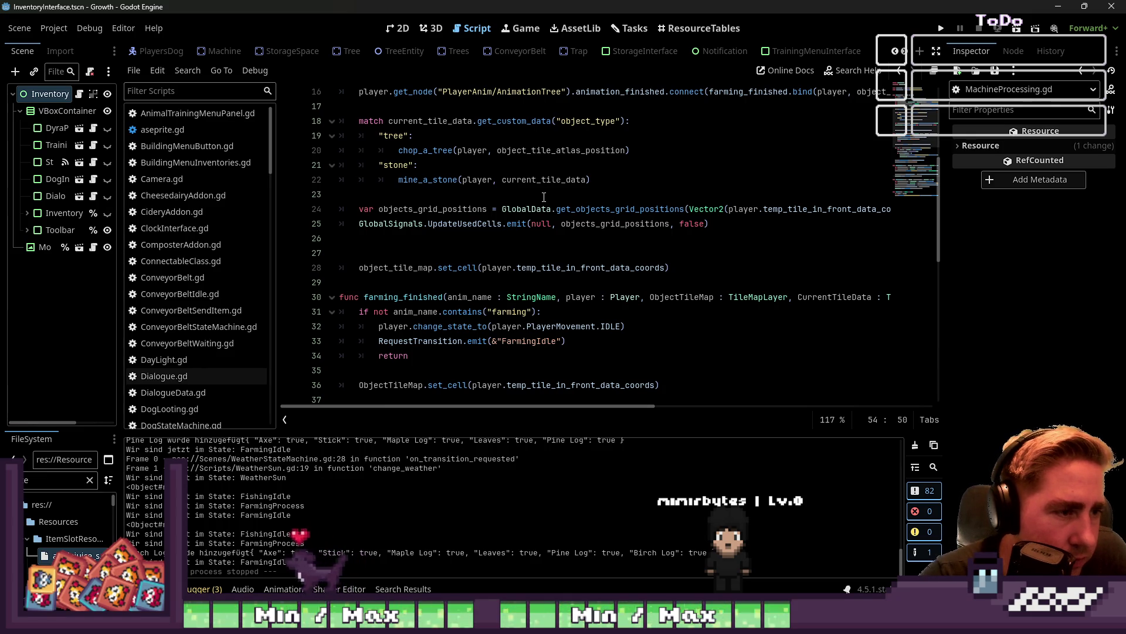
scroll(543, 197, "up", 5)
scroll(544, 197, "down", 7)
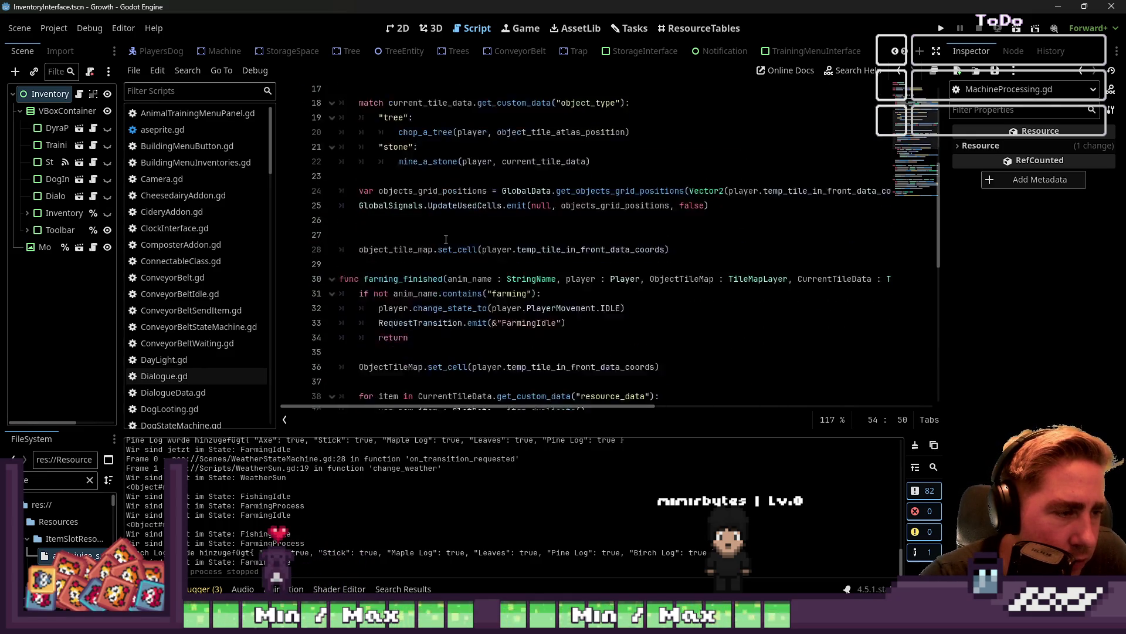
double_click(416, 210)
scroll(416, 210, "down", 3)
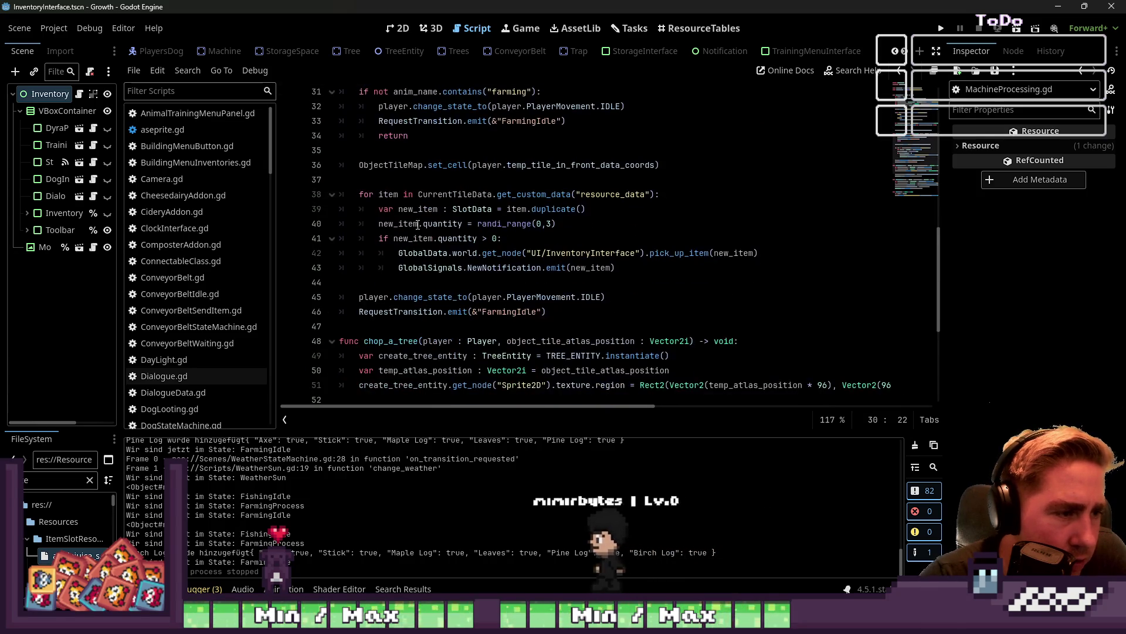
double_click(411, 340)
scroll(412, 333, "up", 6)
left_click(422, 165)
double_click(434, 252)
left_click(435, 267)
left_click(420, 311)
scroll(446, 311, "down", 1)
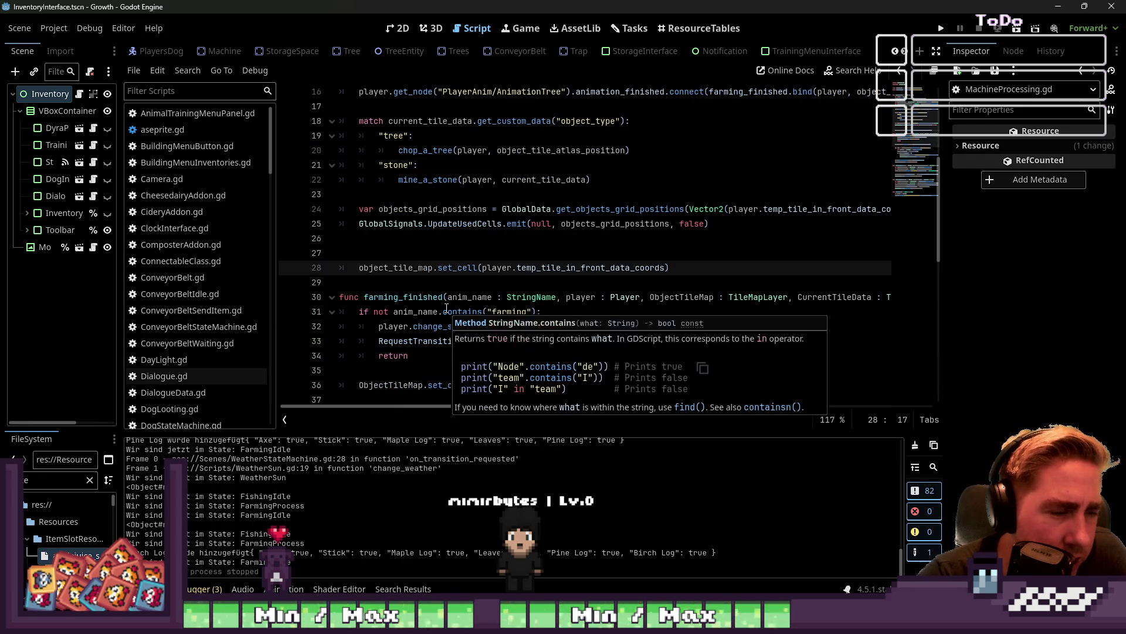
scroll(499, 267, "up", 2)
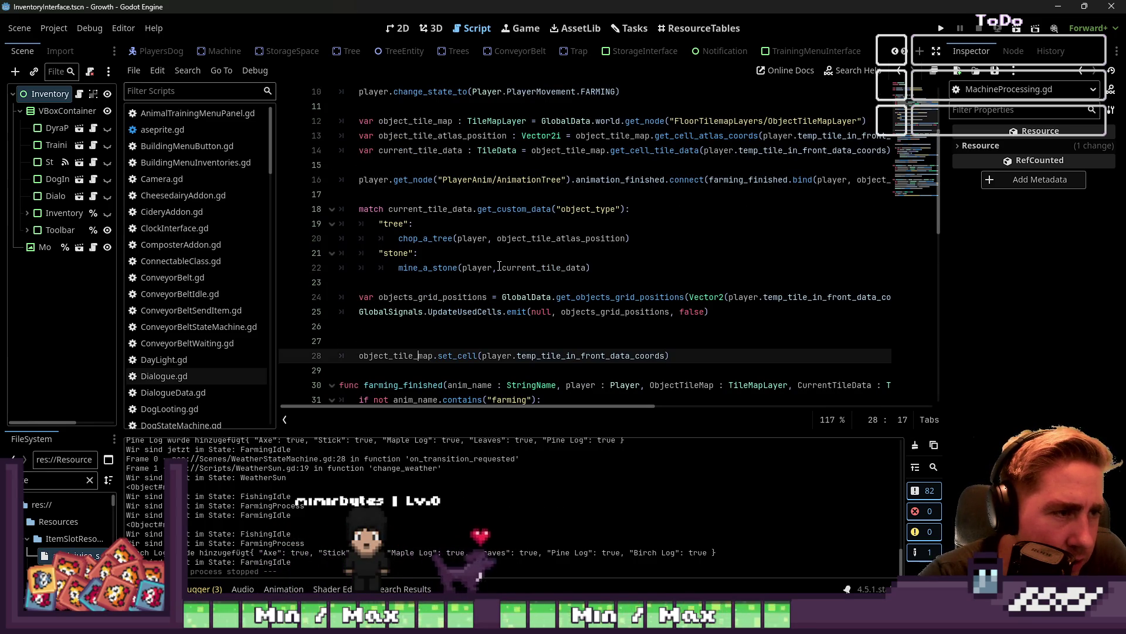
scroll(500, 267, "up", 1)
scroll(499, 266, "up", 1)
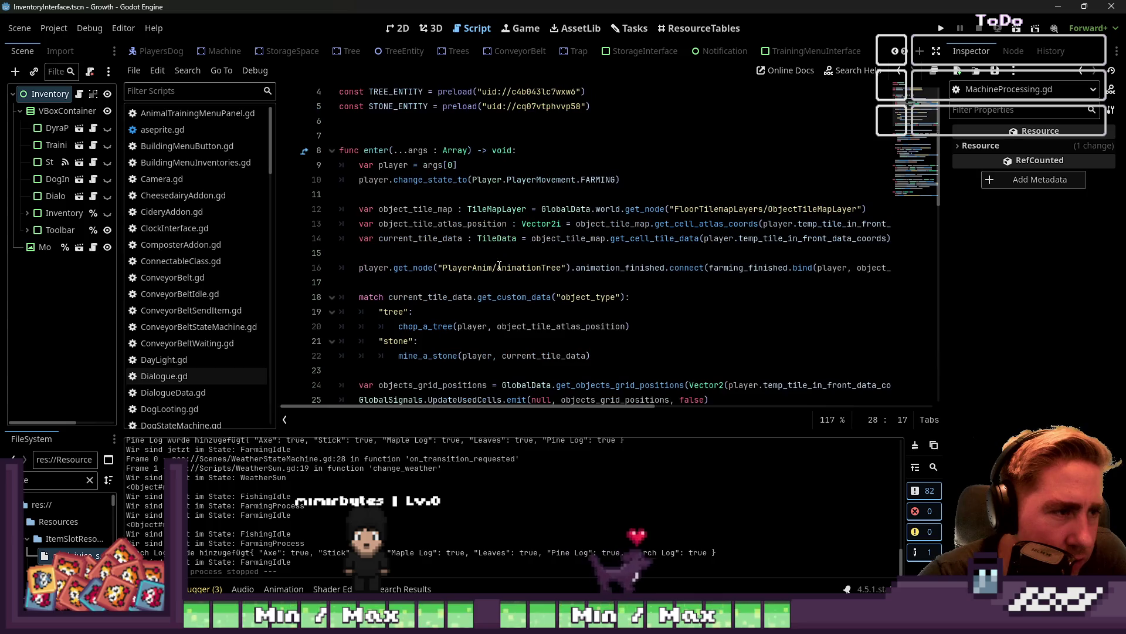
scroll(205, 308, "down", 4)
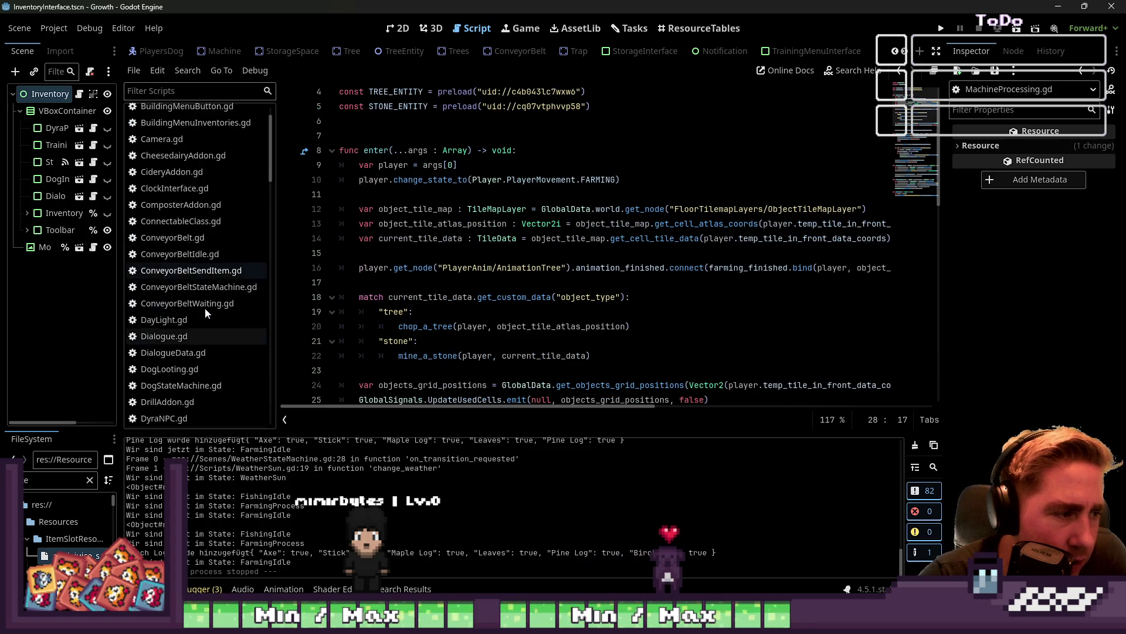
scroll(206, 299, "down", 3)
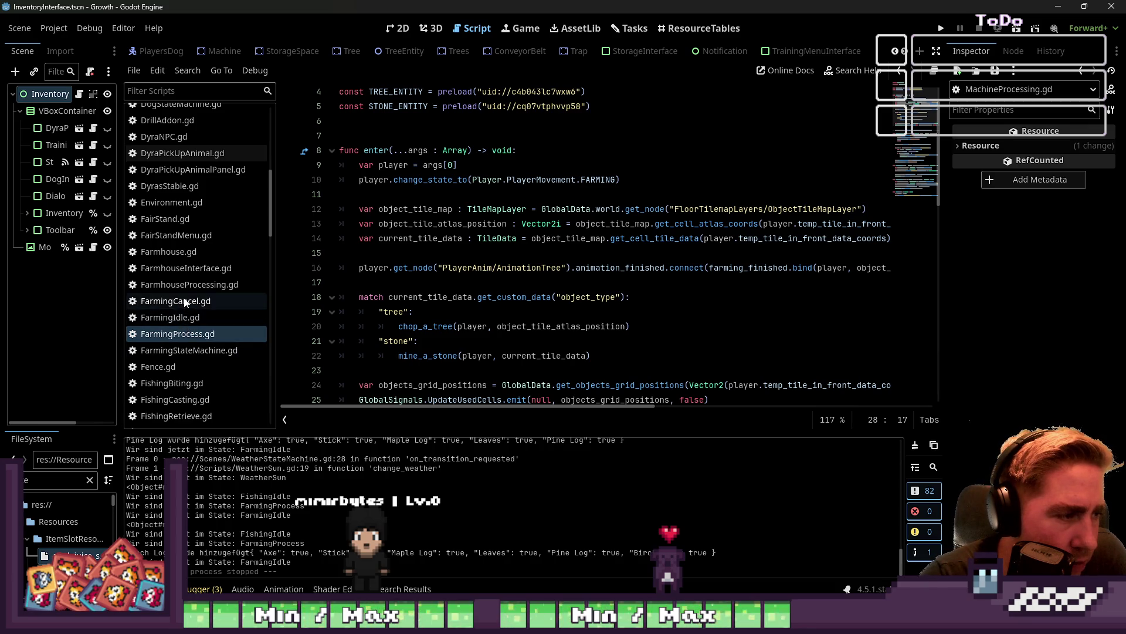
Filter the FileSystem for 'farming' and open FarmingProcess.gd
left_click(184, 299)
left_click(190, 285)
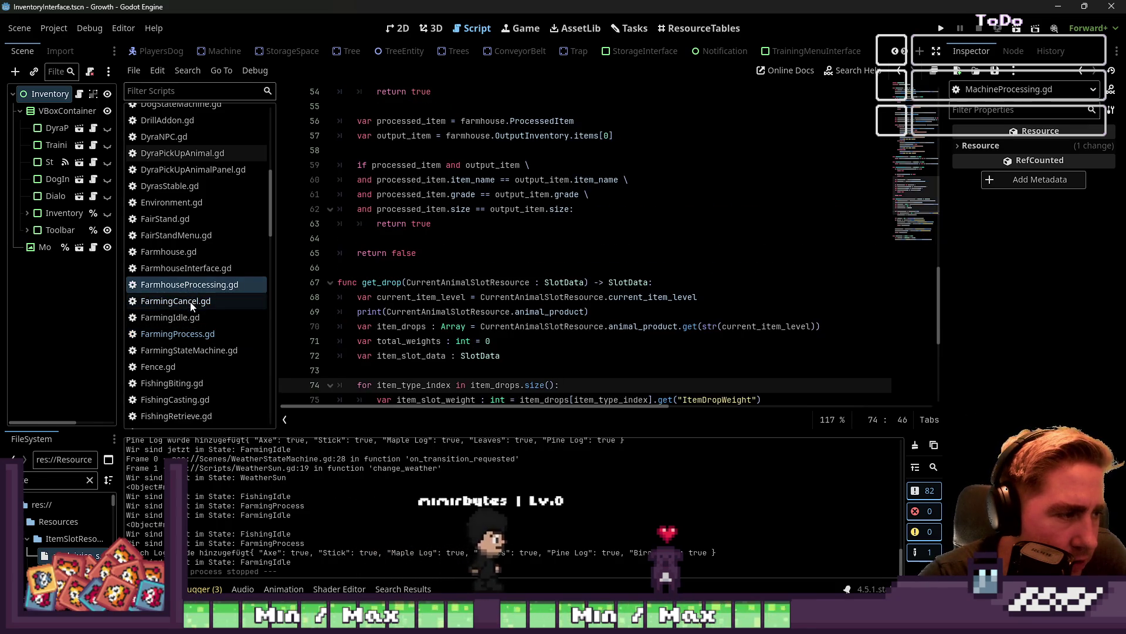
left_click(190, 301)
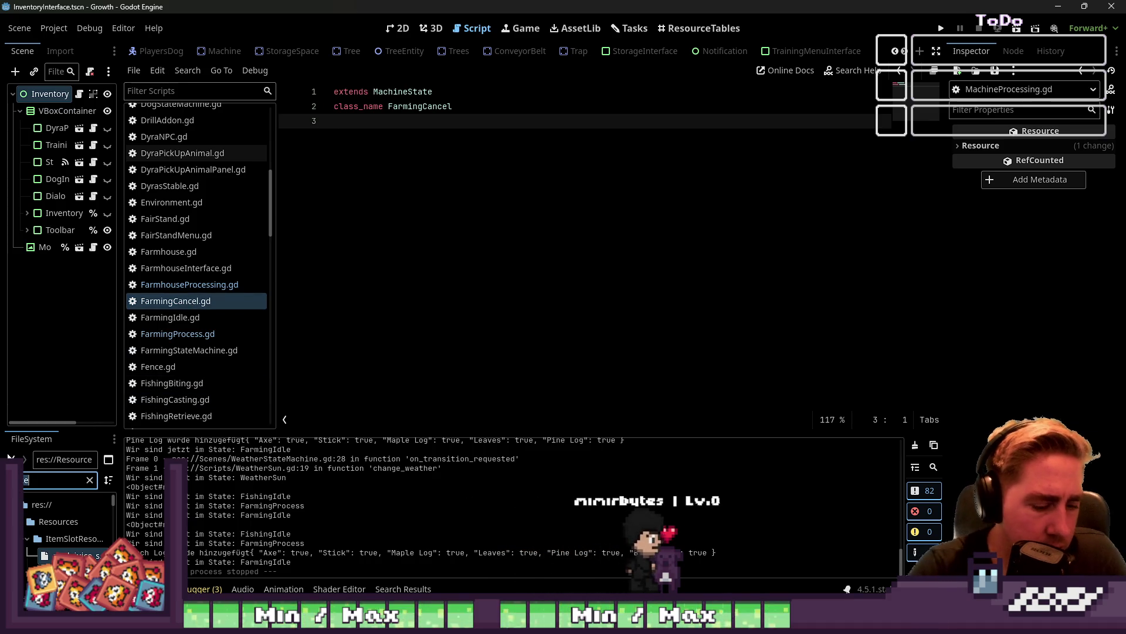
type("farming")
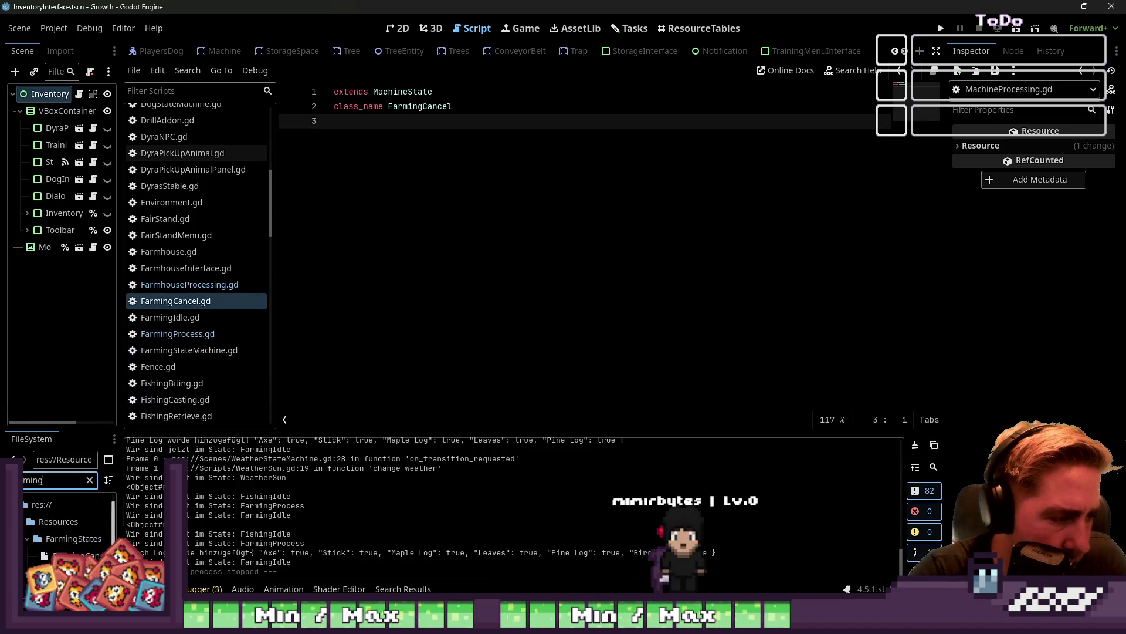
left_click_drag(120, 321, 213, 352)
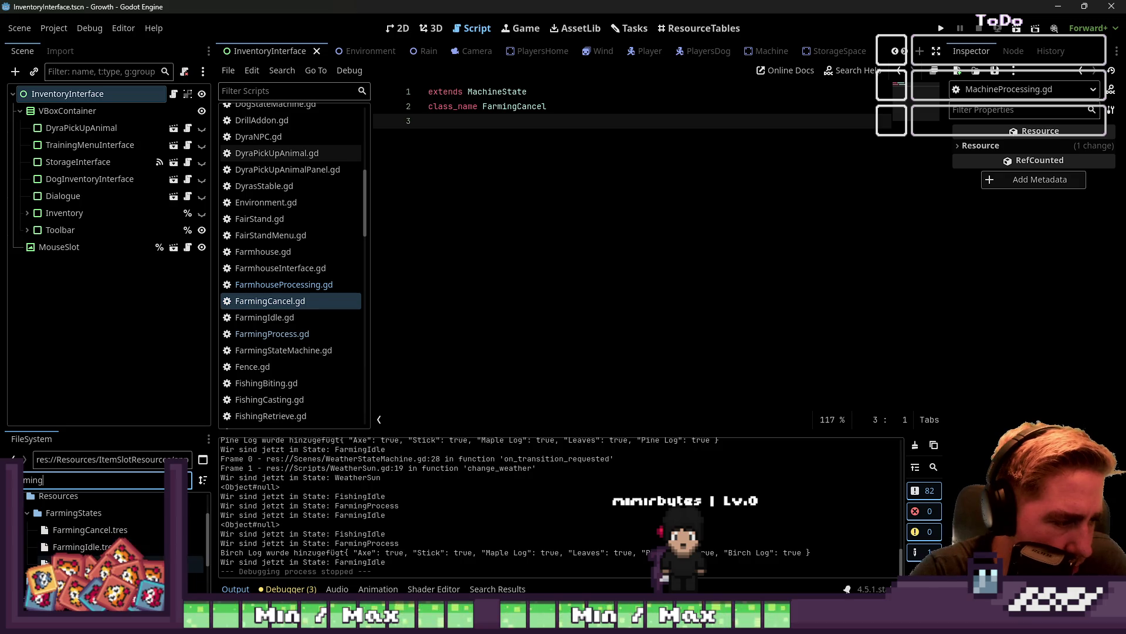
left_click(108, 531)
scroll(107, 533, "down", 2)
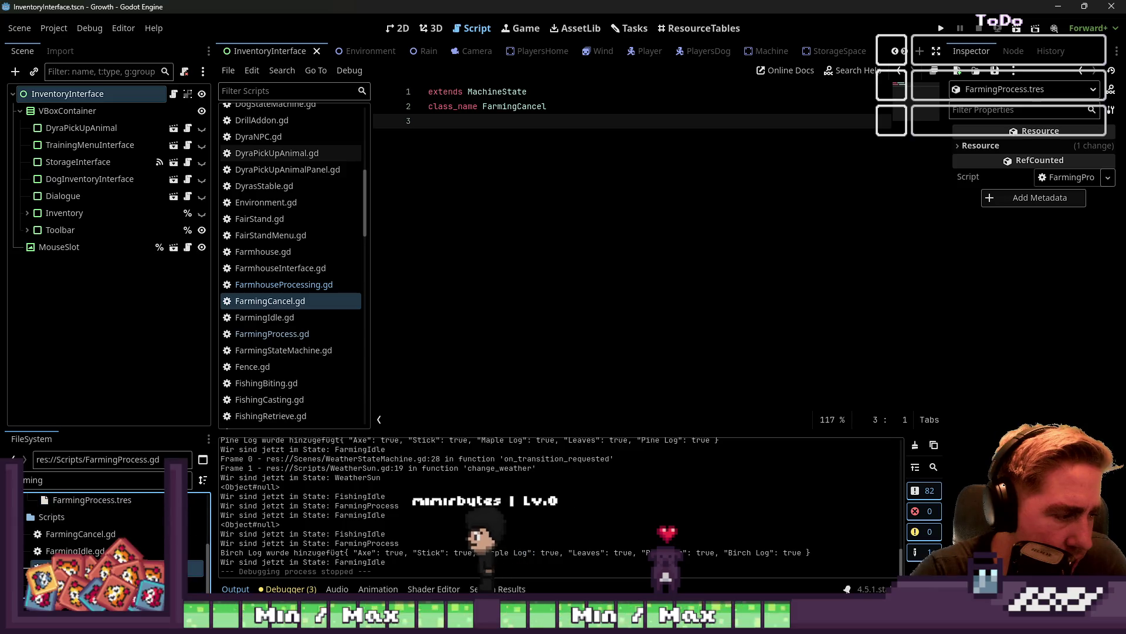
double_click(88, 568)
Search the farming script for 'pick'
scroll(495, 232, "down", 1)
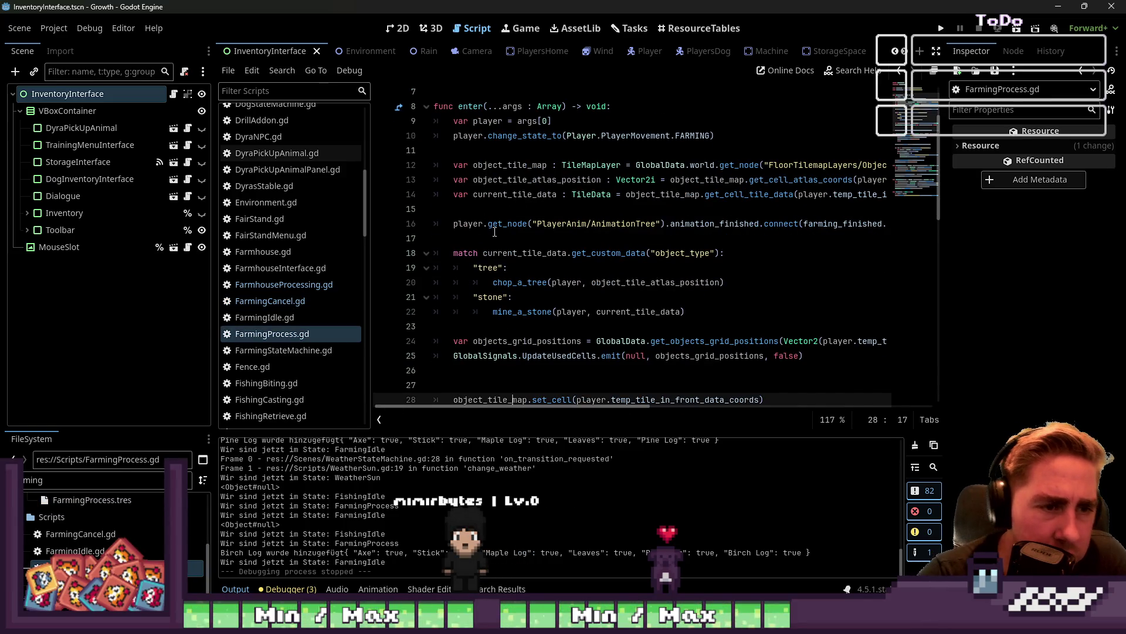
left_click(587, 194)
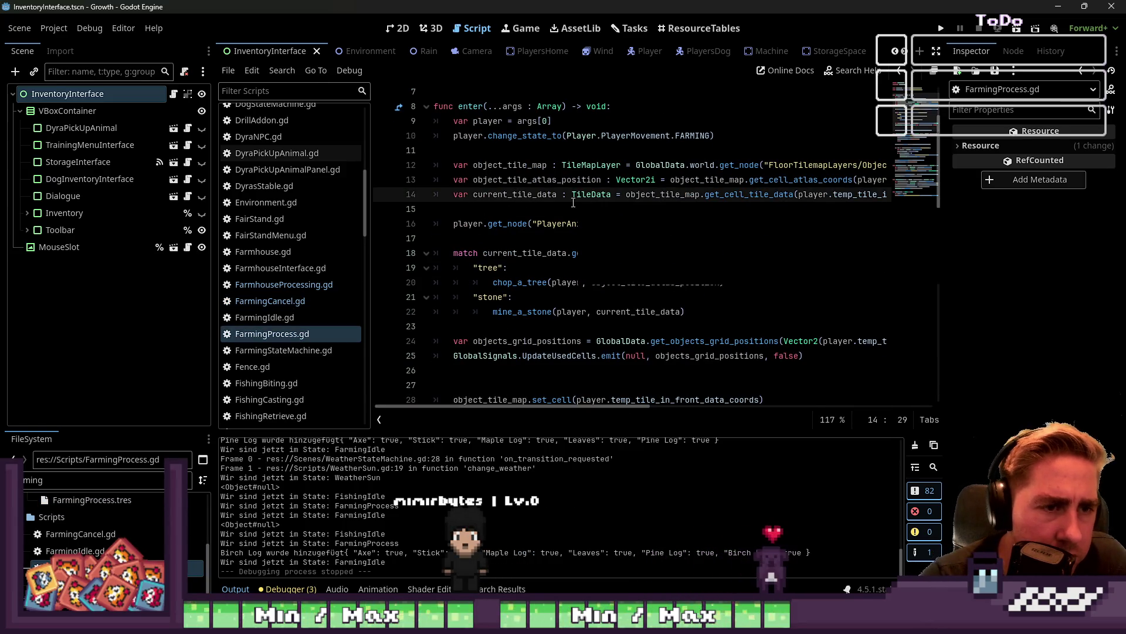
key("ctrl+f")
type("pick_")
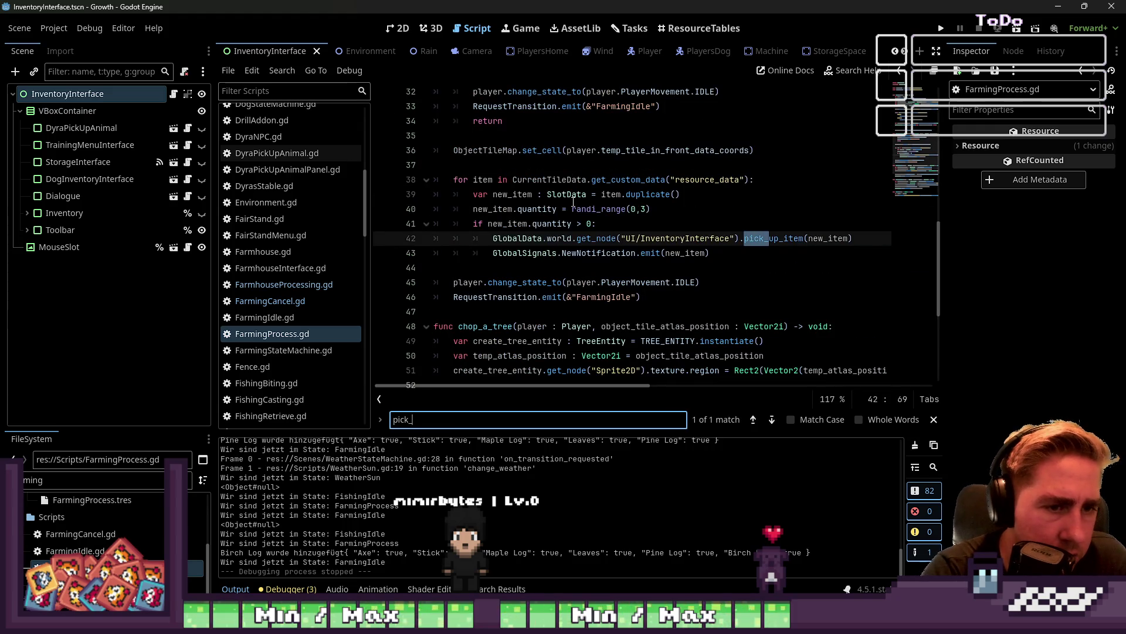
key("Escape")
Select the resource_data item pickup loop, lines 38–43, in farming_finished
left_click(569, 194)
double_click(548, 180)
scroll(559, 196, "up", 3)
double_click(491, 194)
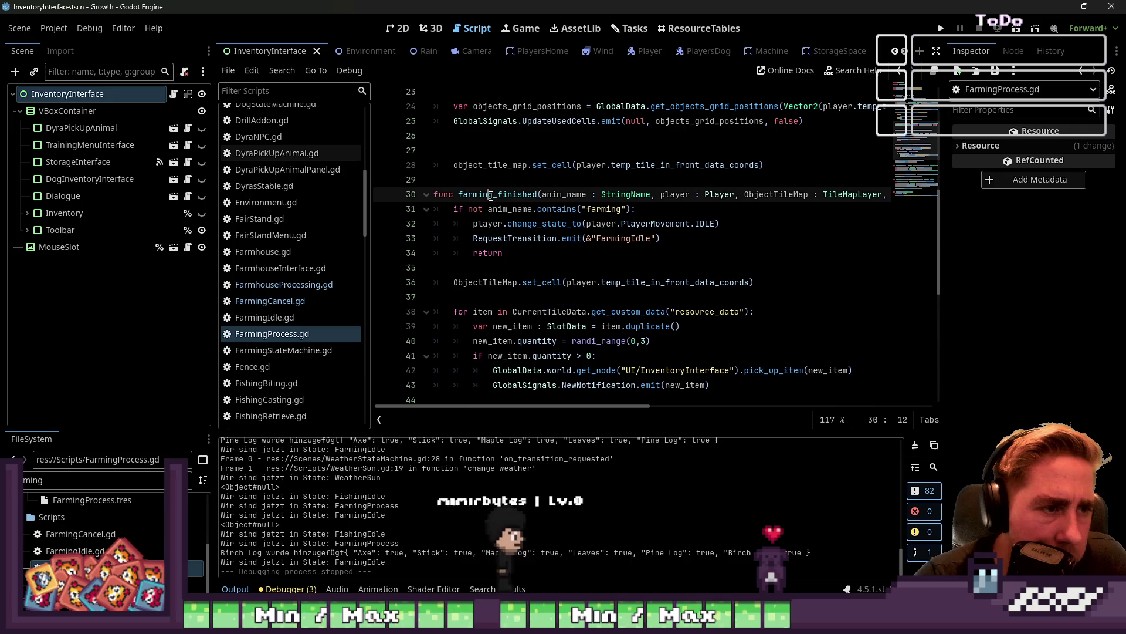
scroll(496, 205, "down", 8)
scroll(504, 219, "up", 5)
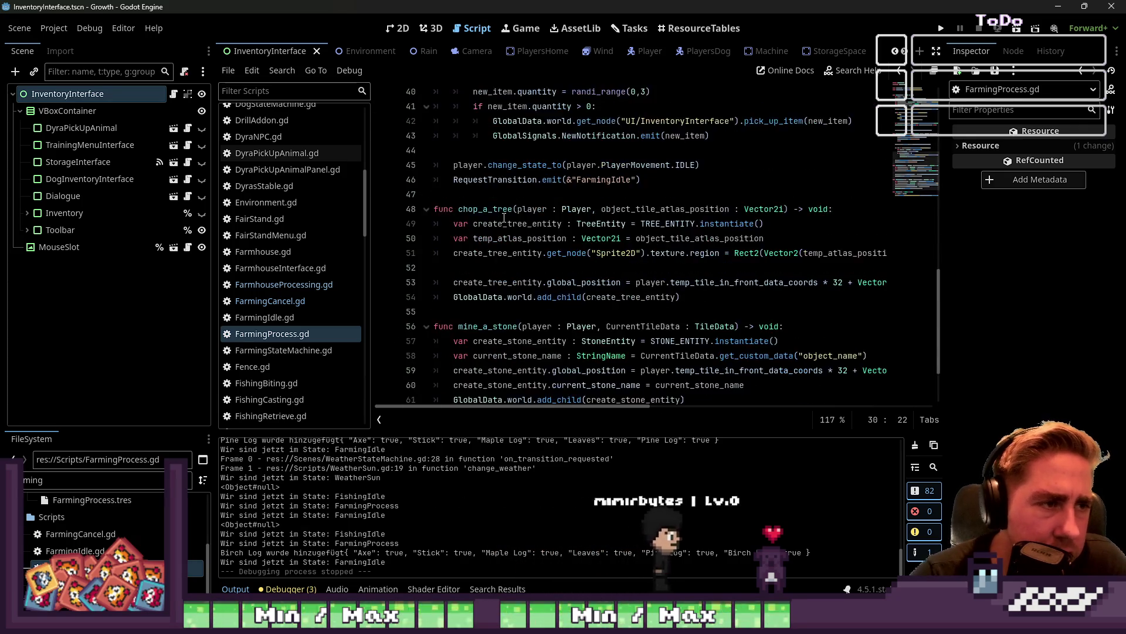
left_click(606, 194)
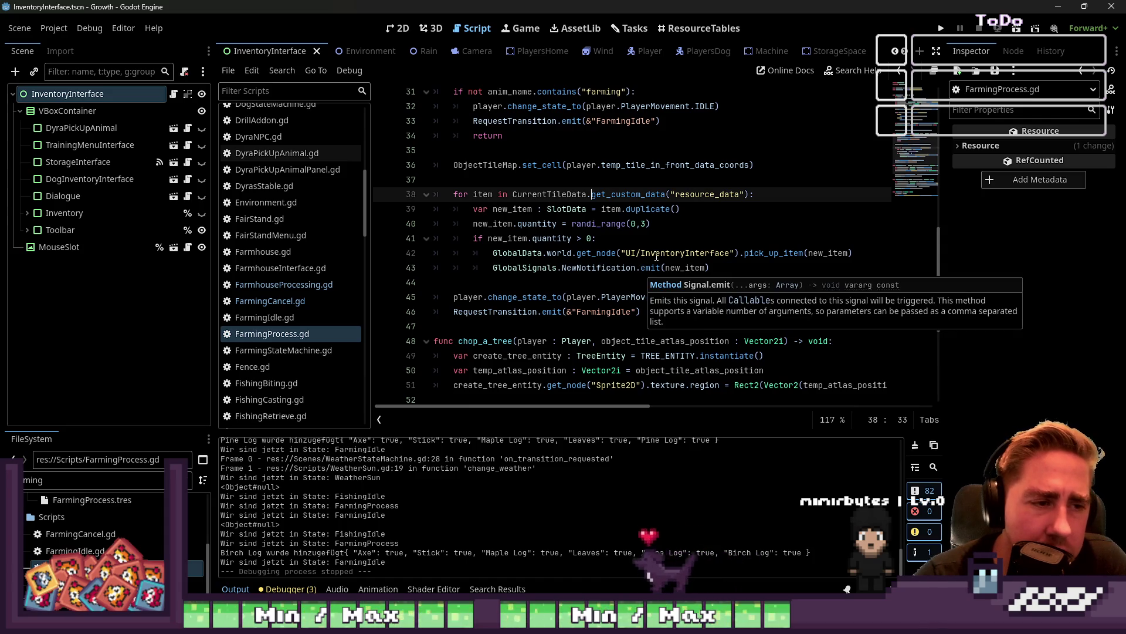
mouse_move(726, 268)
left_mouse_down()
mouse_move(642, 267)
mouse_move(326, 193)
left_mouse_up()
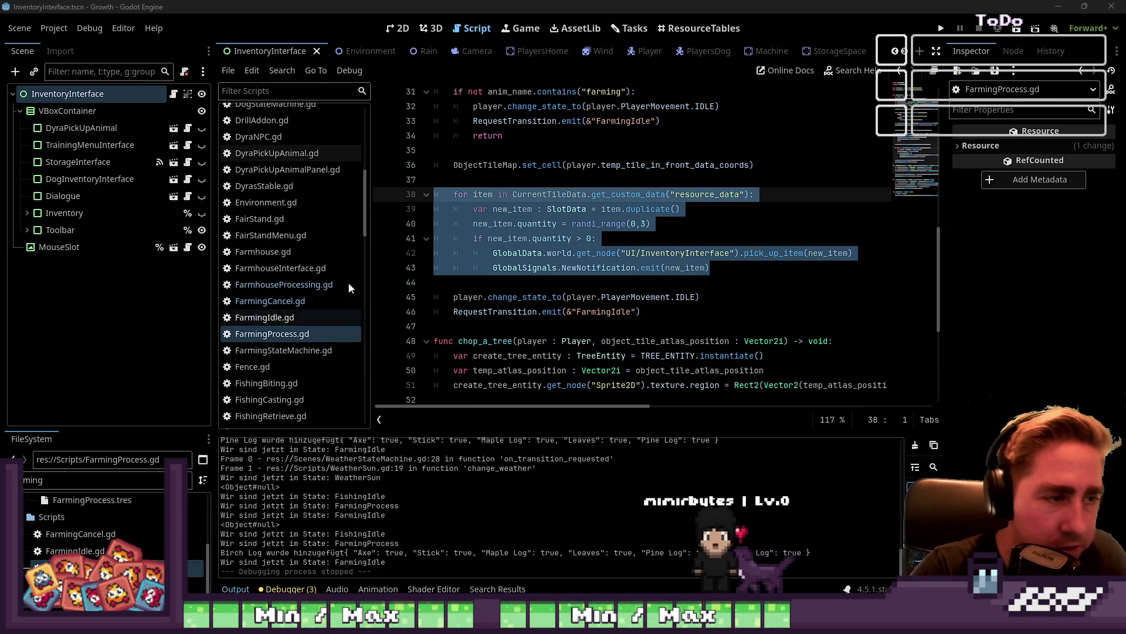
left_click(453, 253)
left_click(562, 271)
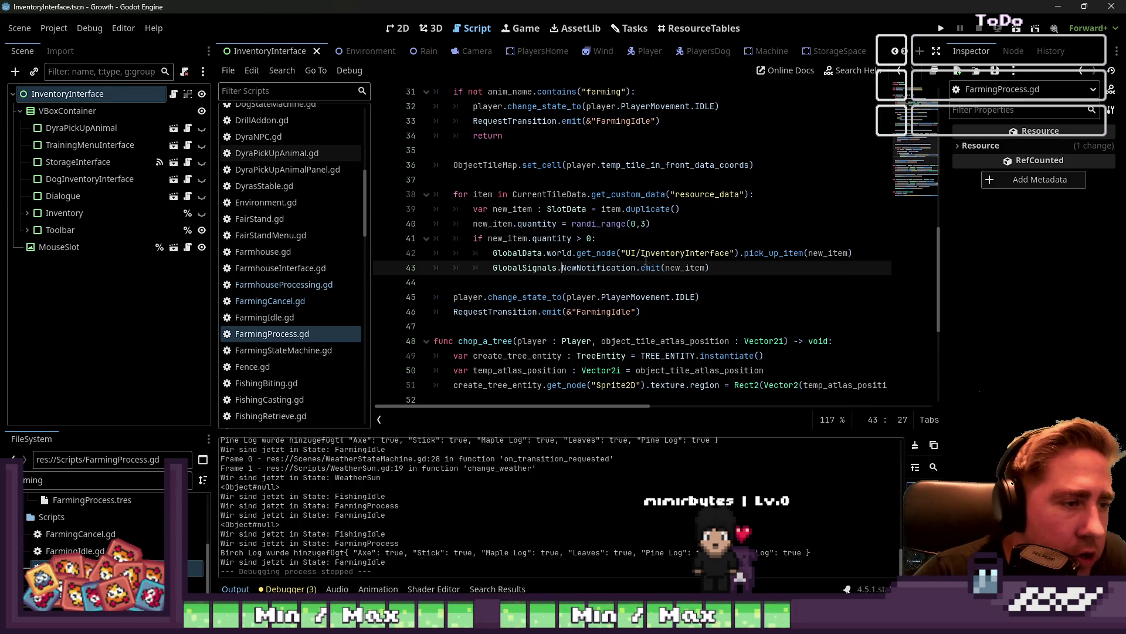
mouse_move(726, 269)
left_mouse_down()
mouse_move(437, 180)
mouse_move(434, 195)
left_mouse_up()
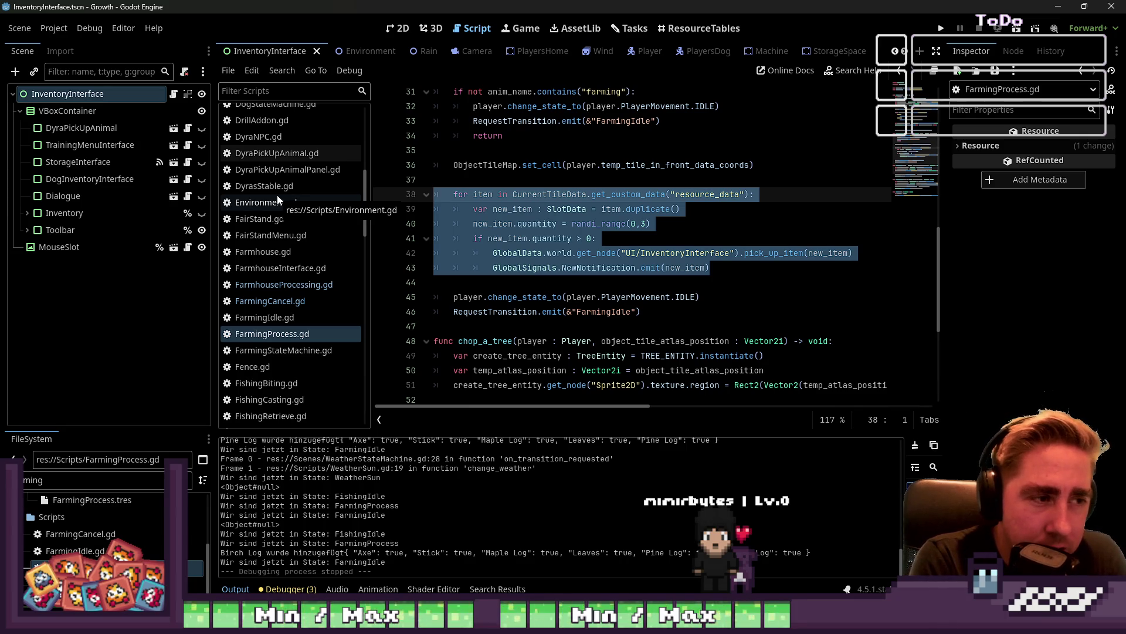
key("Up")
mouse_move(724, 262)
left_mouse_down()
mouse_move(438, 166)
mouse_move(434, 196)
left_mouse_up()
scroll(659, 51, "down", 3)
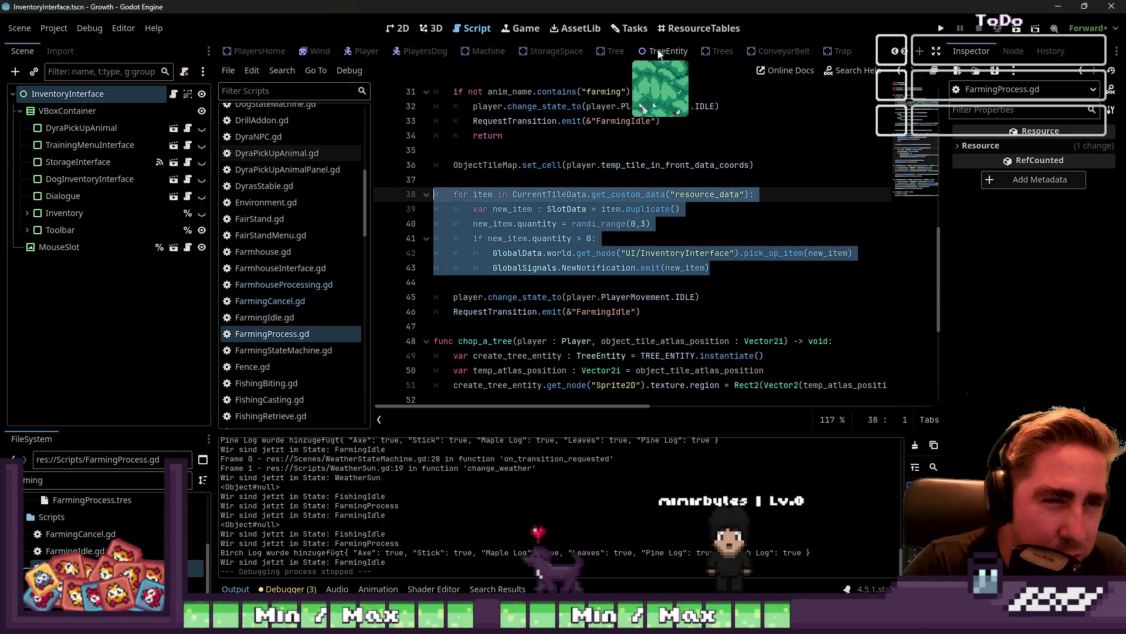
scroll(528, 52, "down", 2)
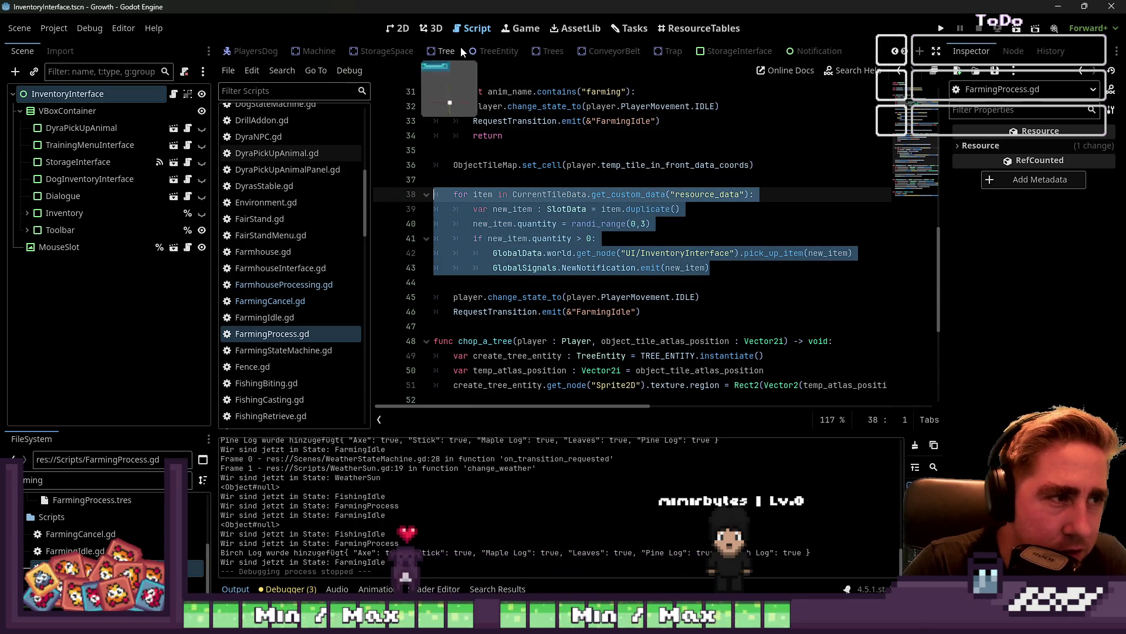
left_click(495, 52)
Open the TreeEntity scene and its TreeEntity.gd script
left_click(398, 28)
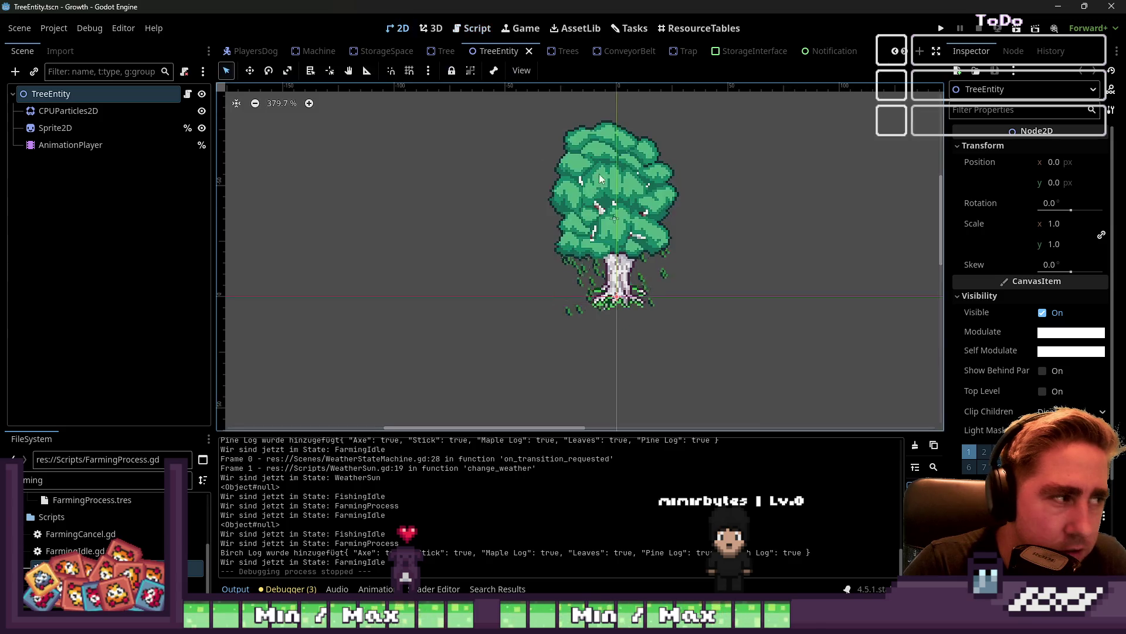
left_click(79, 110)
left_click(117, 144)
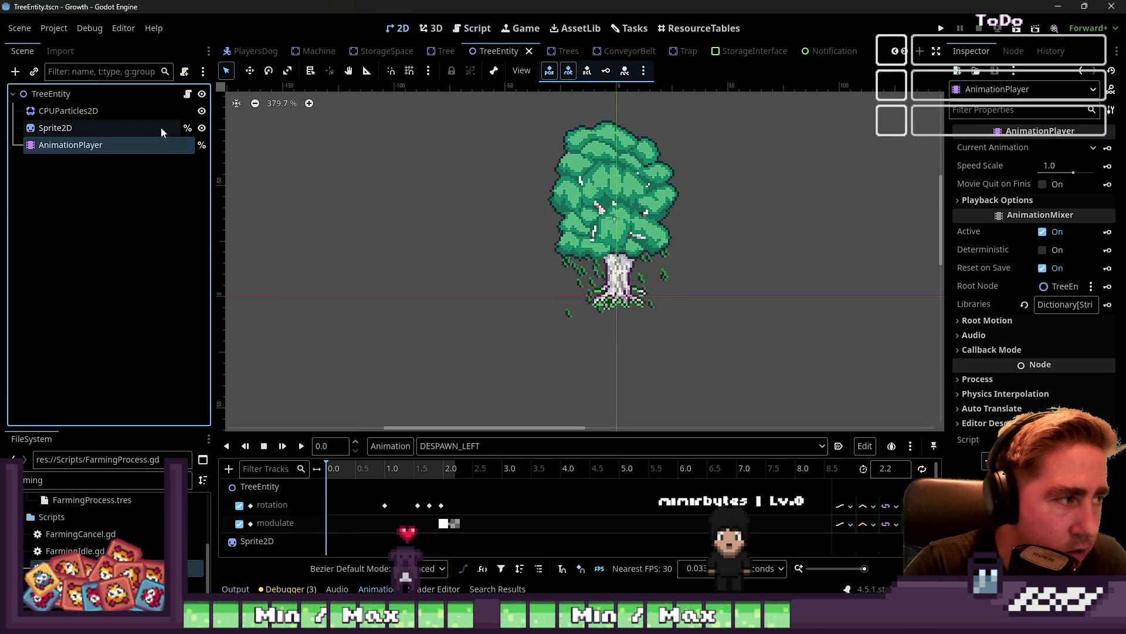
left_click(187, 93)
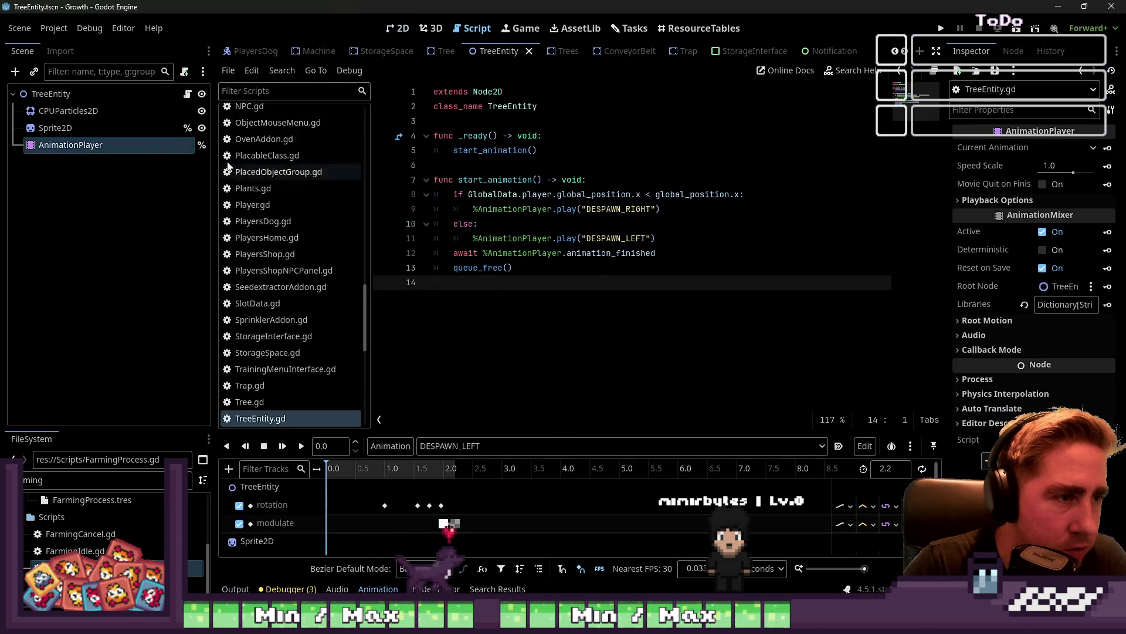
left_click(189, 99)
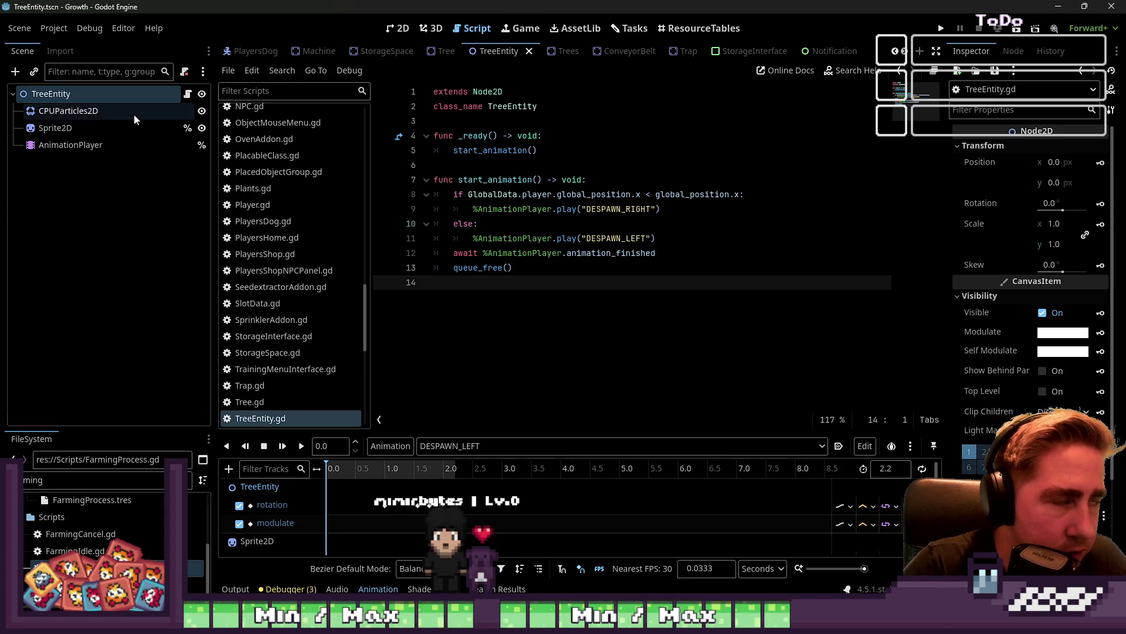
left_click(397, 28)
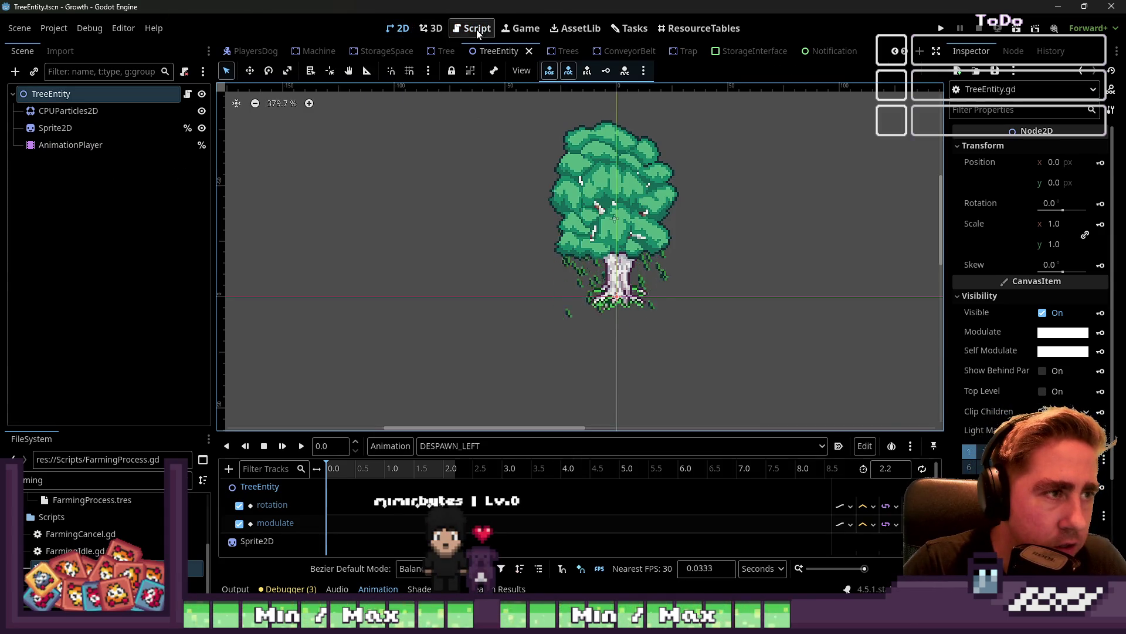
left_click(475, 28)
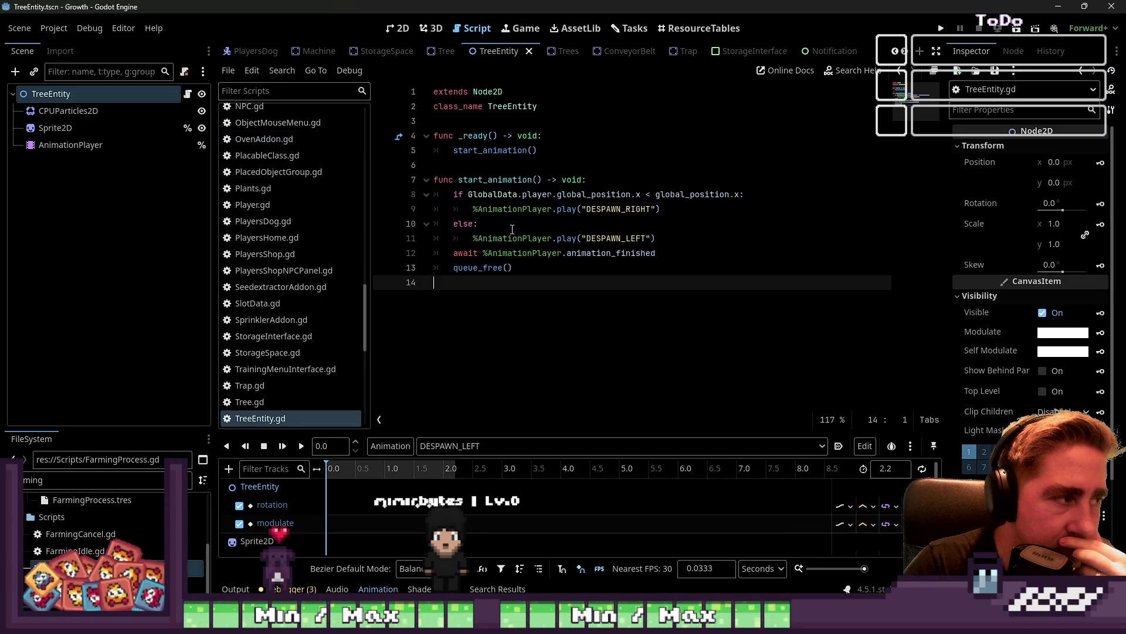
Review the await despawn line 12 and player property, then place the caret below class_name
left_click(74, 145)
left_click(532, 253)
mouse_move(656, 253)
left_mouse_down()
mouse_move(446, 238)
mouse_move(263, 251)
left_mouse_up()
left_click(672, 248)
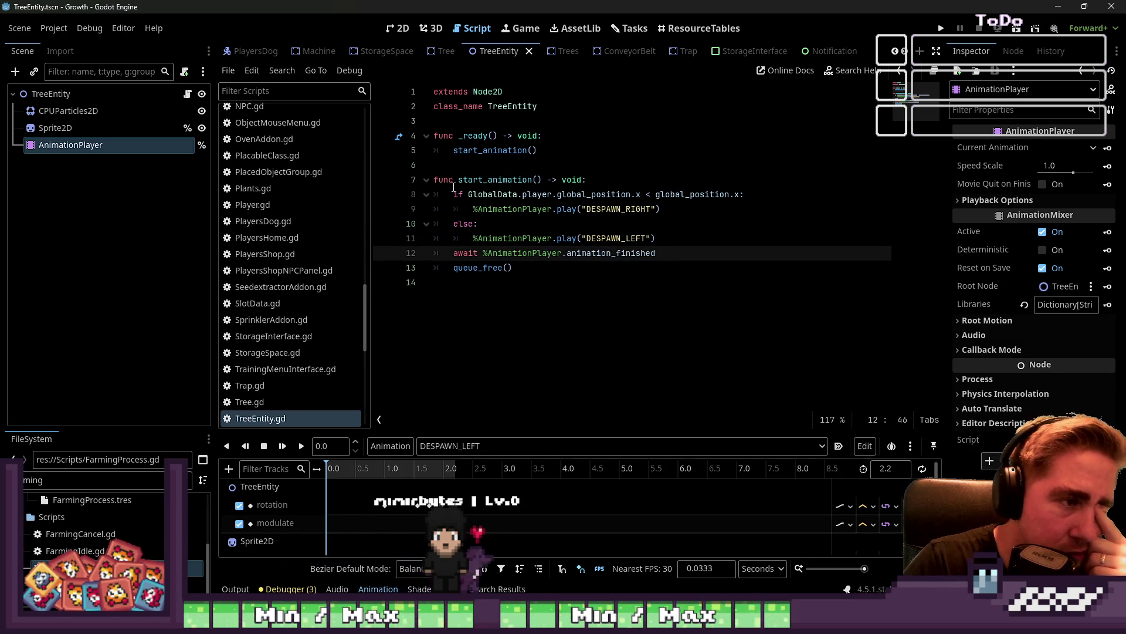
left_click(539, 194)
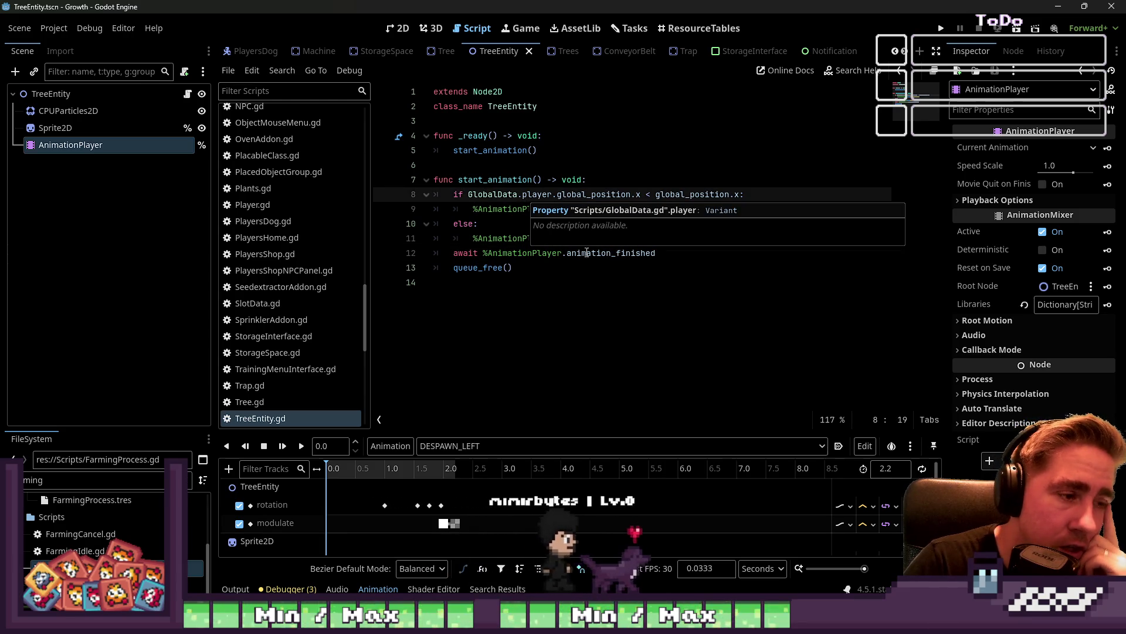
left_click(622, 268)
left_click(653, 252)
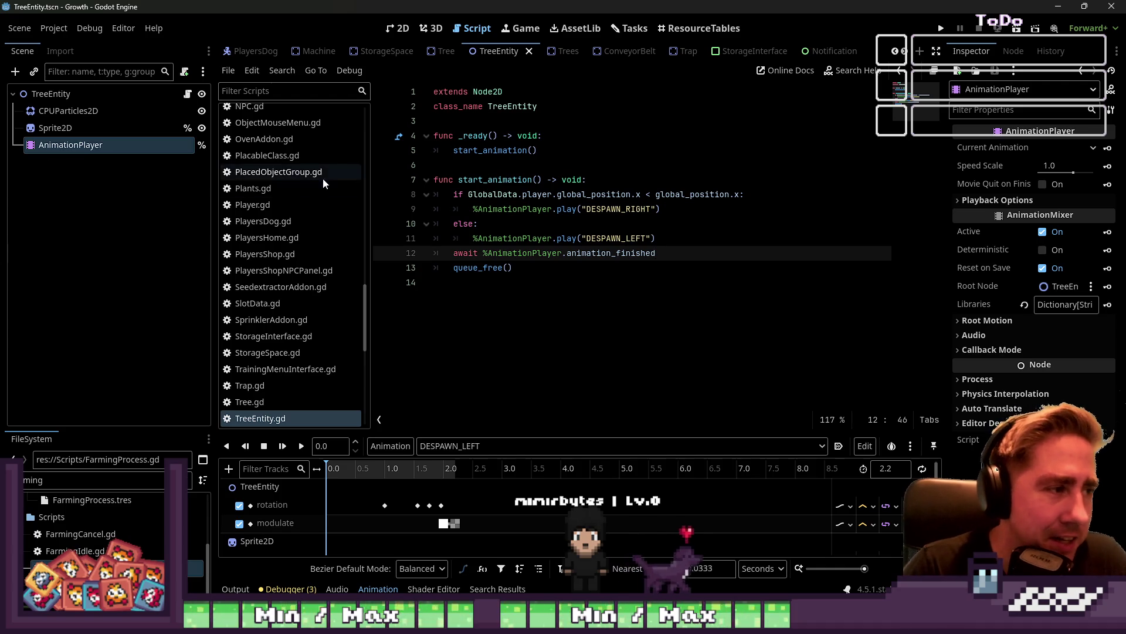
left_click_drag(367, 294, 423, 149)
left_click(438, 121)
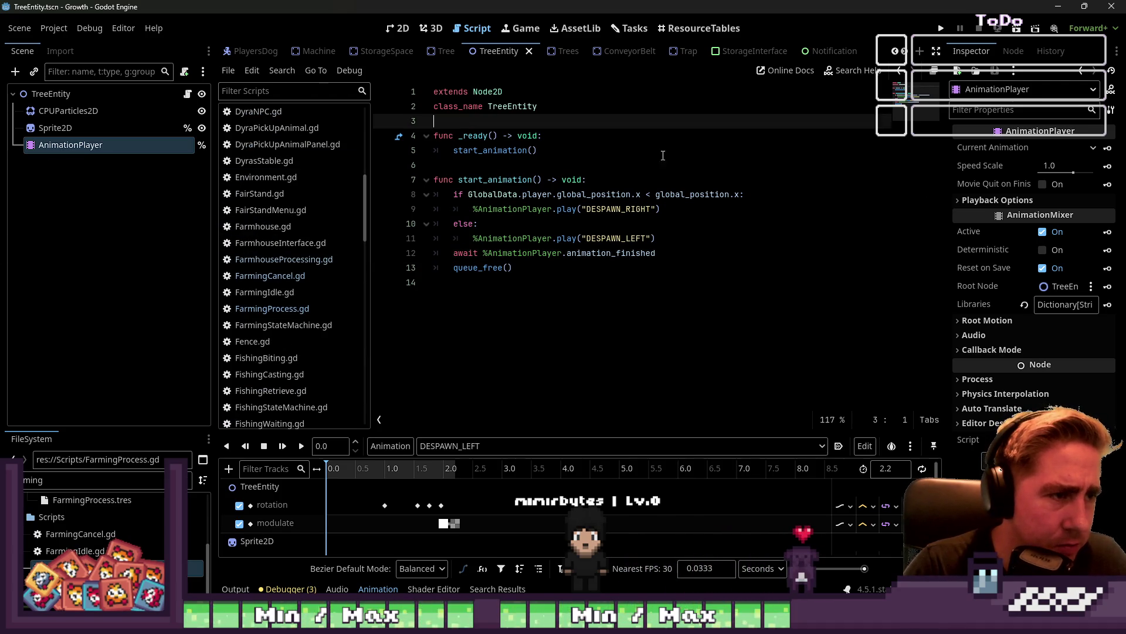
Declare 'export var dropped_items : Array' below class_name in TreeEntity.gd and save
key("Return")
key("Return")
key("Up")
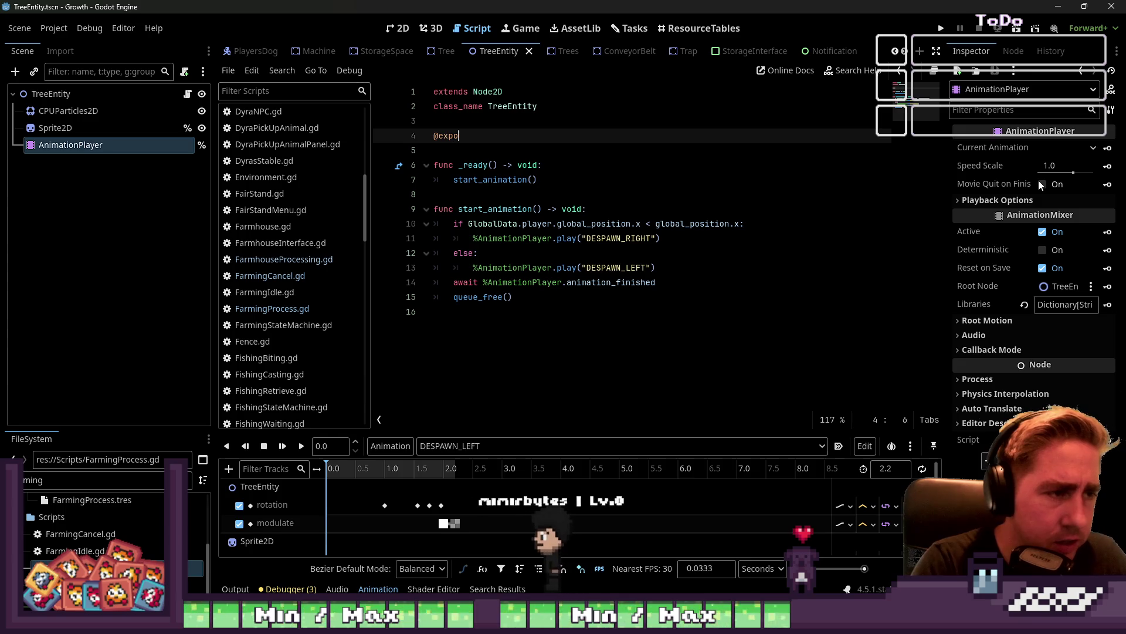
type("export var ")
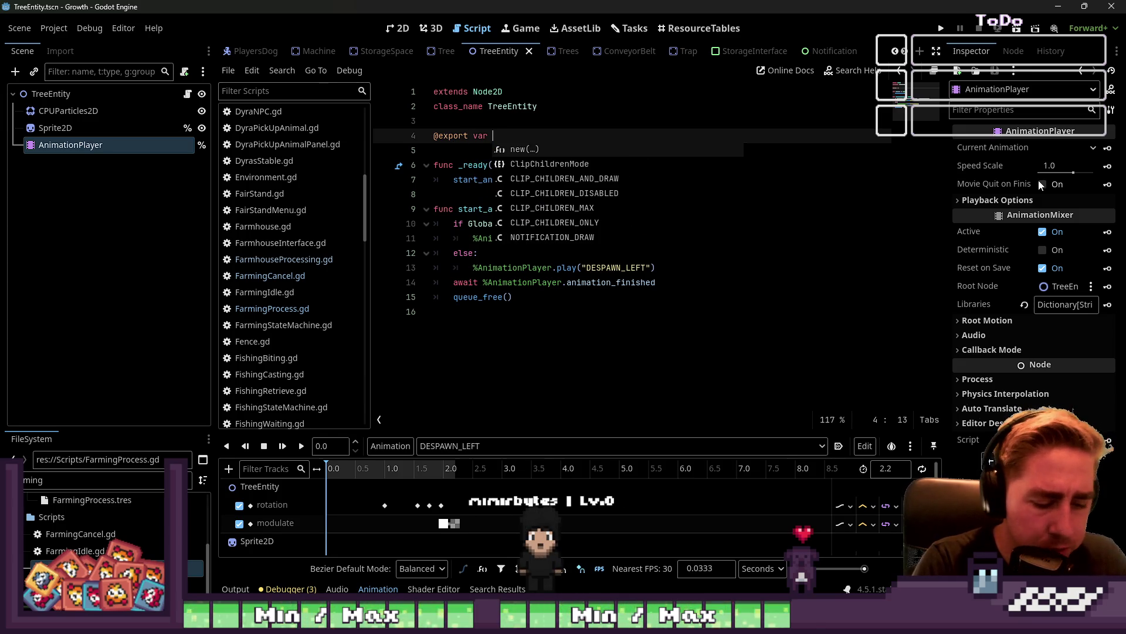
type("dropped_items : ")
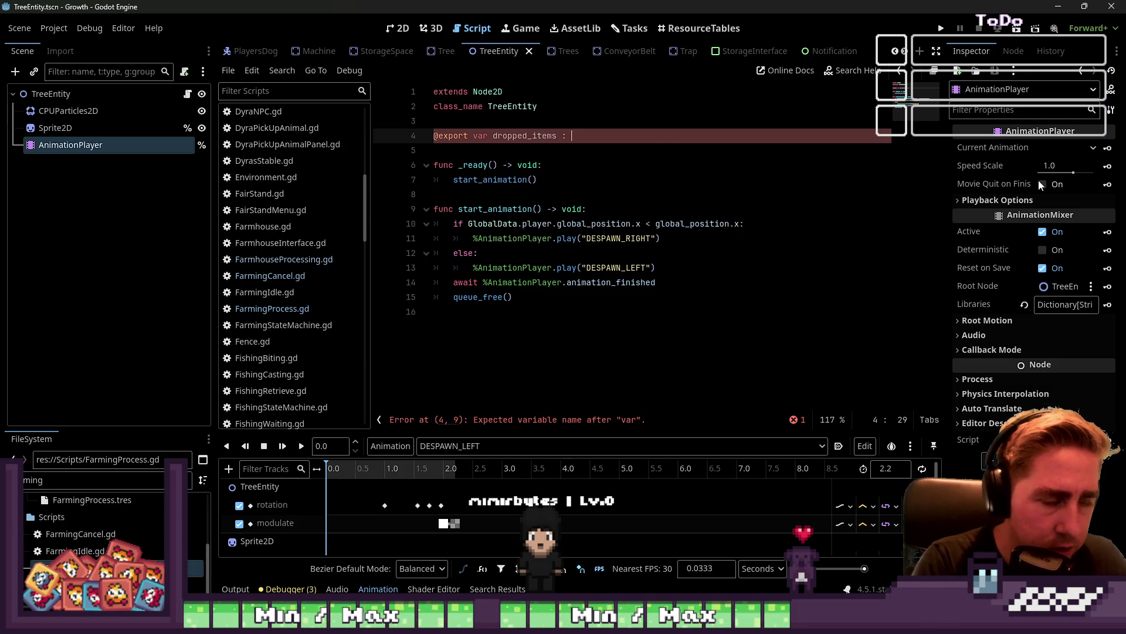
type("Array = [")
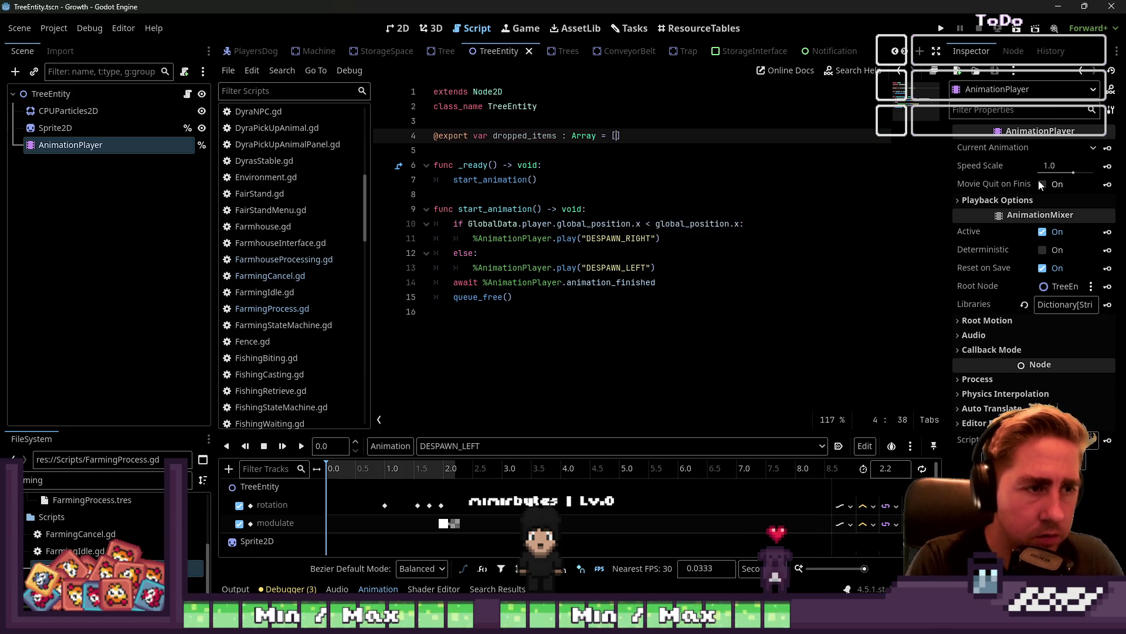
key("ctrl+s")
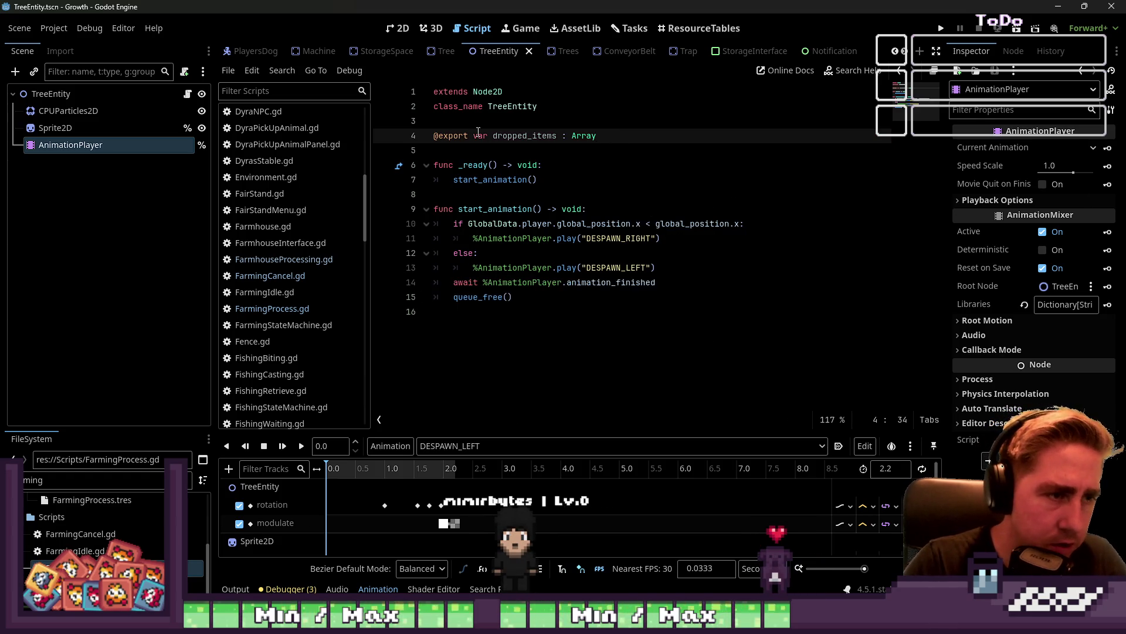
double_click(495, 135)
key("ctrl+s")
left_click(281, 308)
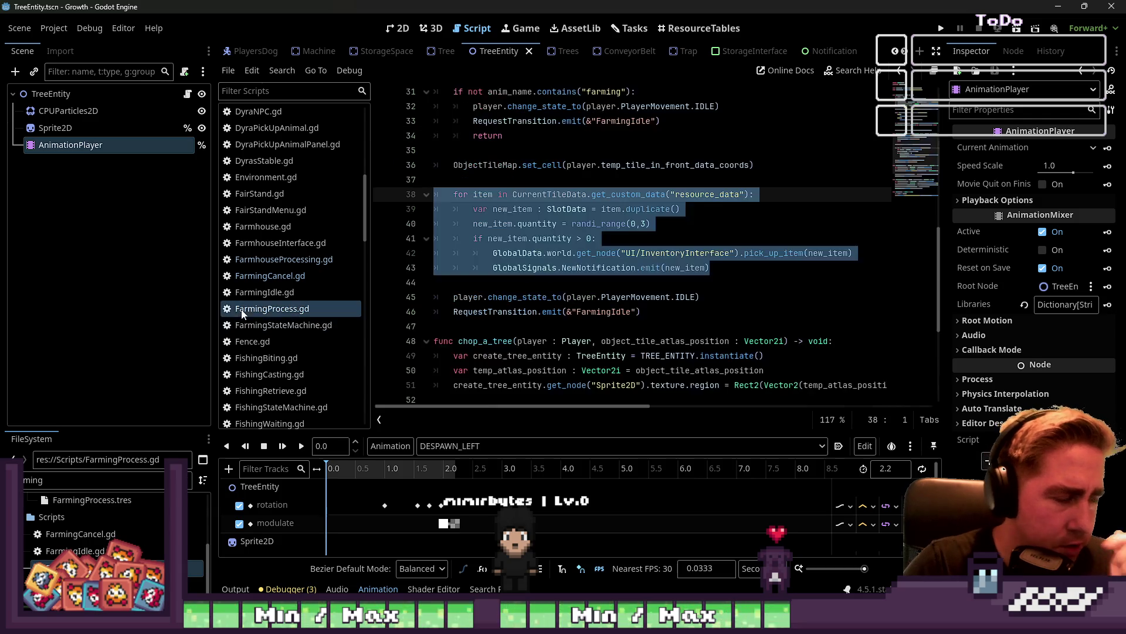
Cut the item pickup loop, lines 38–43, out of farming_finished
left_click(535, 254)
mouse_move(756, 271)
left_mouse_down()
mouse_move(425, 210)
mouse_move(424, 196)
left_mouse_up()
key("ctrl+x")
key("ctrl+z")
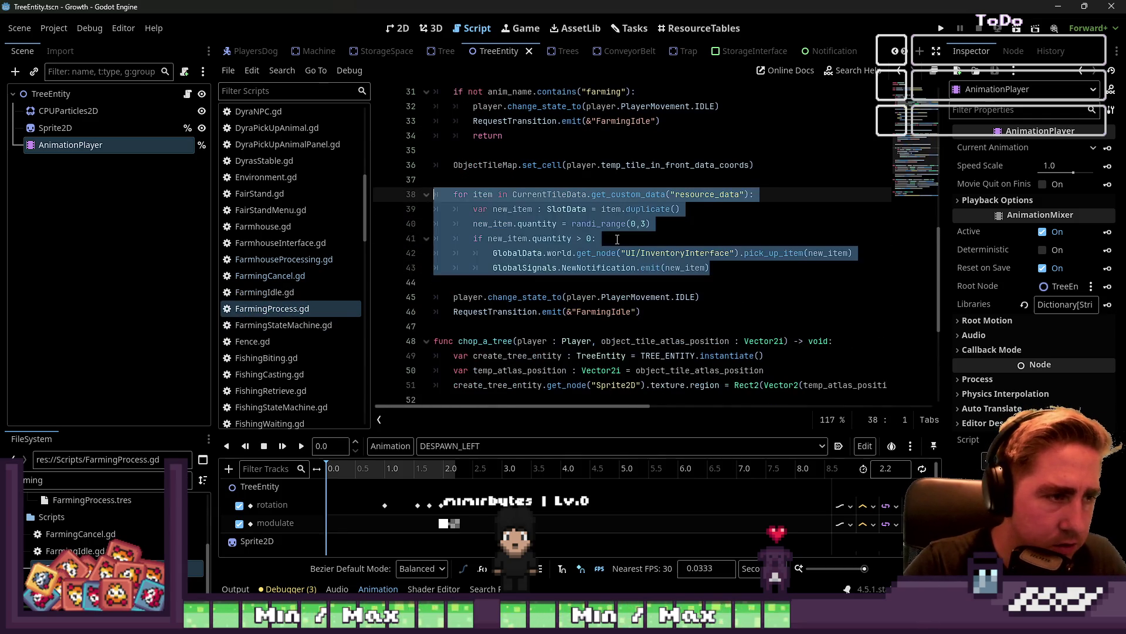
scroll(613, 239, "up", 5)
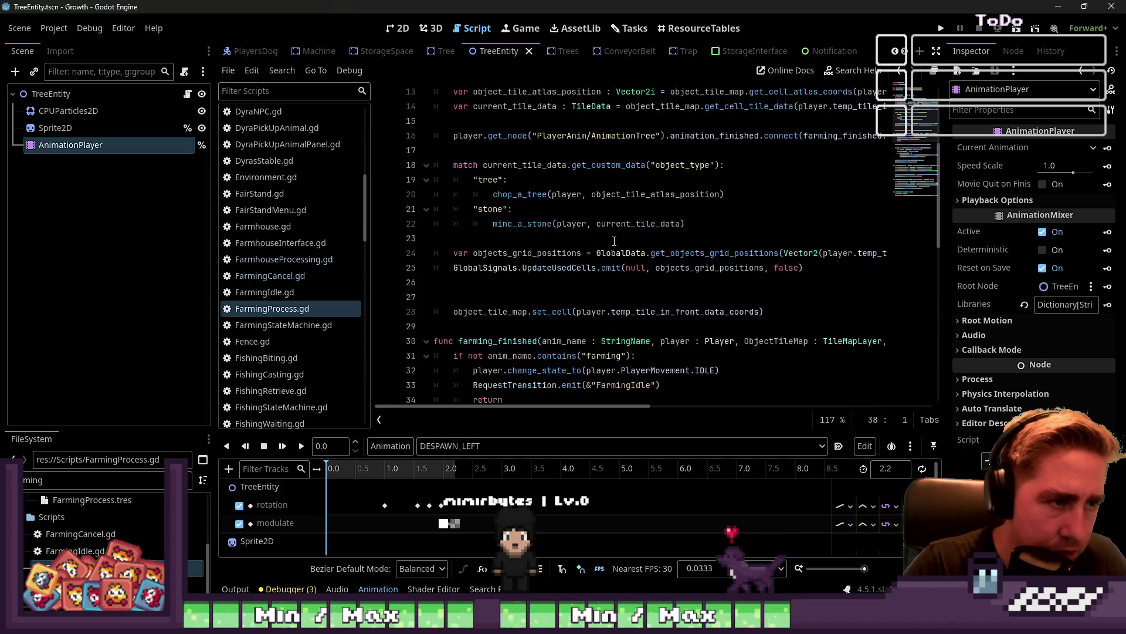
scroll(614, 240, "down", 2)
scroll(614, 240, "down", 2)
scroll(557, 217, "up", 2)
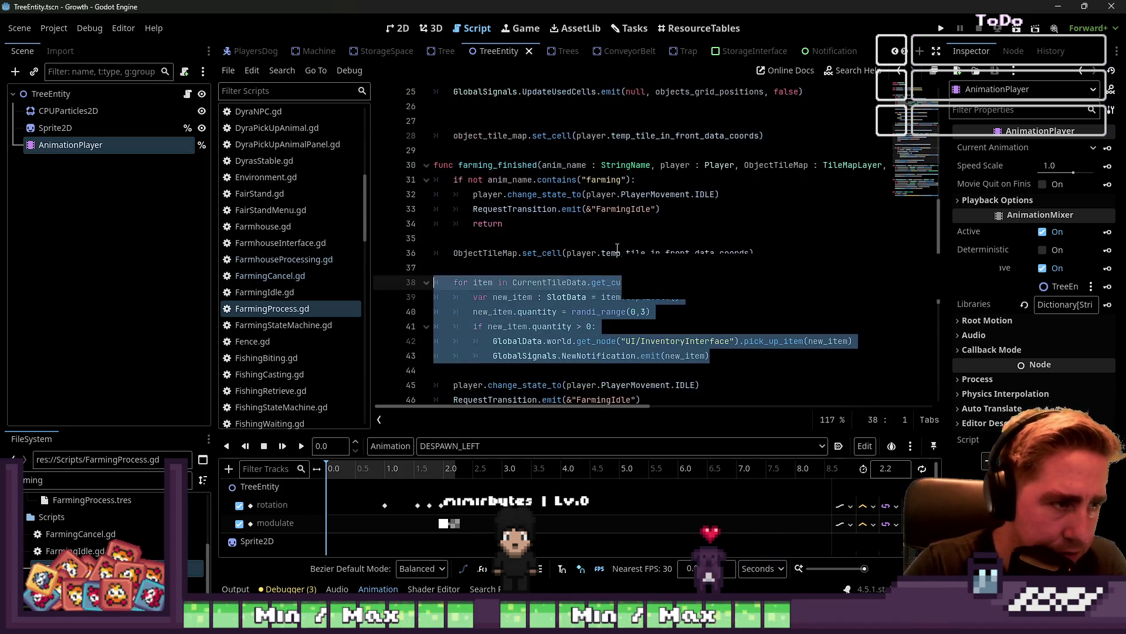
key("ctrl+x")
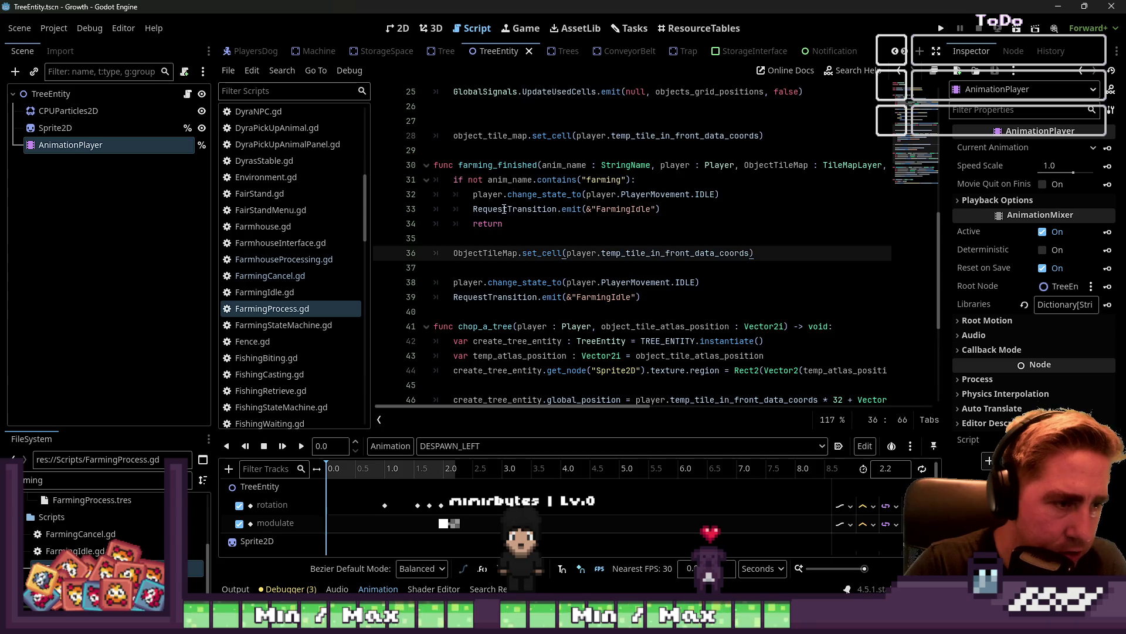
Paste the item-drop loop into enter() on new lines above the match statement
scroll(504, 209, "up", 5)
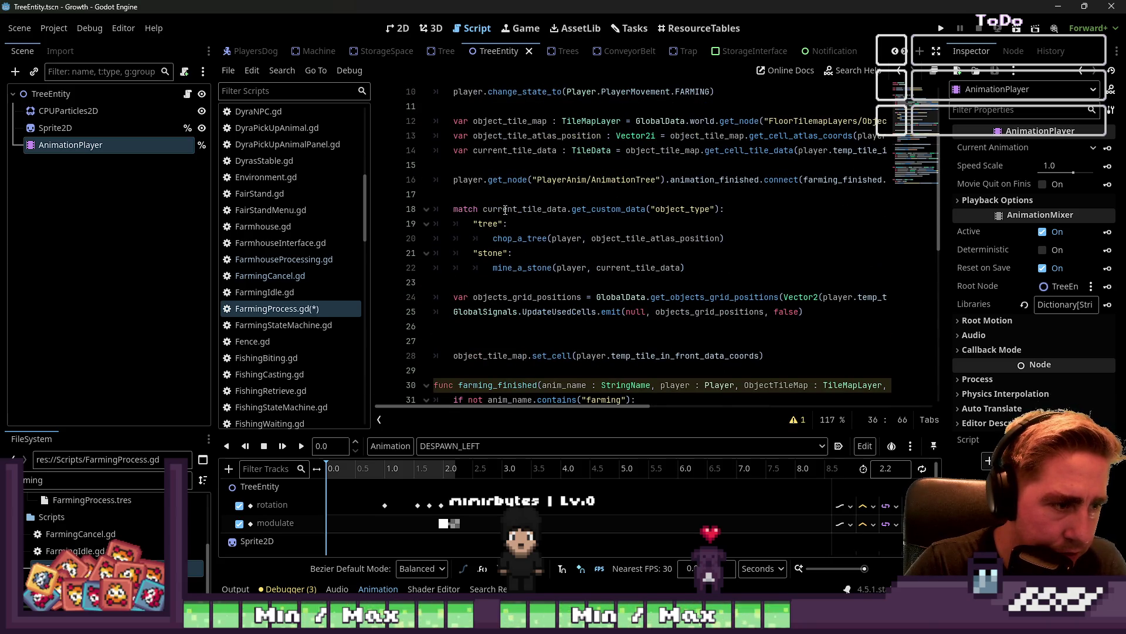
left_click(525, 247)
left_click(534, 240)
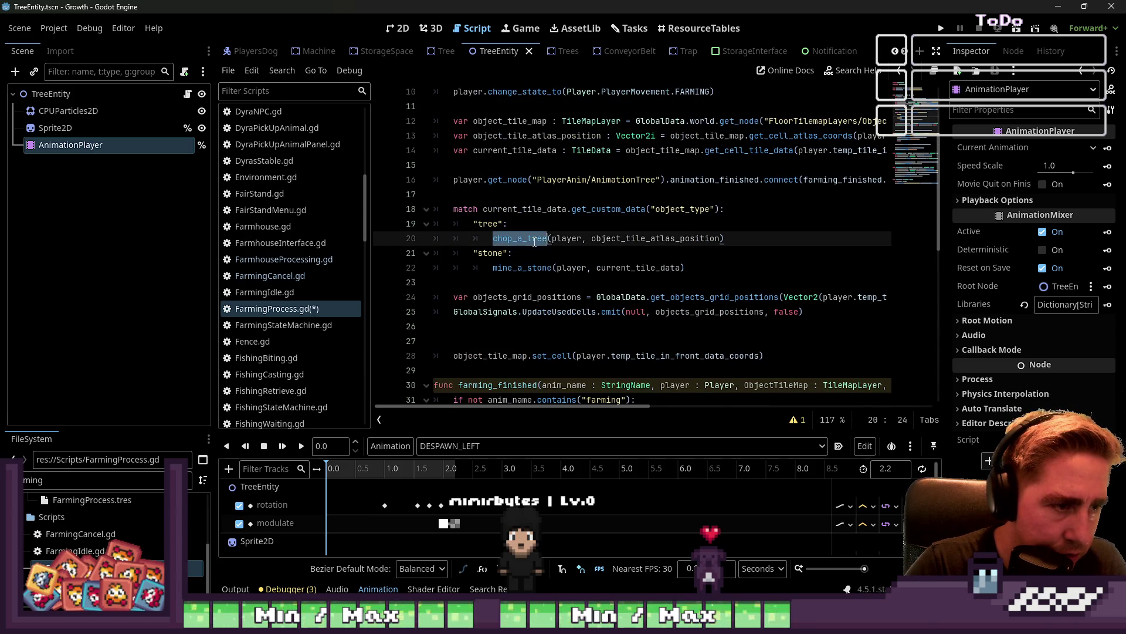
left_click(511, 196)
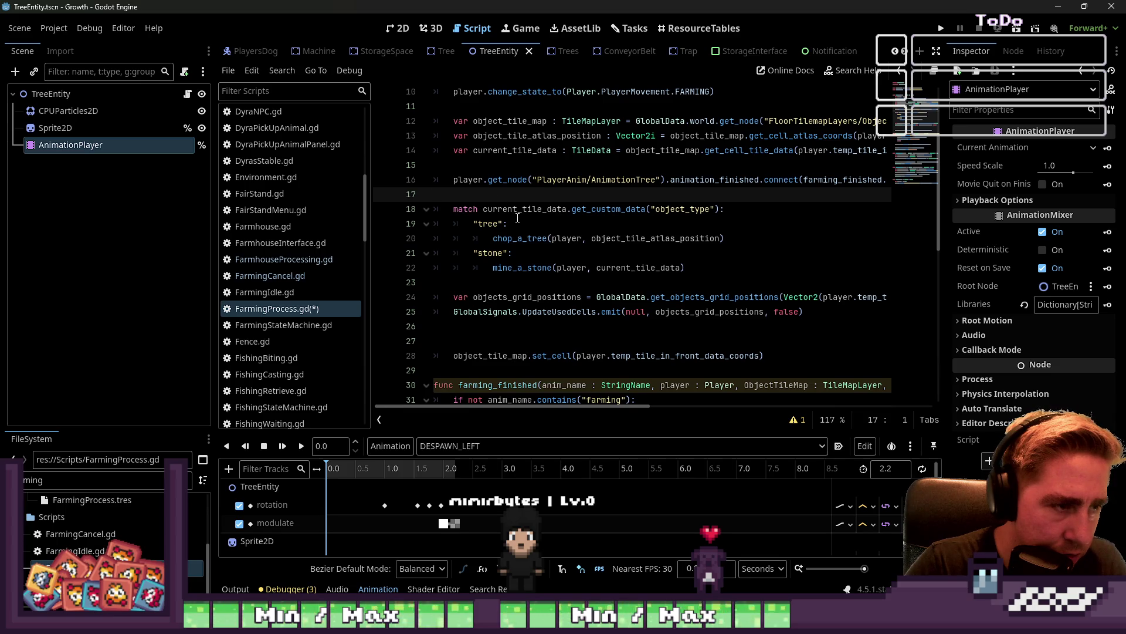
key("Return")
key("Return")
key("Up")
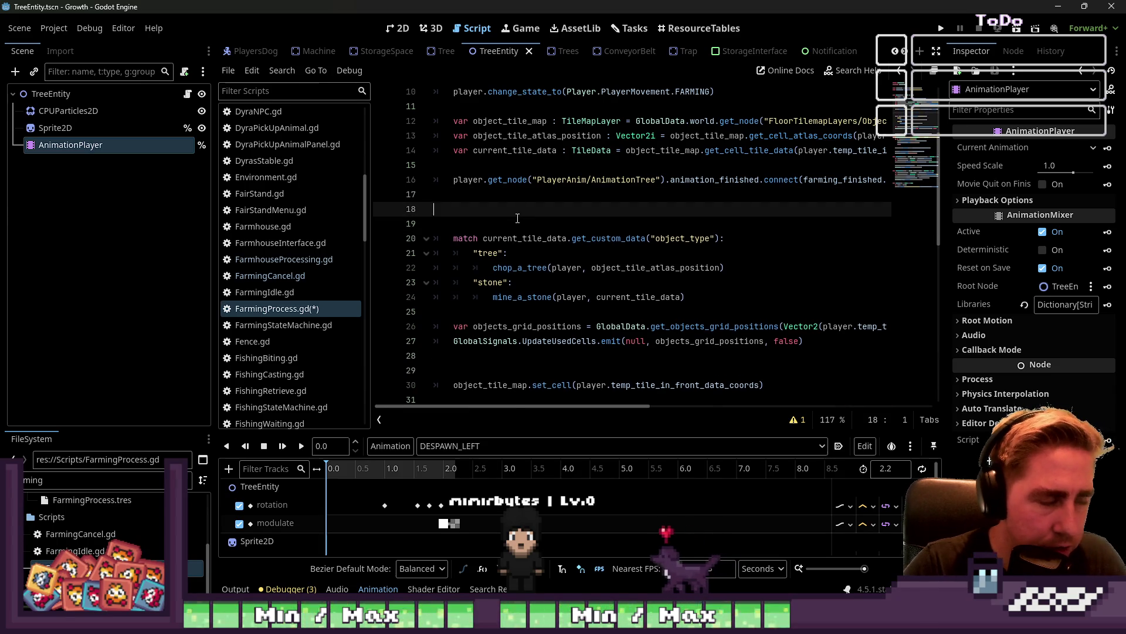
key("ctrl+v")
Inspect the item-drop loop pasted at line 18 and its CurrentTileData reference
left_click(557, 239)
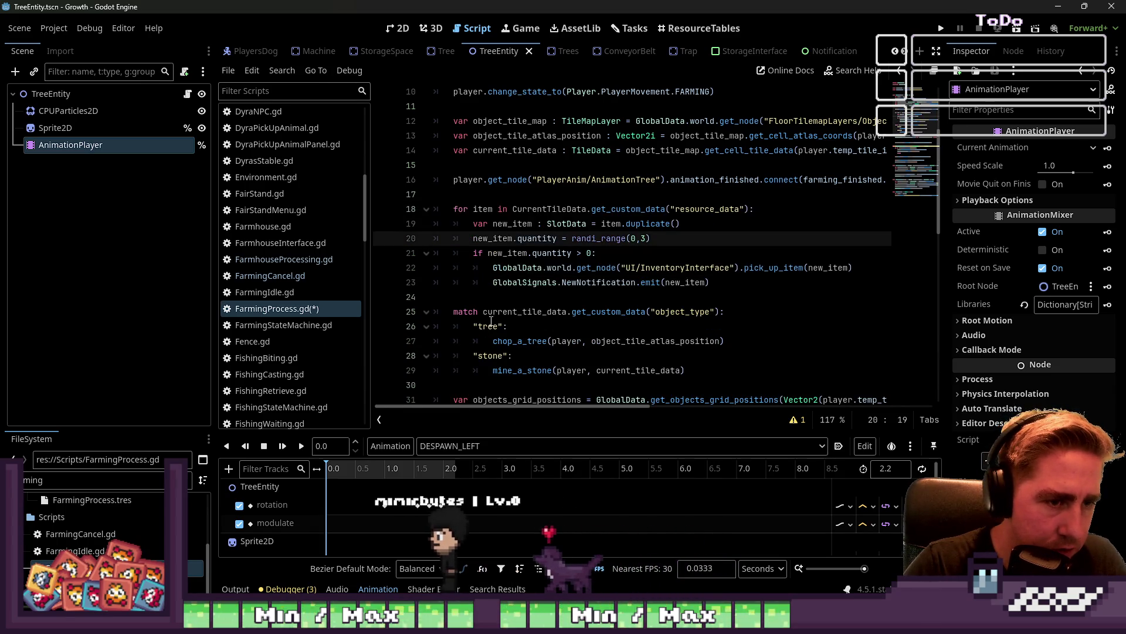
double_click(543, 209)
scroll(543, 212, "down", 6)
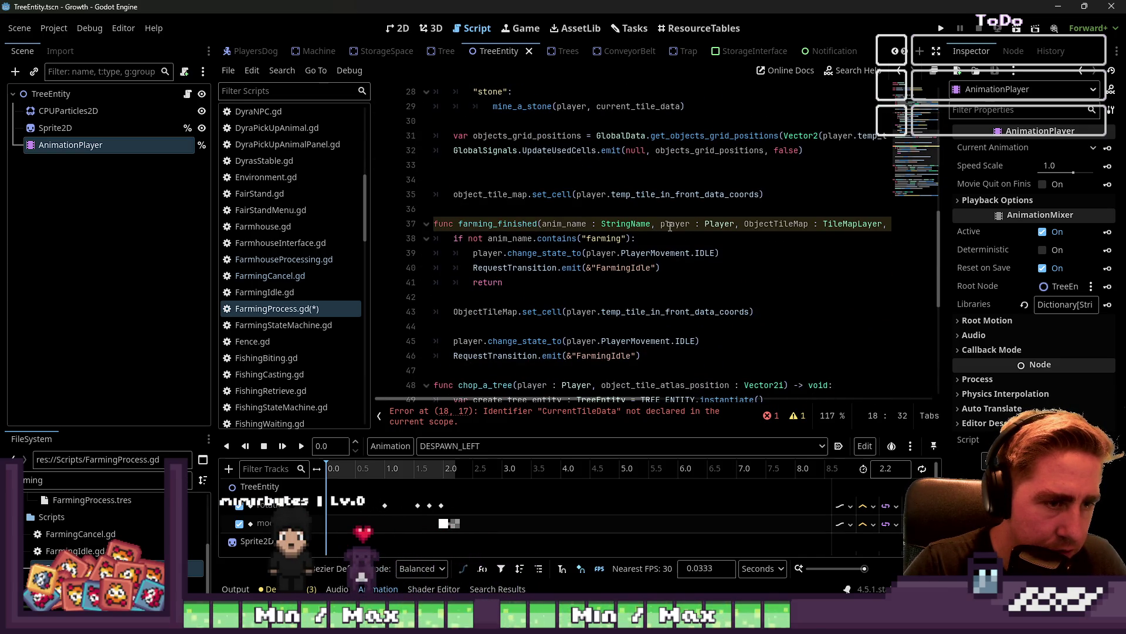
left_click_drag(645, 398, 767, 403)
Delete the ', CurrentTileData : TileData' parameter from the farming_finished signature
left_click(641, 233)
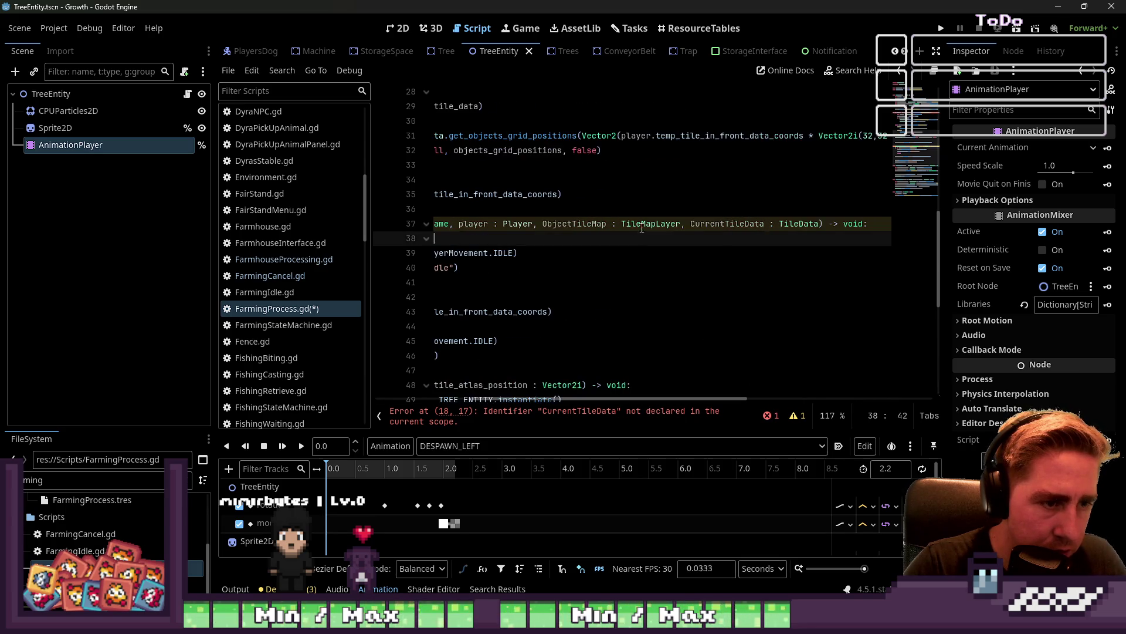
left_click_drag(681, 223, 812, 225)
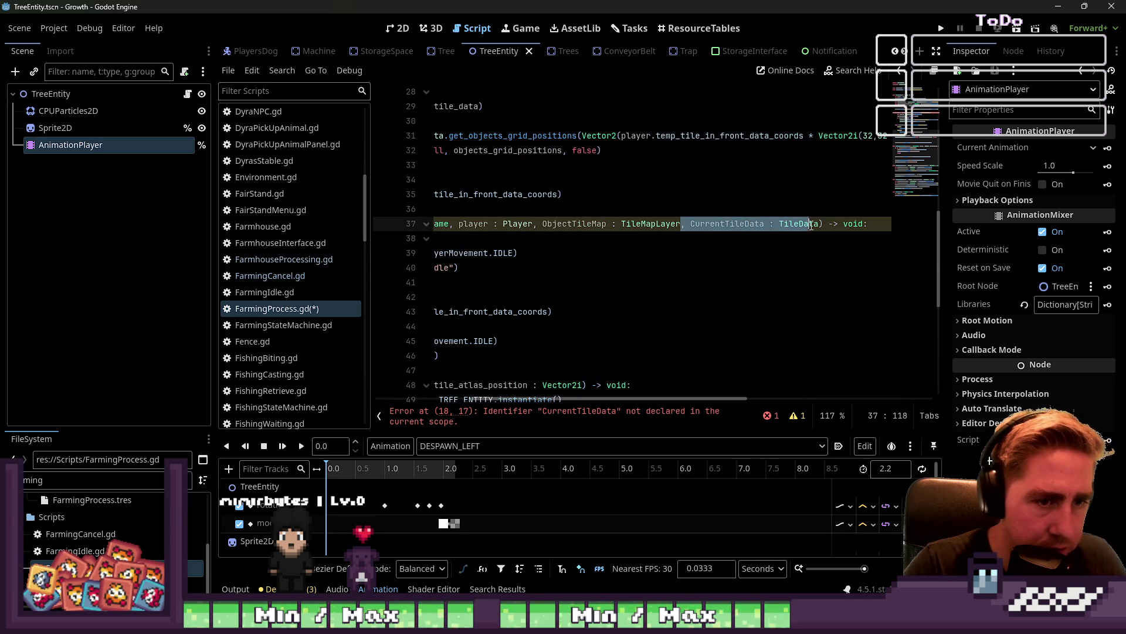
key("BackSpace")
left_click_drag(610, 399, 446, 400)
Check the undeclared 'CurrentTileData' error on line 18, then search the script for farming_finished
left_click(424, 425)
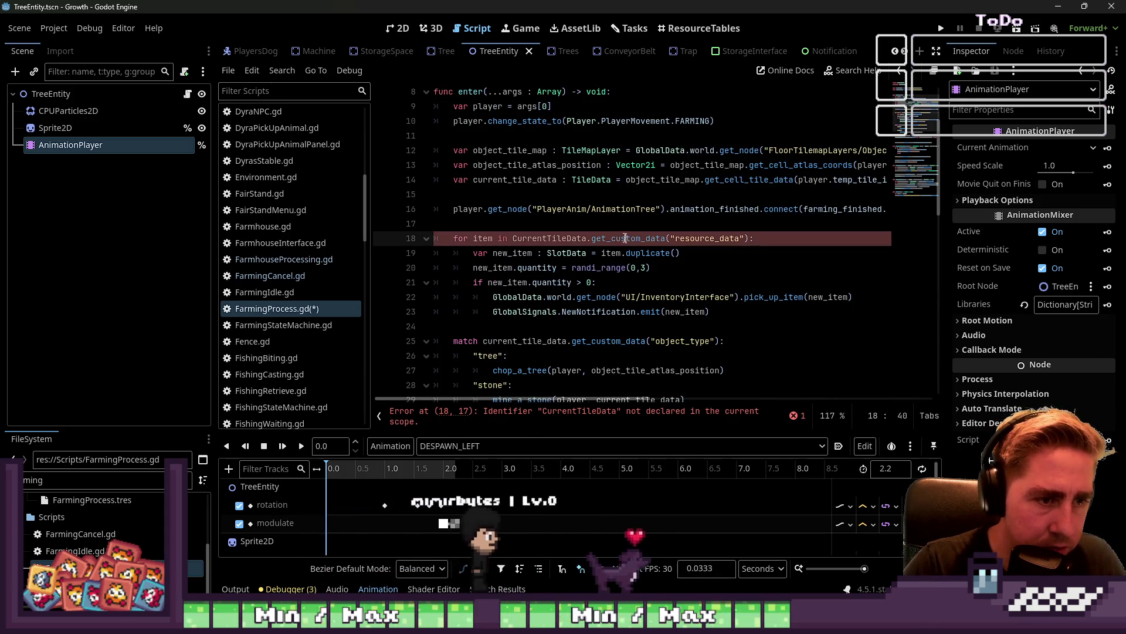
left_click(567, 238)
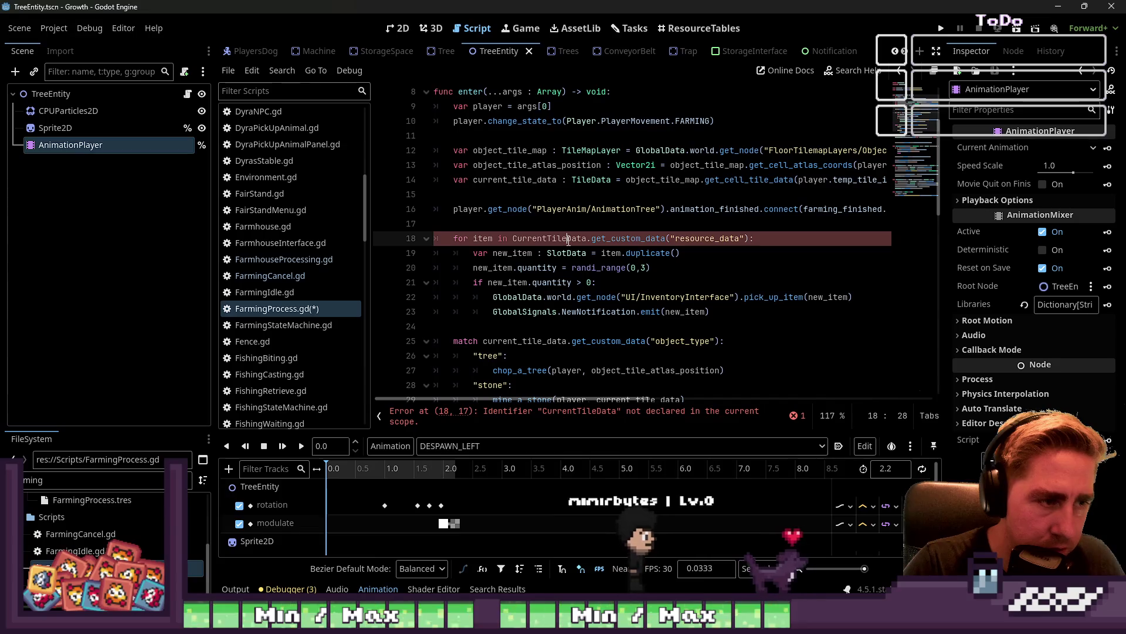
scroll(610, 227, "up", 2)
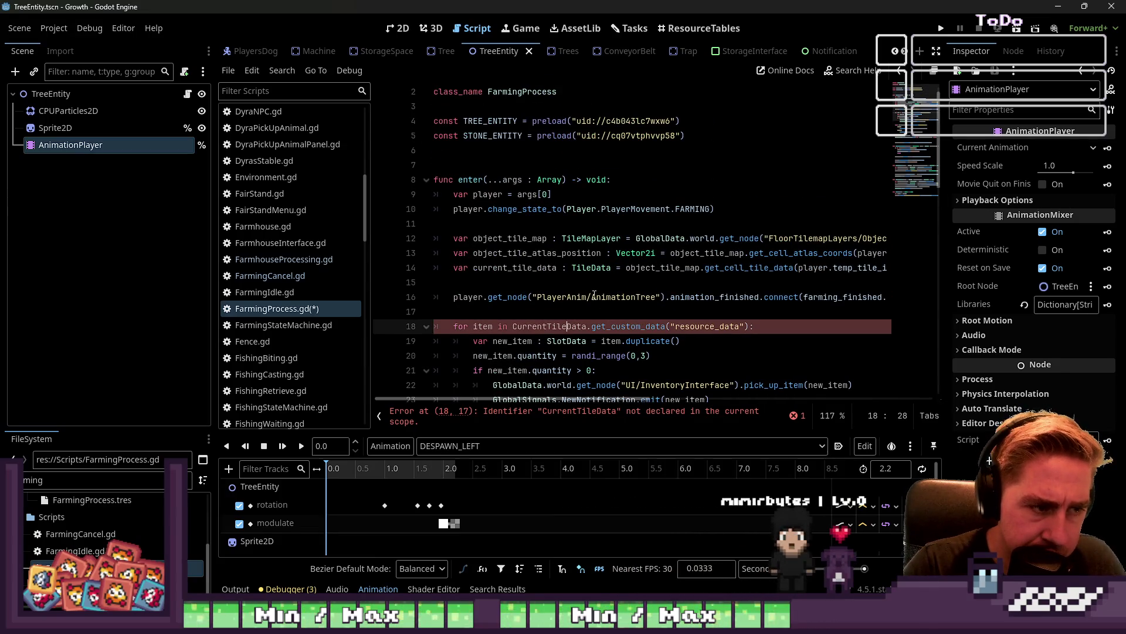
scroll(593, 310, "down", 4)
scroll(592, 309, "down", 2)
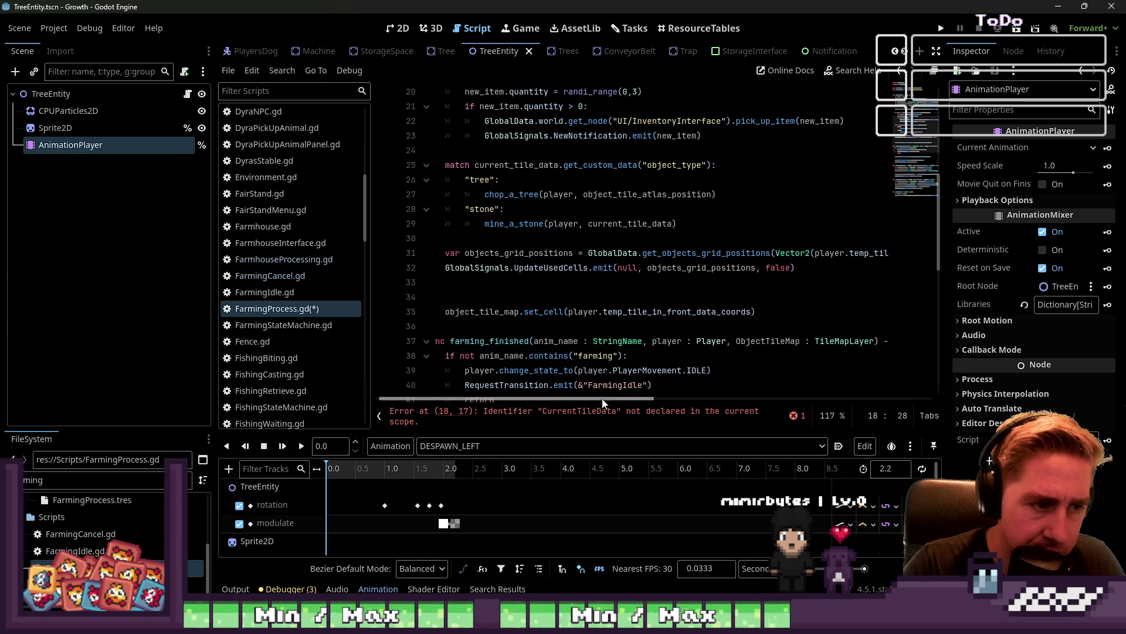
double_click(523, 342)
scroll(523, 344, "down", 4)
scroll(523, 344, "up", 10)
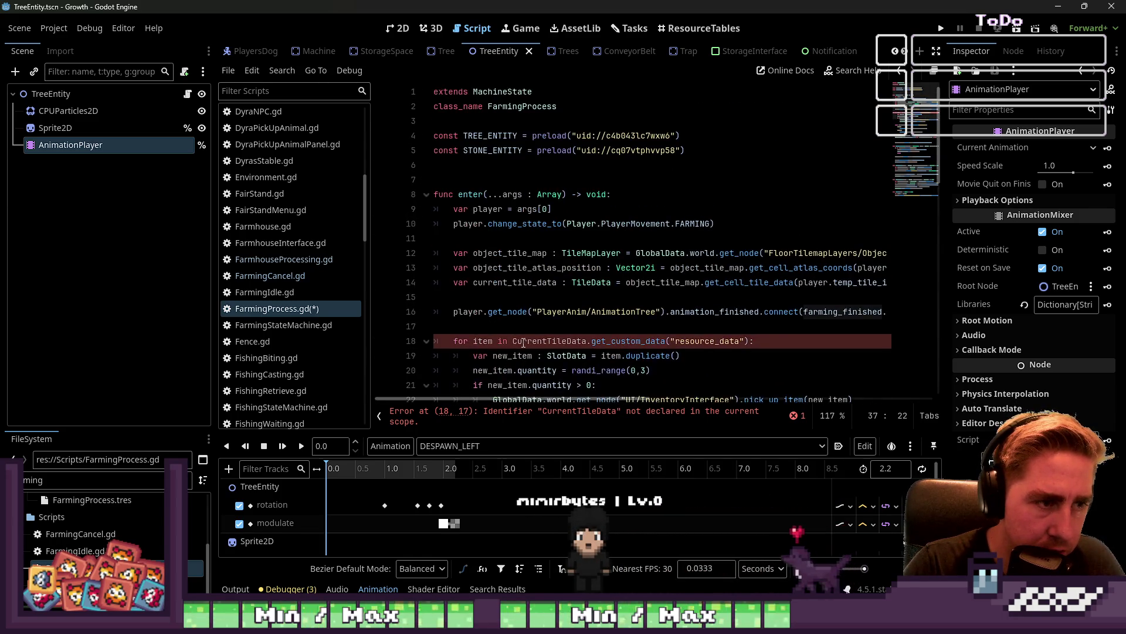
key("ctrl+f")
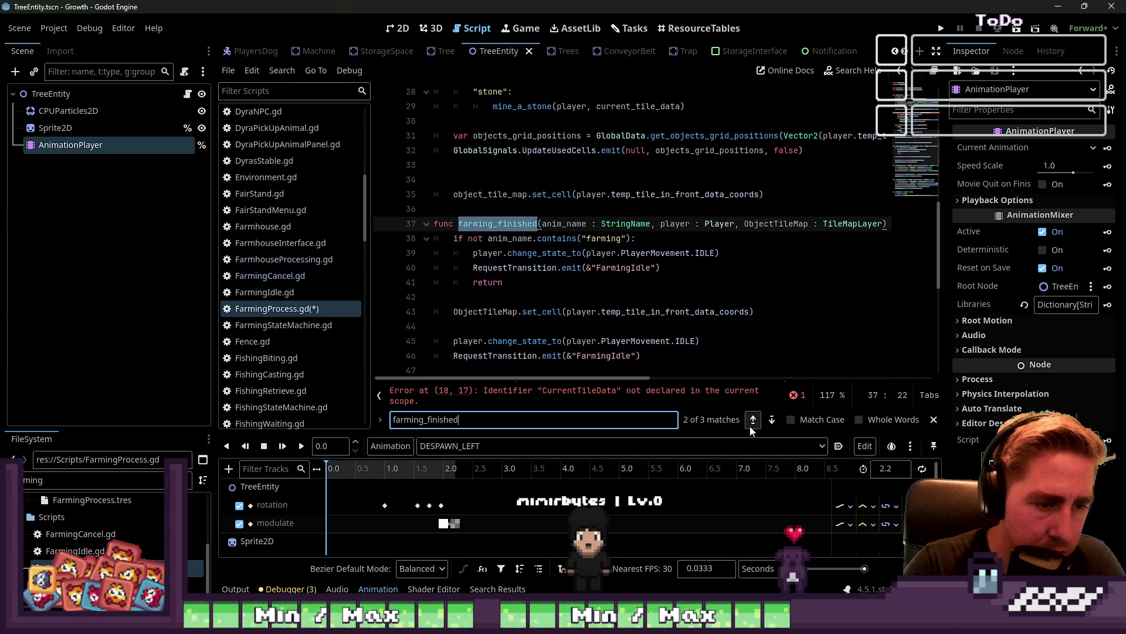
Replace CurrentTileData in the drop loop header with current_tile_data from the connect call
left_click(753, 426)
left_click_drag(653, 377, 804, 389)
left_click(762, 226)
double_click(762, 225)
key("ctrl+c")
left_click_drag(727, 378, 572, 378)
scroll(663, 240, "down", 4)
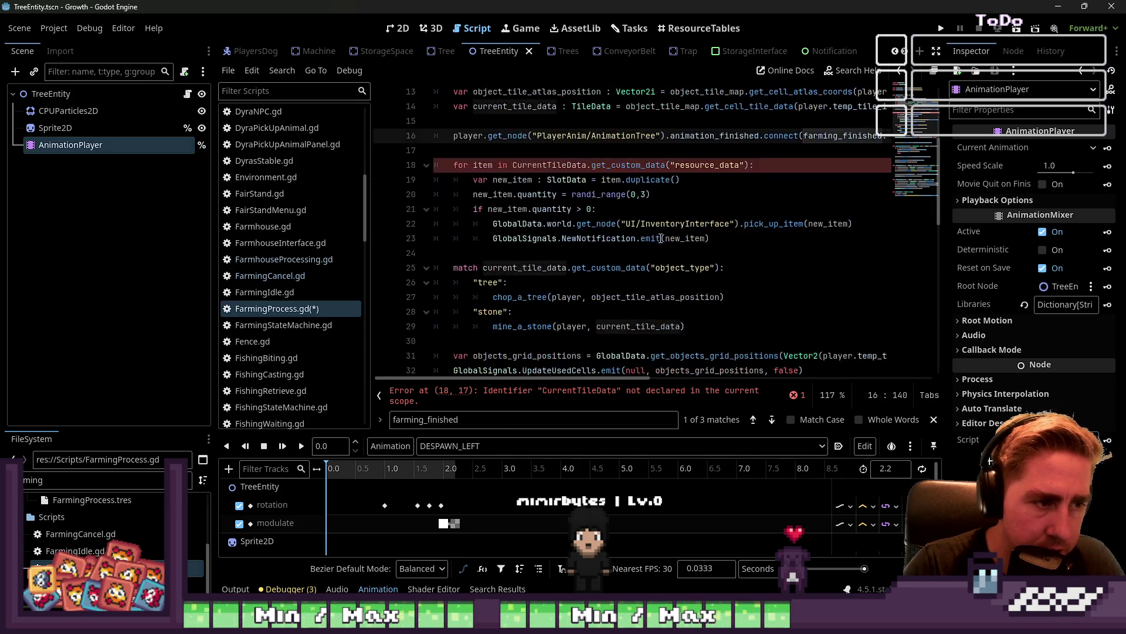
scroll(662, 239, "up", 3)
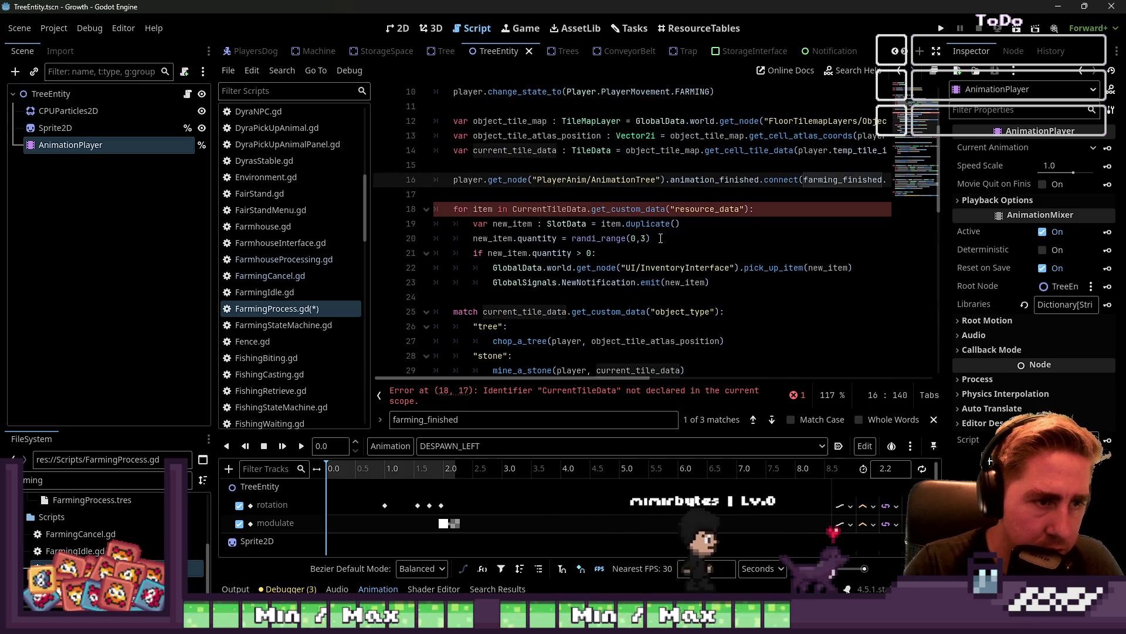
double_click(551, 209)
key("ctrl+v")
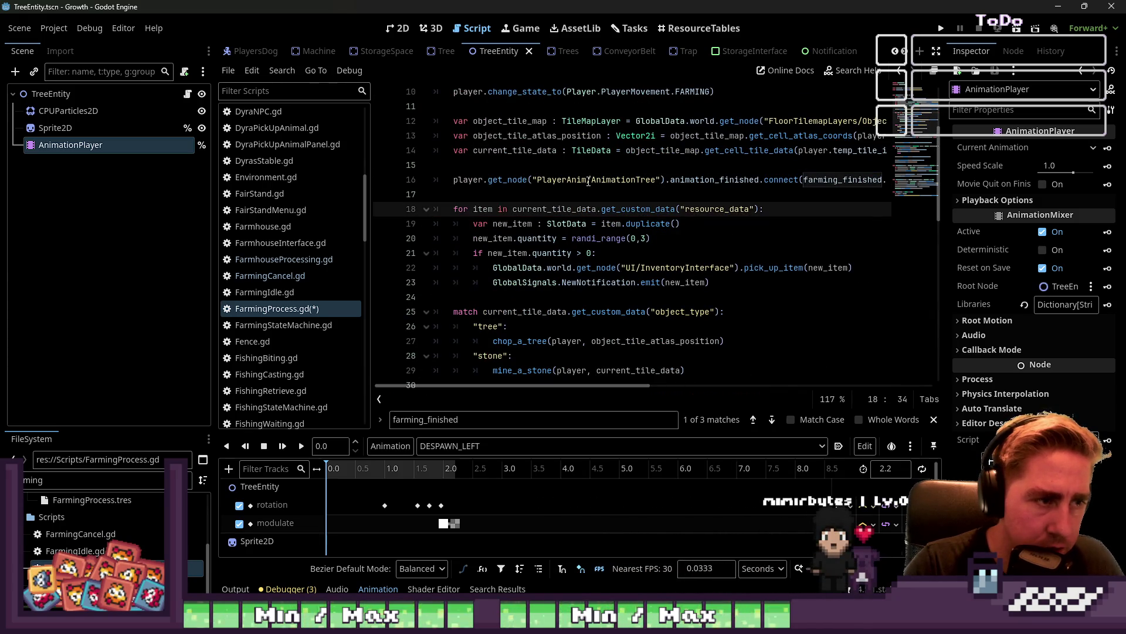
Remove current_tile_data from the farming_finished bind call, leaving player and object_tile_map, and restore the closing ')'
left_click(761, 180)
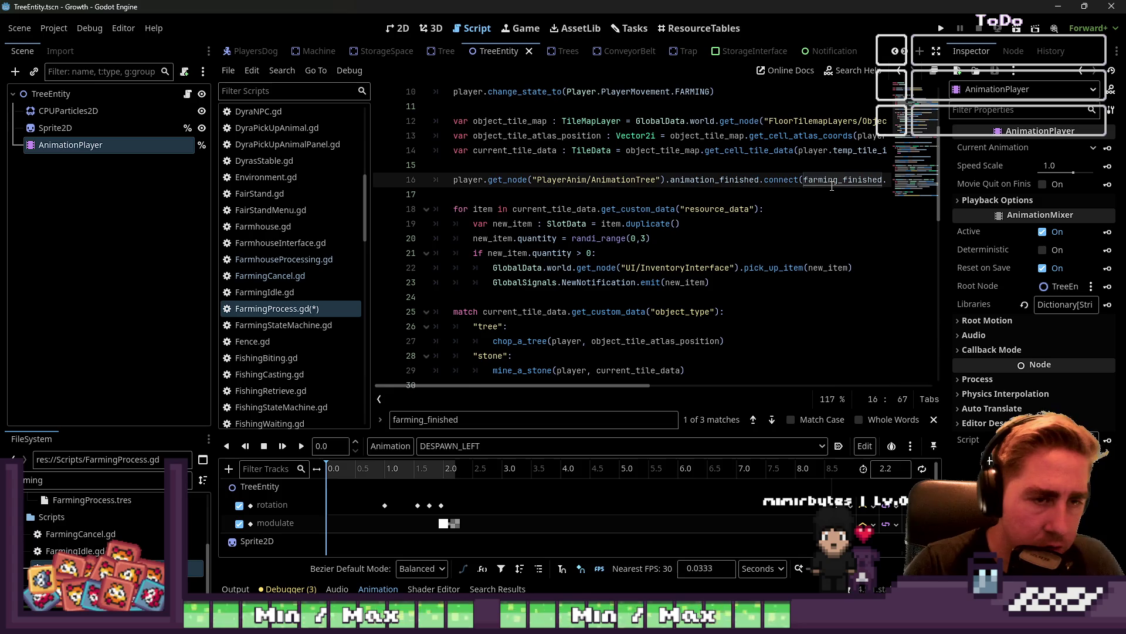
key("End")
key("Down")
key("Down")
key("Up")
key("Up")
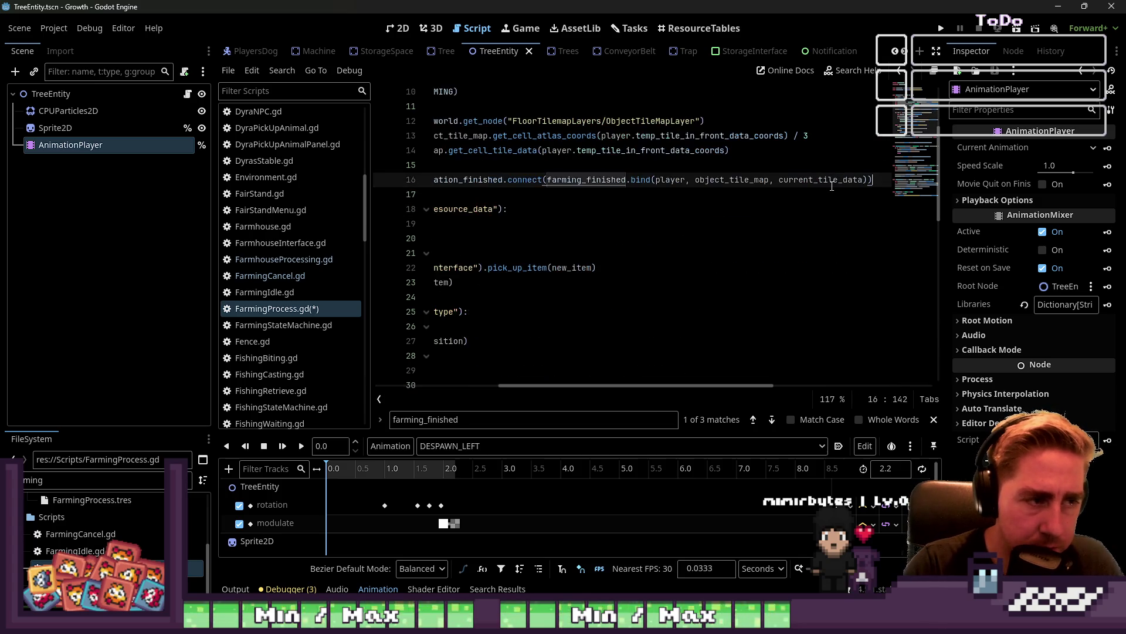
key("ctrl+shift+Left")
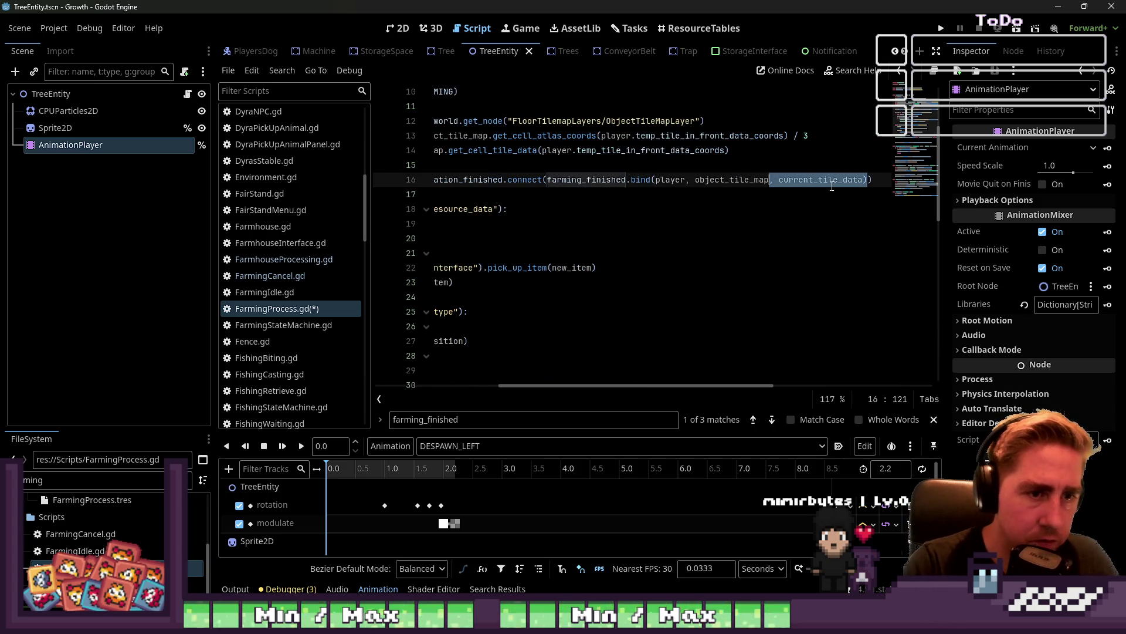
key("BackSpace")
left_click(521, 197)
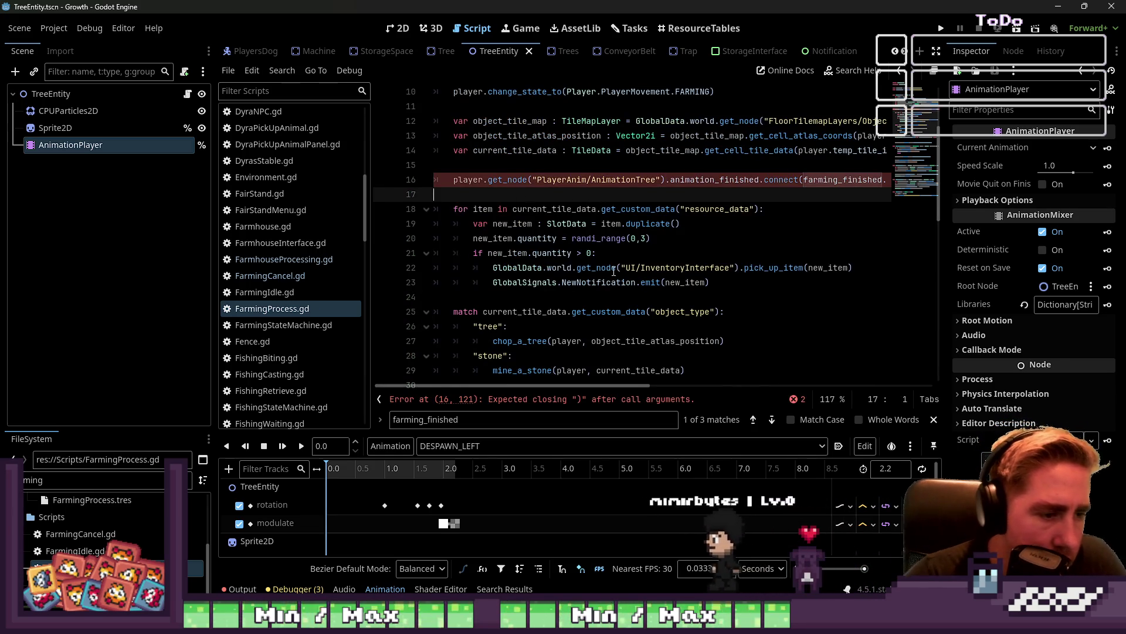
key("Left")
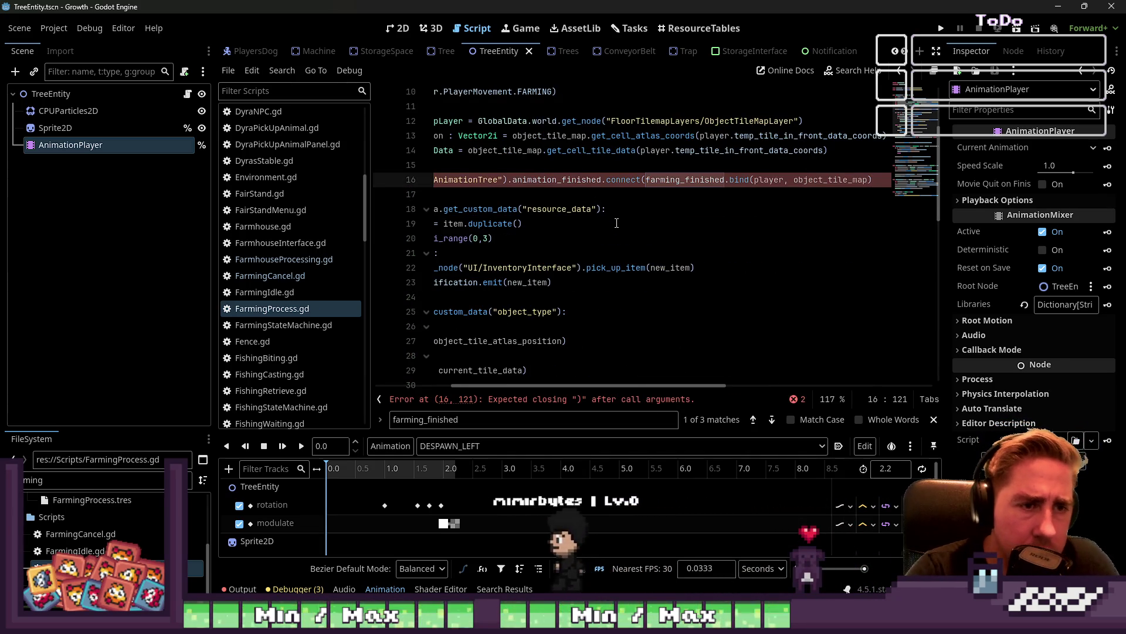
type(")")
Add a blank line above the item-drop loop
key("Down")
key("Down")
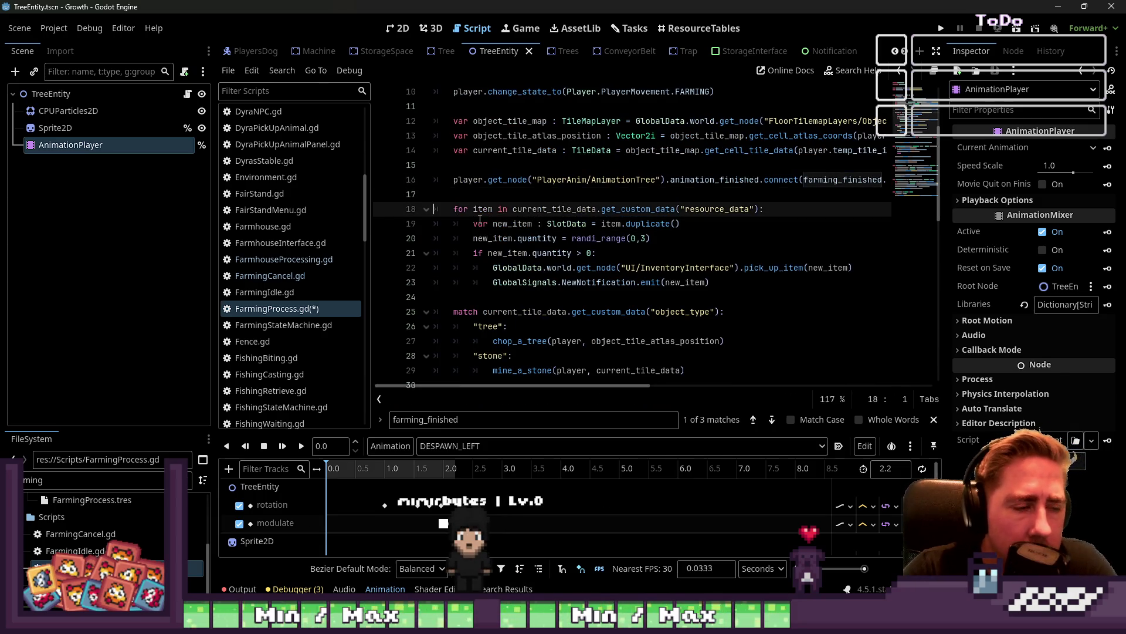
key("Up")
key("Return")
key("Return")
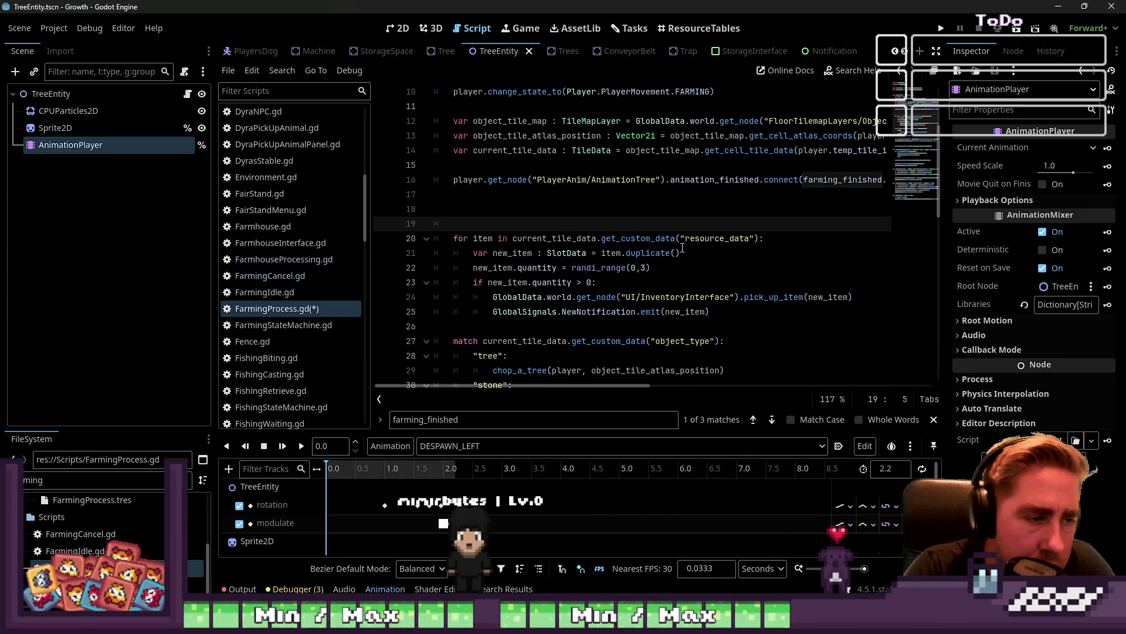
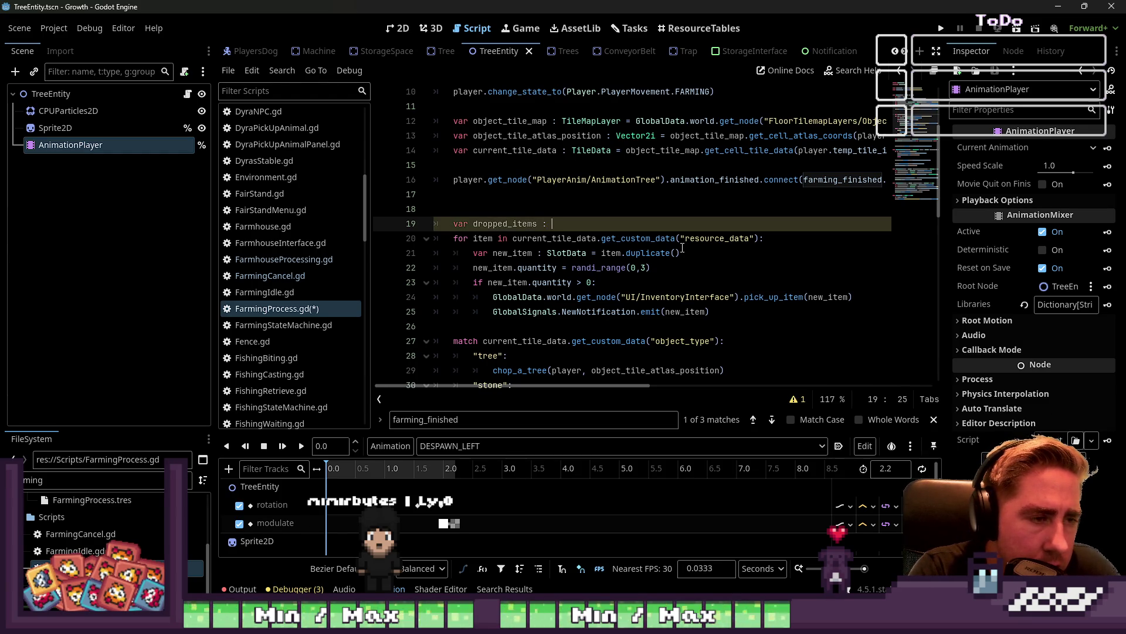
Declare dropped_items as an empty Array = []
type("rray = [")
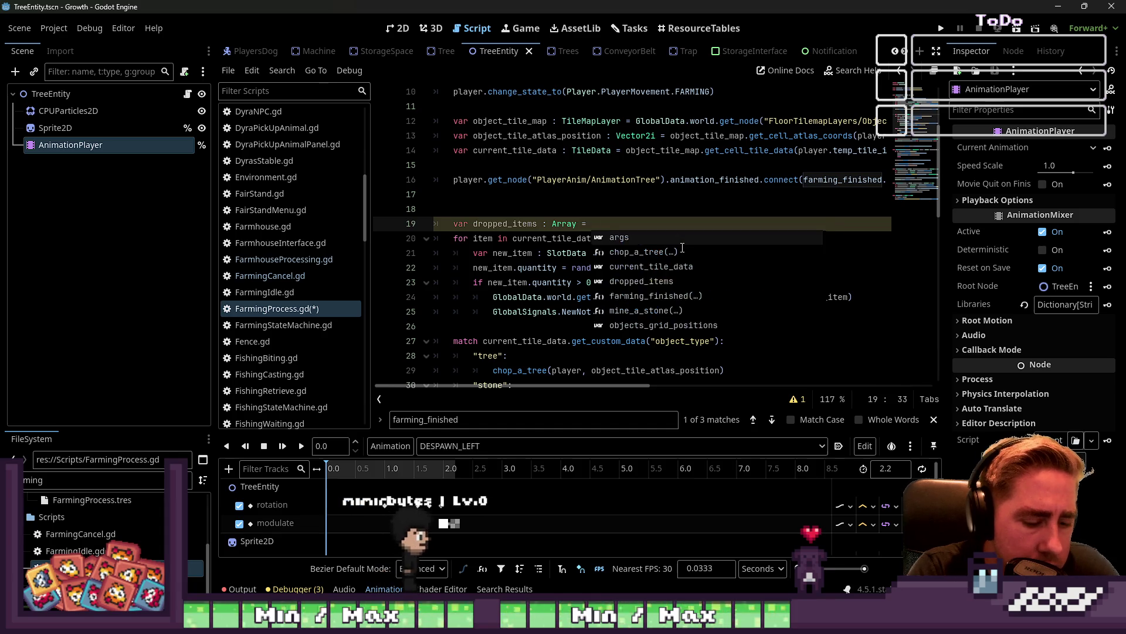
key("Escape")
key("ctrl+Left")
key("ctrl+Left")
key("ctrl+Left")
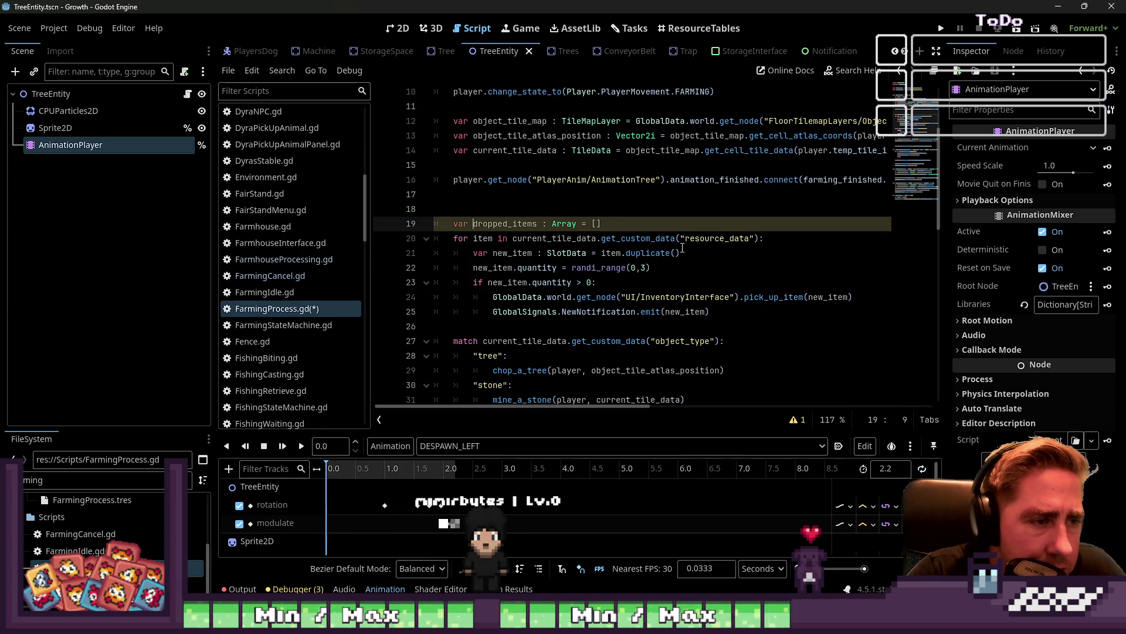
key("Right")
key("ctrl+shift+Right")
Start a 'for item in' loop on a new line under the quantity check
key("Down")
key("Down")
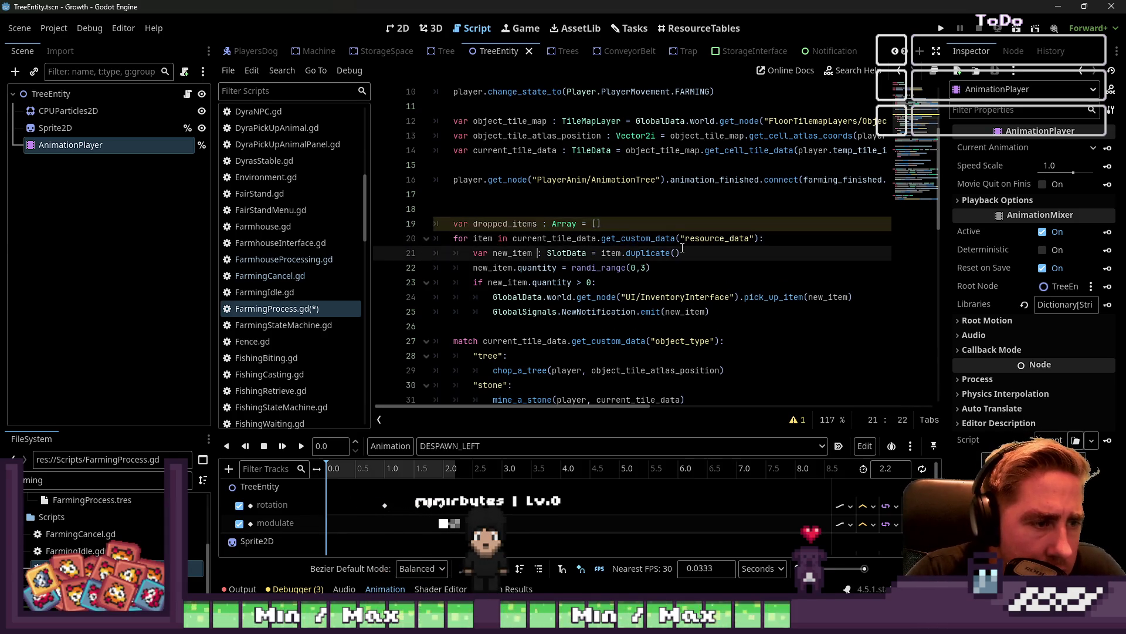
key("Down")
key("Home")
key("ctrl+Right")
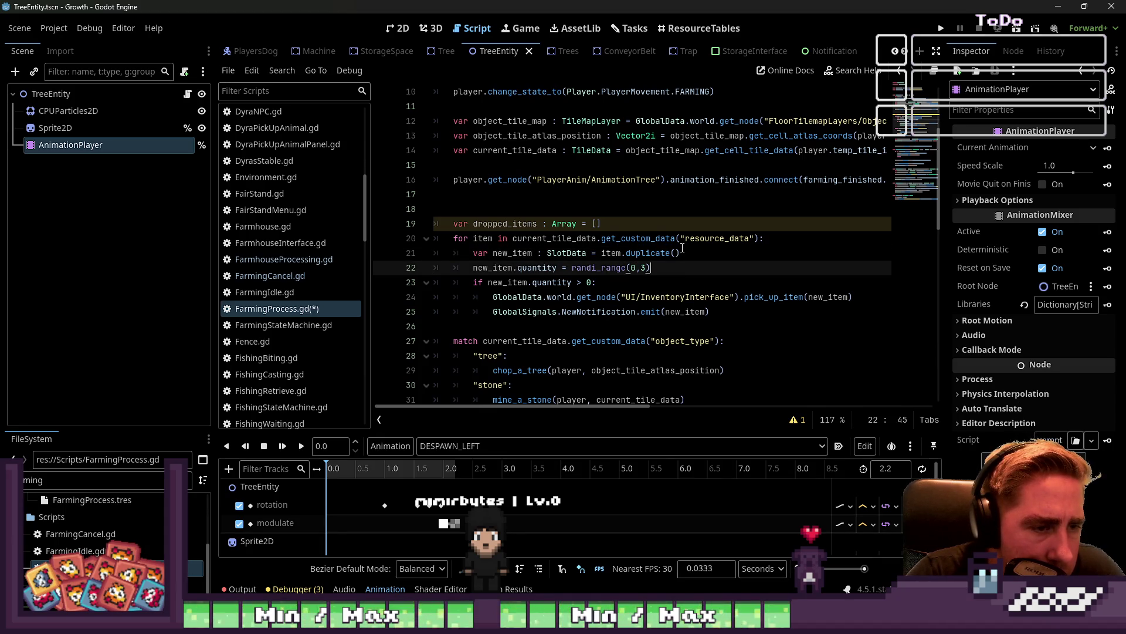
key("Down")
key("Home")
key("Home")
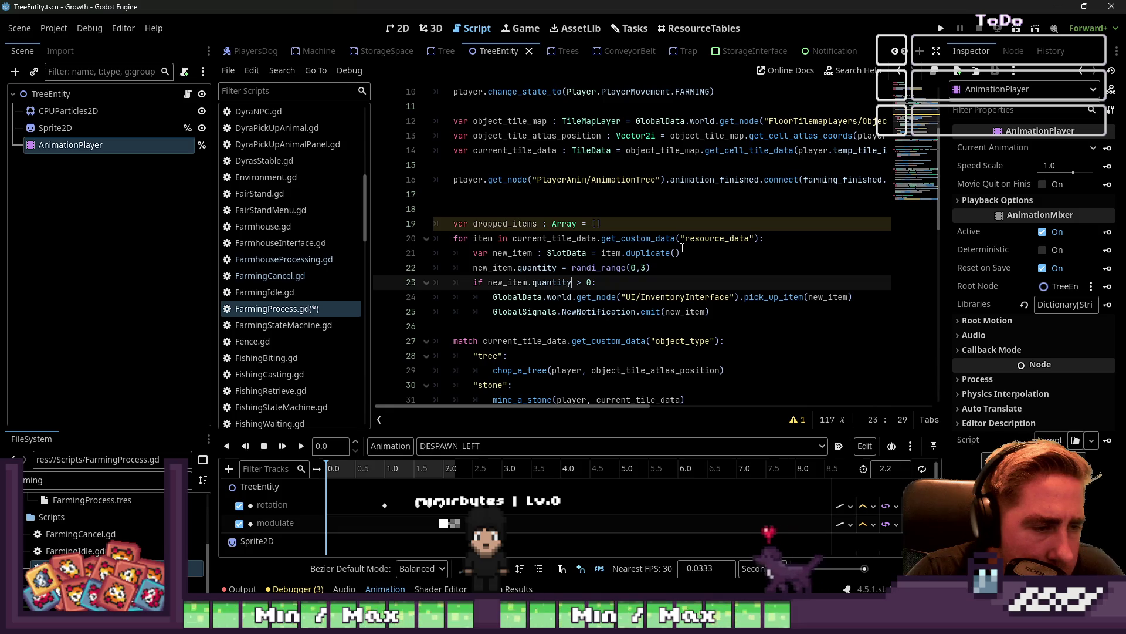
key("Down")
key("ctrl+Right")
key("ctrl+Right")
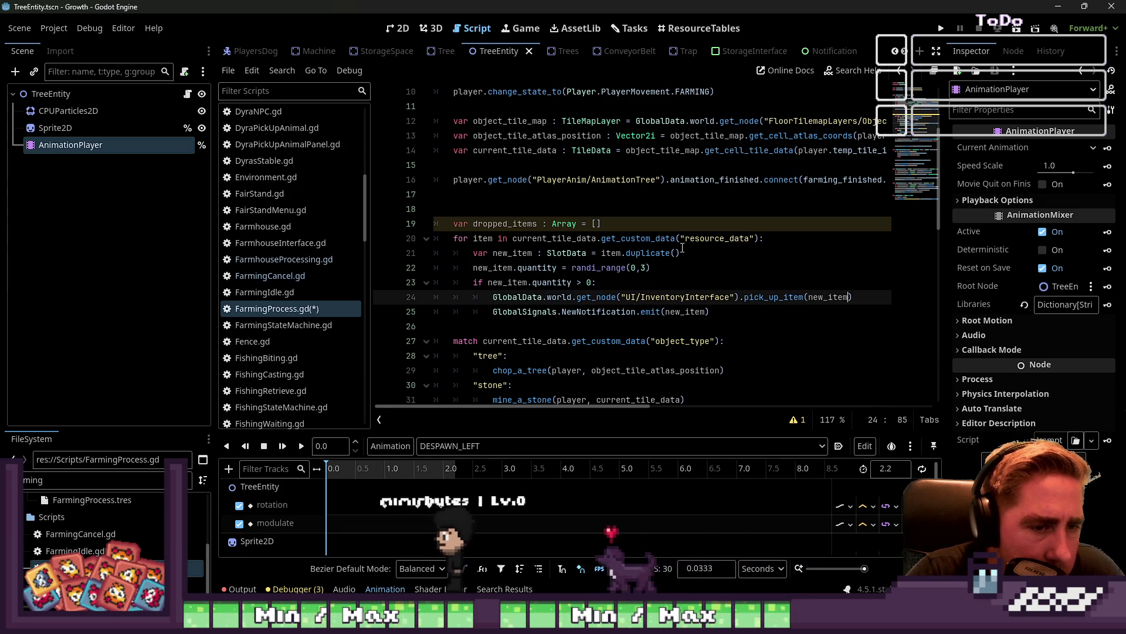
key("Up")
key("End")
key("Return")
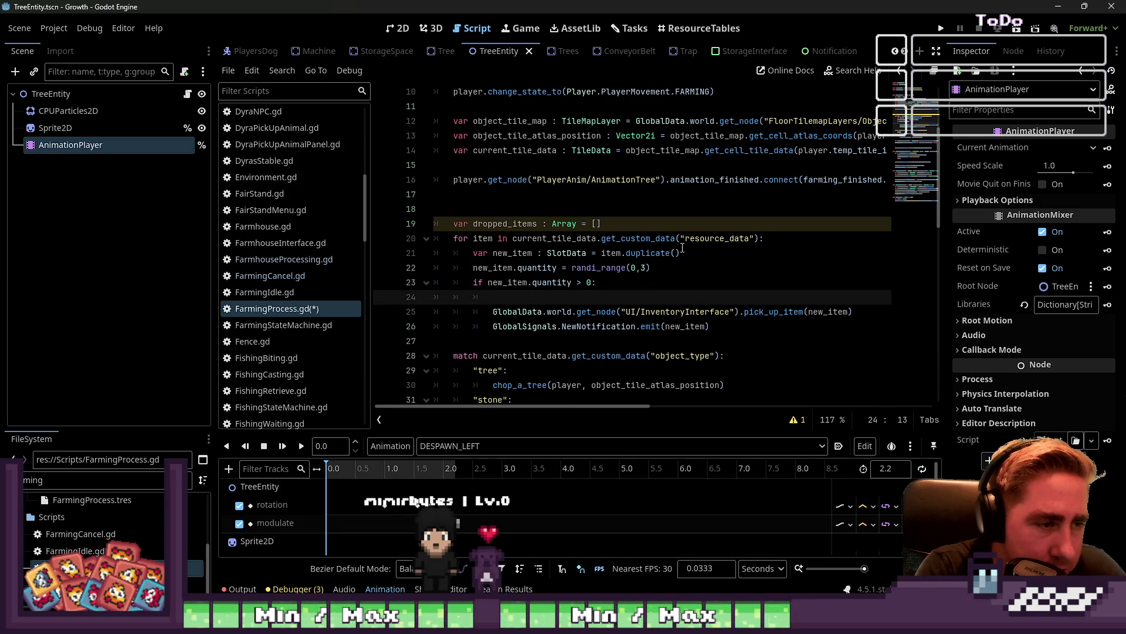
type("for item in")
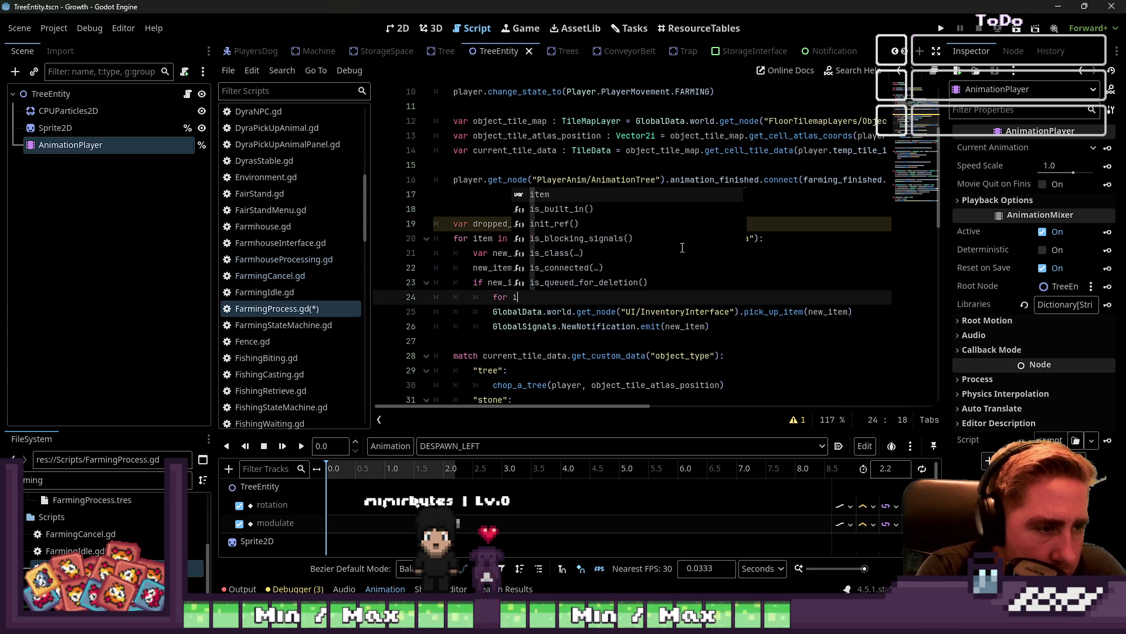
key("Escape")
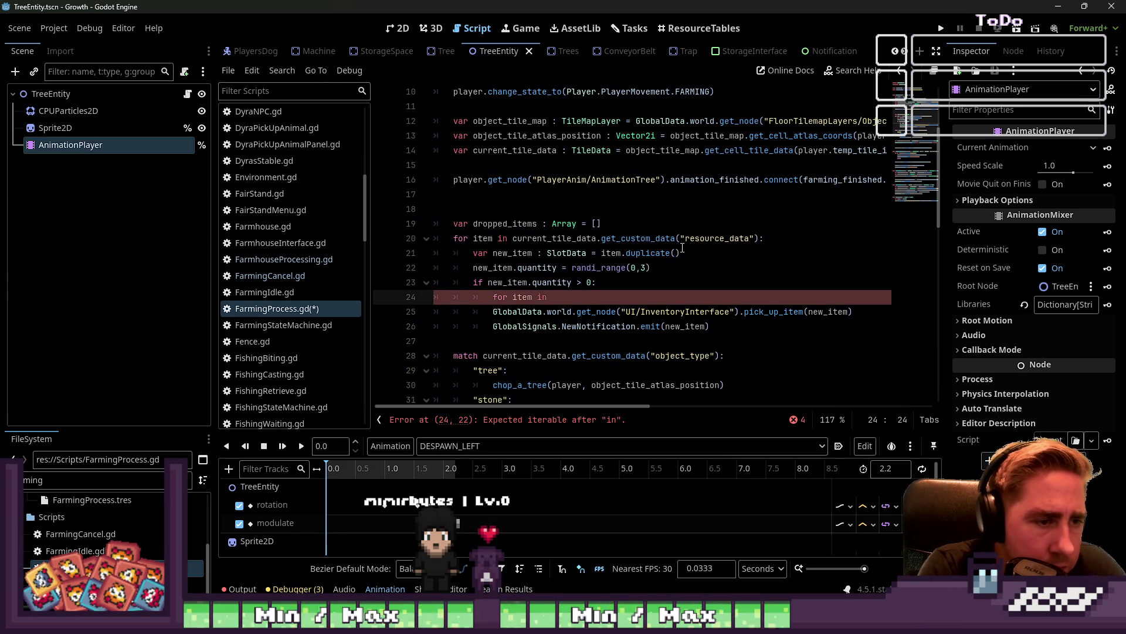
Add var item_amount = randi_range(0,3) above the quantity assignment
key("Up")
key("Up")
key("Home")
key("Return")
key("Up")
type("var")
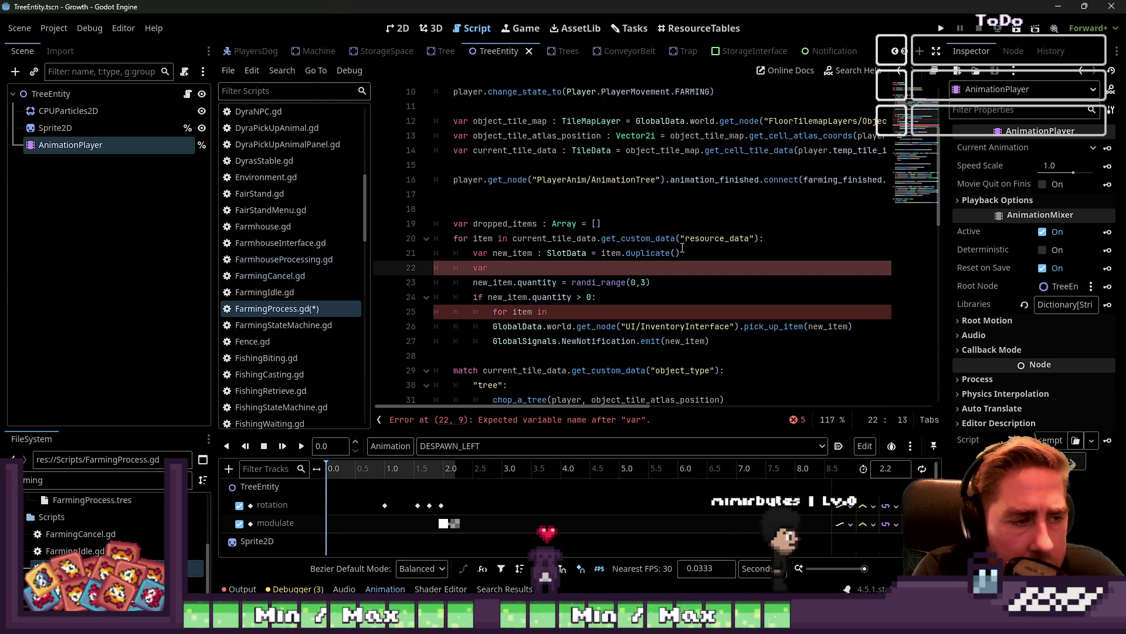
type("item_amount = r")
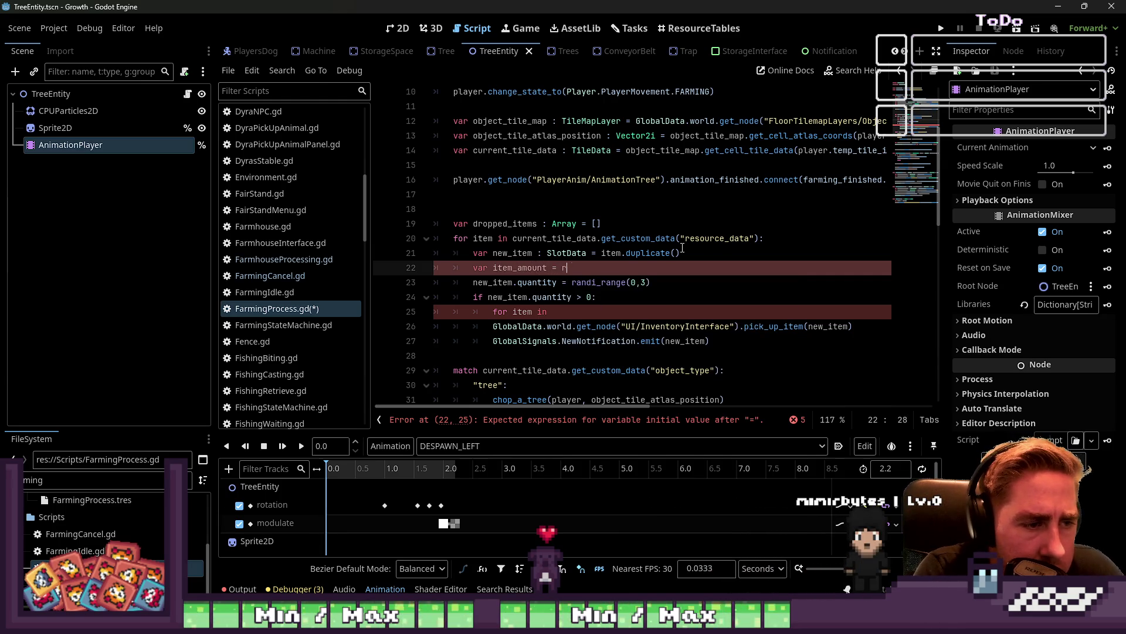
key("BackSpace")
key("BackSpace")
key("BackSpace")
type("ndi_")
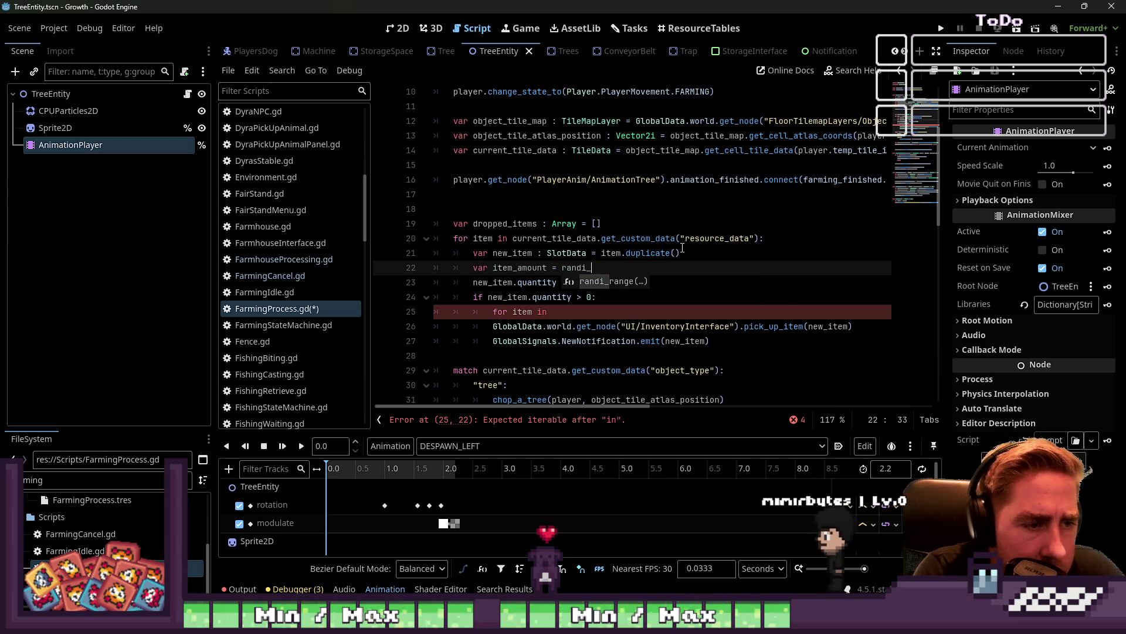
type("range(")
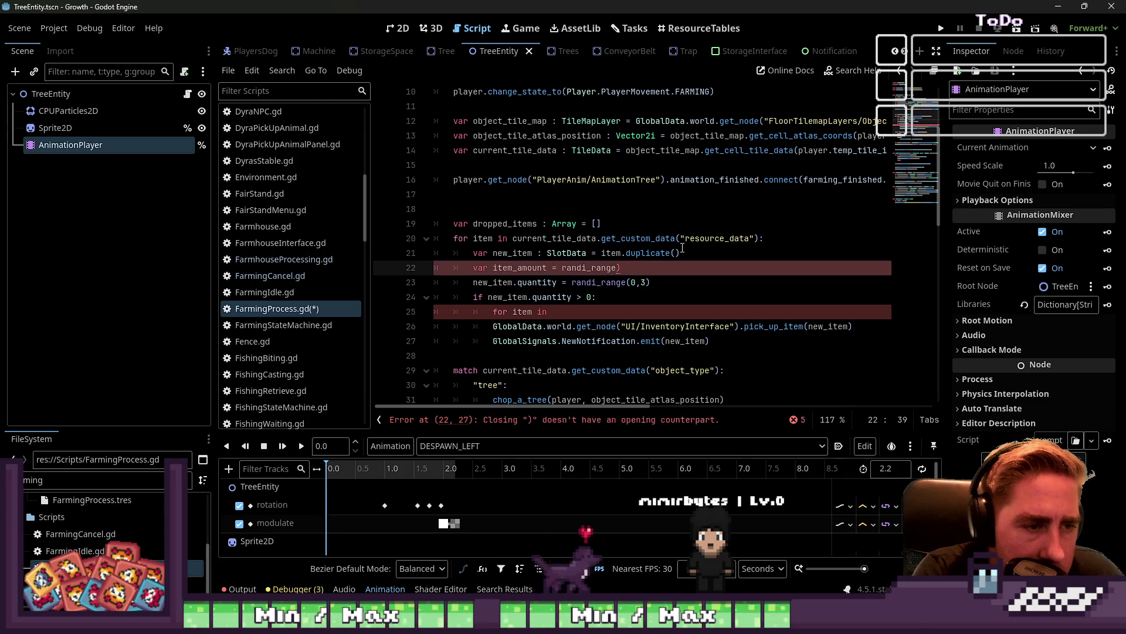
type("0,3")
key("Left")
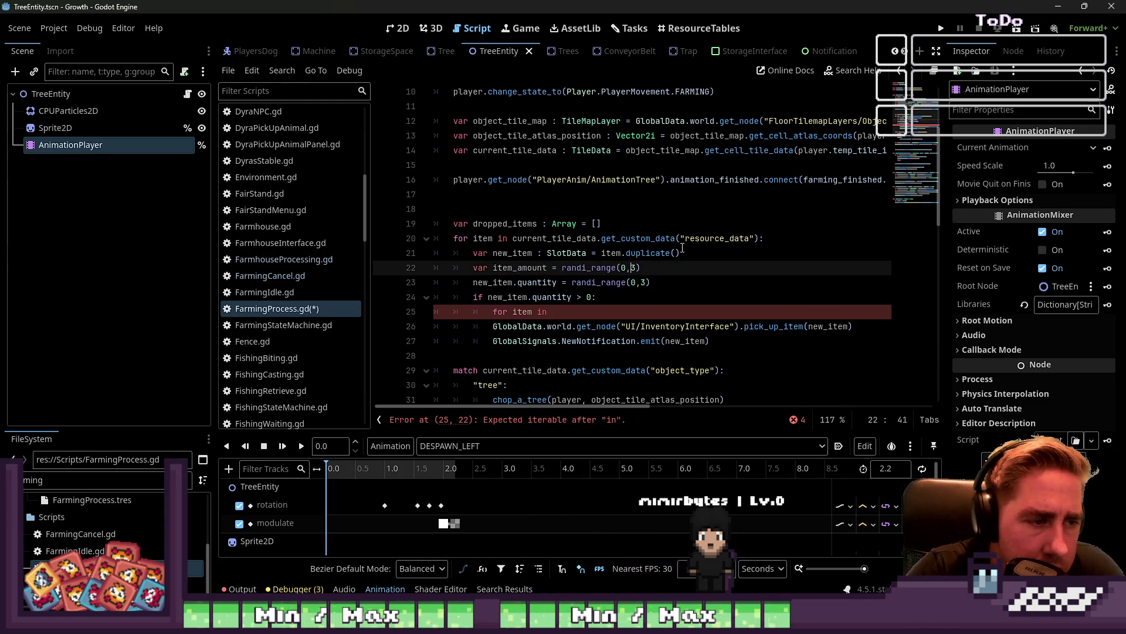
key("Down")
key("Down")
key("Down")
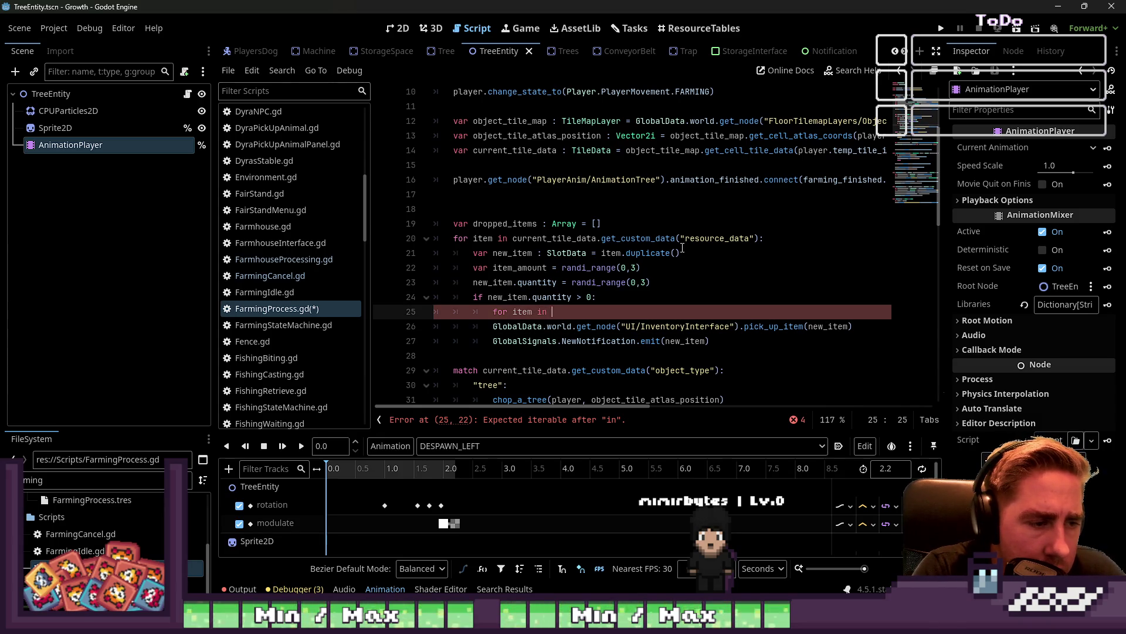
Indent the pickup lines into the loop, then delete the inventory pickup and notification lines
key("Down")
key("Tab")
key("Down")
key("Tab")
key("Up")
key("Up")
key("ctrl+Right")
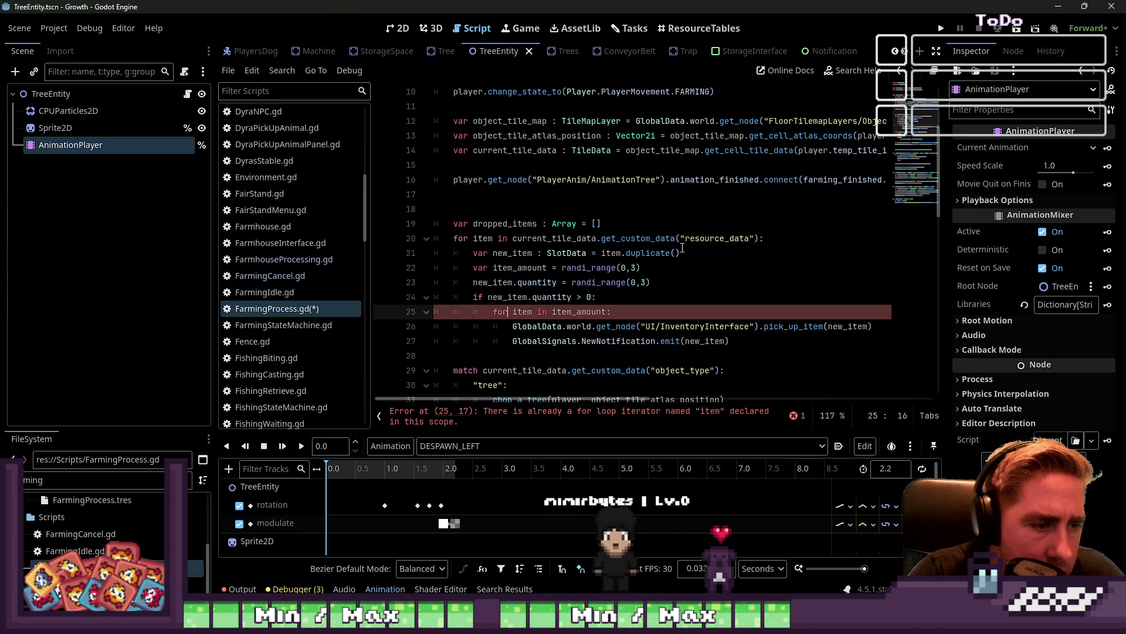
key("Down")
key("ctrl+Right")
key("Up")
key("Down")
key("shift+Down")
key("shift+End")
key("BackSpace")
key("Tab")
key("Tab")
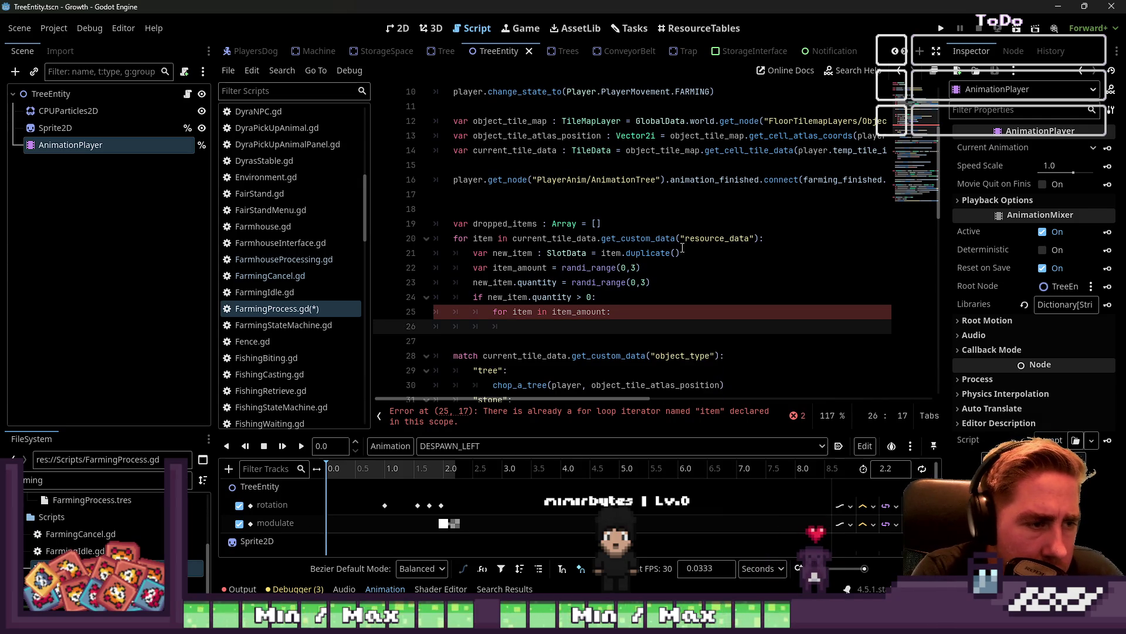
Make the loop body append new_item to dropped_items
type("new_item")
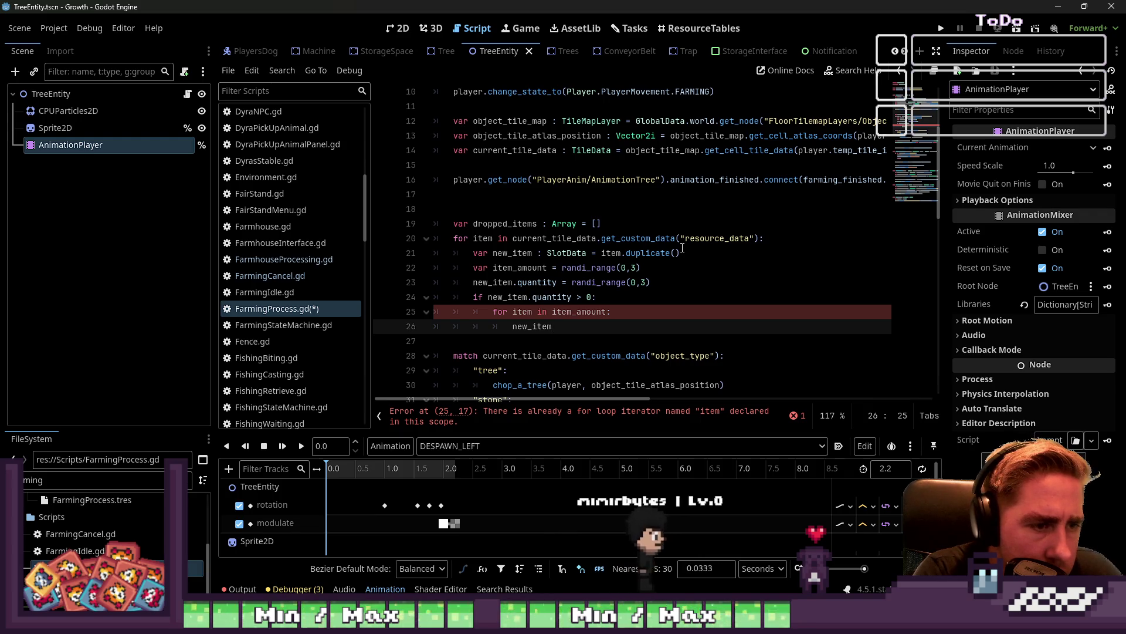
type(".dui")
key("BackSpace")
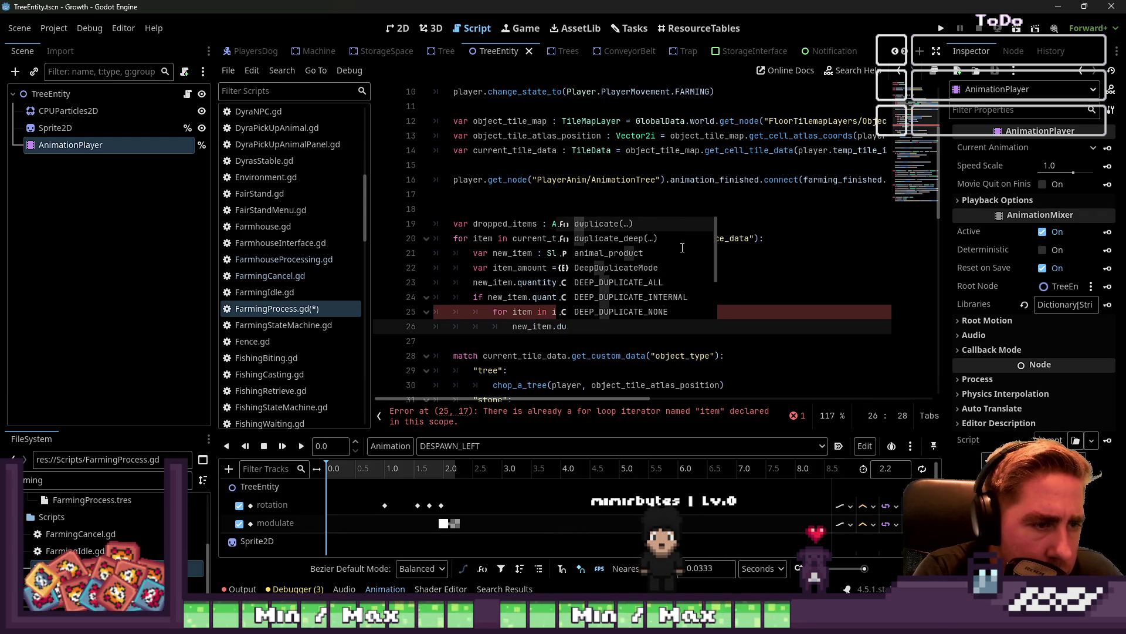
key("BackSpace")
key("BackSpace")
key("BackSpace")
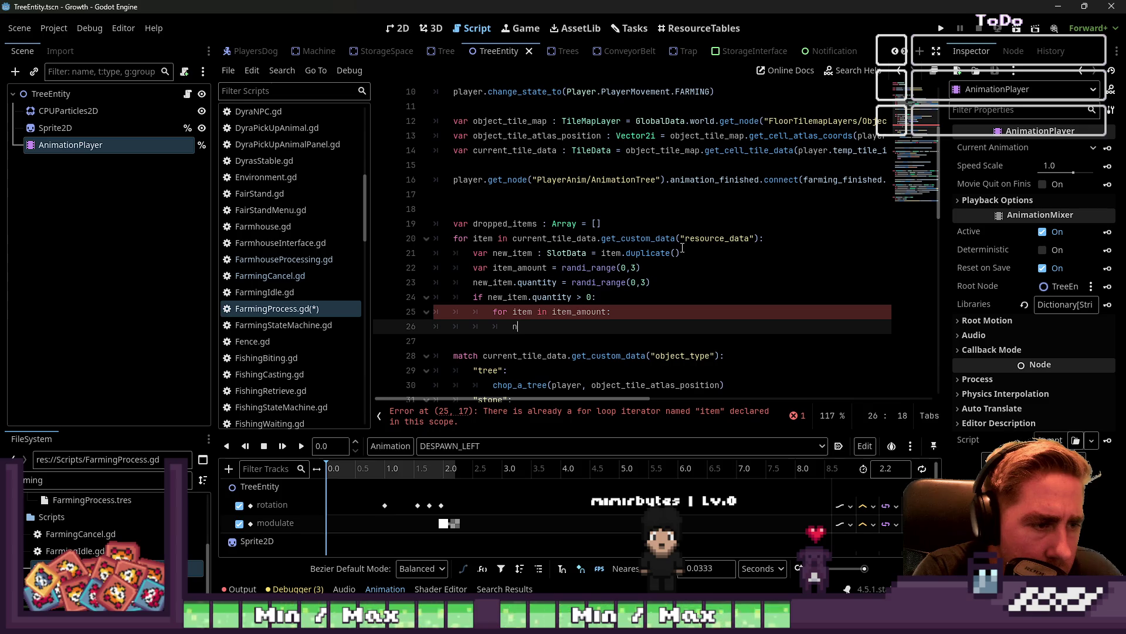
type("droped_items.a")
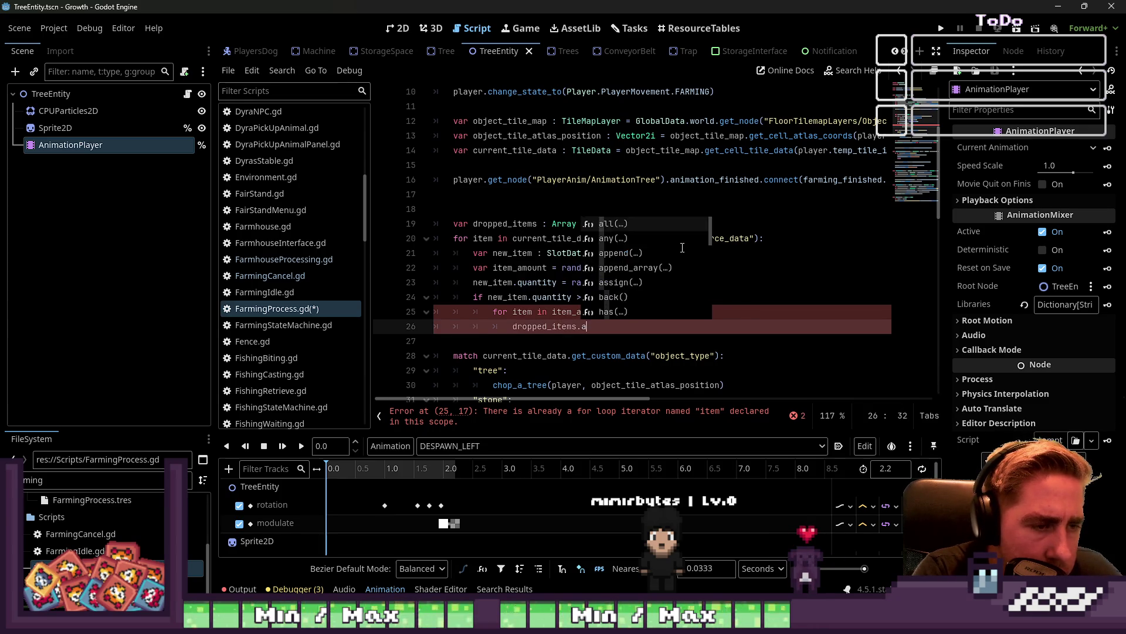
type("p")
key("Return")
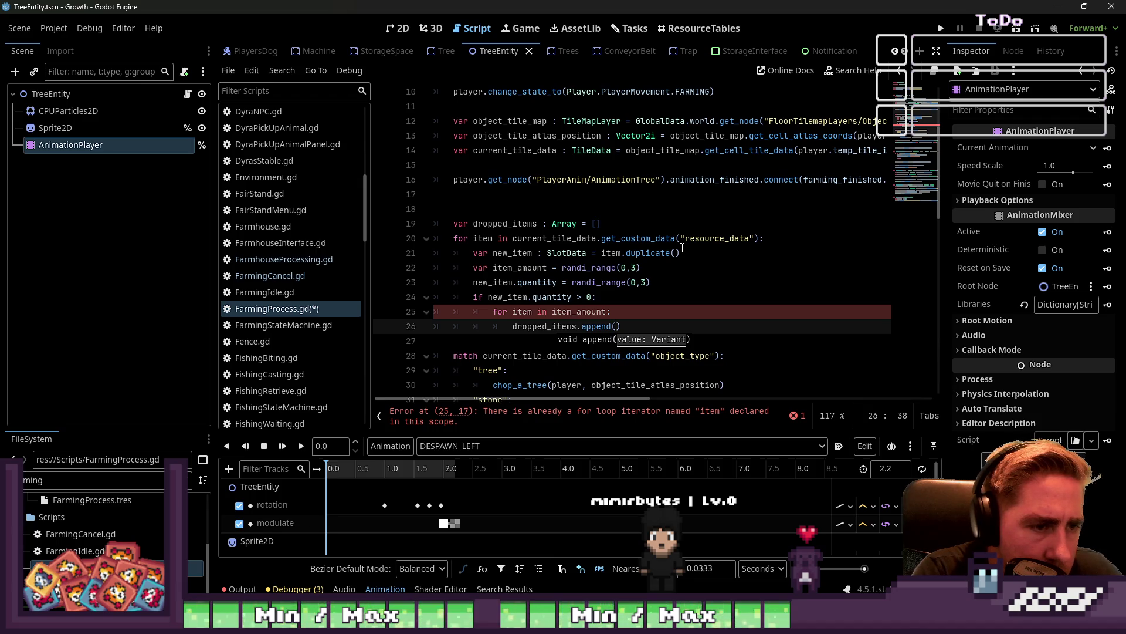
type("new_item")
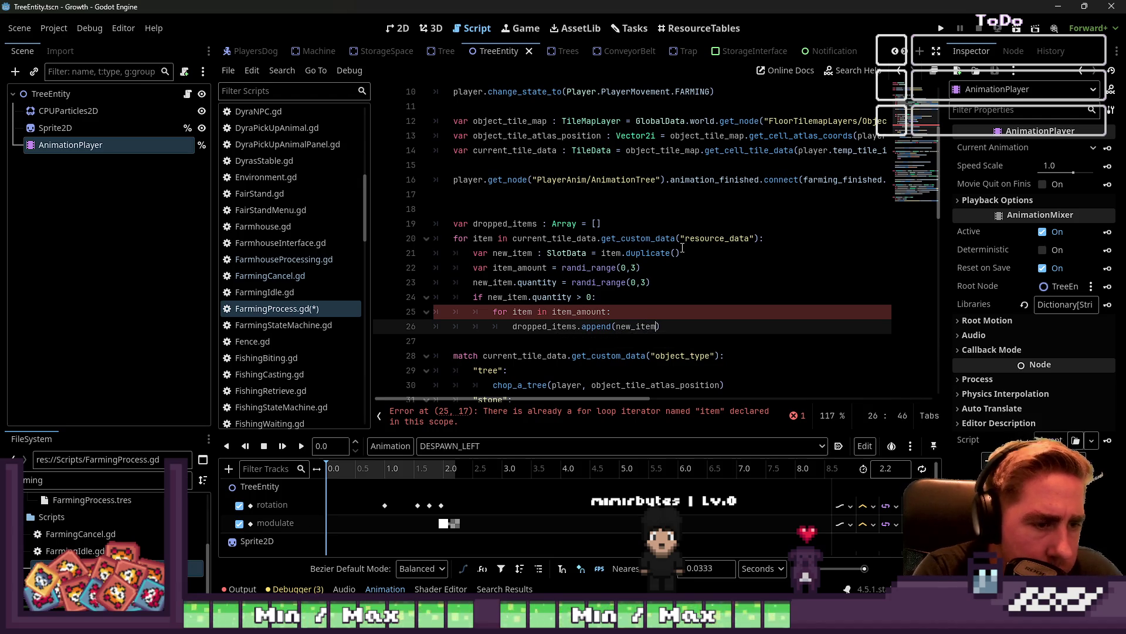
left_click(552, 296)
left_click(624, 282)
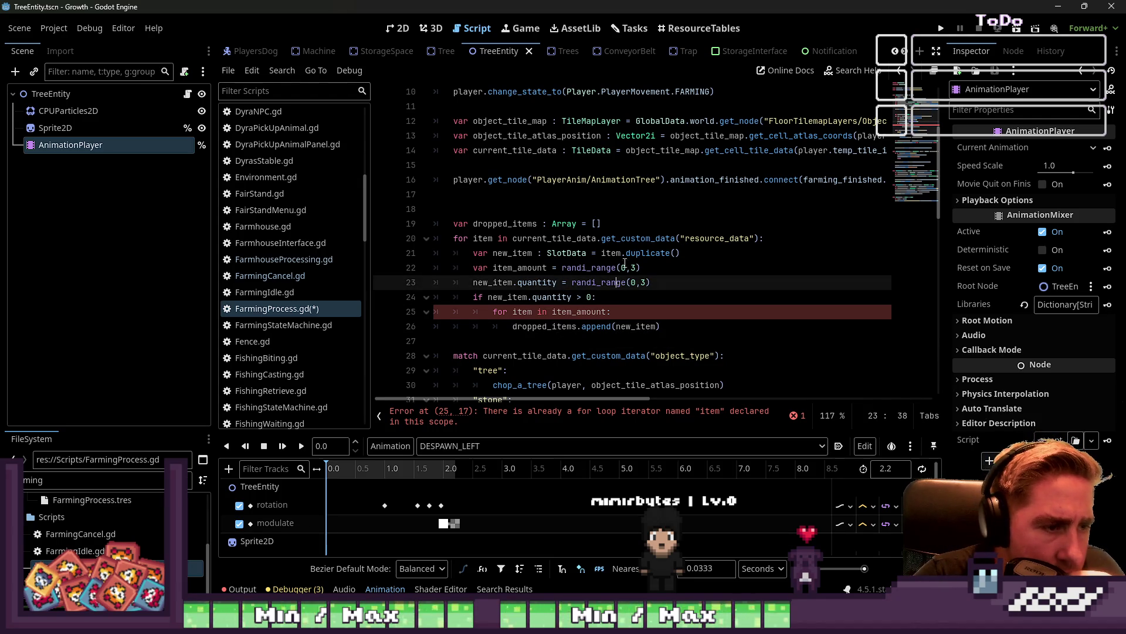
left_click_drag(691, 253, 415, 253)
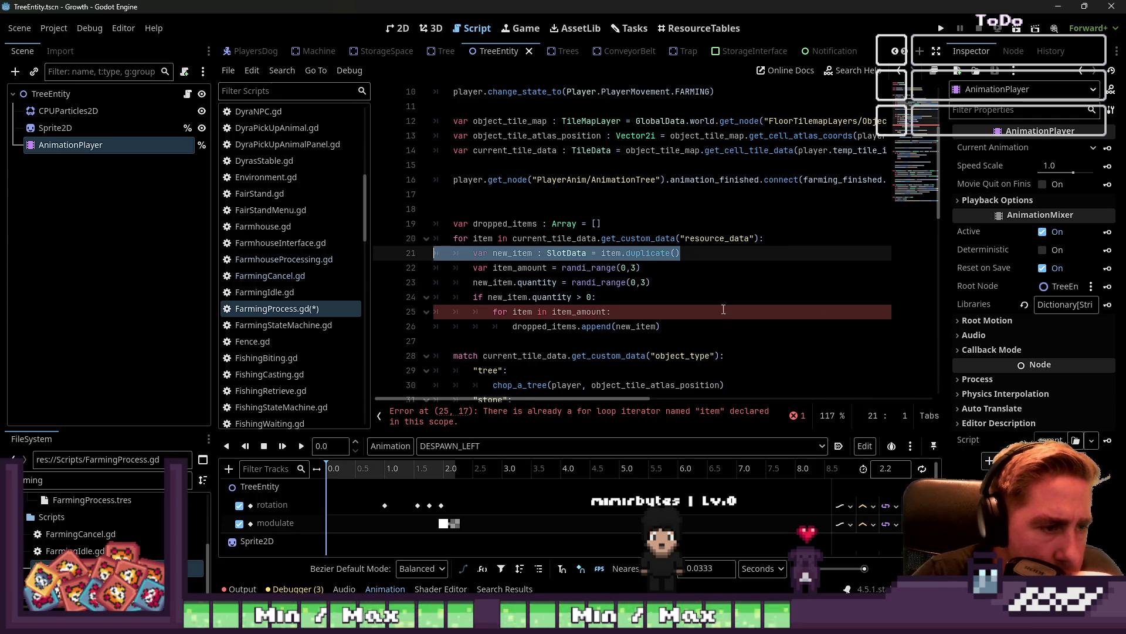
Move the new_item declaration inside the loop
key("ctrl+x")
key("Down")
key("Down")
key("Down")
key("End")
key("Return")
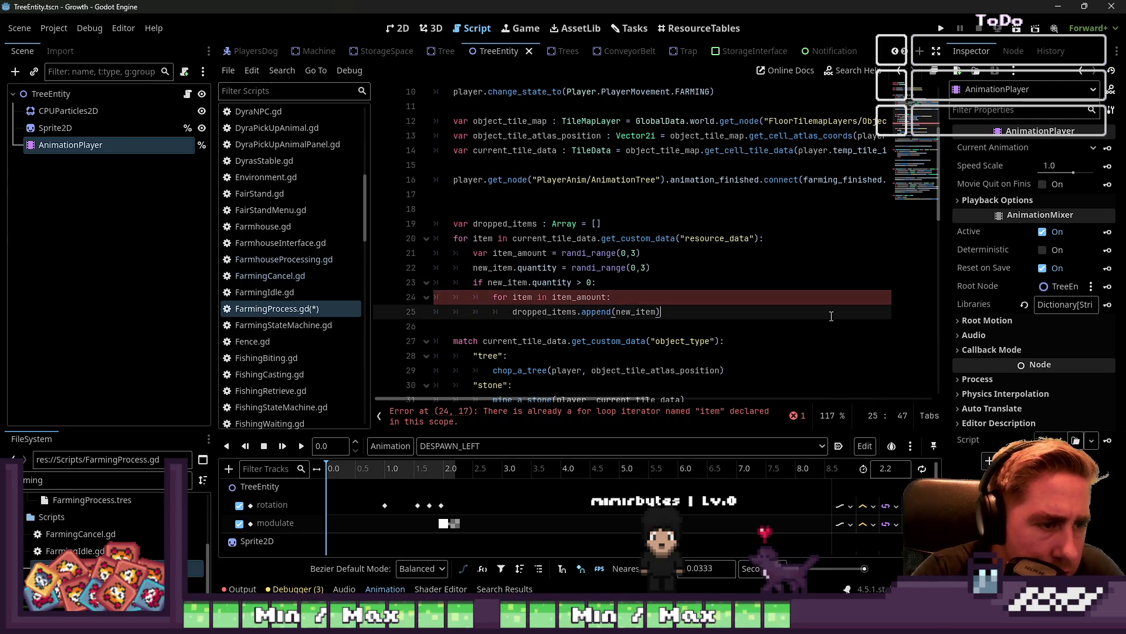
key("ctrl+v")
key("Home")
key("Home")
key("Delete")
key("Delete")
key("Delete")
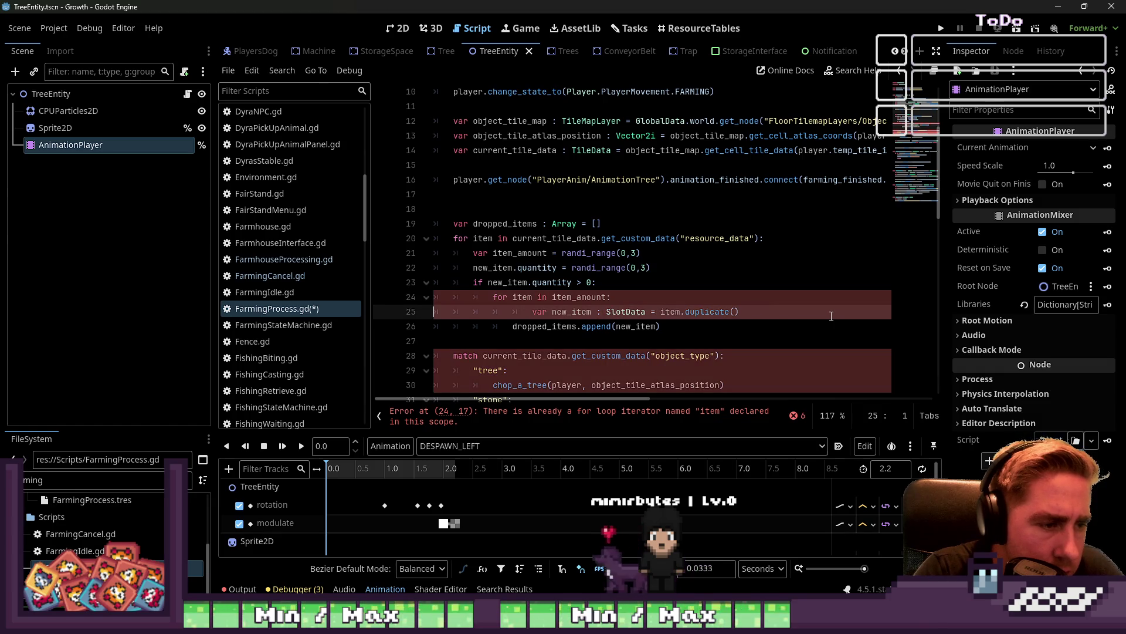
Delete the old quantity assignment line, keeping the random range's lower bound at 0
key("Up")
key("Up")
key("Up")
key("End")
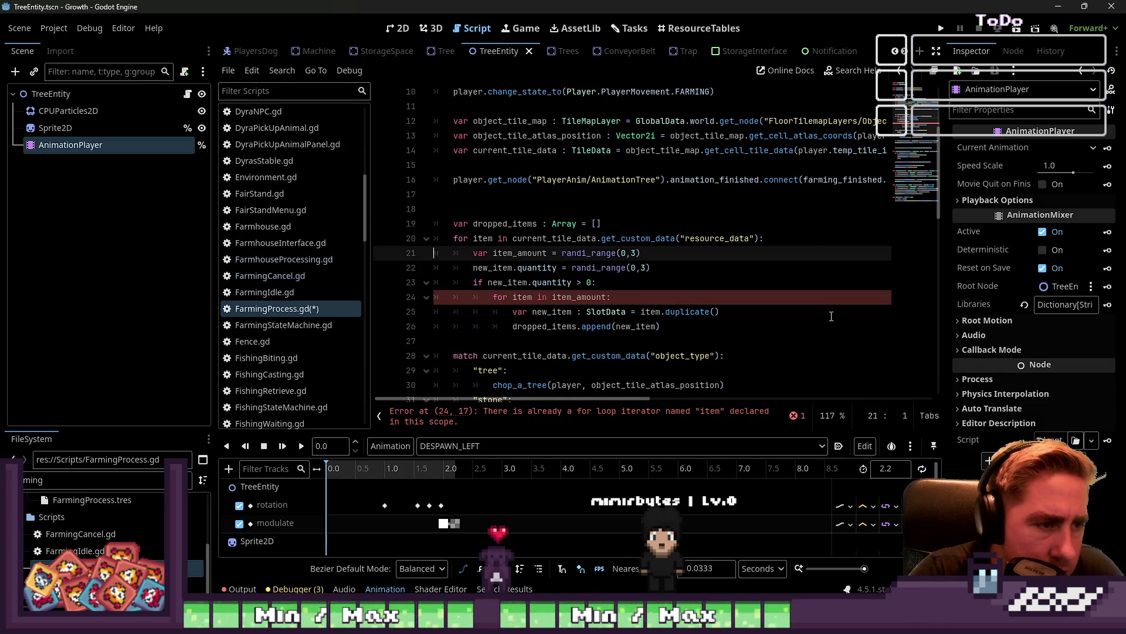
key("Down")
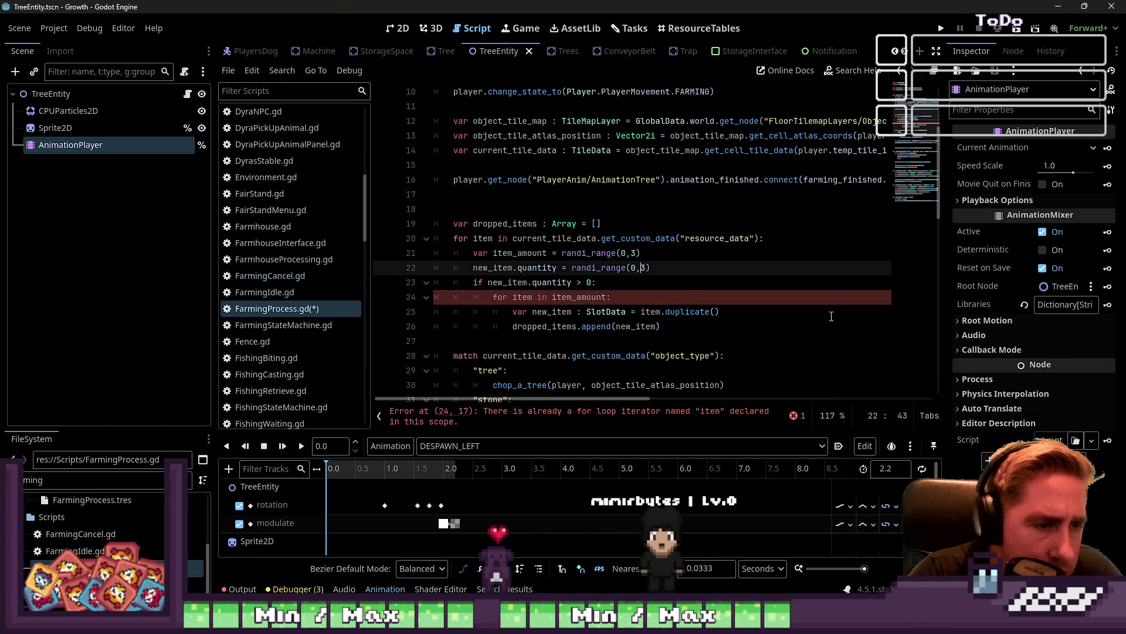
key("shift+Up")
key("BackSpace")
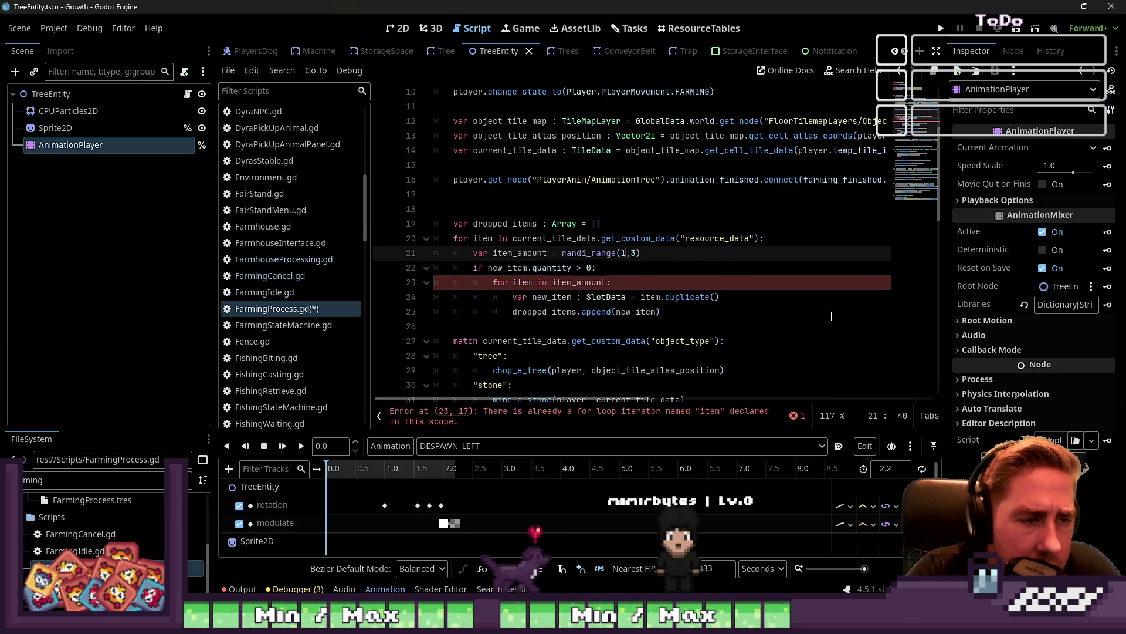
type("1")
key("Down")
key("Down")
key("Up")
key("Up")
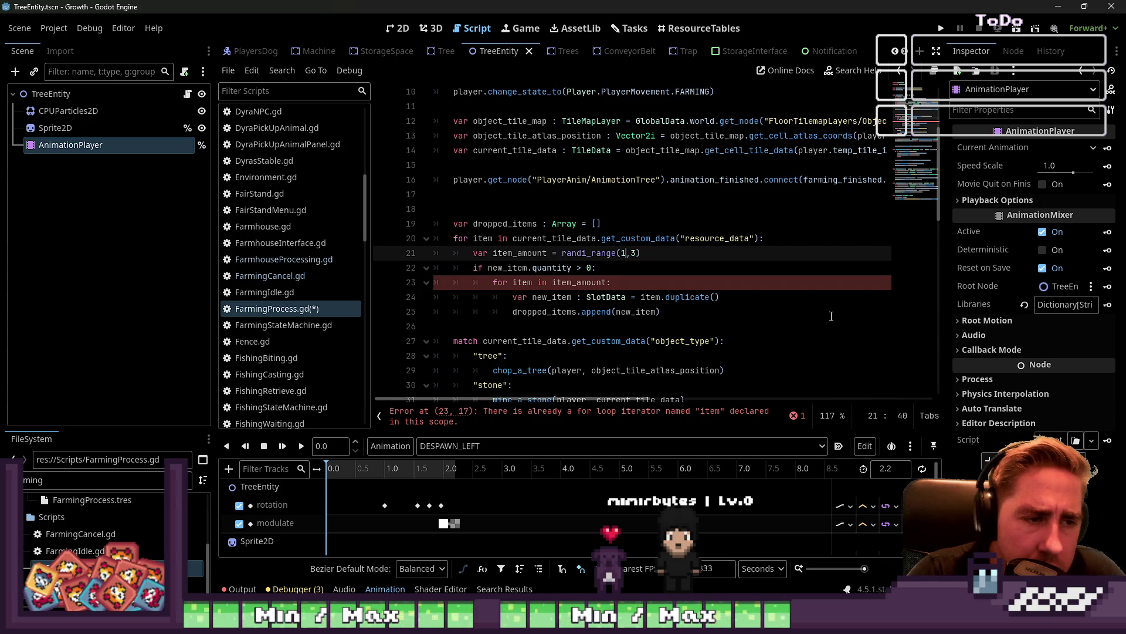
type("0")
Rename the inner loop's iterator to item_quantity
key("Down")
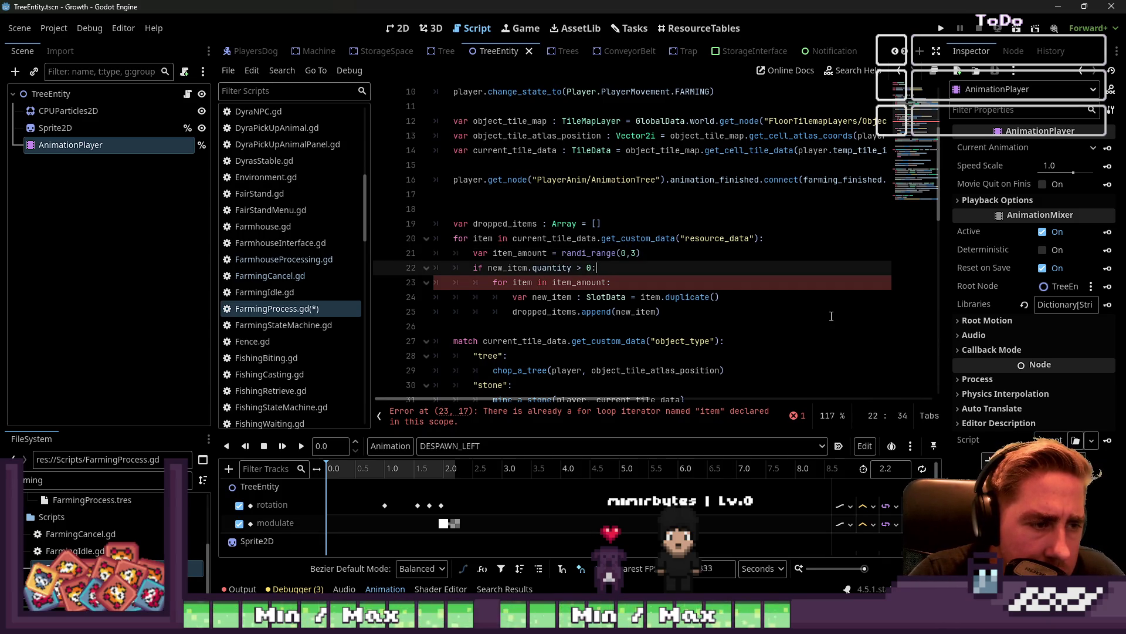
key("Down")
key("Home")
key("Right")
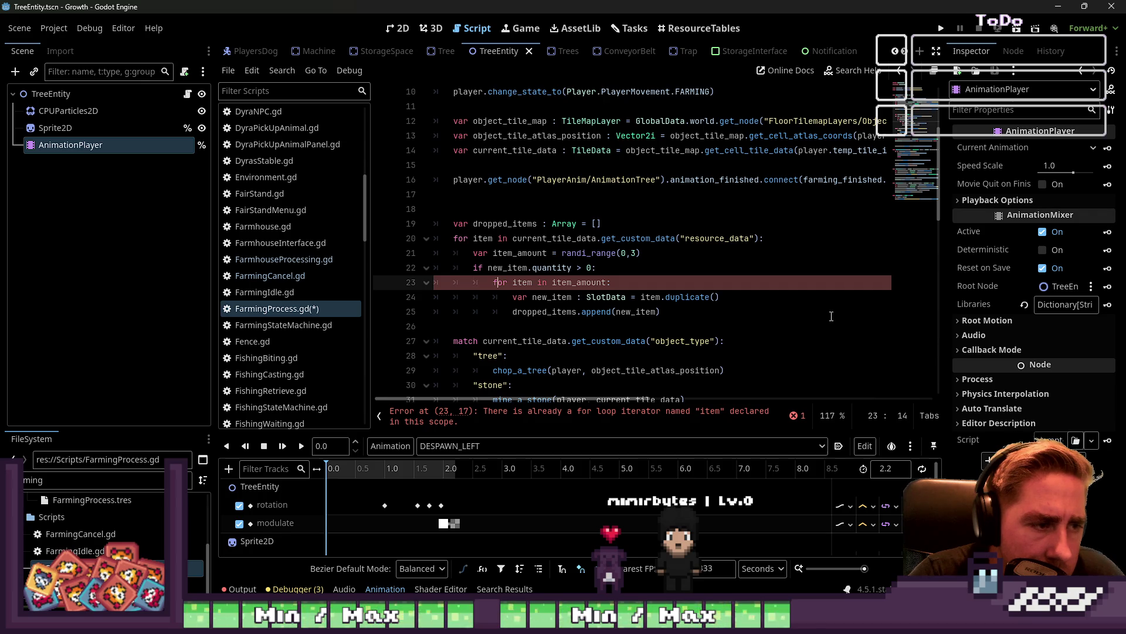
key("Down")
key("Down")
key("Up")
key("Up")
key("Up")
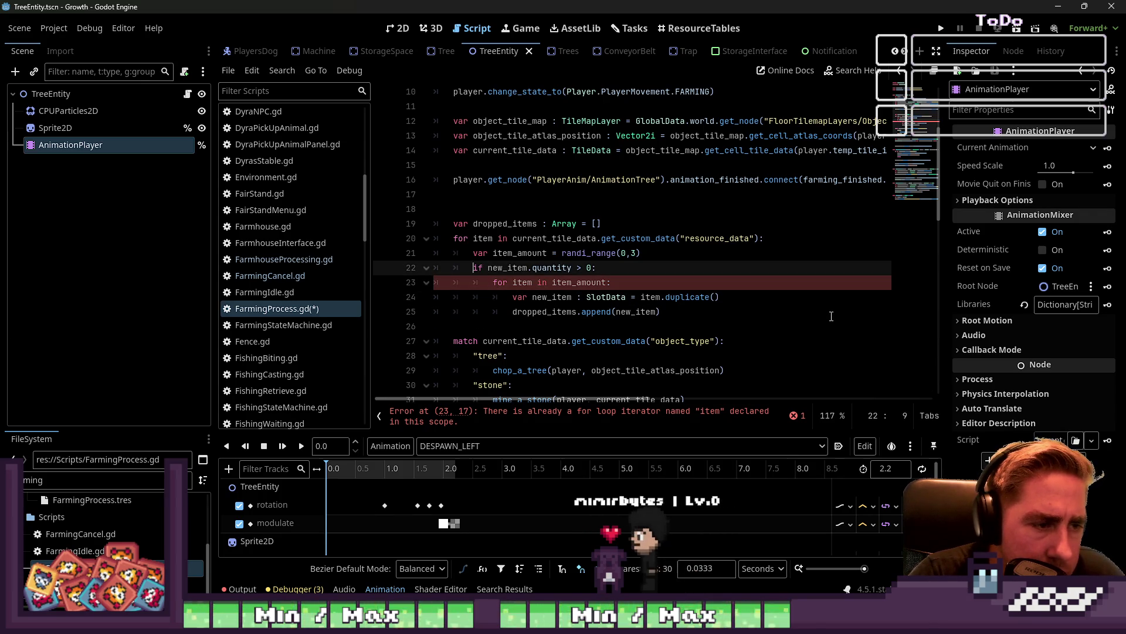
key("Down")
key("Down")
key("Up")
key("ctrl+Right")
key("ctrl+Right")
key("ctrl+Right")
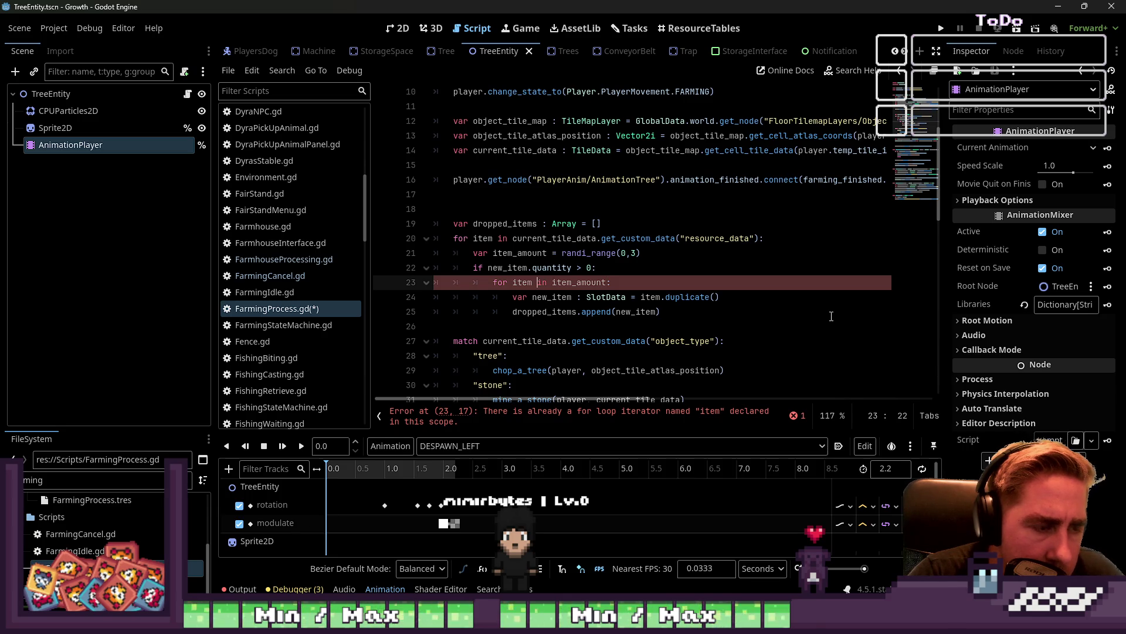
type("_quantity")
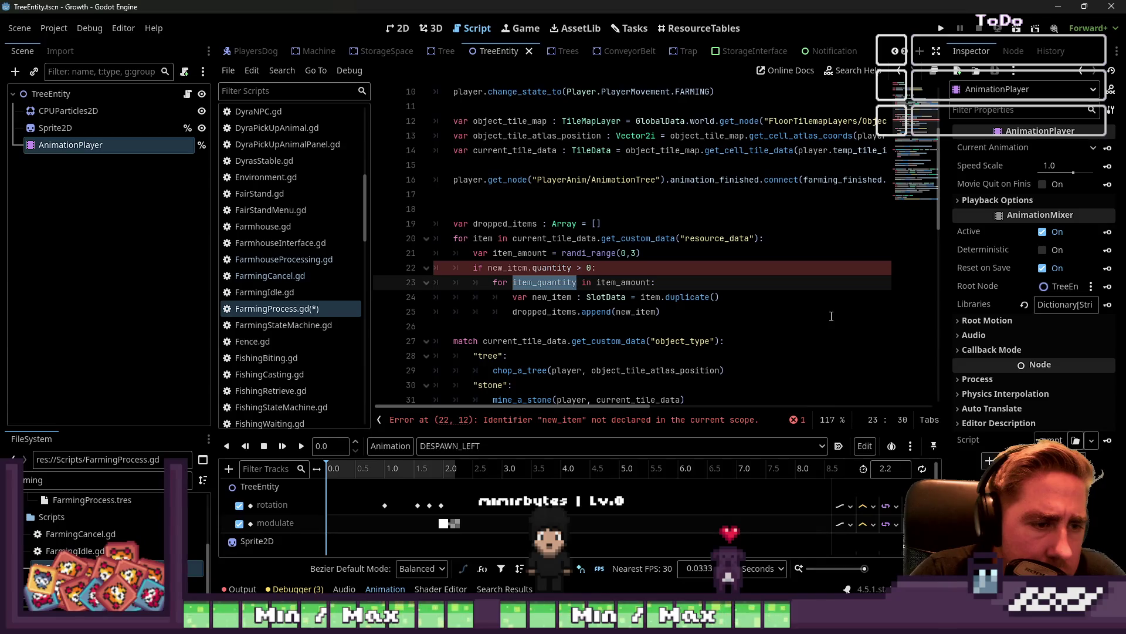
Replace new_item.quantity with item_amount in the check and add a blank line after the loop
key("Up")
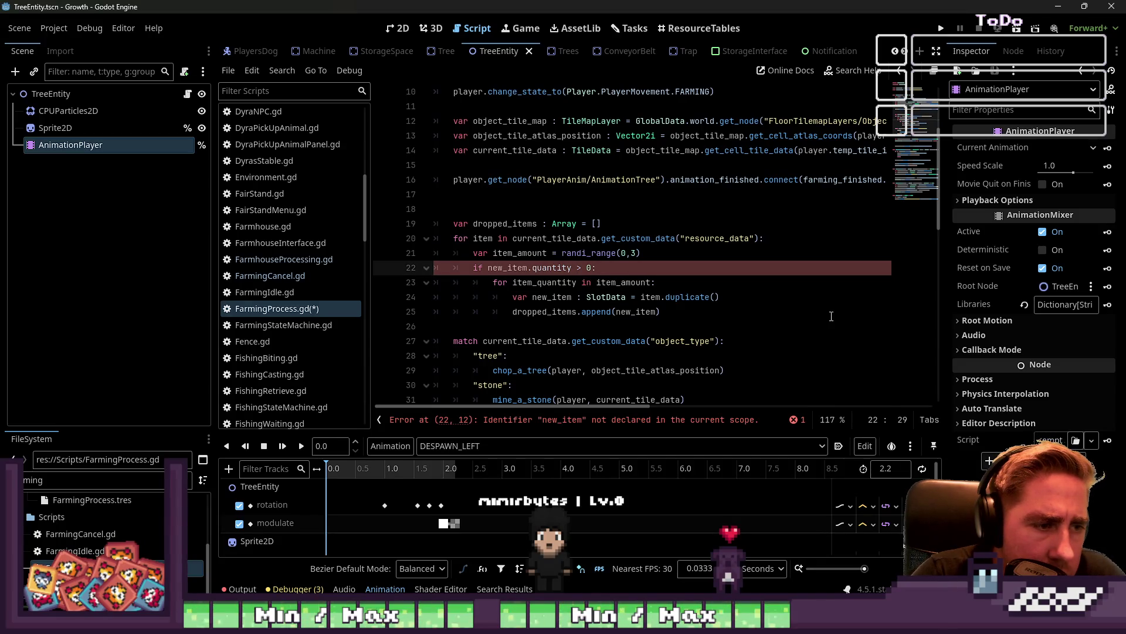
key("Right")
key("Right")
key("Right")
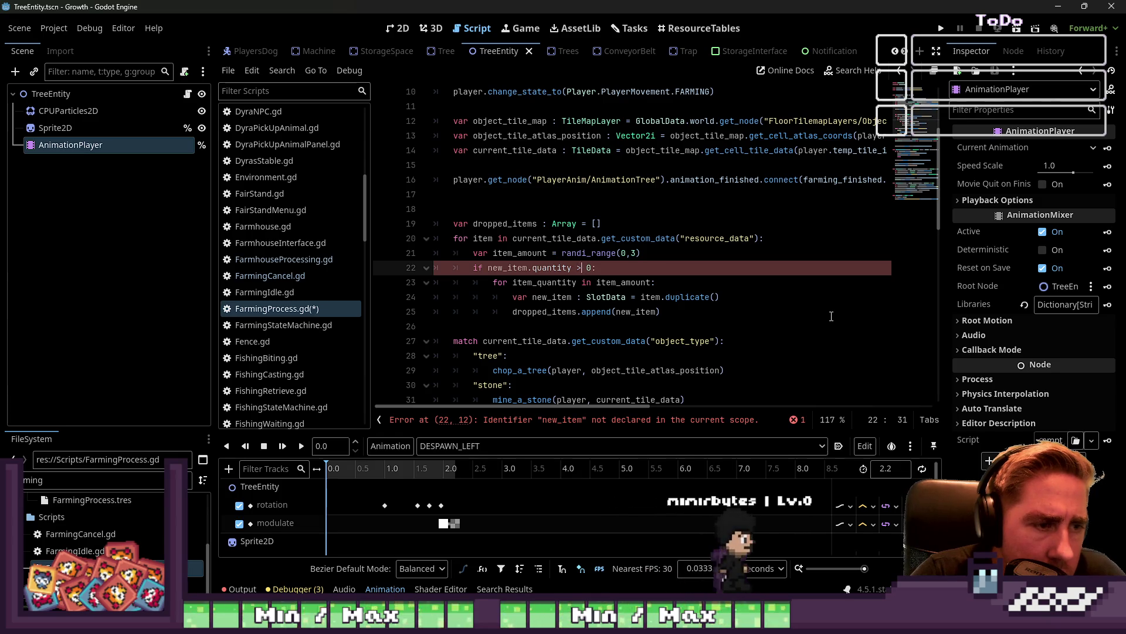
key("Left")
key("Left")
key("Left")
key("ctrl+shift+Left")
key("ctrl+shift+Left")
key("ctrl+shift+Left")
type("io")
key("BackSpace")
key("BackSpace")
type("item_amo")
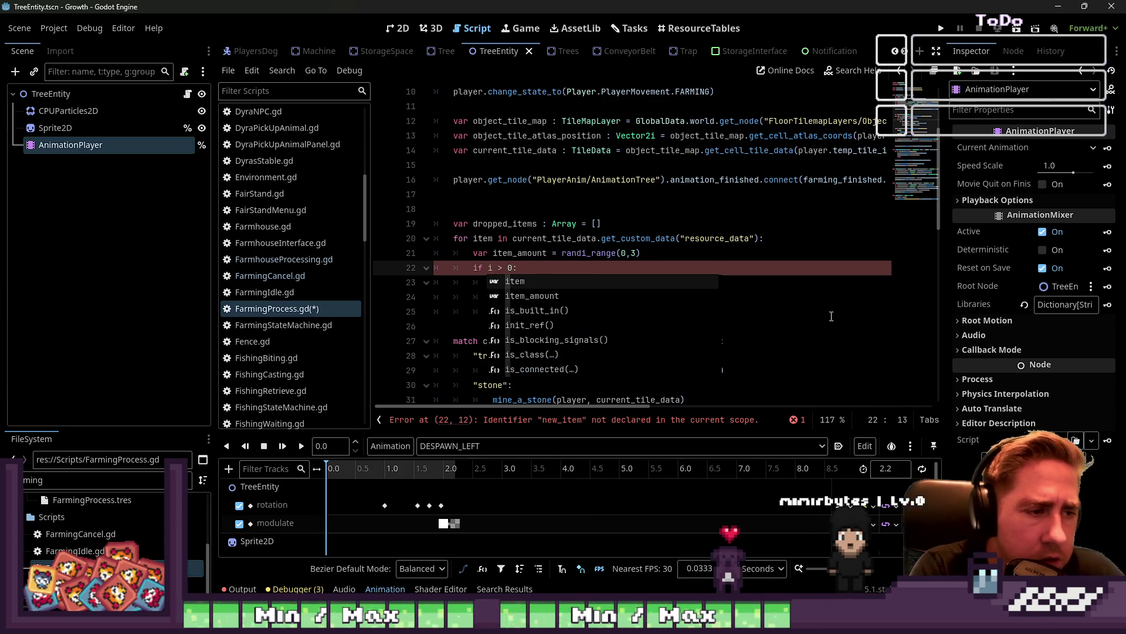
key("Return")
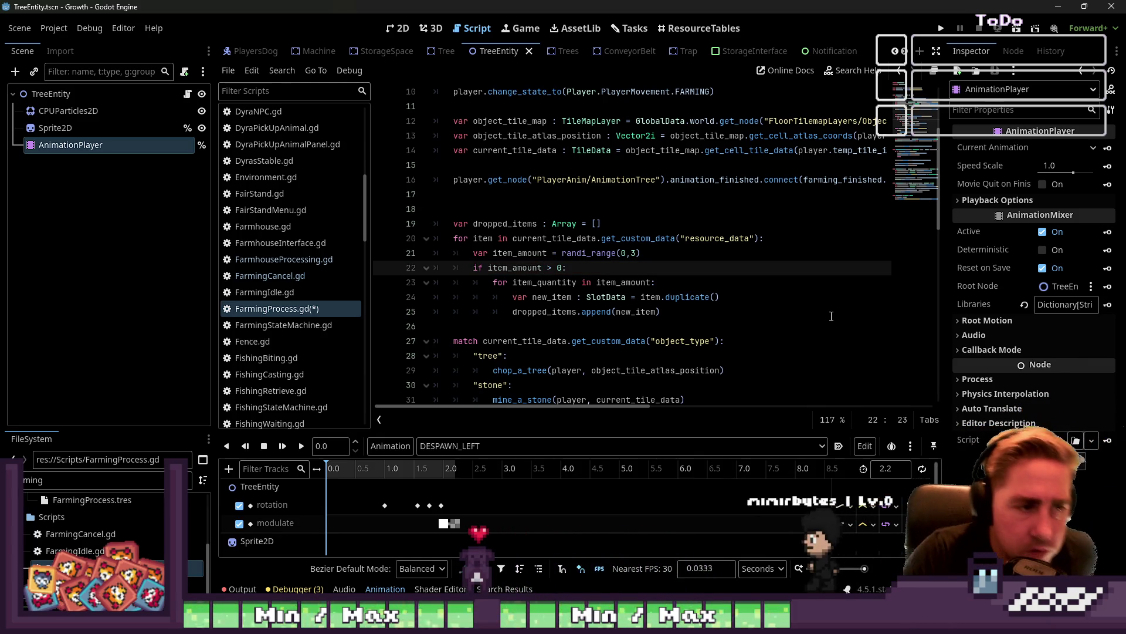
key("Down")
key("Down")
key("Down")
key("Return")
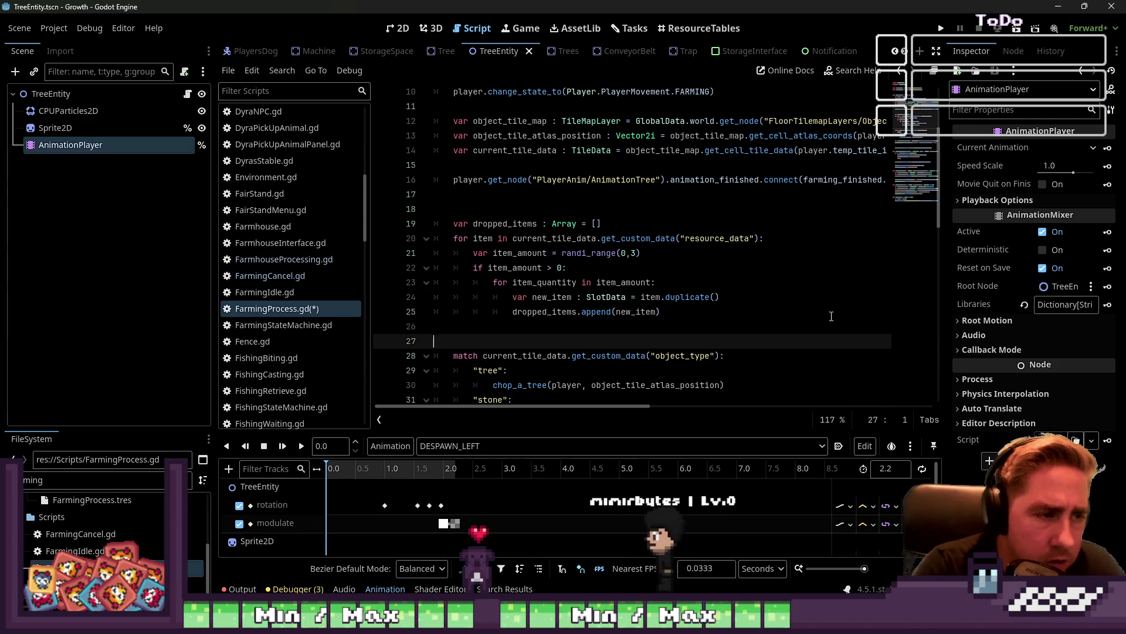
Remove the extra blank lines after the loop and above dropped_items
key("Up")
key("Up")
key("Up")
key("Up")
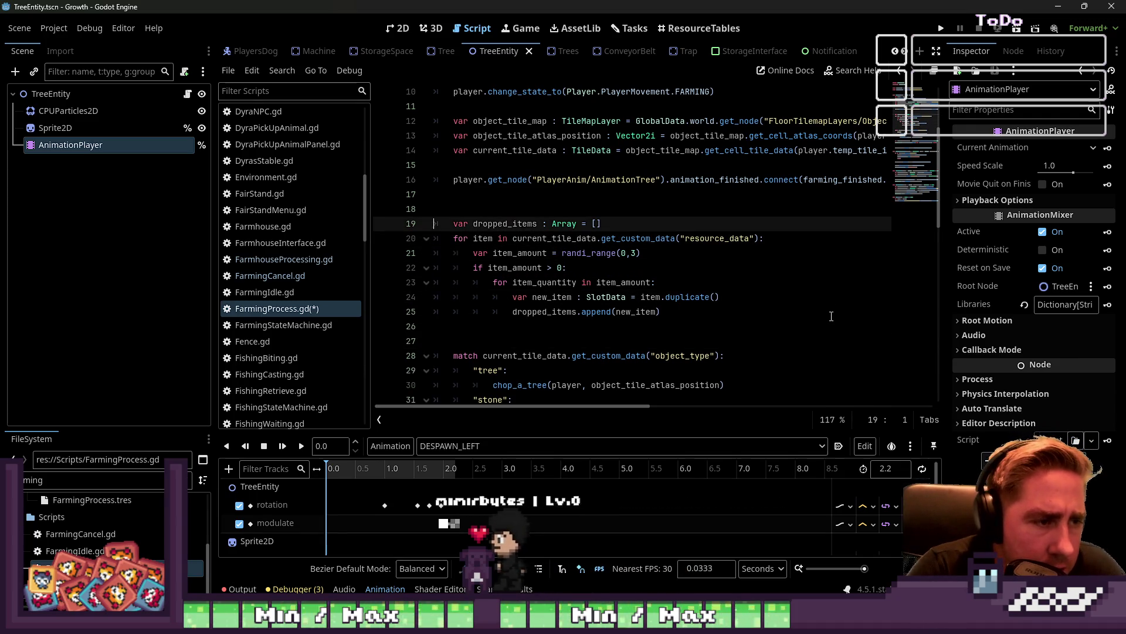
key("End")
key("Down")
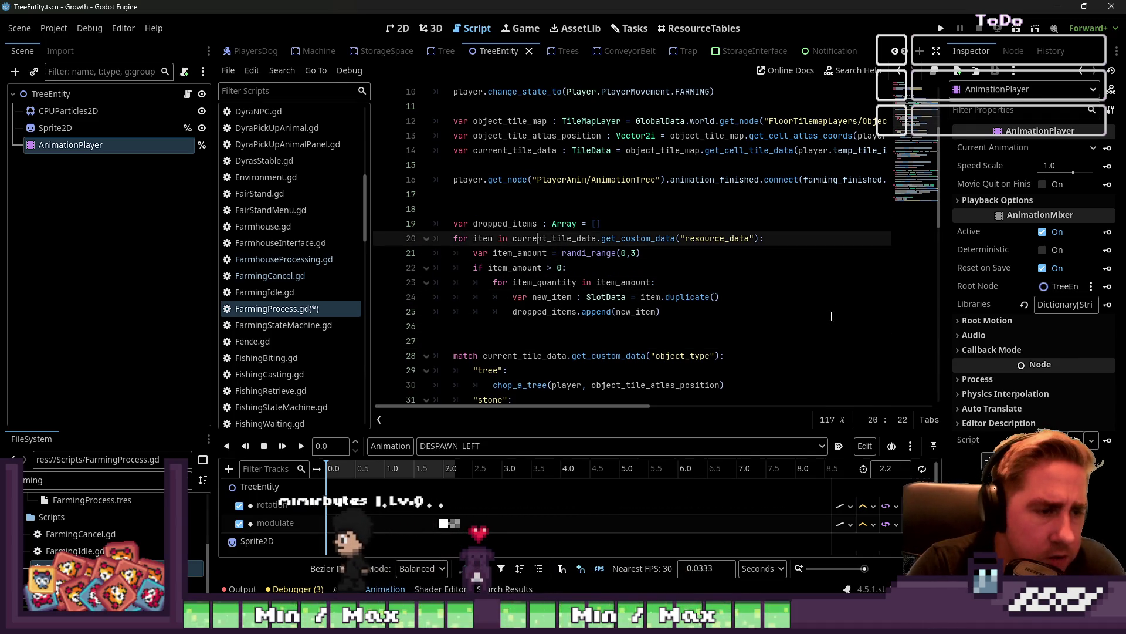
left_click(445, 329)
key("BackSpace")
key("Down")
key("Down")
left_click(540, 202)
key("BackSpace")
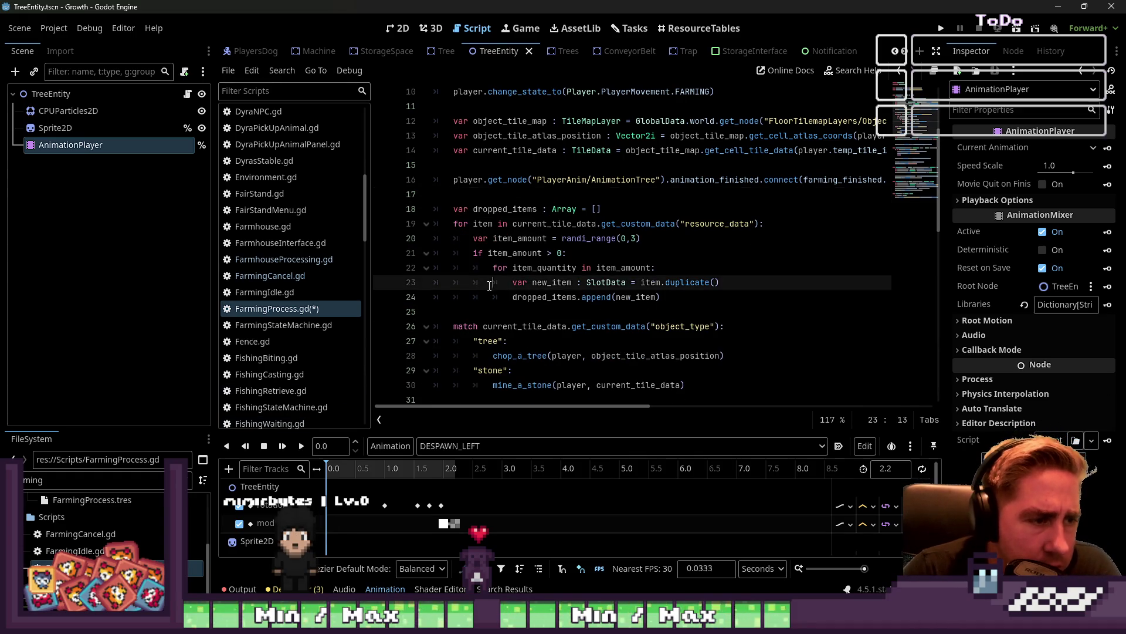
Pass dropped_items as an extra argument to the chop_a_tree and mine_a_stone calls
scroll(587, 264, "down", 1)
left_click(607, 312)
scroll(609, 305, "down", 4)
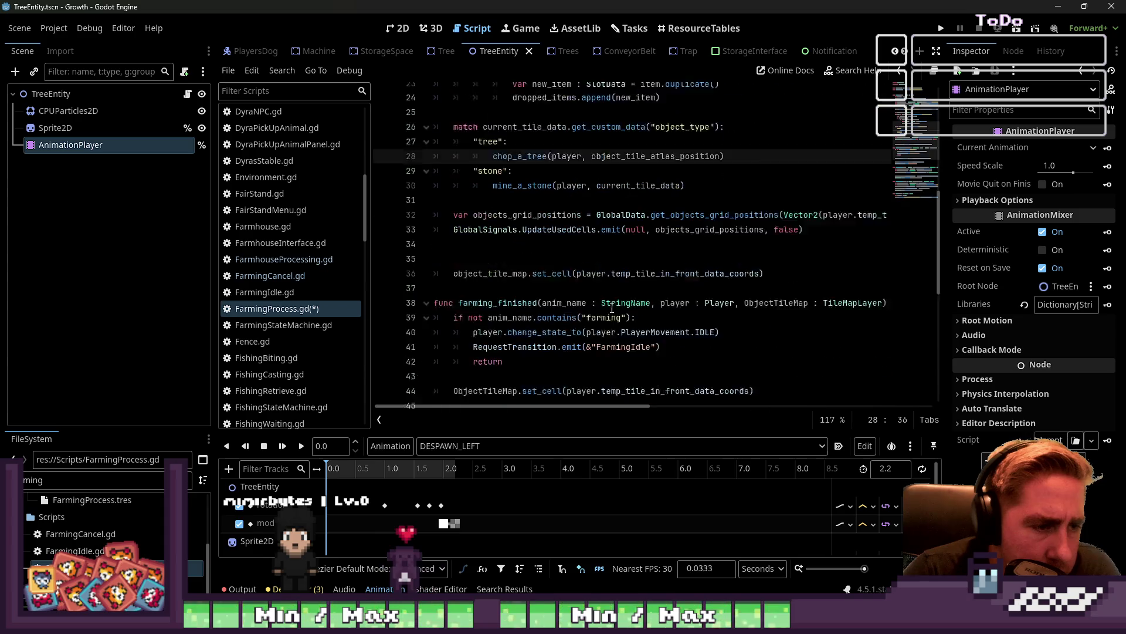
type("dropped_items")
key("Down")
key("Down")
key("Left")
type(", dropped_items")
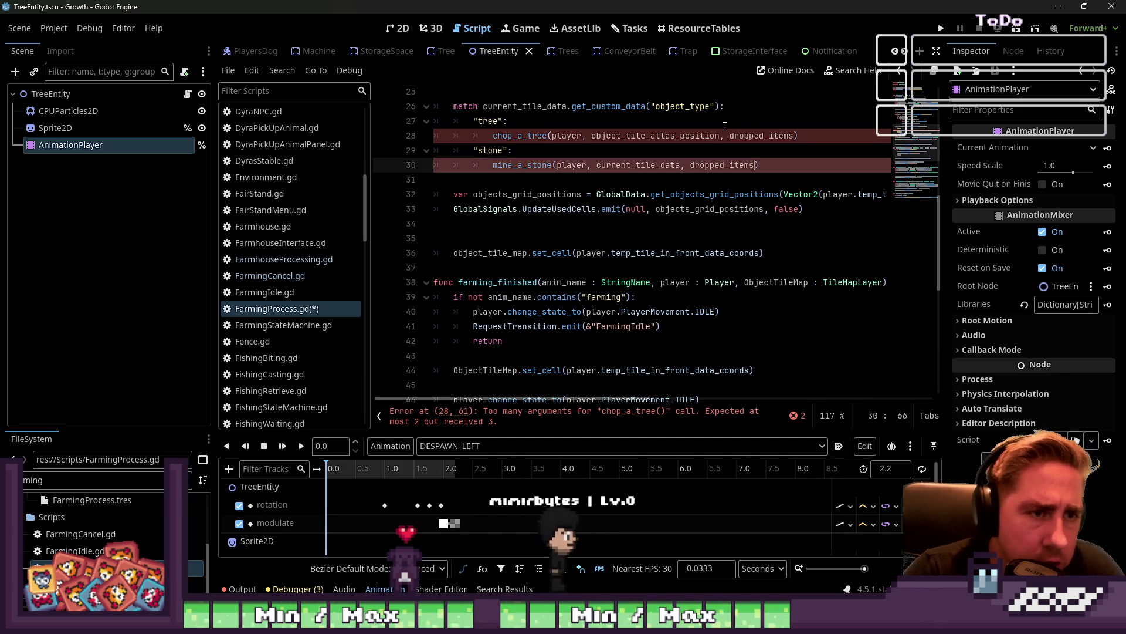
double_click(762, 136)
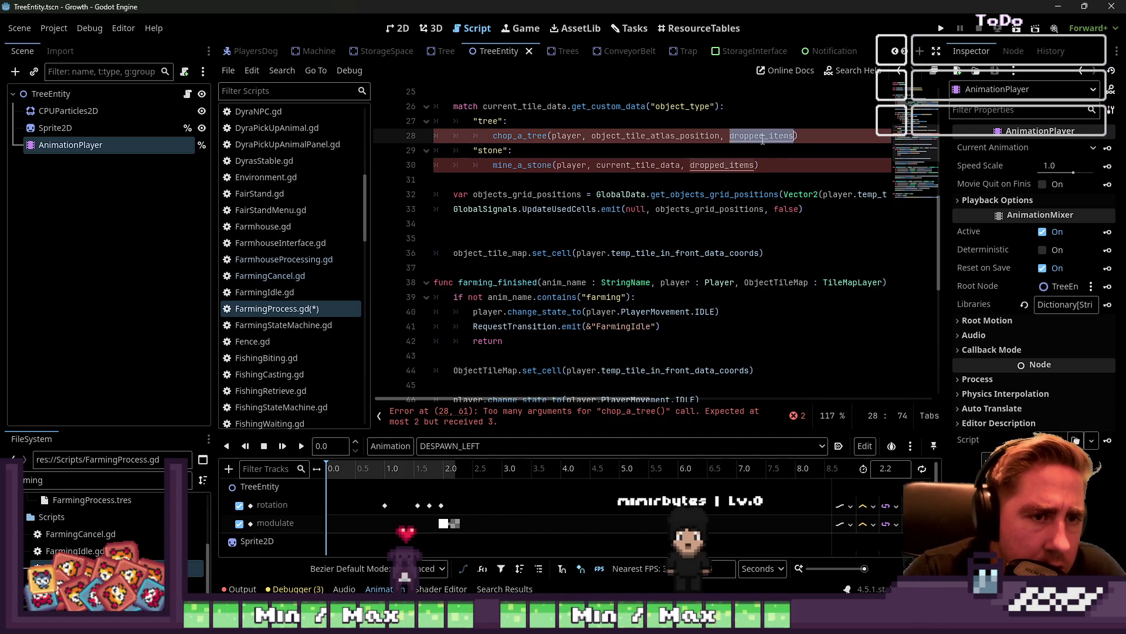
In chop_a_tree, add create_tree_entity.dropped_items = DroppedItems
scroll(728, 176, "down", 4)
double_click(487, 268)
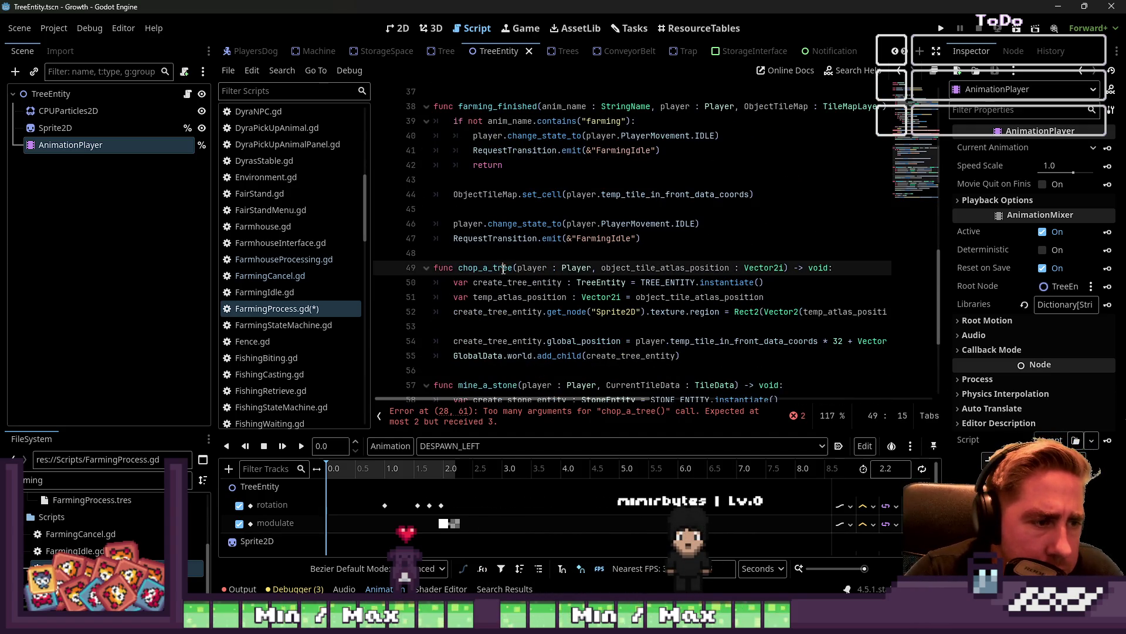
scroll(487, 268, "down", 1)
left_click(722, 256)
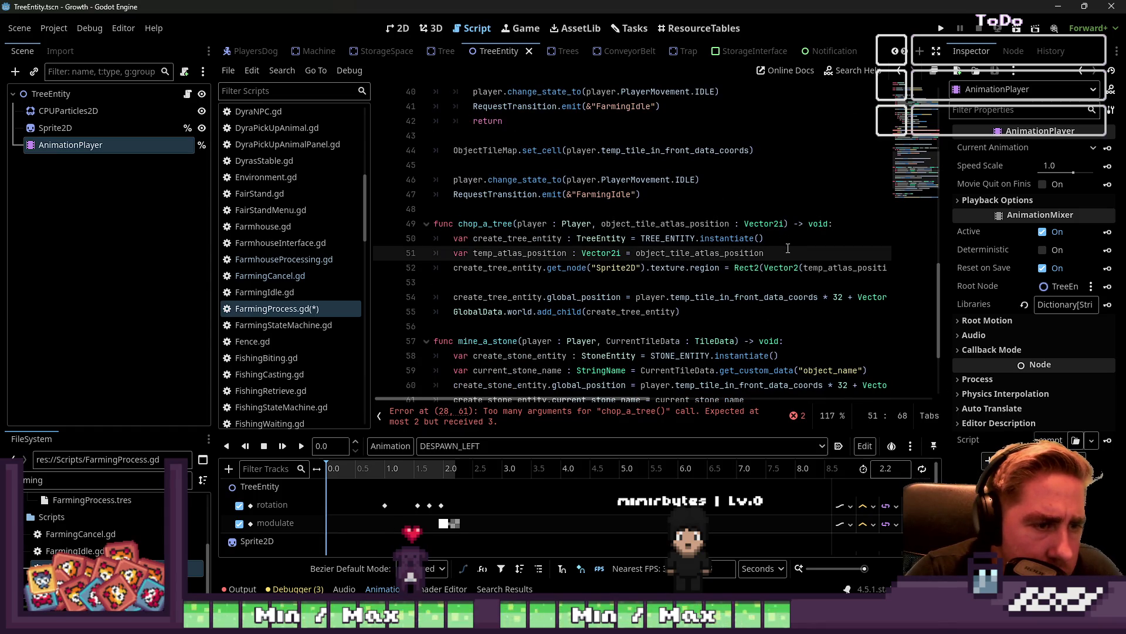
key("Return")
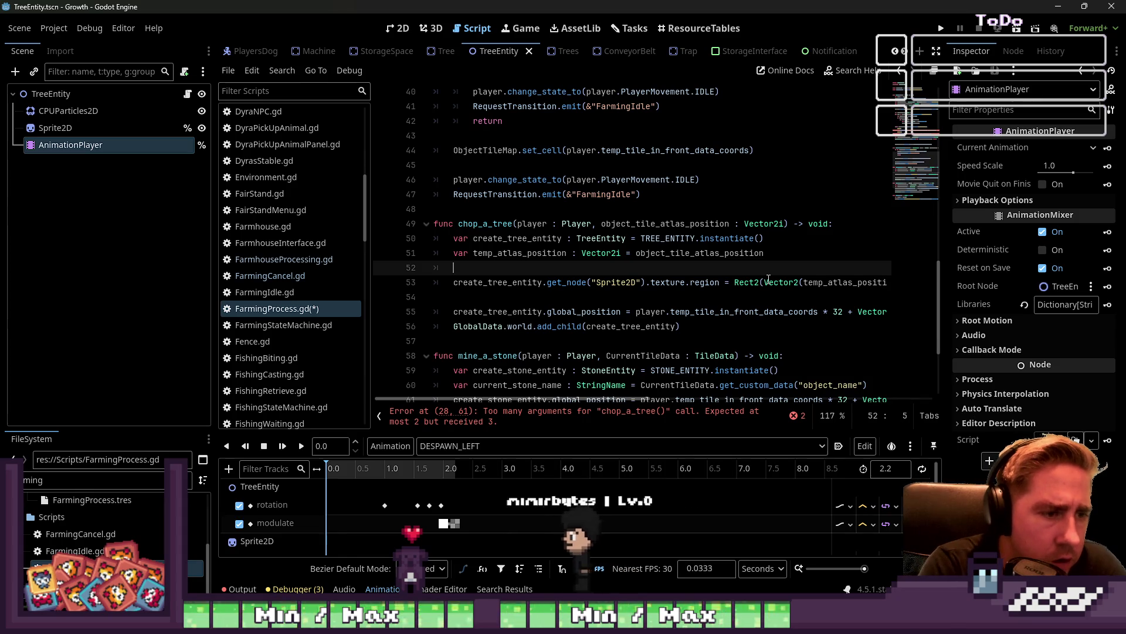
type("creat")
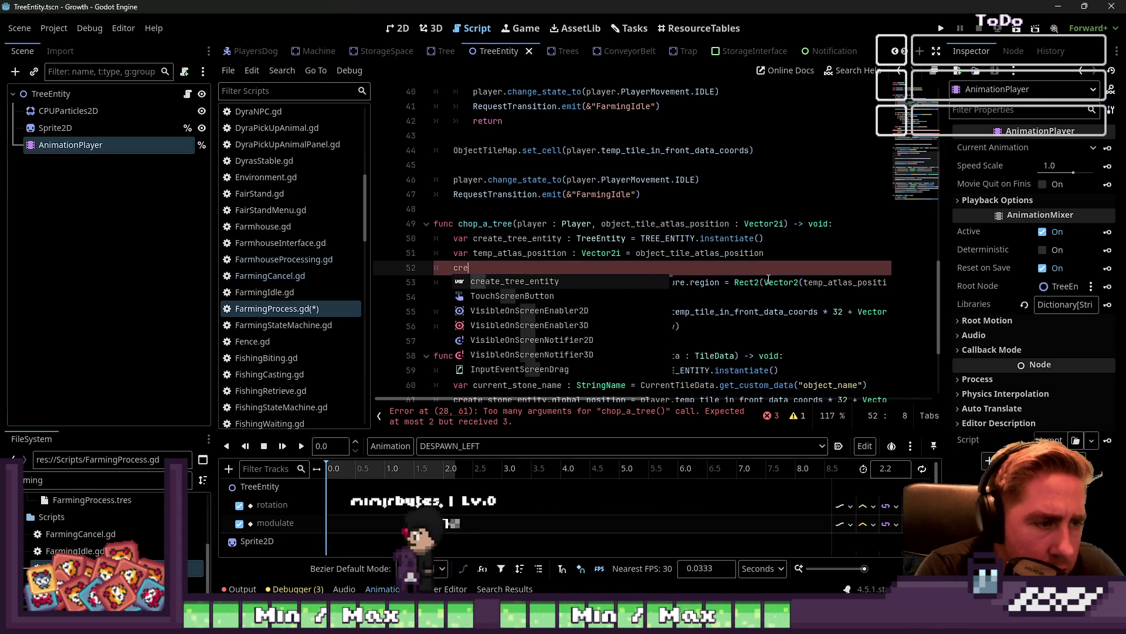
key("Return")
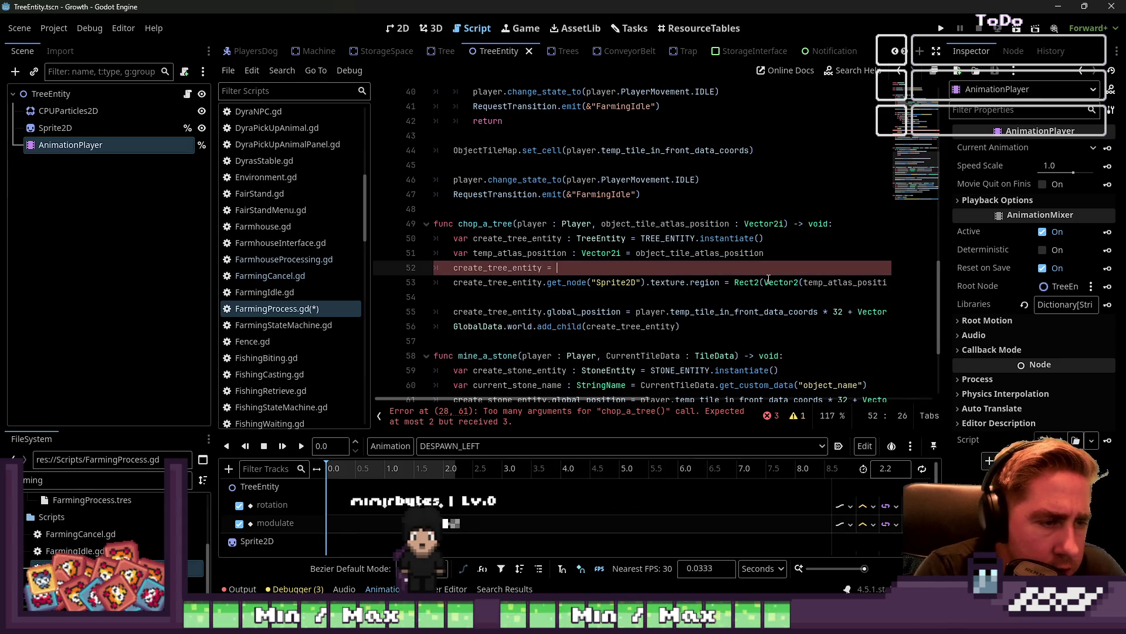
key("BackSpace")
key("BackSpace")
key("BackSpace")
type(".")
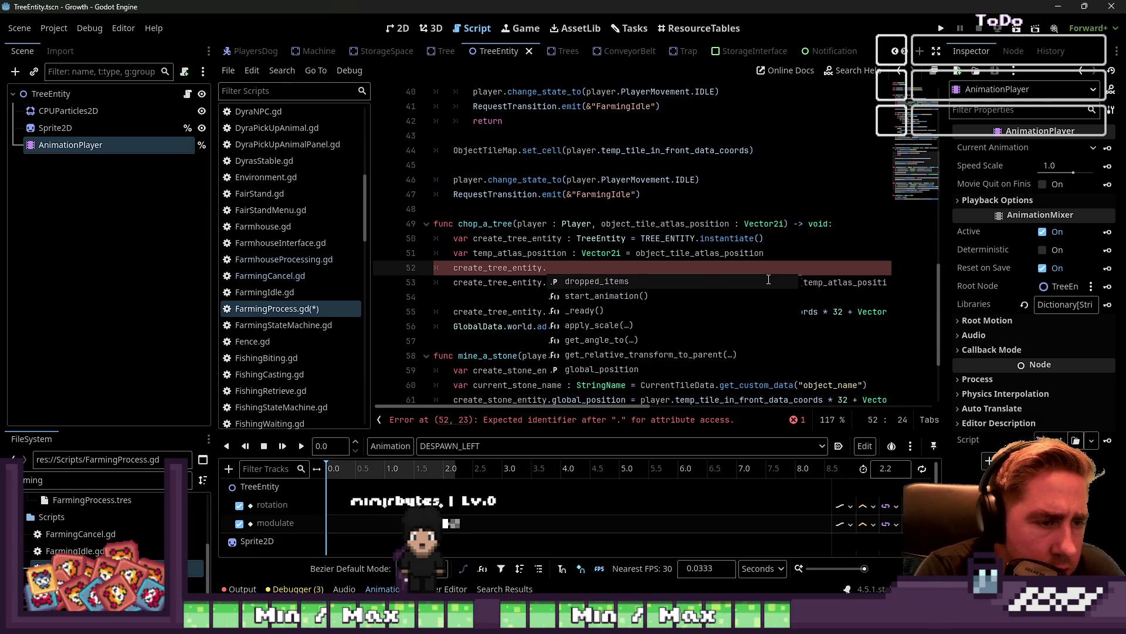
key("Return")
key("ctrl+BackSpace")
type("DroppedIt")
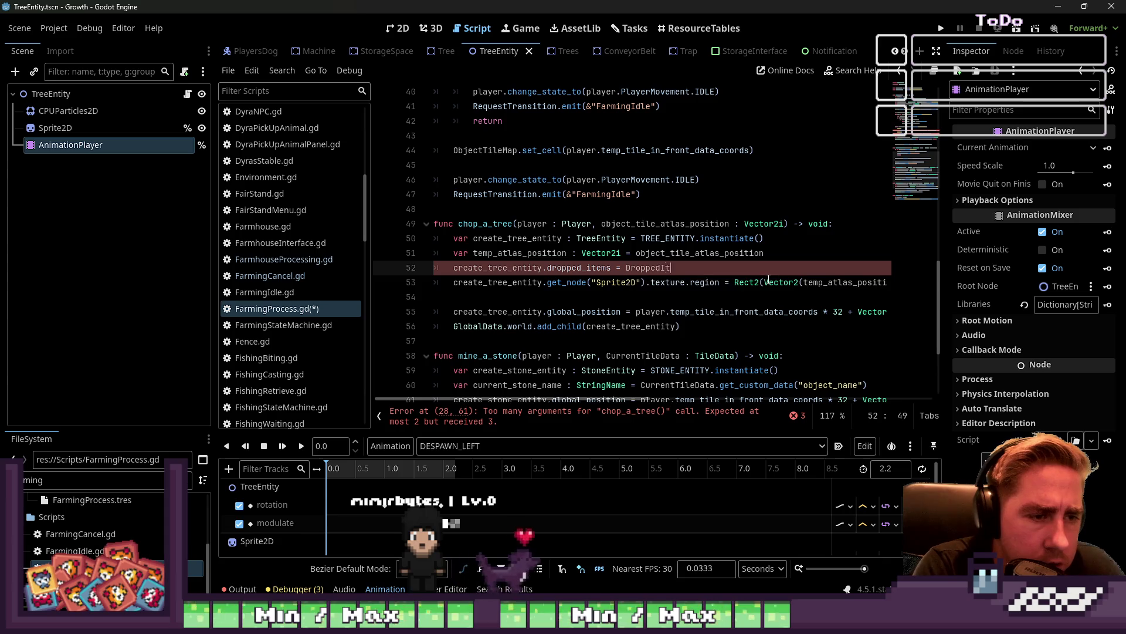
type("ems")
Add a ', DroppedItems : Array' parameter to the chop_a_tree and mine_a_stone signatures
key("Up")
key("Up")
key("Up")
key("ctrl+Right")
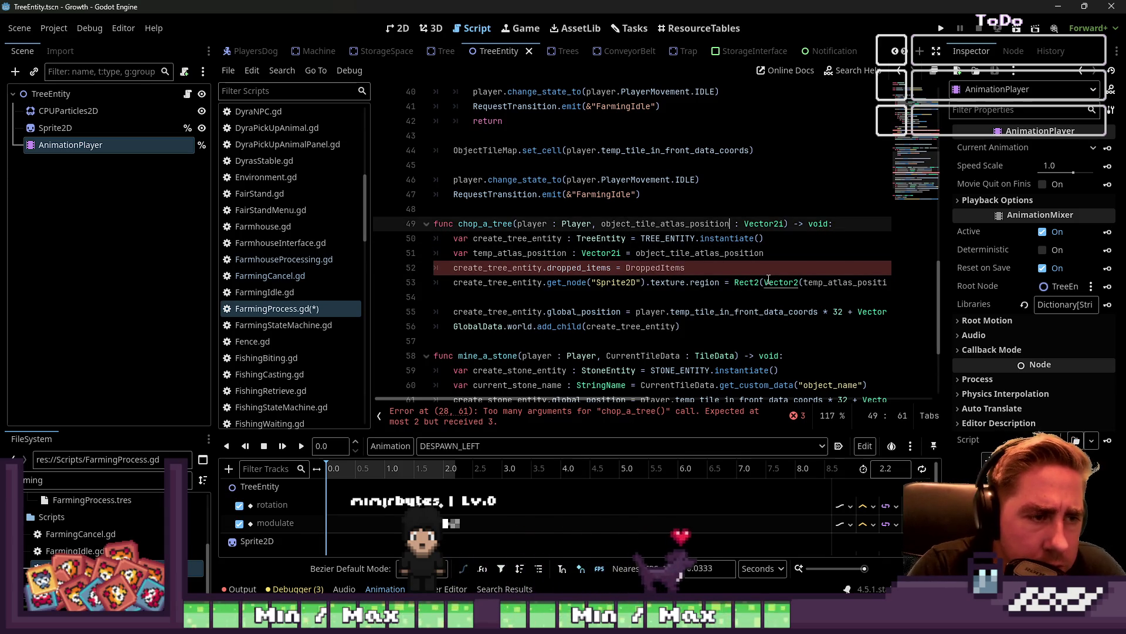
key("ctrl+Right")
key("ctrl+Right")
type(", ")
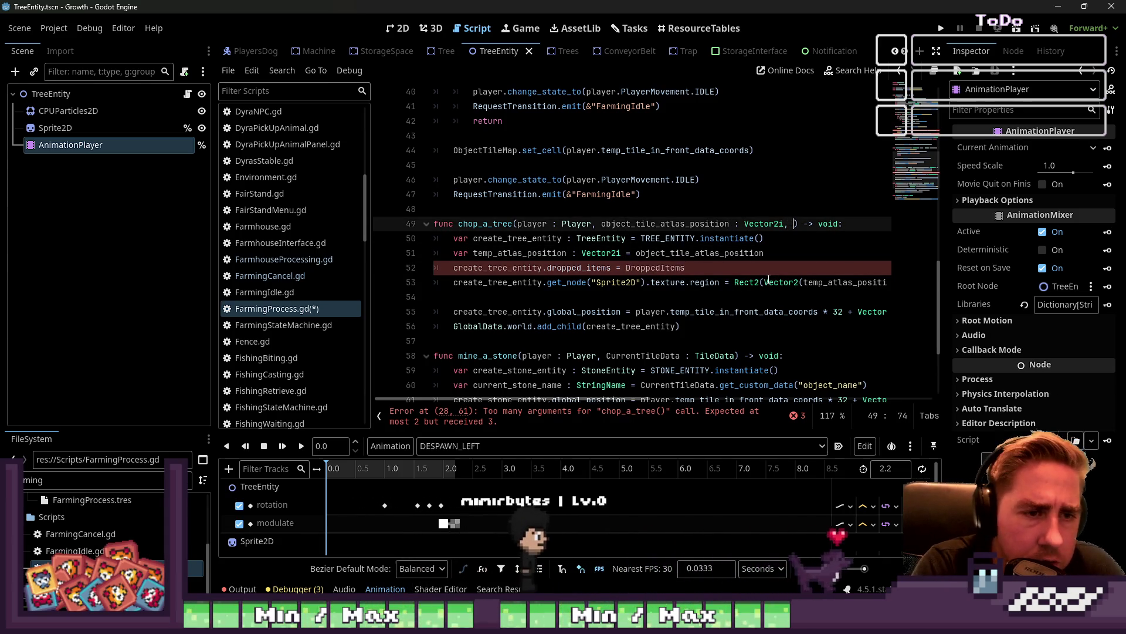
type("DroppedItems : Array")
key("ctrl+shift+Left")
key("ctrl+shift+Left")
key("ctrl+shift+Left")
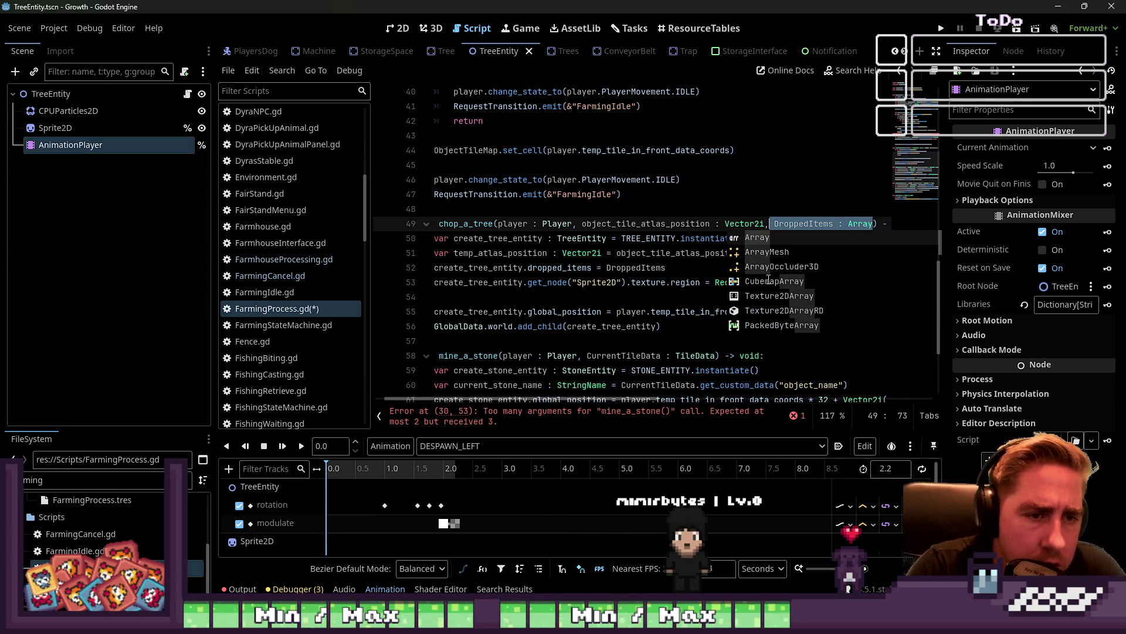
key("Escape")
key("Down")
key("Down")
key("Down")
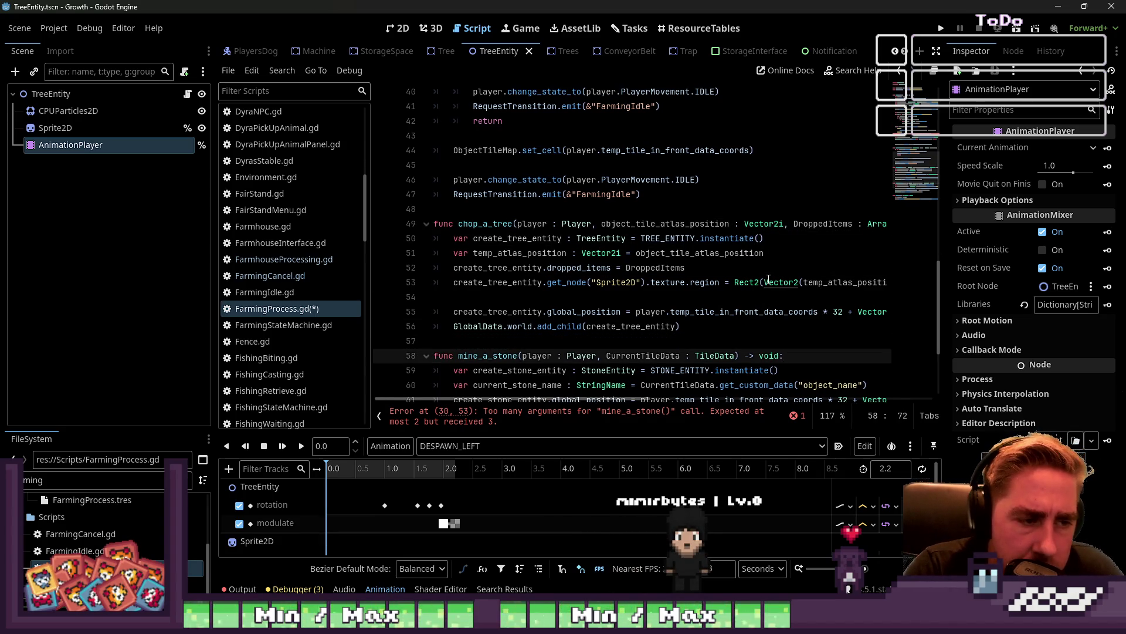
type(",")
key("ctrl+v")
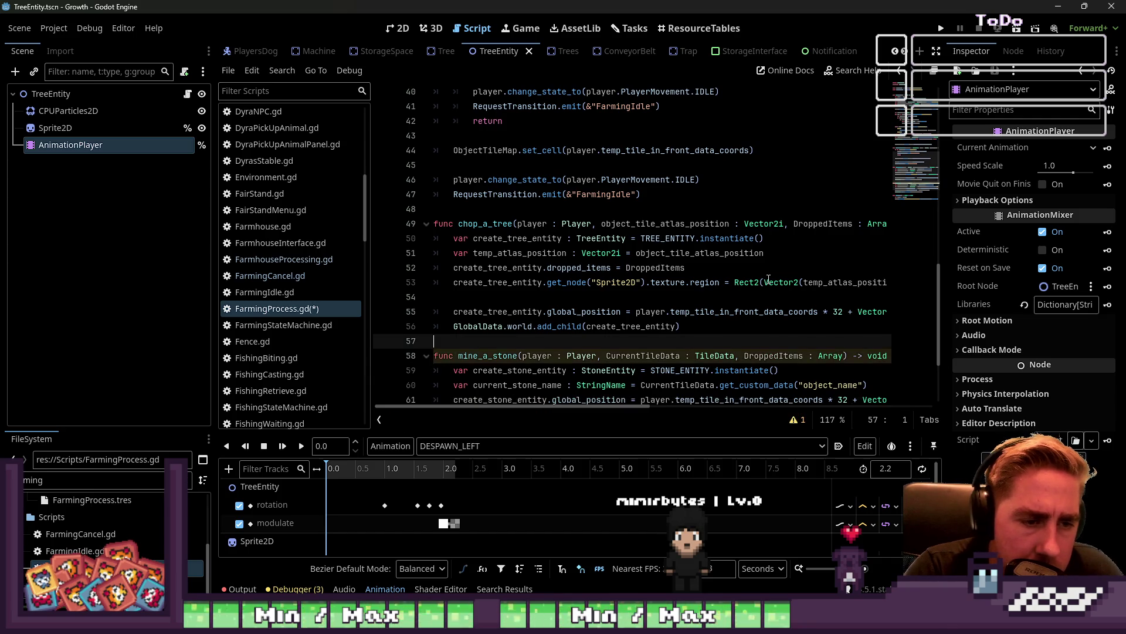
In mine_a_stone, add a line assigning current_stone_entity.dropped_items = DroppedItems
key("Up")
key("Up")
key("Up")
key("ctrl+shift+Left")
key("ctrl+shift+Left")
key("ctrl+shift+Left")
key("ctrl+shift+Right")
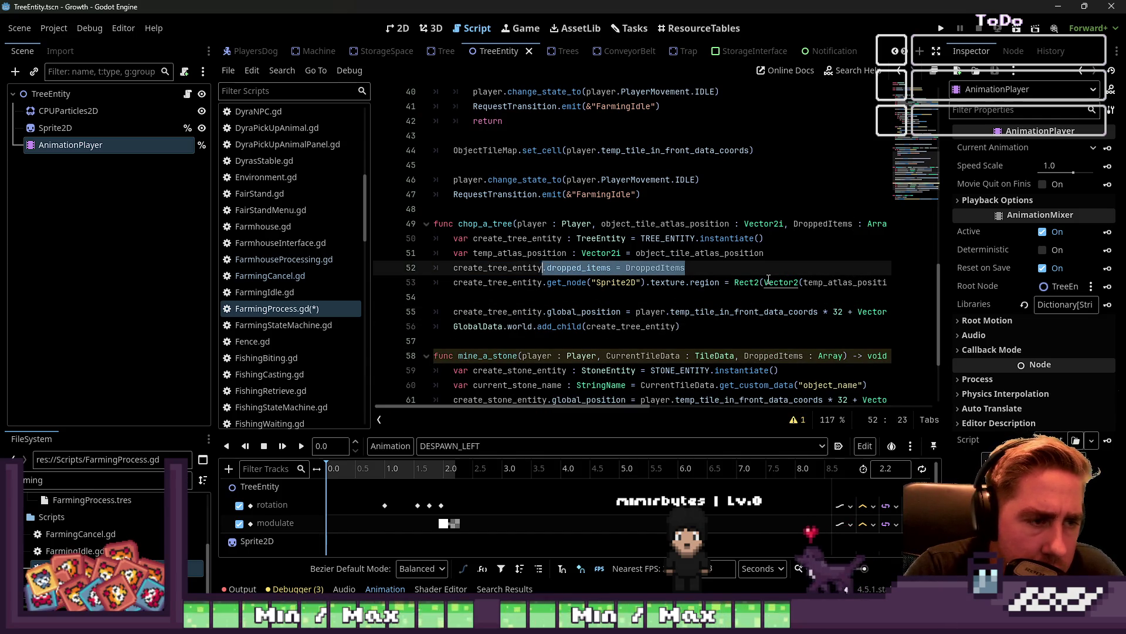
key("Down")
key("Down")
key("Down")
key("Down")
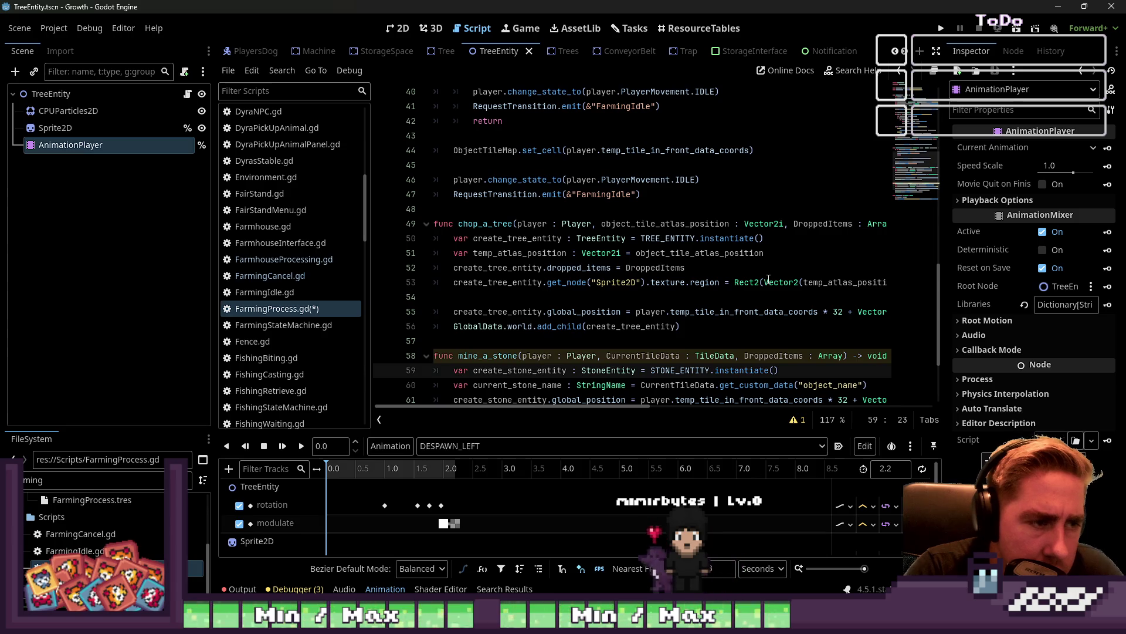
key("Up")
key("Up")
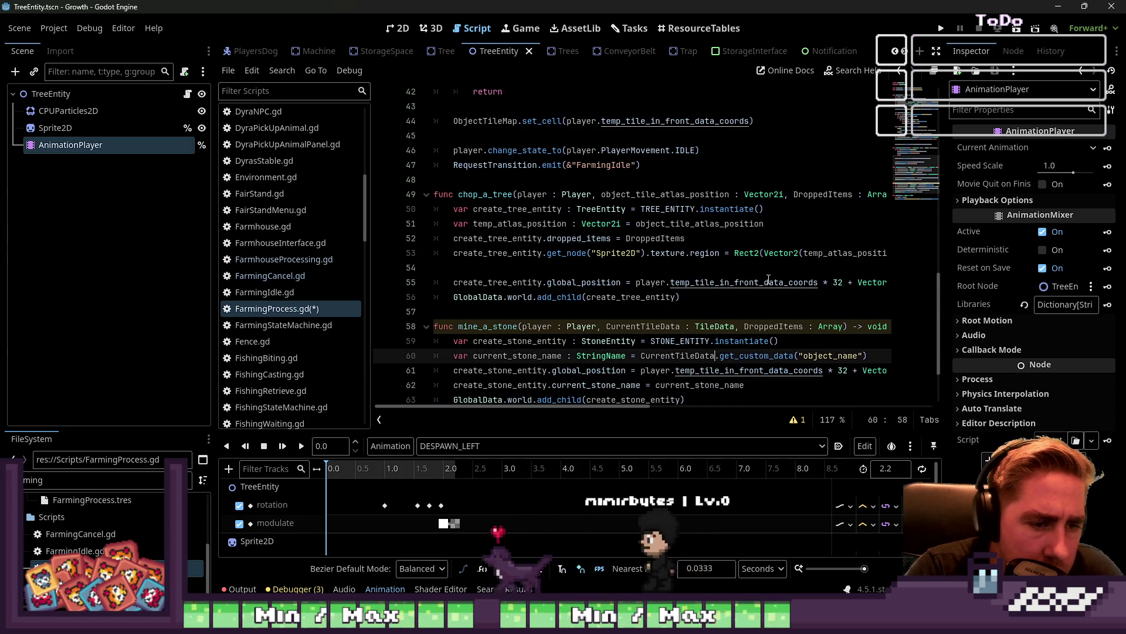
key("End")
key("Return")
type("var ")
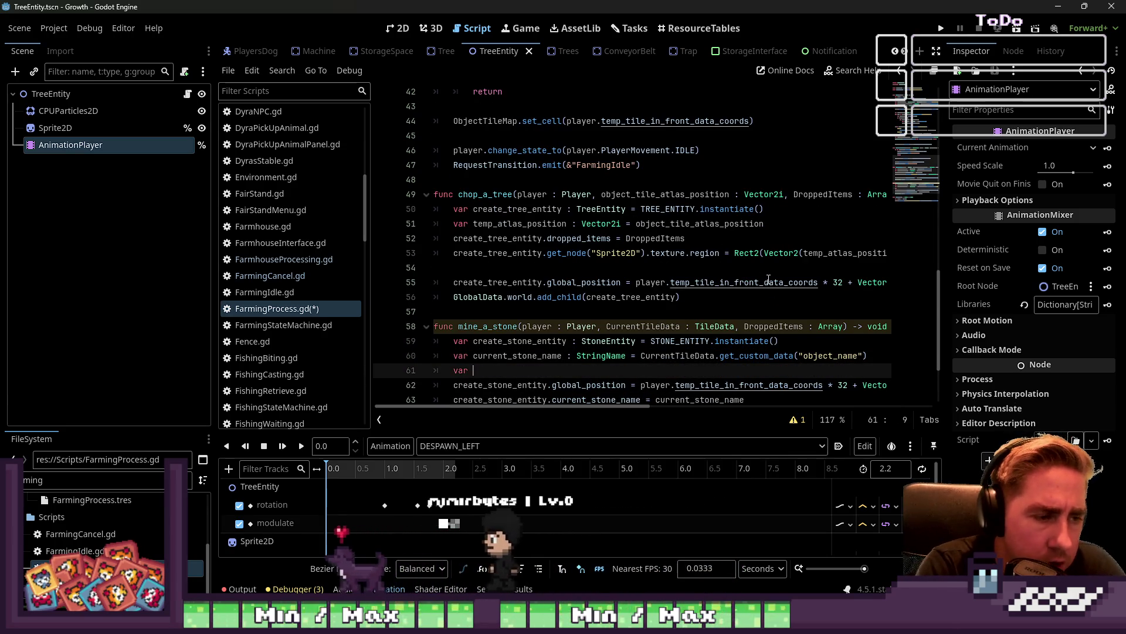
type("current_stone_entity.")
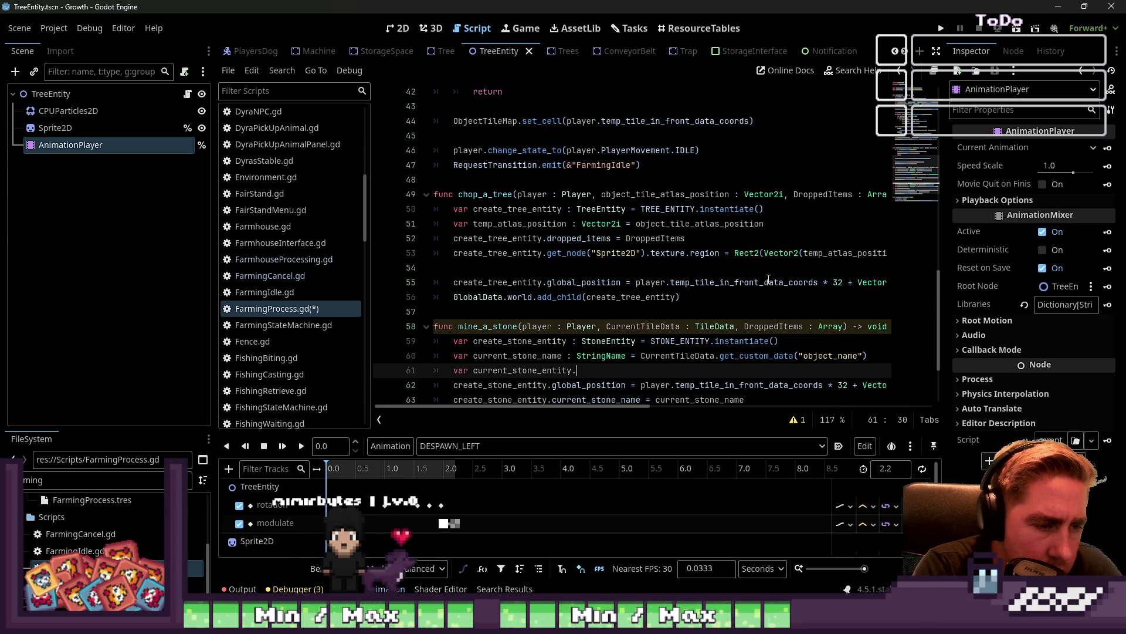
key("BackSpace")
type(".dropped_item")
type("s = .dropped_items = DroppedItems")
key("BackSpace")
key("BackSpace")
key("BackSpace")
key("End")
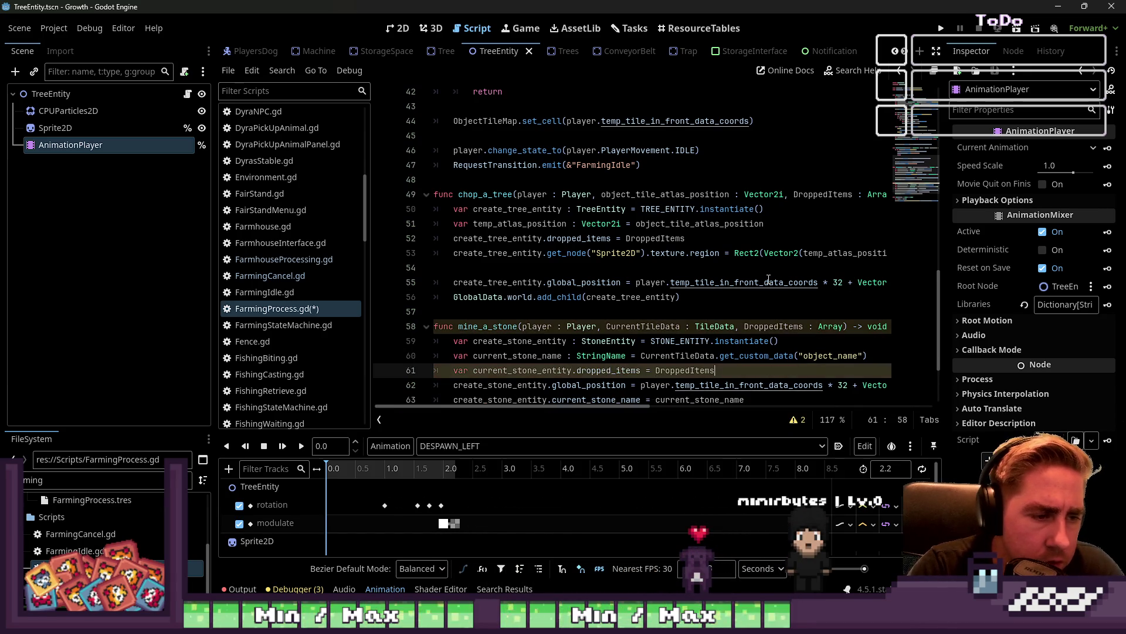
Ctrl+click the StoneEntity type to open StoneEntity.gd
key("ctrl+Left")
key("ctrl+Left")
key("ctrl+Left")
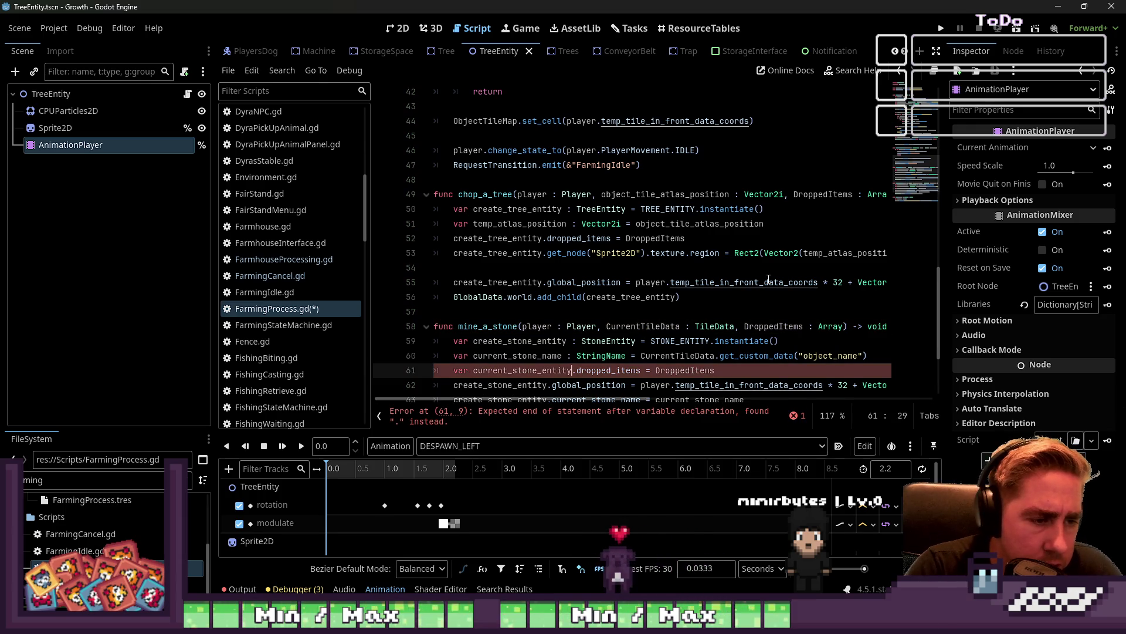
left_click(620, 341)
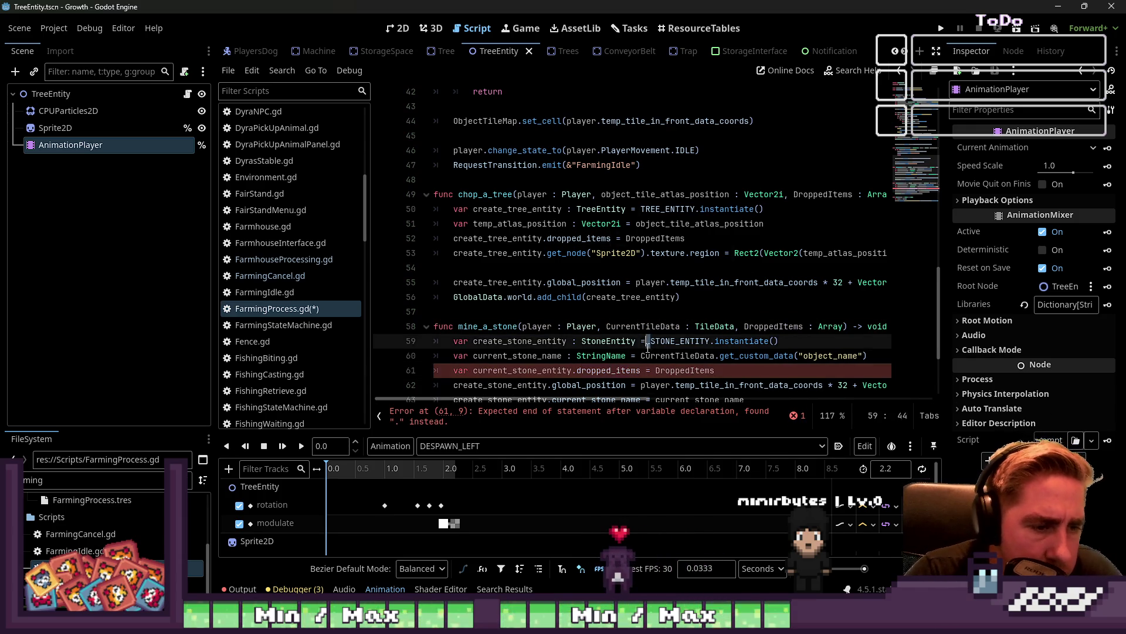
left_click(621, 341, "ctrl")
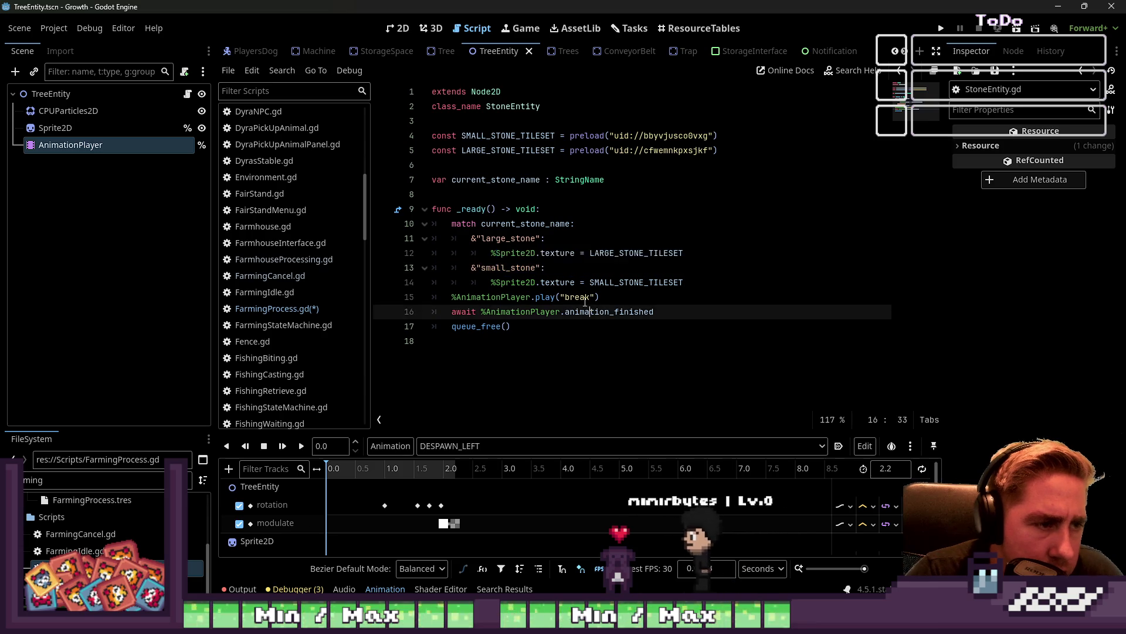
Add 'var dropped_items : Array' below current_stone_name in StoneEntity.gd and save
left_click(482, 156)
key("Down")
key("Down")
key("Down")
key("Return")
key("Up")
type("var dropped_items : Array")
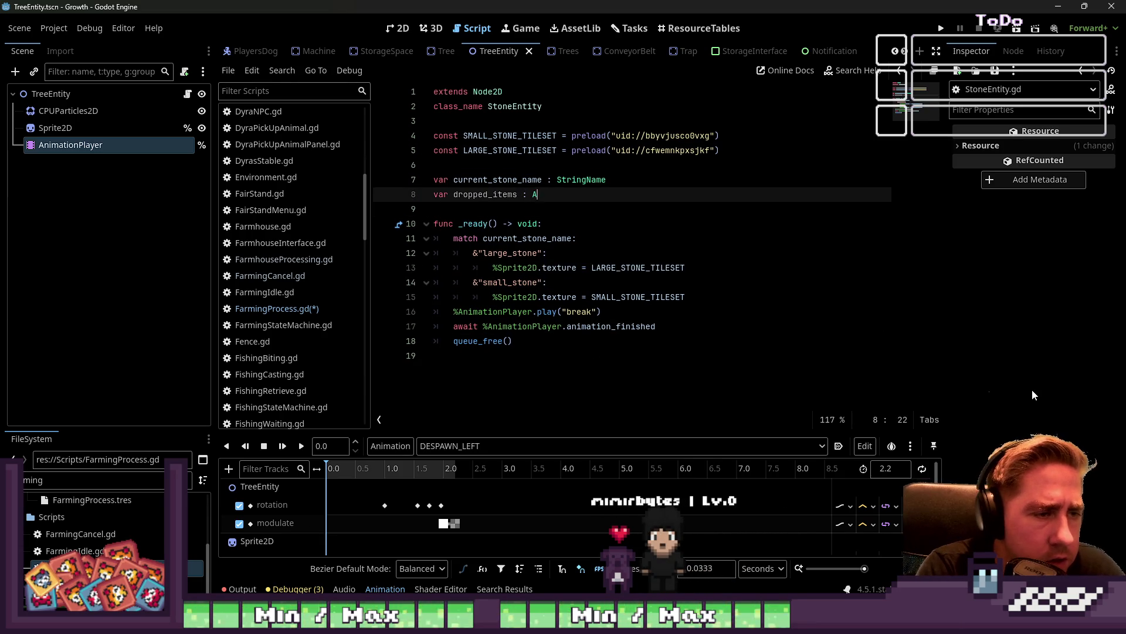
key("ctrl+s")
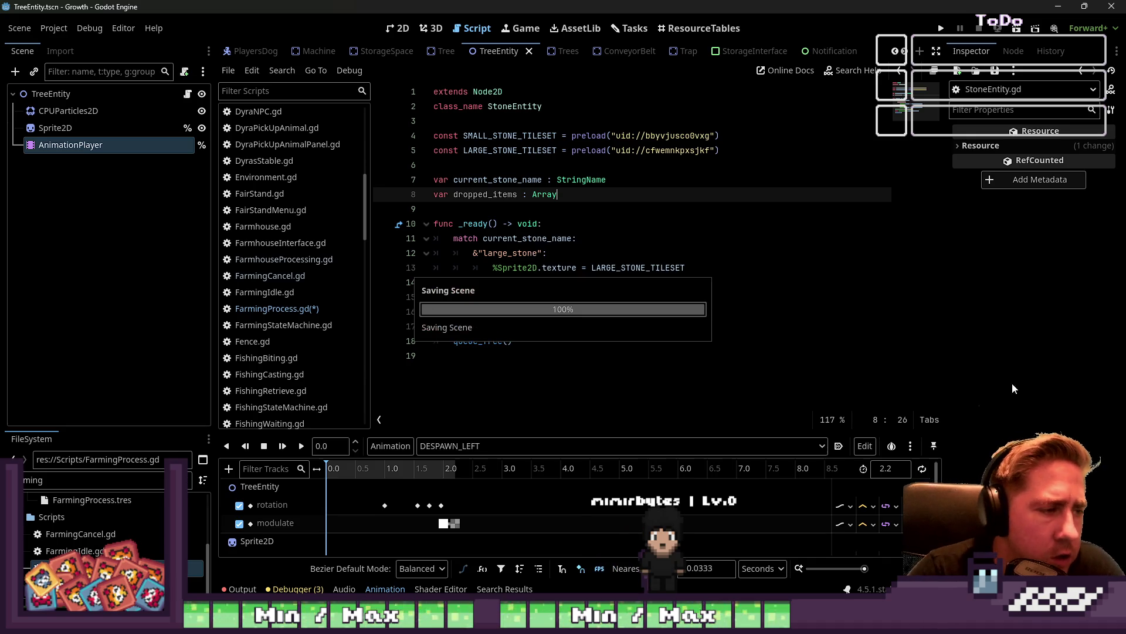
In FarmingProcess.gd's mine_a_stone, remove the stray dot before dropped_items on line 61
left_click(271, 309)
scroll(528, 293, "down", 2)
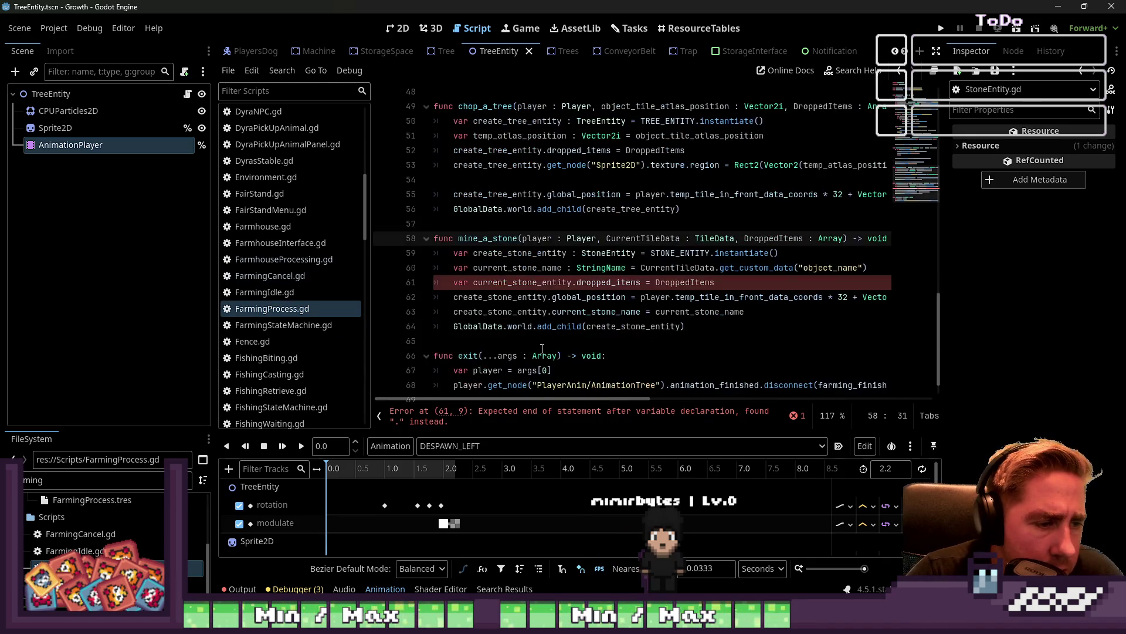
left_click(530, 298)
double_click(528, 283)
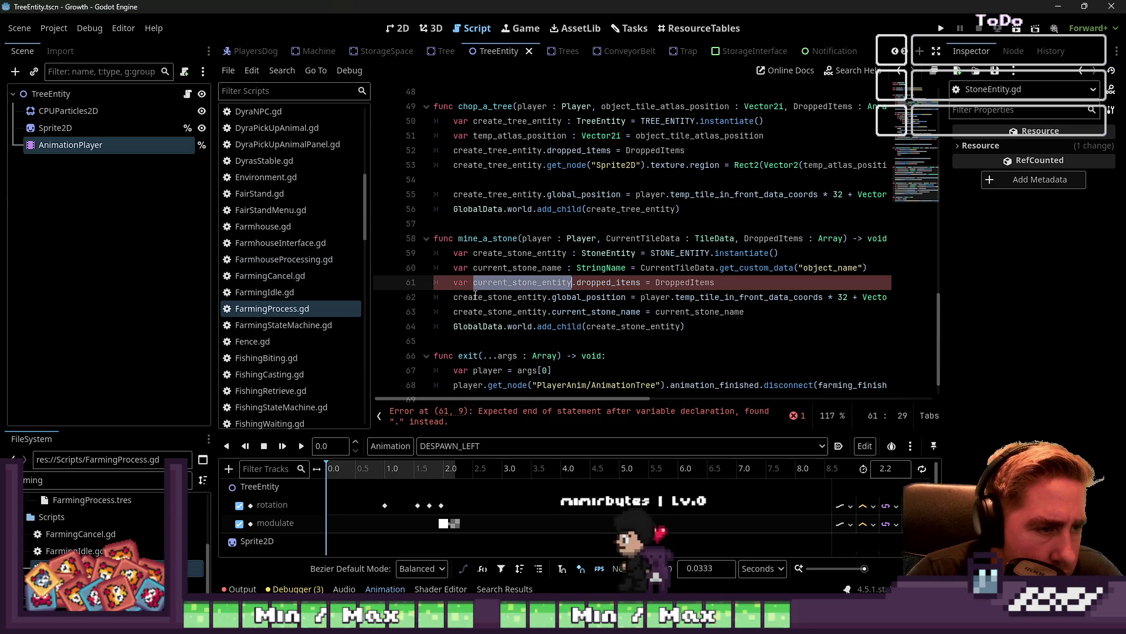
left_click(700, 282)
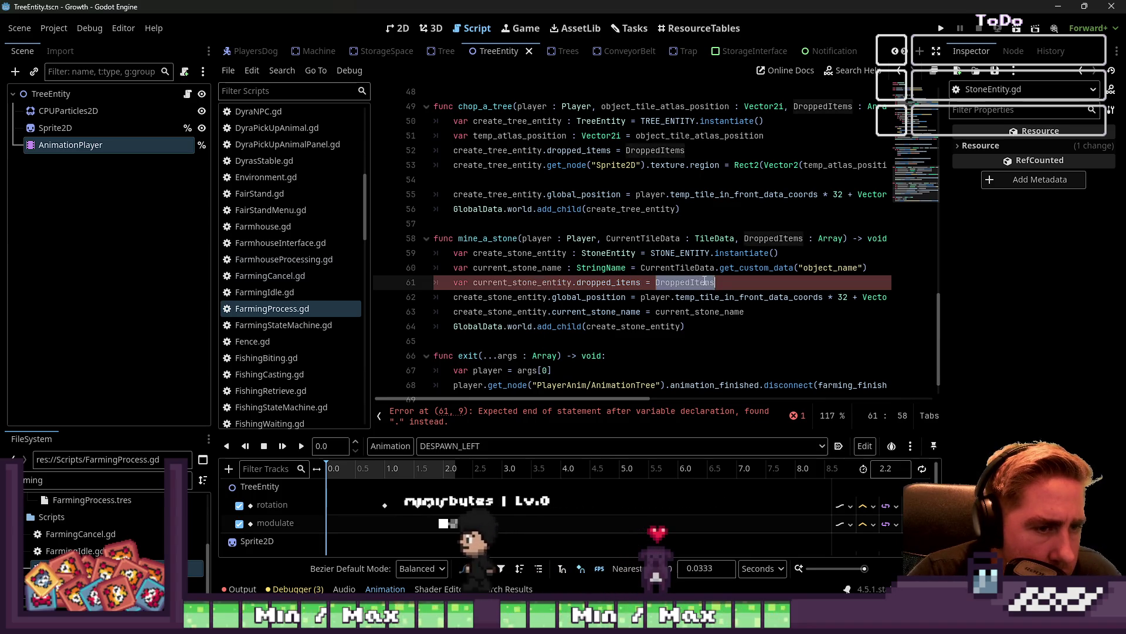
left_click(631, 311)
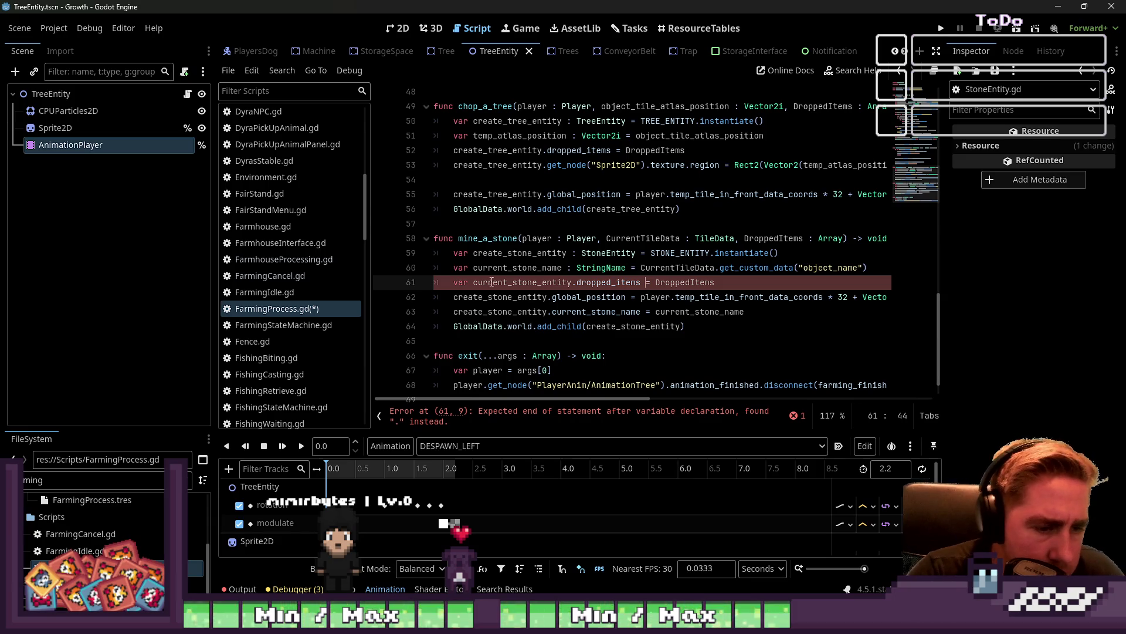
left_click(572, 282)
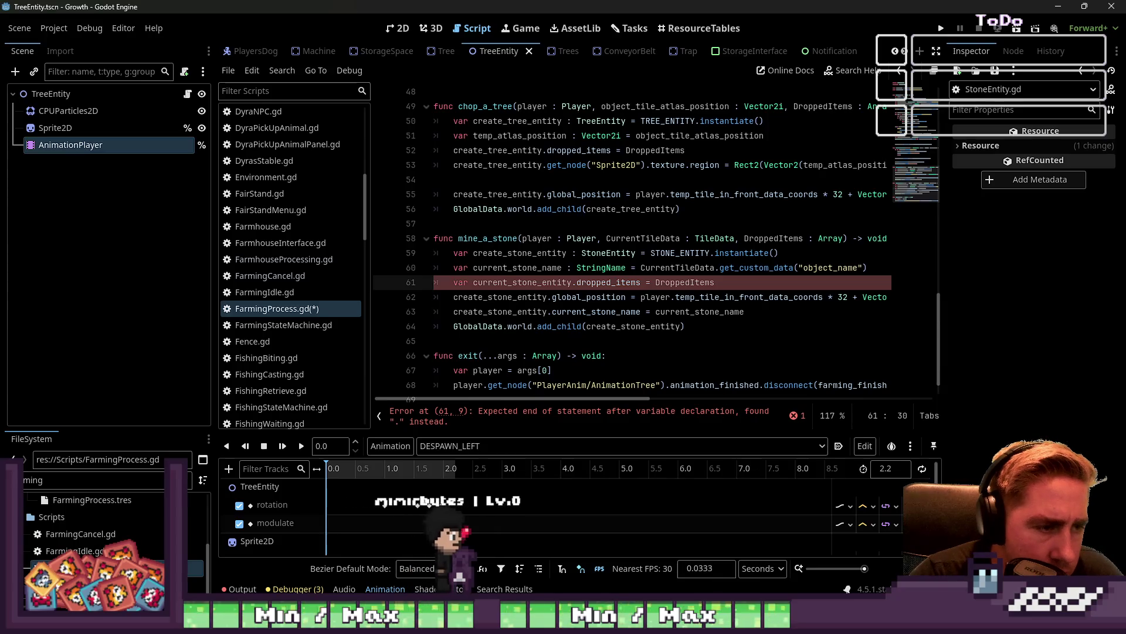
left_click(576, 283)
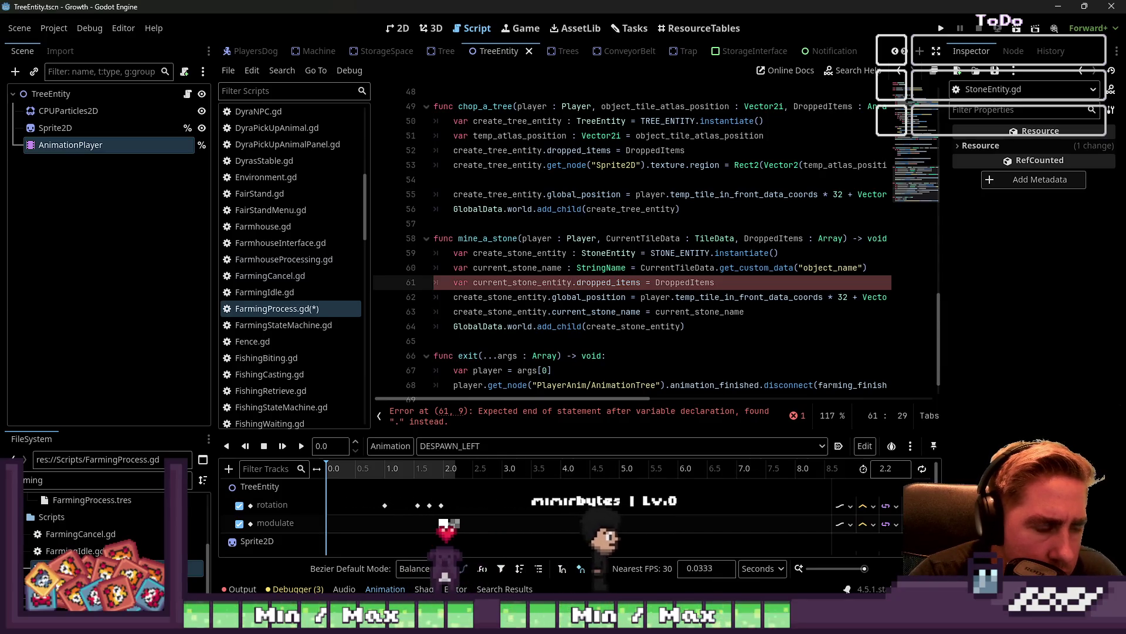
key("BackSpace")
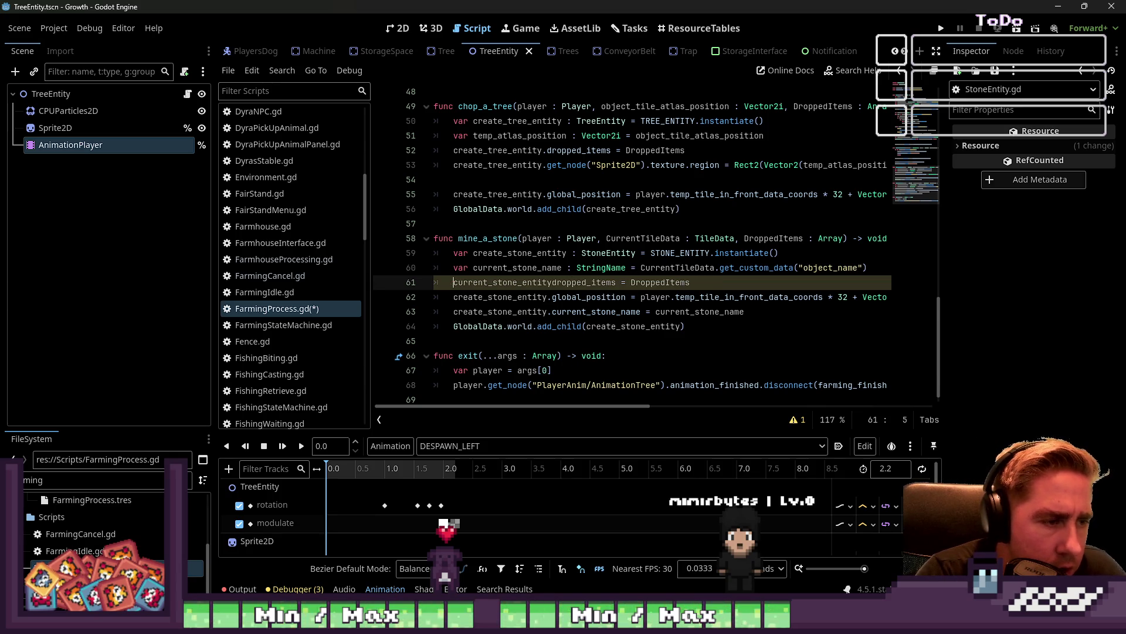
Rename the variable on line 61 to create_stone_entity so it assigns DroppedItems
left_click(615, 282)
type(".")
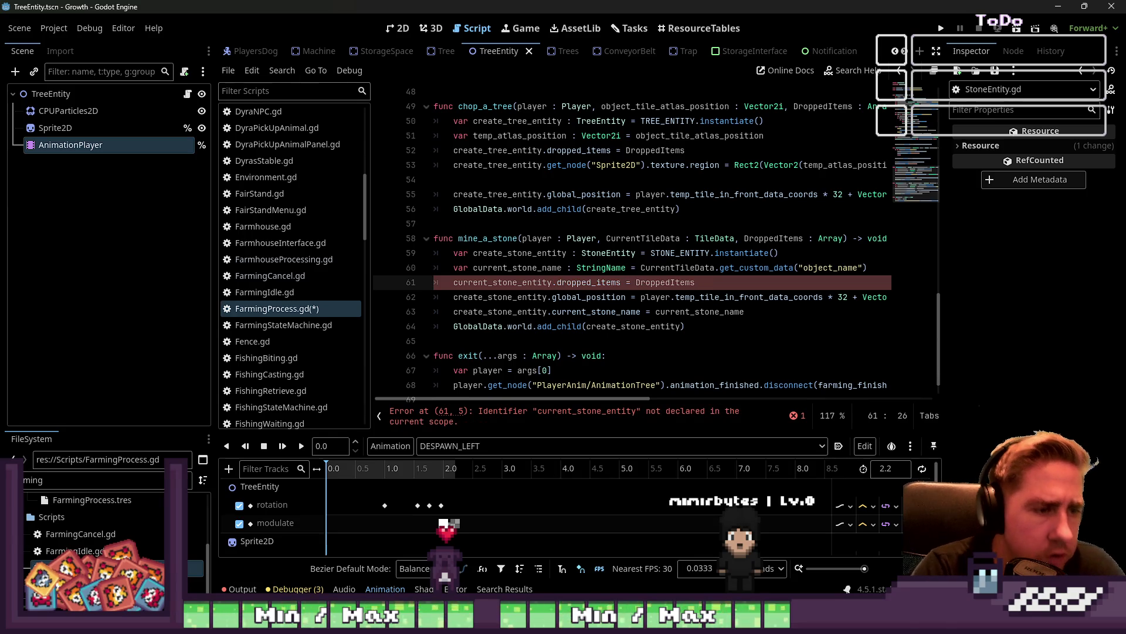
key("Up")
key("Down")
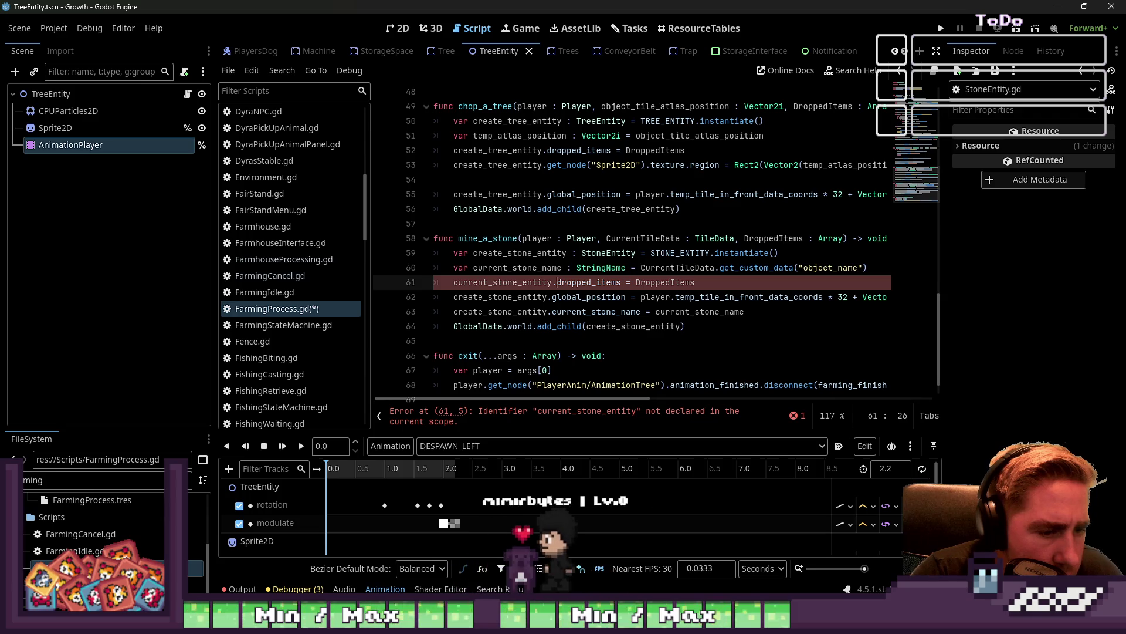
key("Home")
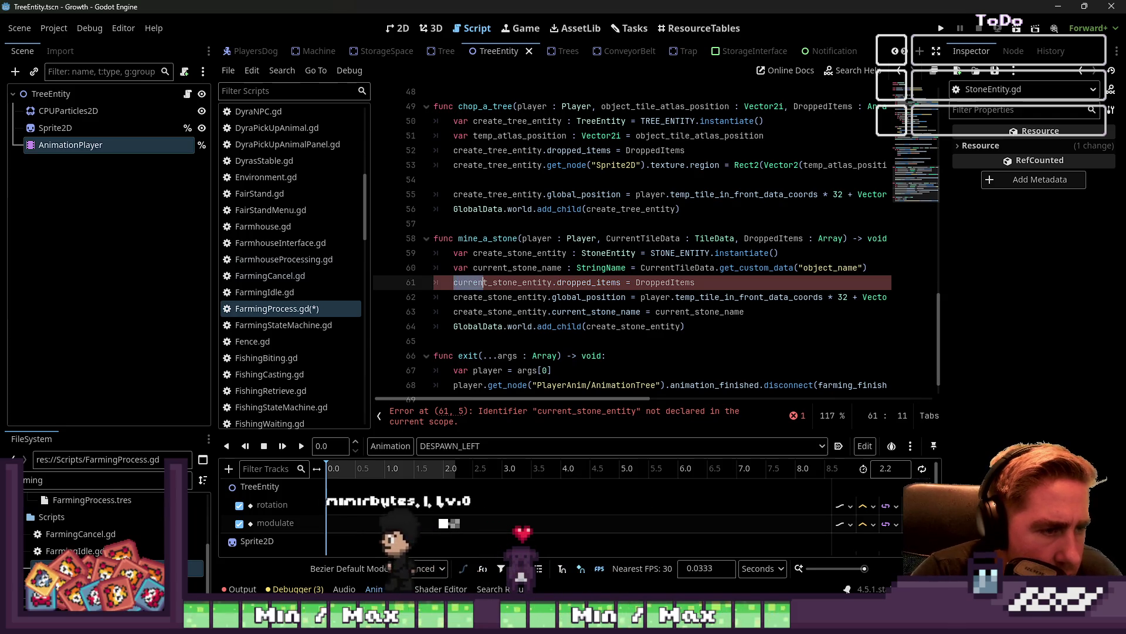
key("Right")
key("Delete")
key("Delete")
key("Delete")
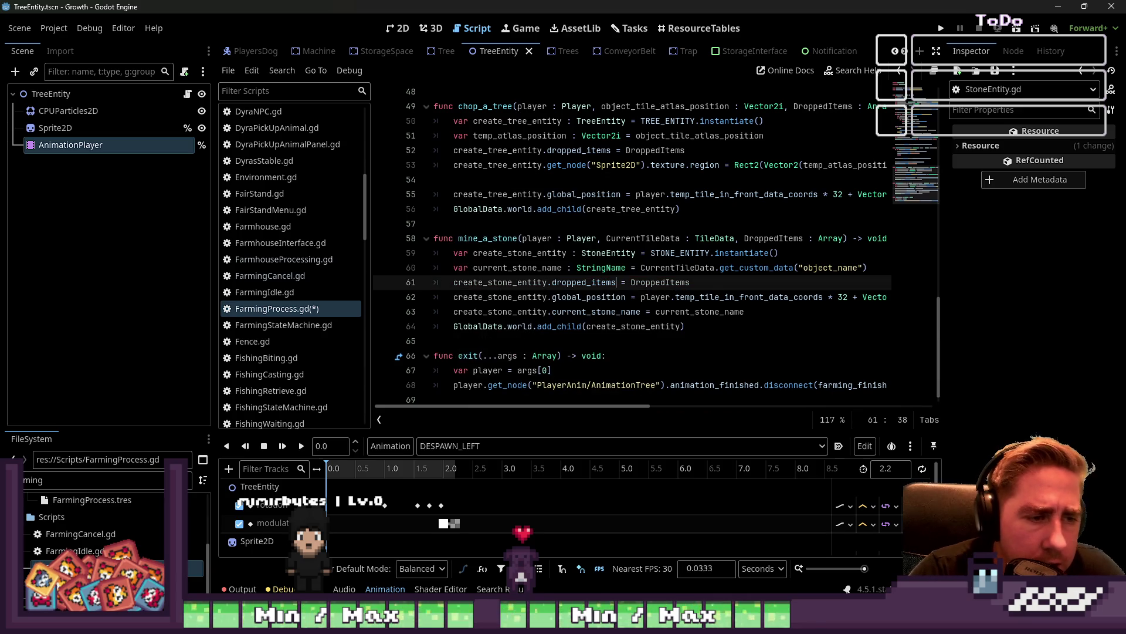
Save FarmingProcess.gd with the corrected dropped_items assignment
left_click(517, 209)
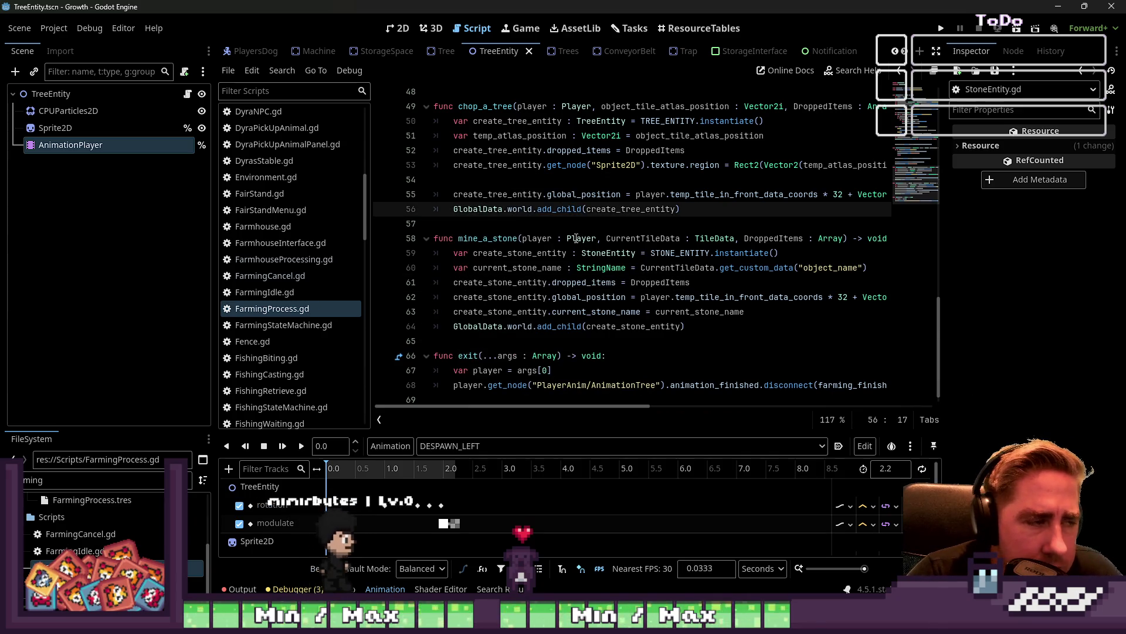
scroll(576, 238, "up", 2)
key("ctrl+s")
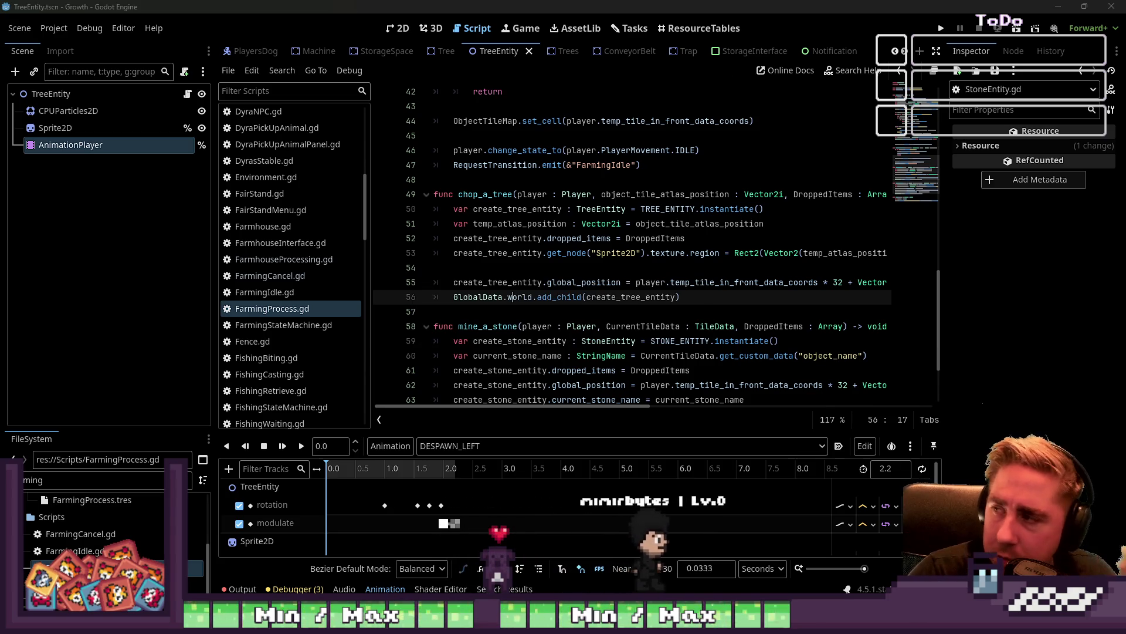
scroll(587, 214, "up", 3)
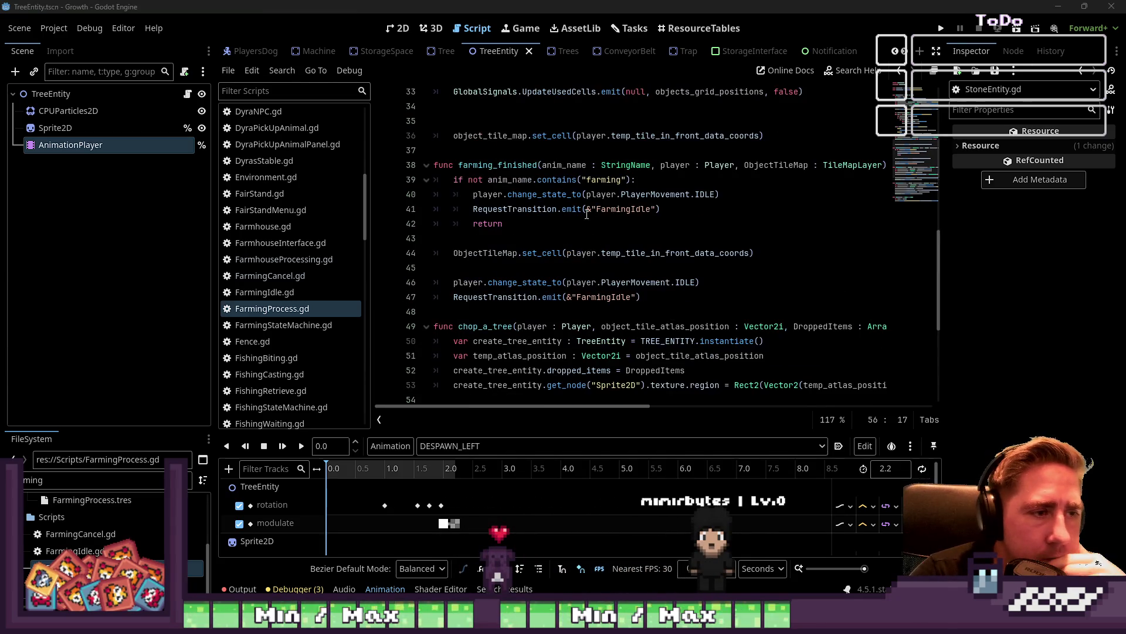
left_click(498, 234)
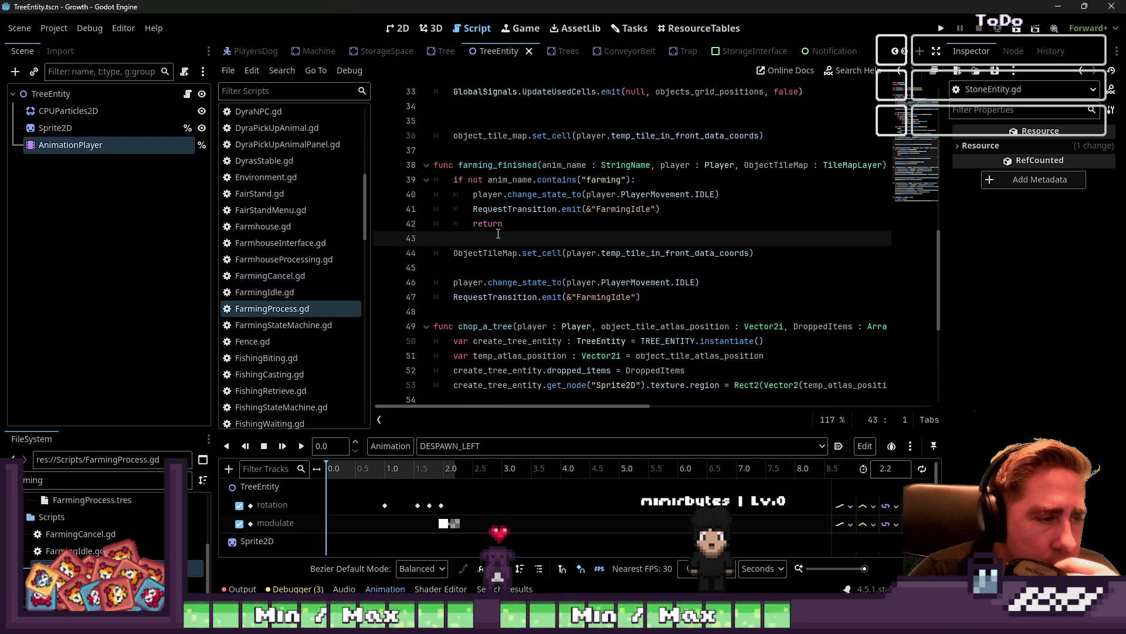
scroll(293, 211, "up", 3)
scroll(410, 147, "up", 5)
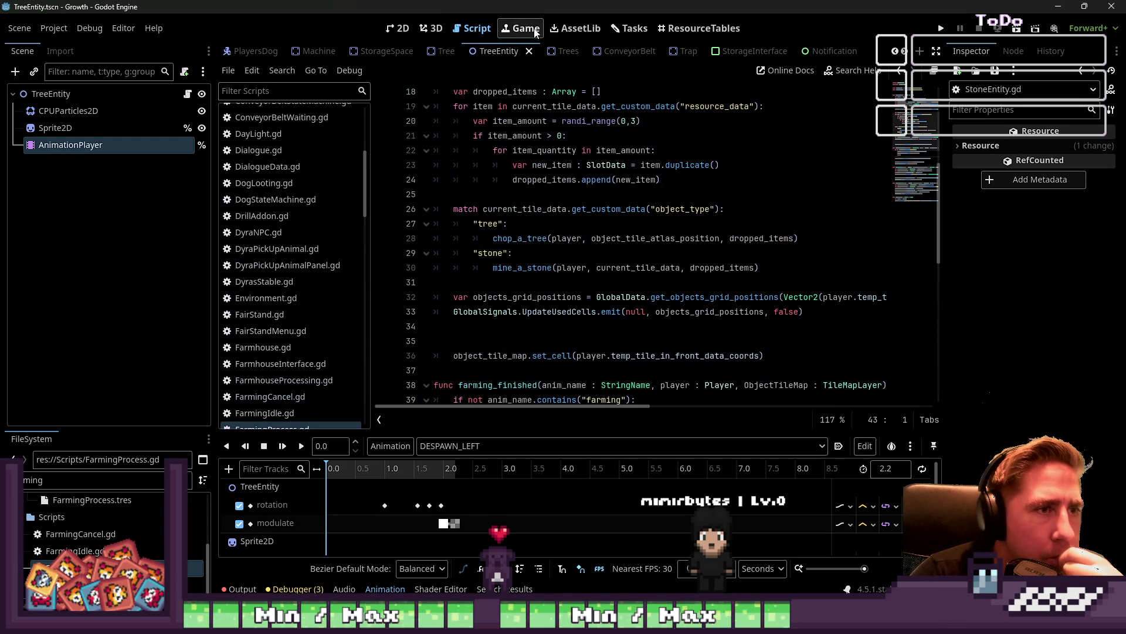
In the 2D view, filter the FileSystem for 'item' and open item.tscn
left_click(666, 28)
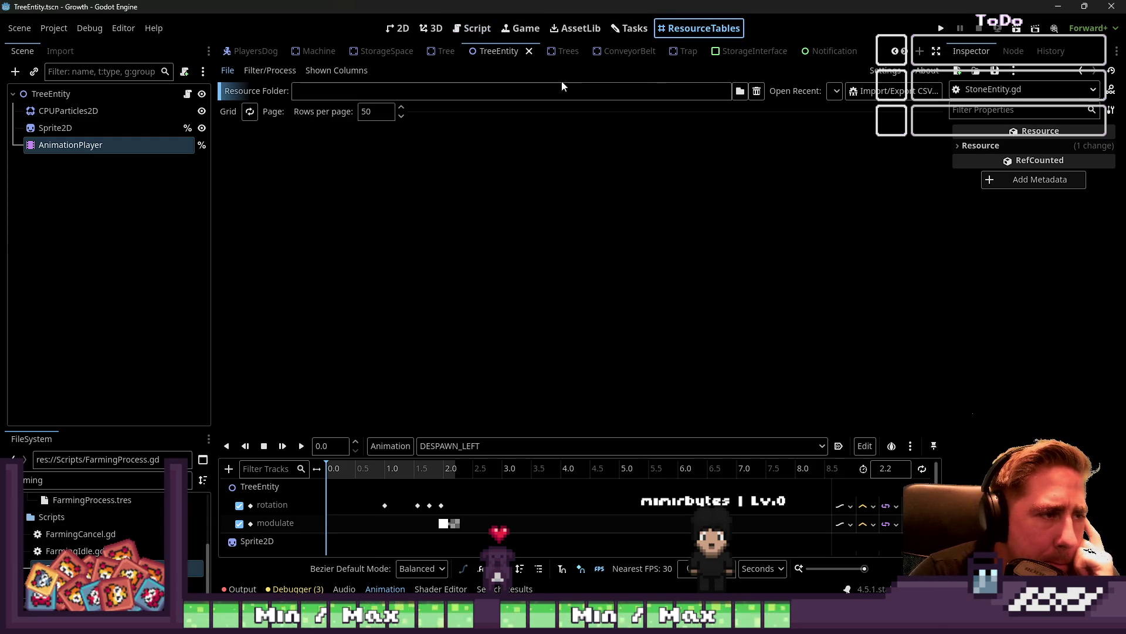
left_click(403, 31)
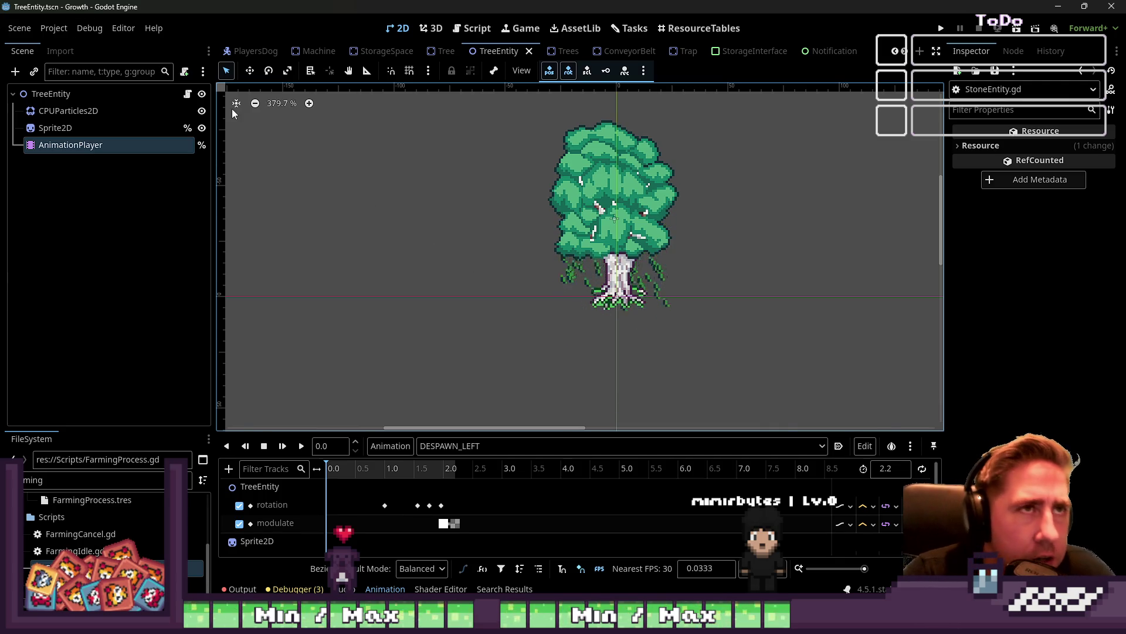
scroll(716, 53, "down", 5)
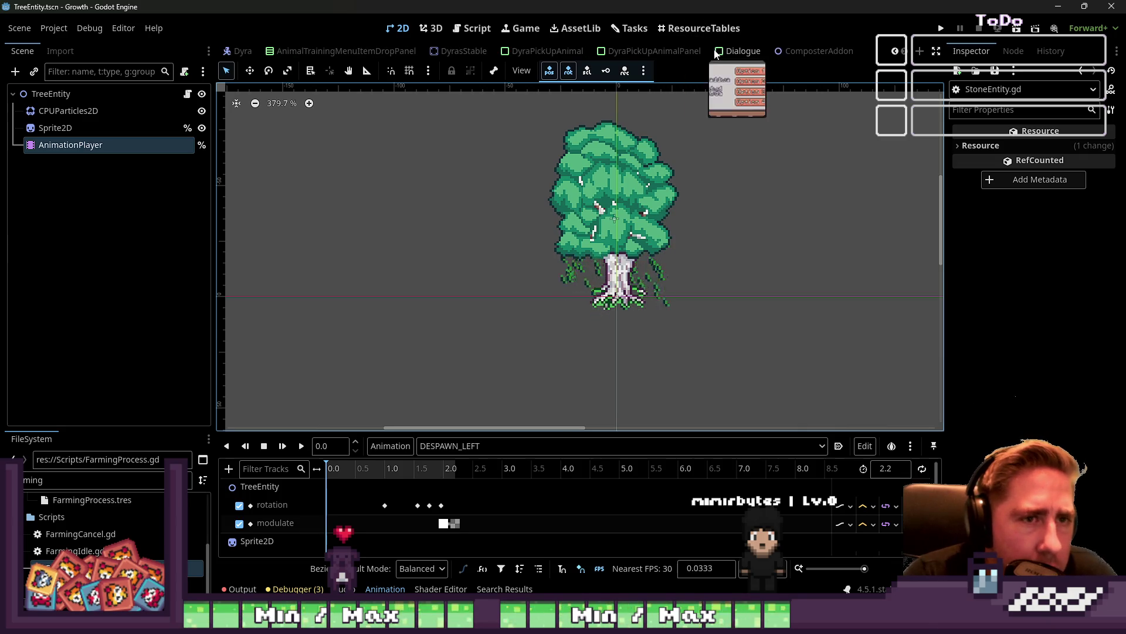
left_click(69, 480)
key("BackSpace")
key("BackSpace")
key("BackSpace")
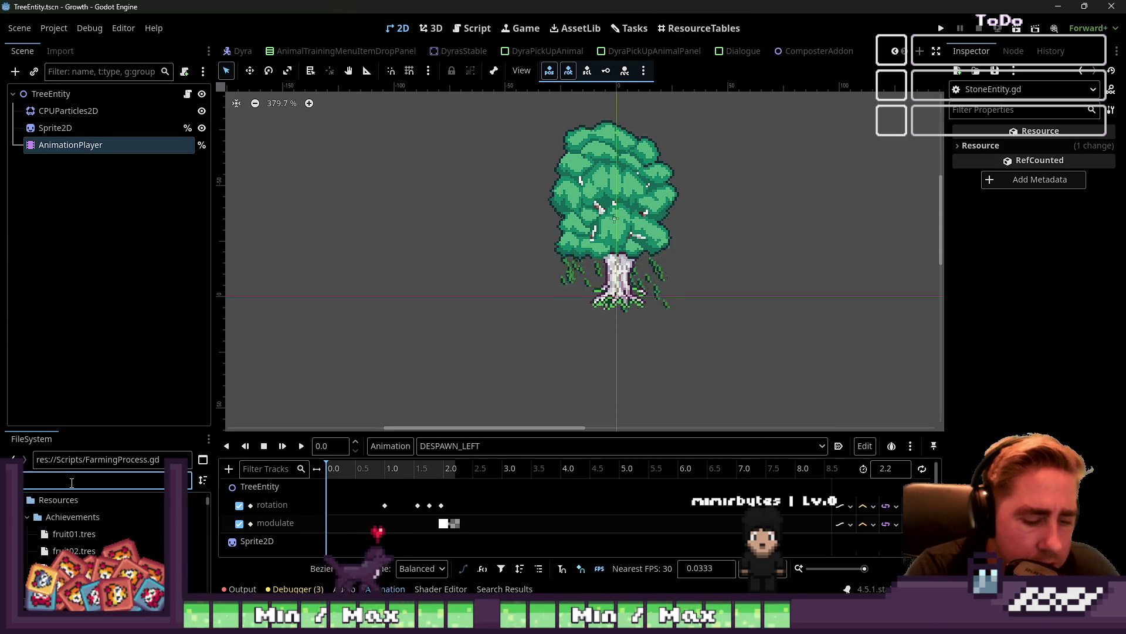
type("itemT")
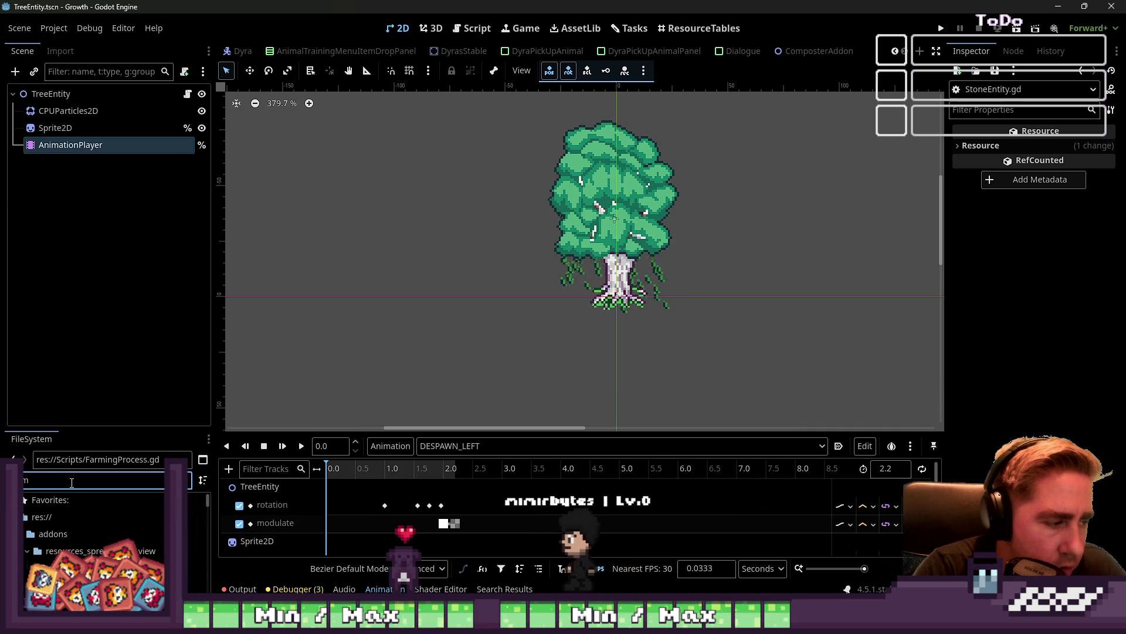
key("BackSpace")
scroll(61, 500, "down", 5)
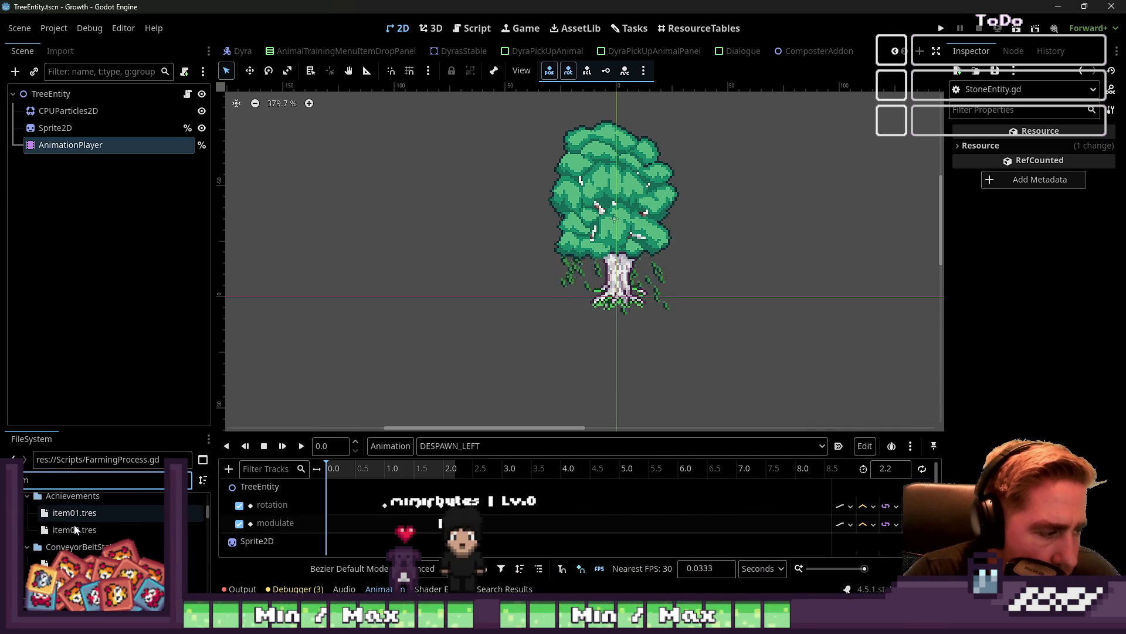
scroll(59, 531, "down", 3)
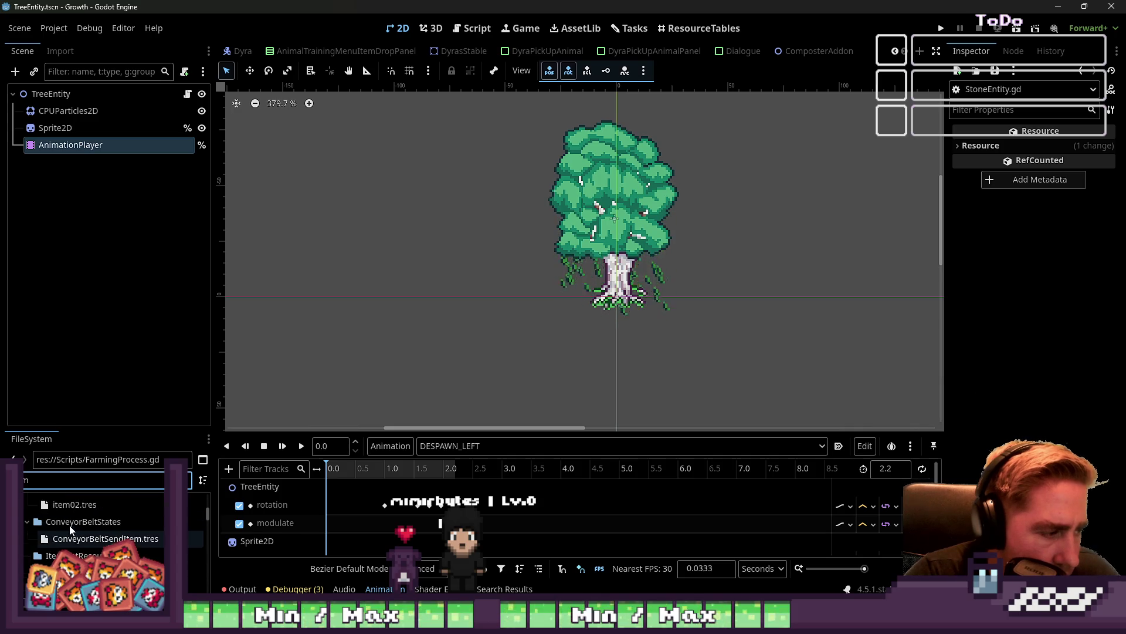
double_click(64, 542)
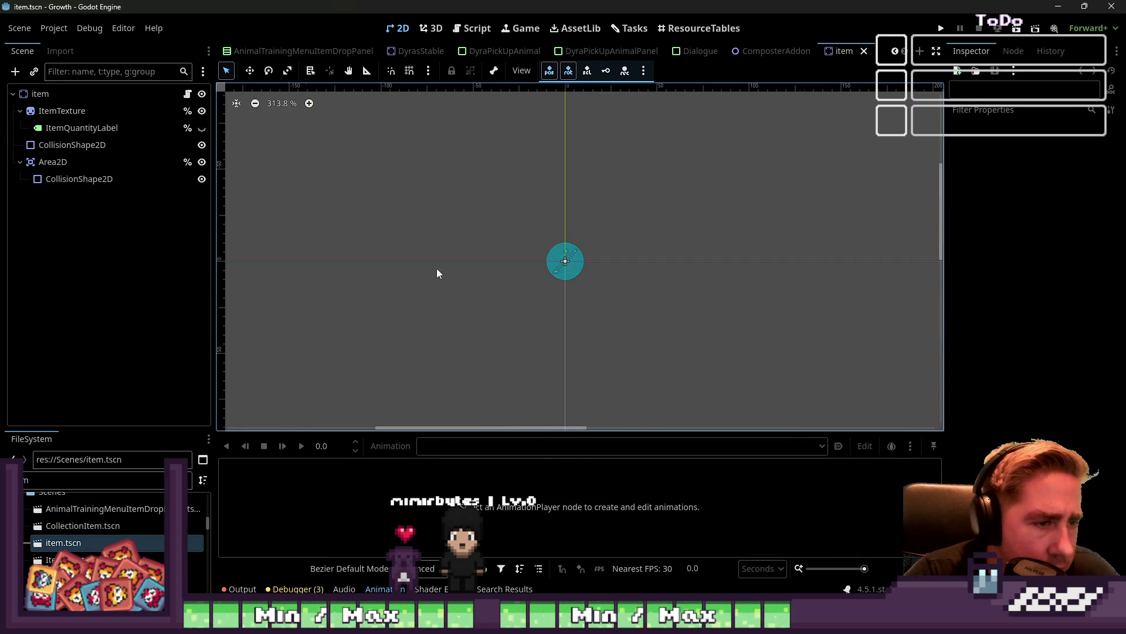
Hide ItemQuantityLabel, open item.gd, narrow the Scene dock and scroll the script to the top
left_click(201, 128)
left_click(202, 110)
left_click(187, 93)
scroll(548, 253, "down", 9)
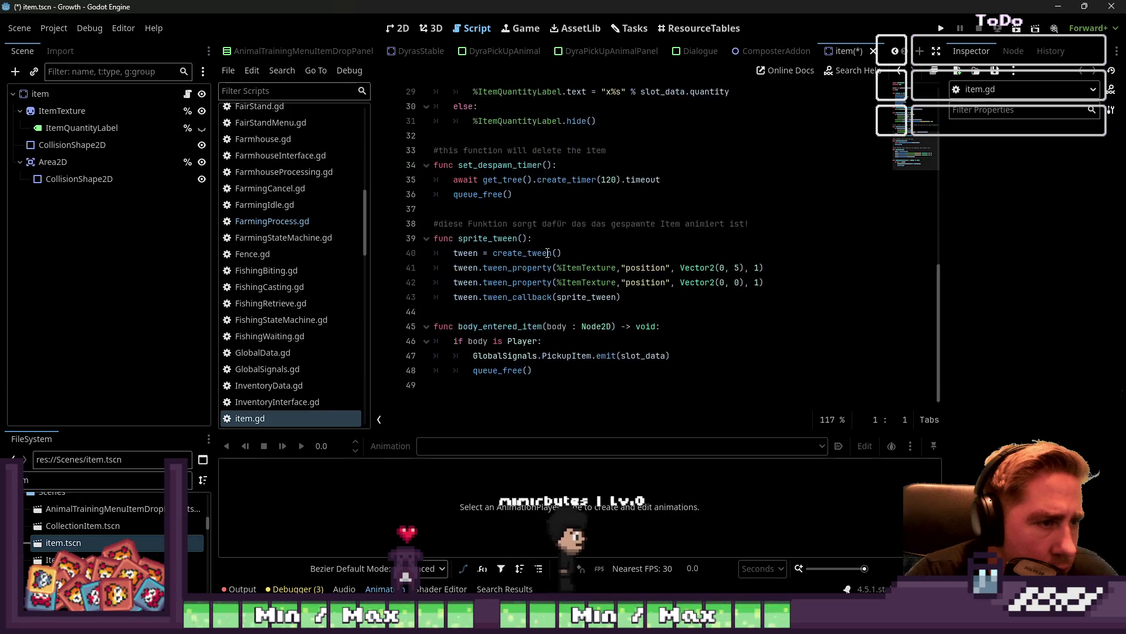
scroll(548, 253, "up", 7)
left_click_drag(372, 230, 306, 227)
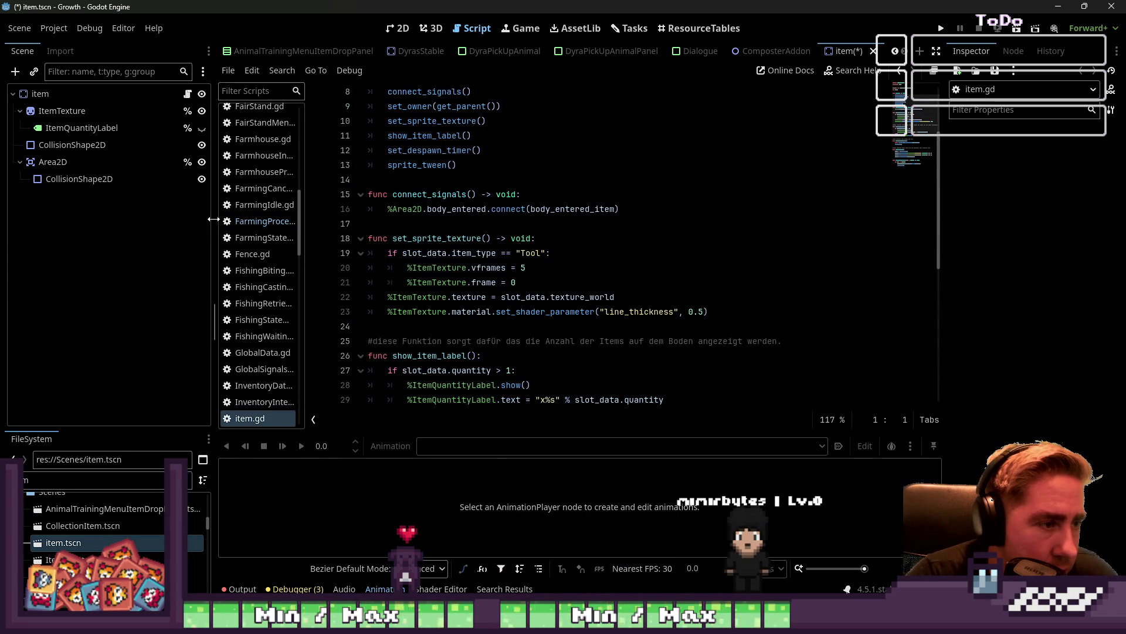
left_click_drag(213, 219, 104, 219)
scroll(391, 266, "up", 3)
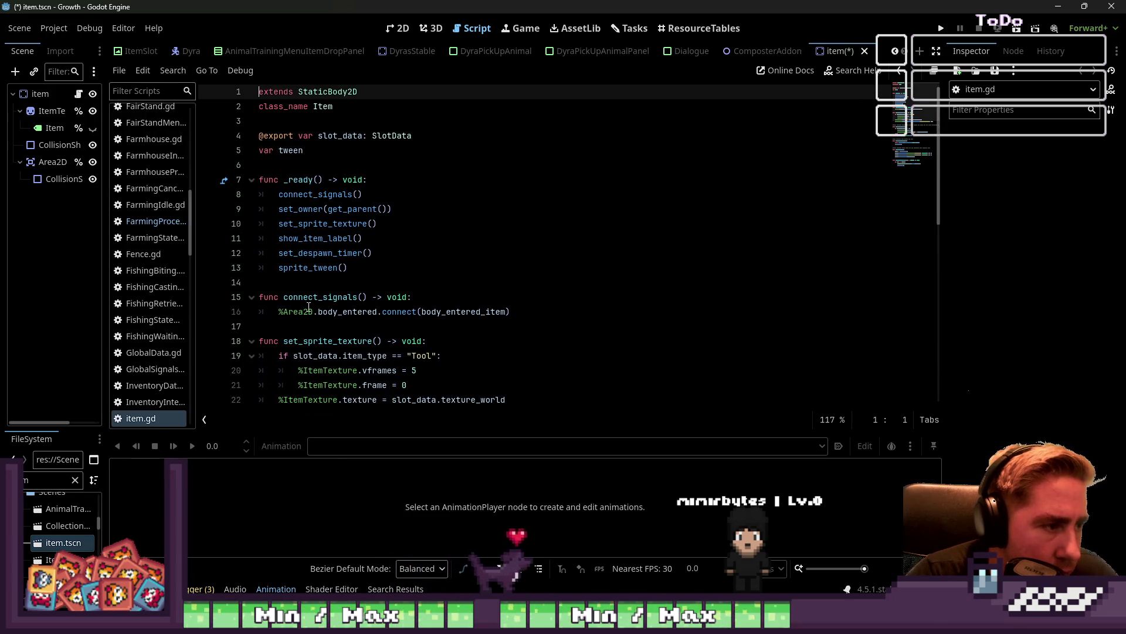
left_click(320, 298)
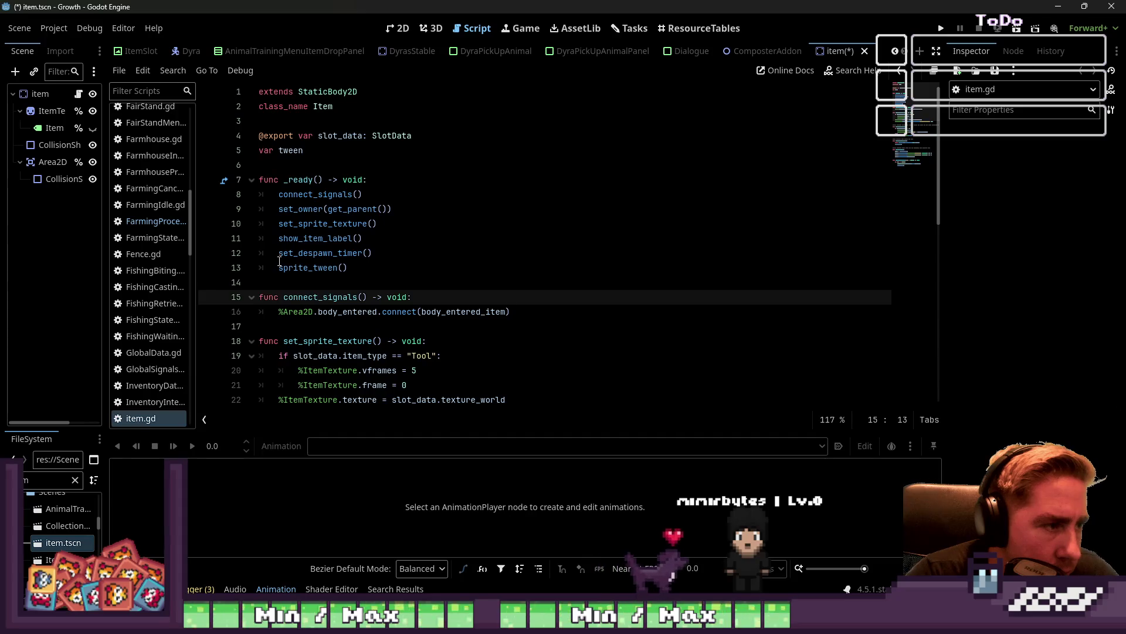
double_click(321, 194)
scroll(320, 194, "down", 2)
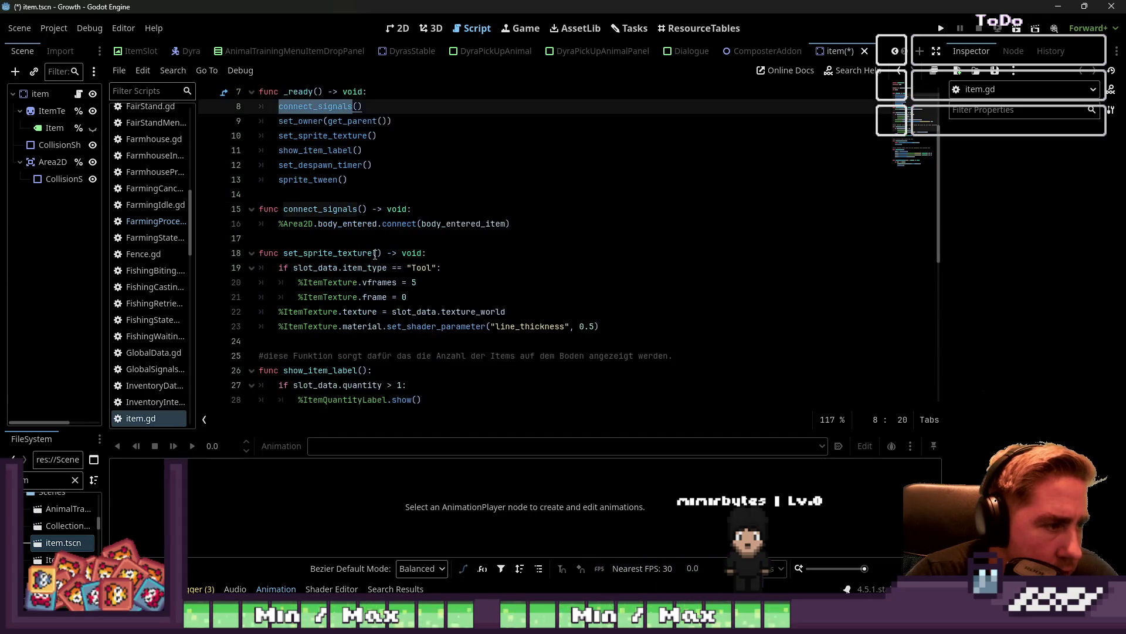
double_click(347, 223)
double_click(355, 253)
scroll(481, 265, "down", 3)
scroll(481, 265, "up", 3)
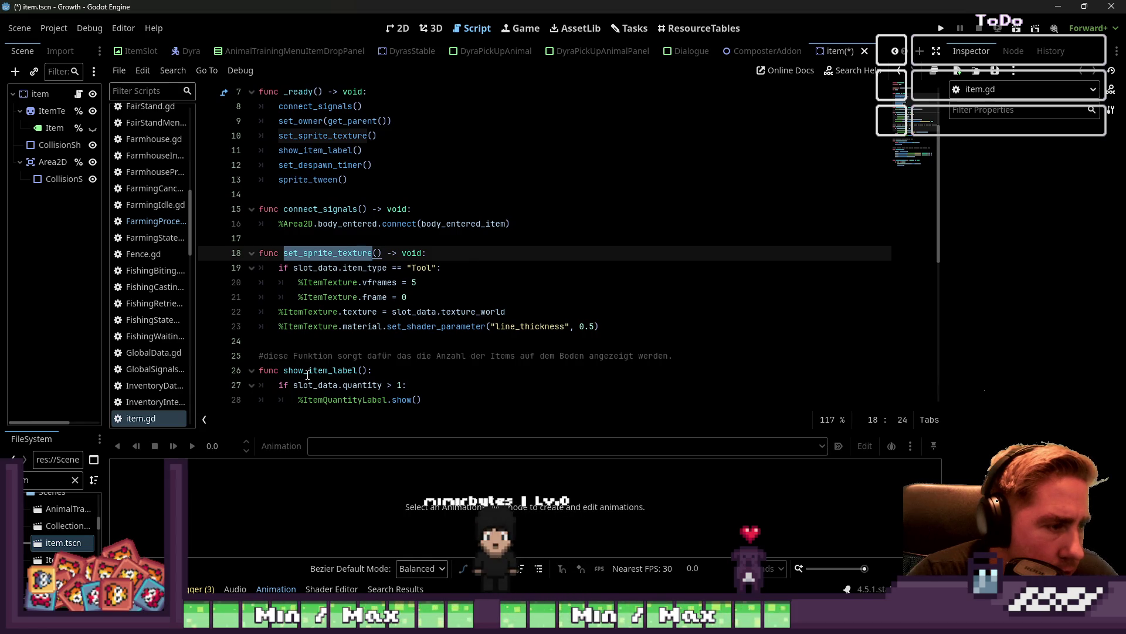
double_click(320, 370)
scroll(454, 332, "down", 3)
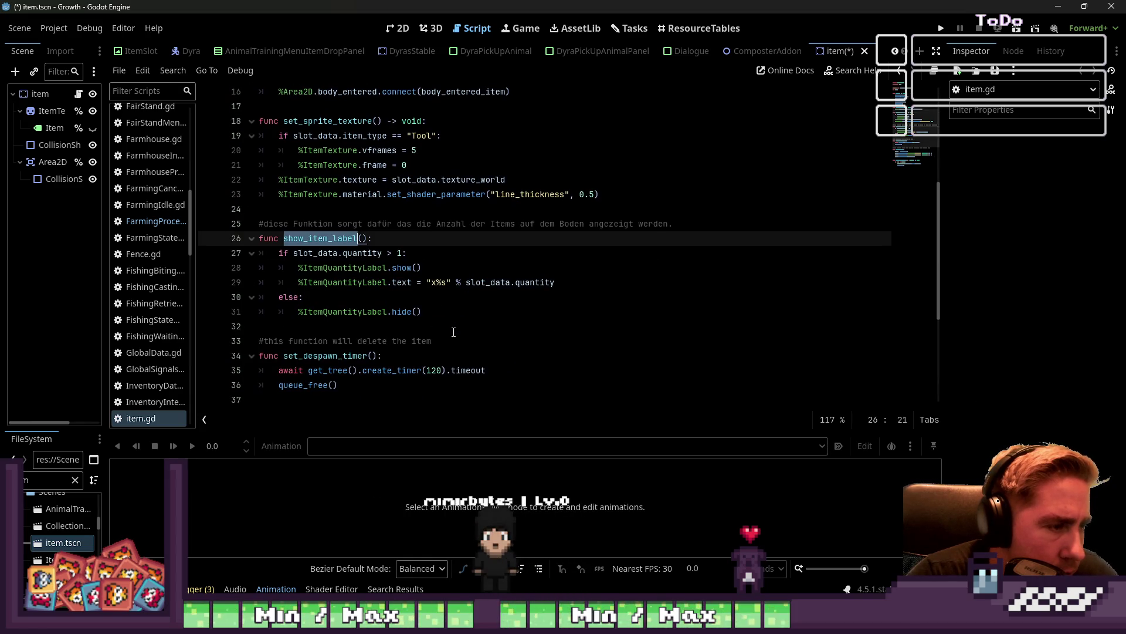
left_click(438, 282)
double_click(323, 357)
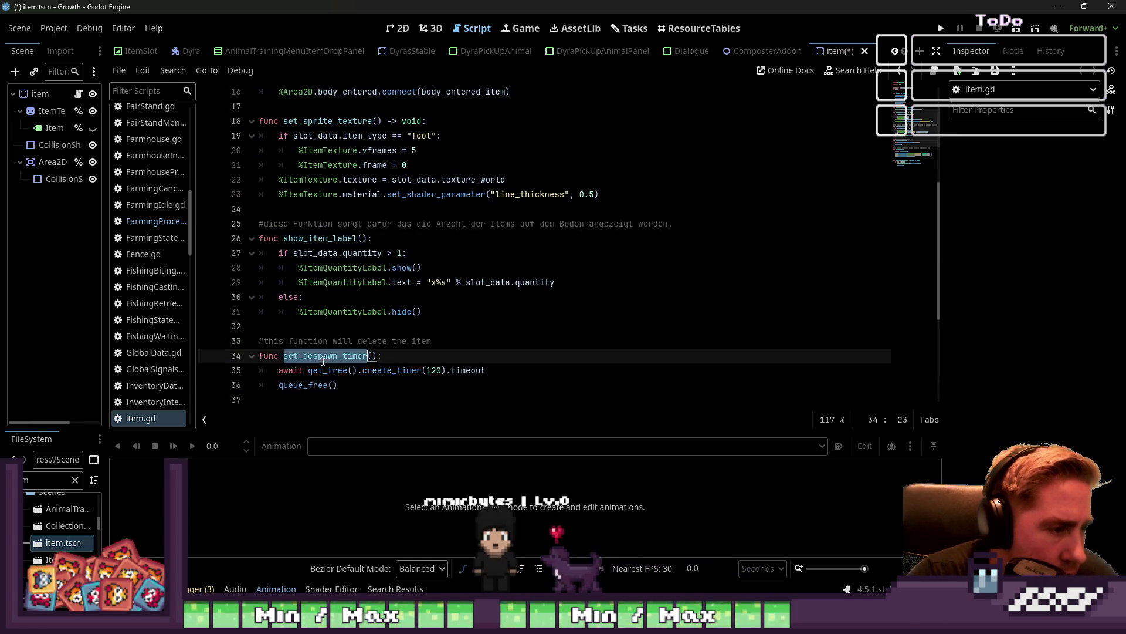
mouse_move(426, 380)
left_mouse_down()
mouse_move(259, 340)
mouse_move(156, 352)
left_mouse_up()
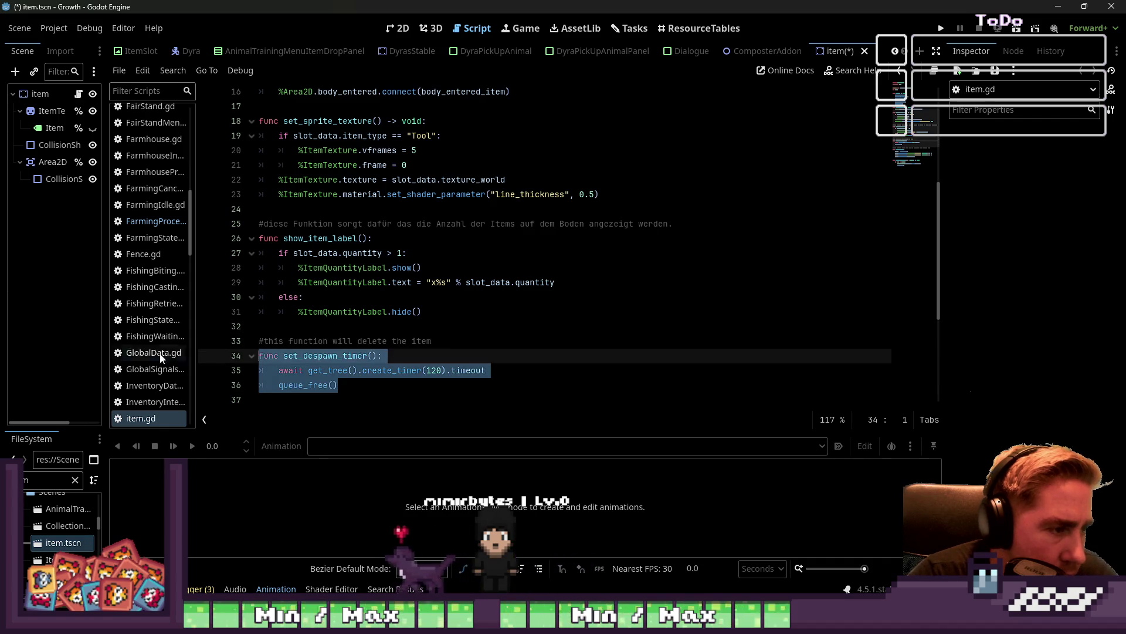
scroll(355, 353, "up", 3)
scroll(355, 352, "up", 2)
double_click(318, 269)
scroll(352, 276, "down", 9)
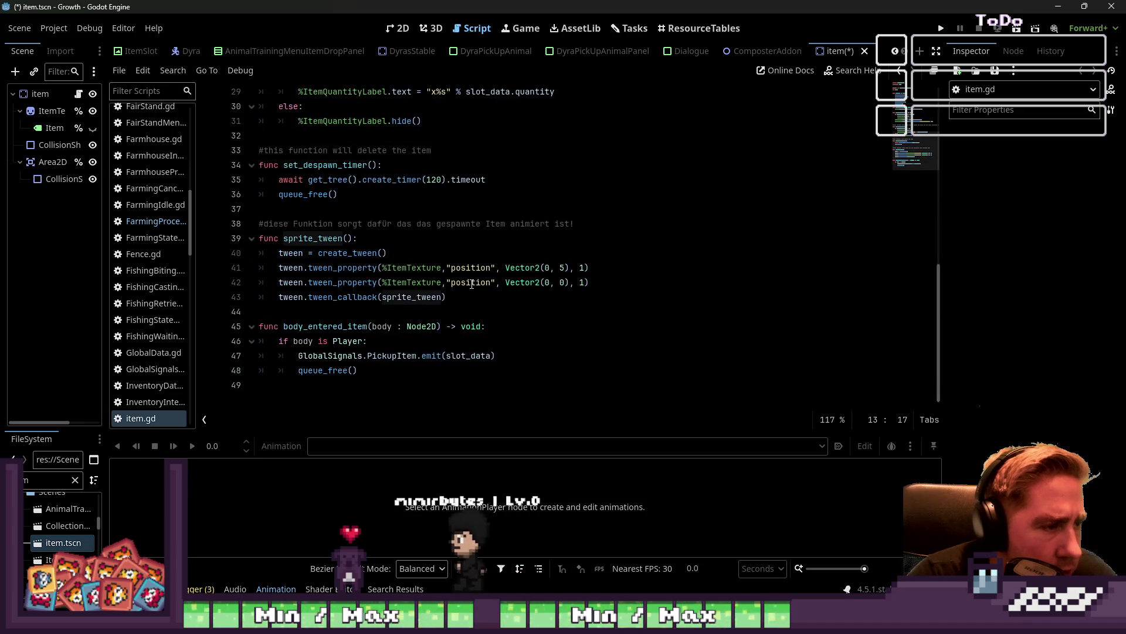
left_click(470, 296)
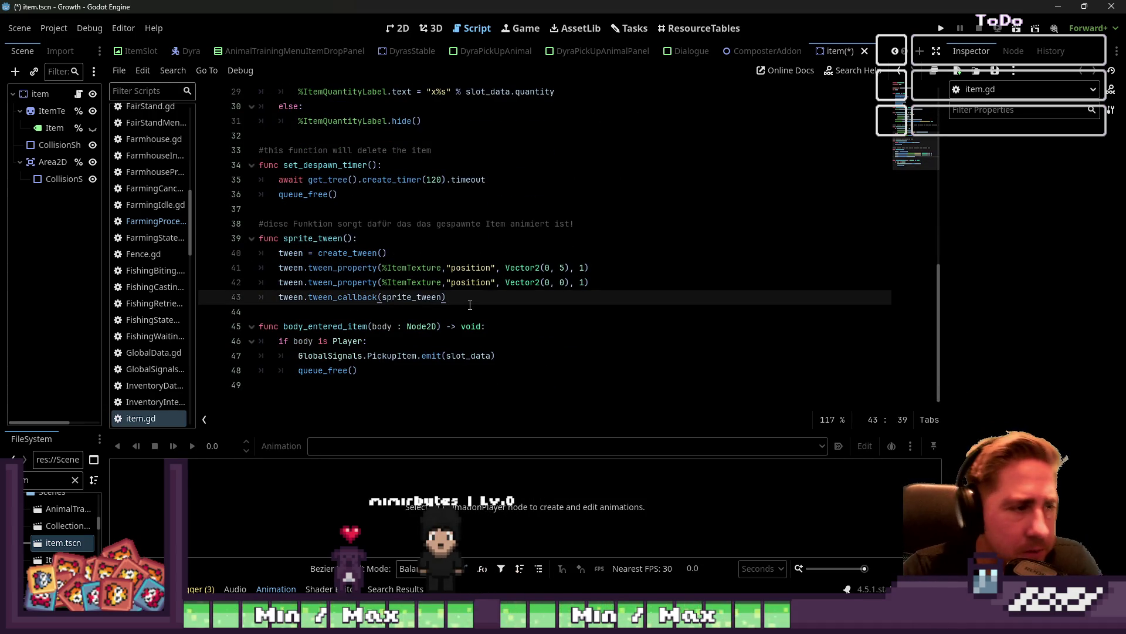
Delete the sprite_tween function, the sprite_tween() call on line 13 and the var tween line
key("shift+Up")
key("shift+Up")
key("shift+Up")
key("BackSpace")
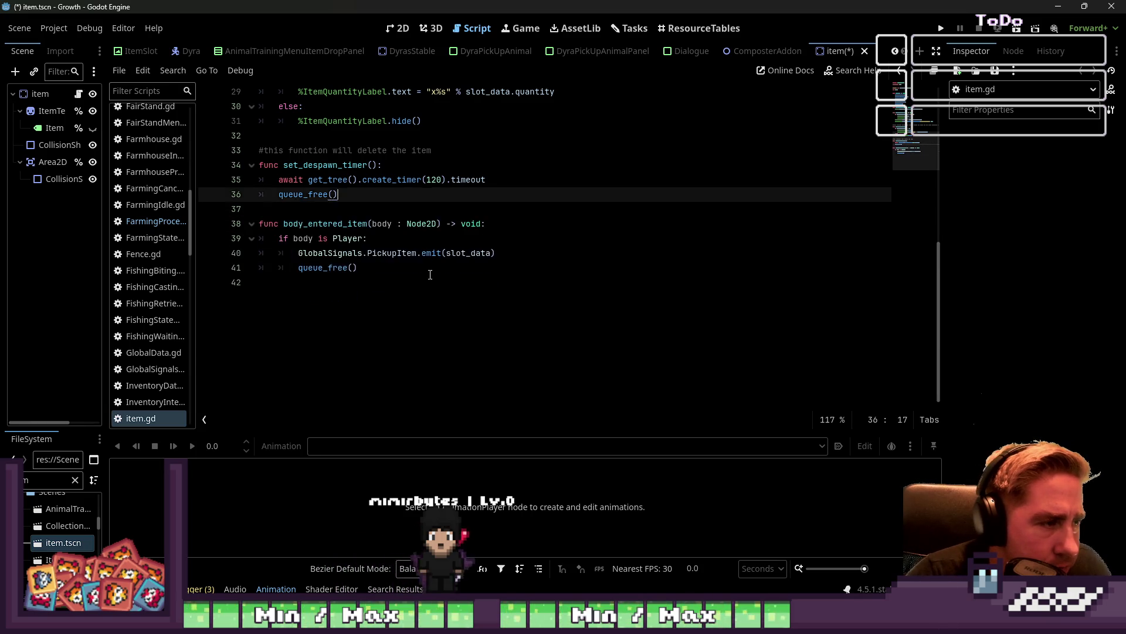
scroll(430, 275, "up", 10)
left_click_drag(351, 268, 253, 269)
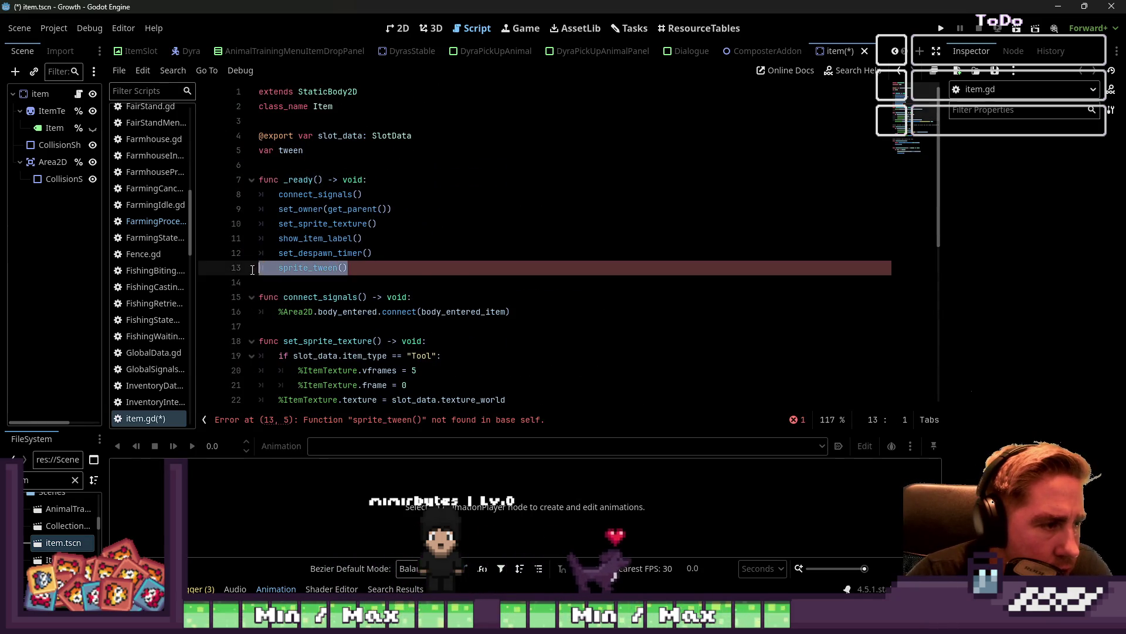
key("BackSpace")
key("BackSpace")
left_click_drag(305, 150, 259, 150)
key("BackSpace")
key("BackSpace")
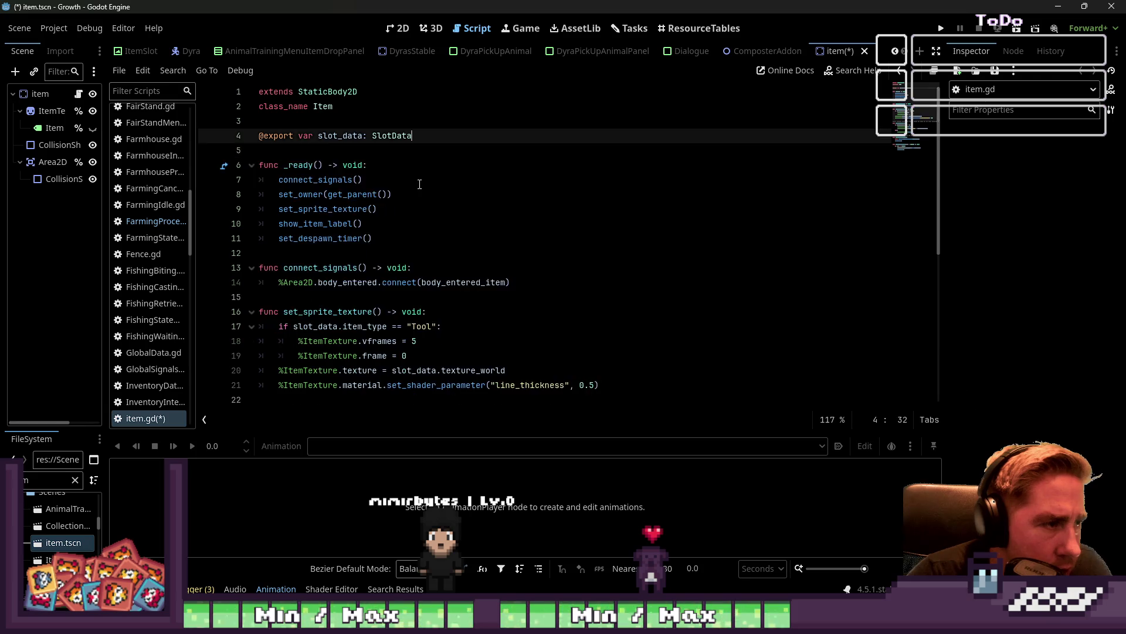
scroll(419, 185, "down", 6)
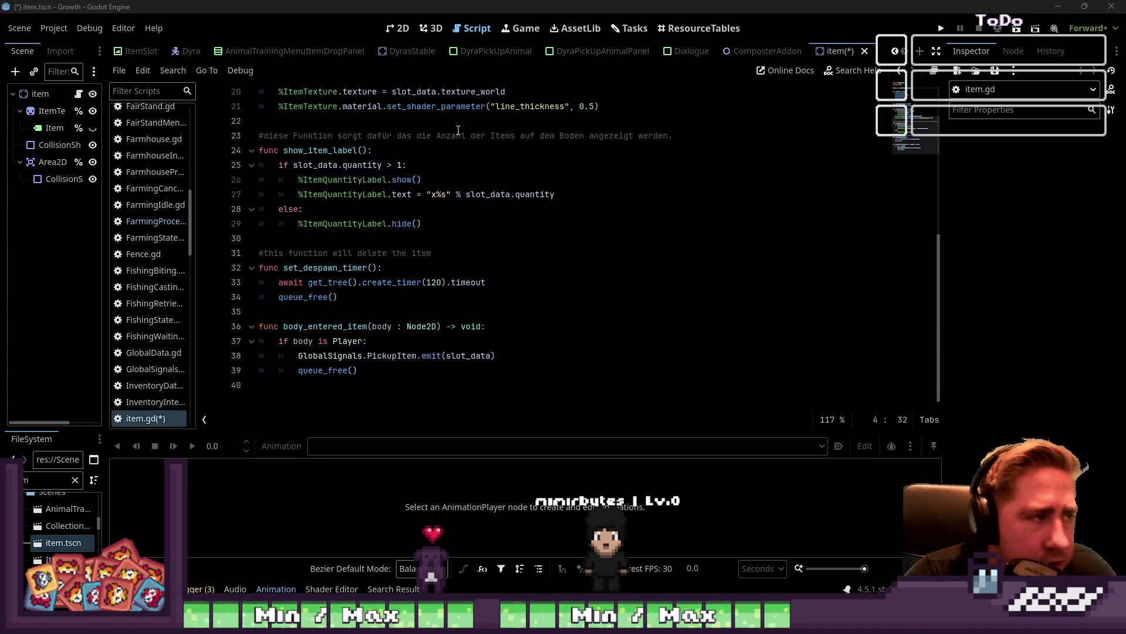
left_click(398, 29)
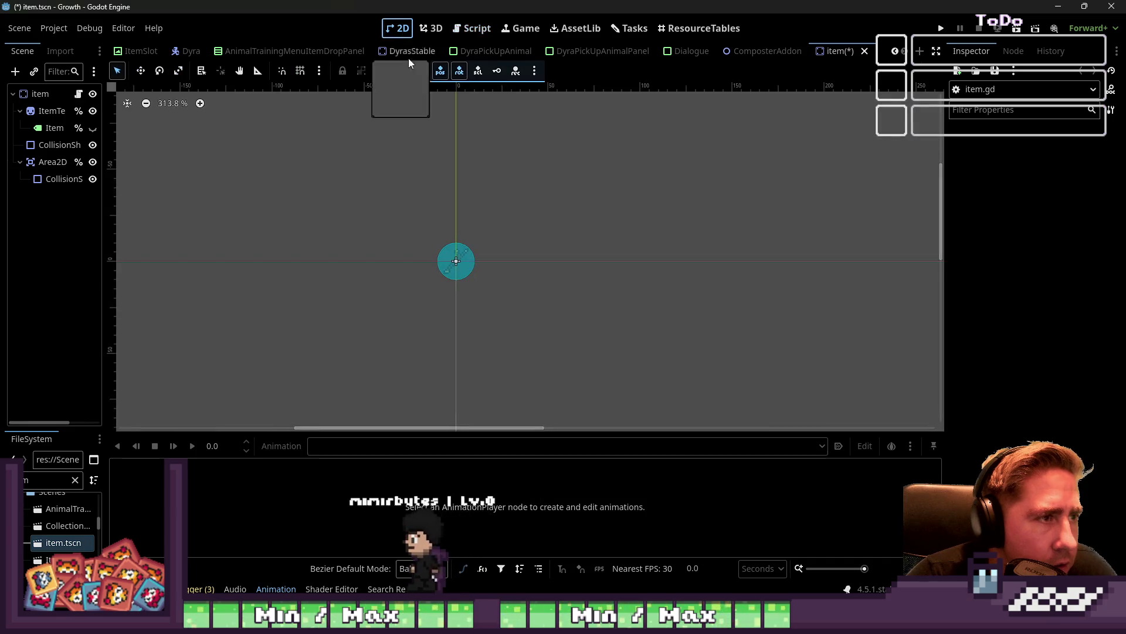
Switch between item.gd and the 2D view, then save the item scene
left_click(473, 28)
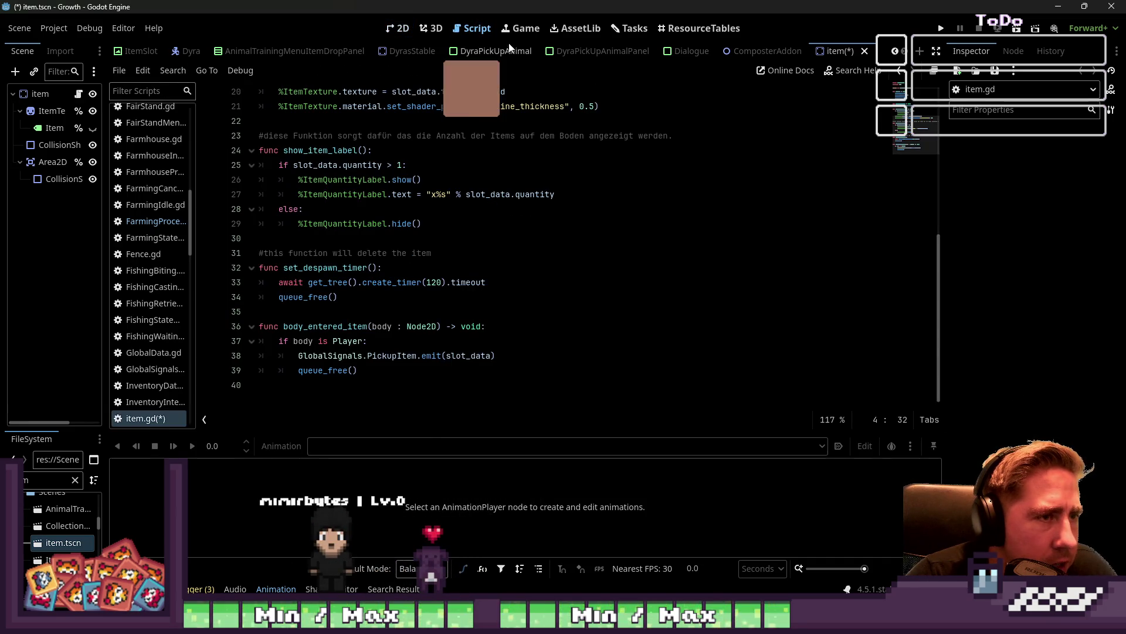
left_click(411, 30)
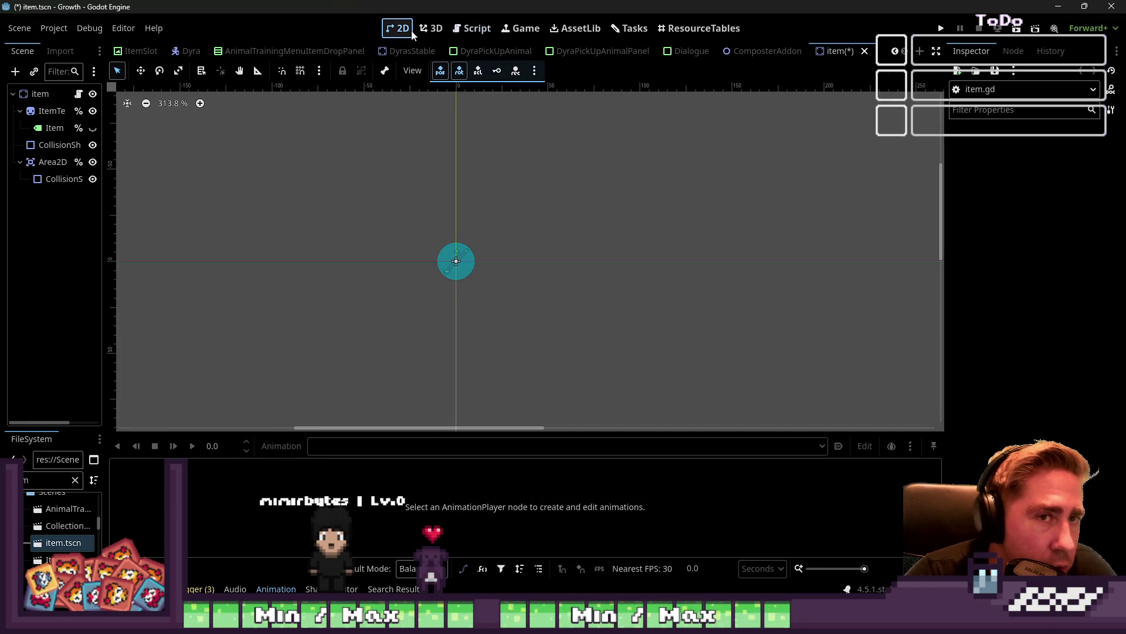
left_click(485, 23)
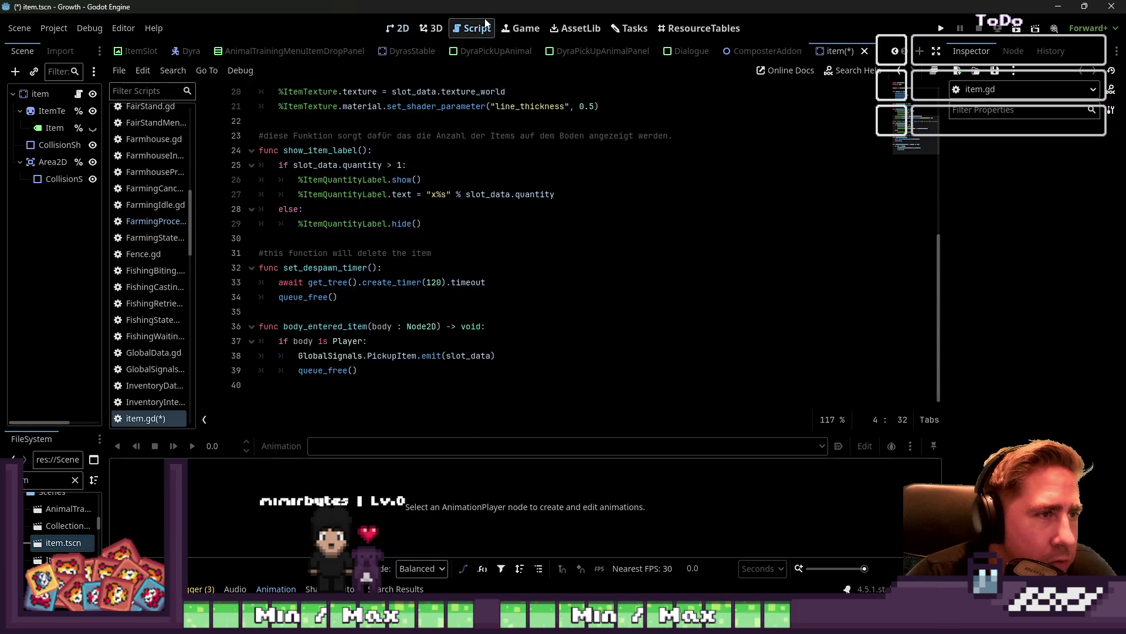
scroll(445, 216, "up", 5)
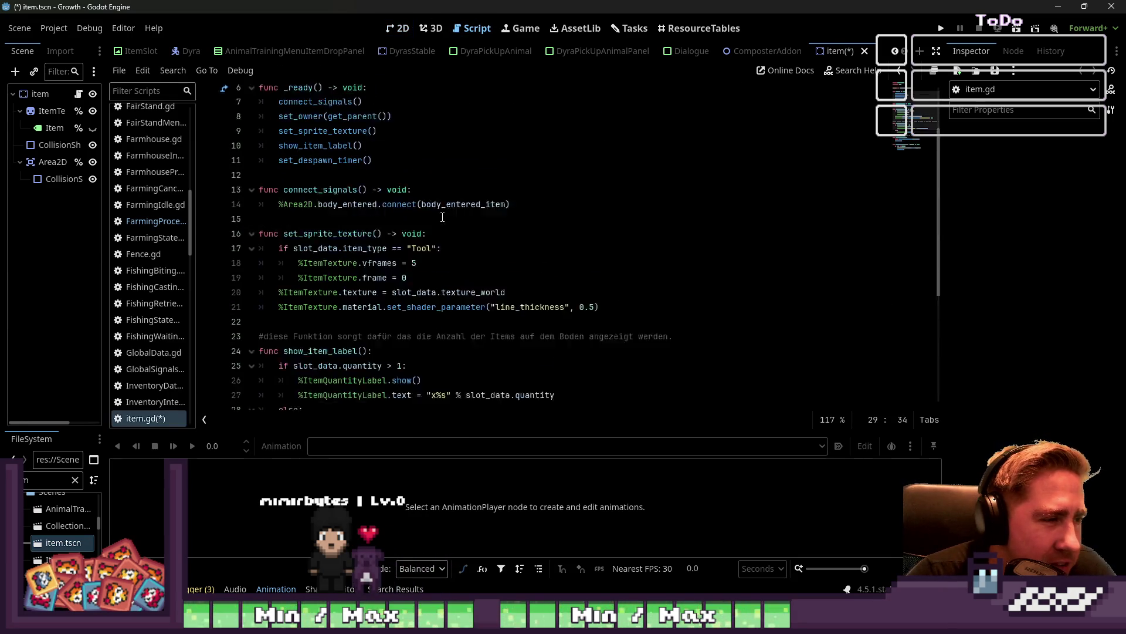
left_click(387, 30)
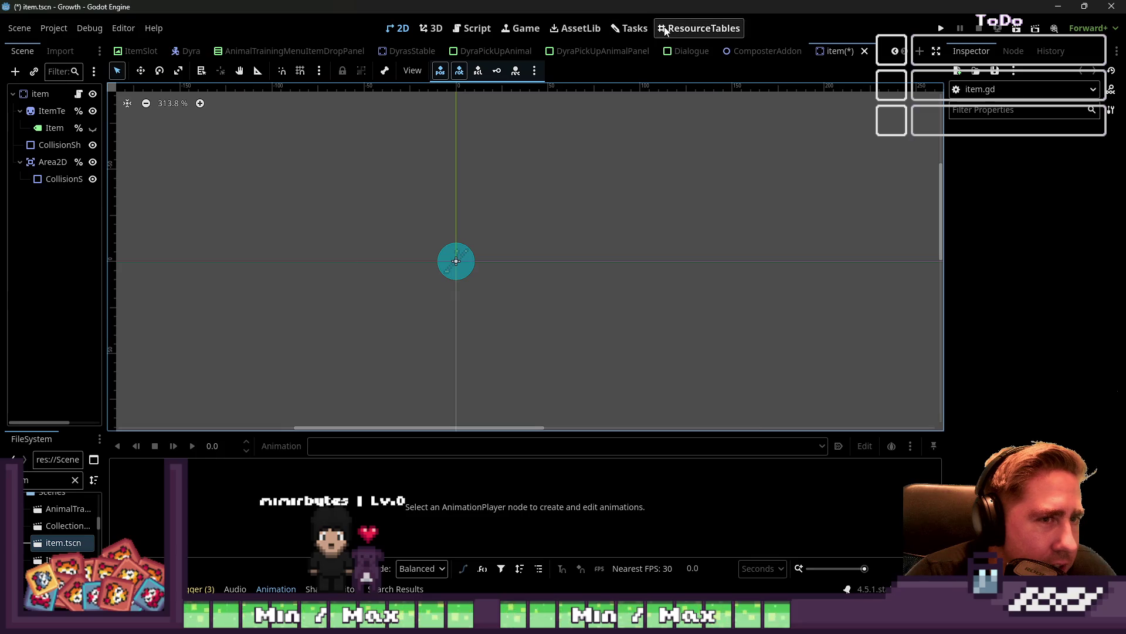
key("ctrl+s")
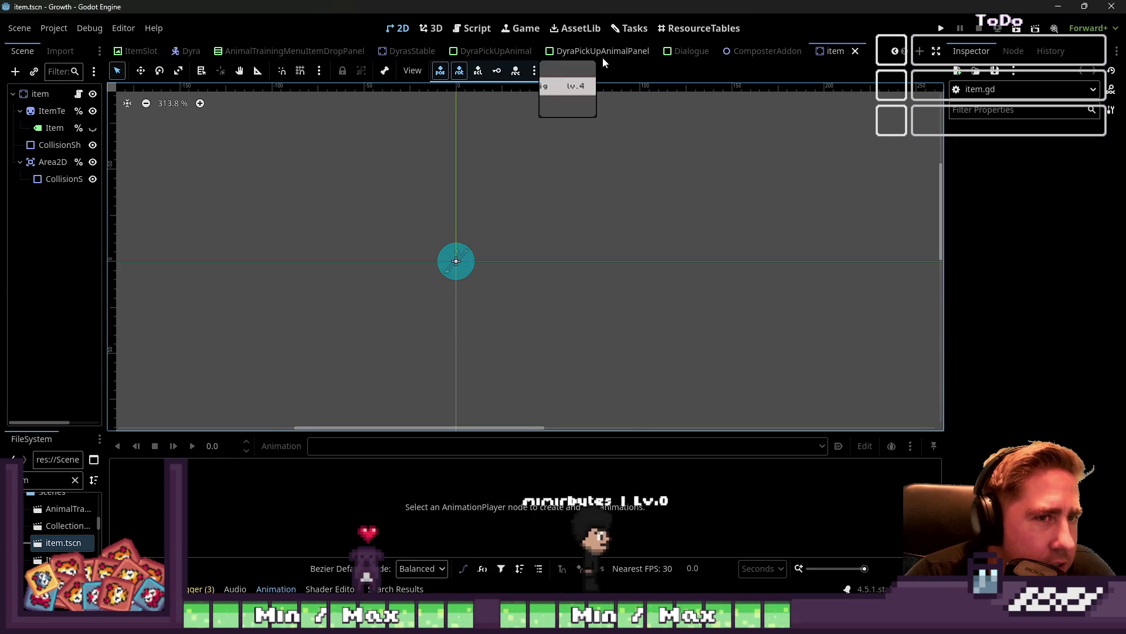
Return to the 2D view and select the root item node to review its empty Slot Data
left_click(701, 29)
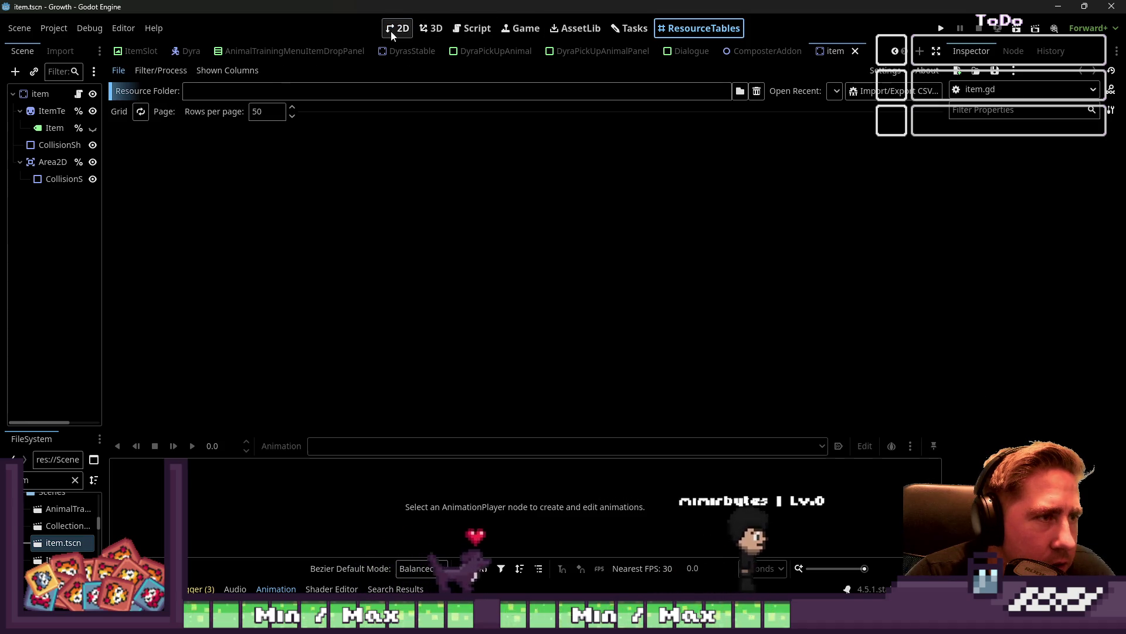
left_click(391, 29)
left_click(56, 98)
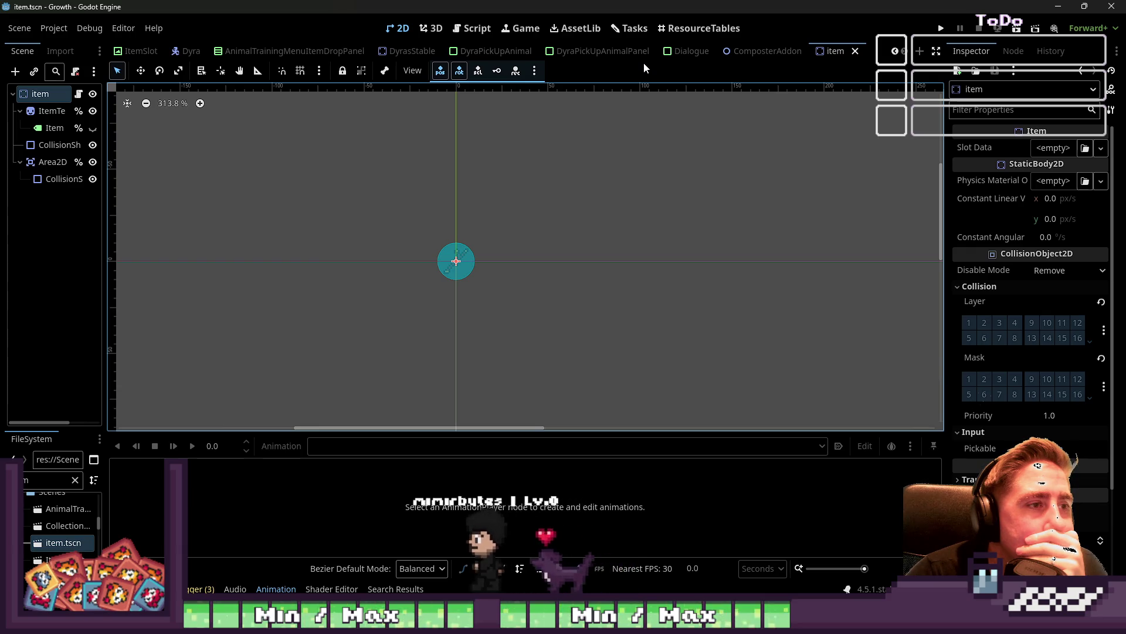
scroll(685, 54, "up", 2)
scroll(685, 55, "down", 3)
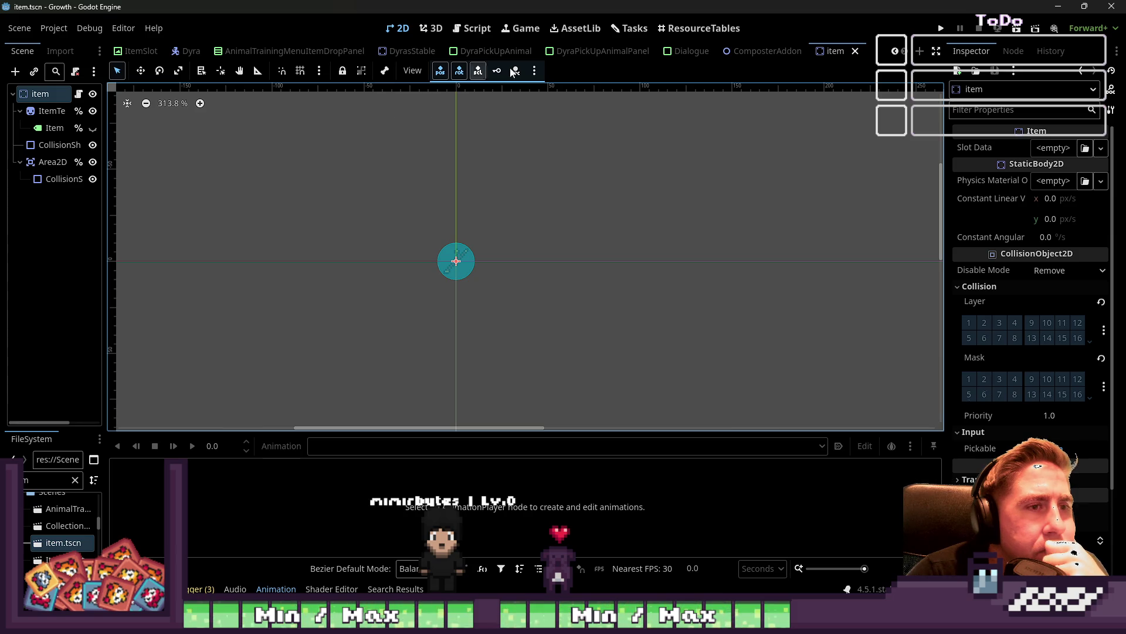
scroll(506, 53, "up", 3)
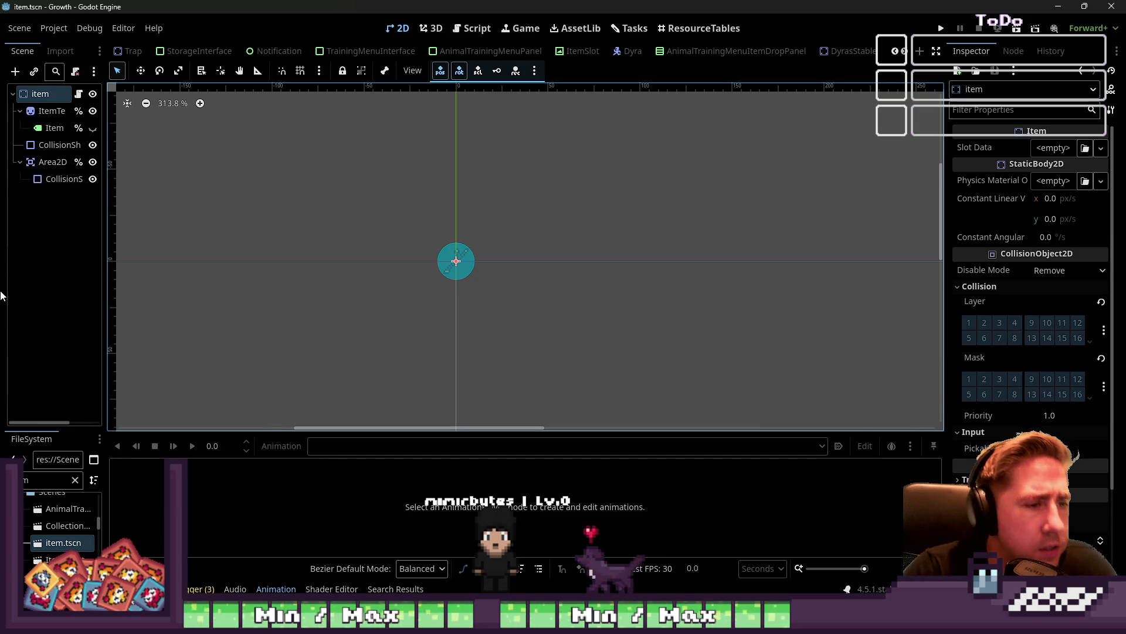
In Move mode, drag the collision circle around the viewport, undoing and redoing trial moves
left_click(78, 94)
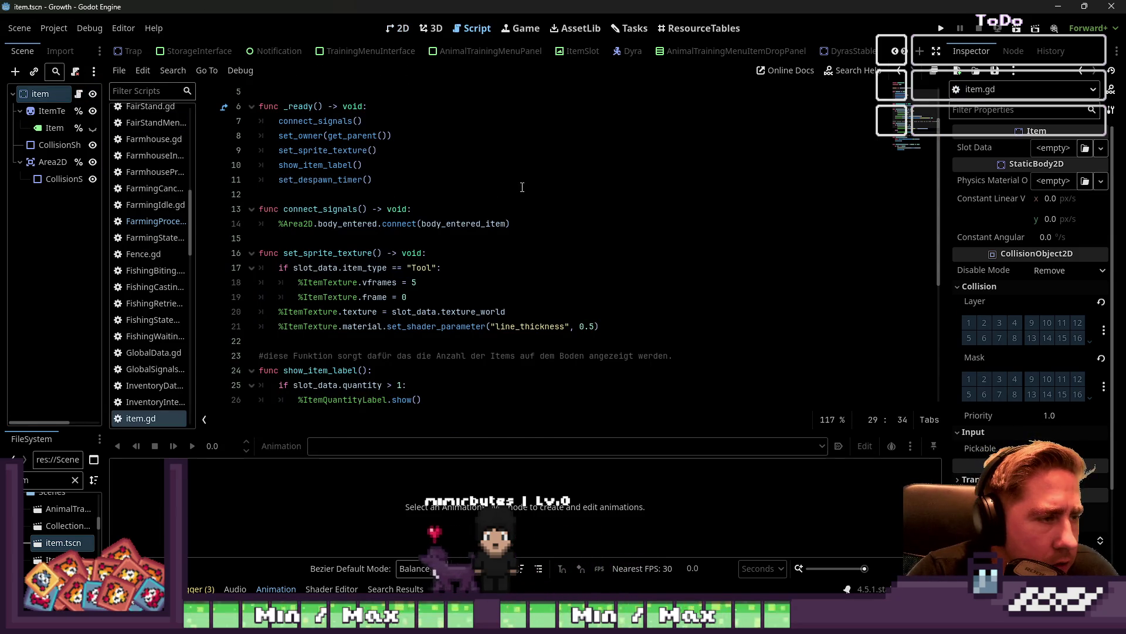
left_click(394, 27)
scroll(472, 249, "up", 2)
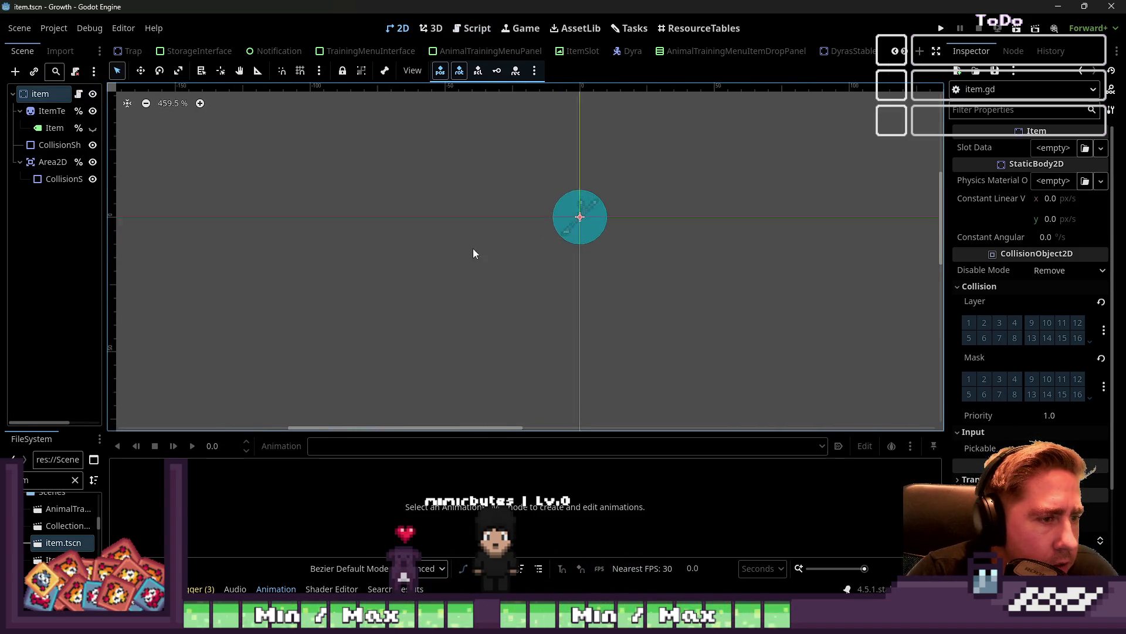
left_click(138, 71)
mouse_move(532, 234)
left_mouse_down()
mouse_move(532, 105)
mouse_move(536, 238)
mouse_move(534, 221)
mouse_move(436, 246)
mouse_move(400, 243)
mouse_move(551, 111)
left_mouse_up()
key("ctrl+z")
key("ctrl+z")
key("ctrl+shift+z")
key("ctrl+shift+z")
scroll(515, 281, "down", 1)
mouse_move(547, 120)
left_mouse_down()
mouse_move(536, 267)
mouse_move(558, 223)
mouse_move(634, 223)
mouse_move(694, 241)
mouse_move(709, 231)
left_mouse_up()
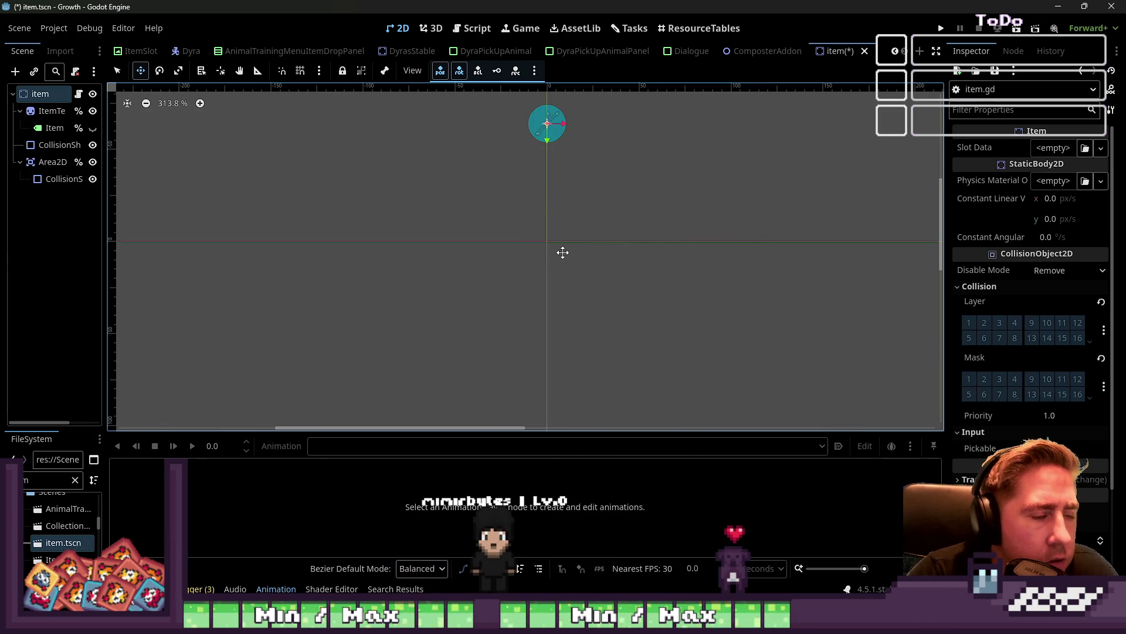
scroll(557, 295, "up", 1)
scroll(556, 98, "up", 2)
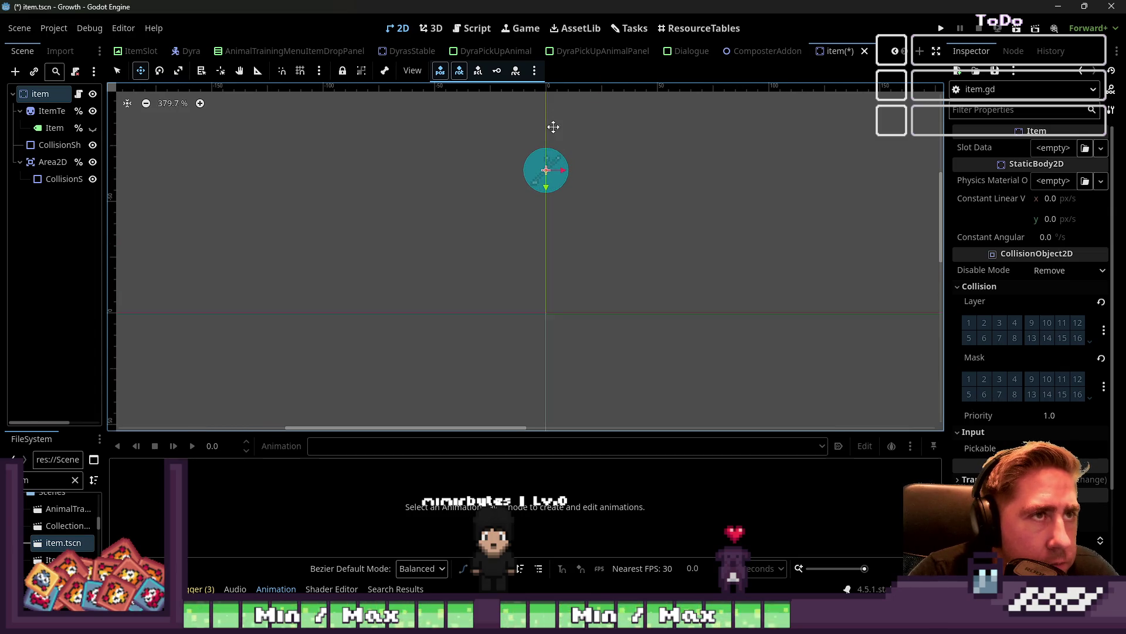
Undo further collision-circle trial moves, then widen the Scene dock and select Area2D
mouse_move(543, 171)
left_mouse_down()
mouse_move(557, 287)
mouse_move(599, 297)
left_mouse_up()
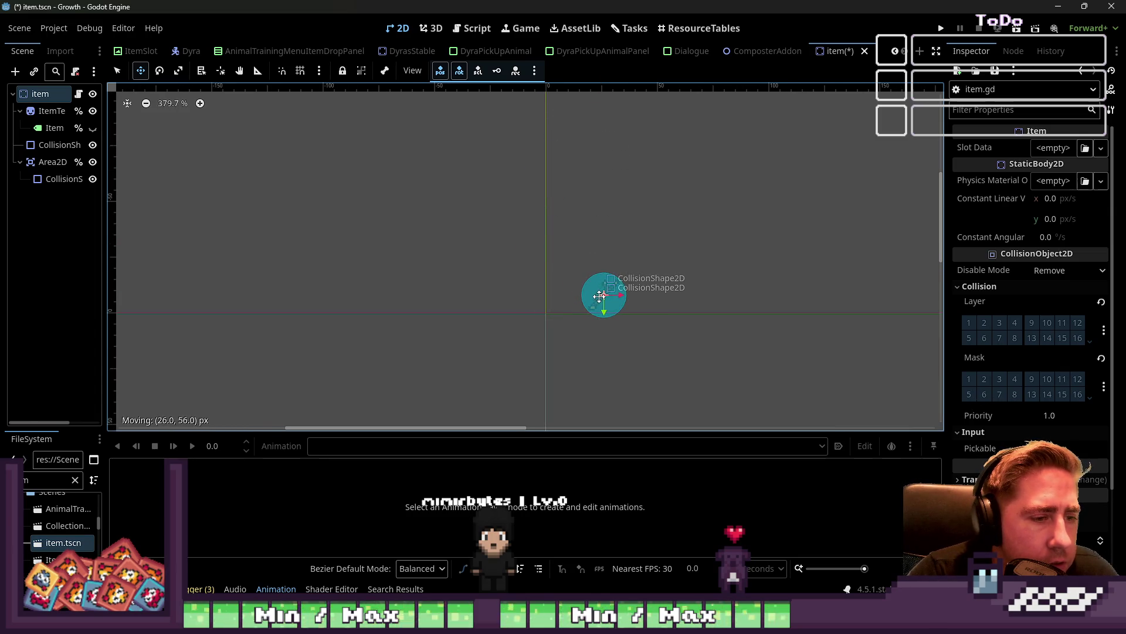
key("ctrl+z")
left_click_drag(546, 171, 555, 303)
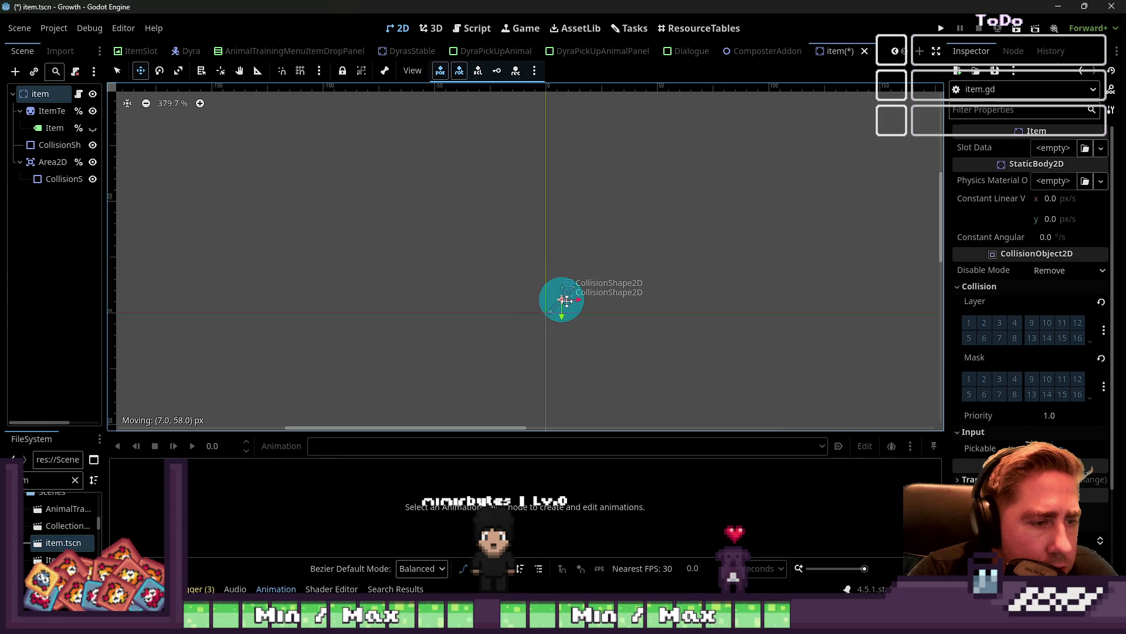
key("ctrl+z")
mouse_move(546, 171)
left_mouse_down()
mouse_move(523, 296)
mouse_move(514, 292)
left_mouse_up()
key("ctrl+z")
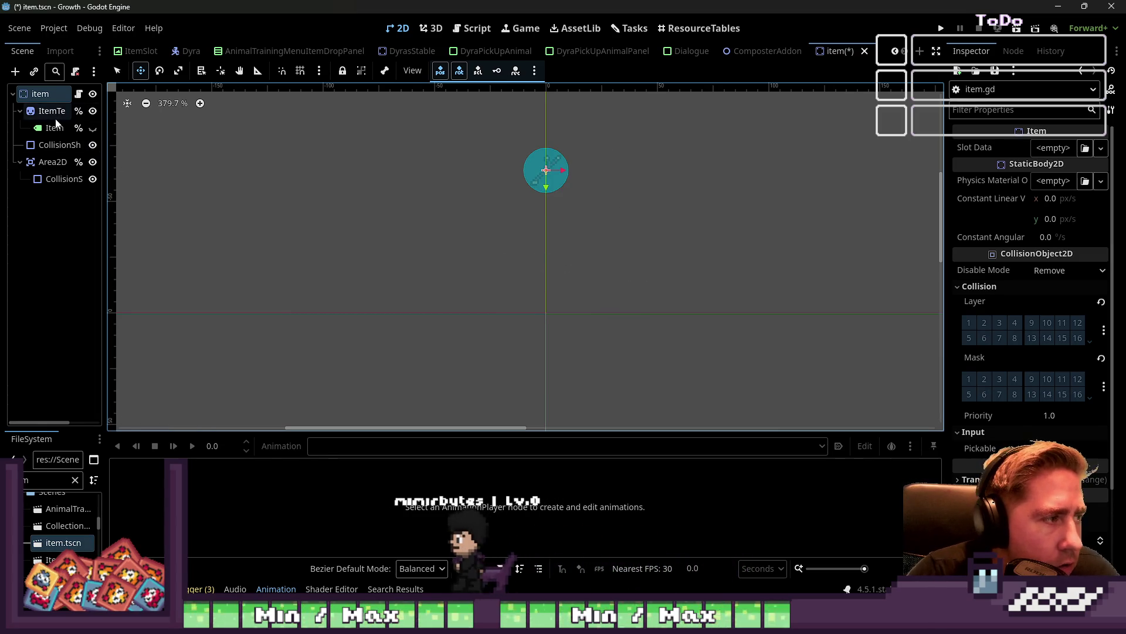
key("ctrl+a")
key("Escape")
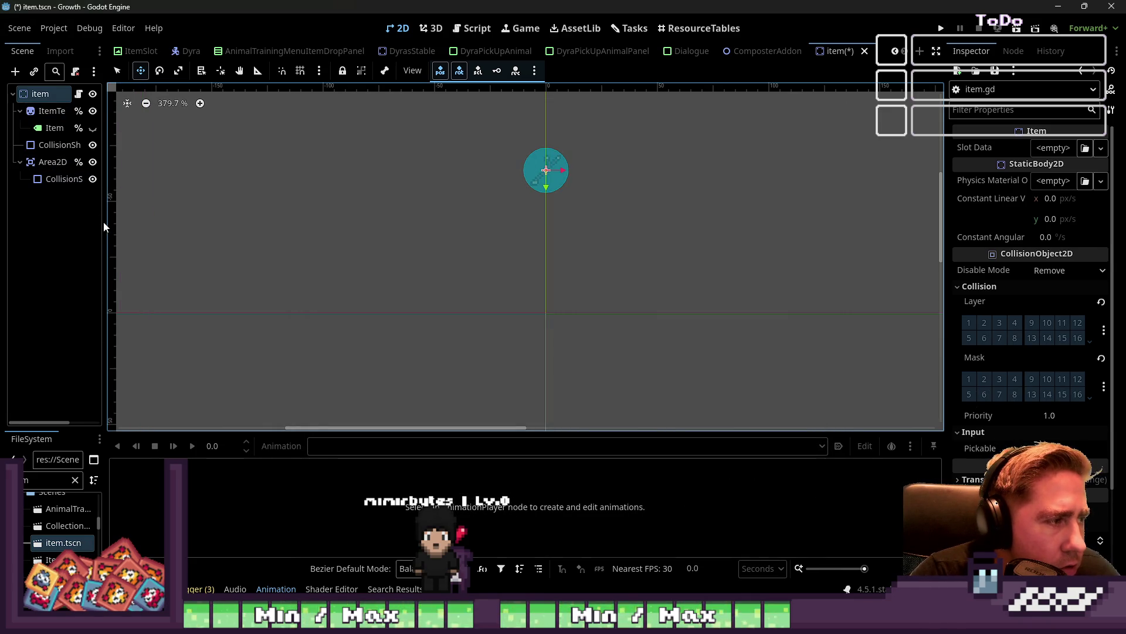
left_click_drag(103, 226, 218, 217)
left_click(101, 162)
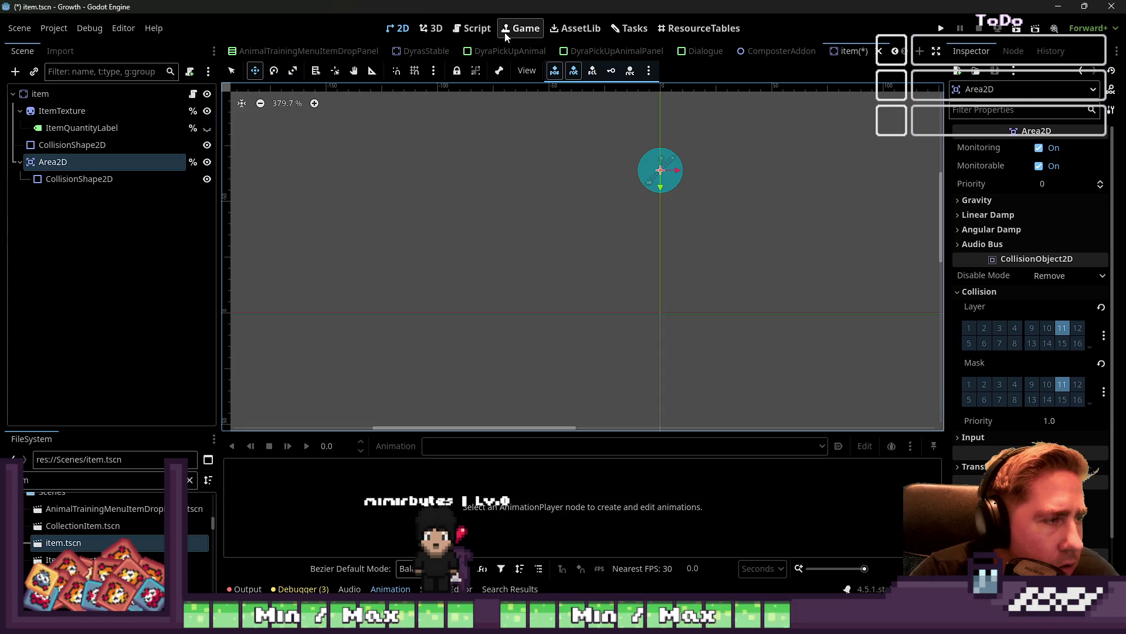
Show item.gd, toggle CollisionShape2D's visibility, and select the StaticBody2D root item node
left_click(472, 28)
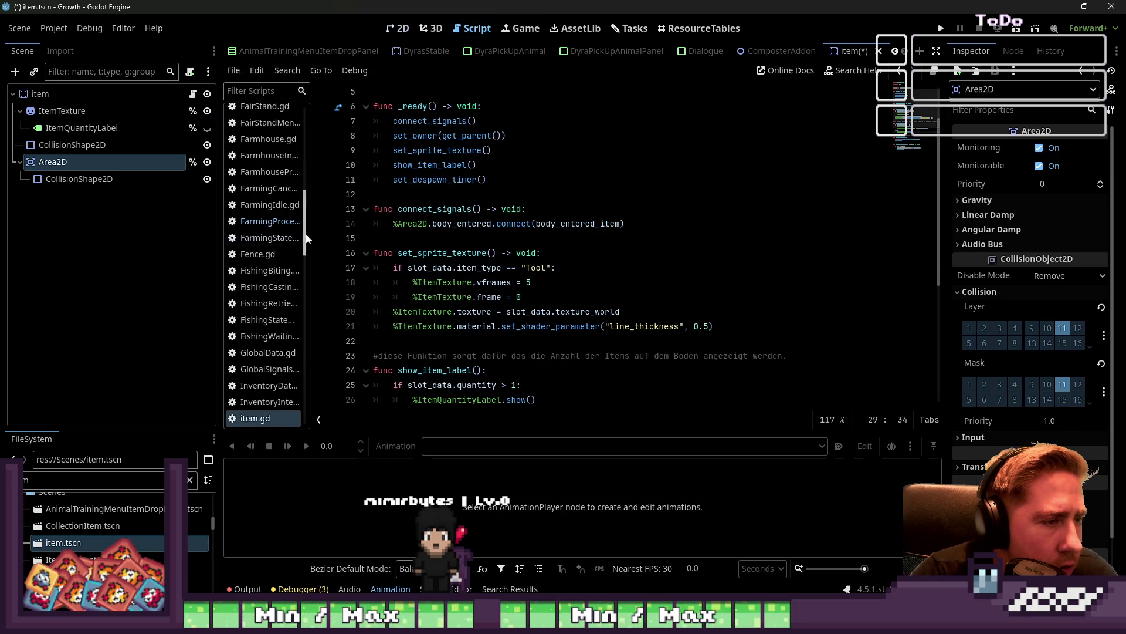
left_click(68, 147)
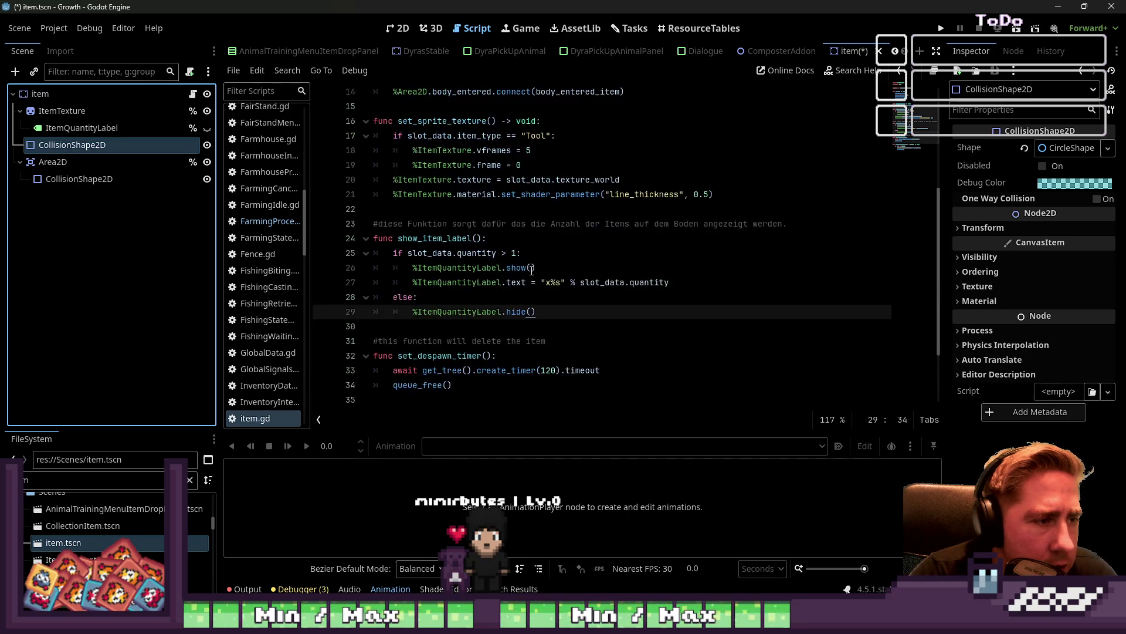
left_click(200, 146)
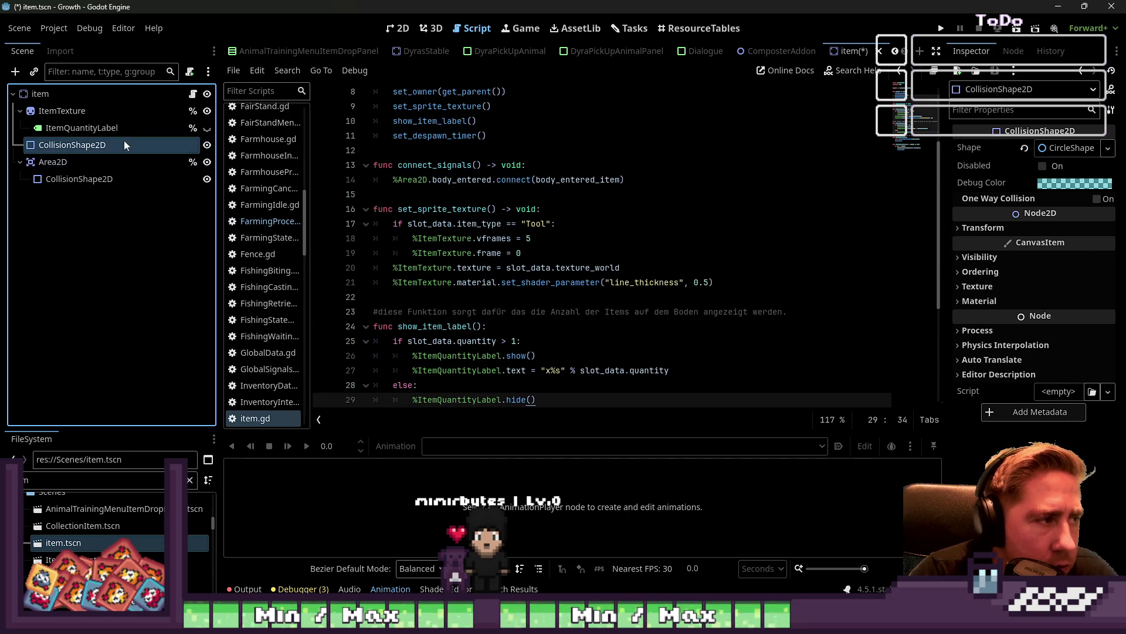
left_click(71, 94)
scroll(440, 184, "up", 3)
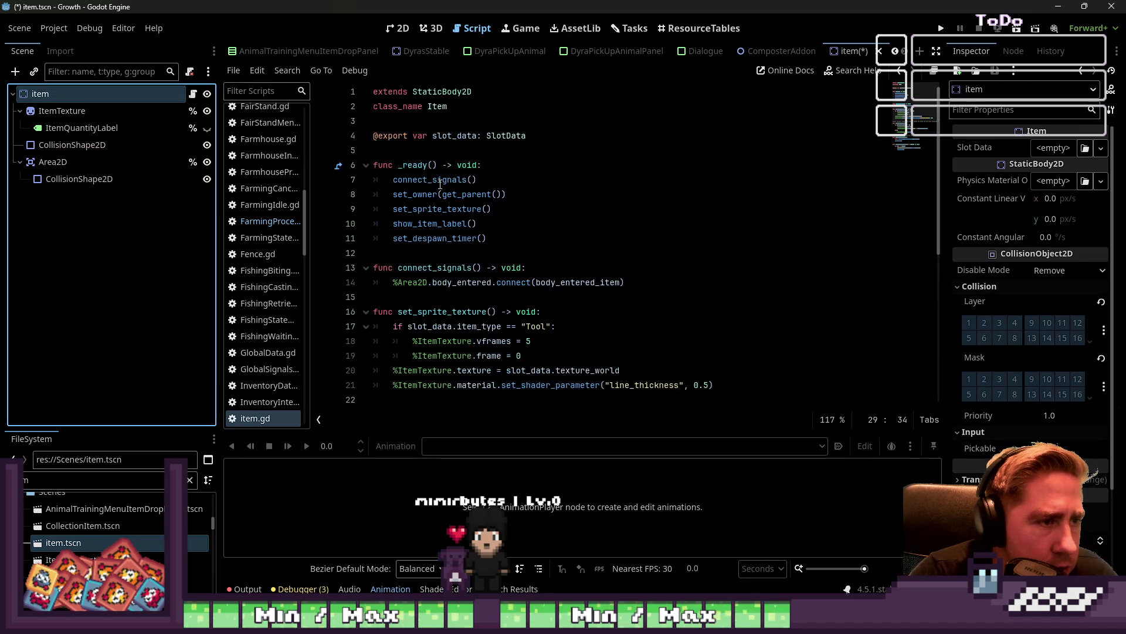
scroll(968, 332, "down", 3)
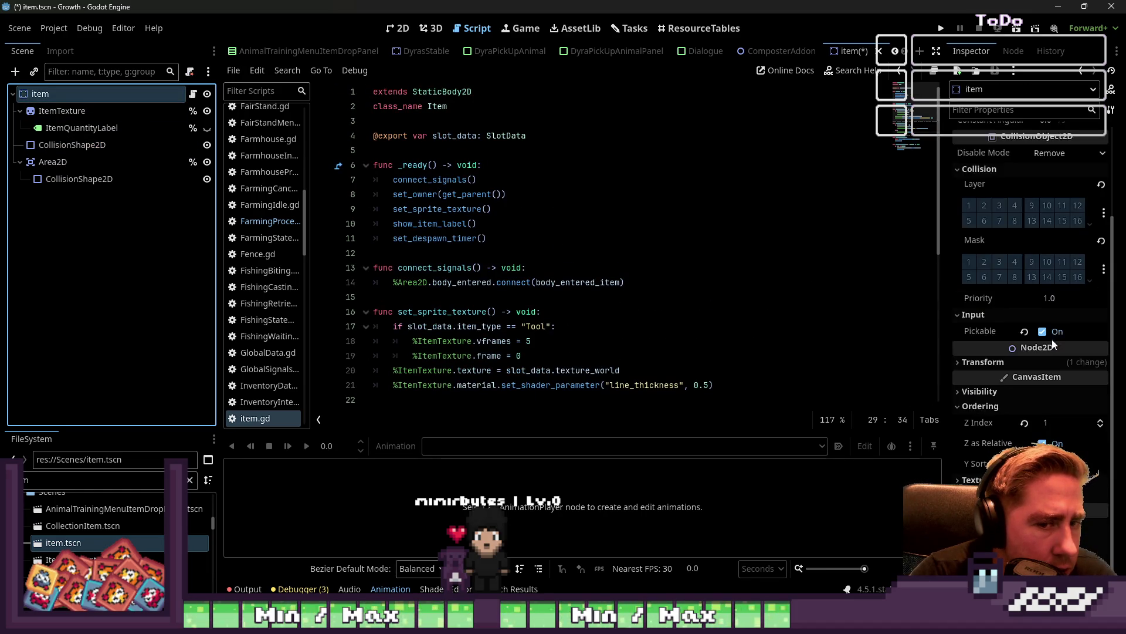
right_click(41, 94)
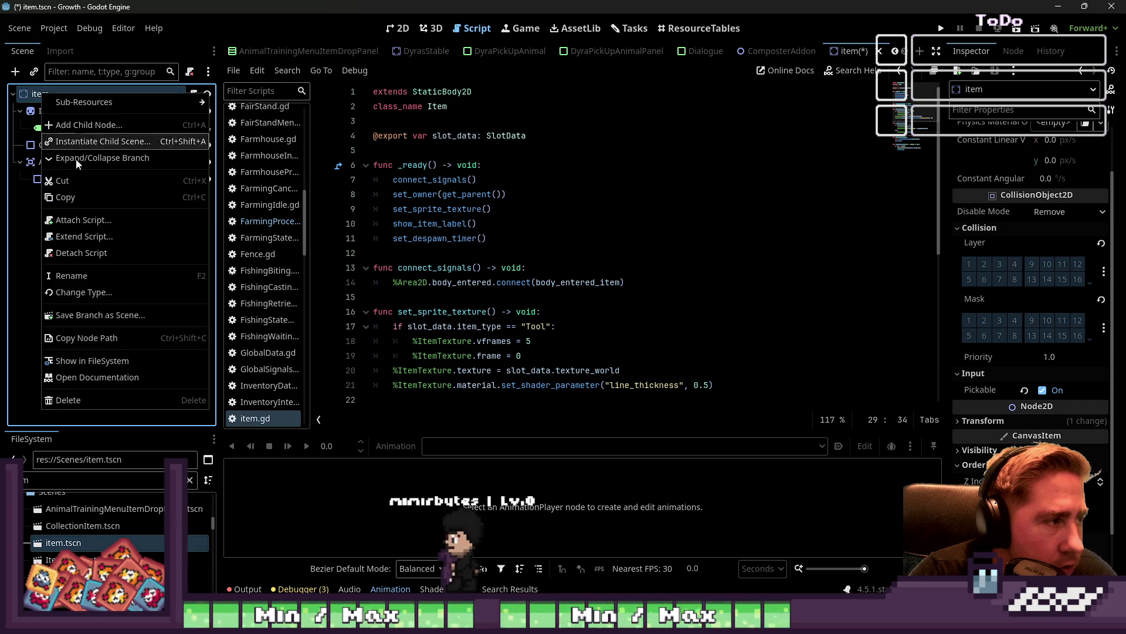
Change the root item node's type to Area2D and make item.gd 'extends Area2D'
left_click(83, 296)
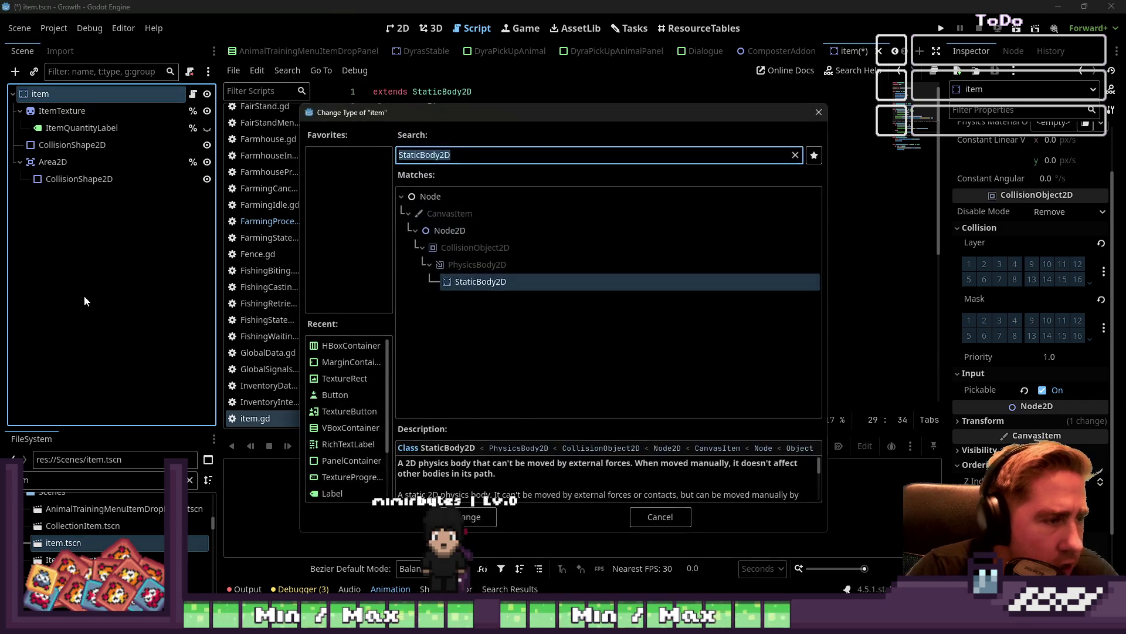
type("Area2D")
key("Return")
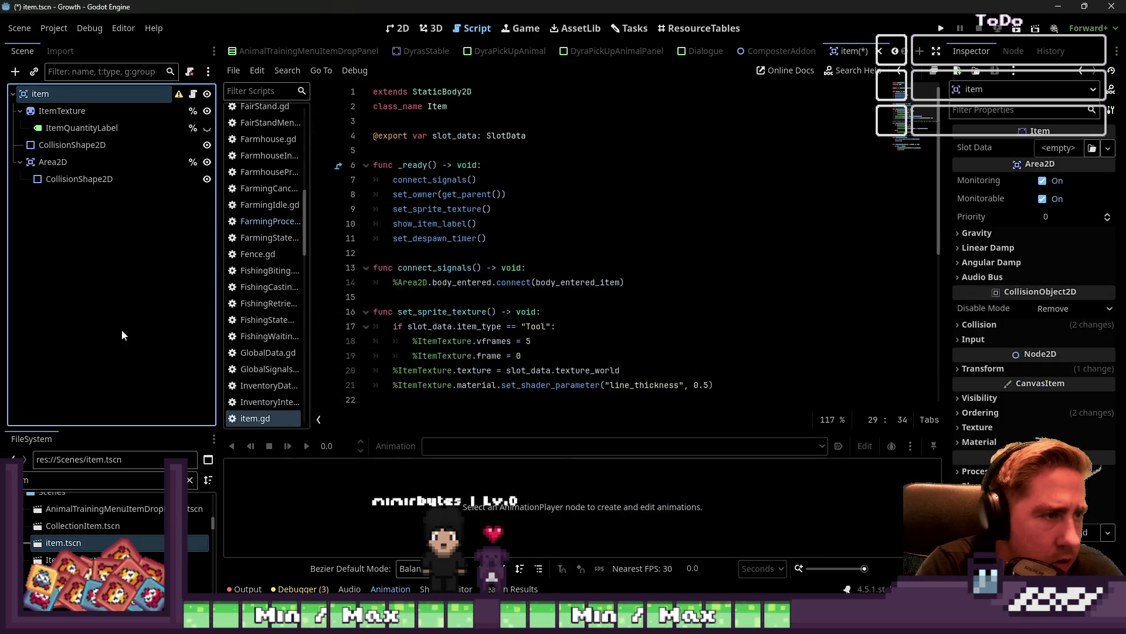
left_click(442, 91)
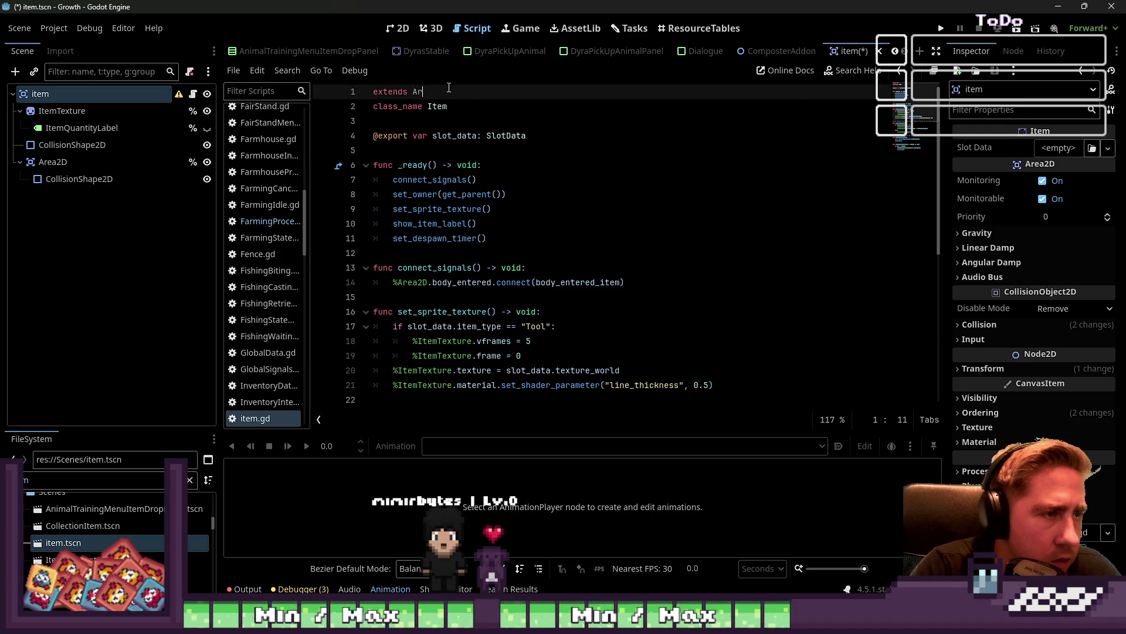
type("ea2")
key("Return")
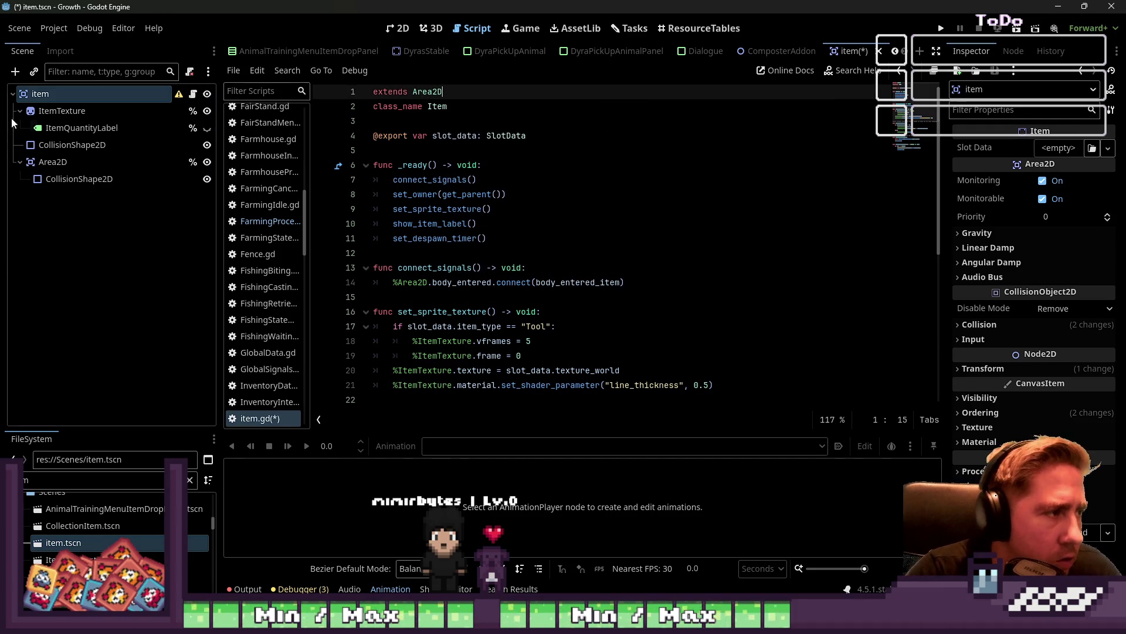
Delete the redundant child Area2D node and return to the 2D view
left_click(80, 140)
left_click(76, 162)
key("Delete")
key("Return")
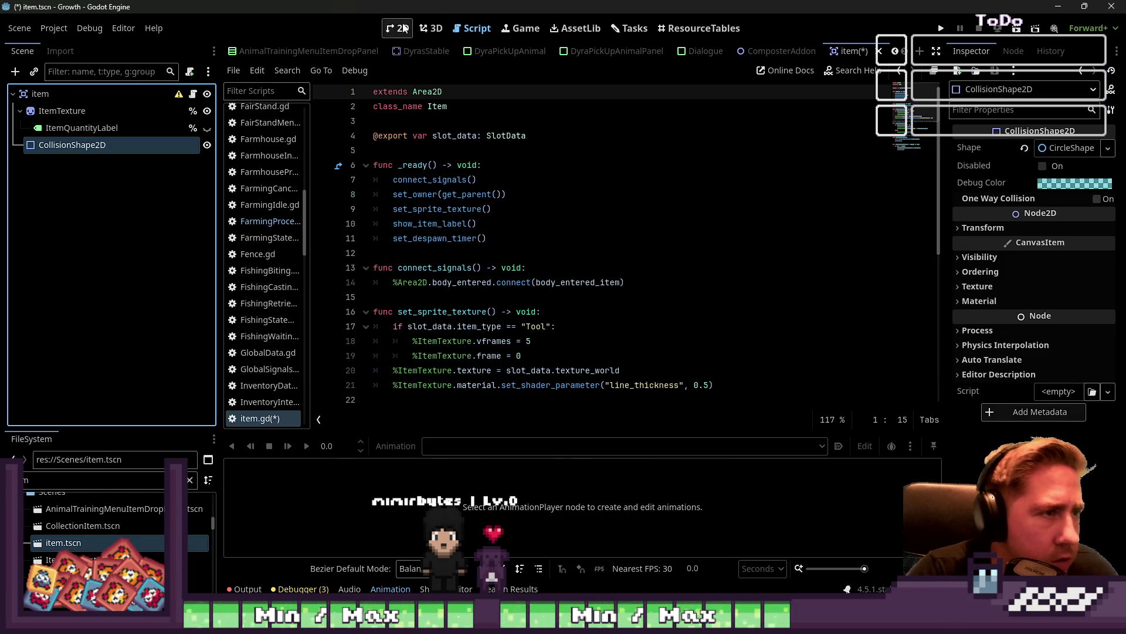
left_click(399, 29)
scroll(645, 128, "up", 5)
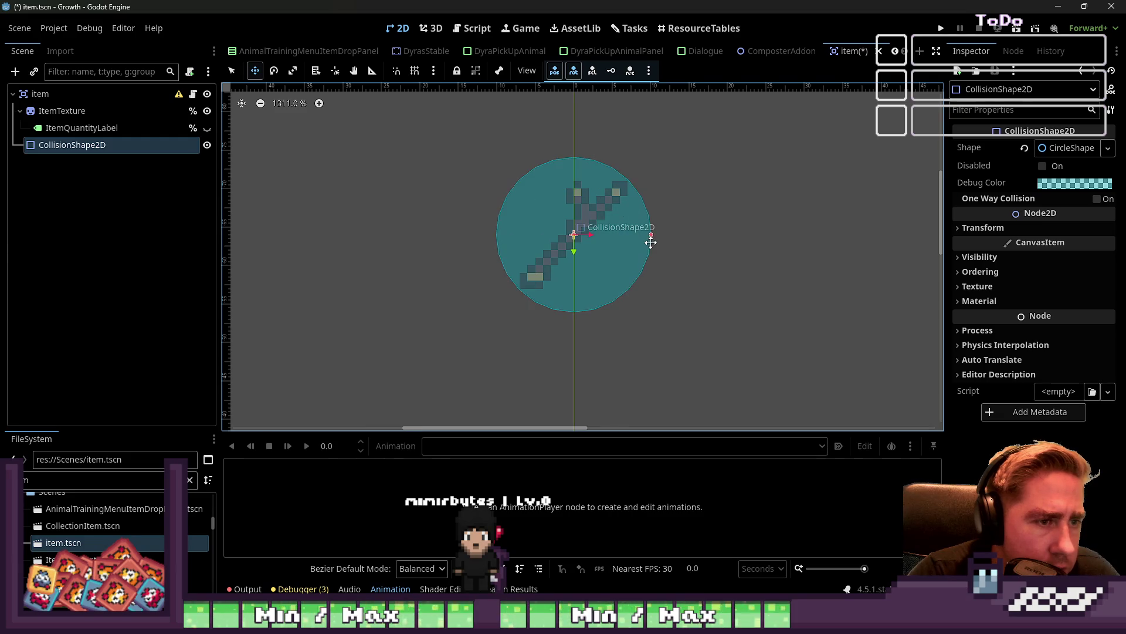
Read and dismiss the root item node's configuration warning
left_click(128, 95)
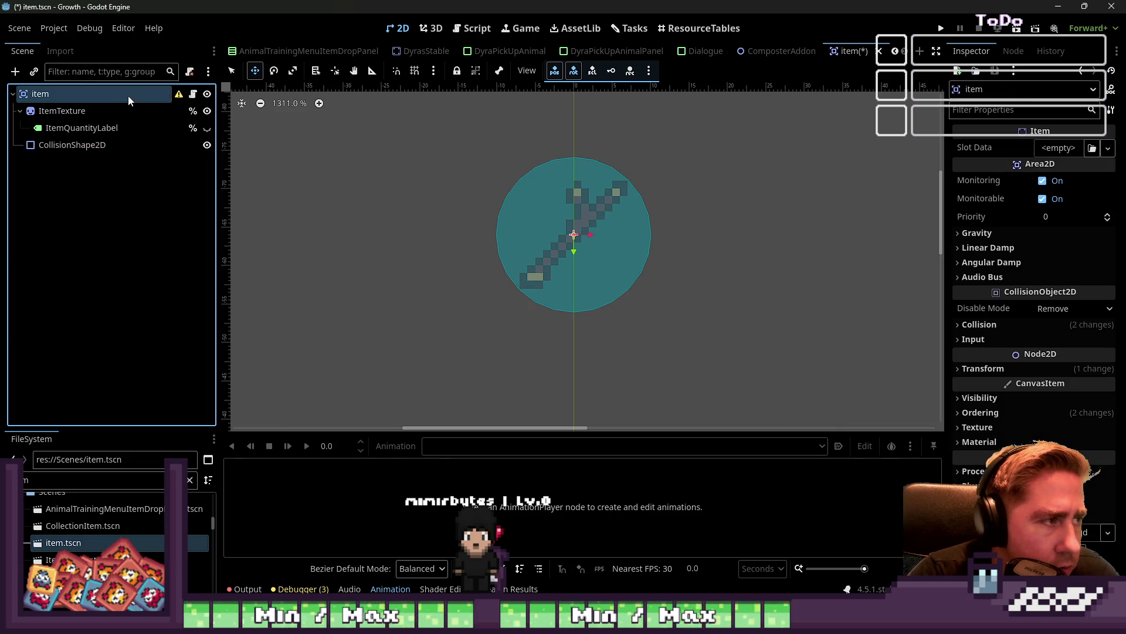
left_click(180, 94)
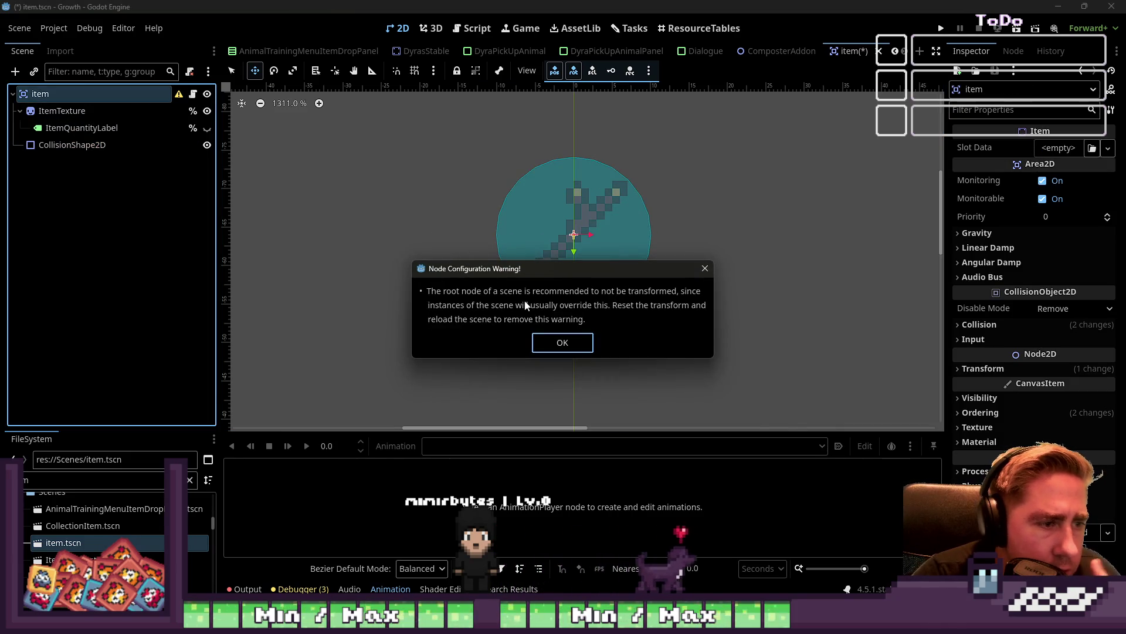
left_click(567, 343)
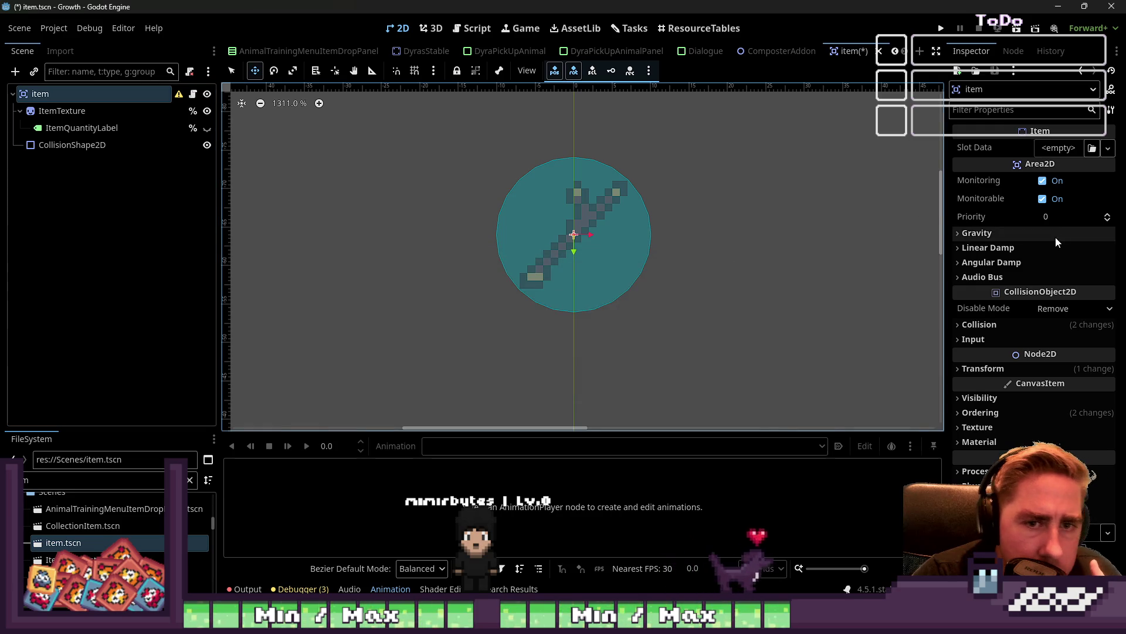
left_click(1006, 325)
left_click(1006, 323)
Revert the root node's Transform Position from (0, -64) to (0, 0)
left_click(998, 369)
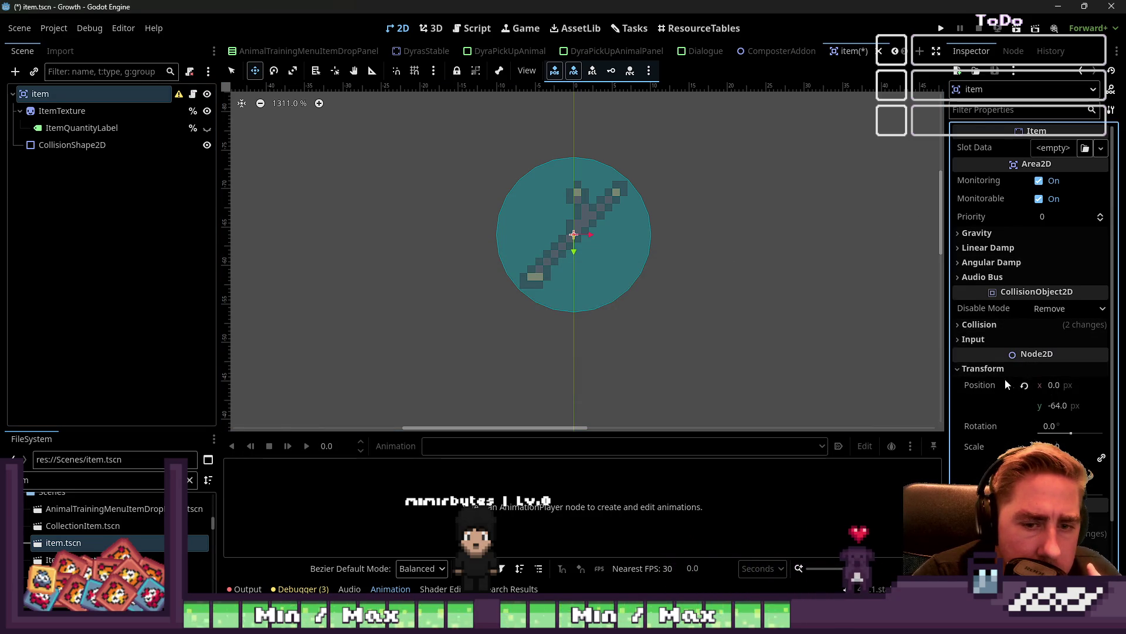
left_click(1025, 385)
scroll(675, 199, "down", 5)
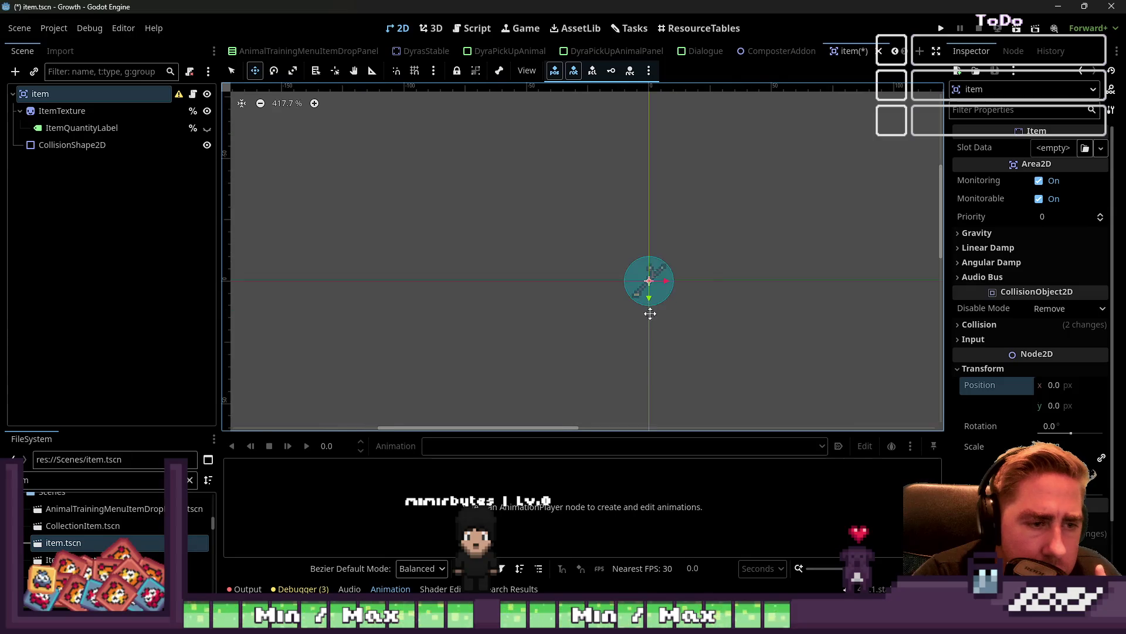
scroll(674, 311, "up", 5)
left_click(68, 113)
left_click(66, 147)
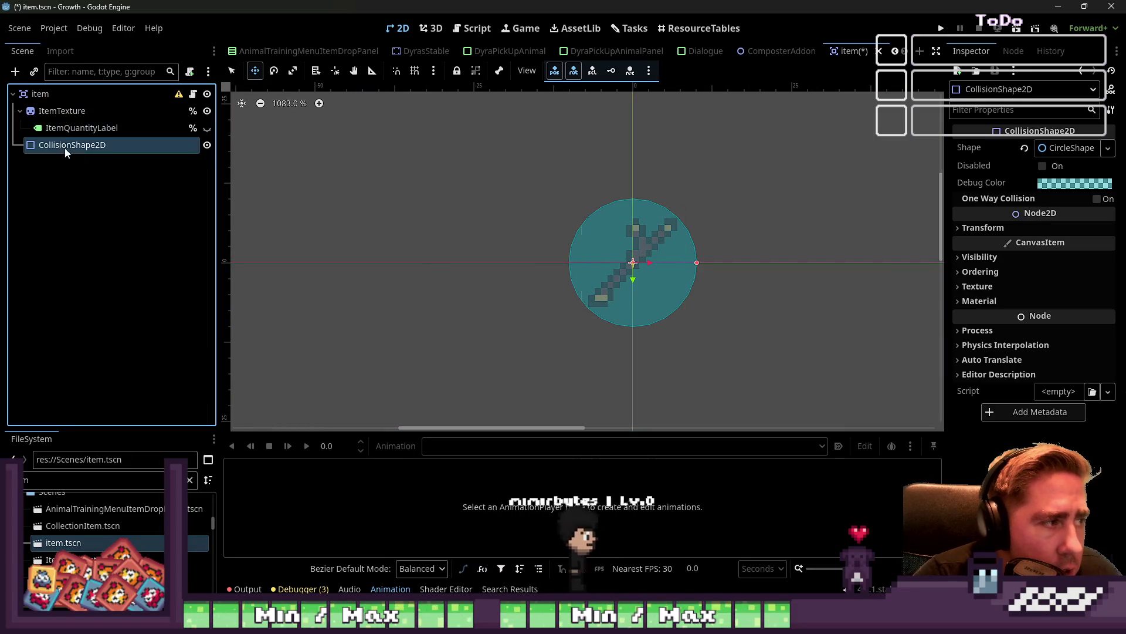
left_click(87, 127)
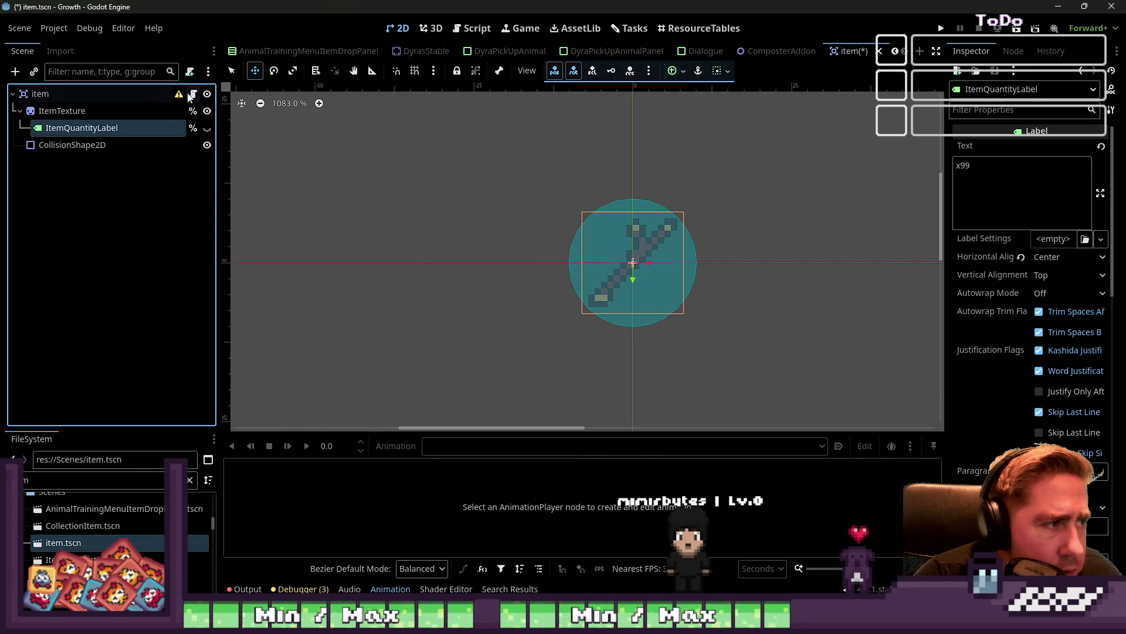
left_click(190, 95)
left_click(147, 93)
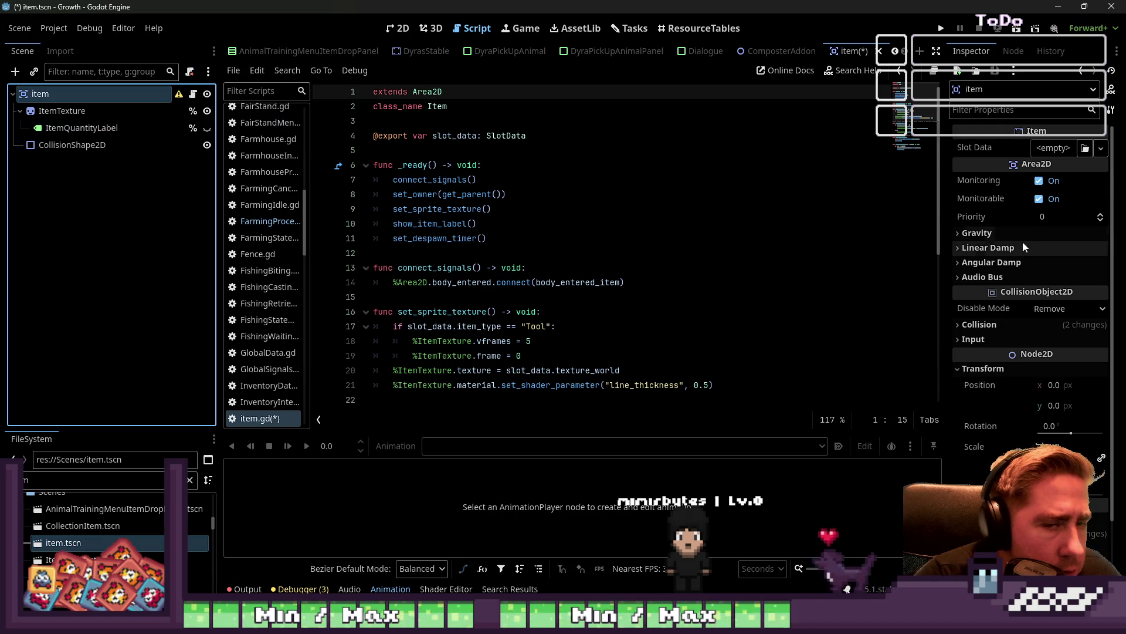
Check the root node's collision settings and cancel an accidental rename of it
left_click(1023, 322)
left_click(1023, 323)
scroll(1031, 359, "down", 3)
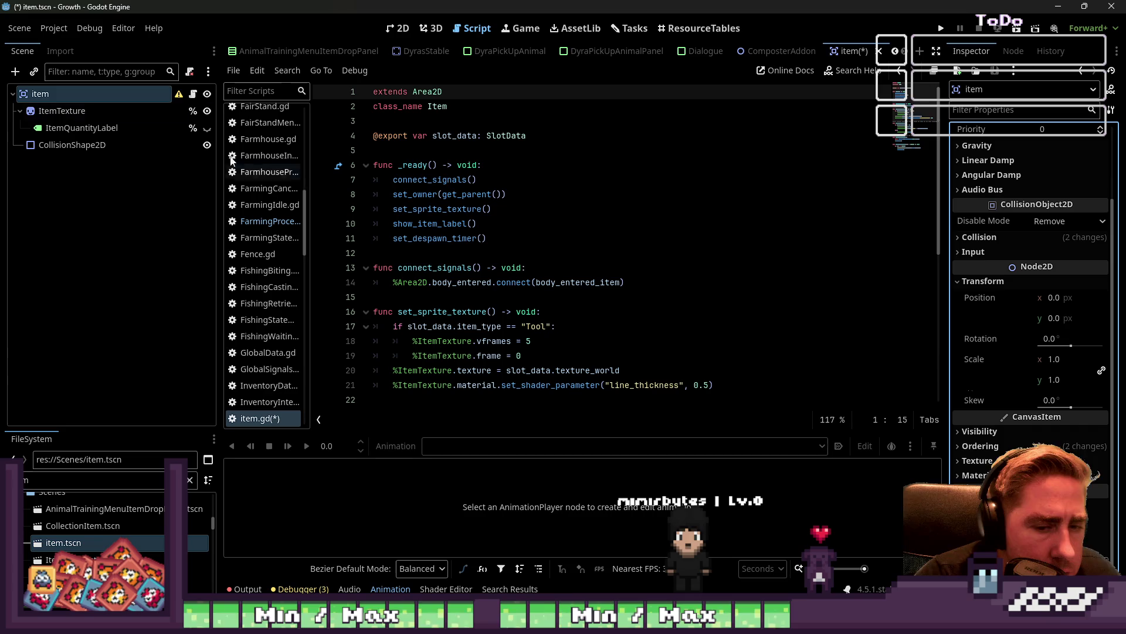
left_click(164, 93)
left_click(164, 93)
scroll(1076, 206, "up", 3)
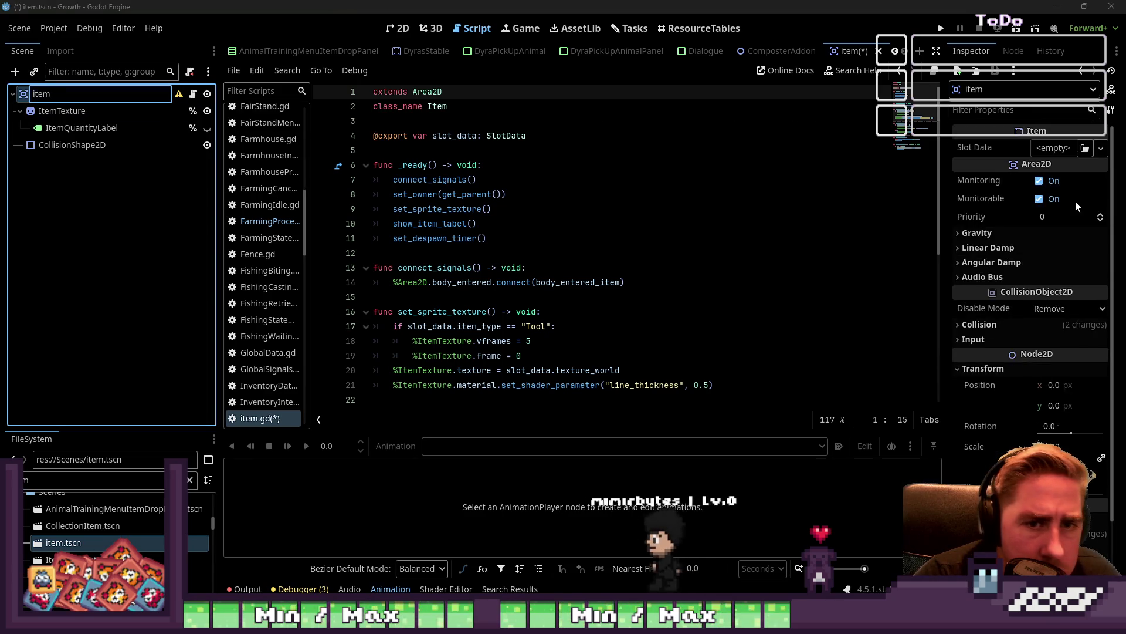
scroll(1053, 219, "down", 3)
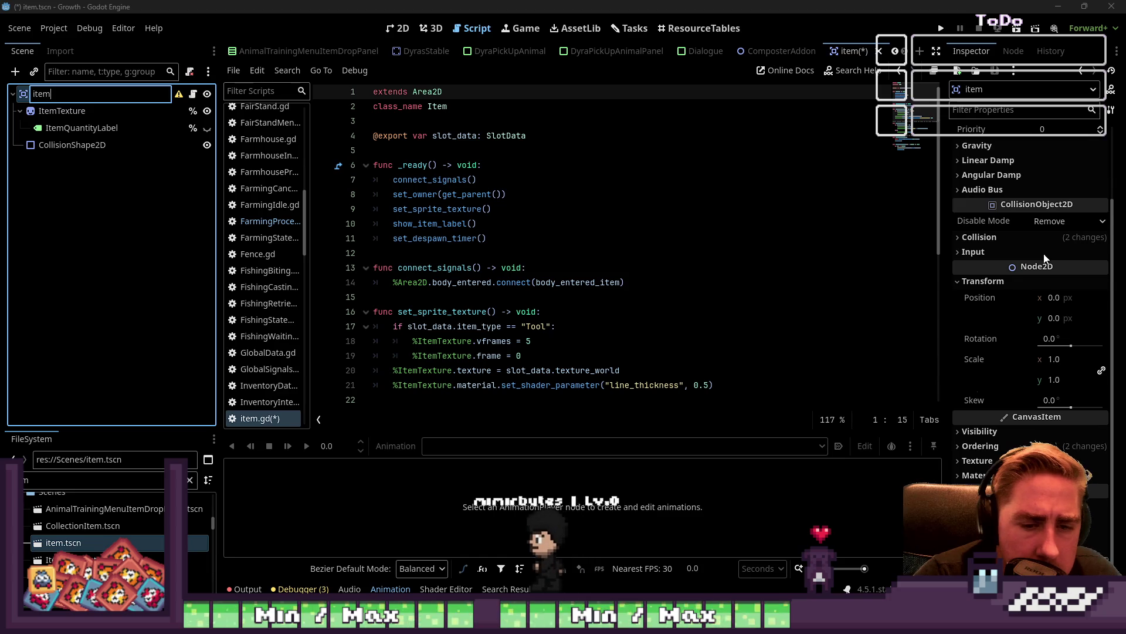
left_click(995, 437)
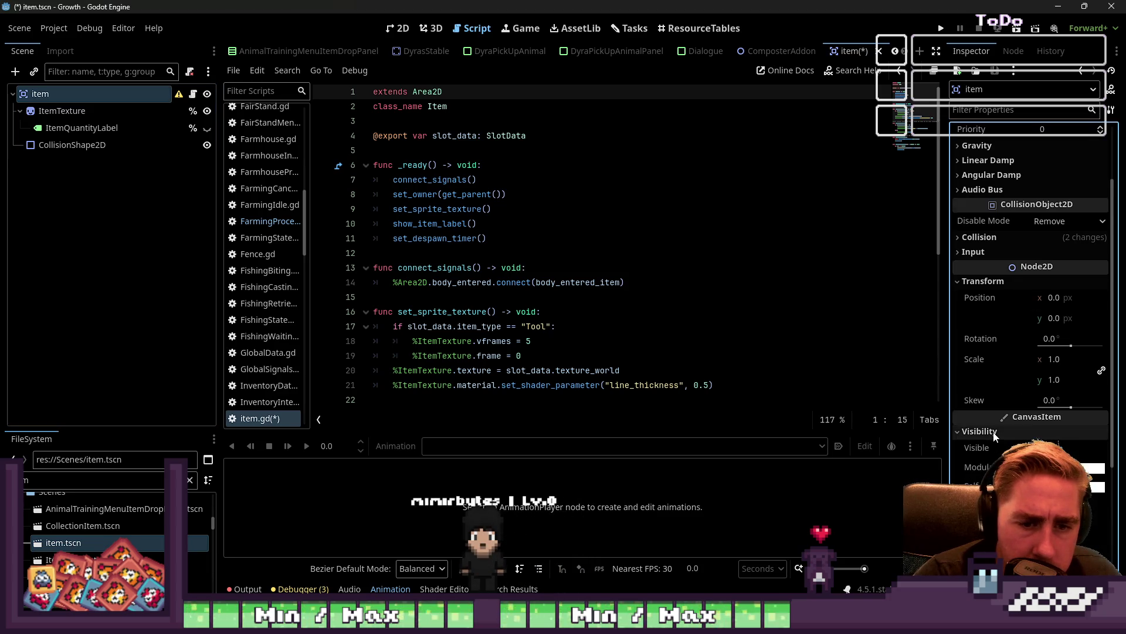
Reselect the root item node and return to the 2D workspace with Ctrl+F1
scroll(1018, 324, "up", 3)
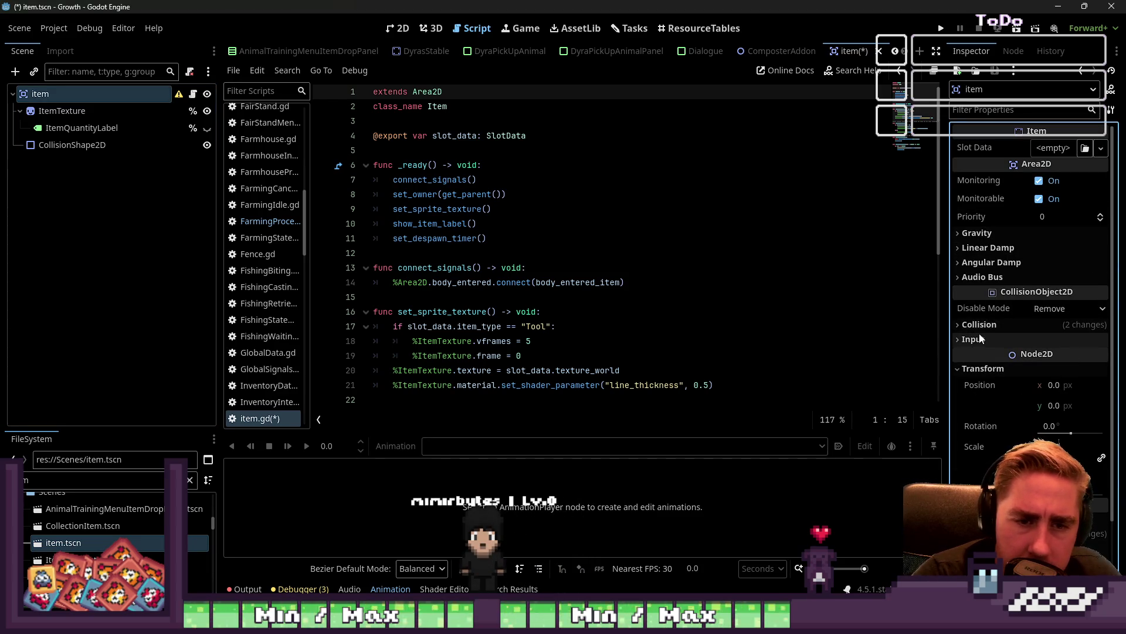
left_click(59, 111)
left_click(50, 93)
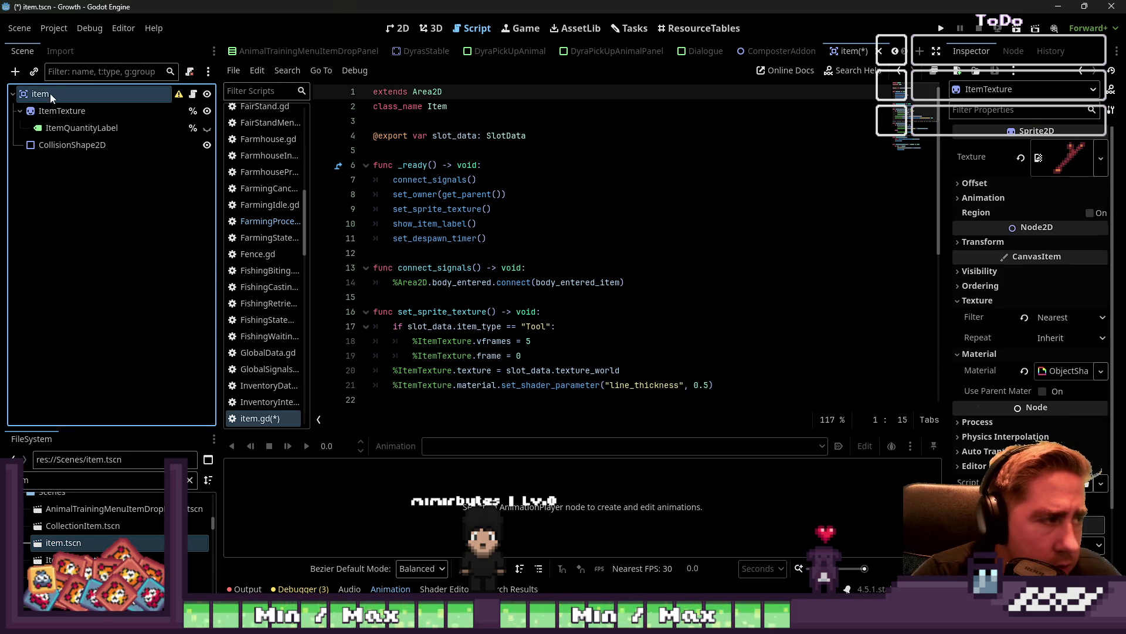
scroll(1008, 263, "down", 2)
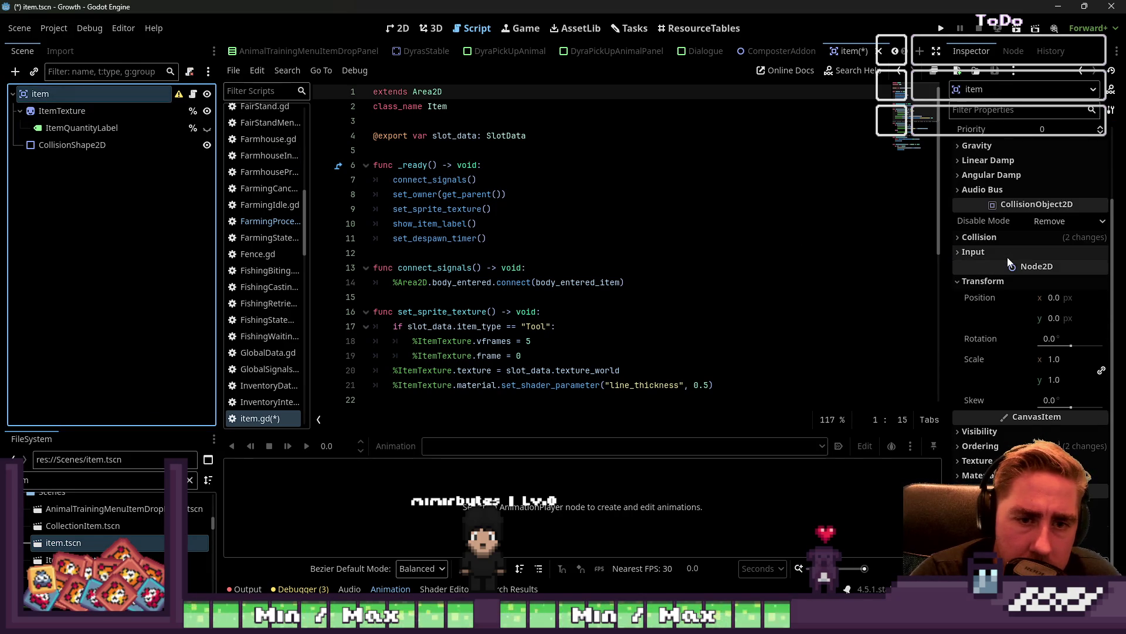
key("ctrl+F1")
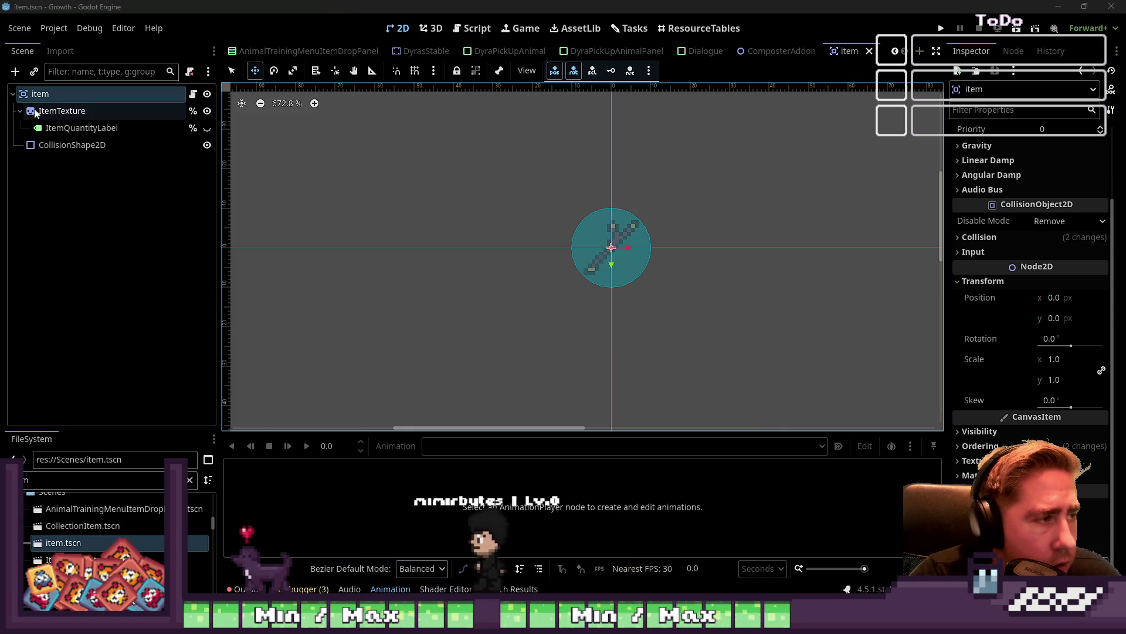
Add an AnimationPlayer child under the item root, undoing two accidental collision-shape drags, and select it
left_click_drag(591, 249, 516, 253)
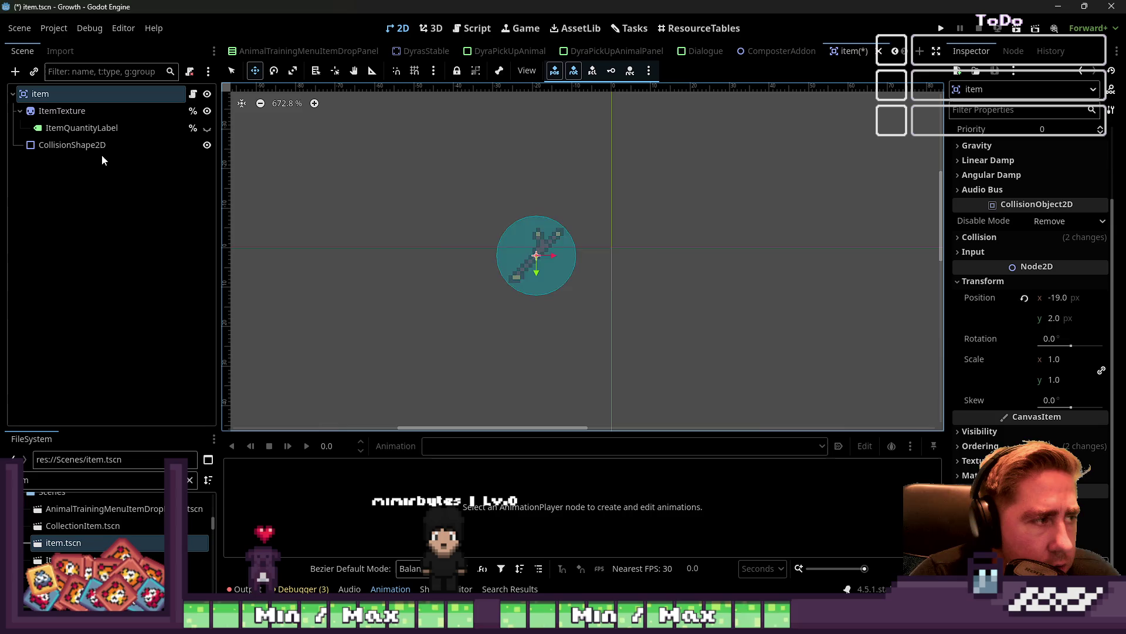
key("ctrl+z")
key("ctrl+a")
type("Anima")
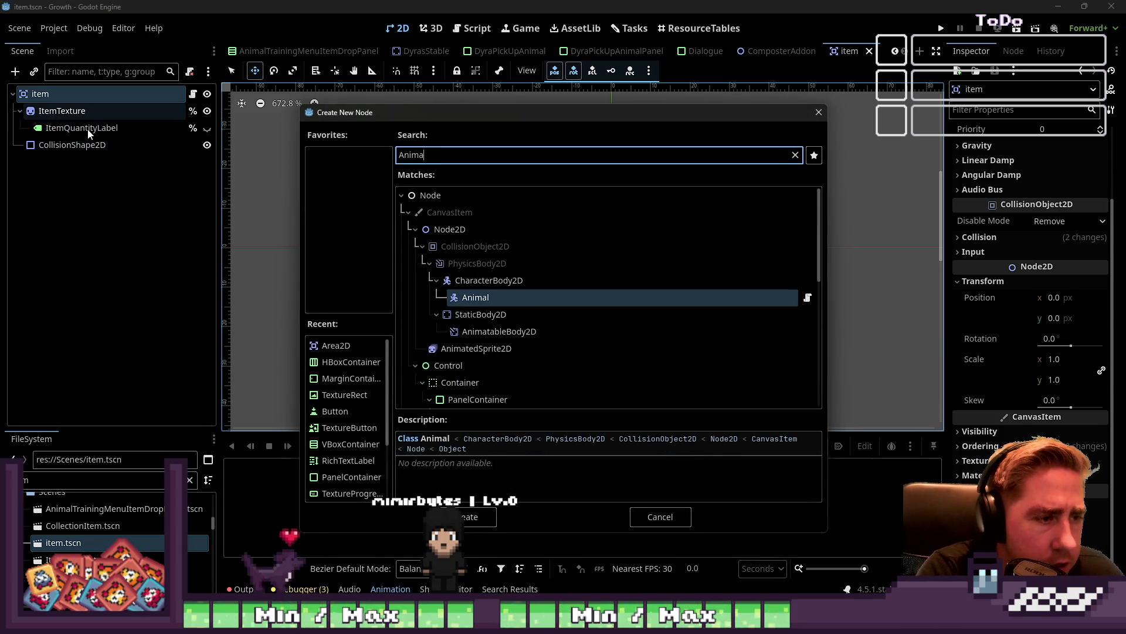
type("tionPl")
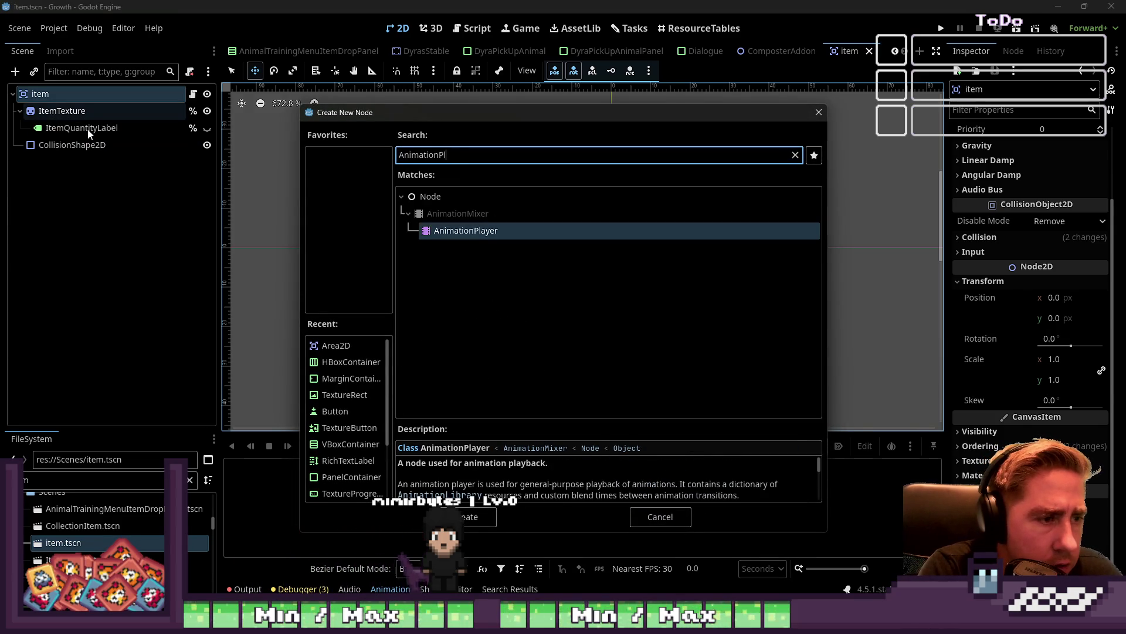
key("Return")
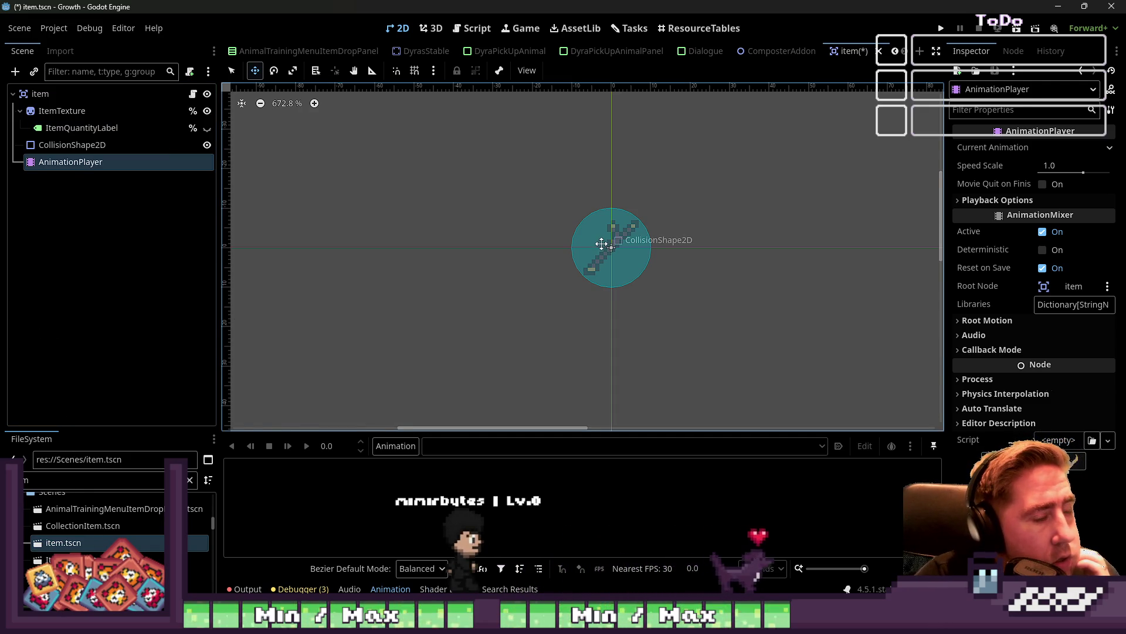
left_click_drag(603, 241, 602, 257)
key("ctrl+z")
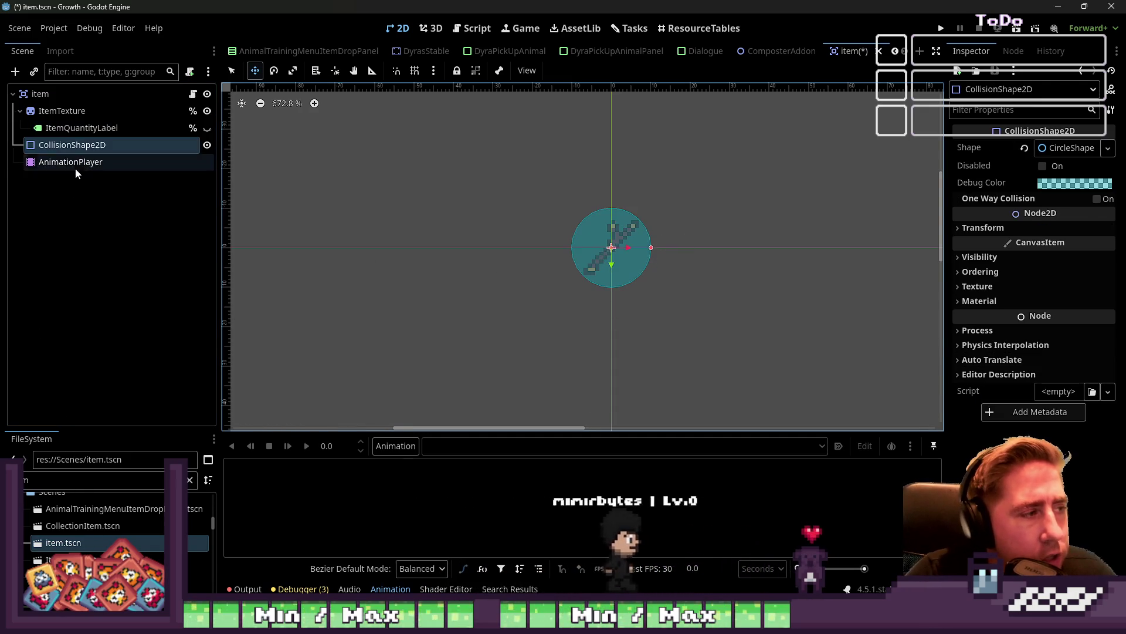
left_click(74, 164)
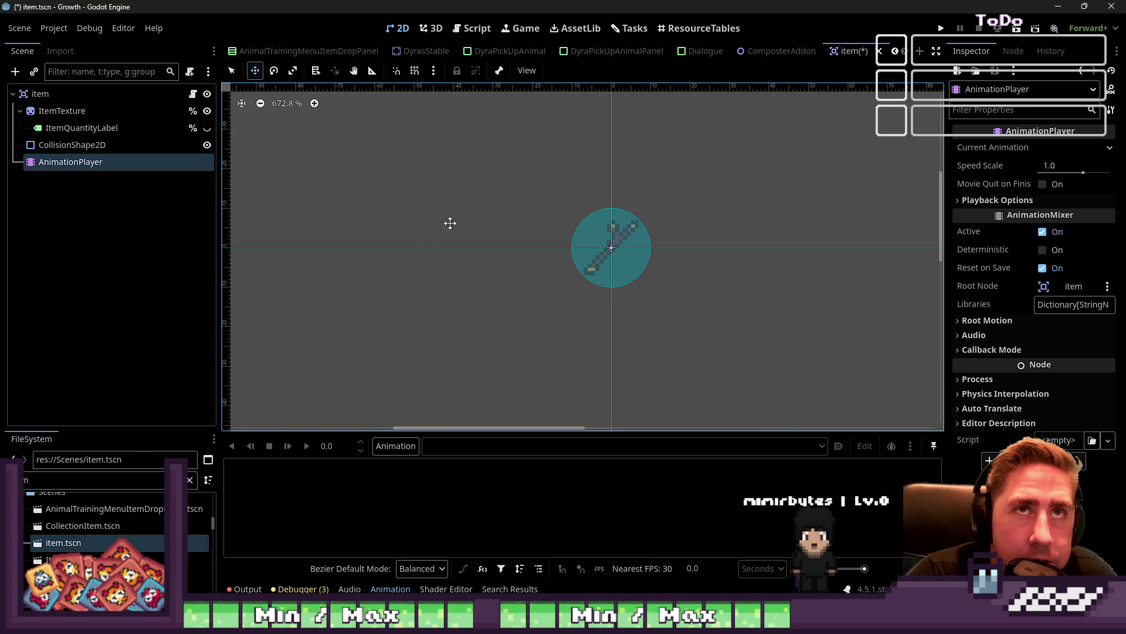
scroll(608, 344, "down", 3)
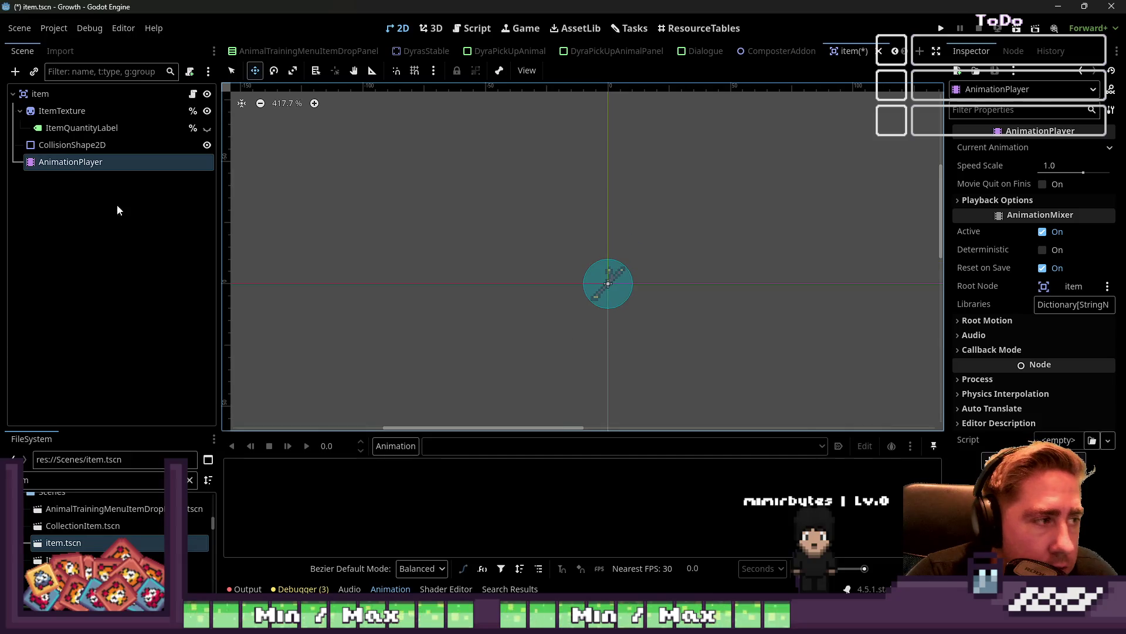
Create a new animation named ItemDropped
left_click(395, 451)
left_click(405, 468)
type("ItemDropped")
key("Return")
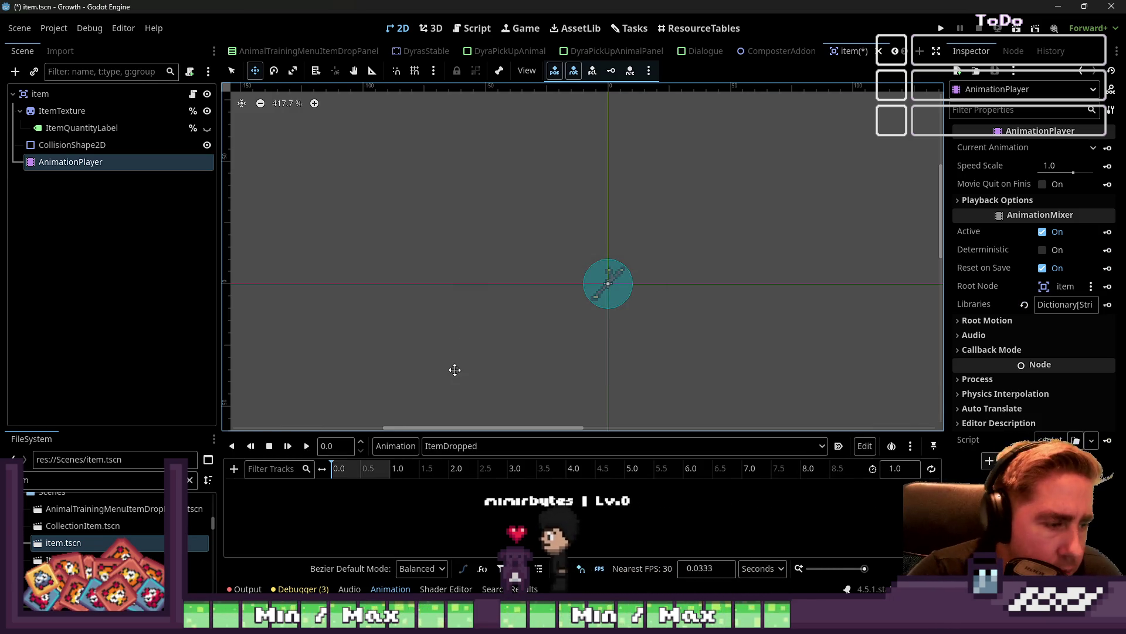
Add a position track on the root item with its 0.0 s key raising the item to (0, -22)
left_click(604, 261)
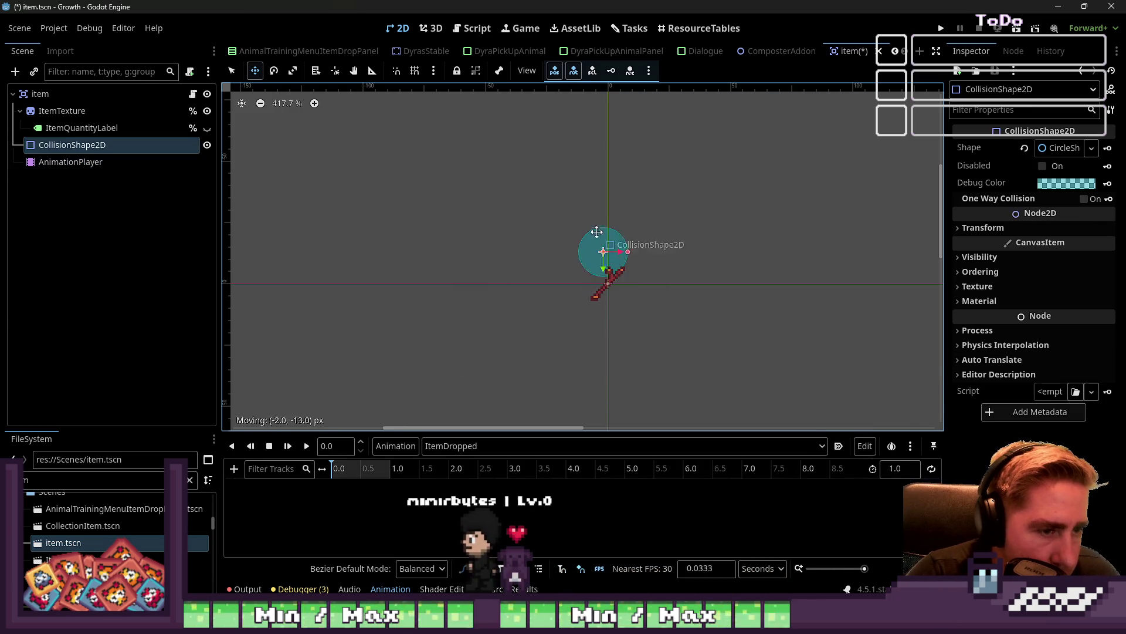
left_click(63, 96)
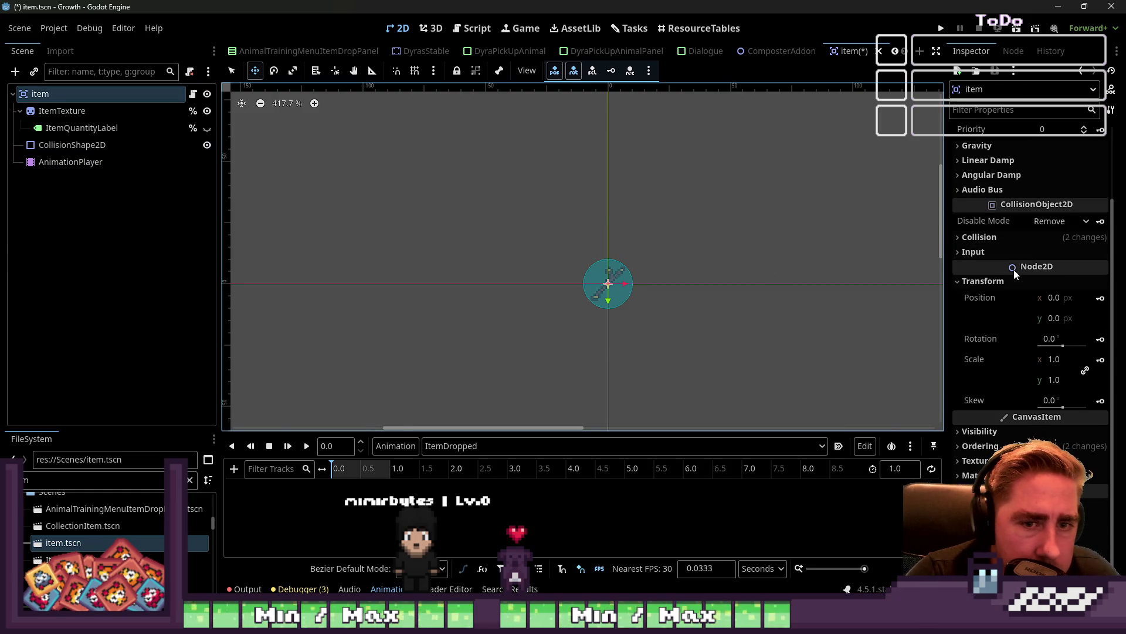
left_click(1094, 298)
left_click(1095, 299)
left_click(515, 352)
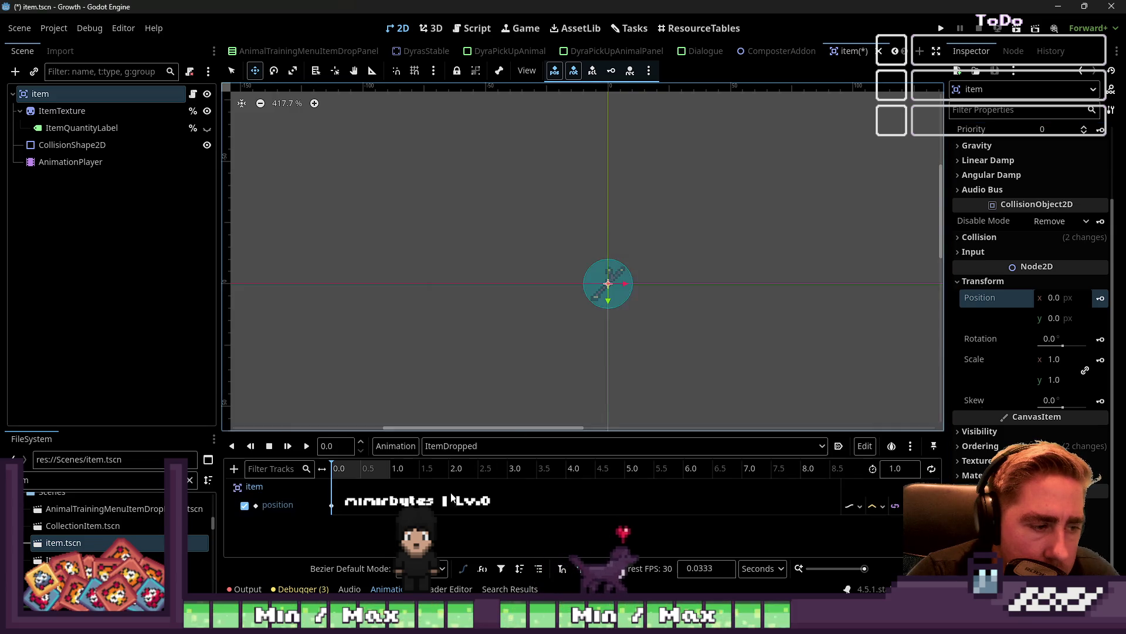
mouse_move(605, 287)
left_mouse_down()
mouse_move(603, 126)
mouse_move(603, 236)
left_mouse_up()
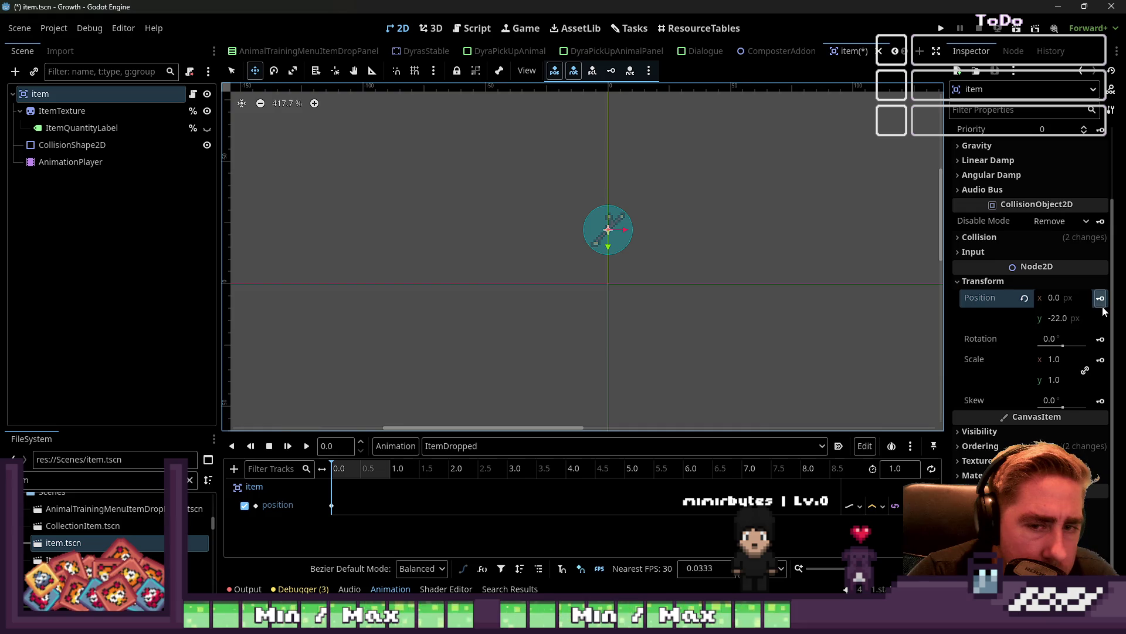
left_click(331, 505)
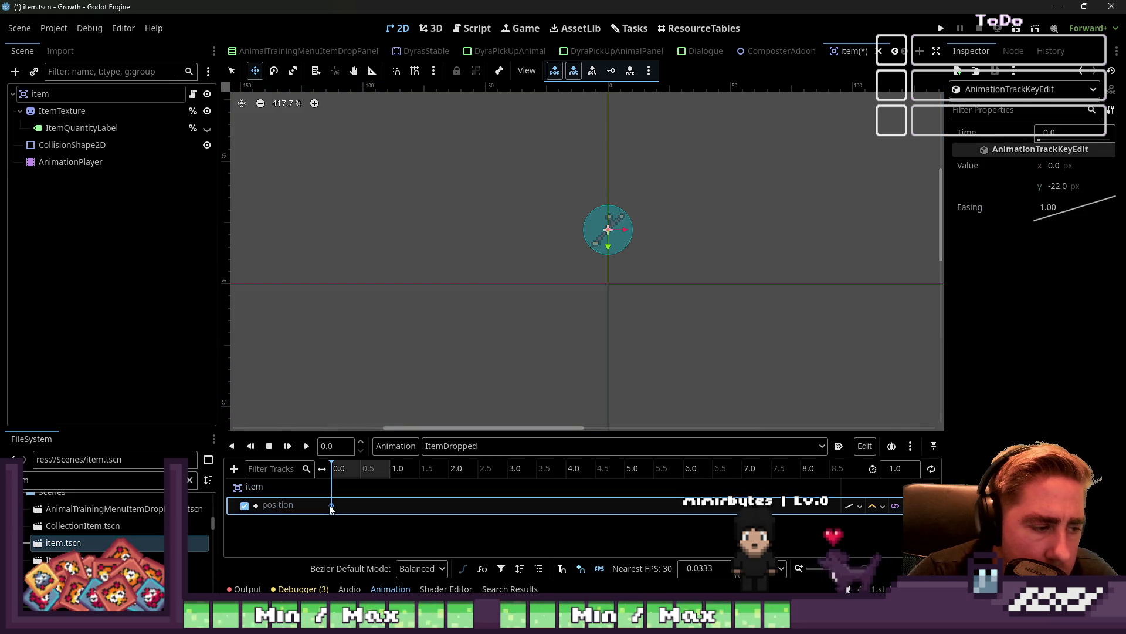
left_click(1062, 187)
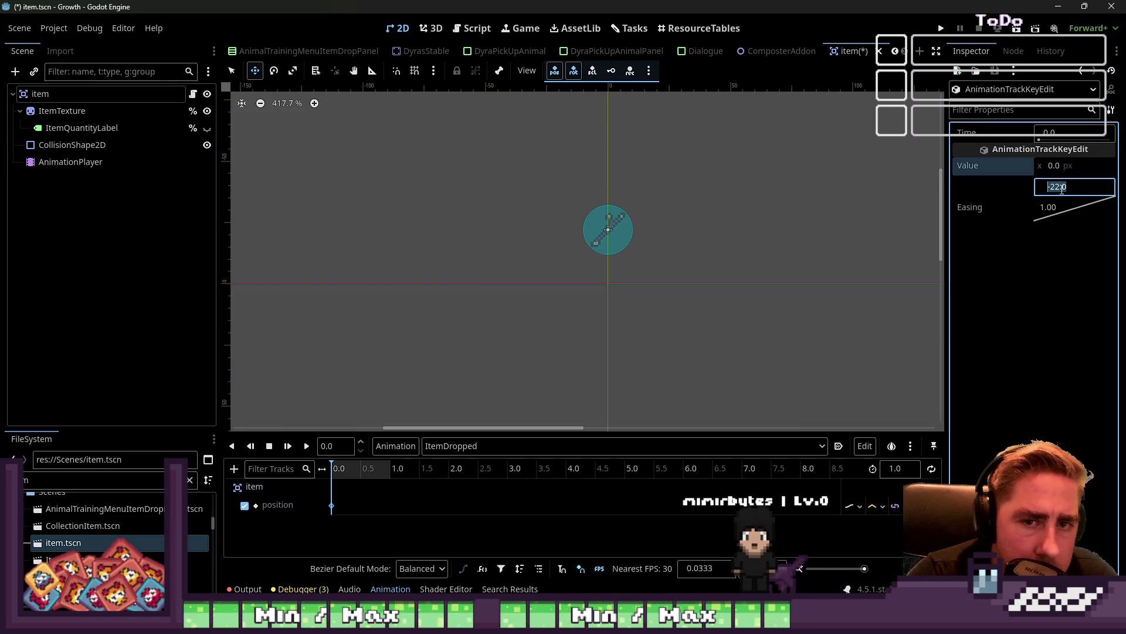
left_click(336, 478)
left_click(605, 242)
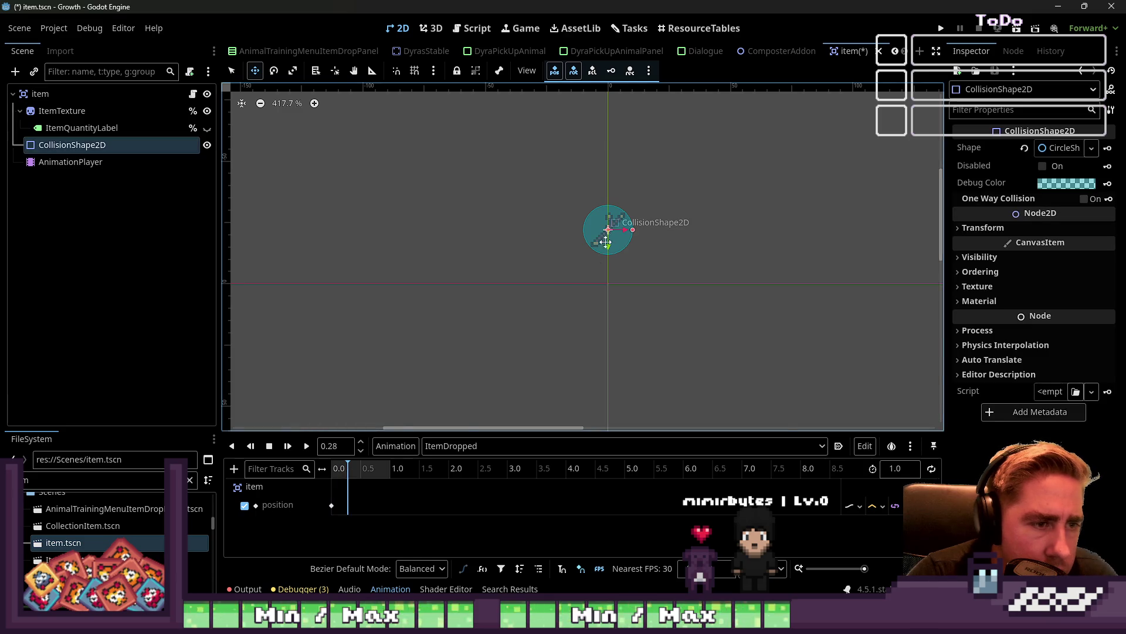
scroll(339, 506, "up", 2)
Insert two more position keys along the ItemDropped track
right_click(356, 506)
left_click(381, 534)
scroll(370, 509, "up", 5)
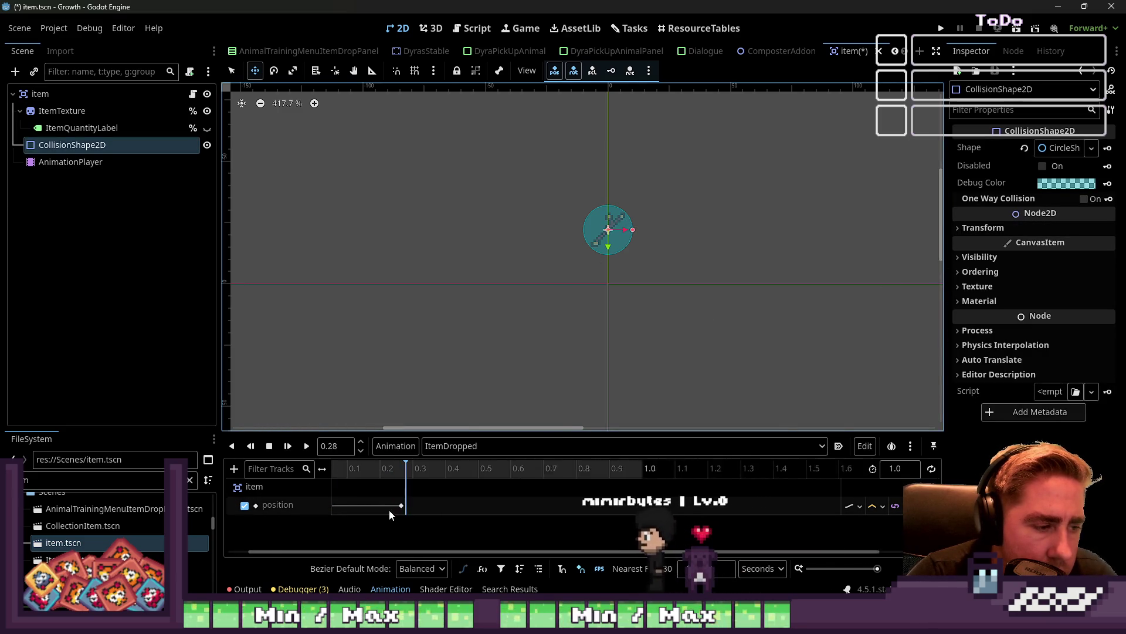
right_click(515, 506)
left_click(536, 527)
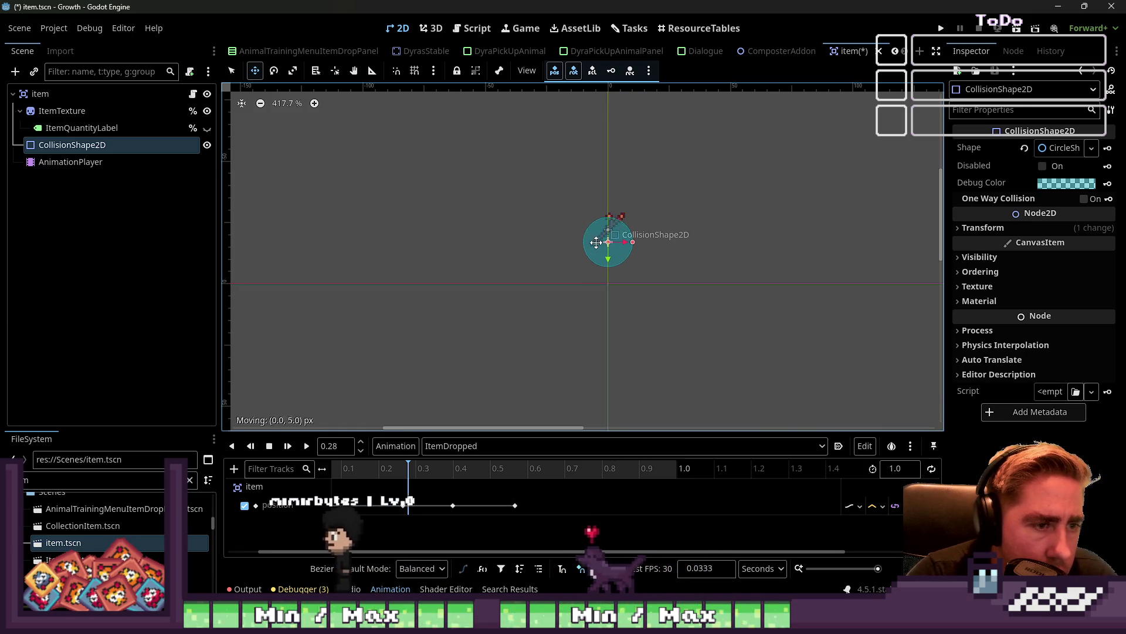
Set the ~0.27 s key's y to 0 and the 0.4 s key's y to -5
left_click(39, 94)
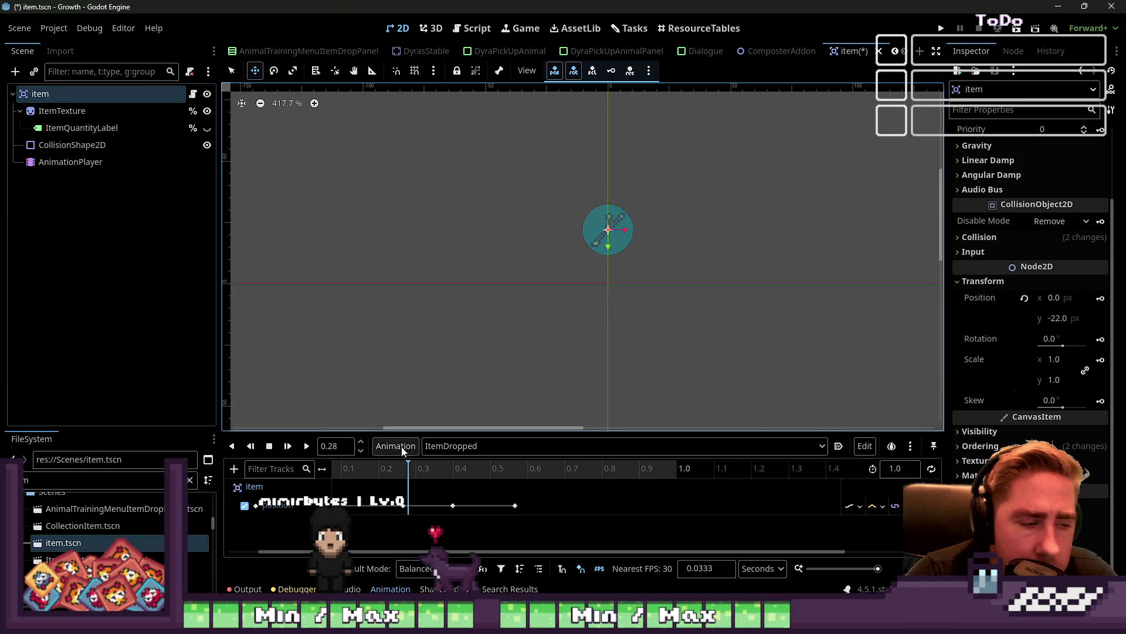
left_click(402, 506)
left_click(1063, 186)
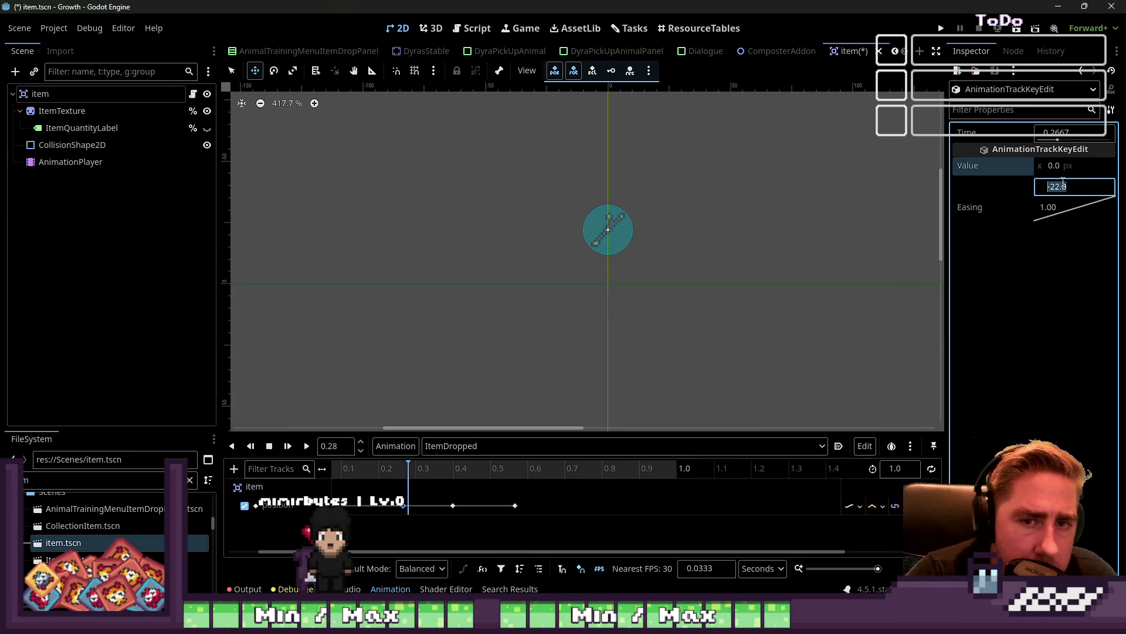
type("0")
key("Return")
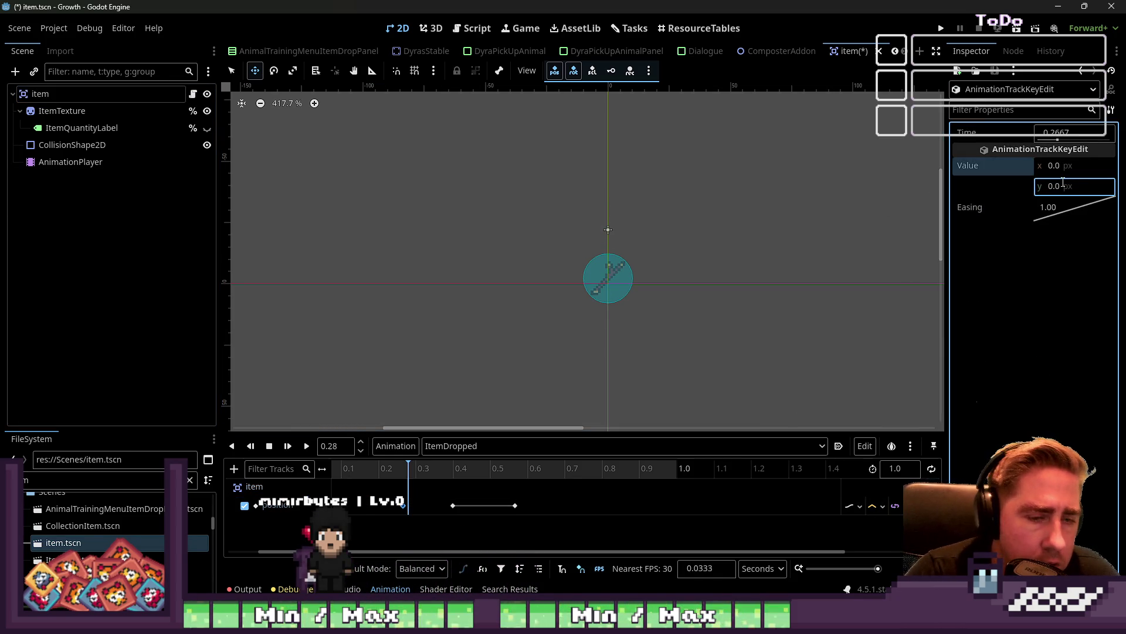
left_click(452, 505)
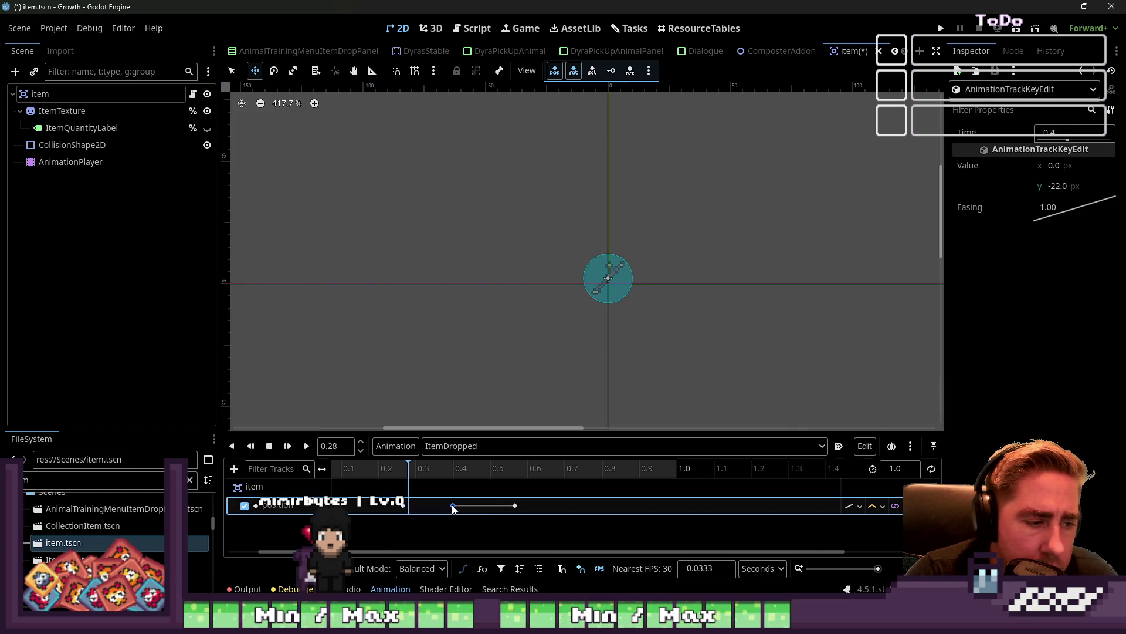
left_click(1079, 184)
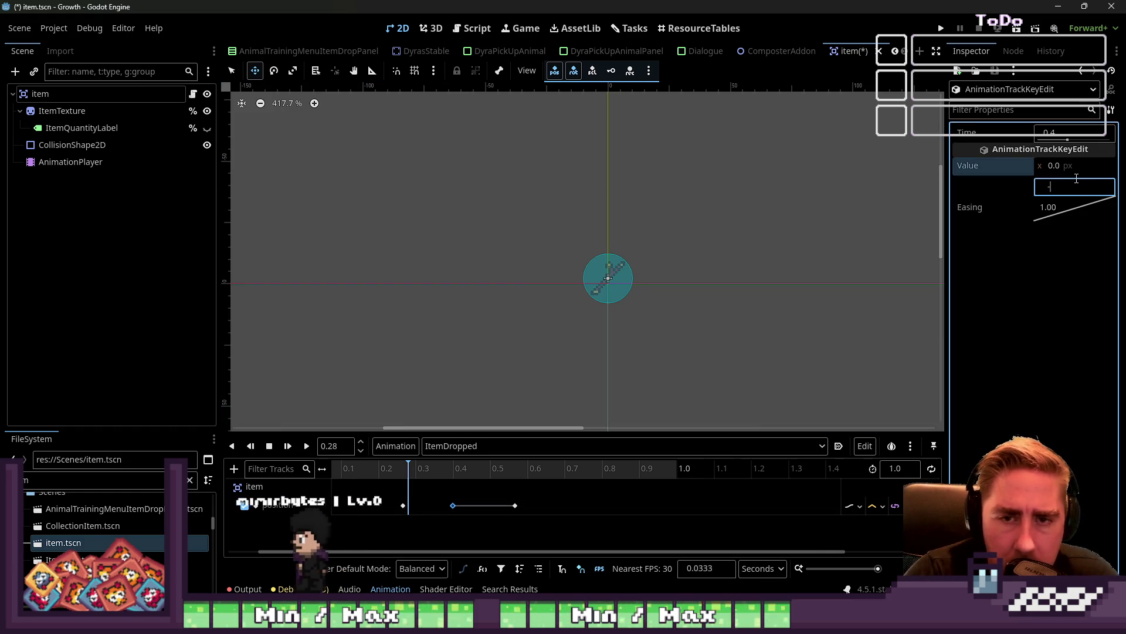
type("-5")
key("Return")
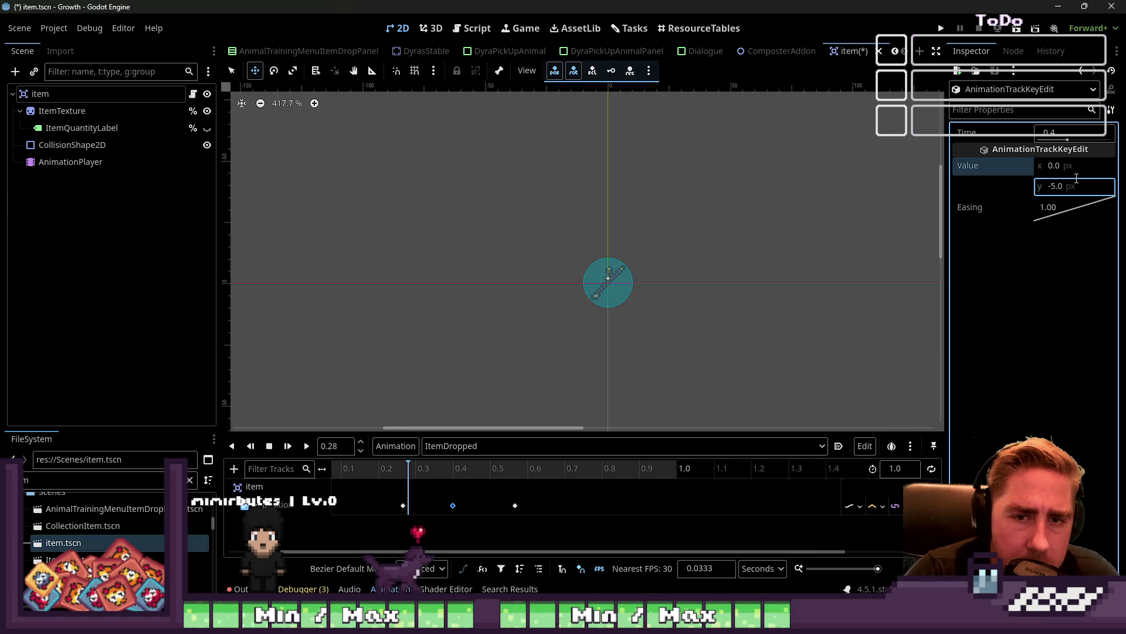
Set the ~0.57 s key's y to 0 and the 0.7 s key's y to -3
left_click(515, 506)
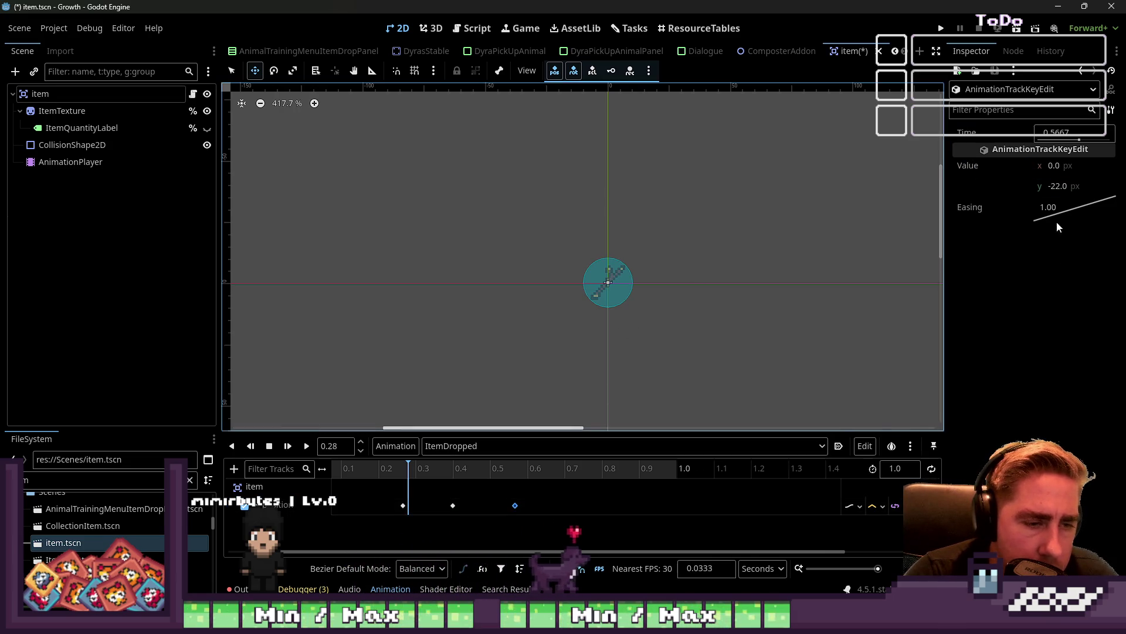
left_click(1073, 186)
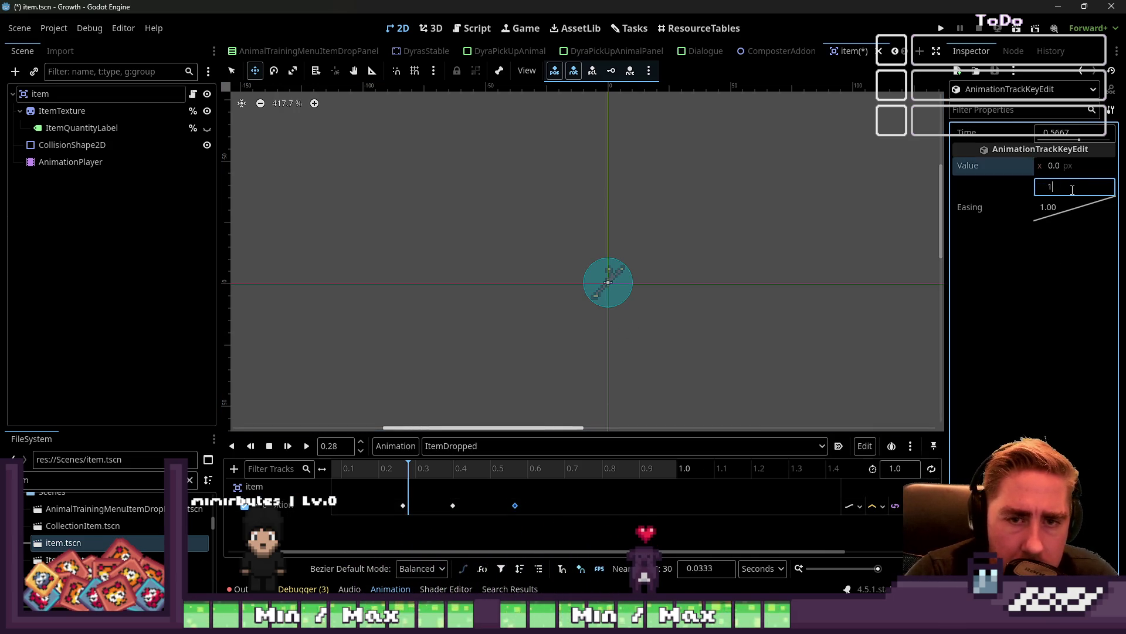
key("Return")
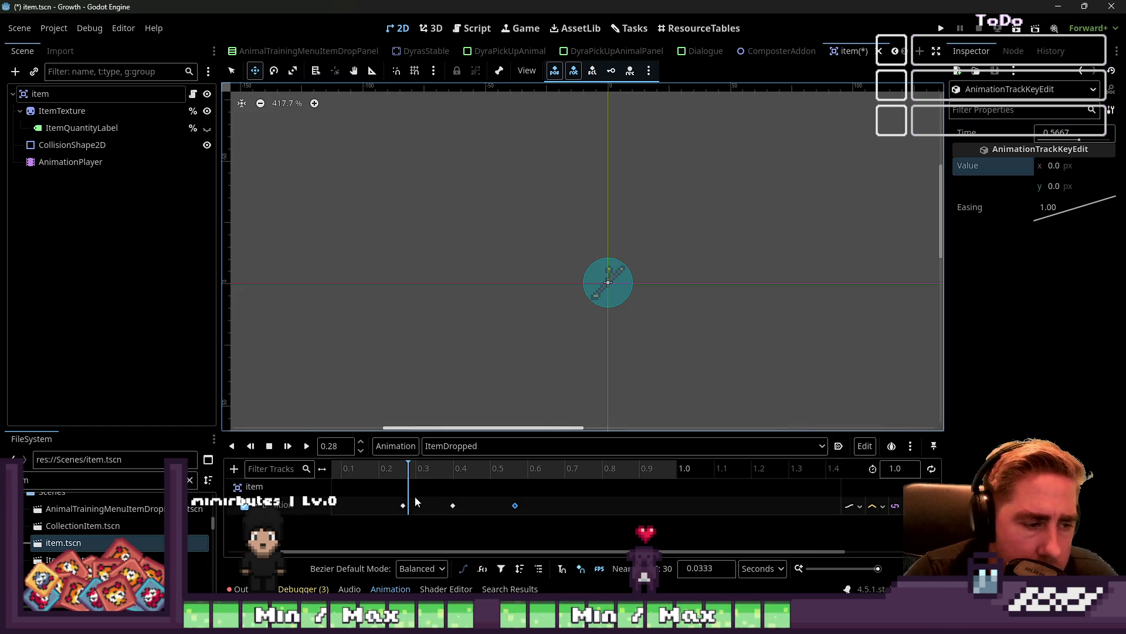
left_click(454, 506)
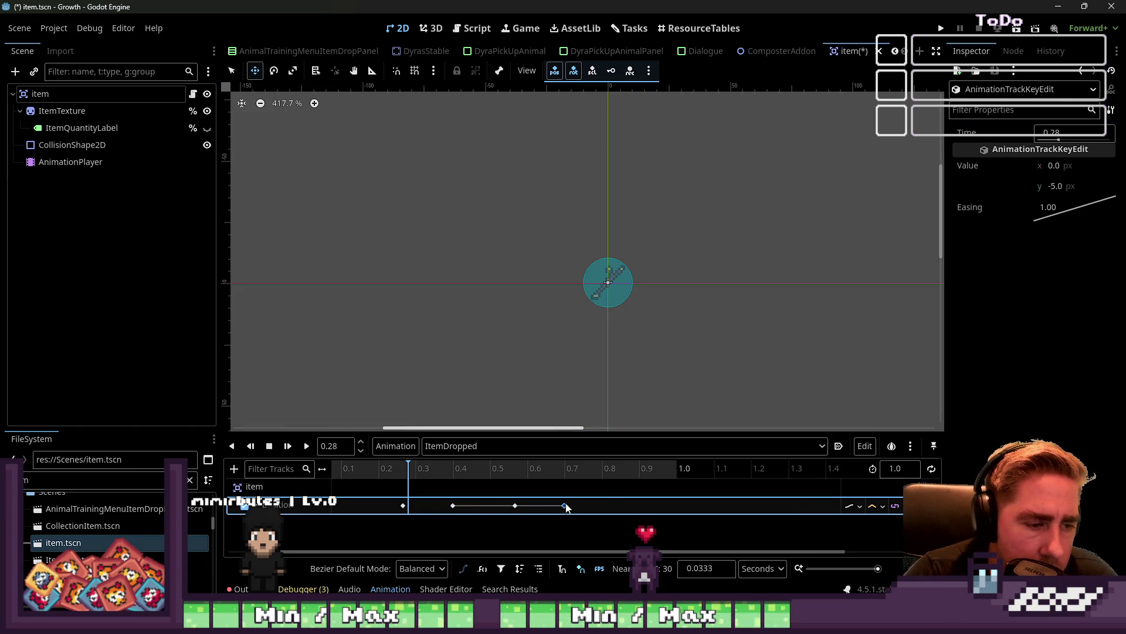
left_click(565, 506)
left_click(1075, 184)
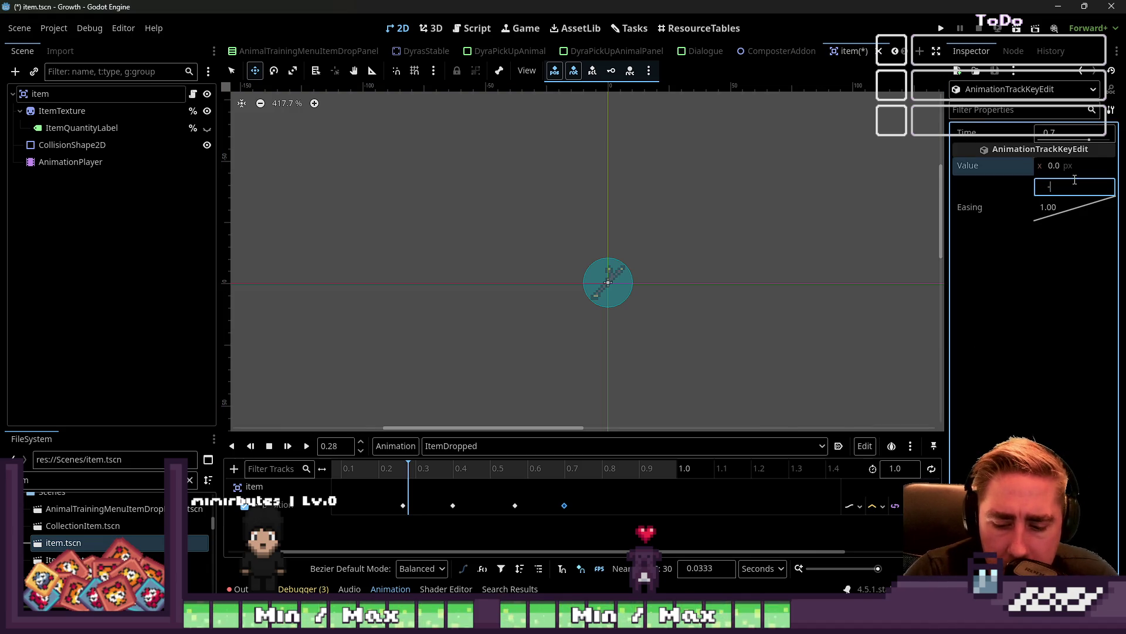
key("Return")
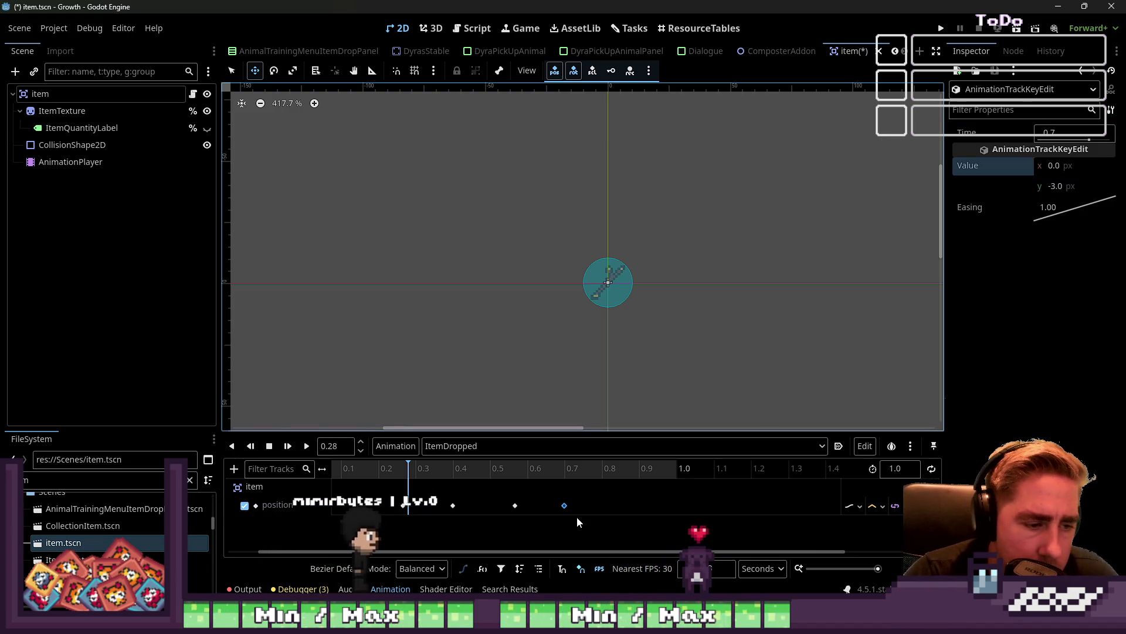
Duplicate the 0.4 s key, place the copy later, and set the ~0.8 s key's y to 0
right_click(454, 506)
left_click(493, 536)
mouse_move(455, 506)
left_mouse_down()
mouse_move(528, 506)
mouse_move(416, 546)
left_mouse_up()
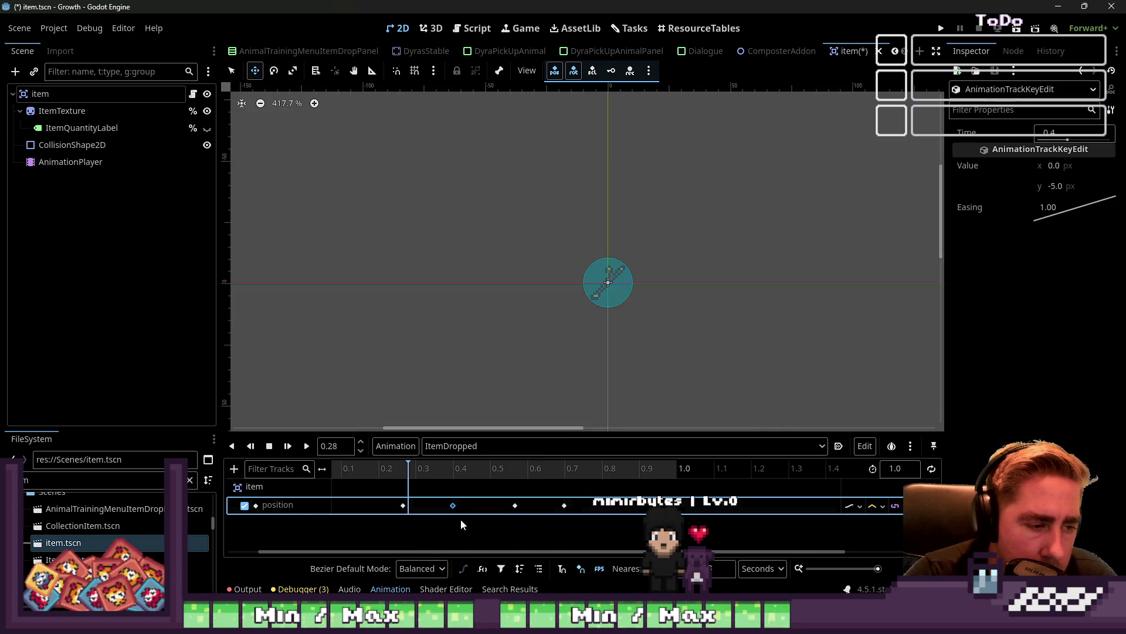
left_click(601, 508)
left_click_drag(1066, 188, 1073, 188)
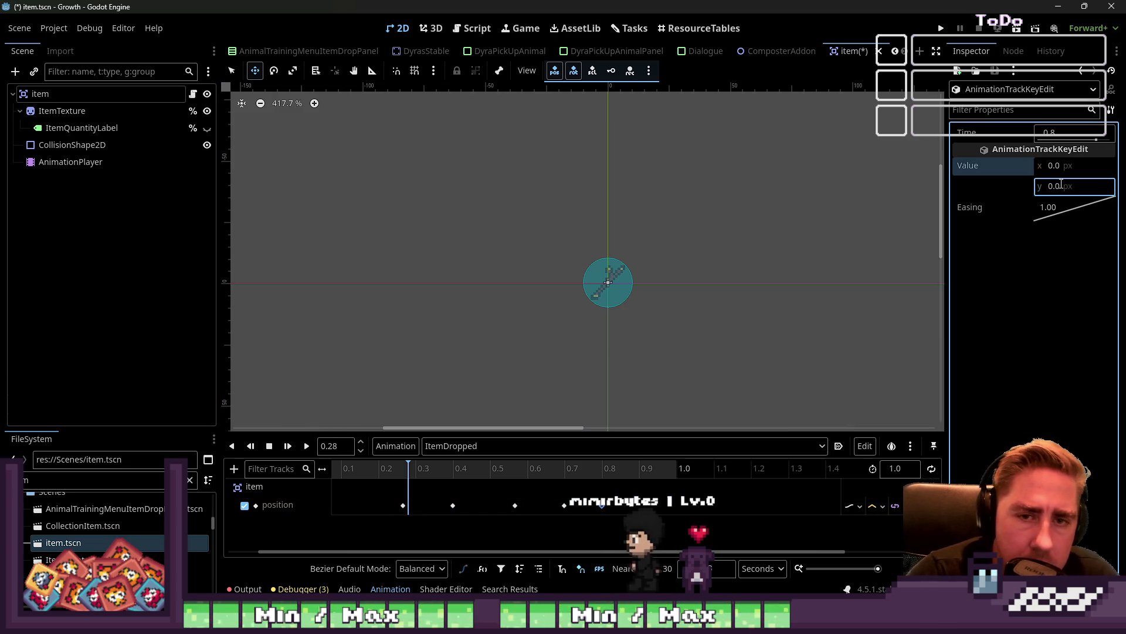
scroll(702, 495, "down", 2)
scroll(399, 504, "up", 1)
Remove the ~0.27 s key, move the 0.57 s key earlier, and move the 0.8 s key to 0.5 s
left_click(348, 506)
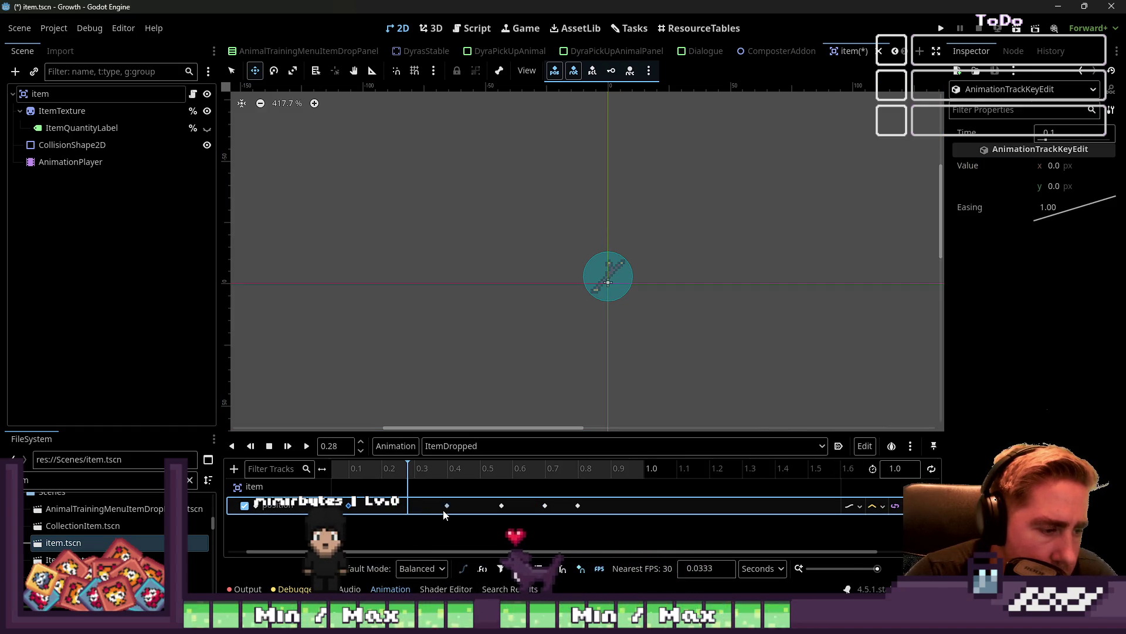
key("ctrl+z")
left_click_drag(501, 505, 452, 508)
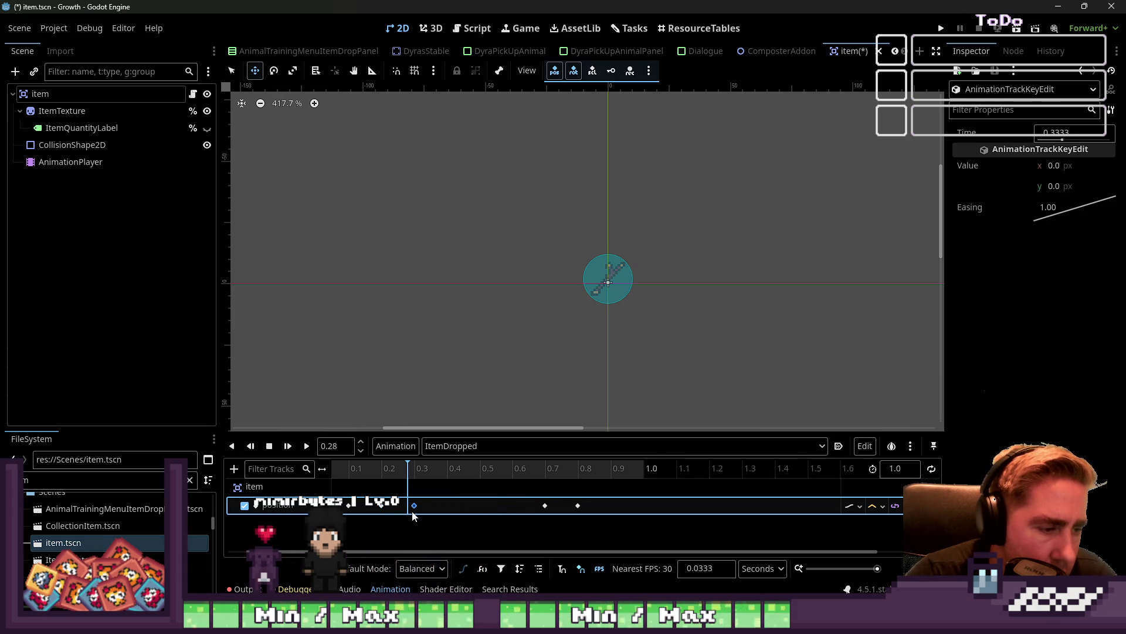
left_click(577, 505)
left_click_drag(481, 515, 481, 516)
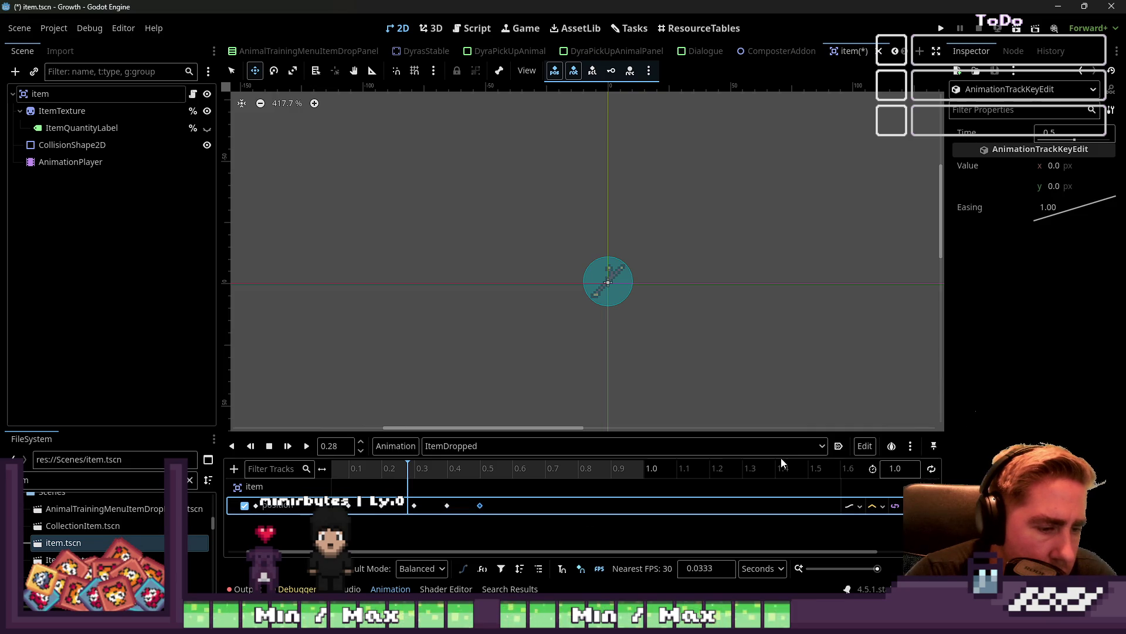
left_click(898, 467)
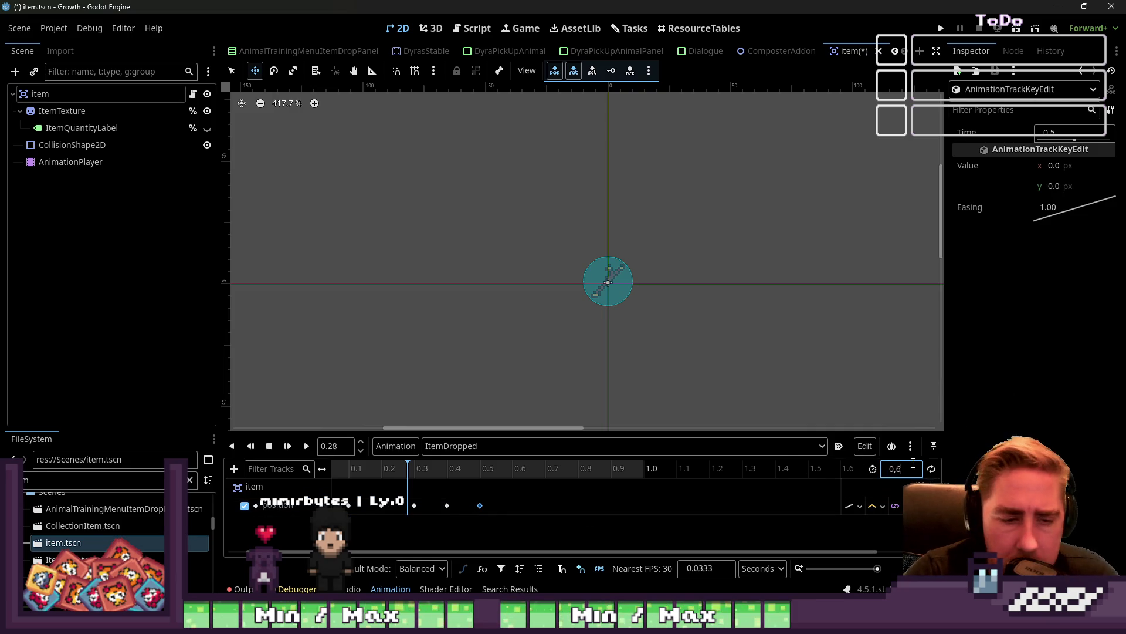
Set ItemDropped's length to 0.6 s and preview the bounce several times
key("Return")
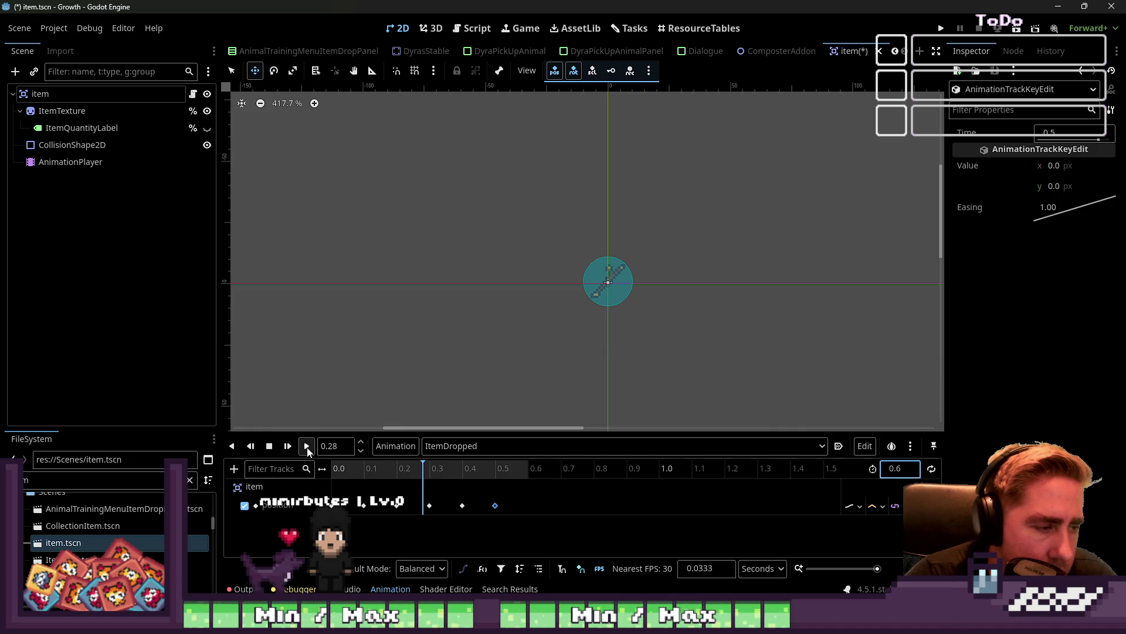
left_click(307, 447)
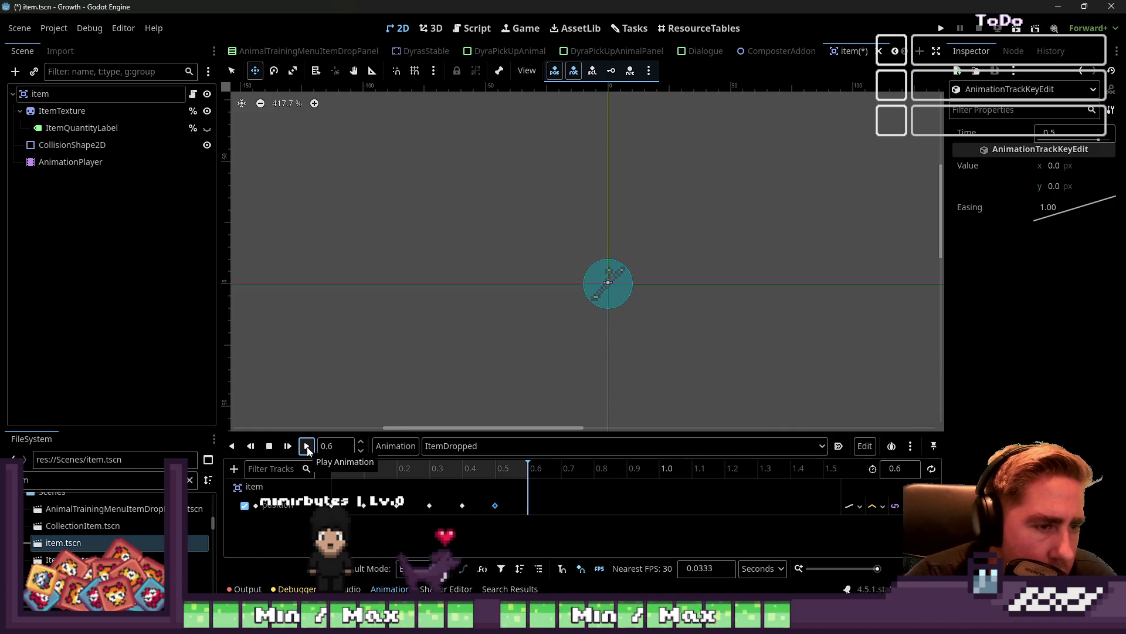
left_click(307, 446)
left_click(307, 446)
left_click(306, 446)
left_click(307, 446)
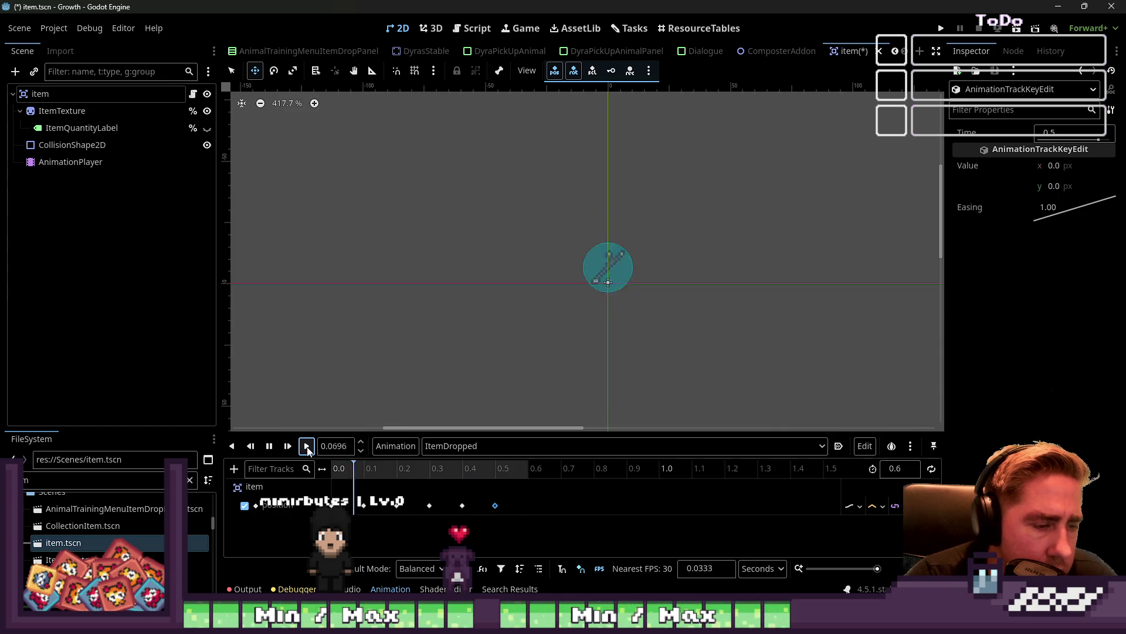
left_click(307, 446)
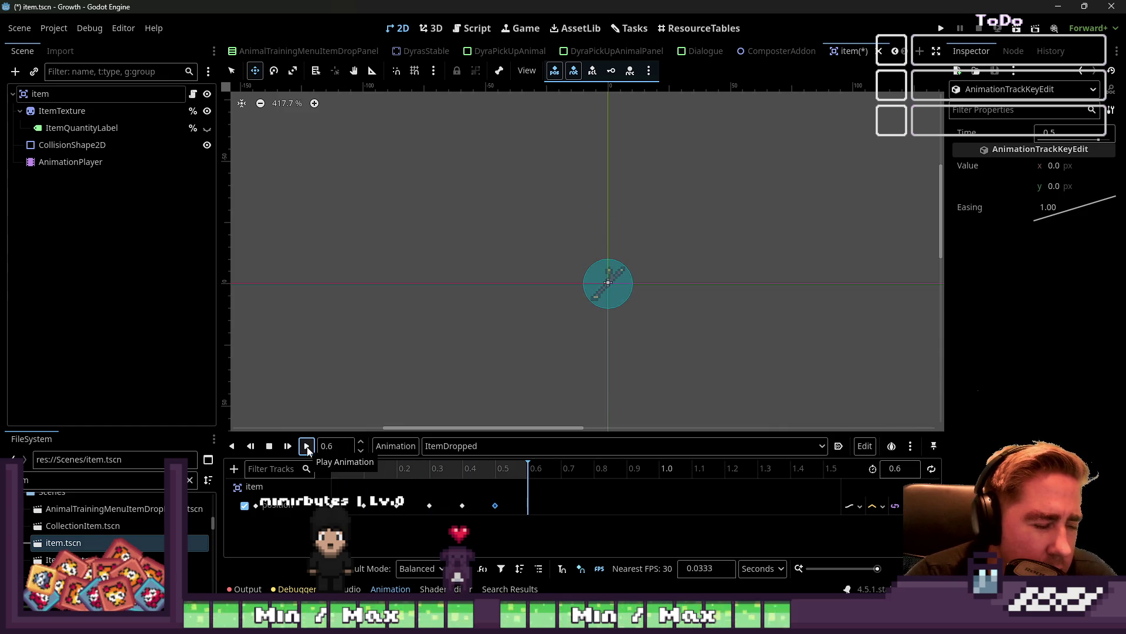
right_click(495, 505)
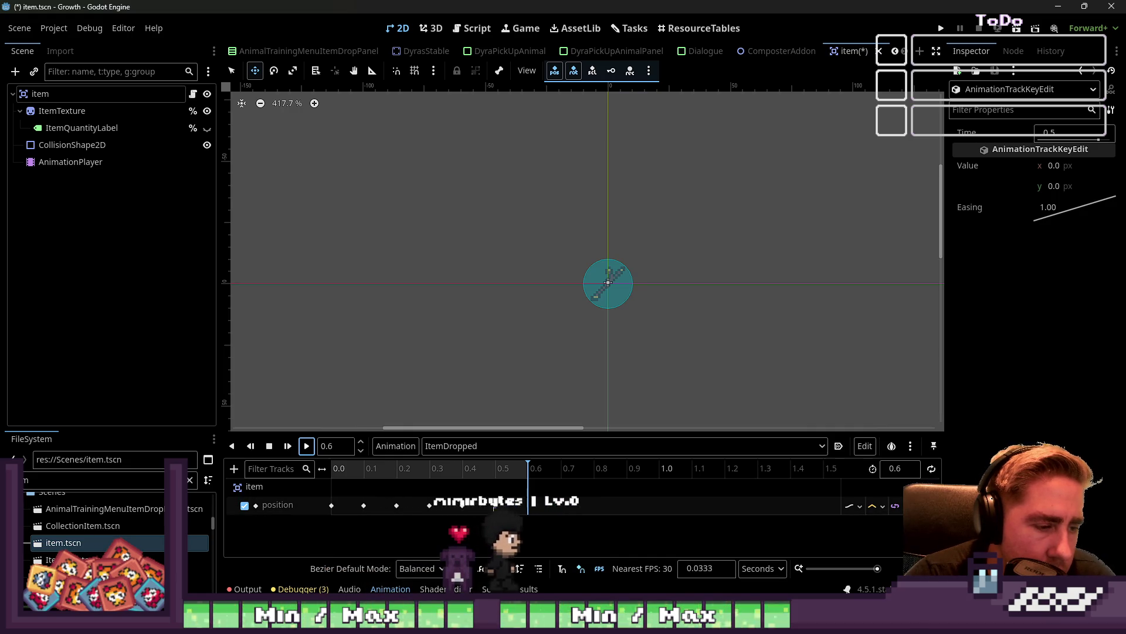
left_click(507, 573)
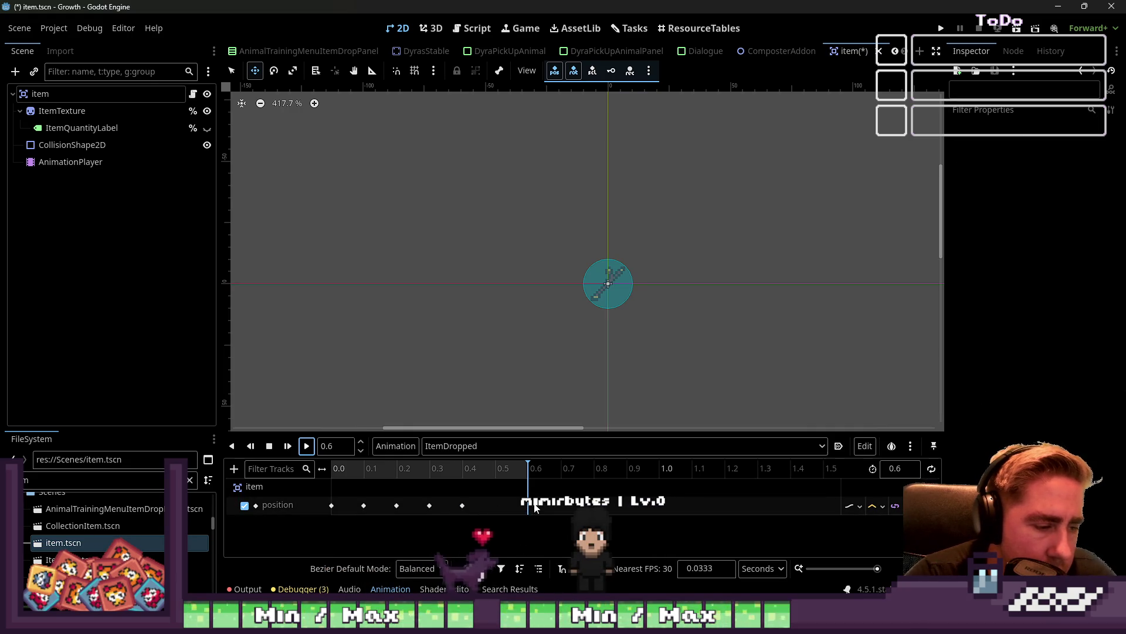
left_click(911, 469)
Set the length to 1.2 s, move the position keys later (last to 1.0 s, one to 0.2 s), and replay
type("1.2")
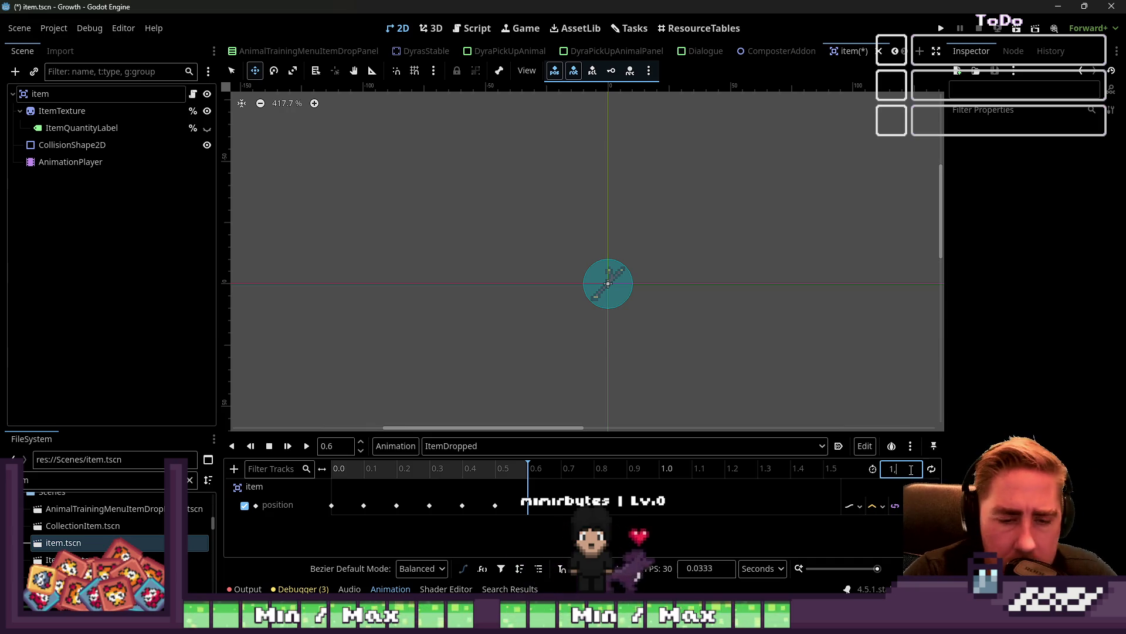
key("Return")
left_click_drag(494, 505, 658, 508)
mouse_move(462, 505)
left_mouse_down()
mouse_move(626, 503)
mouse_move(539, 508)
left_mouse_up()
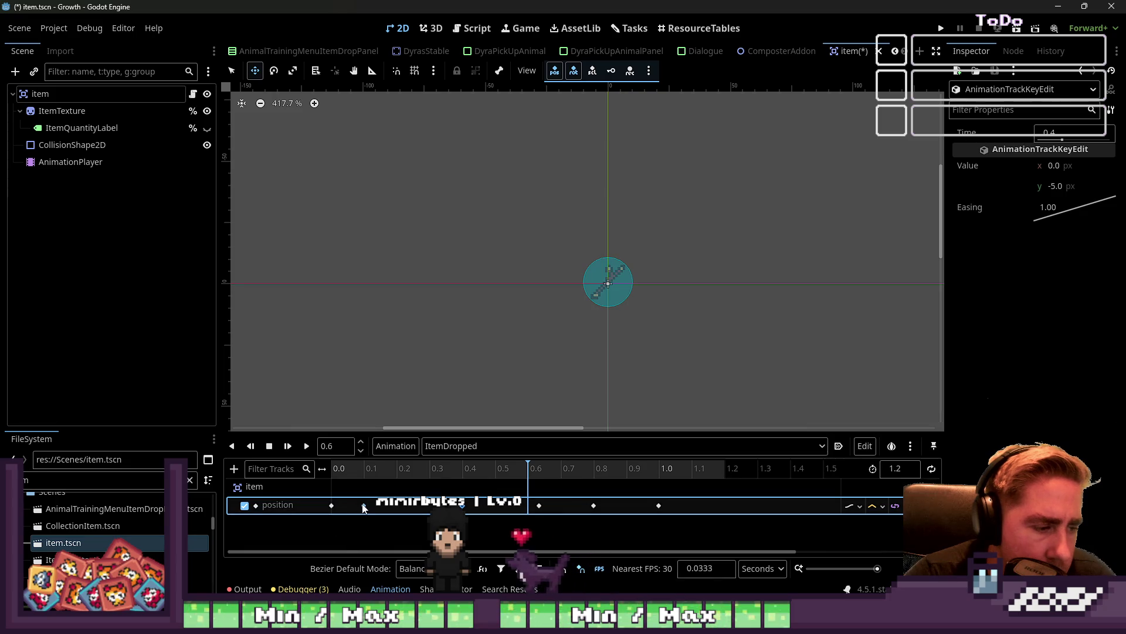
left_click_drag(364, 505, 396, 505)
left_click(306, 447)
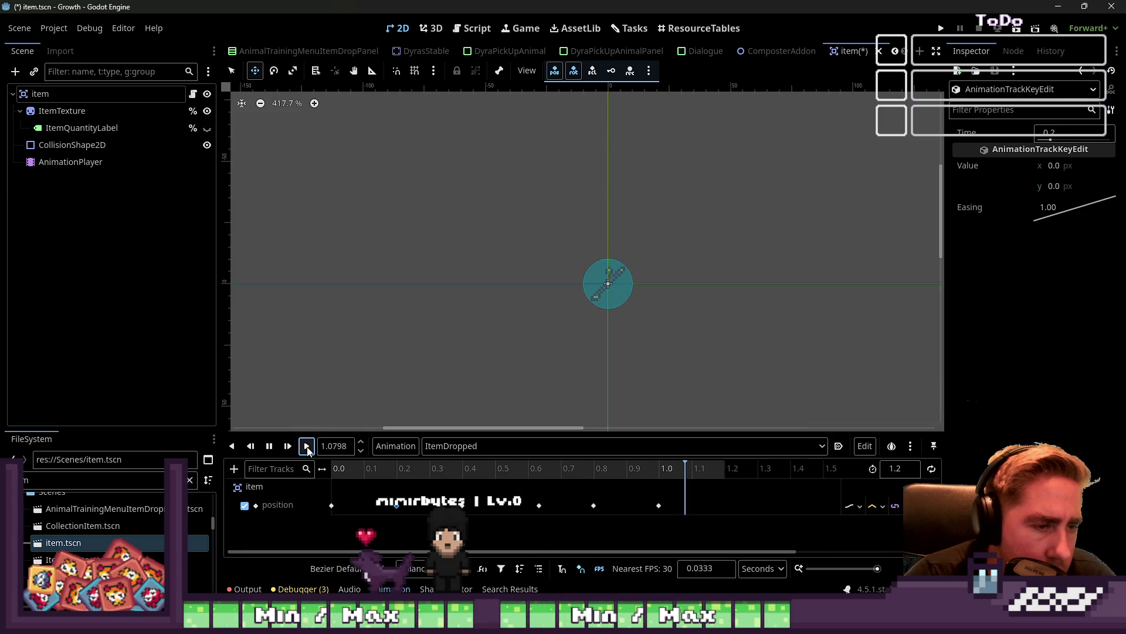
left_click(308, 449)
left_click(308, 449)
left_click(308, 449)
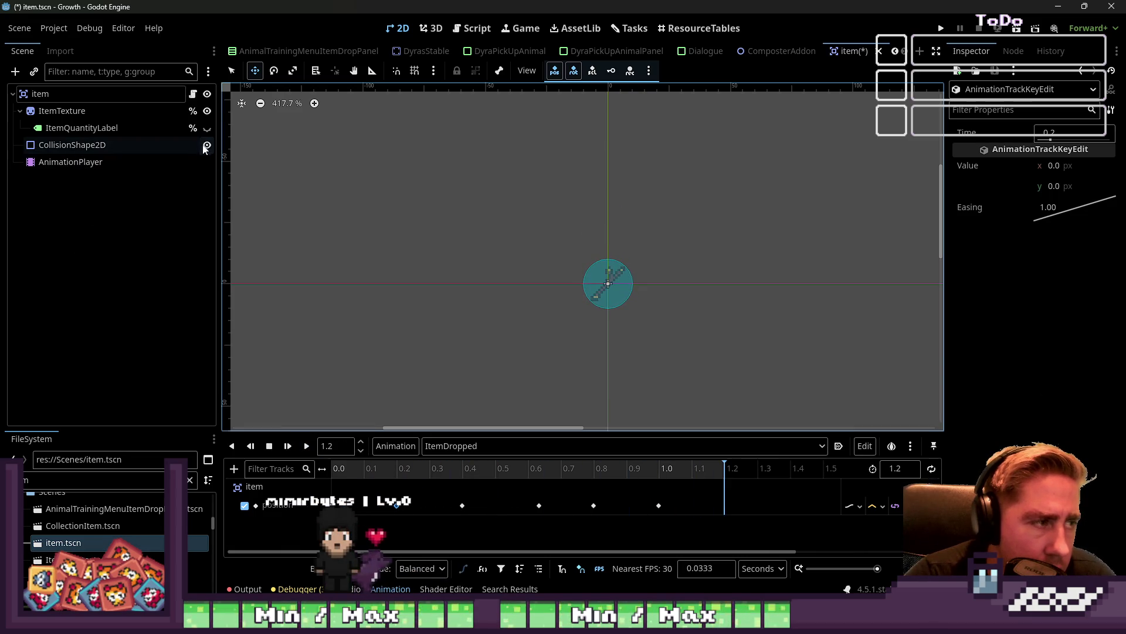
Make ItemQuantityLabel visible, toggle CollisionShape2D visibility, replay and stop the bounce, then save the scene
left_click(207, 145)
left_click(305, 446)
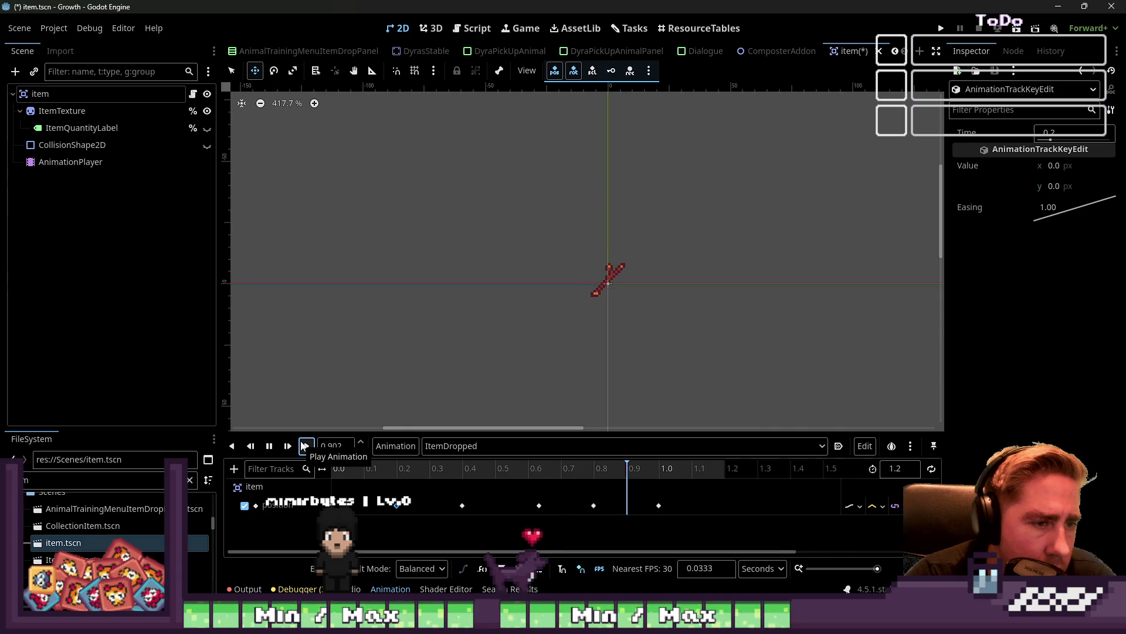
left_click(207, 127)
left_click(307, 449)
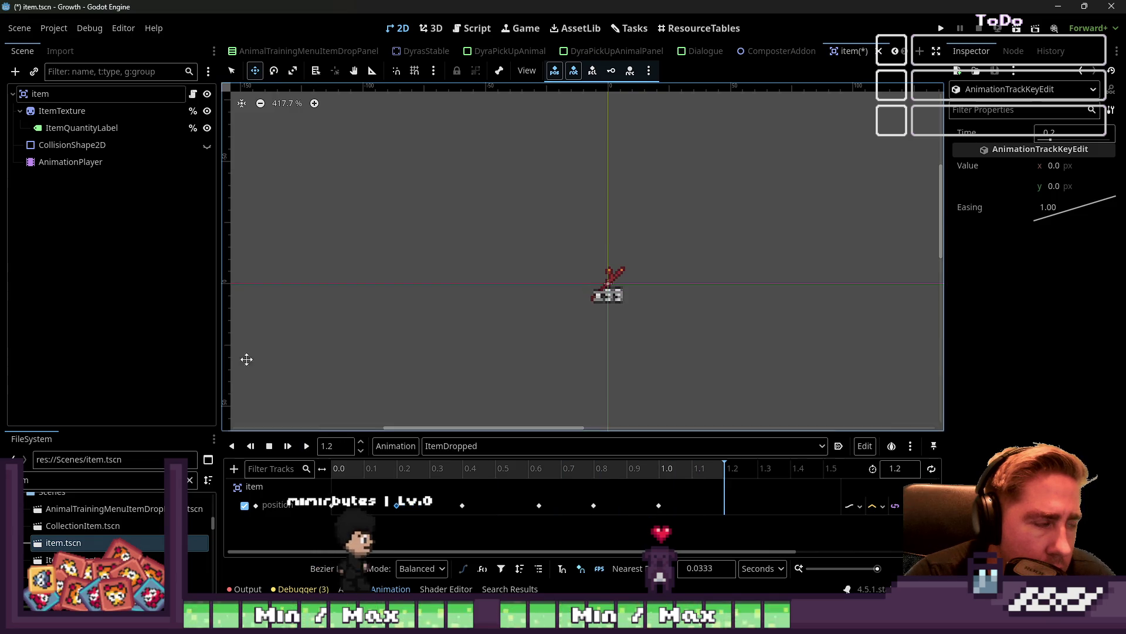
left_click(207, 143)
left_click(306, 446)
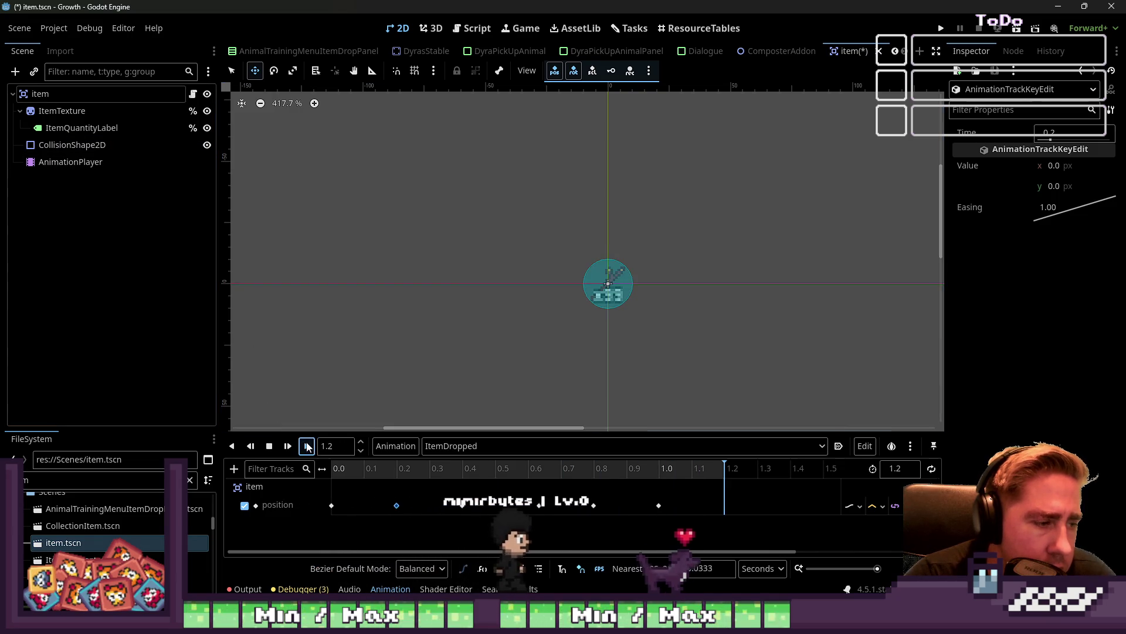
left_click(306, 446)
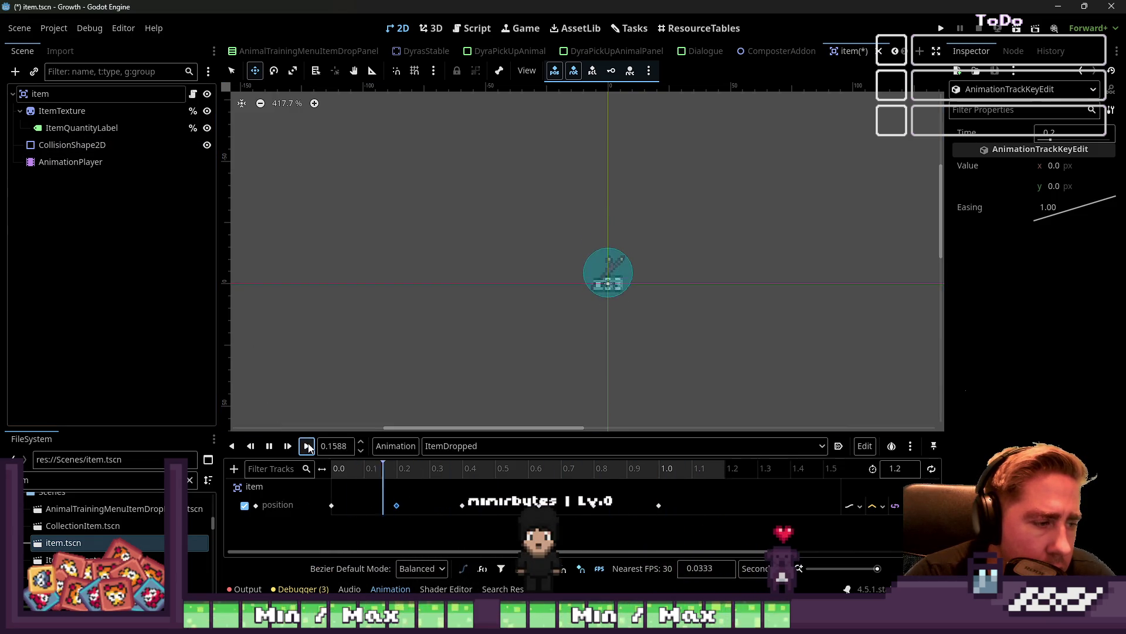
left_click(306, 446)
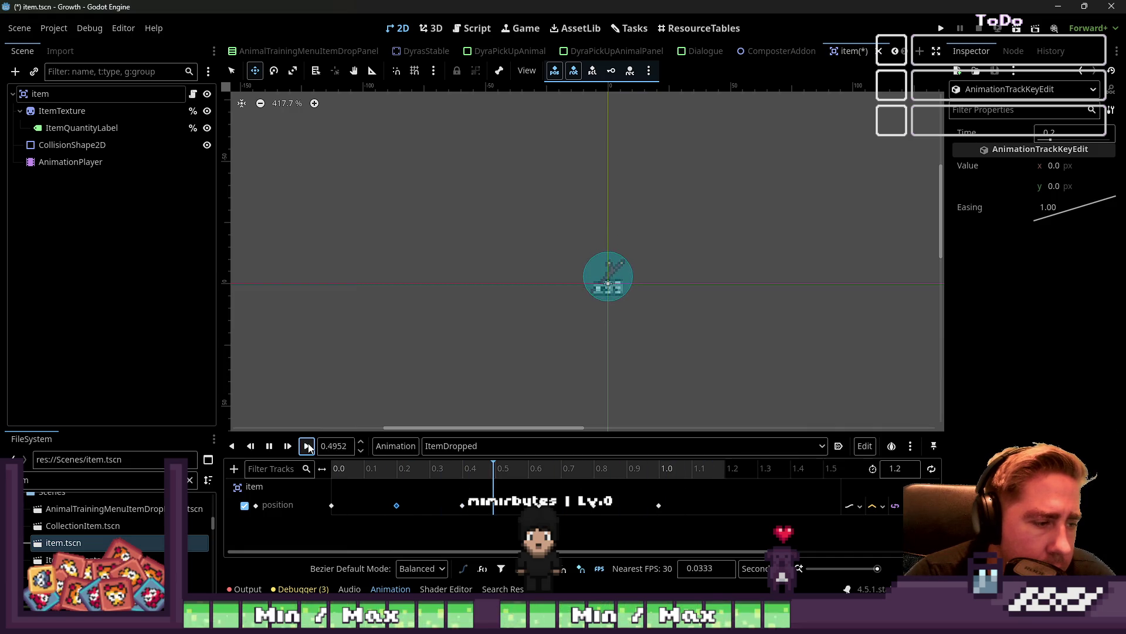
left_click(257, 445)
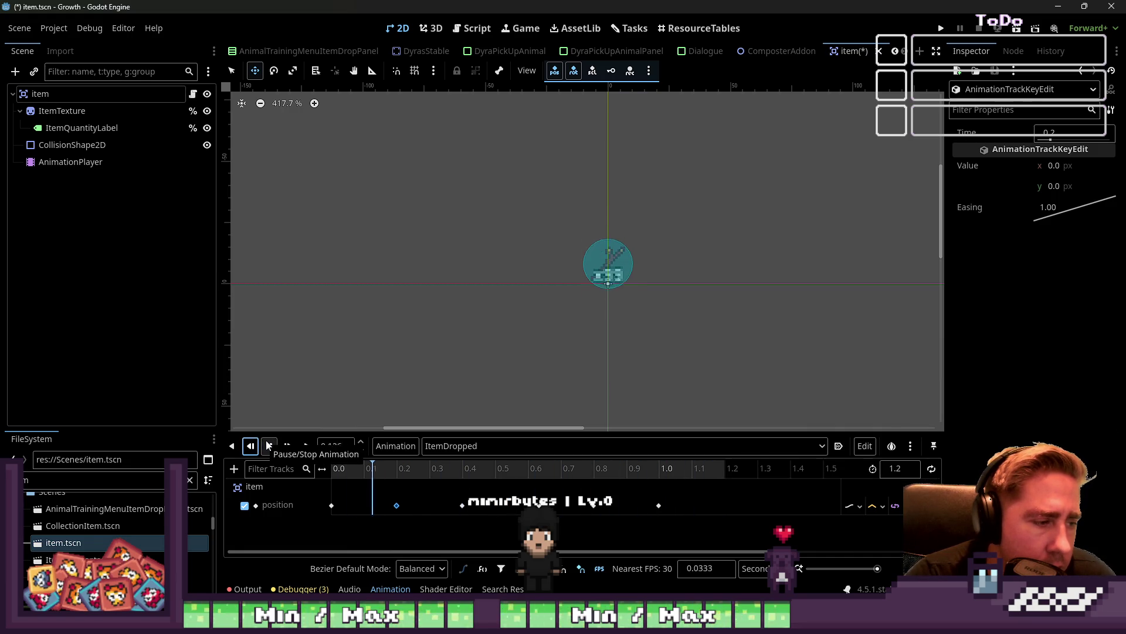
left_click(306, 447)
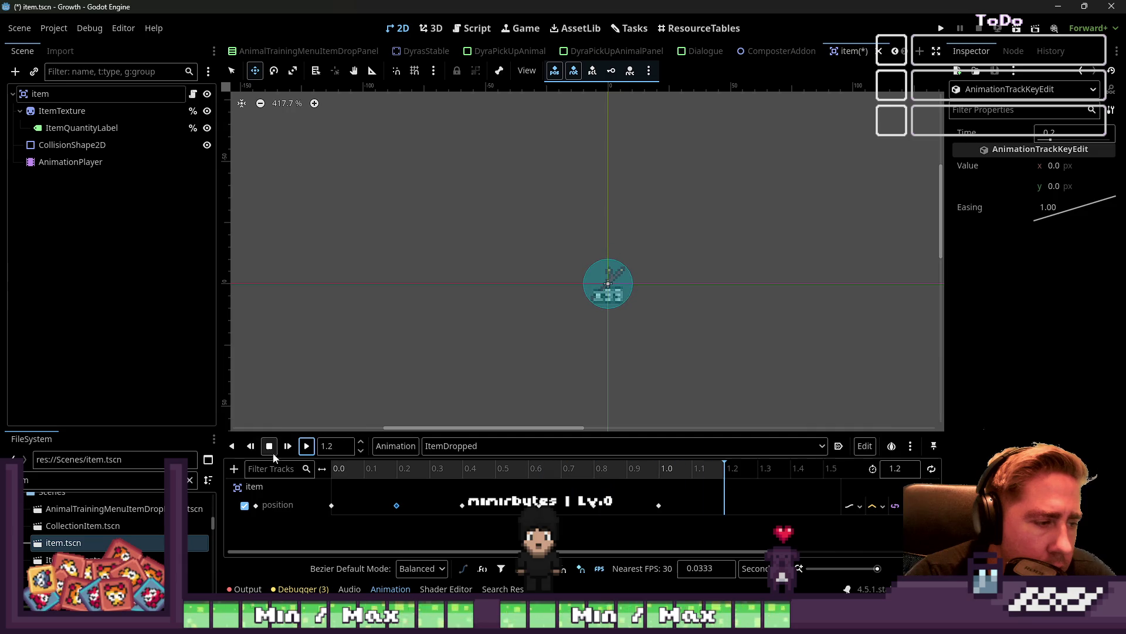
left_click(269, 446)
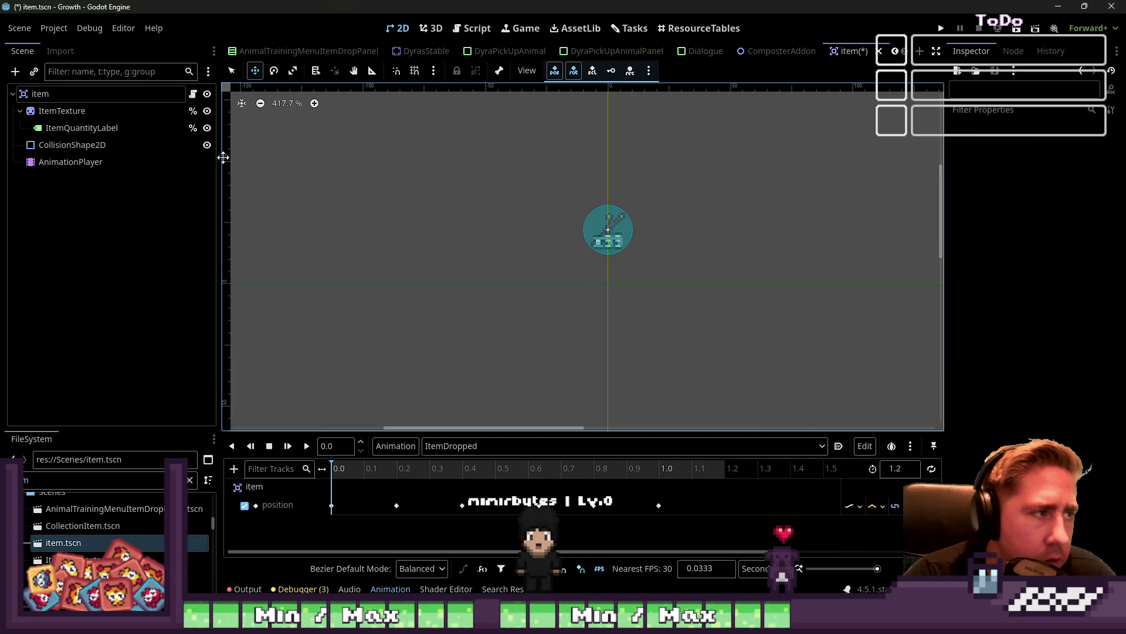
key("ctrl+s")
Set the first position key's y to 0.0 and the 0.2 s key's y to 22
scroll(585, 314, "down", 1)
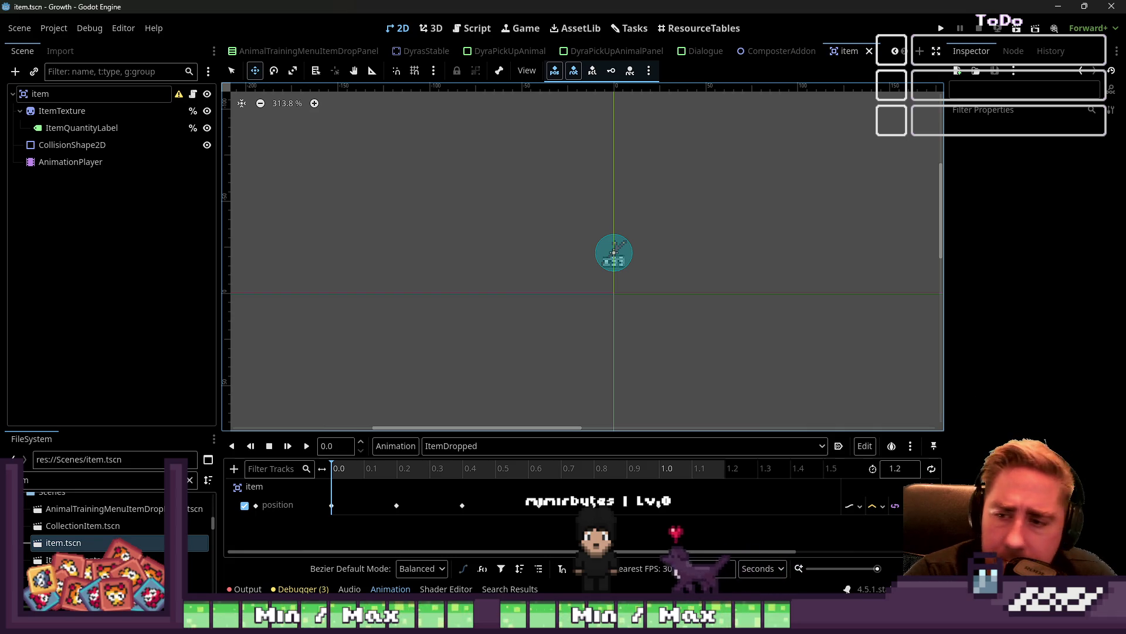
left_click(41, 94)
left_click(333, 505)
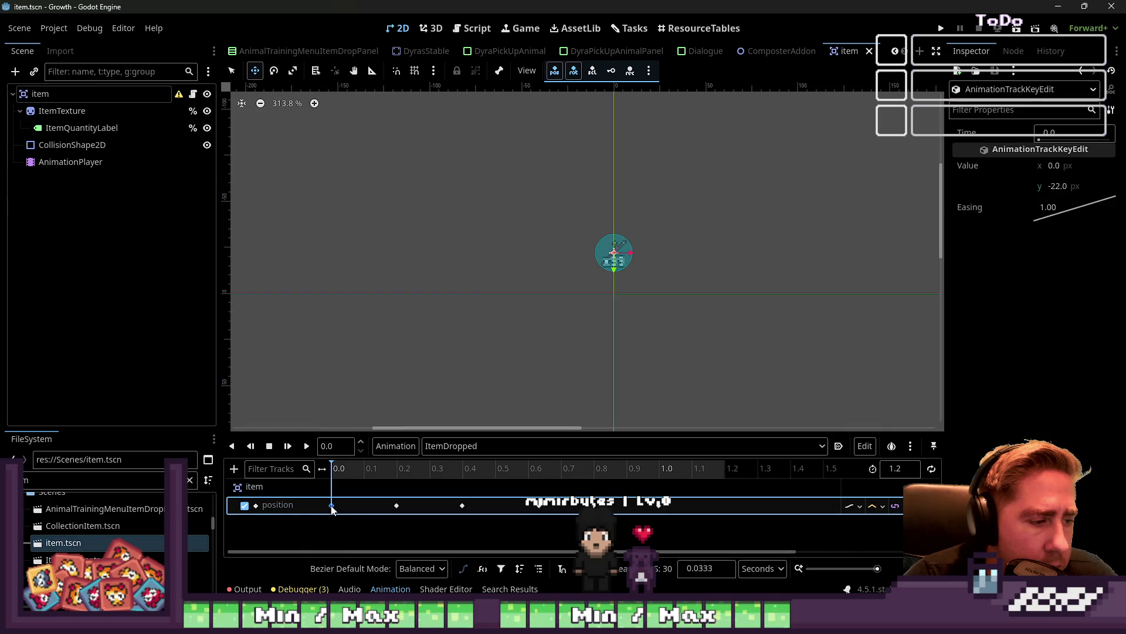
left_click(1059, 186)
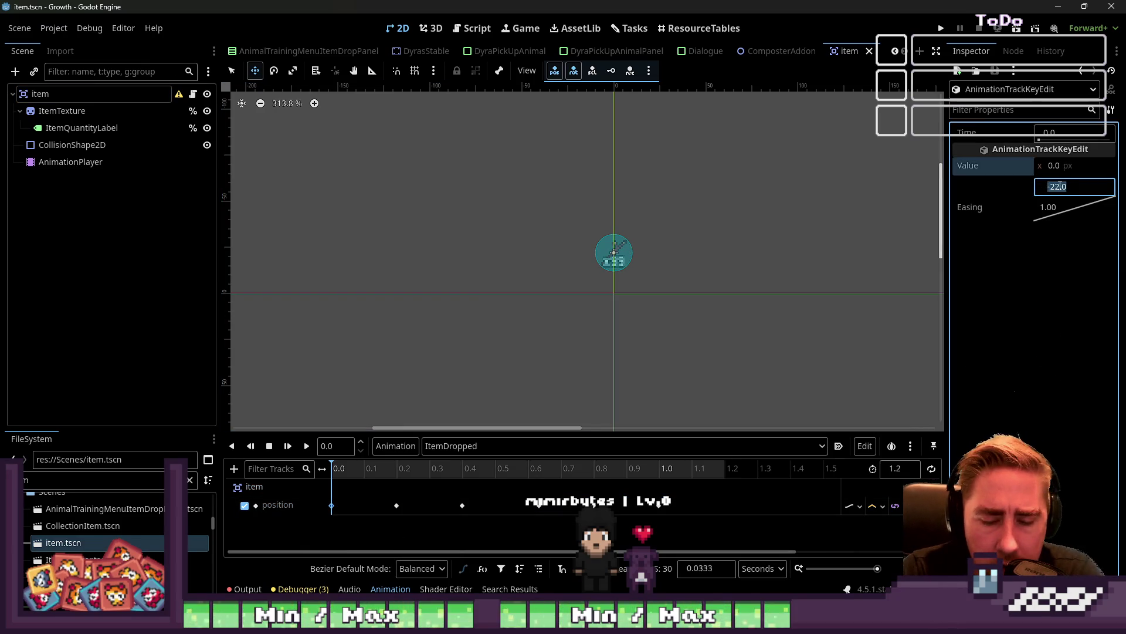
type("00")
key("Return")
left_click(396, 506)
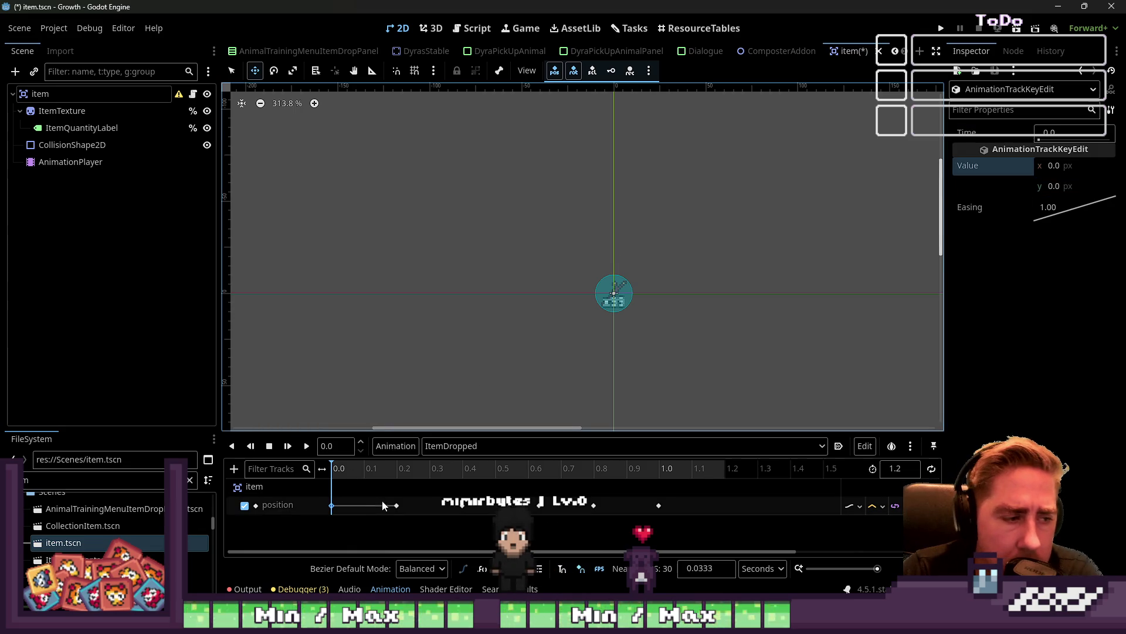
left_click(1066, 187)
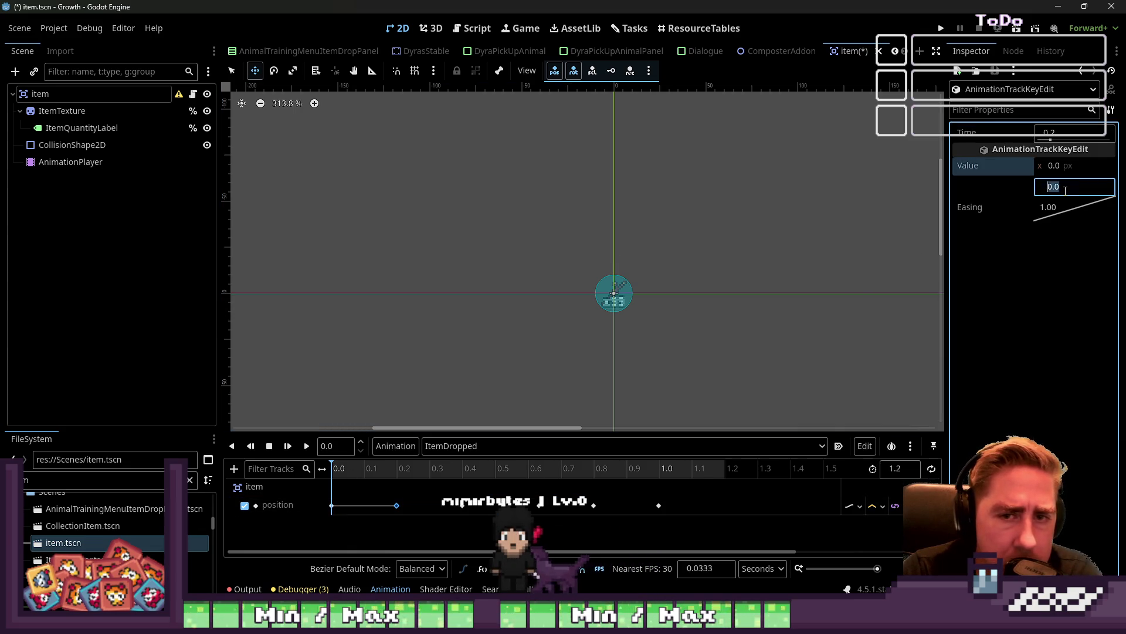
type("22")
left_click(750, 246)
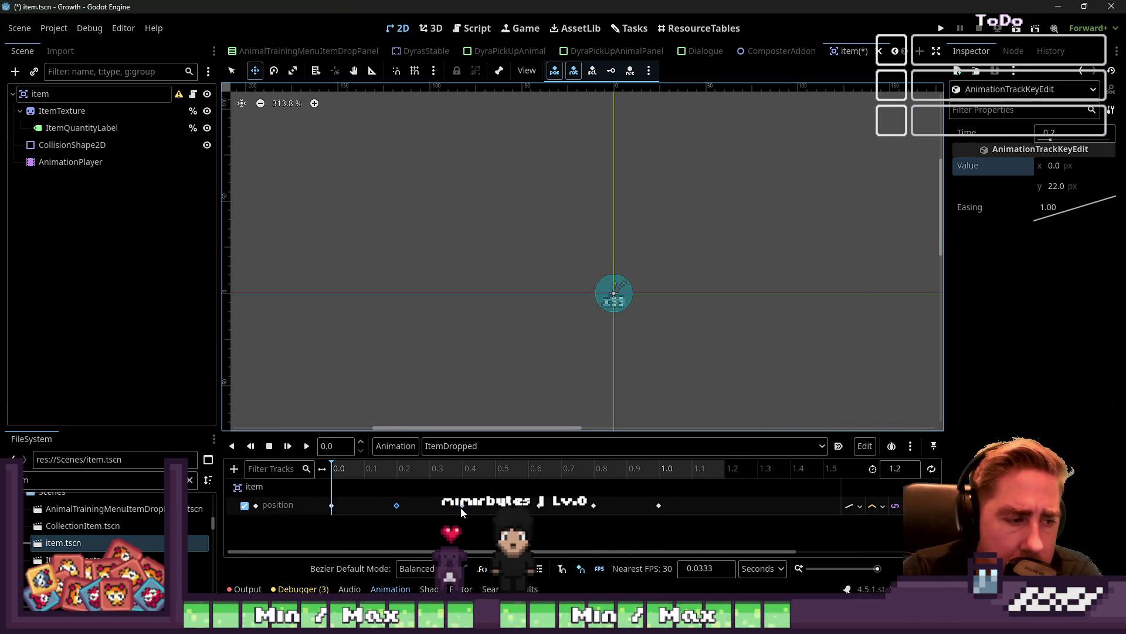
Change the 0.4 s key's y from -5 to -3 (adding +2) and set the 1.0 s key's y to 22
left_click(462, 505)
left_click(1055, 187)
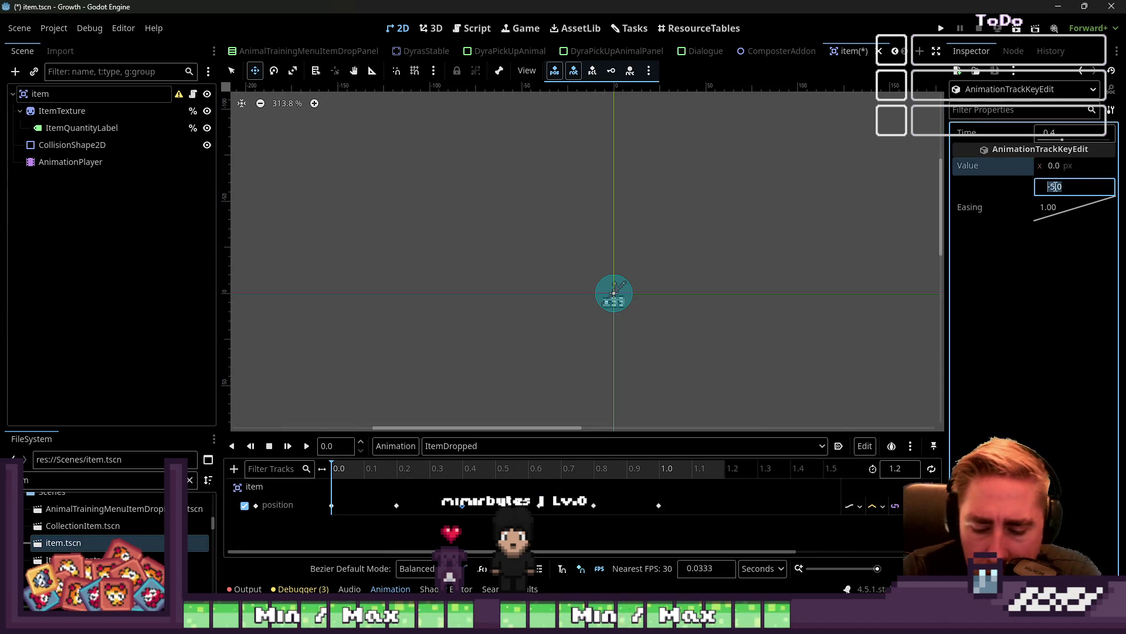
key("End")
type("+2")
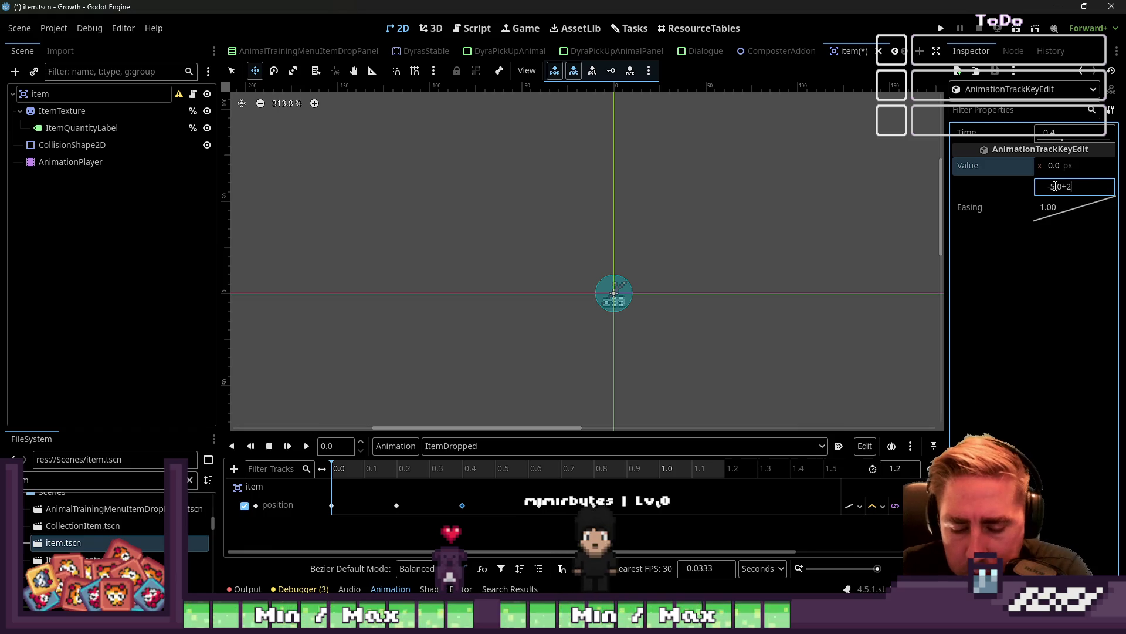
left_click(539, 505)
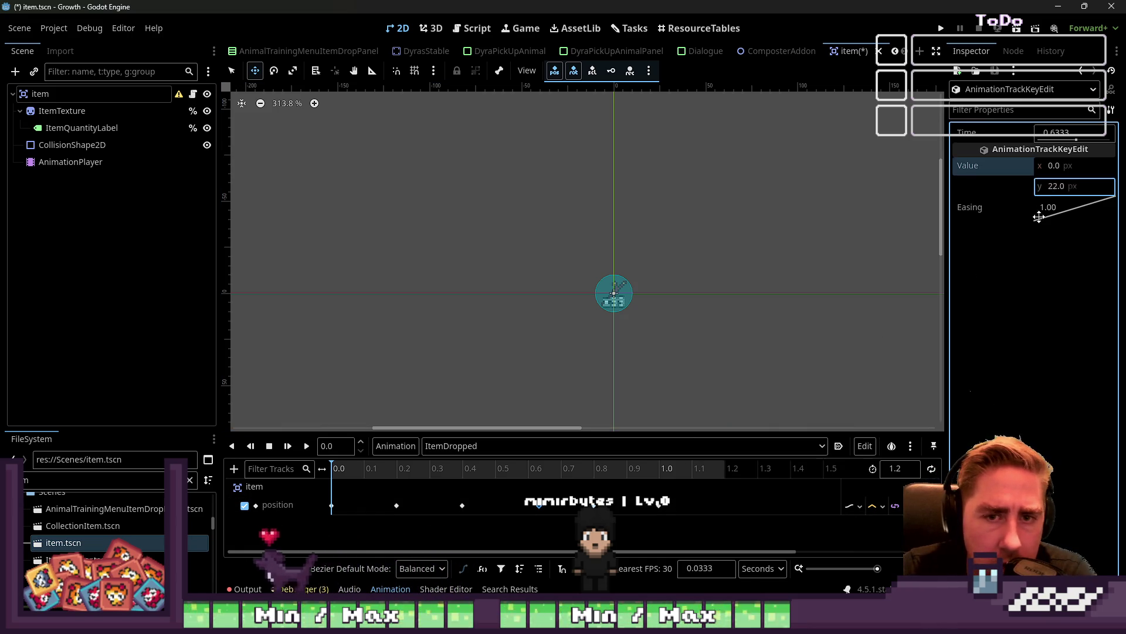
left_click(593, 506)
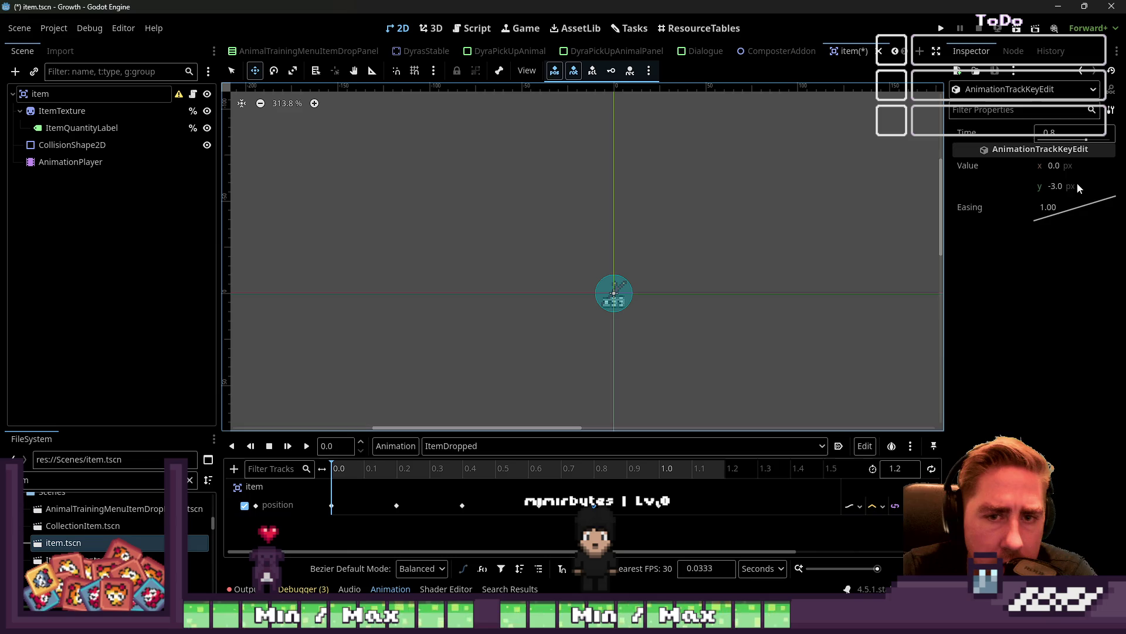
left_click(1079, 186)
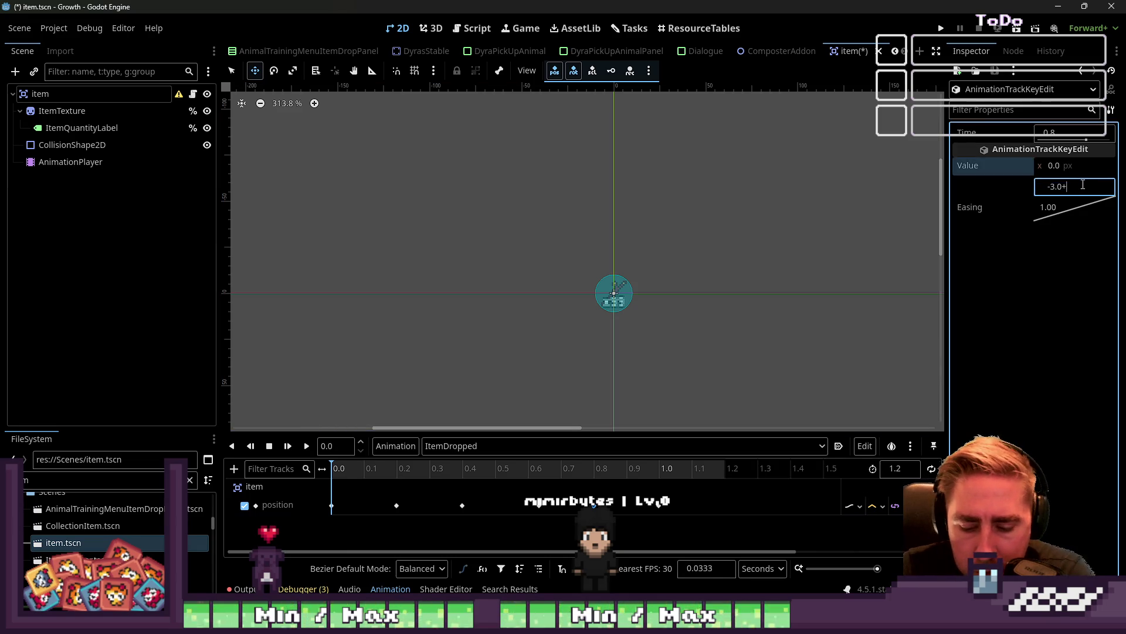
left_click(659, 505)
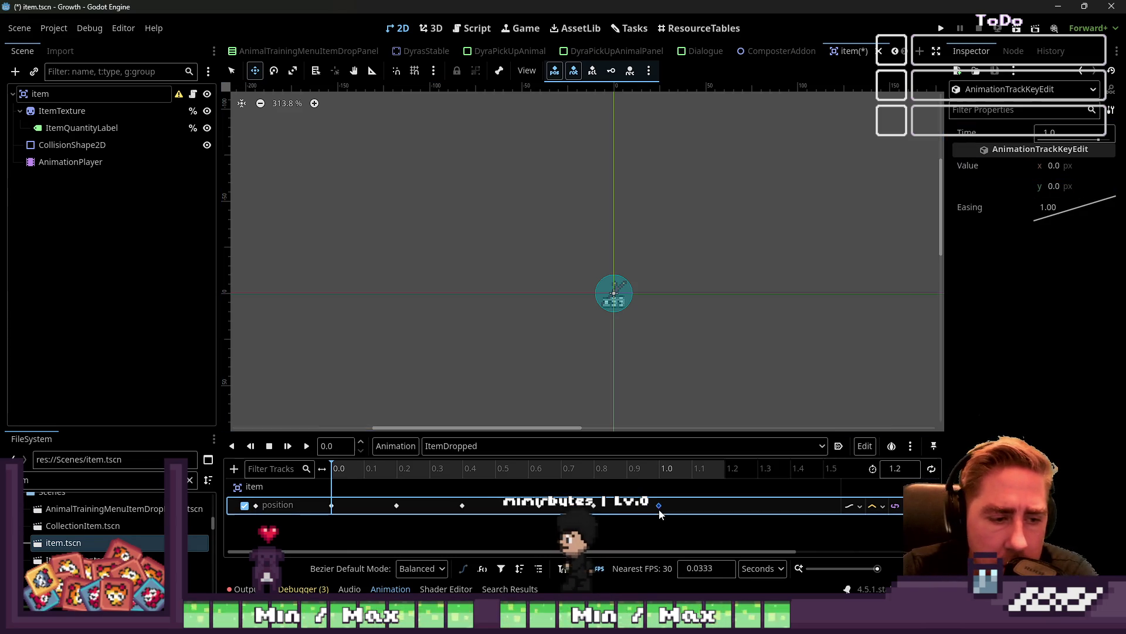
left_click(1080, 186)
type("22")
key("Return")
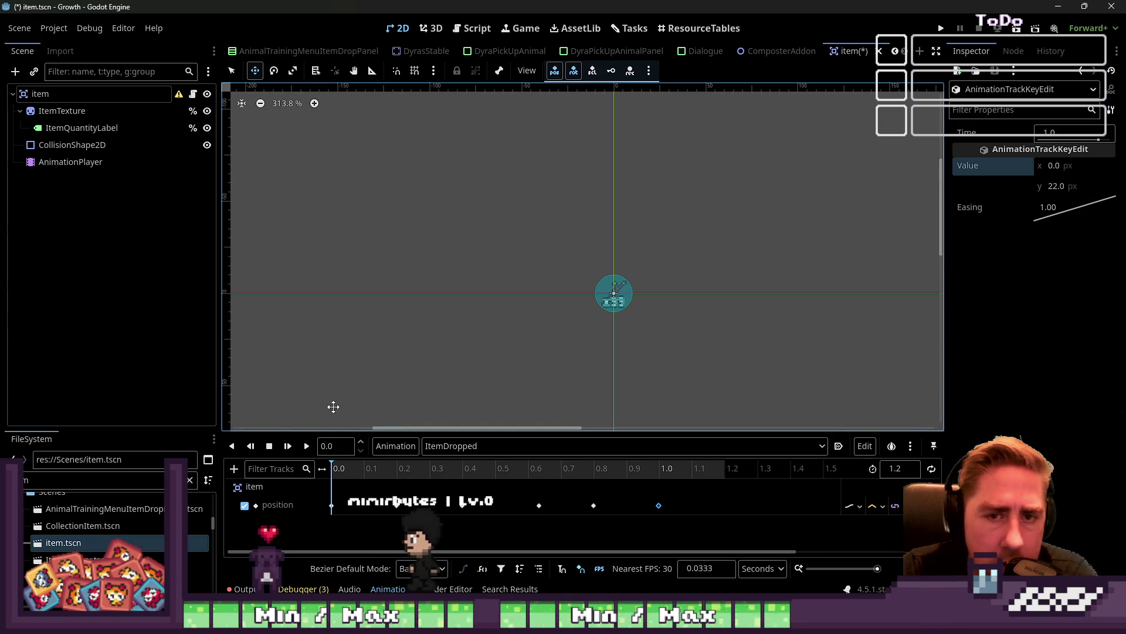
Replay the revised ItemDropped bounce and show the root item node's properties
left_click(309, 449)
scroll(349, 374, "up", 1)
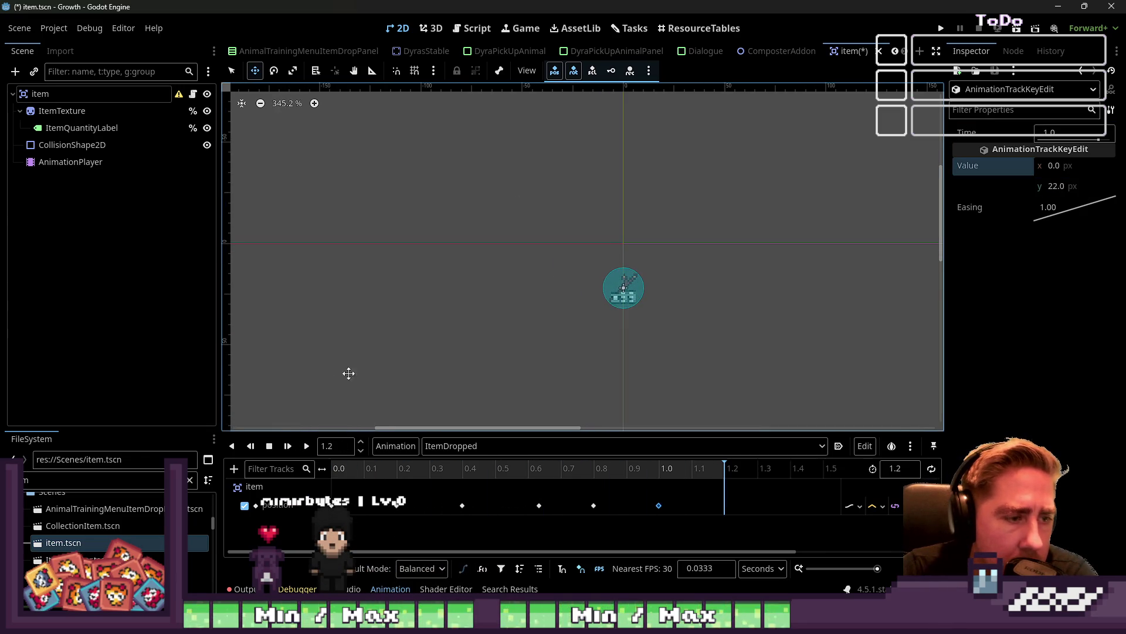
left_click(311, 448)
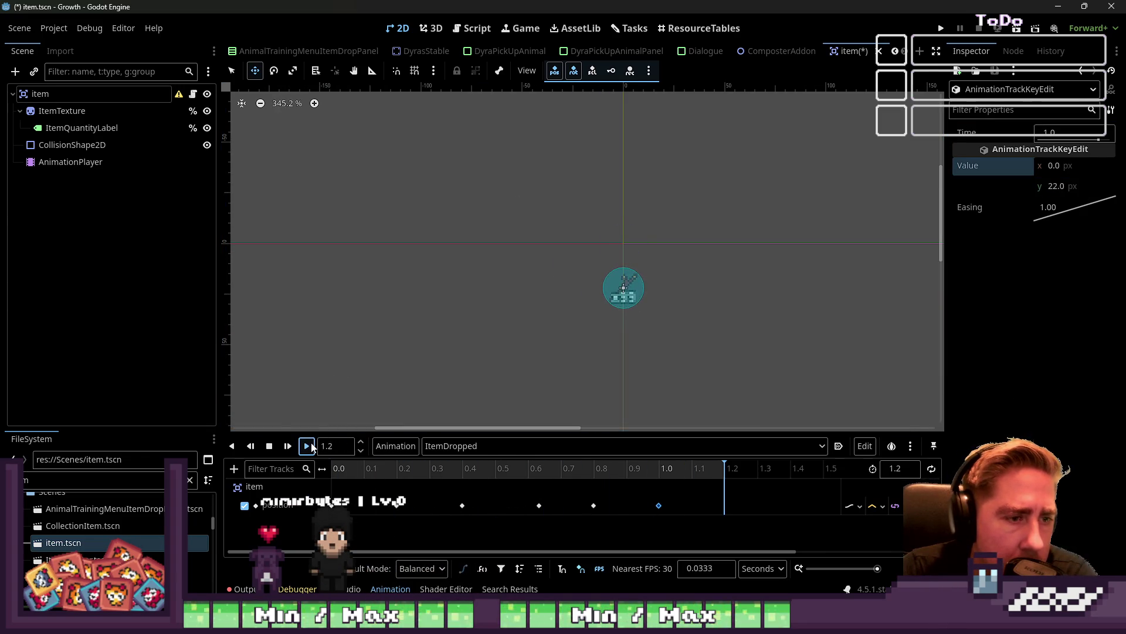
left_click(452, 190)
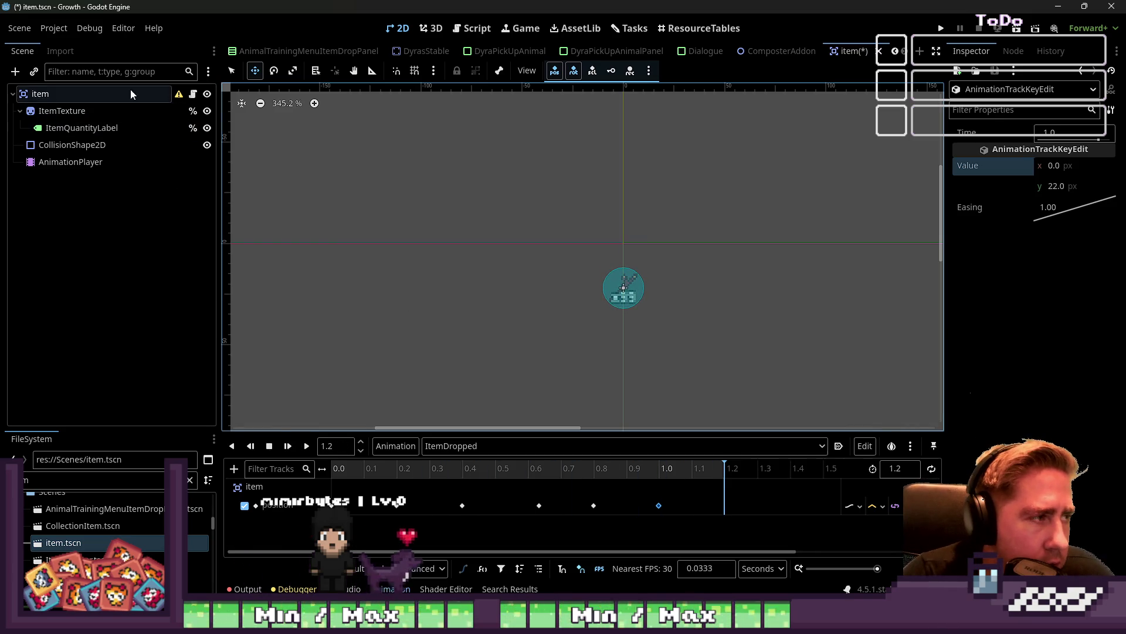
left_click(193, 94)
Call start_animation() in item.gd's _ready and add an empty start_animation function below
left_click(448, 247)
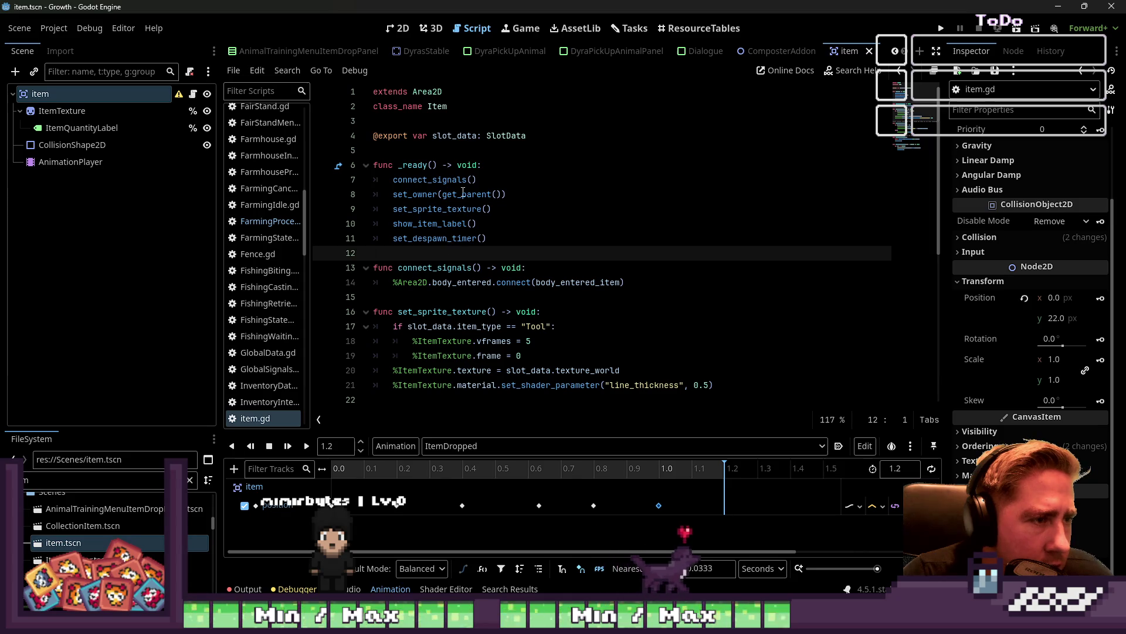
left_click(495, 165)
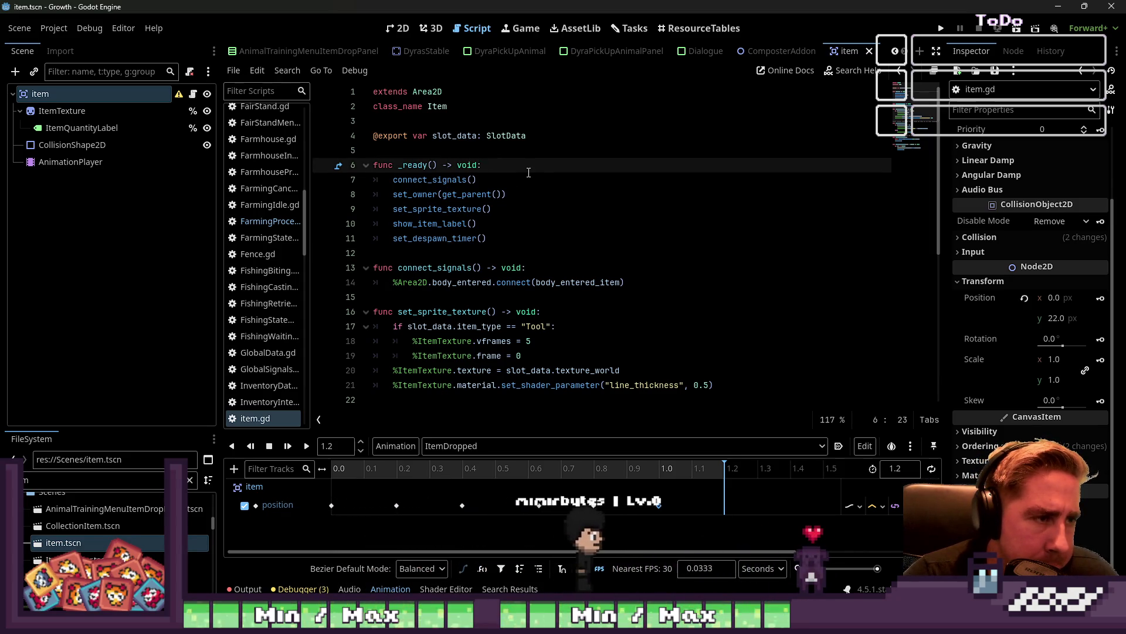
key("Return")
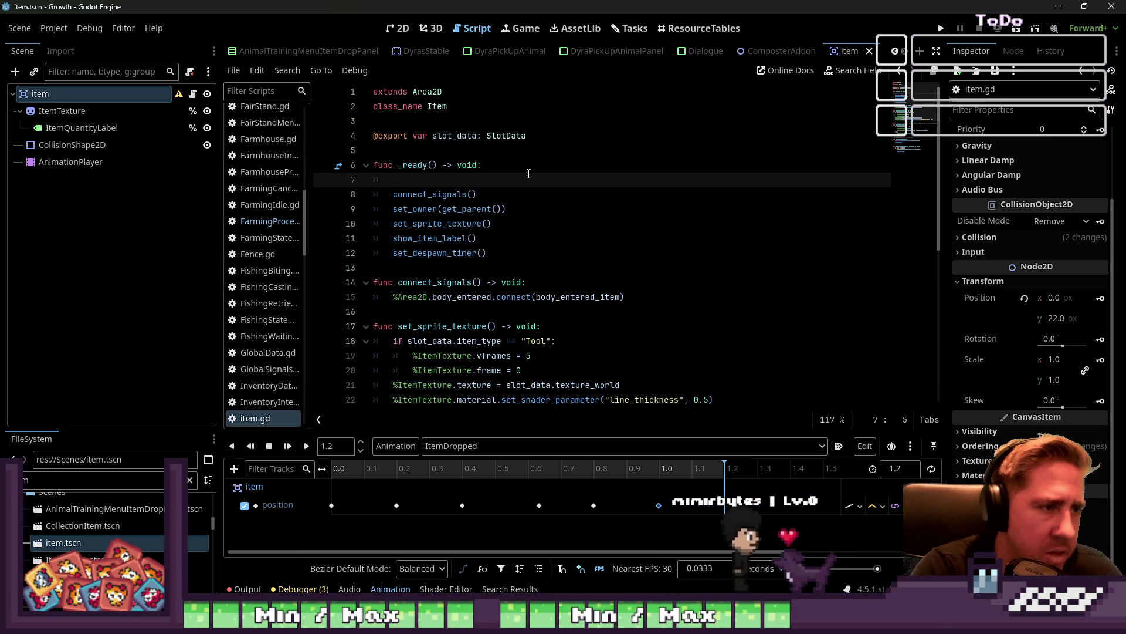
type("start_animation(")
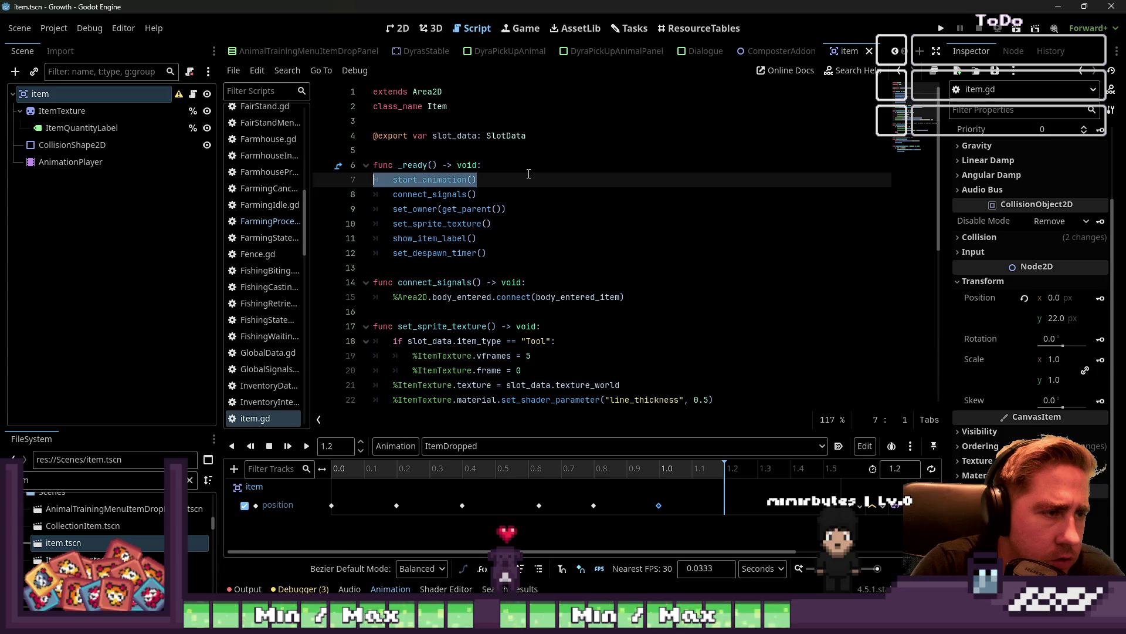
key("ctrl+shift+k")
key("Return")
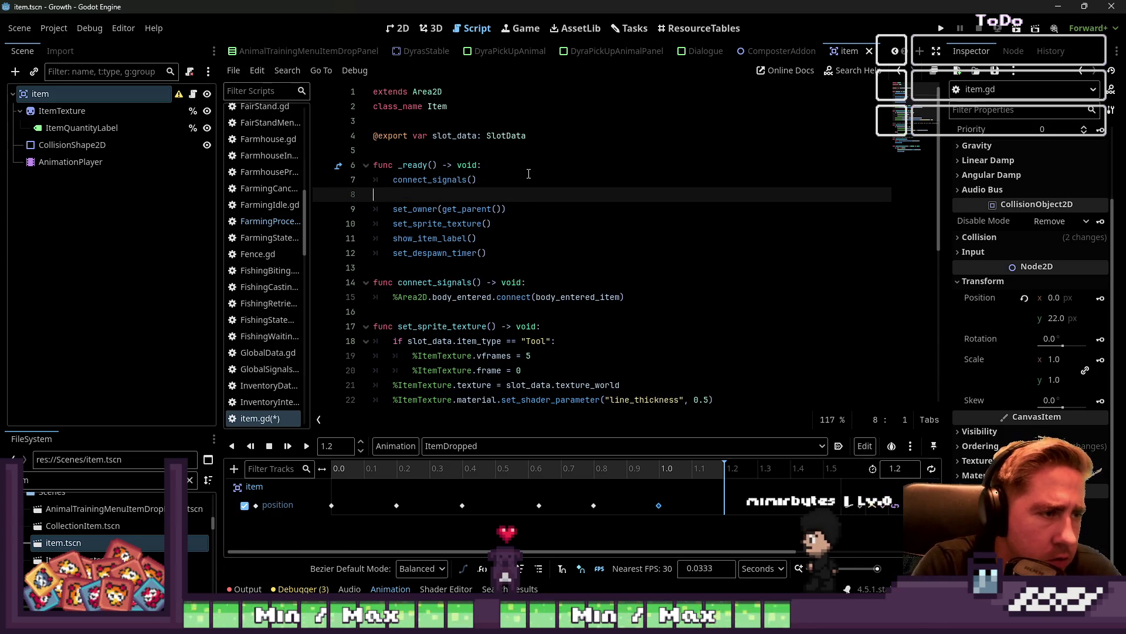
type("start_animation()")
key("Down")
key("Down")
key("Down")
key("Down")
key("Down")
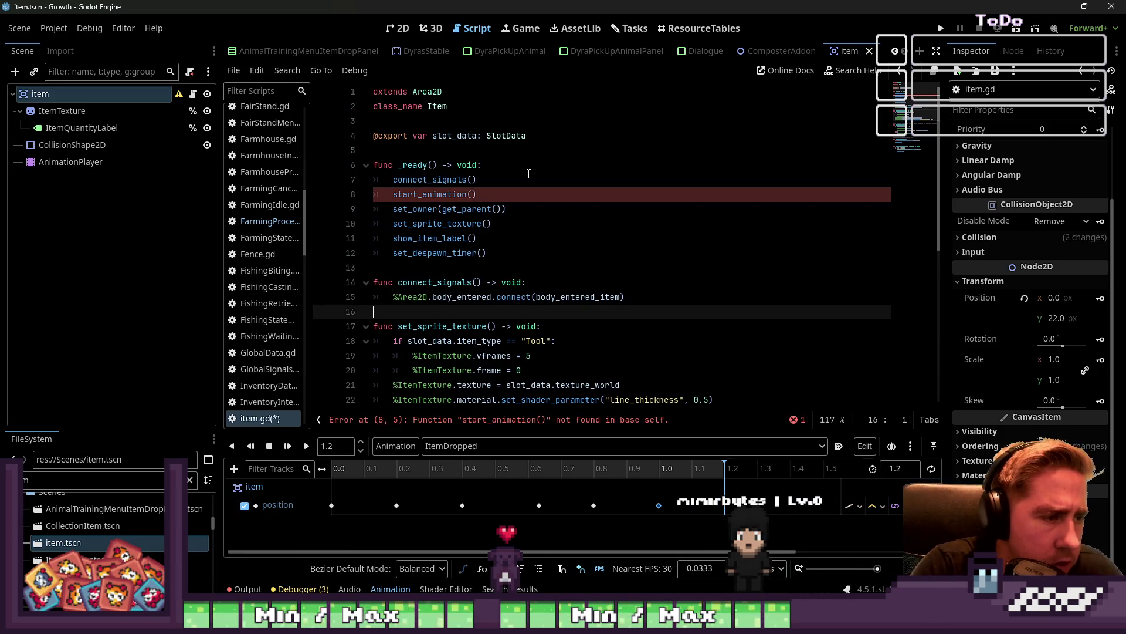
key("Return")
key("Return")
key("Up")
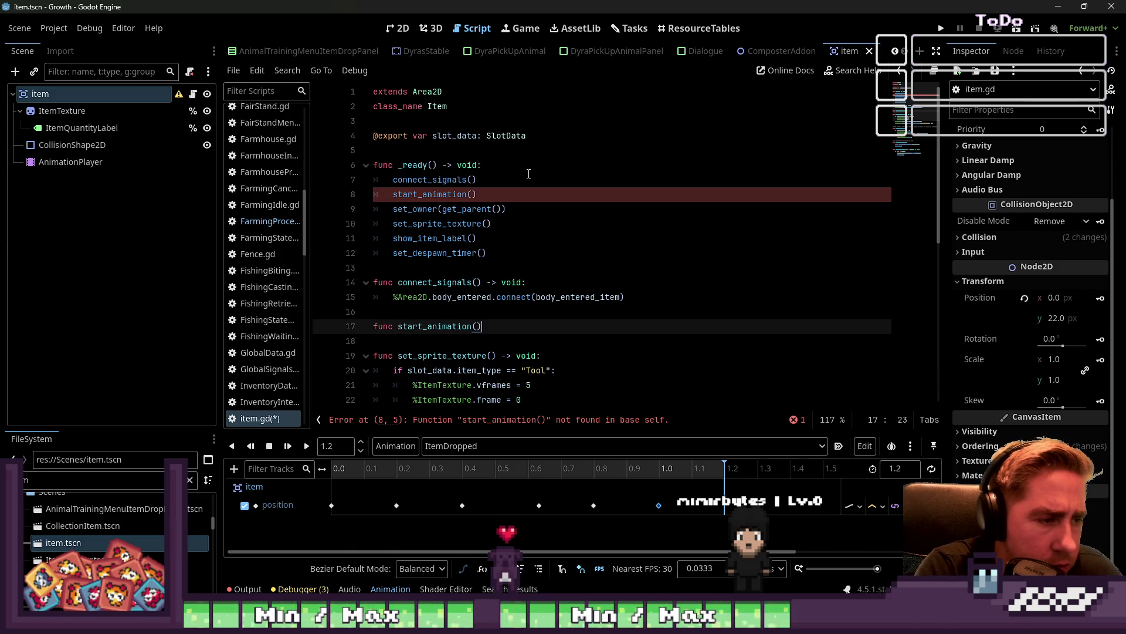
type("-> void:")
key("Return")
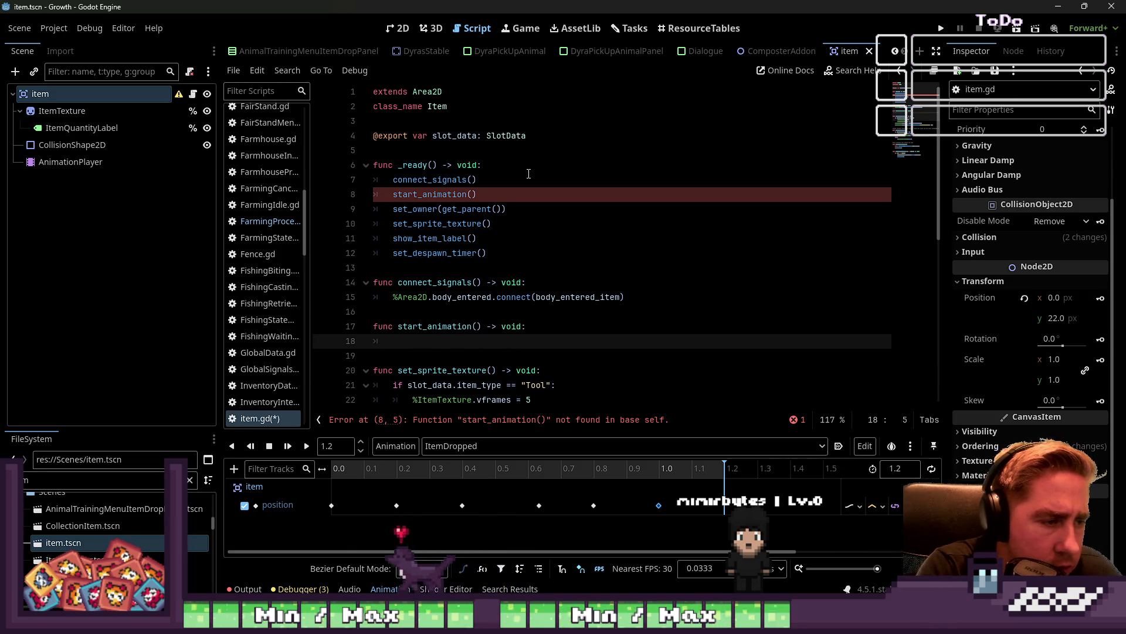
Give AnimationPlayer a unique name and make start_animation play "ItemDropped" via %AnimationPlayer
double_click(97, 162)
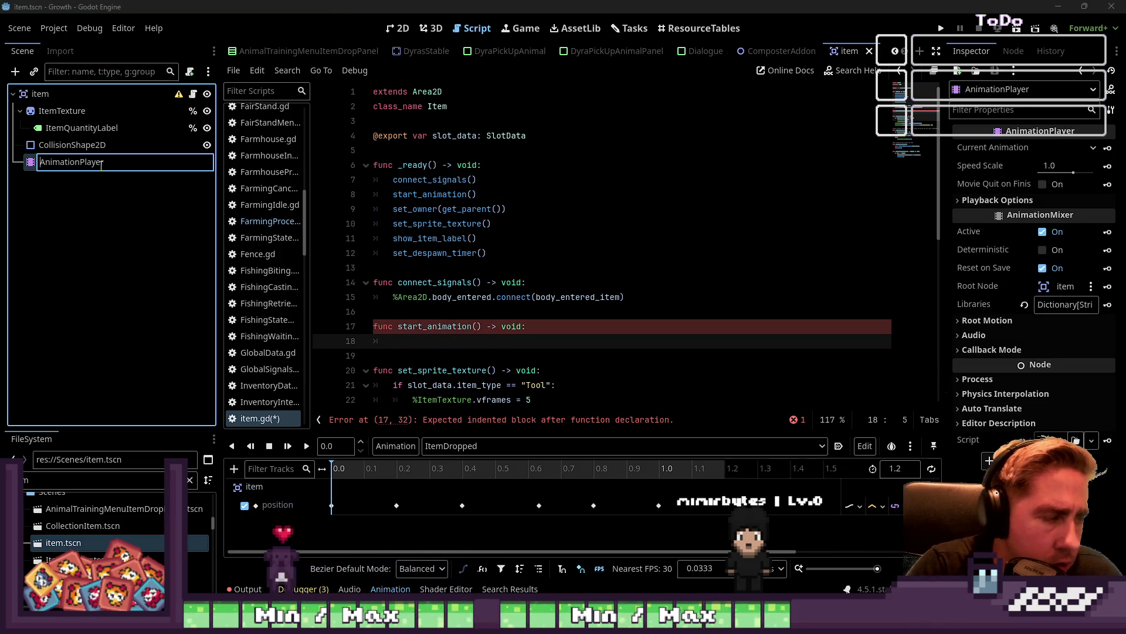
type("%")
key("Return")
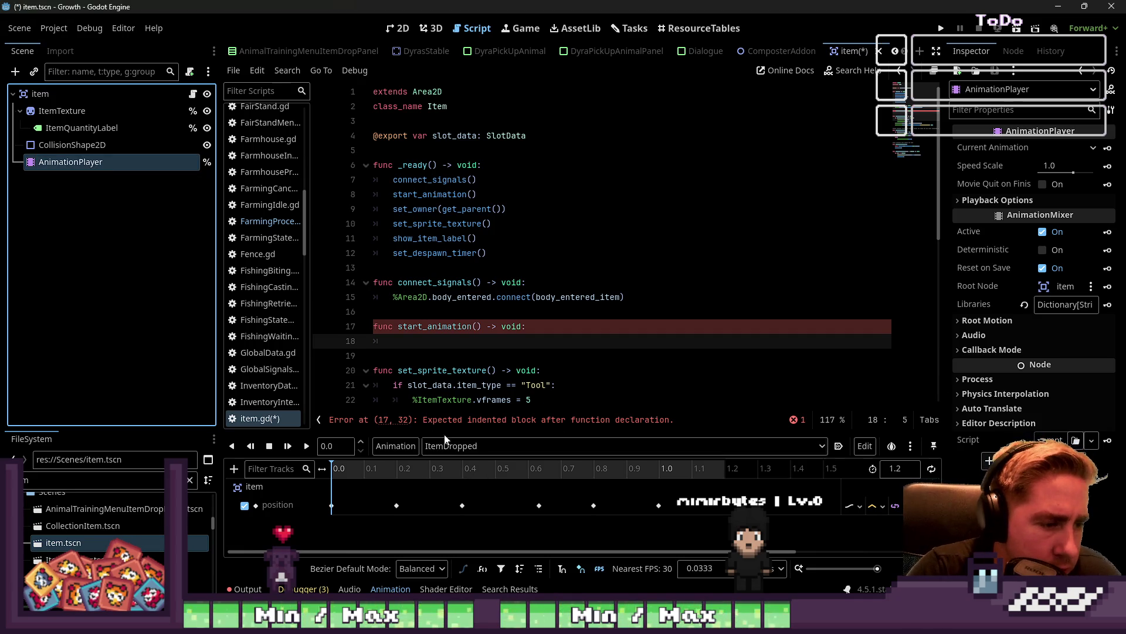
left_click(419, 344)
type(".")
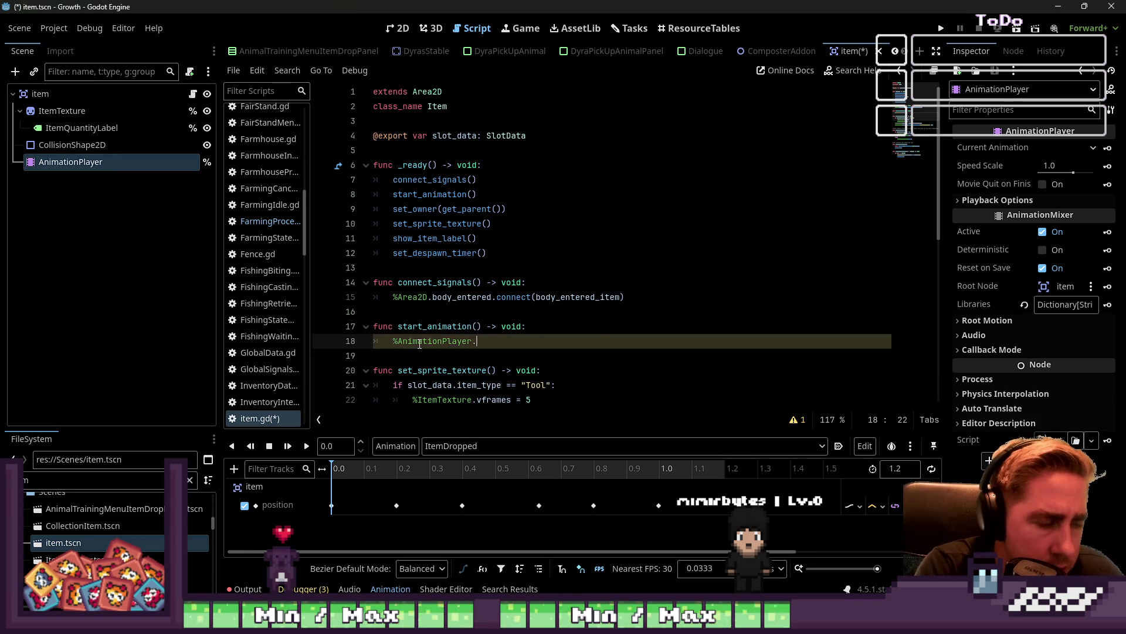
type("s")
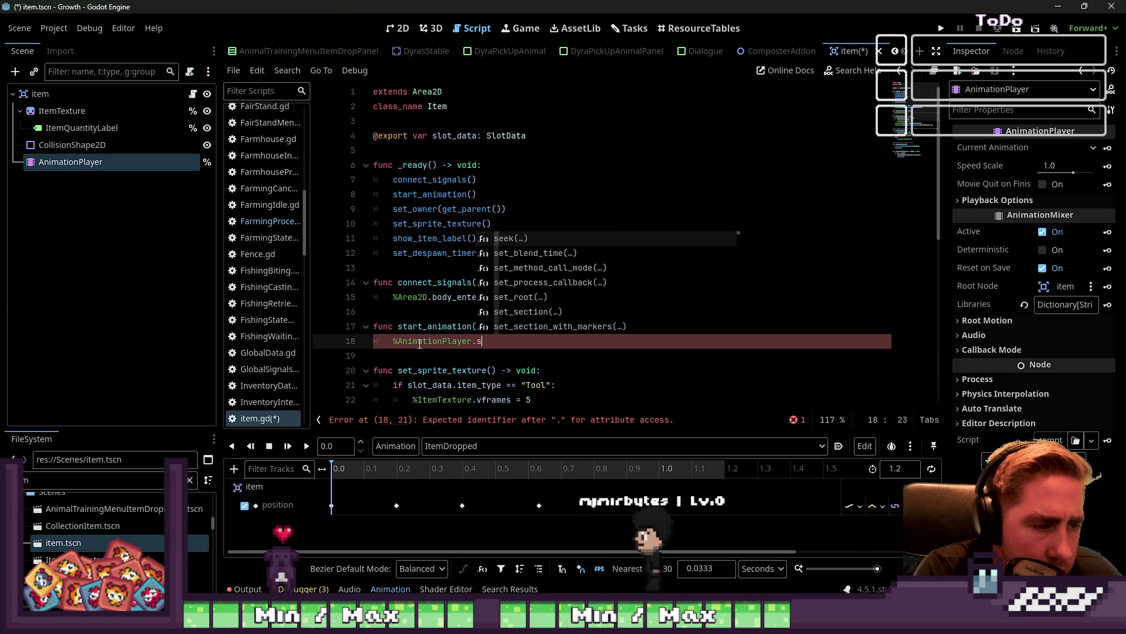
key("BackSpace")
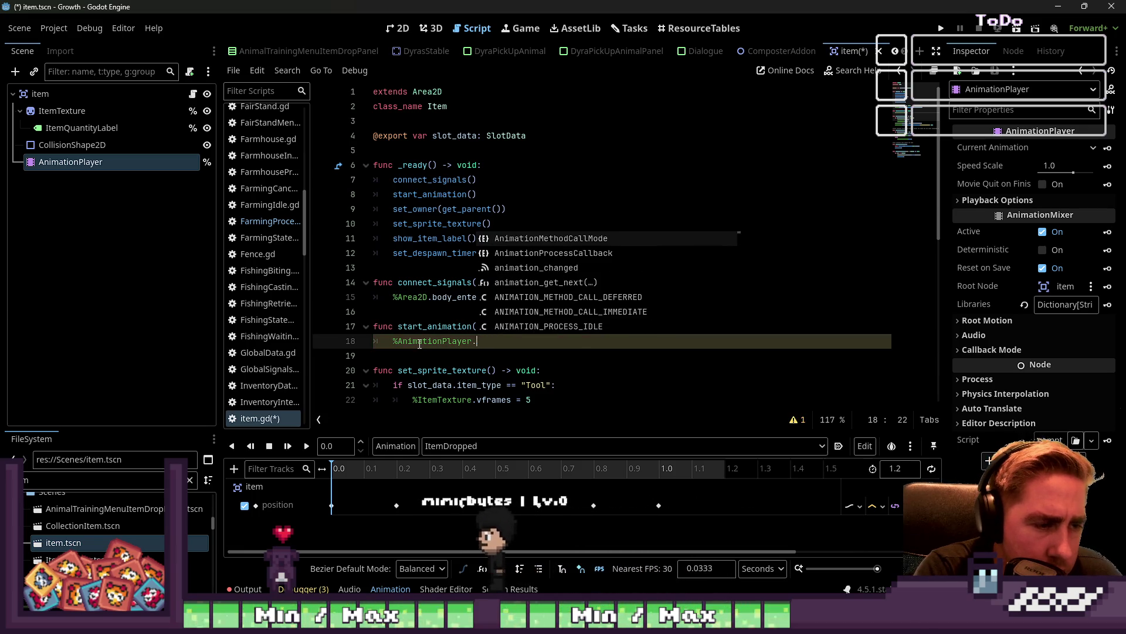
type("play(\"")
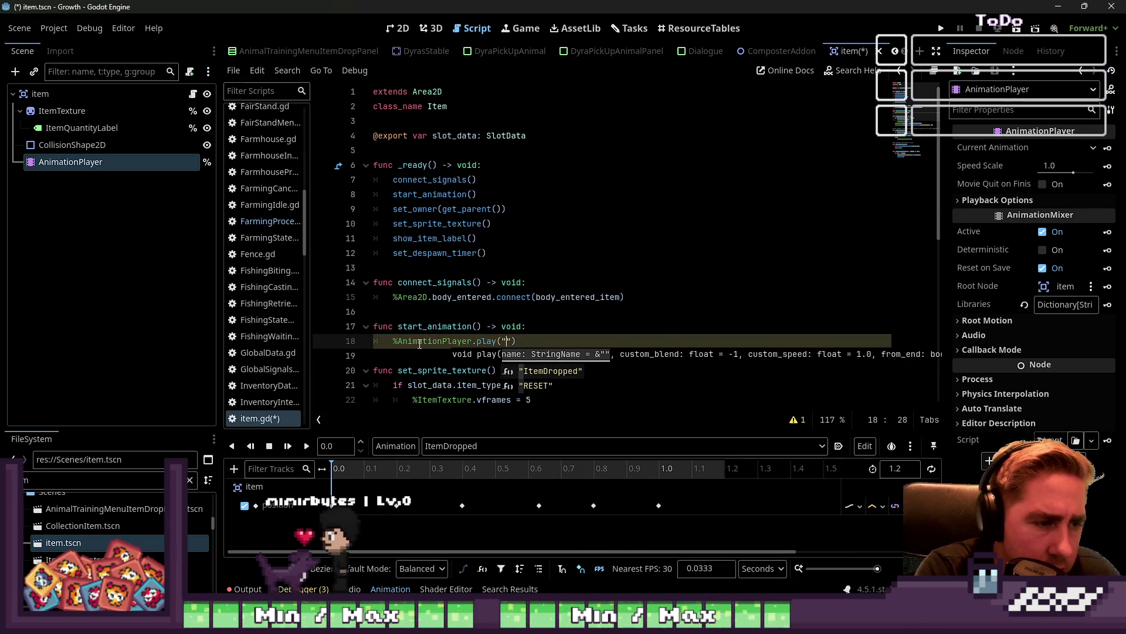
key("Return")
type(".em")
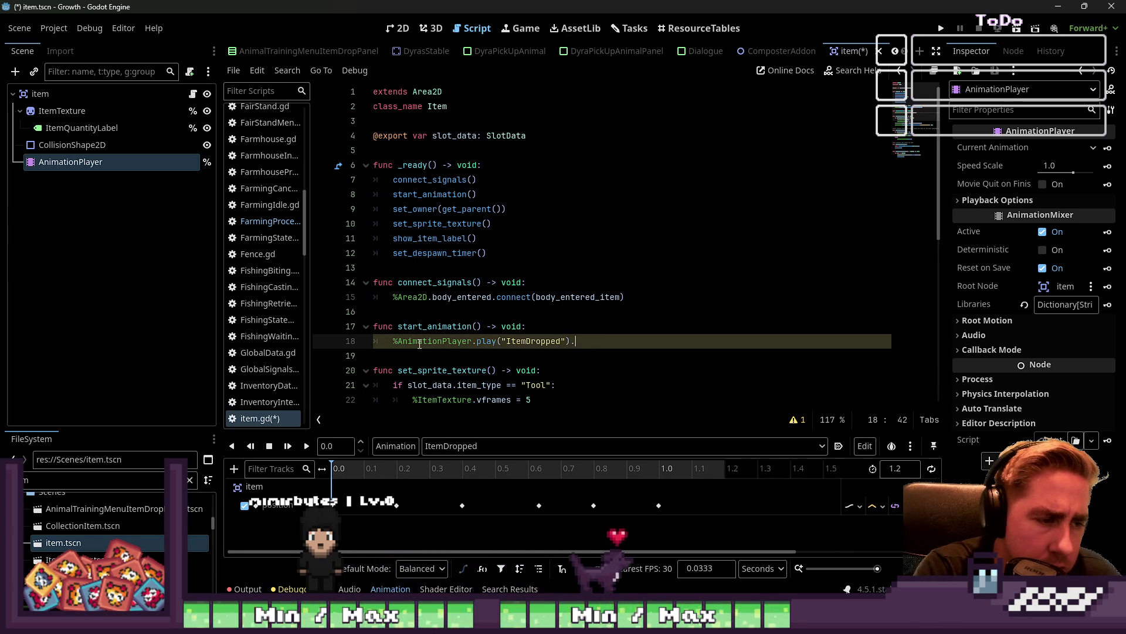
Save the item scene and script, then select the item root node
left_click(458, 307)
key("ctrl+s")
double_click(423, 329)
key("ctrl+s")
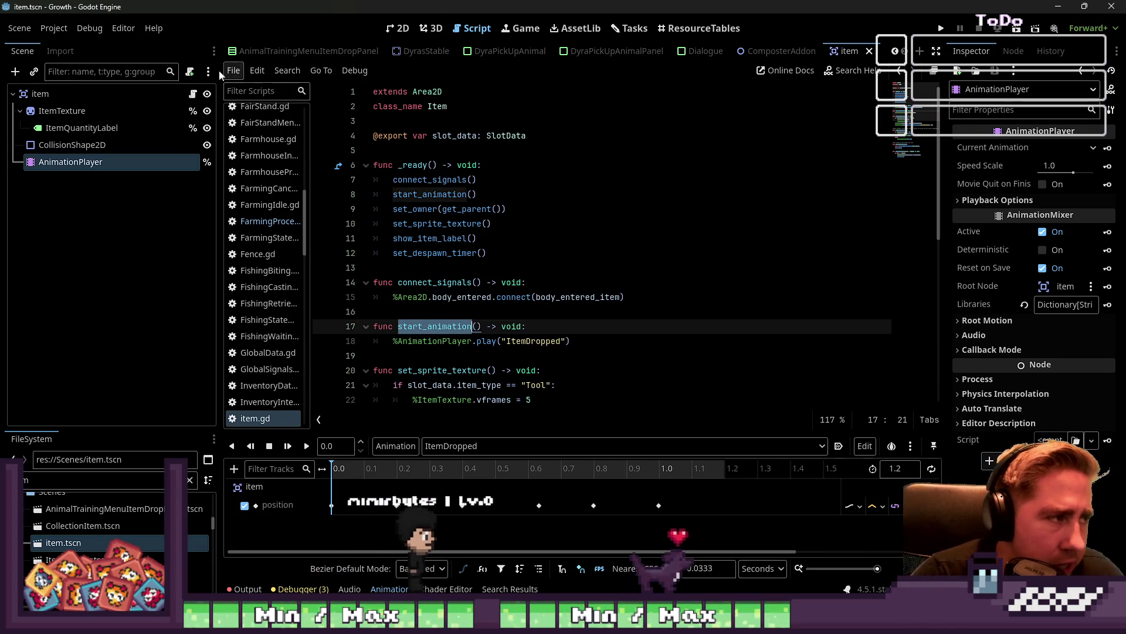
left_click(41, 94)
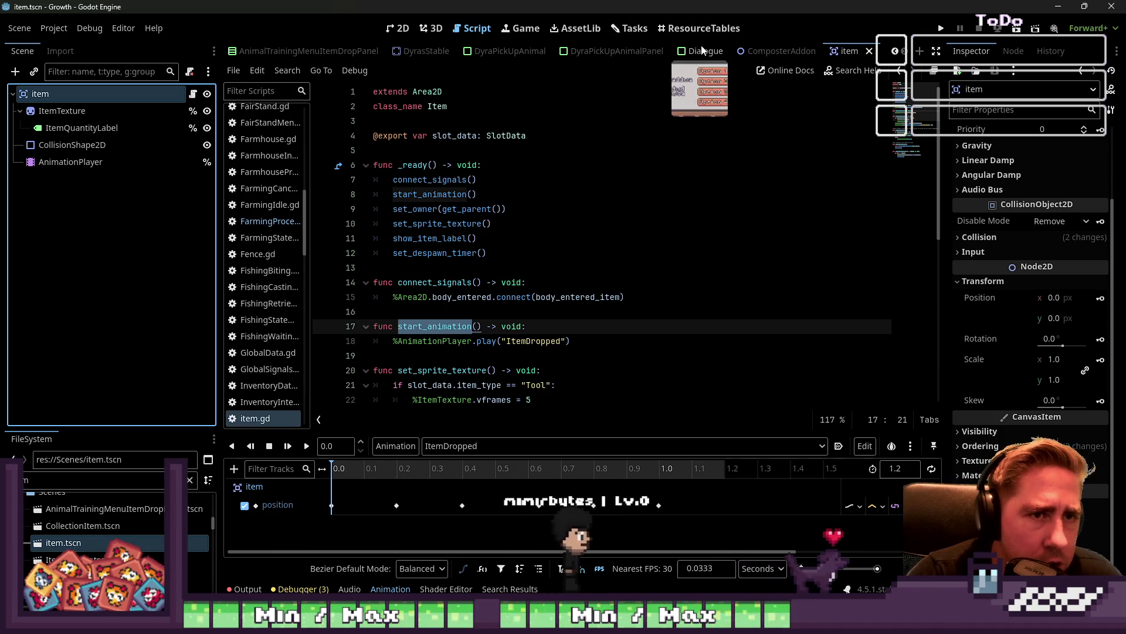
scroll(532, 52, "up", 5)
scroll(532, 52, "up", 2)
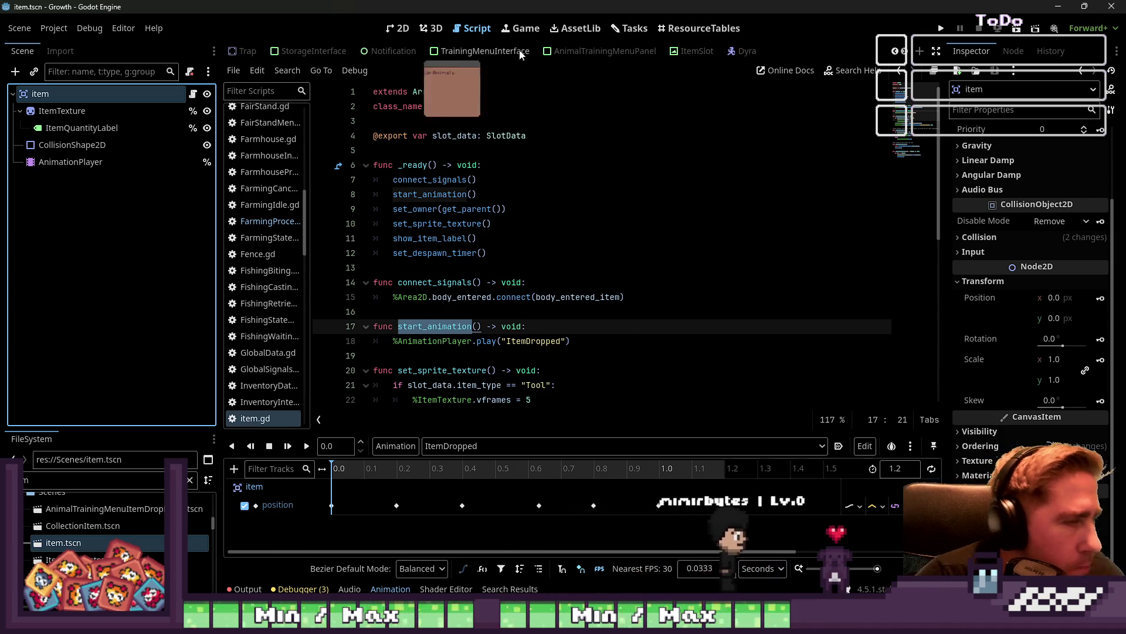
left_click(80, 479)
Open the TreeEntity scene and add space after the await line in TreeEntity.gd
key("BackSpace")
type("ity")
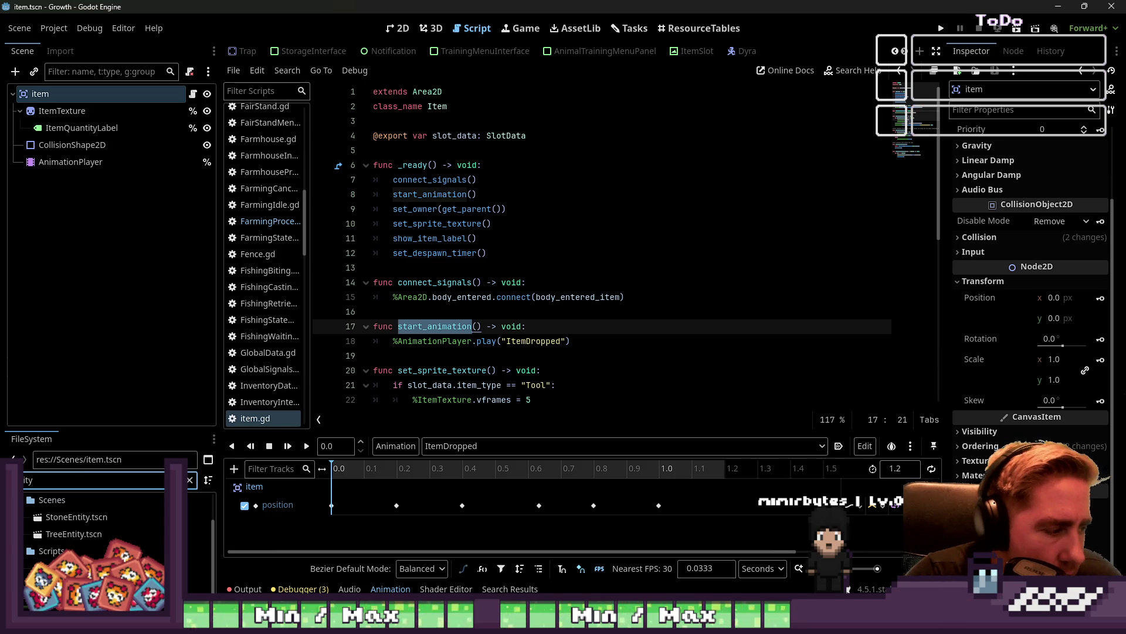
double_click(73, 533)
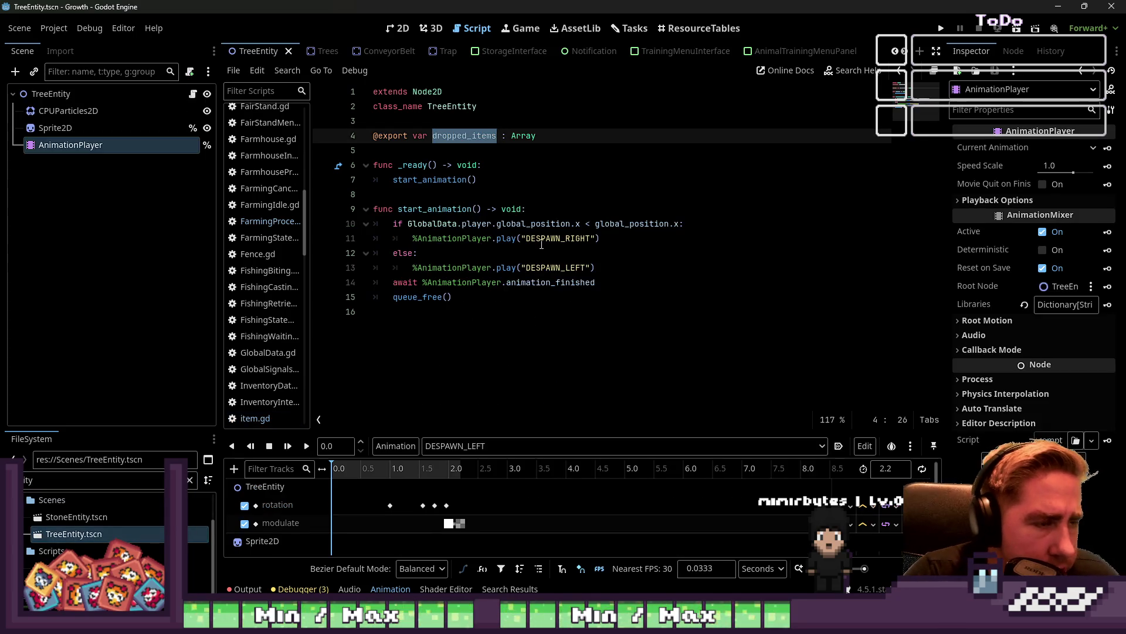
double_click(471, 137)
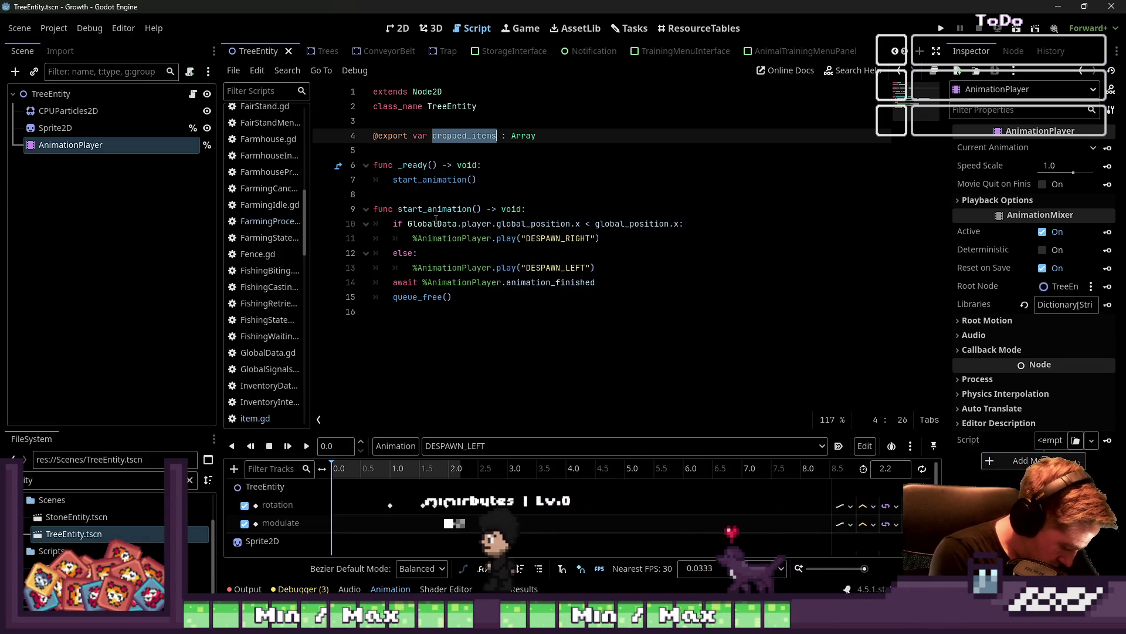
key("Down")
key("Down")
key("Down")
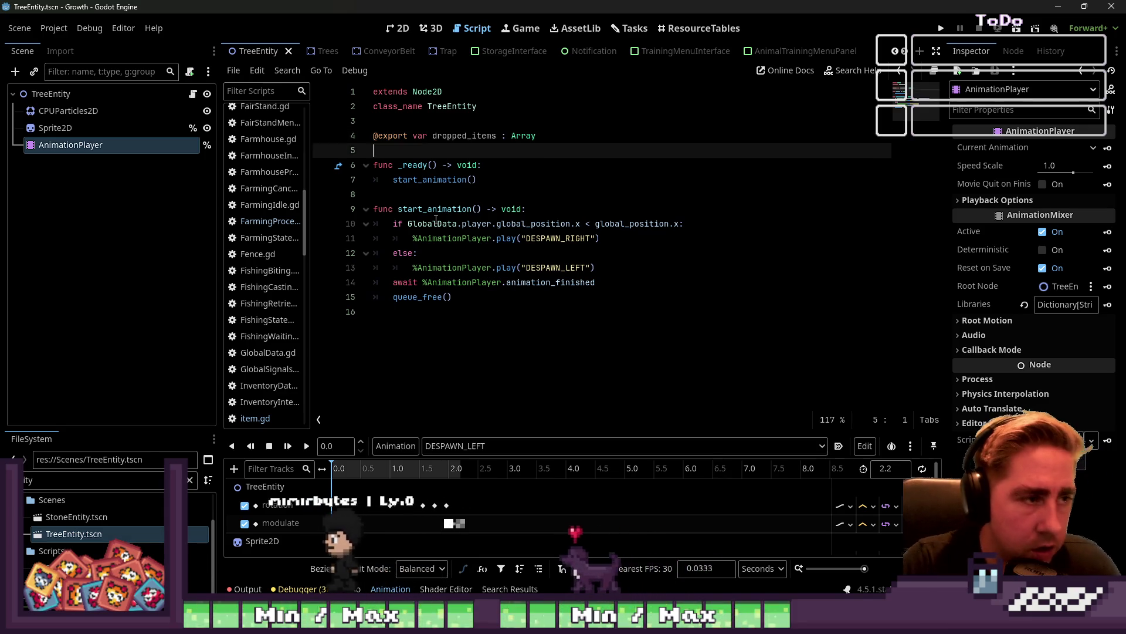
key("Down")
key("Down")
key("Down")
key("Up")
key("Down")
key("Up")
key("End")
key("Return")
key("Return")
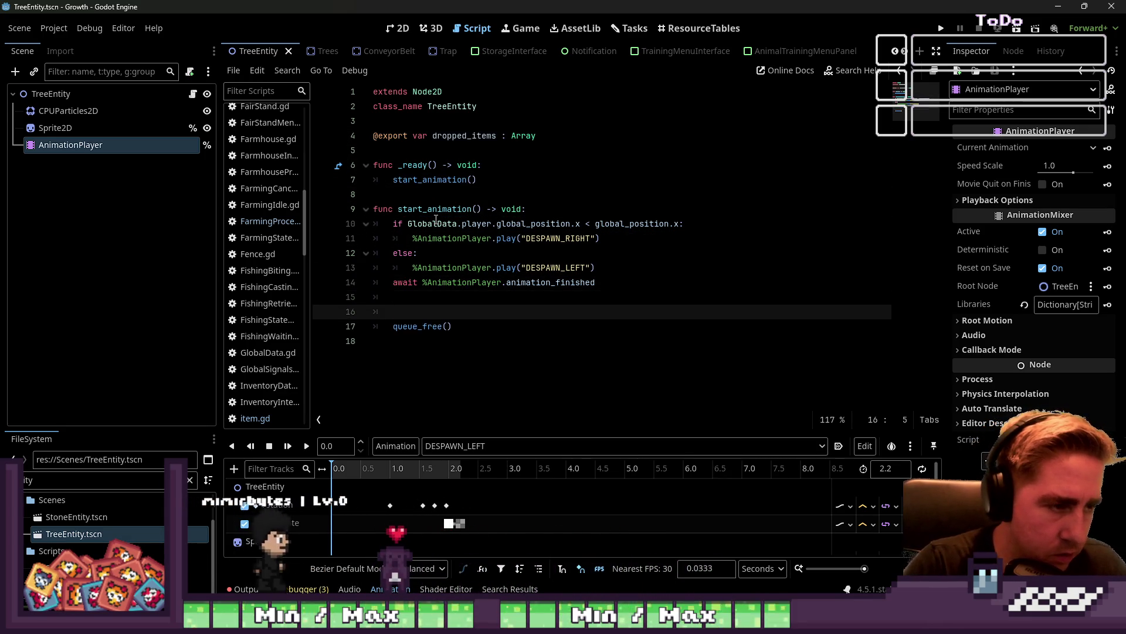
key("BackSpace")
key("BackSpace")
Define created_dropped_items with a 'for item in dropped_items' loop starting a new_item assignment
type("created_")
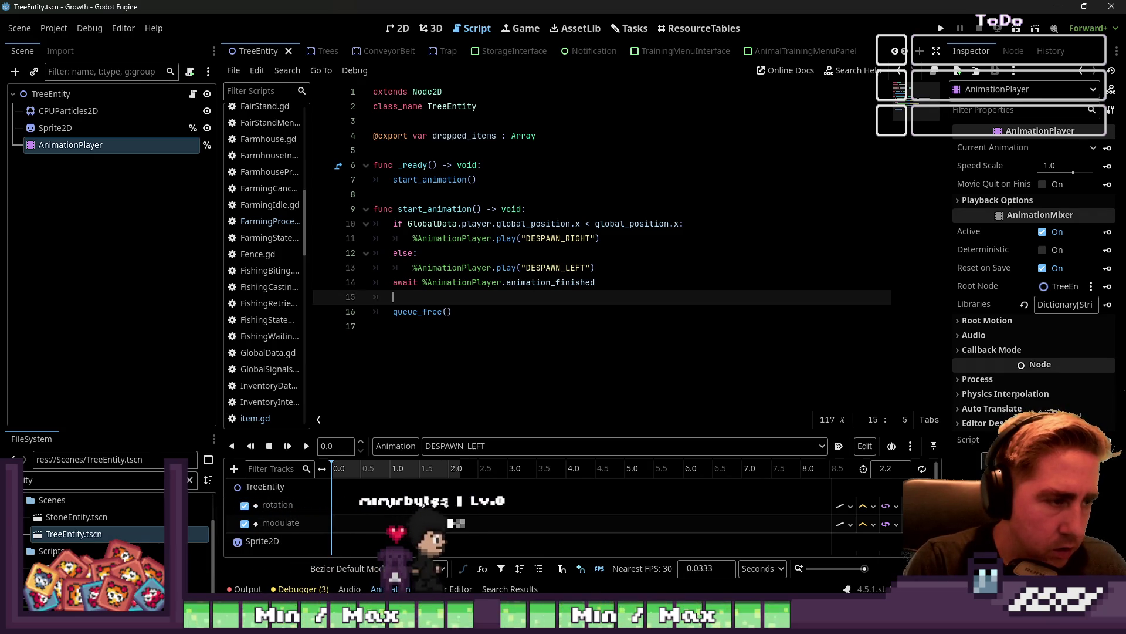
type("dropped_items(")
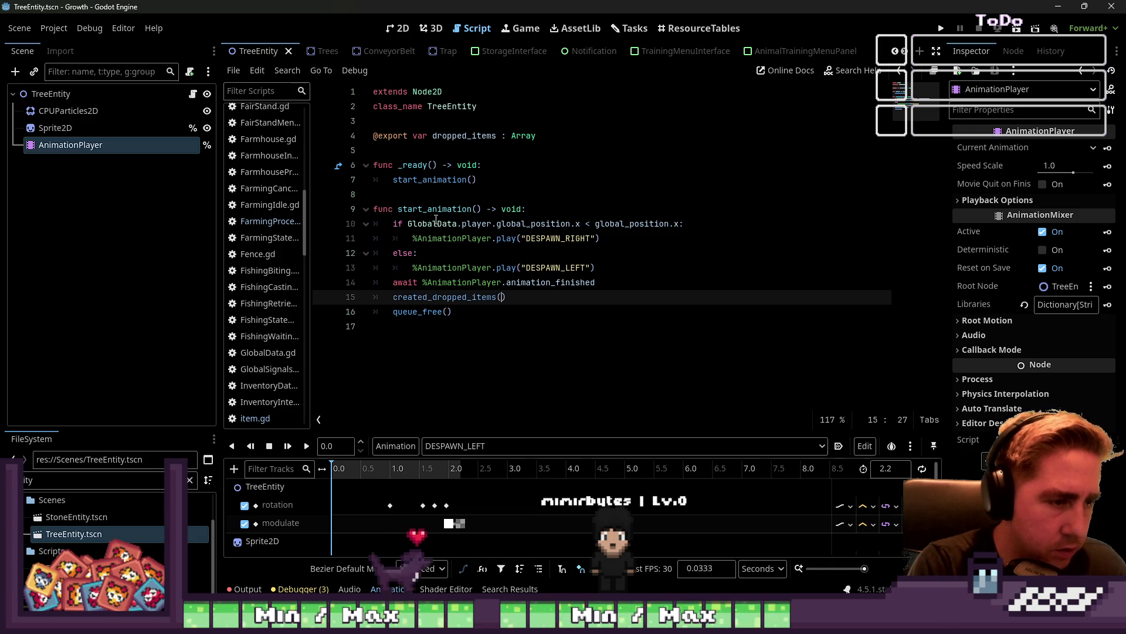
key("Down")
key("Down")
key("Return")
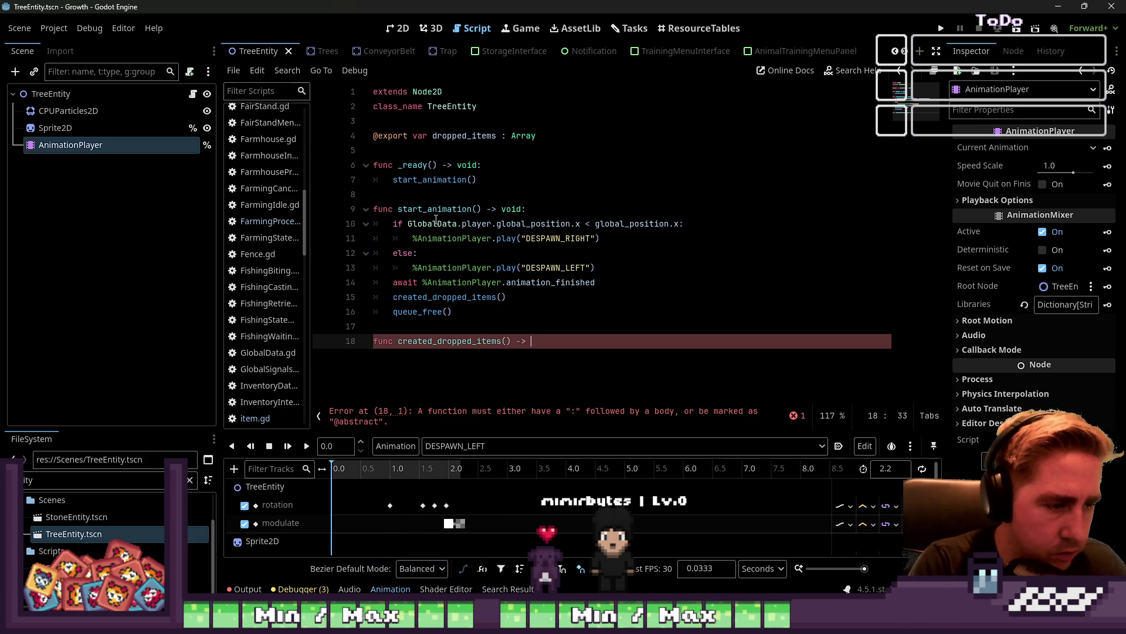
type(":")
key("Return")
type("for item in dropped")
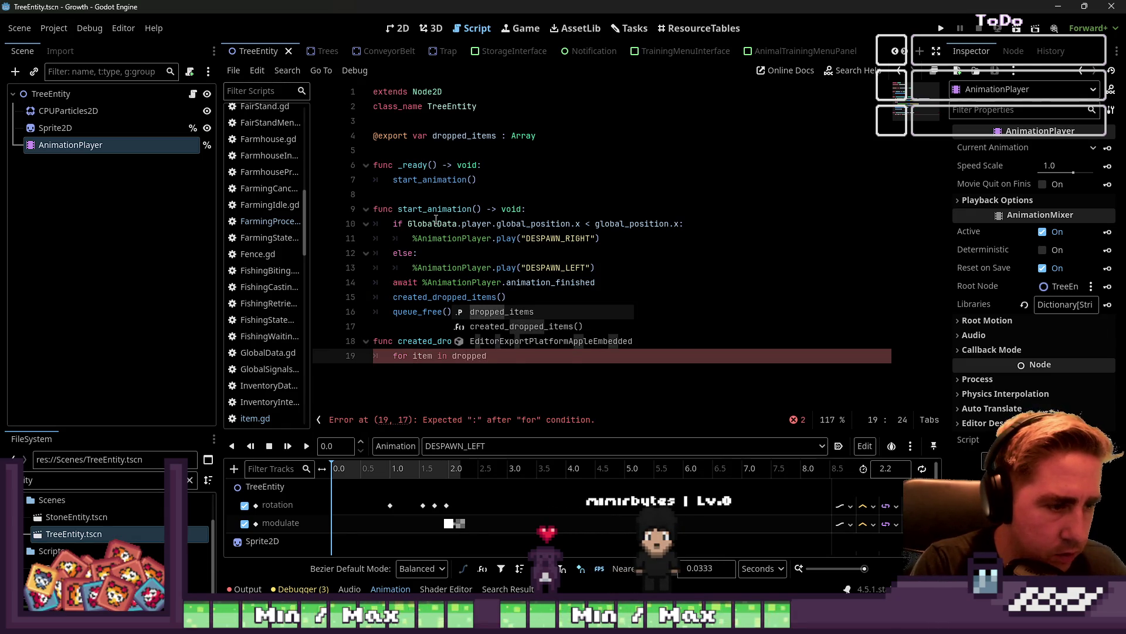
key("Return")
type(":")
key("Return")
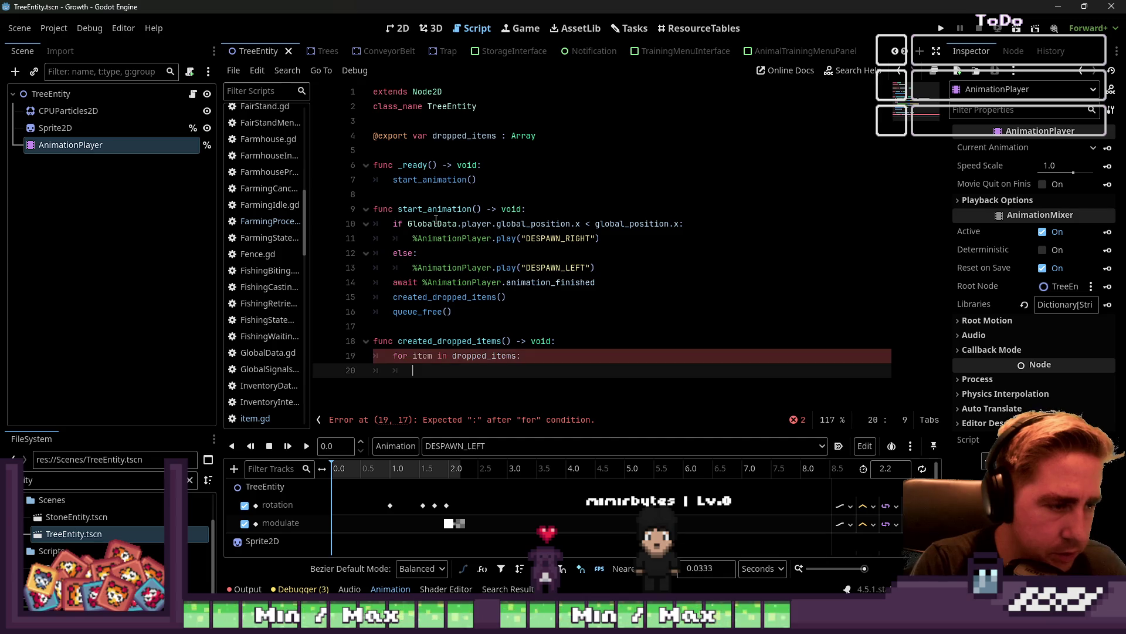
key("Up")
key("Up")
key("Down")
key("Down")
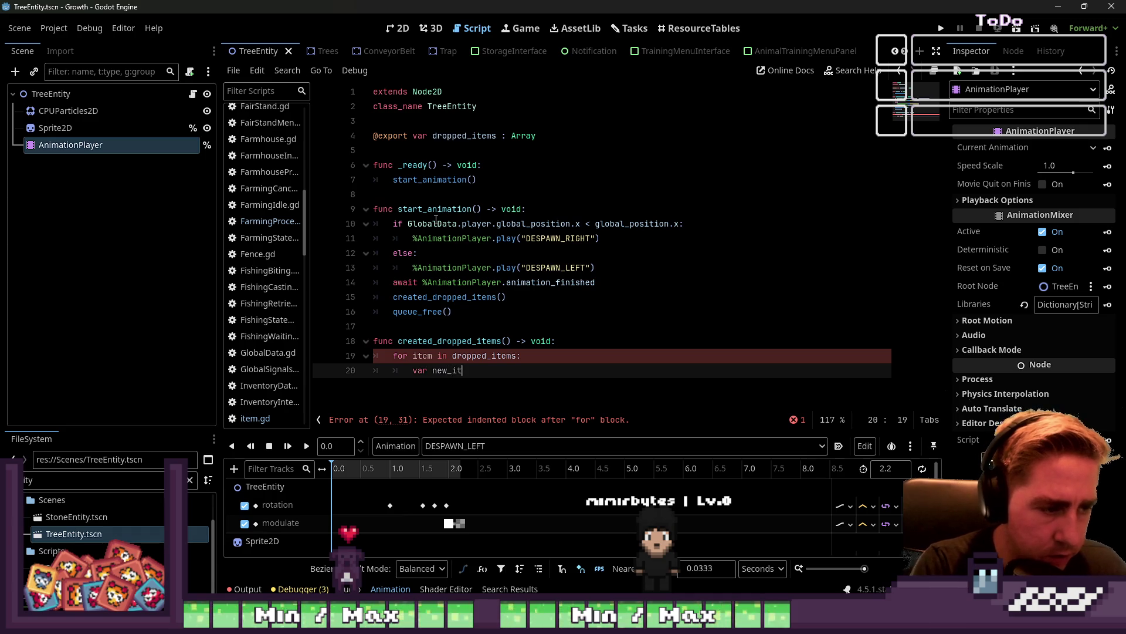
type("em =")
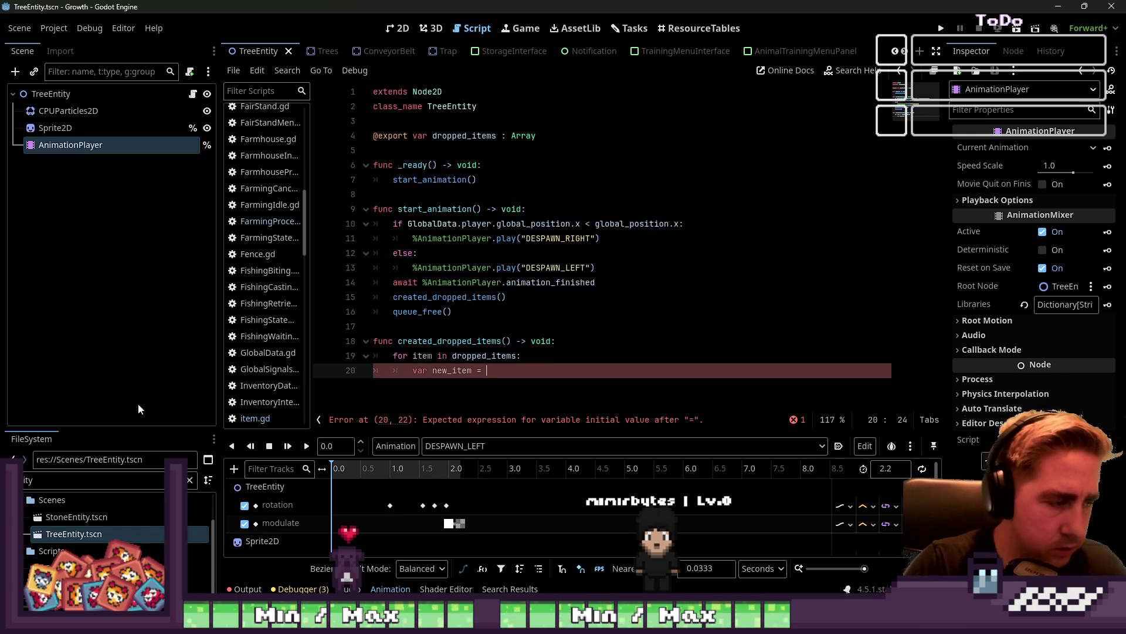
Set new_item to the preloaded item.tscn's instantiate(), begin new_item.slot_data, then open item.gd
left_click(96, 480)
key("ctrl+a")
key("BackSpace")
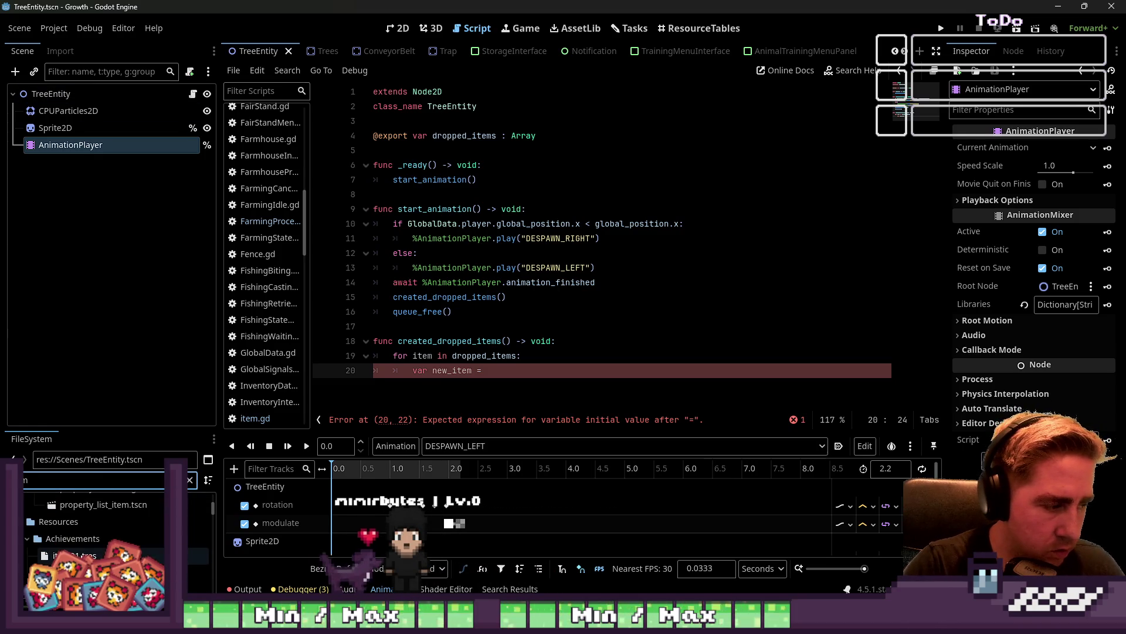
scroll(104, 547, "down", 10)
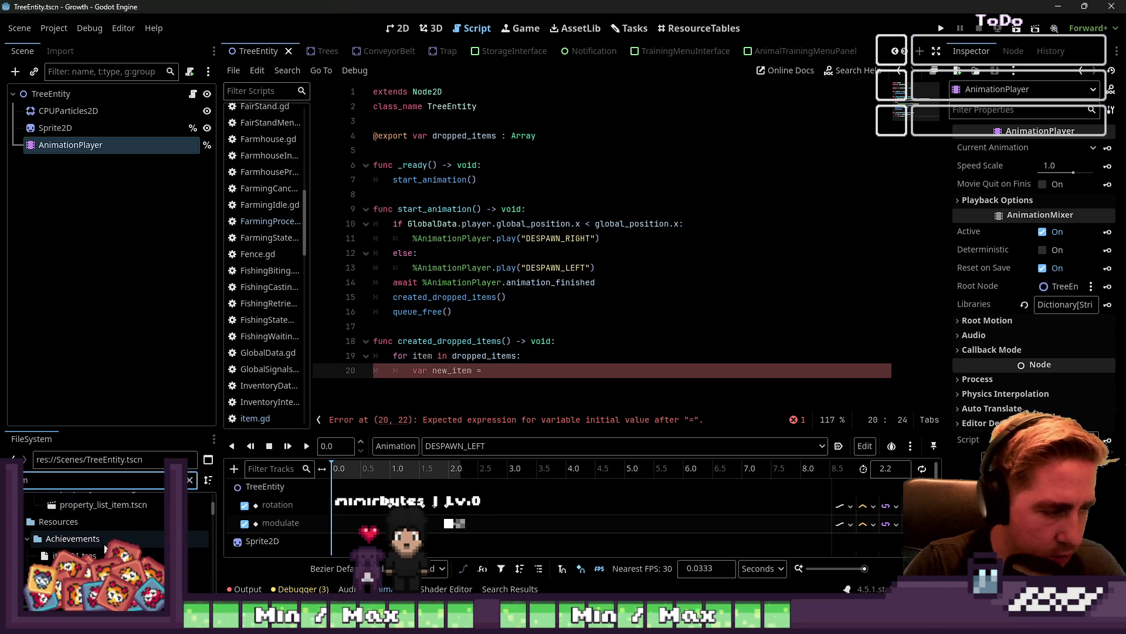
scroll(83, 537, "down", 3)
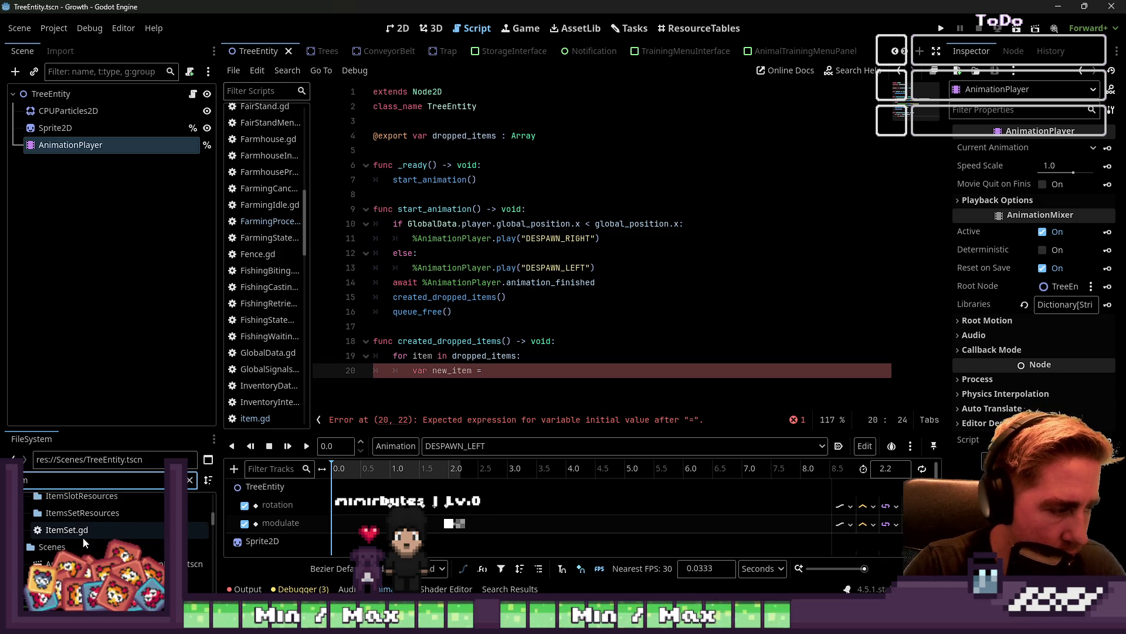
scroll(86, 545, "down", 1)
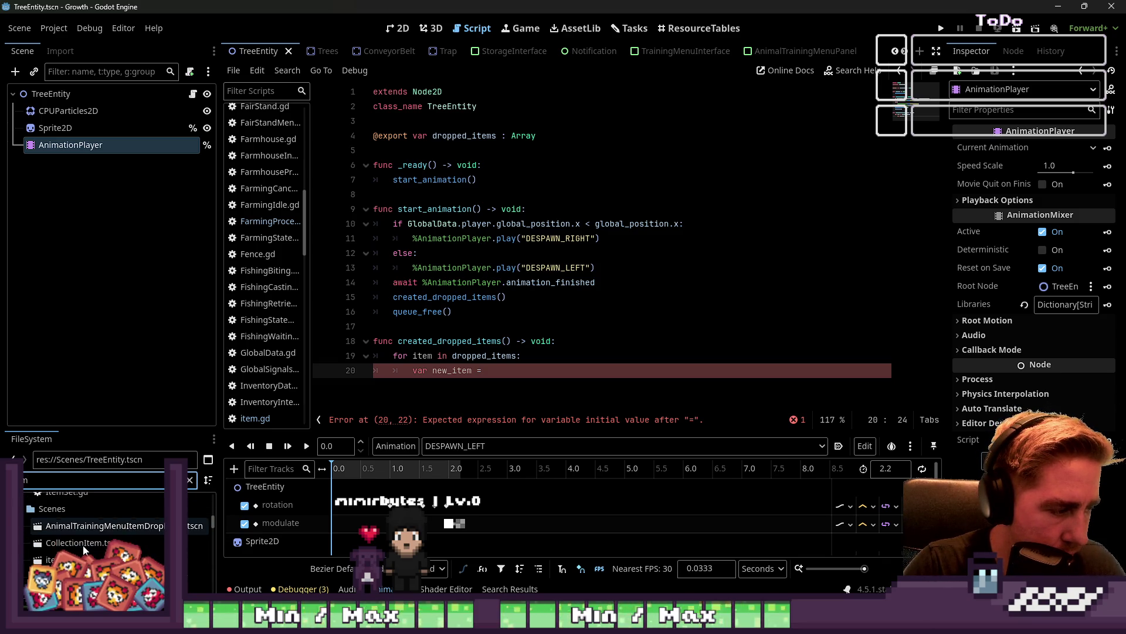
mouse_move(53, 559)
left_mouse_down()
mouse_move(516, 446)
mouse_move(529, 382)
left_mouse_up()
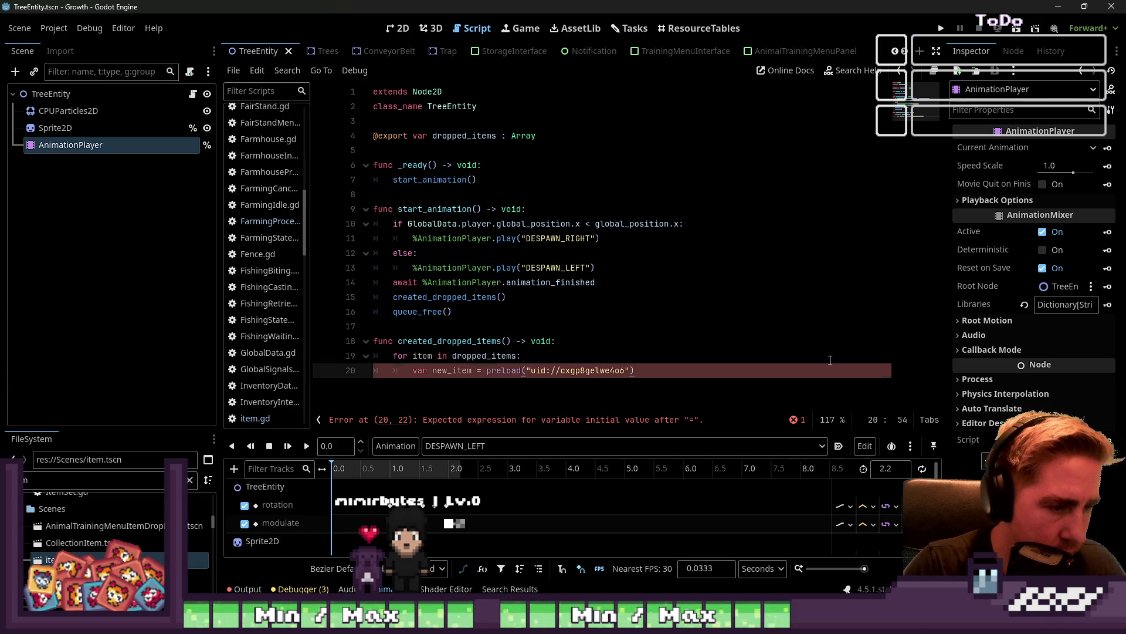
type(".instantiate(")
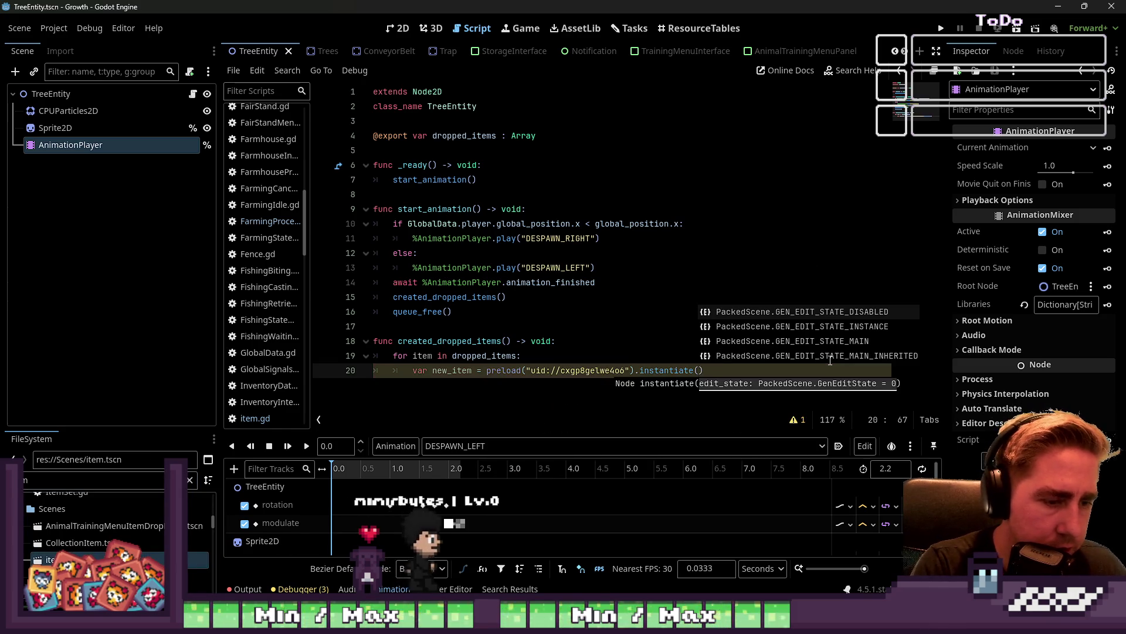
key("End")
key("Return")
type("new")
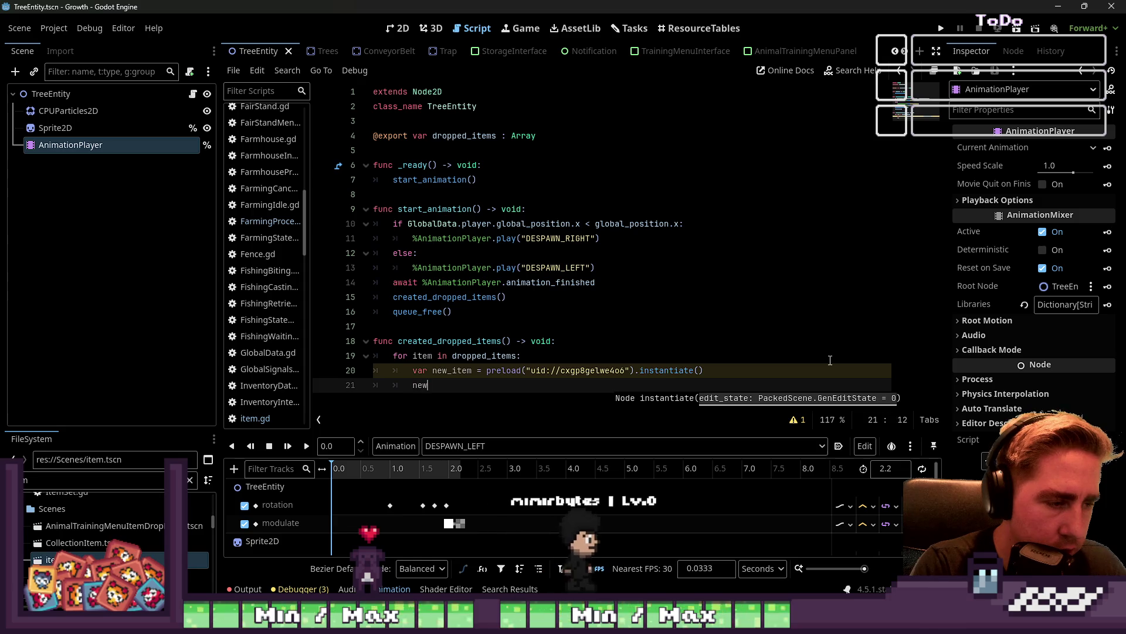
type("_item.sl")
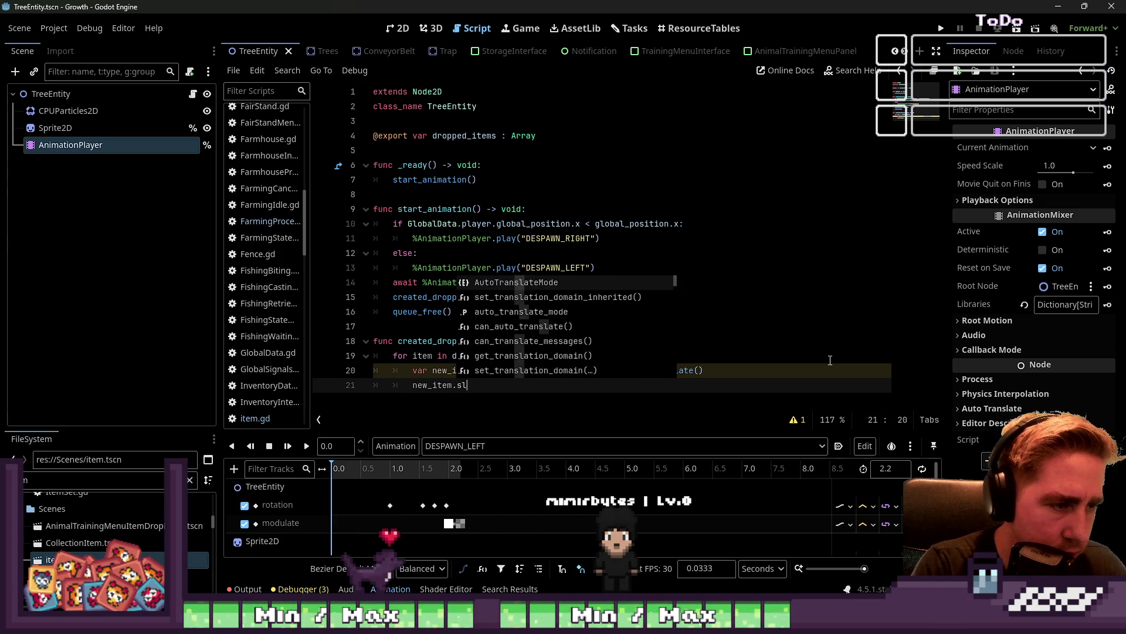
type("ot_data")
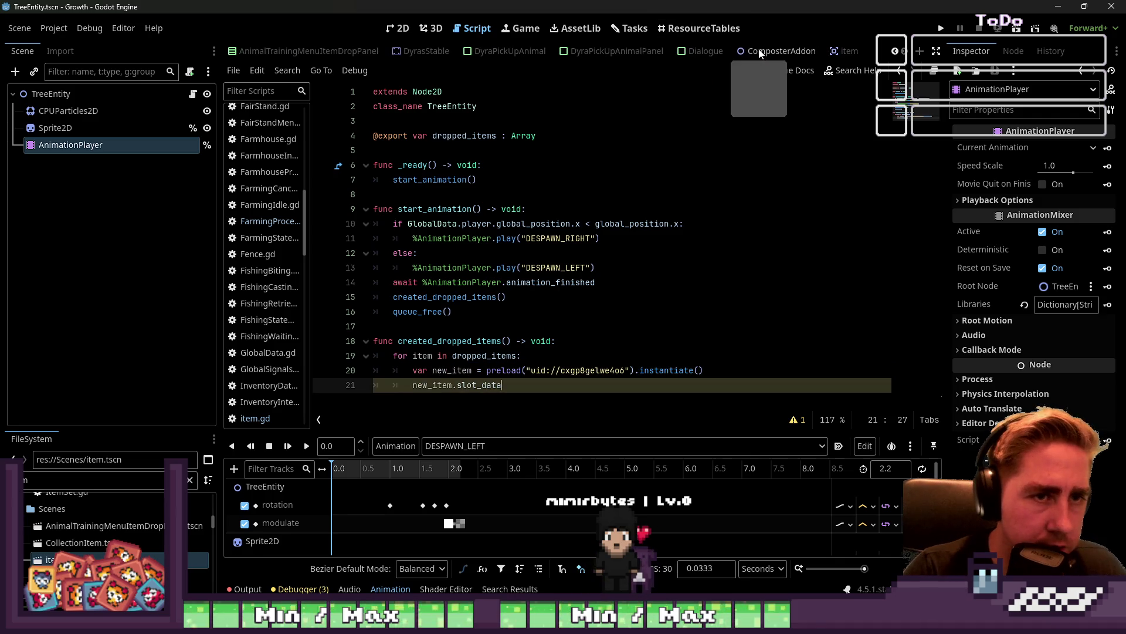
left_click(833, 52)
left_click(193, 95)
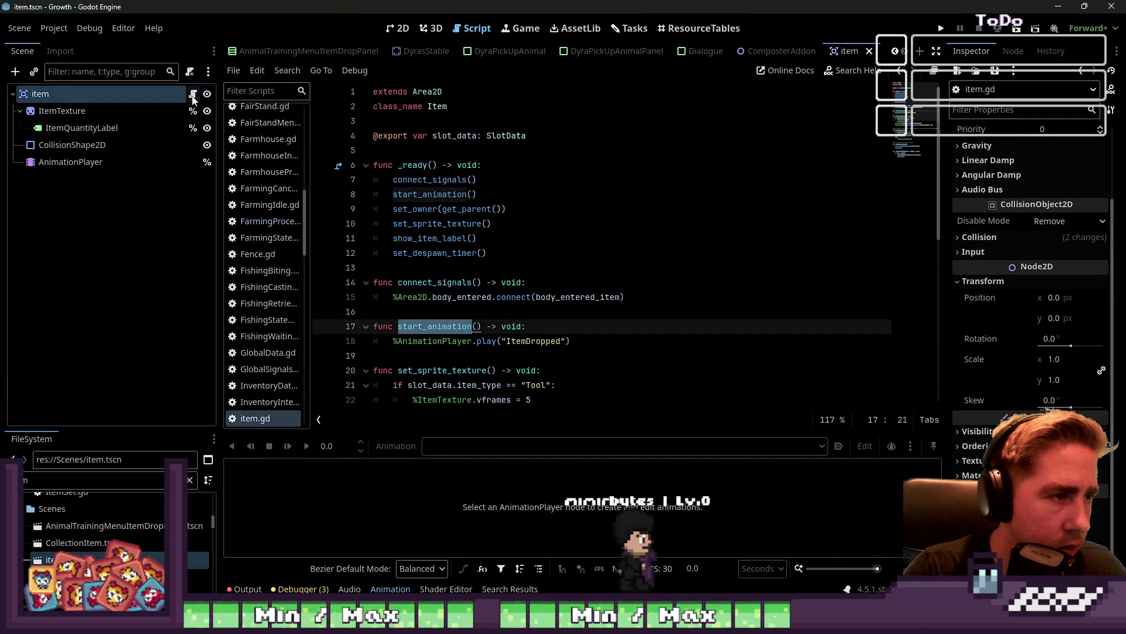
Review item.gd's slot_data declaration and texture_world use, then return to TreeEntity.gd
left_click(461, 136)
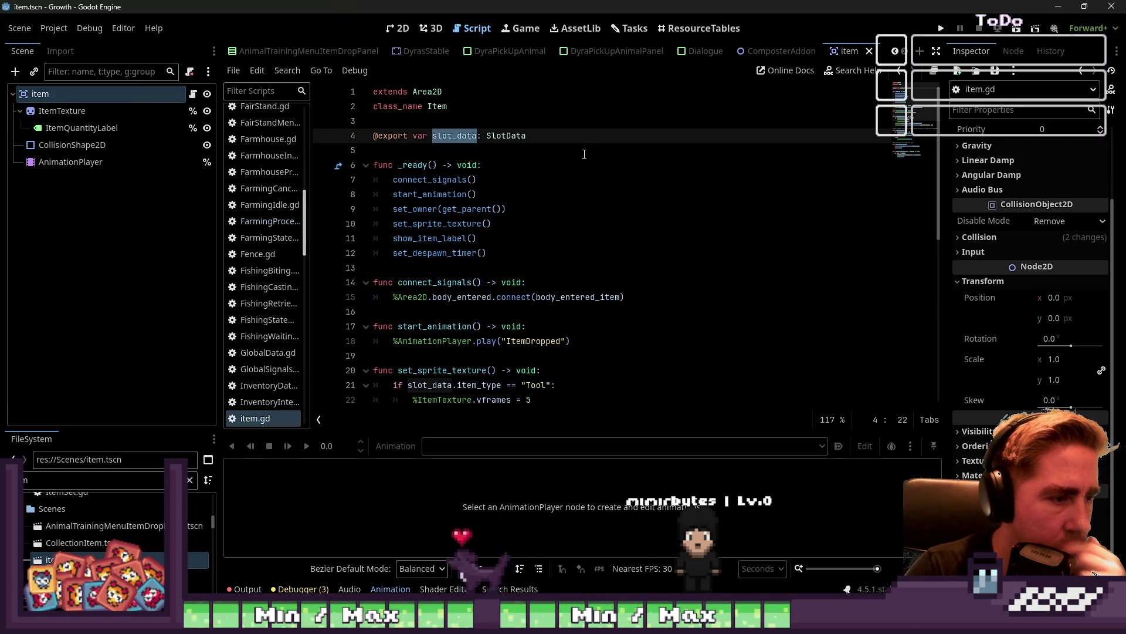
scroll(584, 155, "down", 3)
left_click(509, 267)
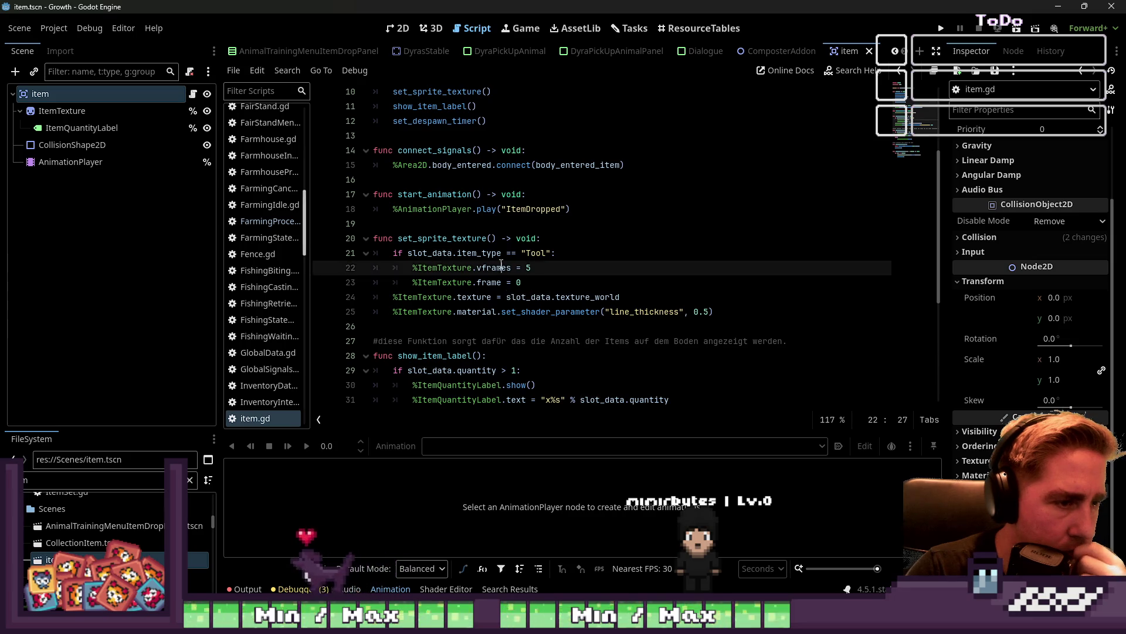
left_click(468, 295)
left_click(669, 291)
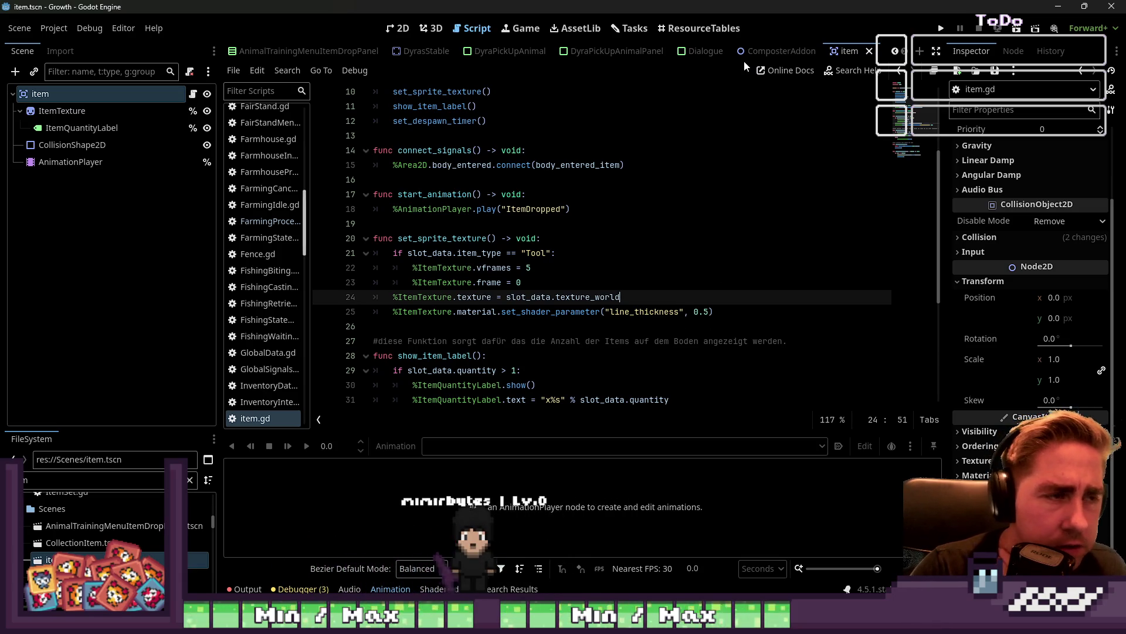
scroll(656, 51, "up", 5)
left_click(374, 53)
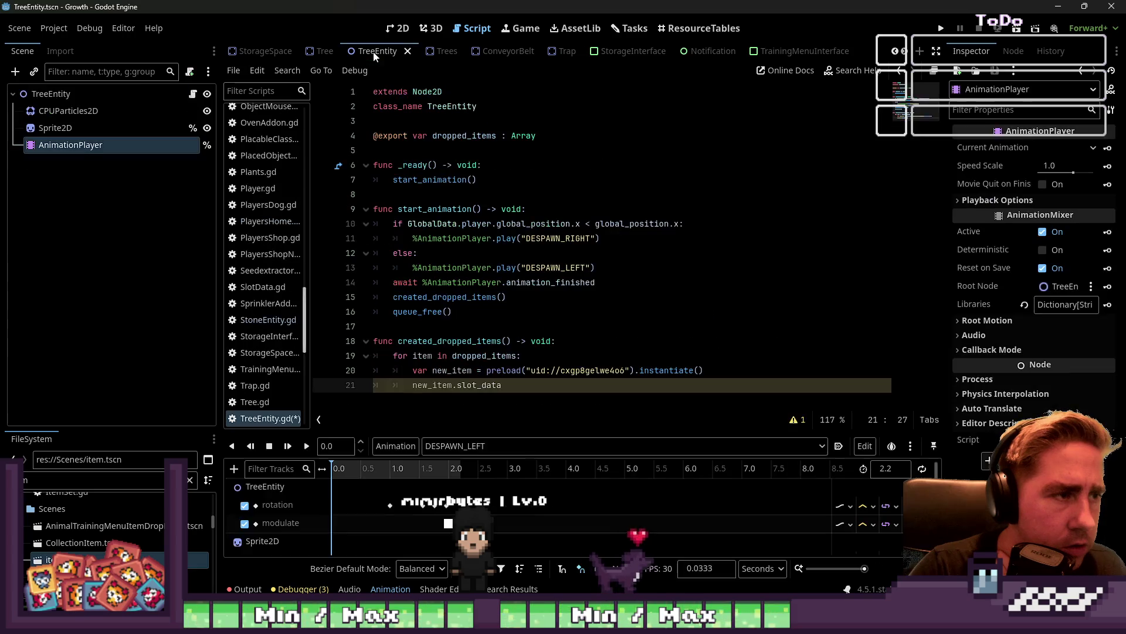
Finish line 21 as new_item.slot_data = item.duplicate(), start a new_item. line, view TreeEntity in 2D
type(".slot_data = ")
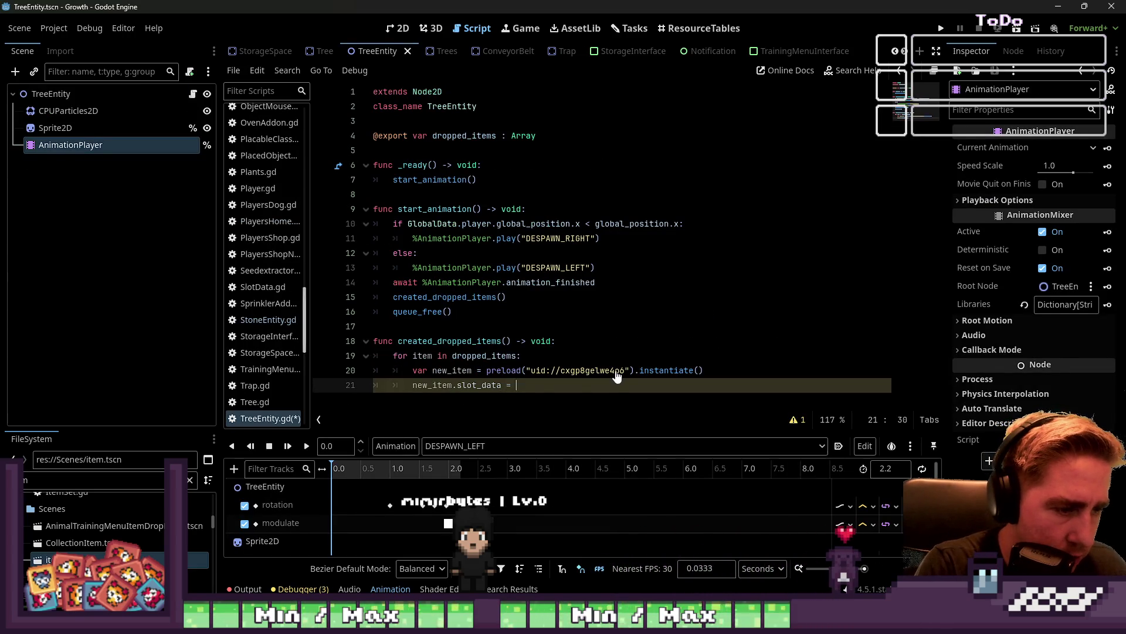
type("item")
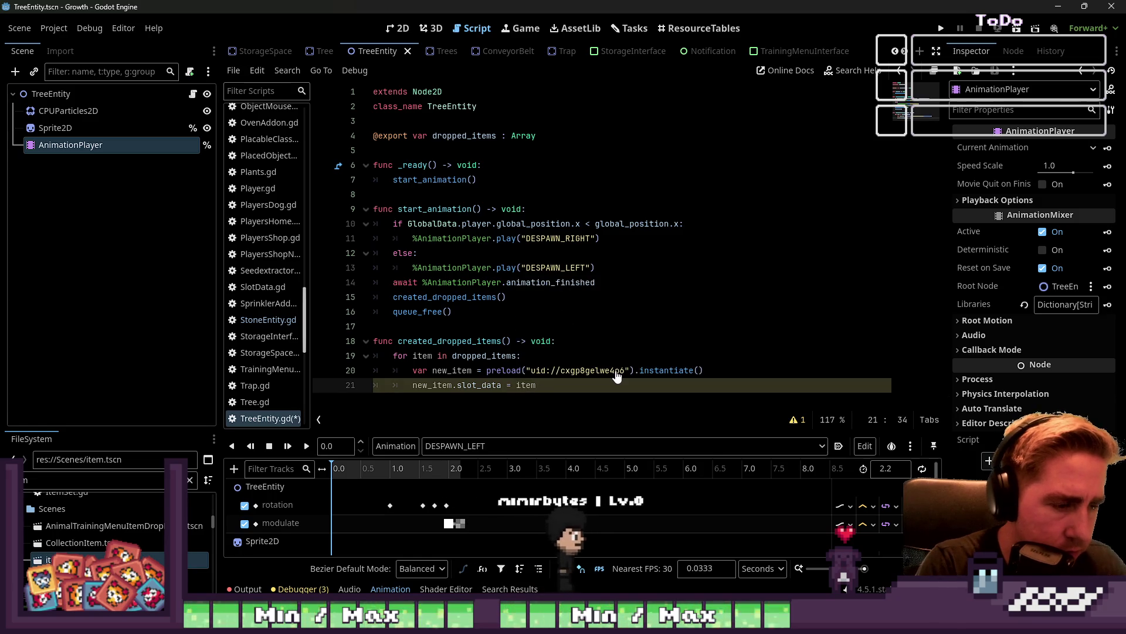
type(".dupl")
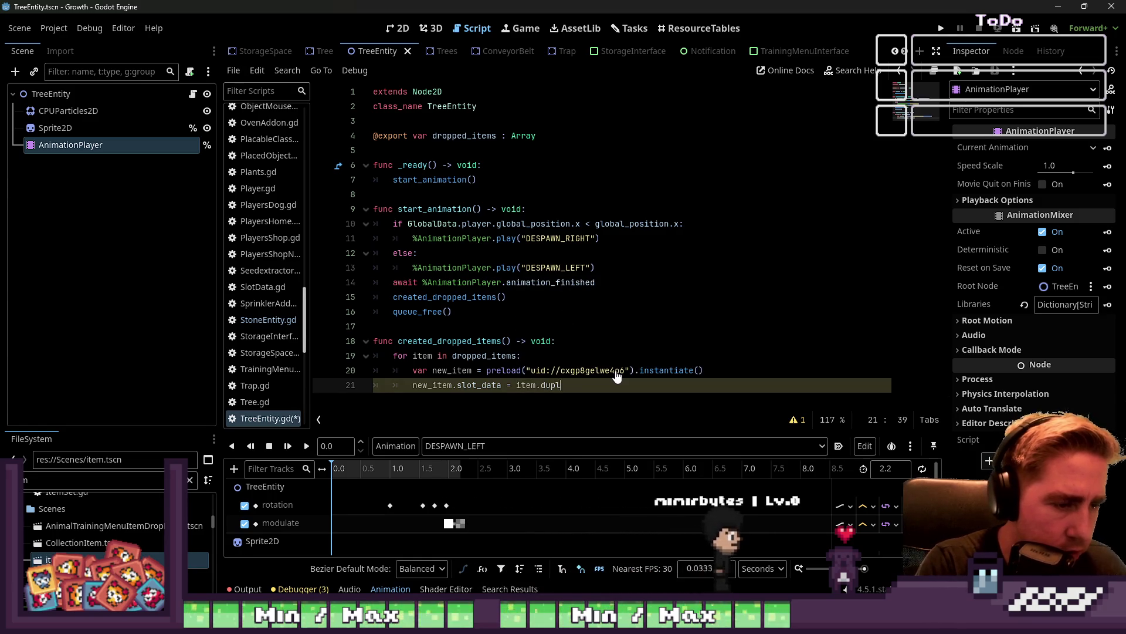
type("icate(")
key("Return")
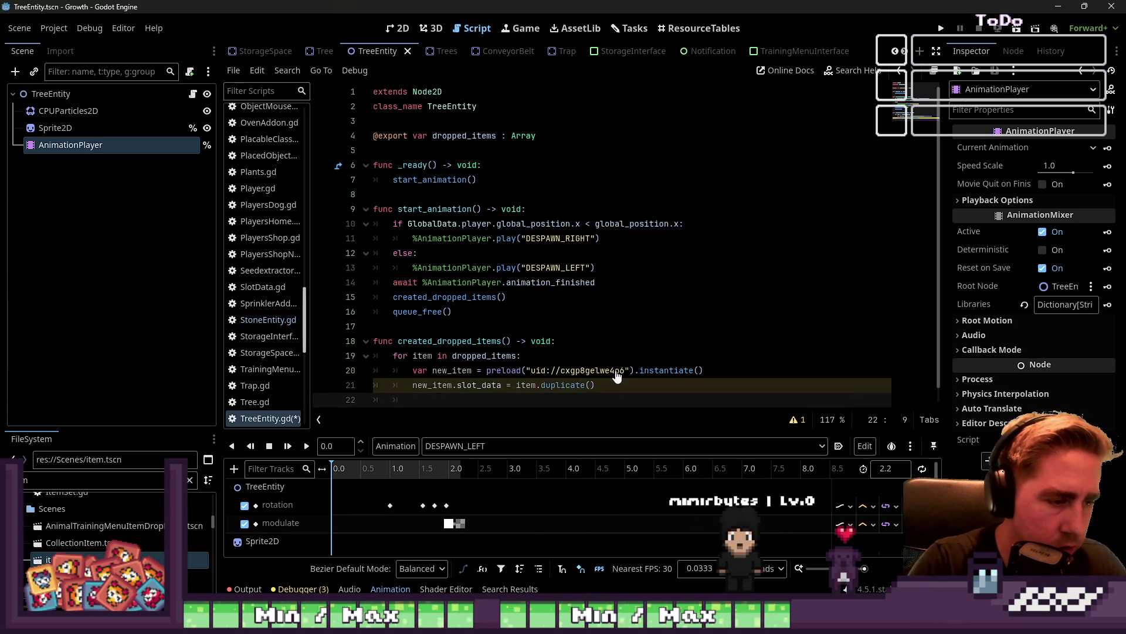
key("Tab")
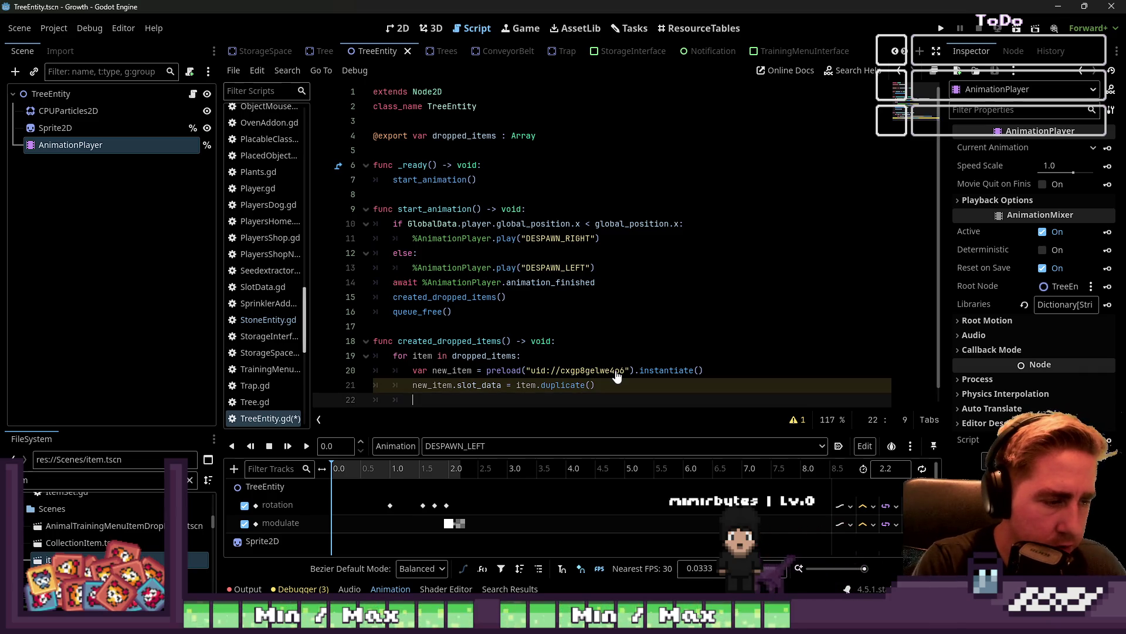
type("_")
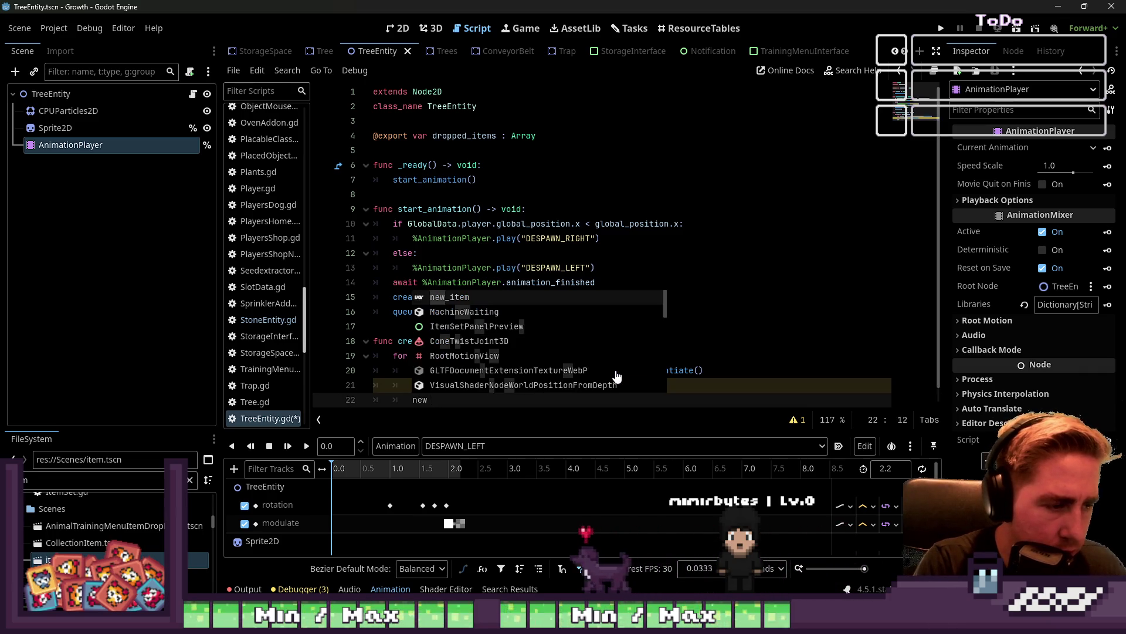
type("item.")
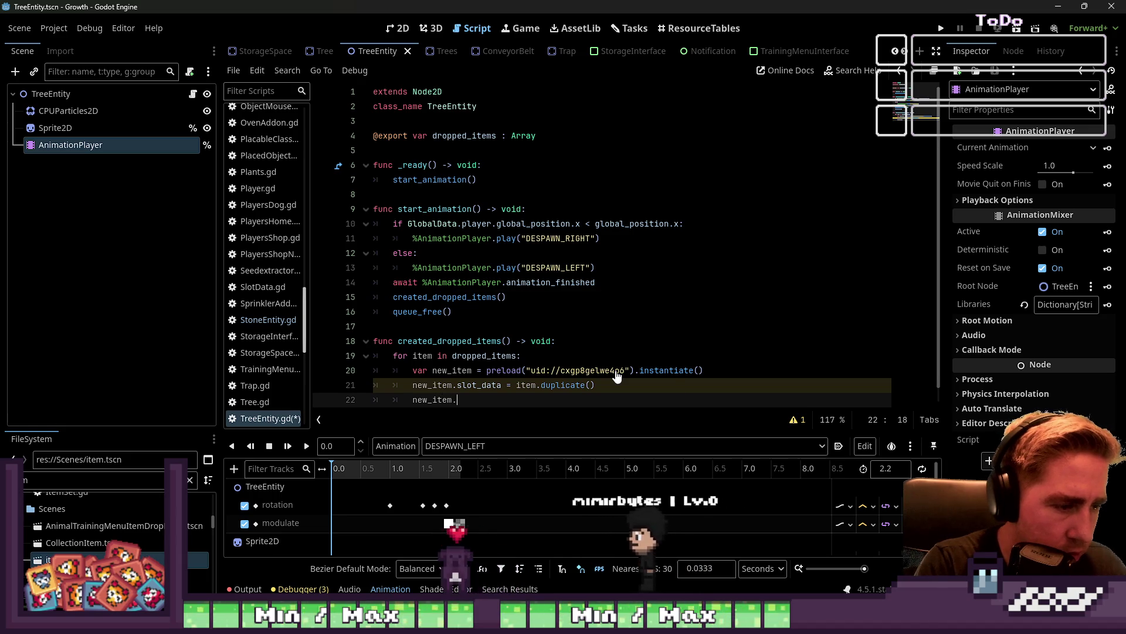
left_click(136, 92)
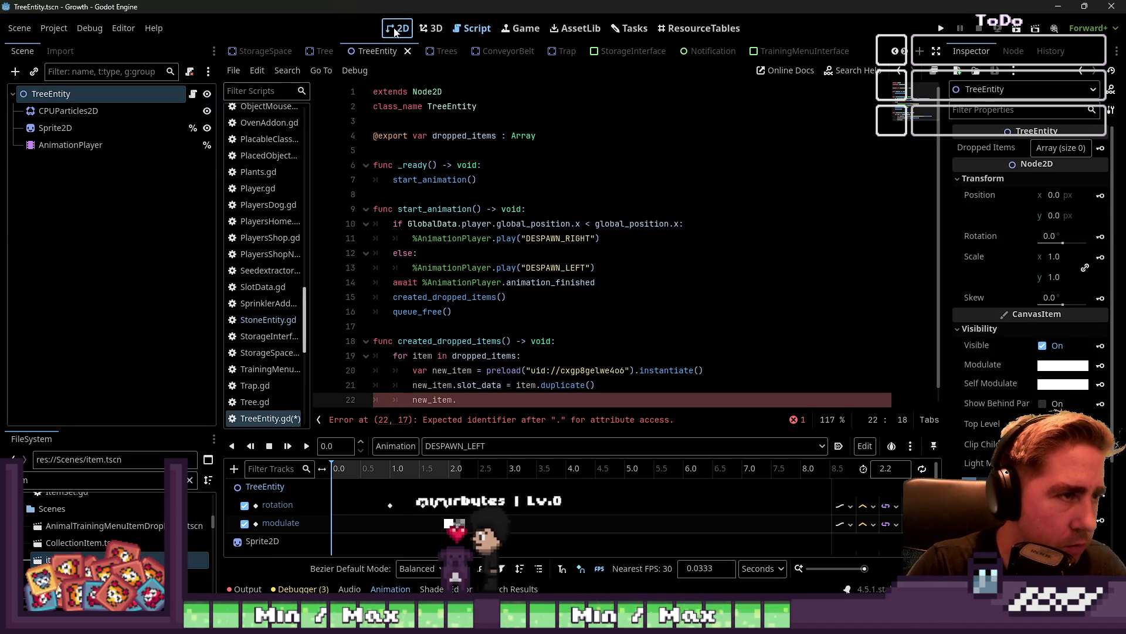
key("ctrl+F1")
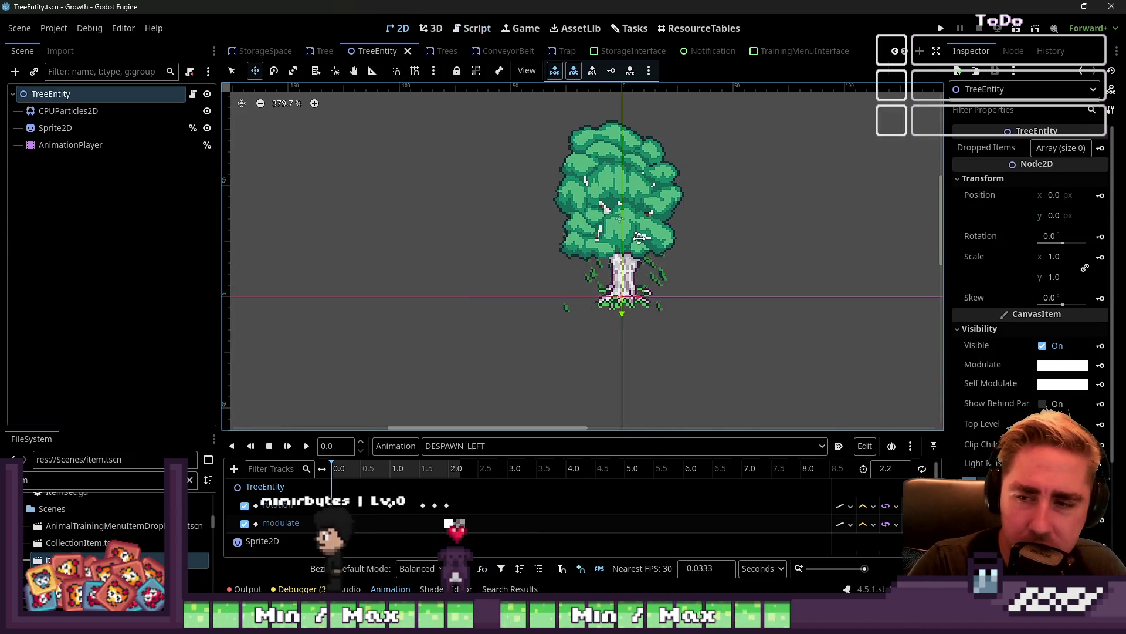
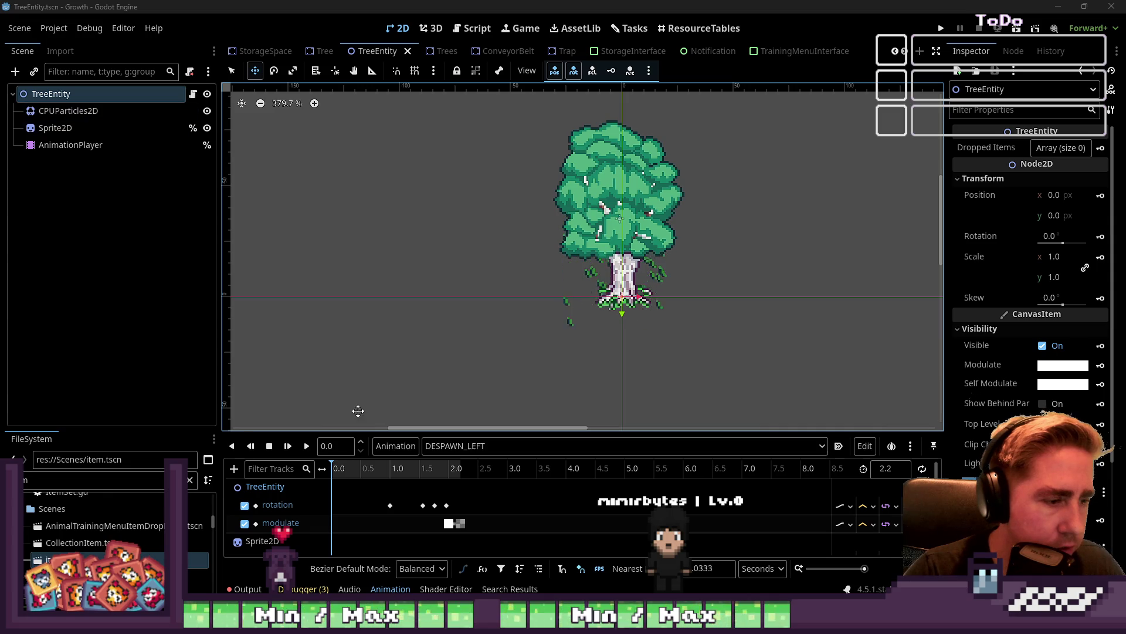
Preview the DESPAWN_LEFT animation of the tree several times
left_click(309, 451)
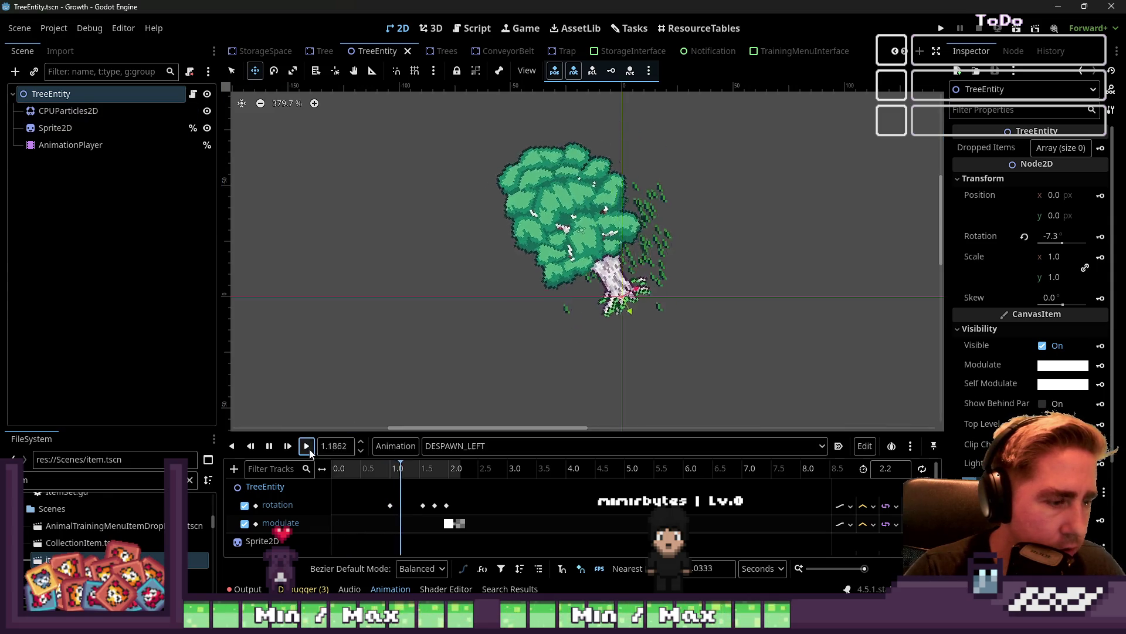
left_click(309, 451)
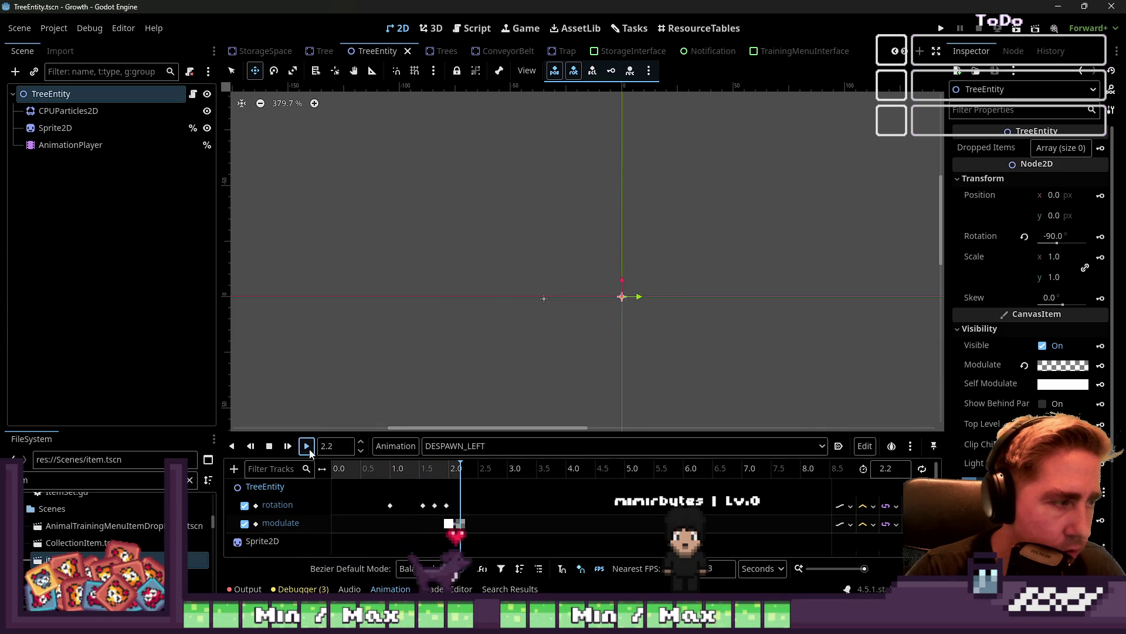
left_click(309, 451)
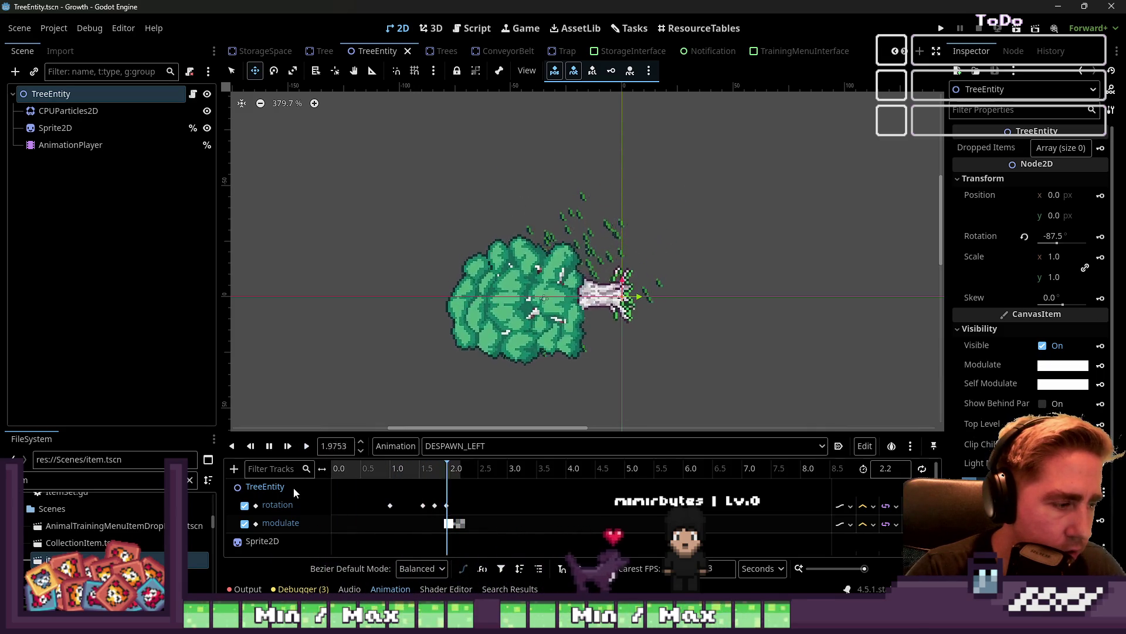
Add a Node2D child under TreeEntity with a Marker2D inside it
left_click(153, 97)
key("ctrl+a")
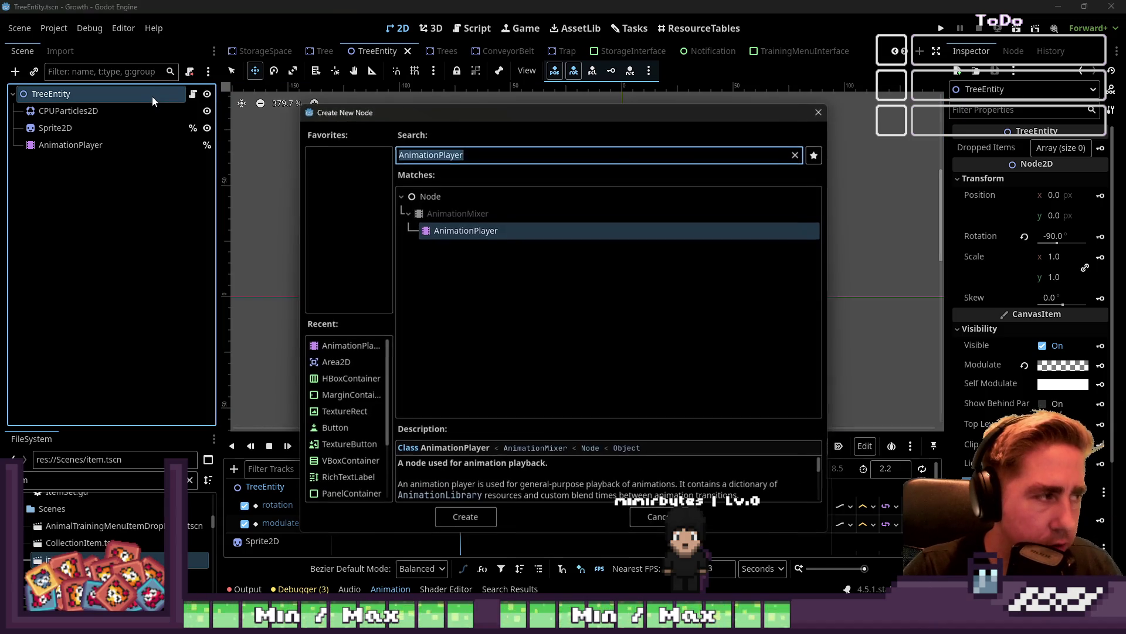
type("Node2D")
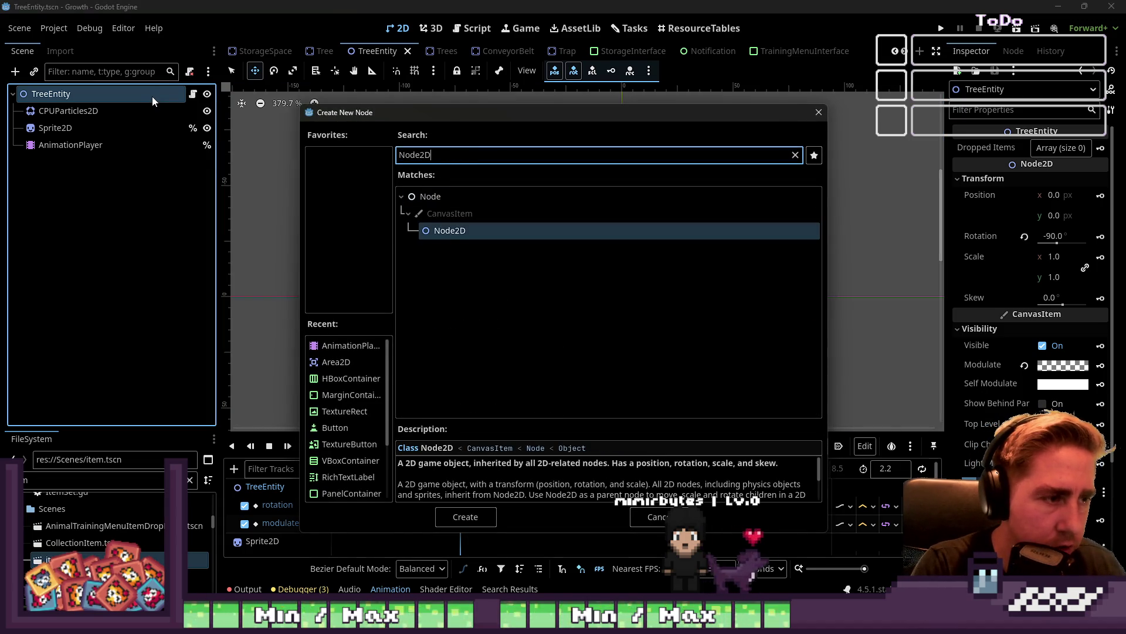
key("Return")
key("ctrl+a")
type("Marker")
key("Return")
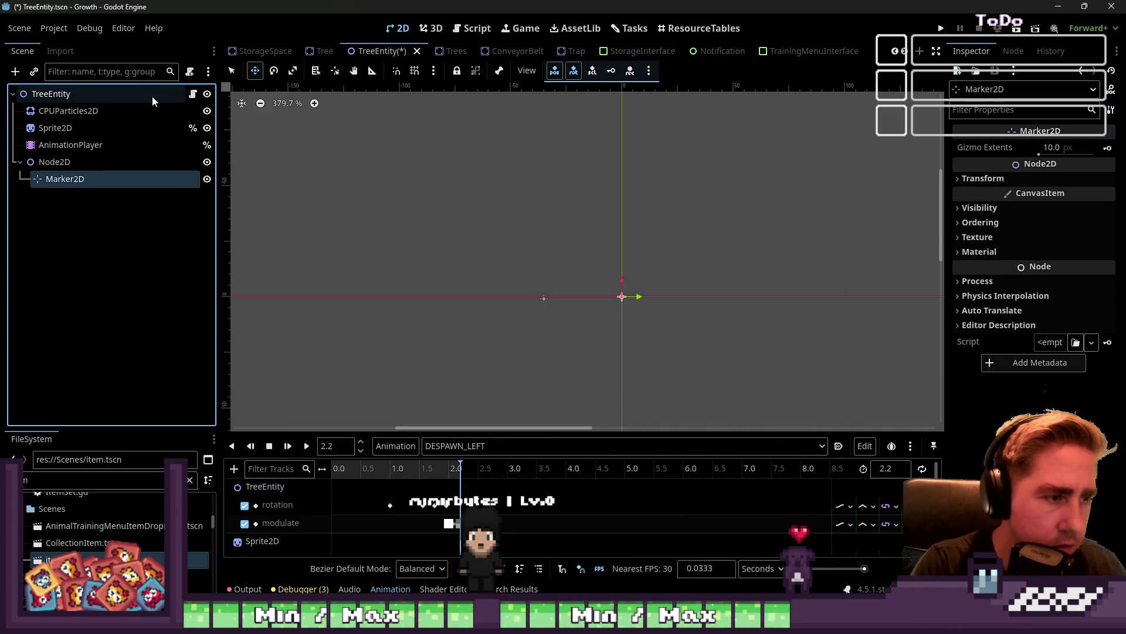
Rename the Node2D to PossibleDropPositionGrp, give it a unique name, and duplicate the marker
double_click(87, 167)
type("possibleDropPos")
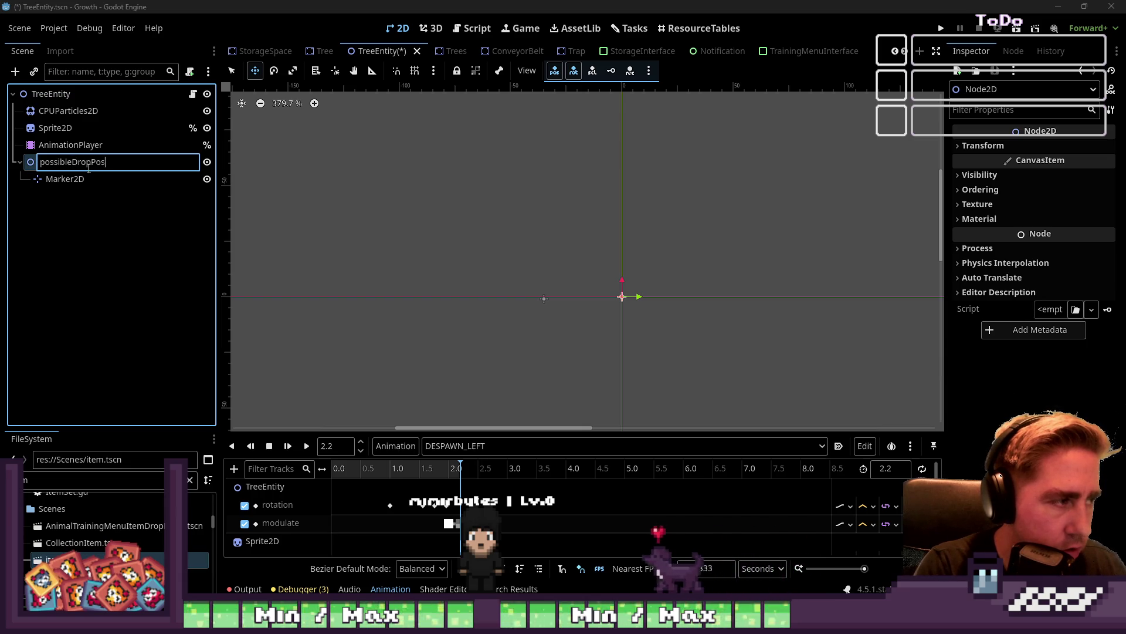
type("itionGrp")
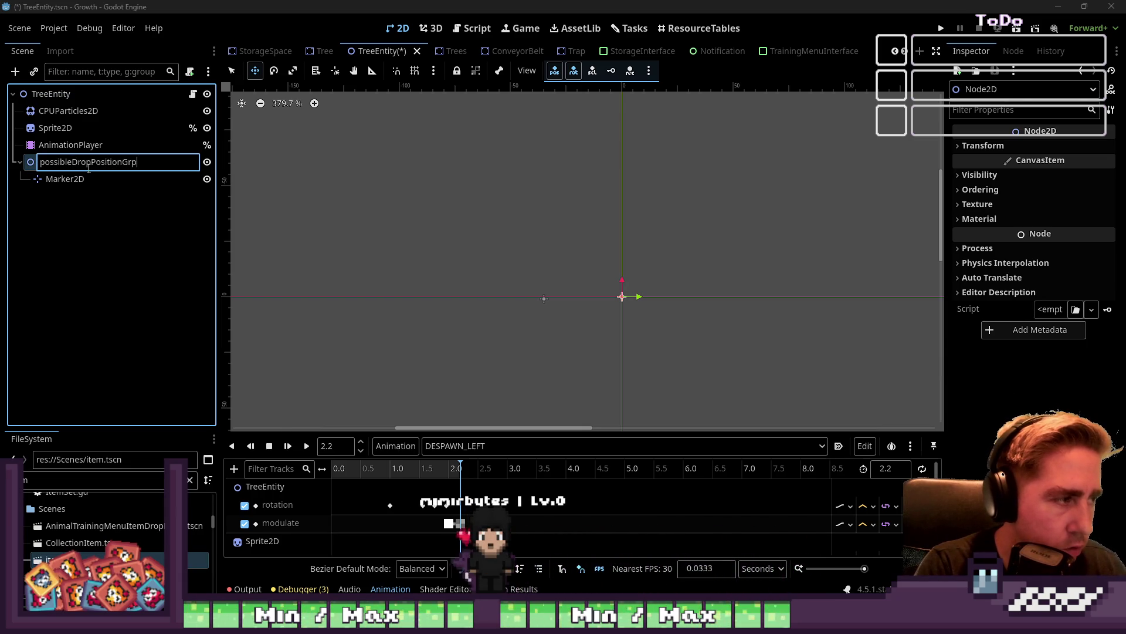
key("Return")
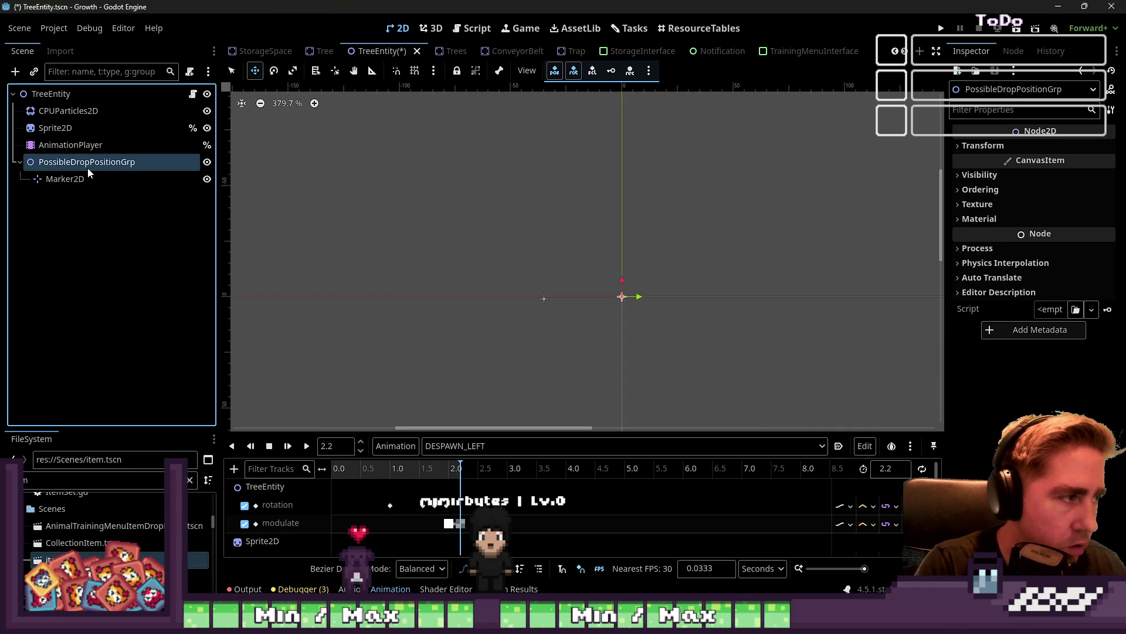
left_click(87, 168)
key("Return")
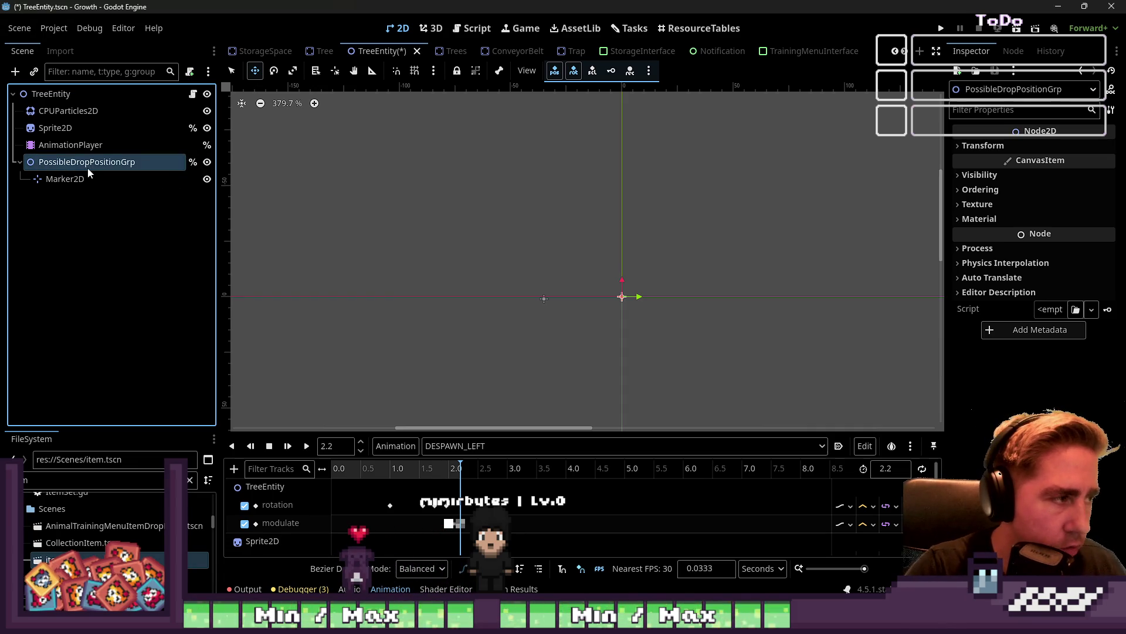
left_click(108, 179)
key("ctrl+d")
key("ctrl+d")
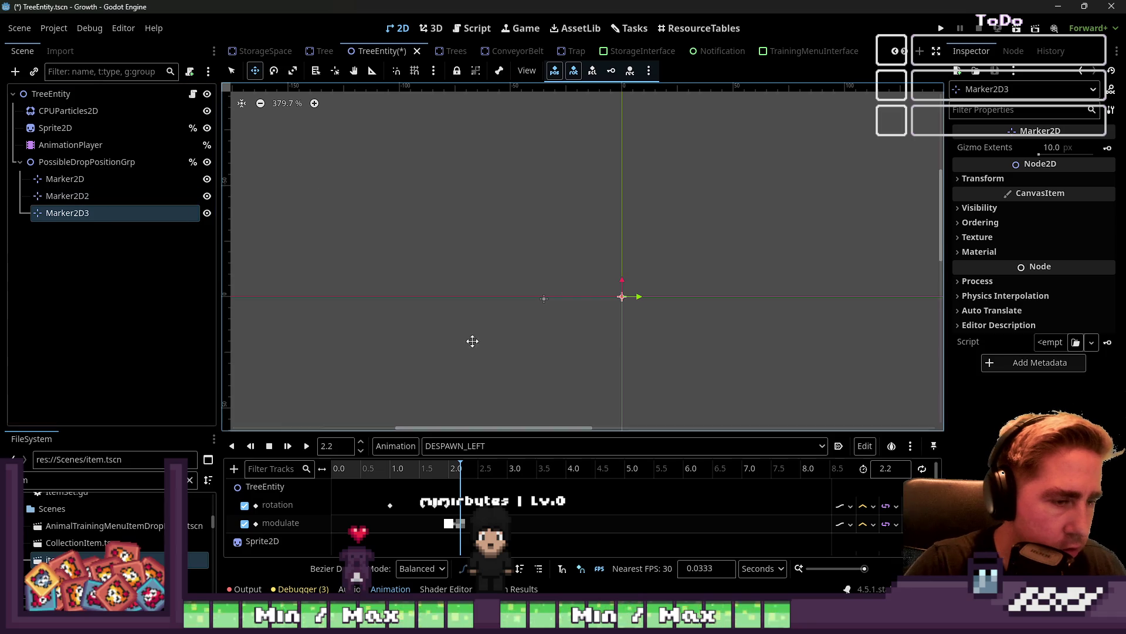
Scrub the tree animation preview to the fallen pose at 1.62 s
left_click(70, 145)
left_click(270, 446)
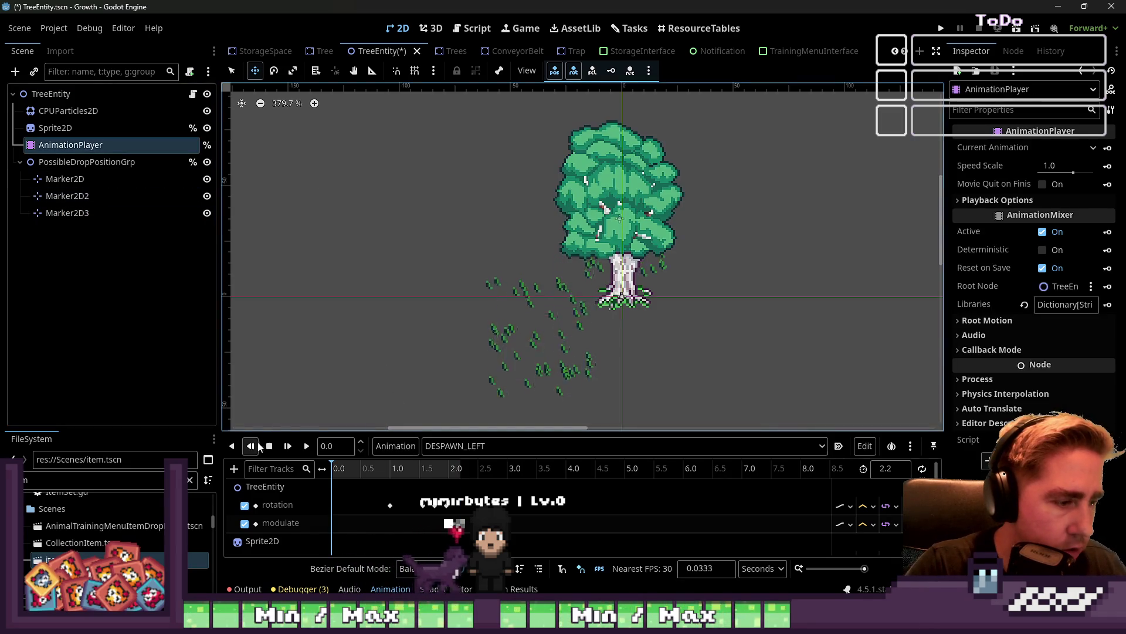
left_click(378, 469)
left_click(426, 470)
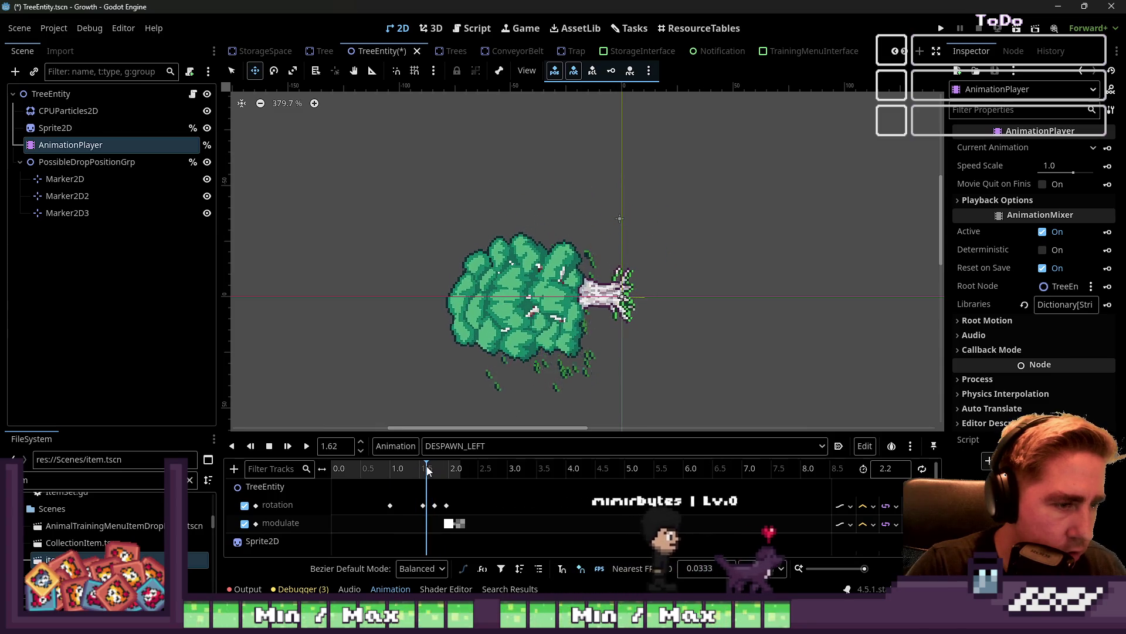
Place markers on the canopy and trunk, duplicating to create Marker2D4 and Marker2D5
left_click(77, 179)
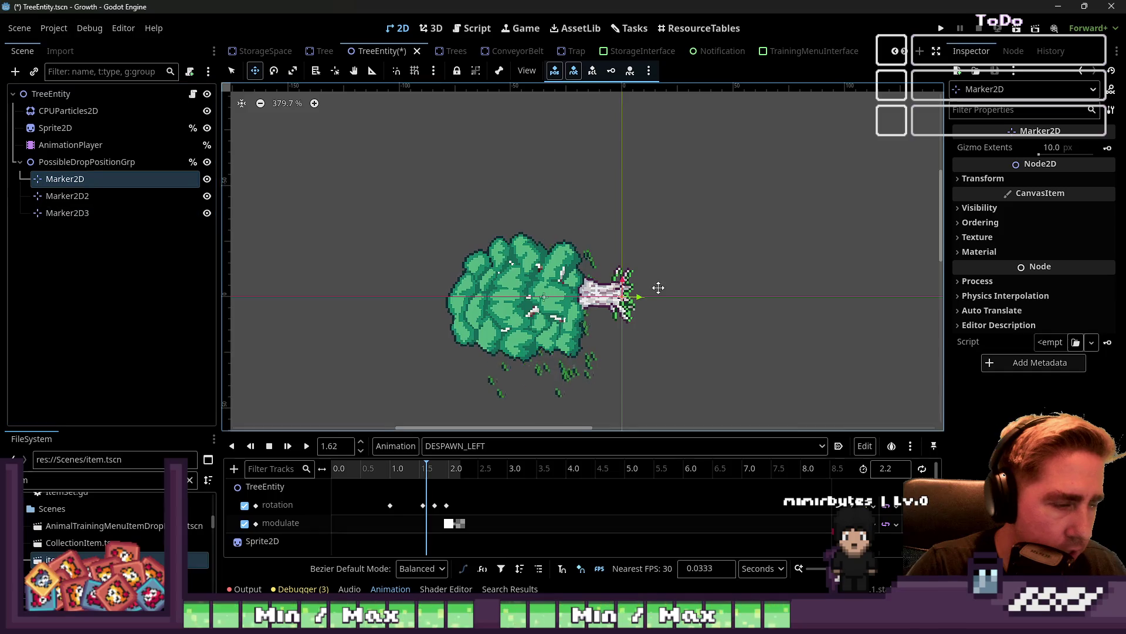
scroll(592, 314, "up", 5)
left_click_drag(592, 313, 355, 276)
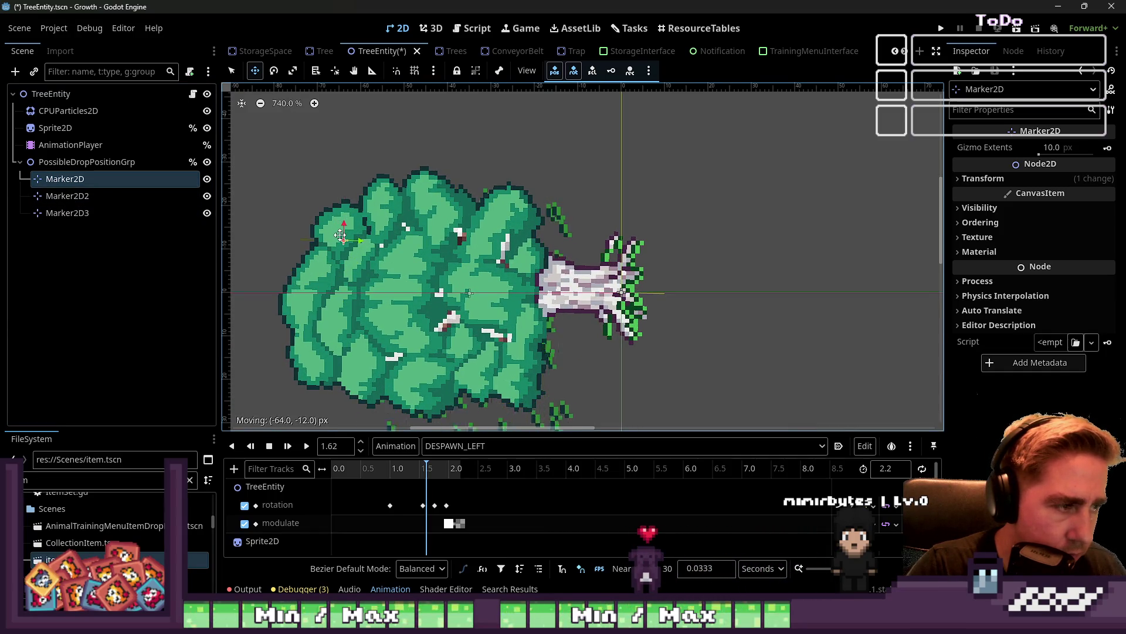
left_click(67, 196)
mouse_move(613, 288)
left_mouse_down()
mouse_move(417, 249)
mouse_move(417, 219)
left_mouse_up()
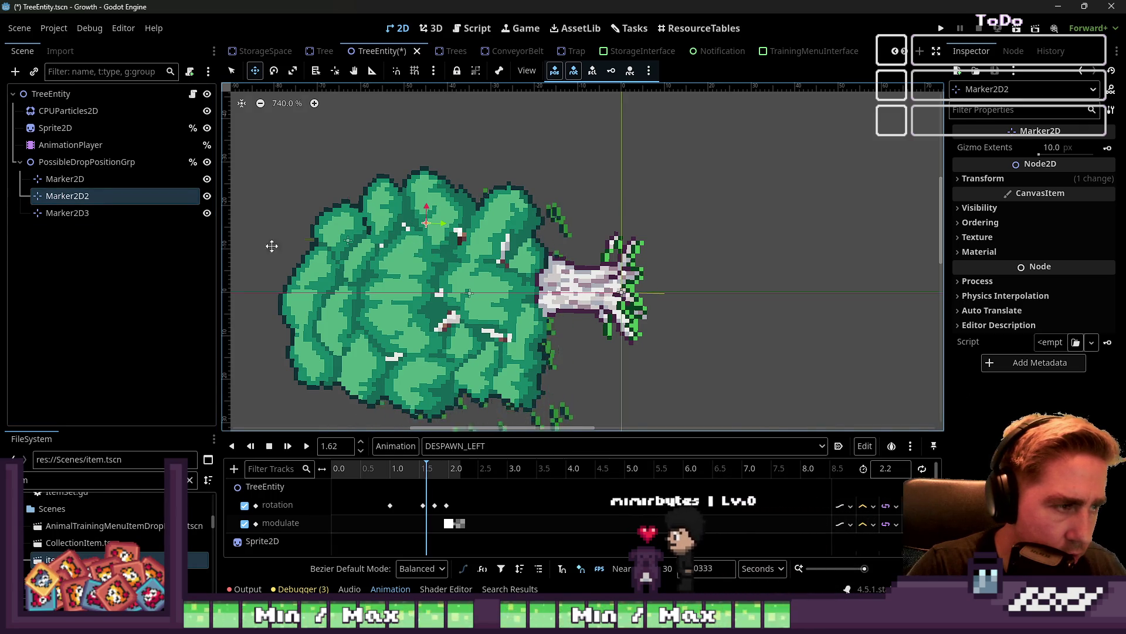
left_click(74, 211)
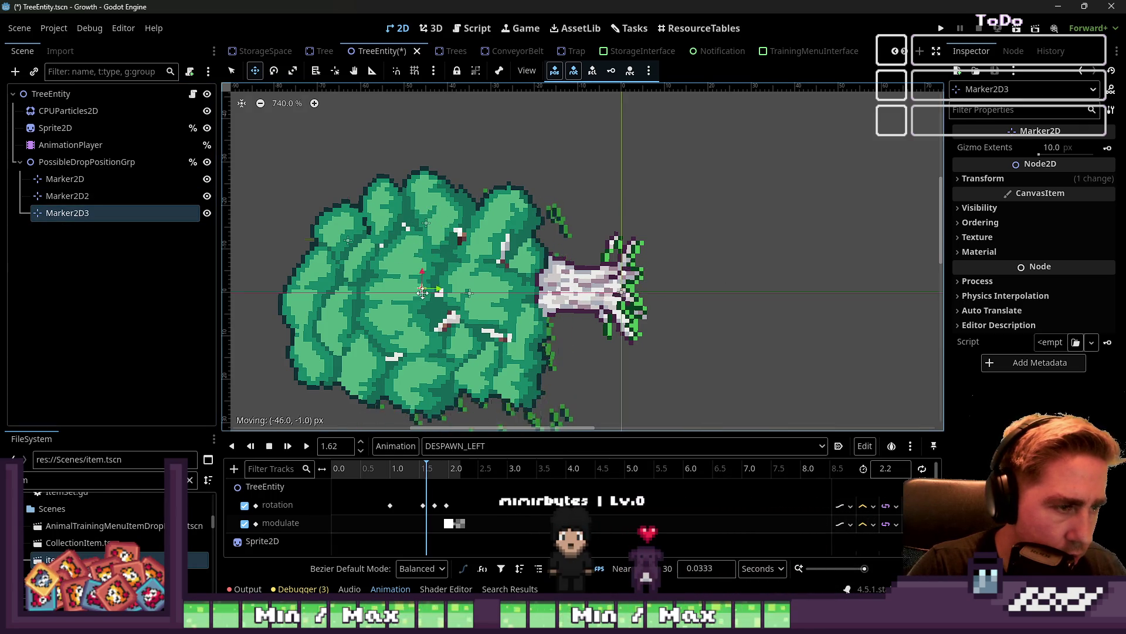
left_click_drag(480, 268, 480, 268)
key("ctrl+d")
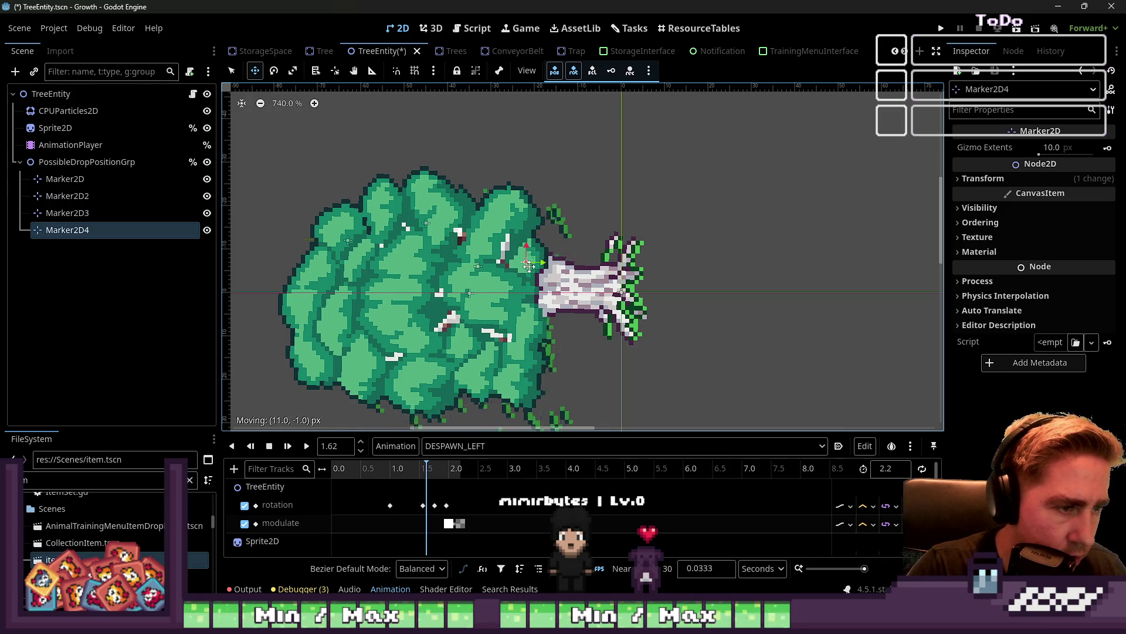
mouse_move(537, 274)
left_mouse_down()
mouse_move(550, 274)
mouse_move(537, 223)
mouse_move(383, 259)
mouse_move(385, 250)
left_mouse_up()
key("ctrl+d")
Scrub DESPAWN_LEFT and DESPAWN_RIGHT to check the markers against the fallen tree
left_click_drag(414, 475, 347, 472)
scroll(749, 281, "down", 1)
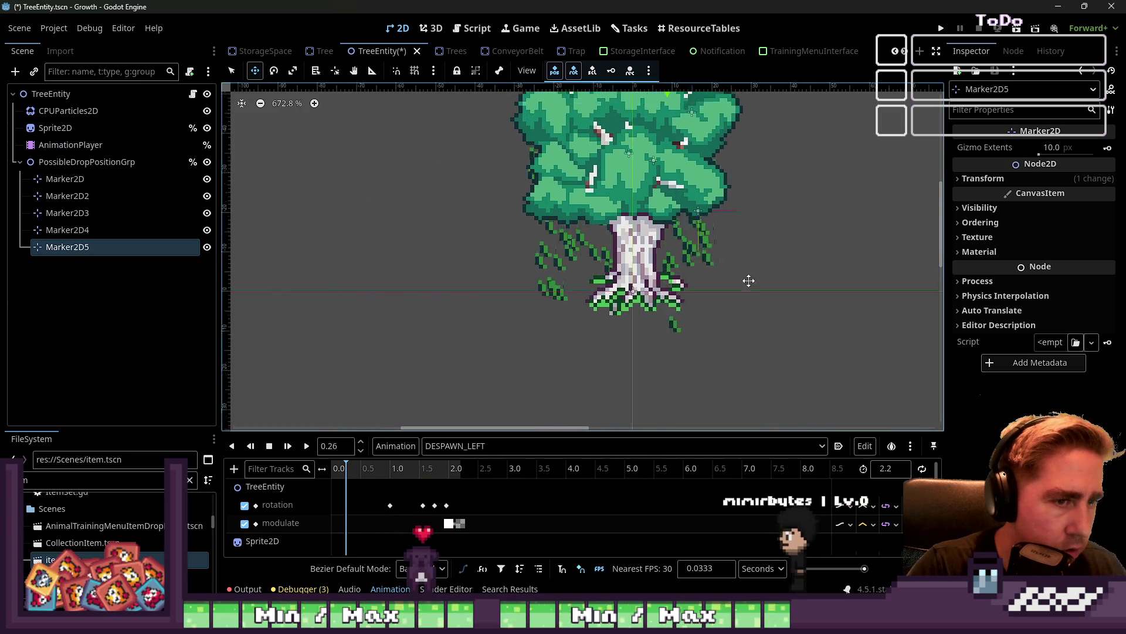
scroll(749, 280, "down", 4)
left_click(372, 468)
mouse_move(378, 466)
left_mouse_down()
mouse_move(449, 474)
mouse_move(405, 479)
mouse_move(437, 484)
mouse_move(383, 478)
mouse_move(452, 475)
mouse_move(367, 486)
left_mouse_up()
left_click(445, 446)
left_click(483, 477)
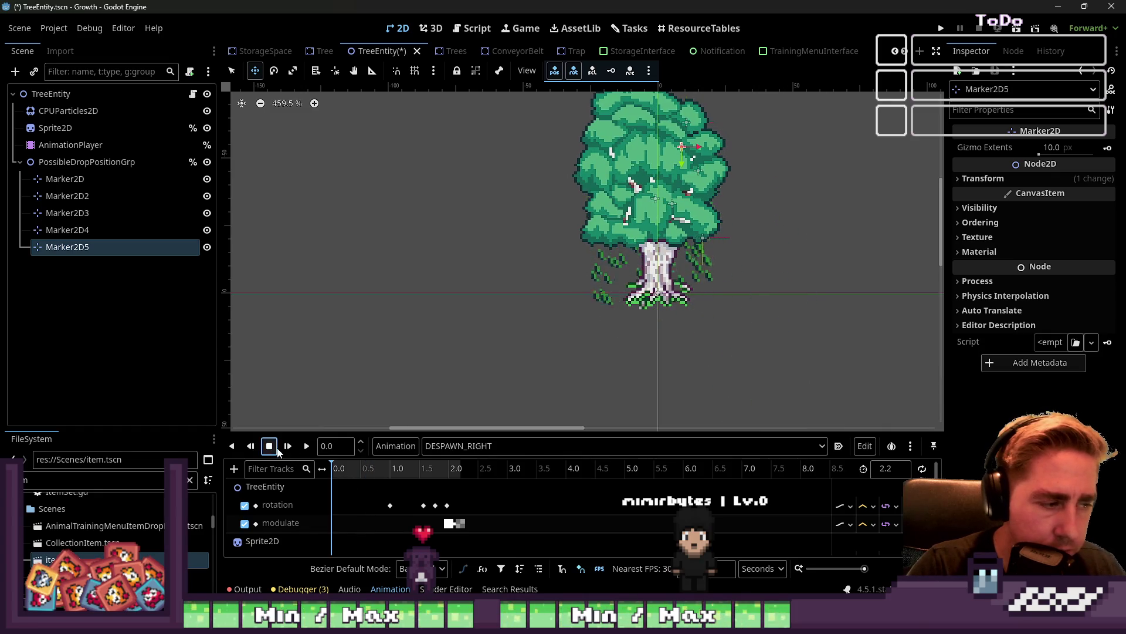
left_click_drag(352, 472, 447, 473)
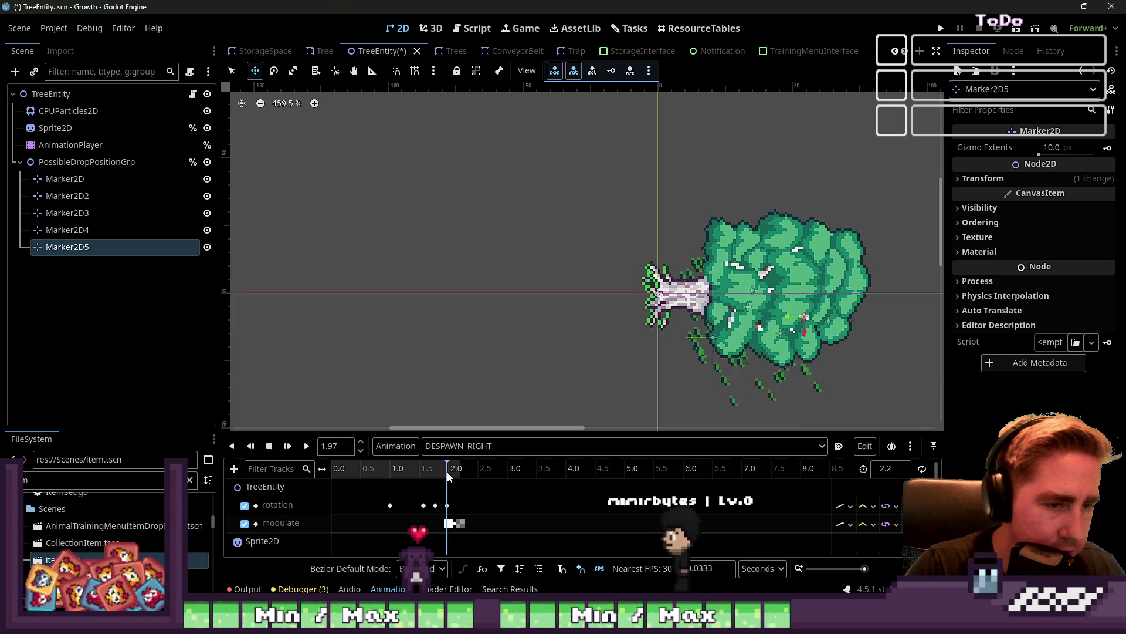
Review all five markers, shift the first one left, and save the TreeEntity scene
left_click(106, 179, "shift")
scroll(872, 304, "up", 3)
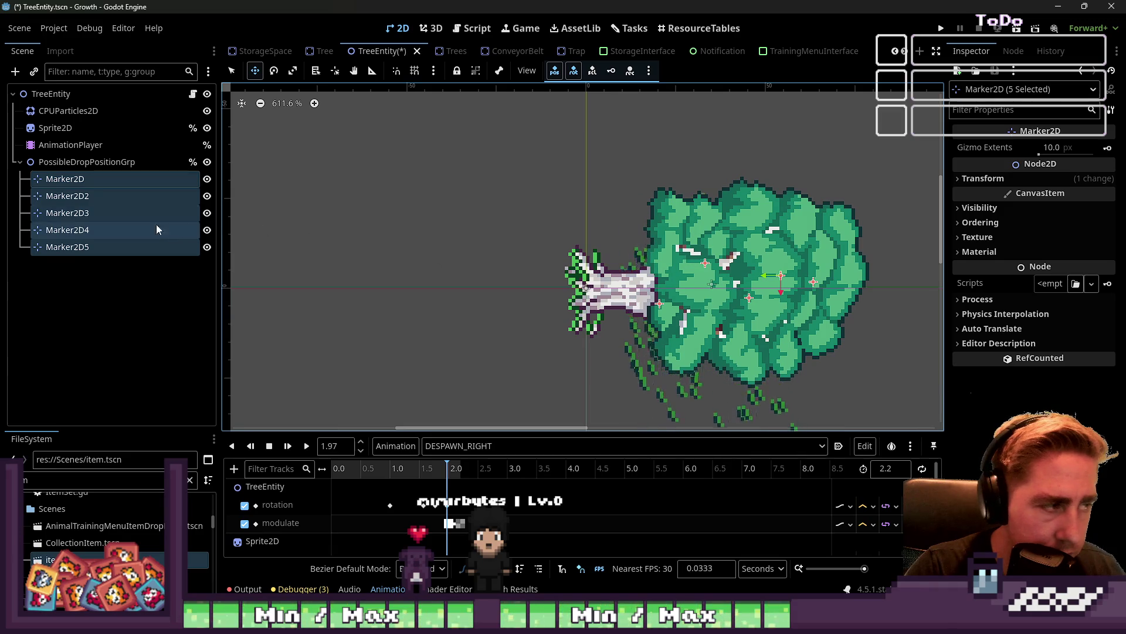
left_click(105, 246)
left_click(128, 232)
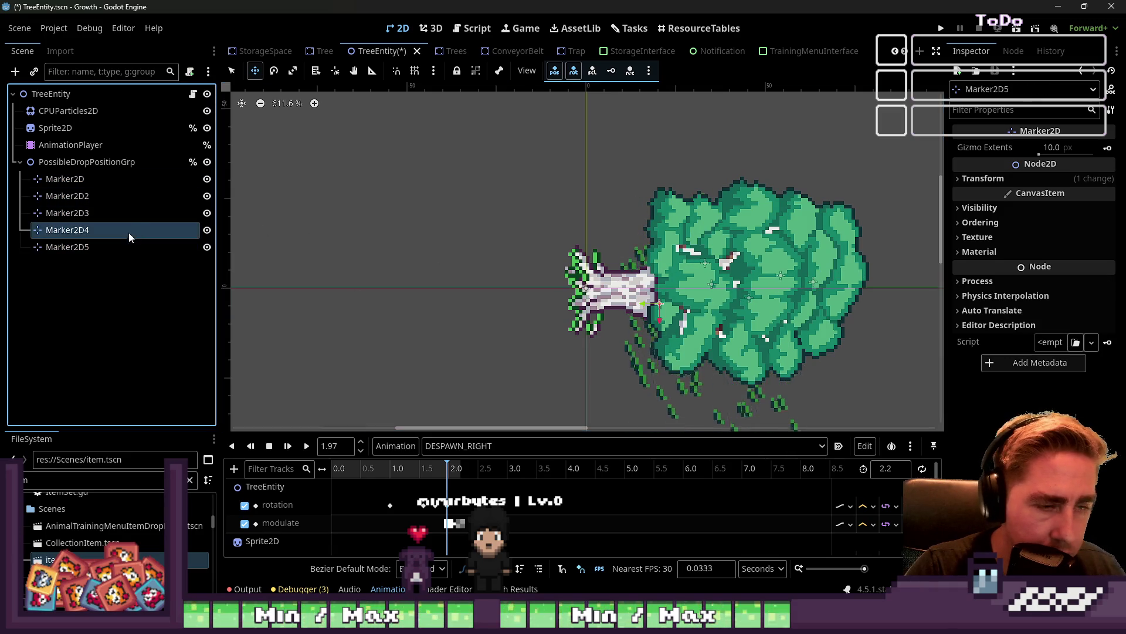
left_click(126, 214)
left_click(125, 197)
left_click(118, 180)
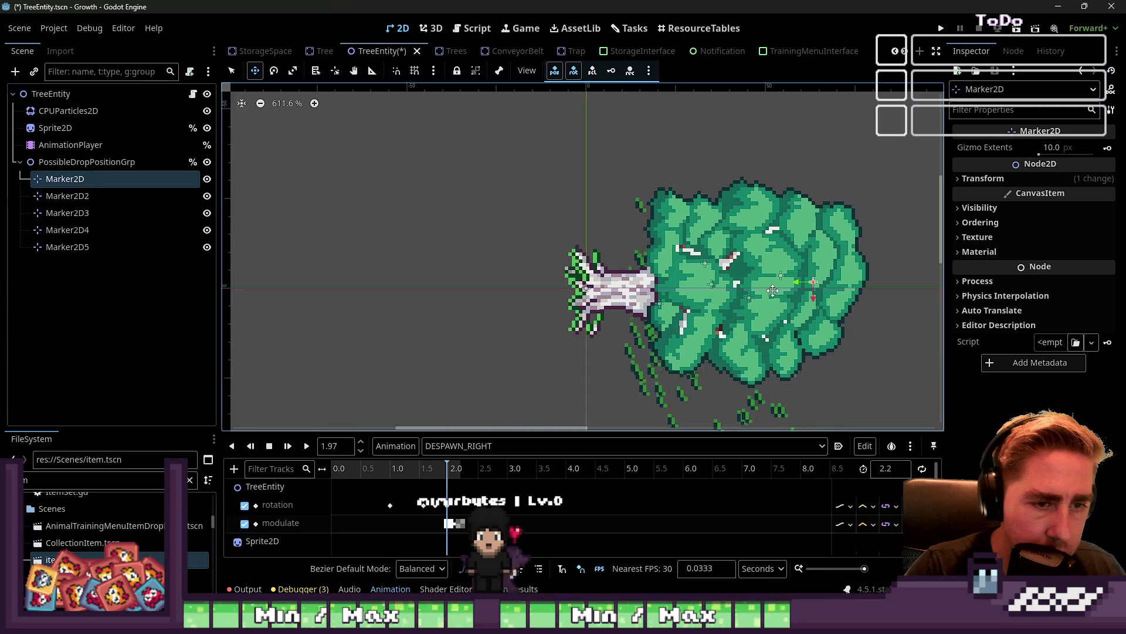
left_click_drag(783, 280, 749, 279)
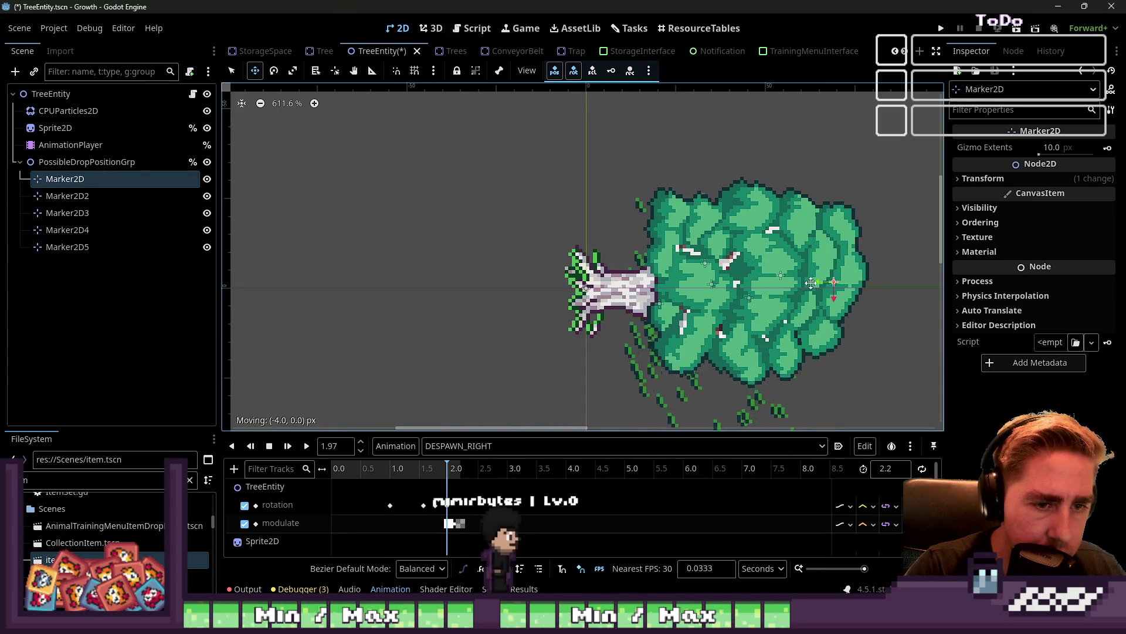
left_click(106, 247)
left_click(107, 233)
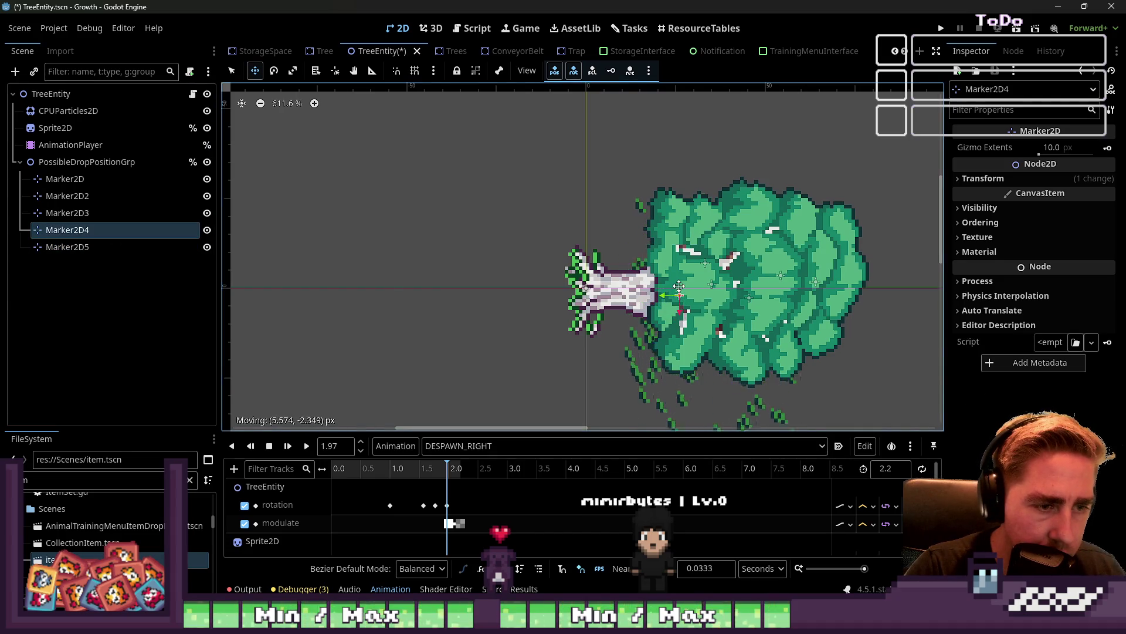
left_click(51, 94)
key("ctrl+s")
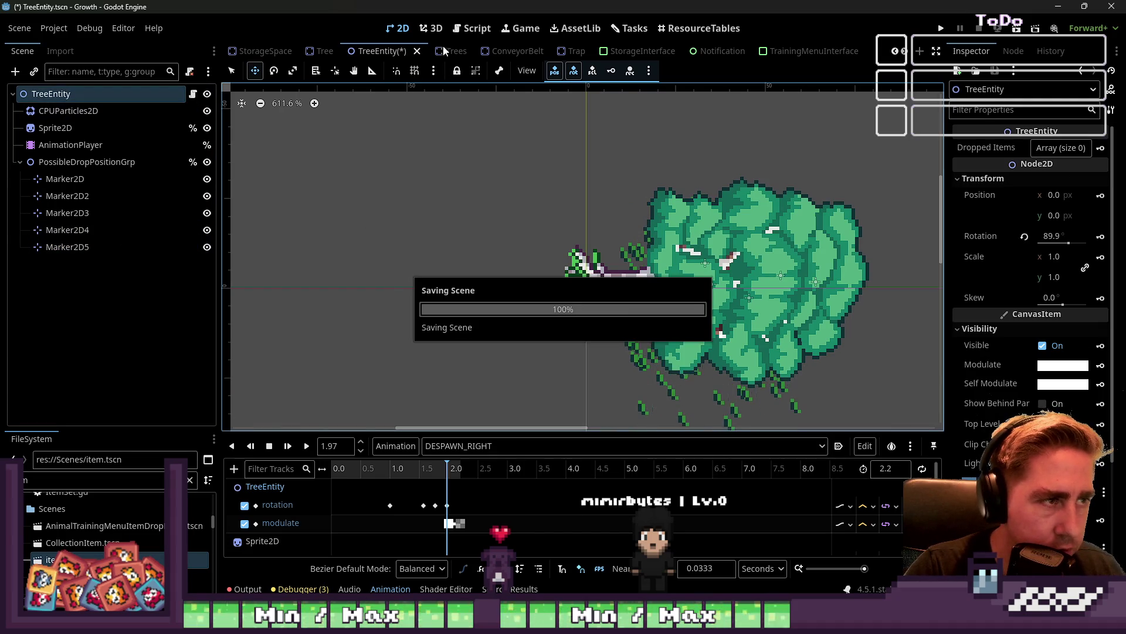
Begin the new_item.global_position assignment below the item creation line in TreeEntity.gd
left_click(467, 32)
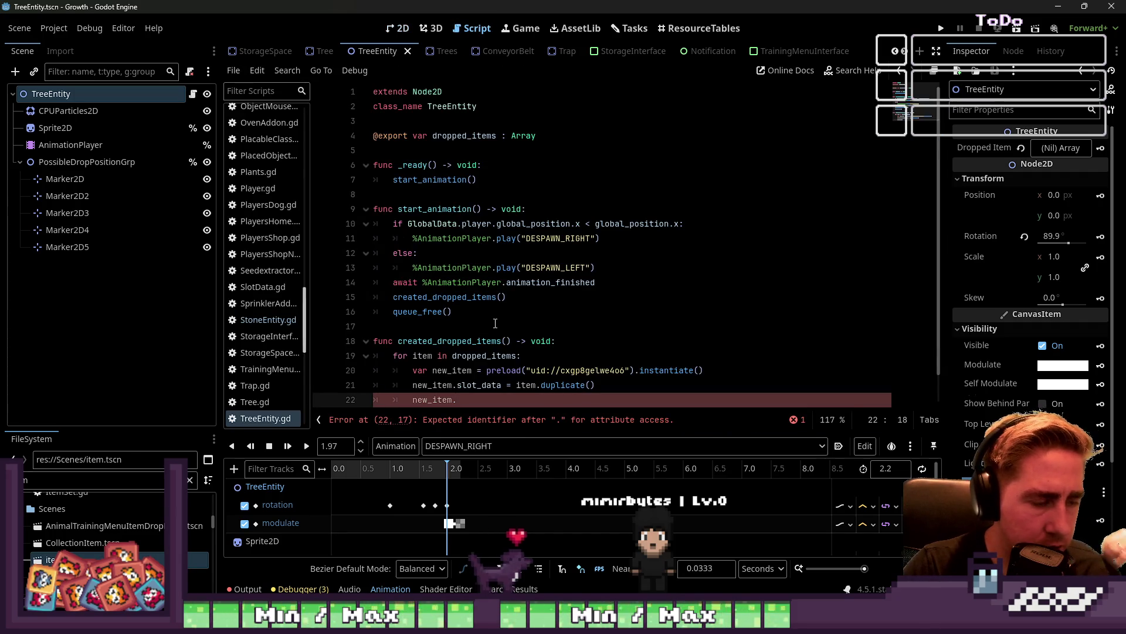
scroll(495, 323, "down", 1)
type("position")
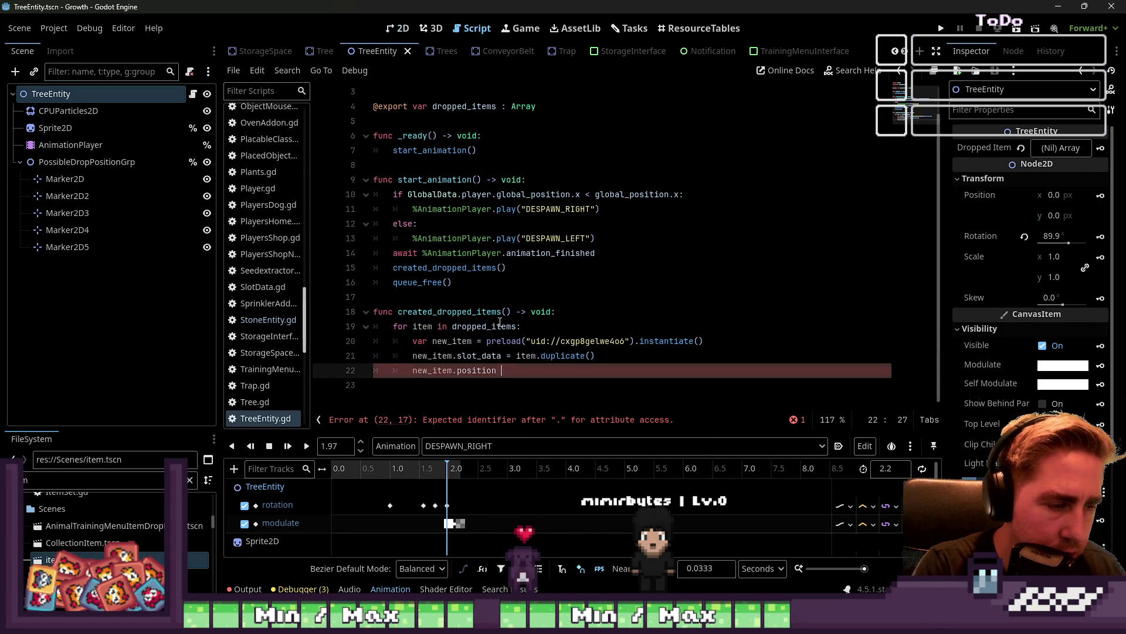
type("=")
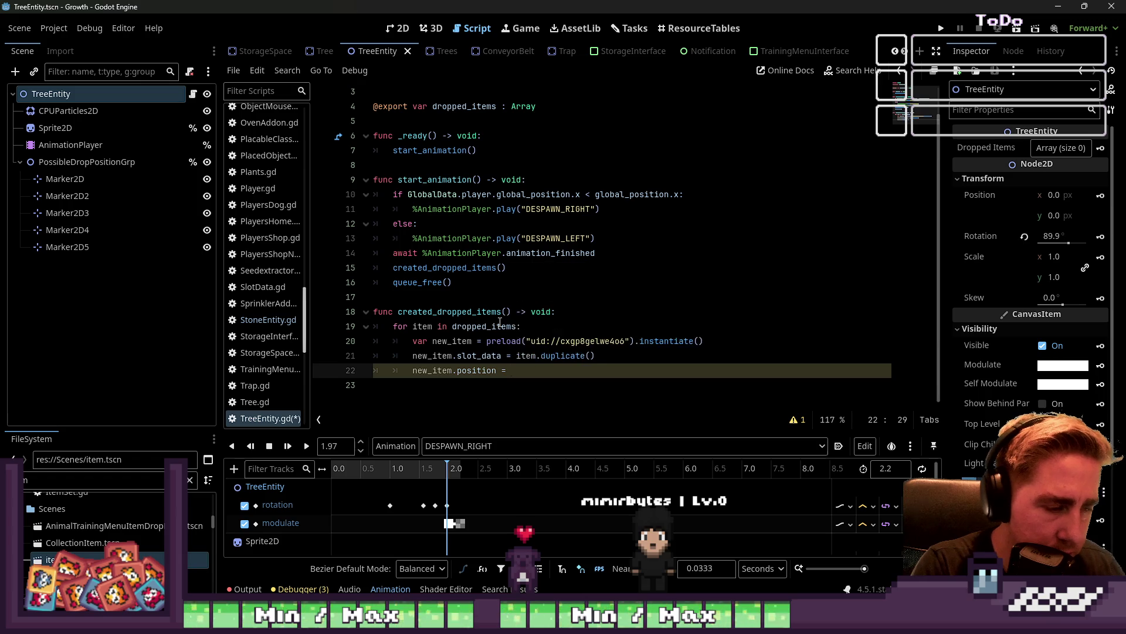
key("Up")
key("Up")
key("Up")
key("Down")
key("Down")
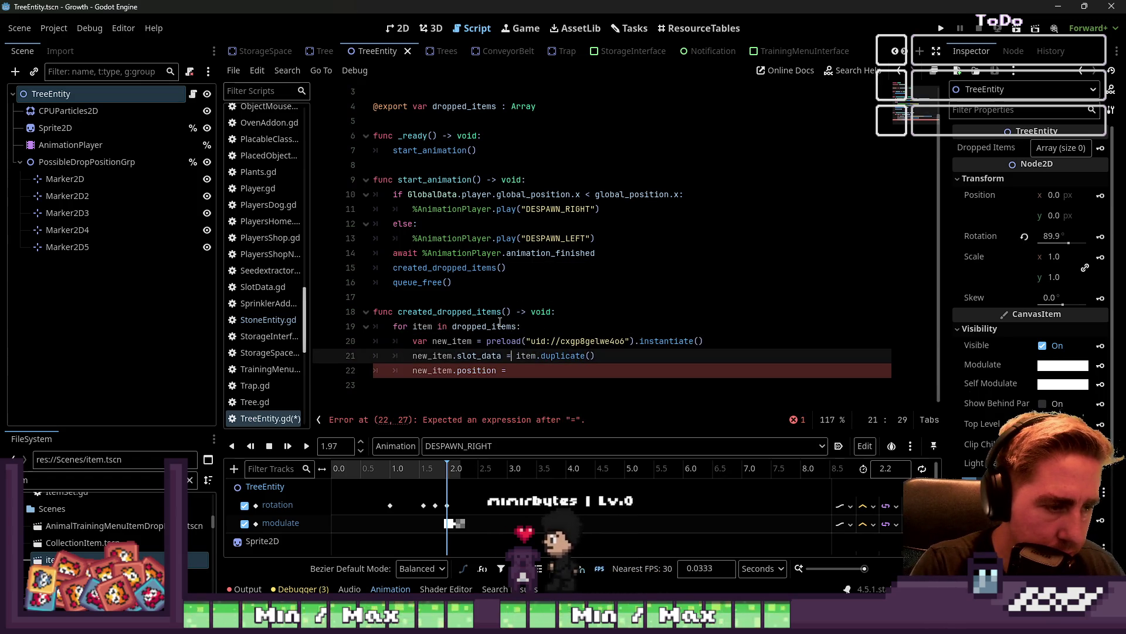
key("Up")
key("Down")
key("Down")
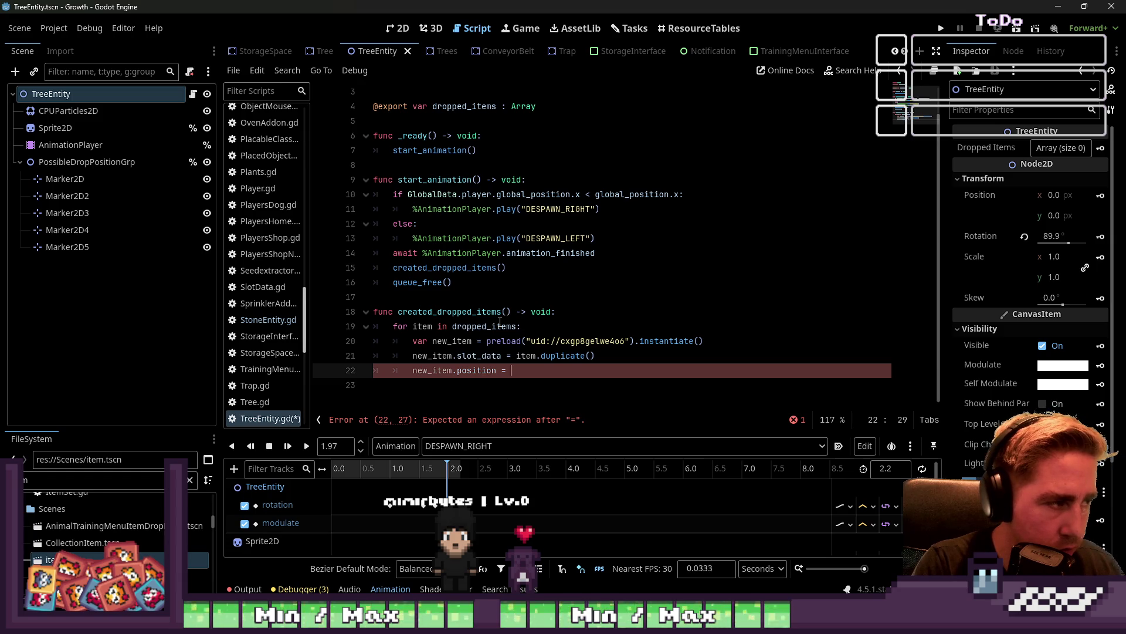
Assign it %PossibleDropPositionGrp.get_children().pick_random().global_position as the drop position
type("%Poss")
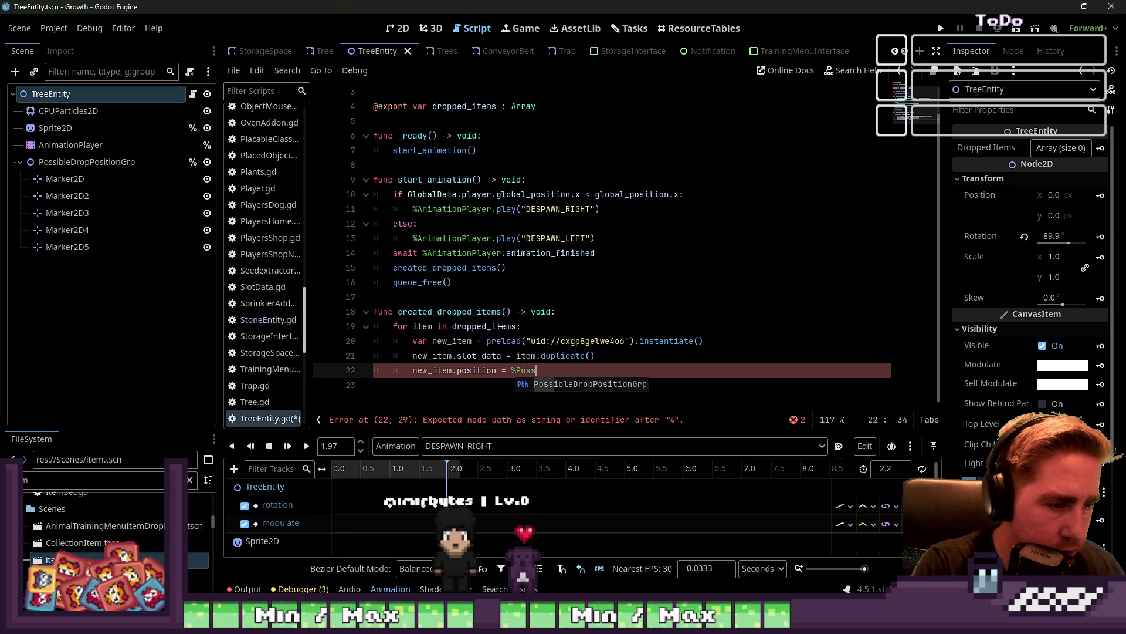
key("Return")
type(".")
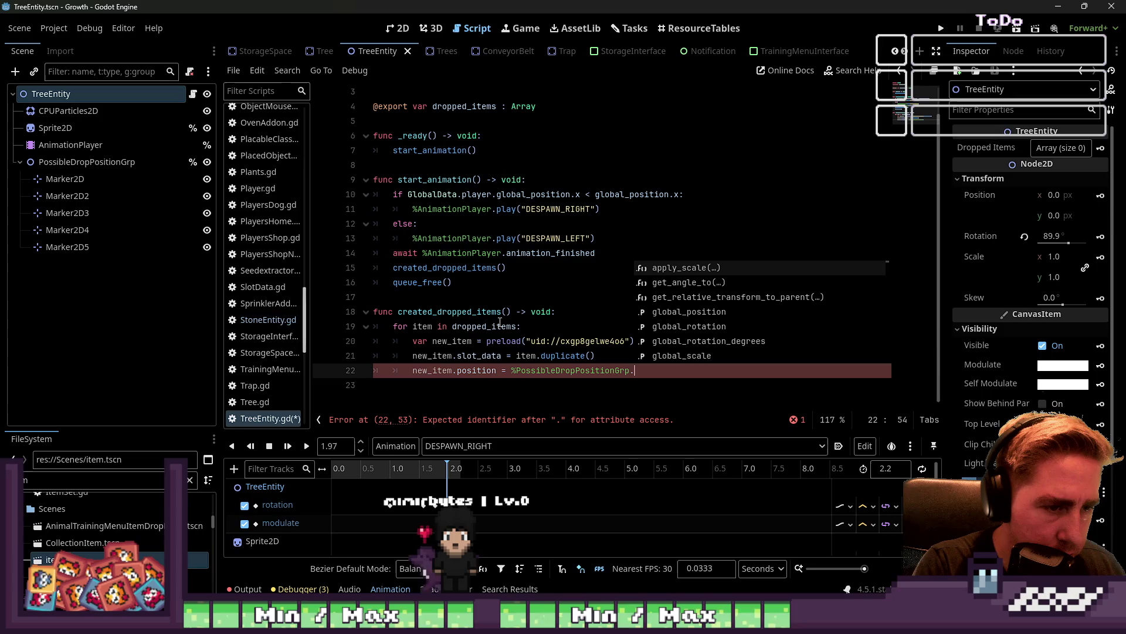
type("get_child")
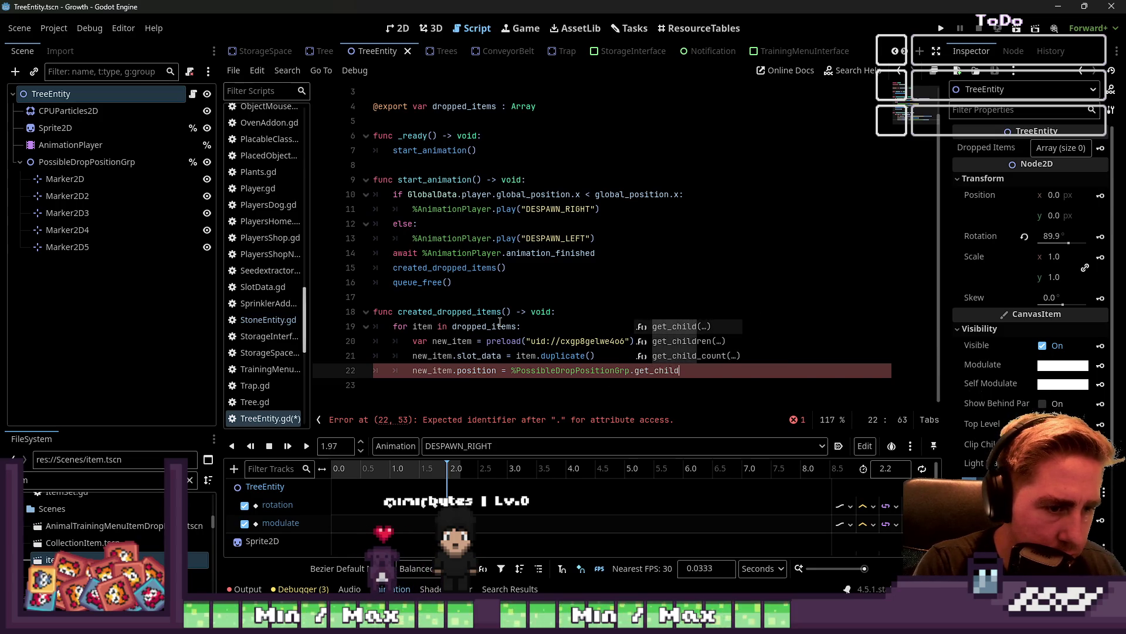
key("Return")
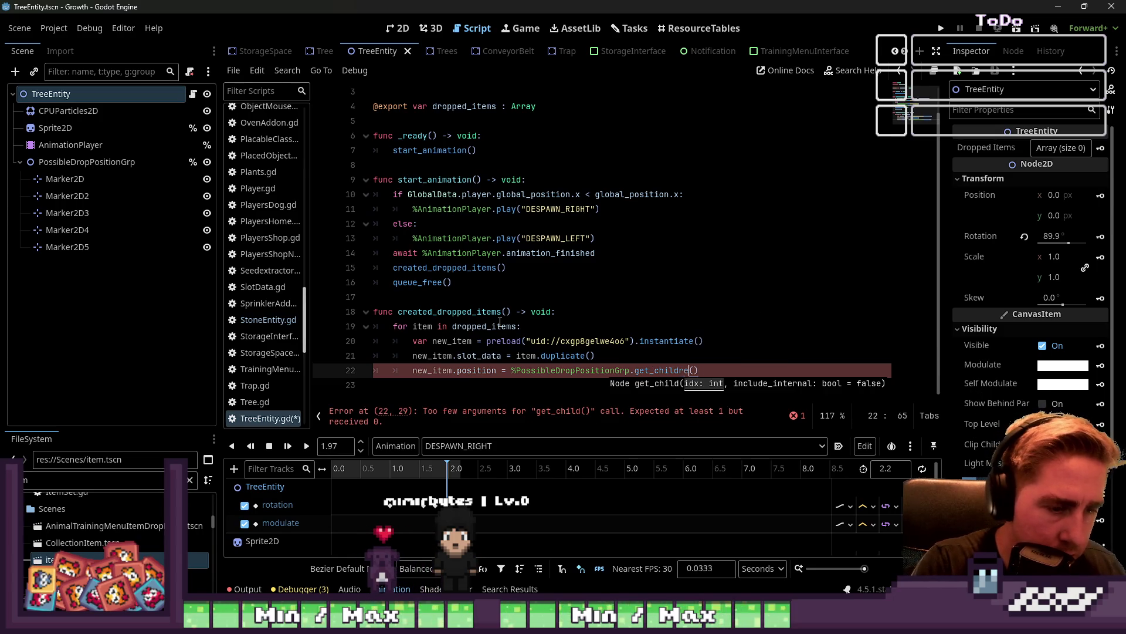
type("n")
key("Return")
type("pick_random().global_position")
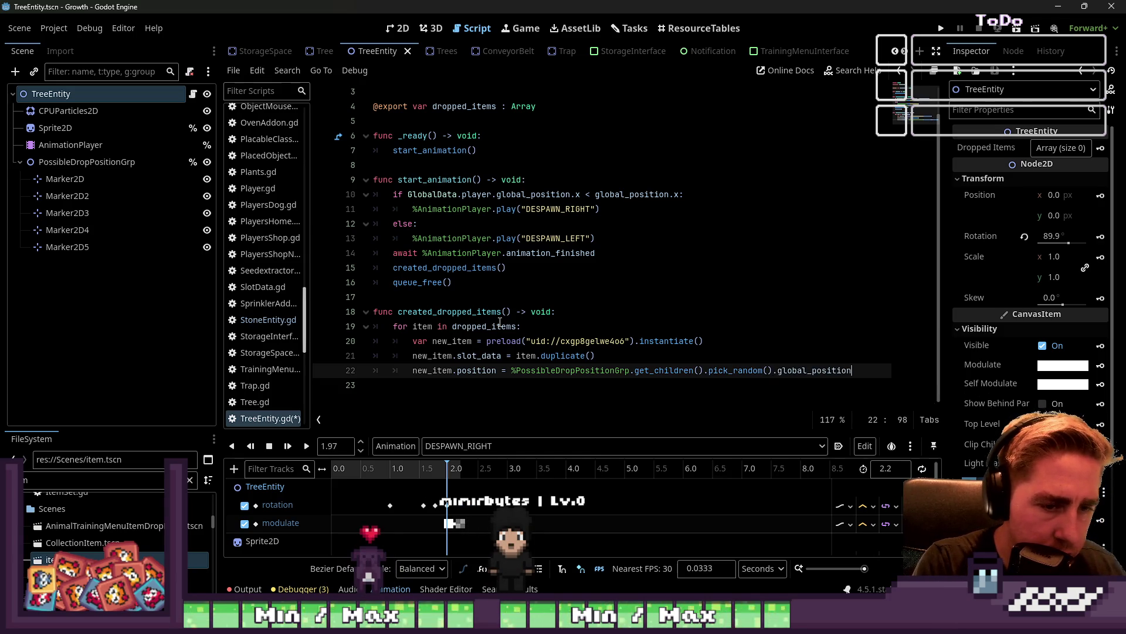
key("Down")
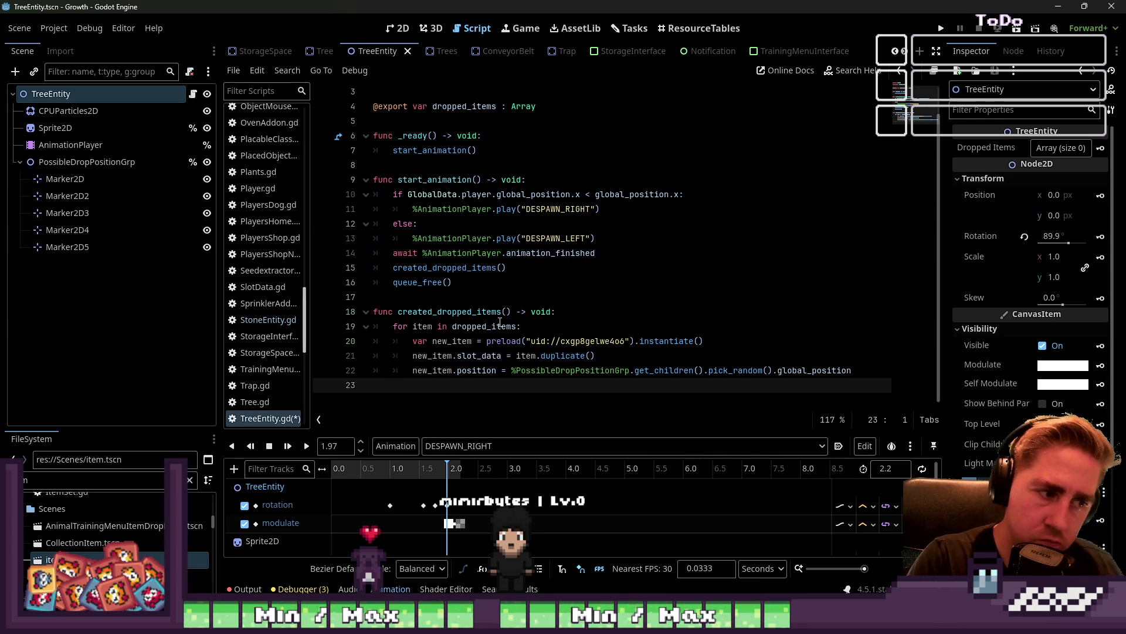
key("Up")
key("ctrl+Left")
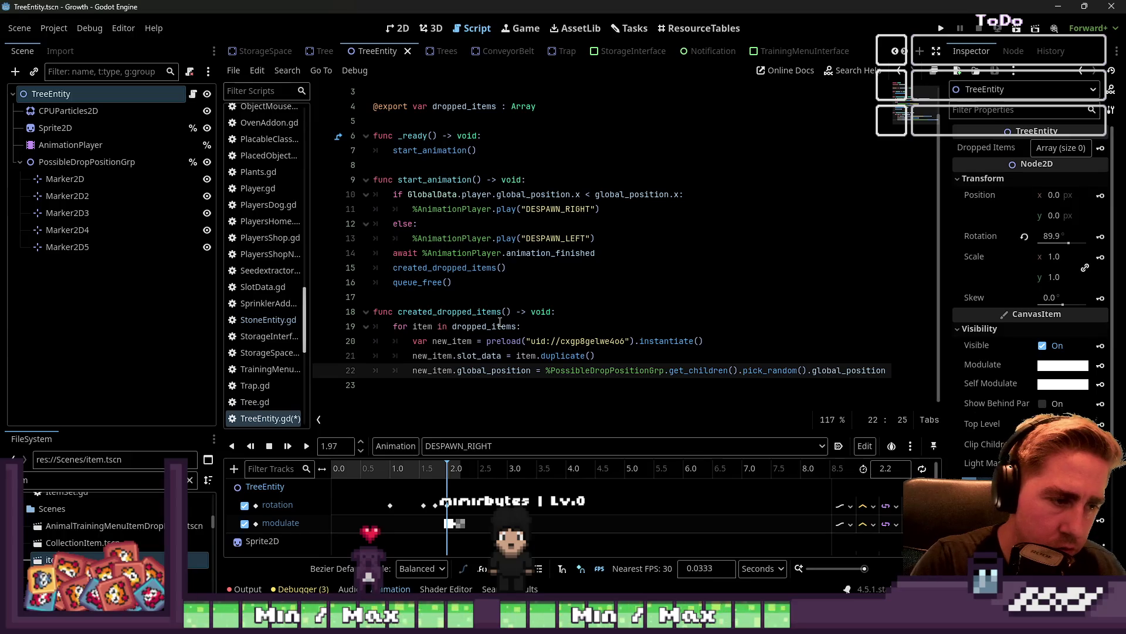
key("Down")
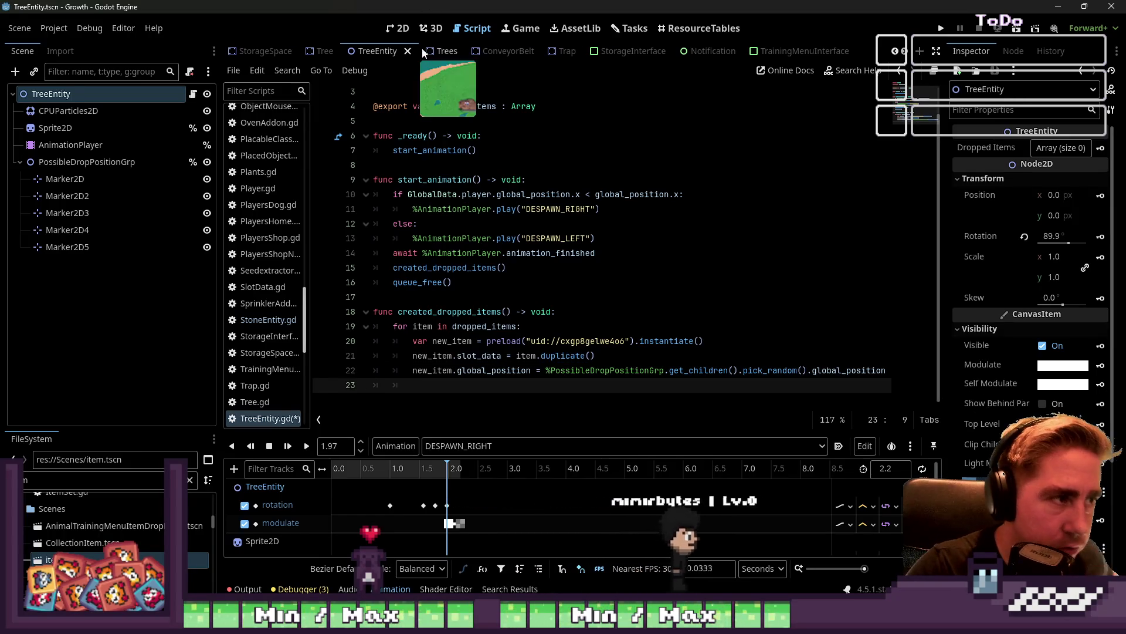
Check the exact name of the ItemGrp node in the World scene
scroll(387, 51, "up", 10)
left_click(244, 54)
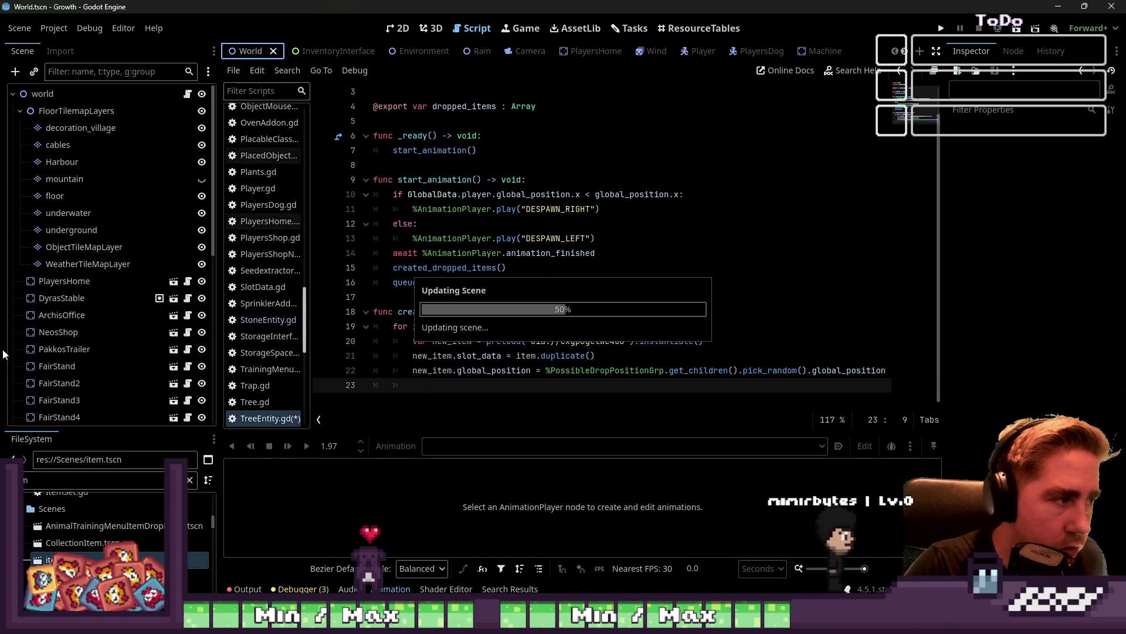
left_click(118, 350)
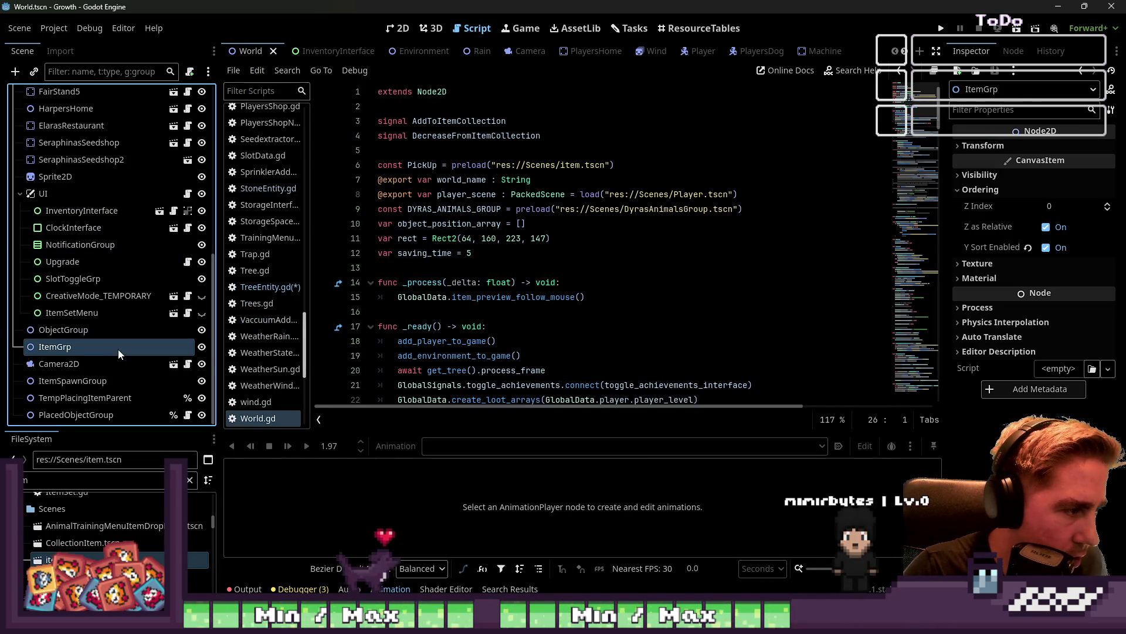
left_click(118, 348)
key("Escape")
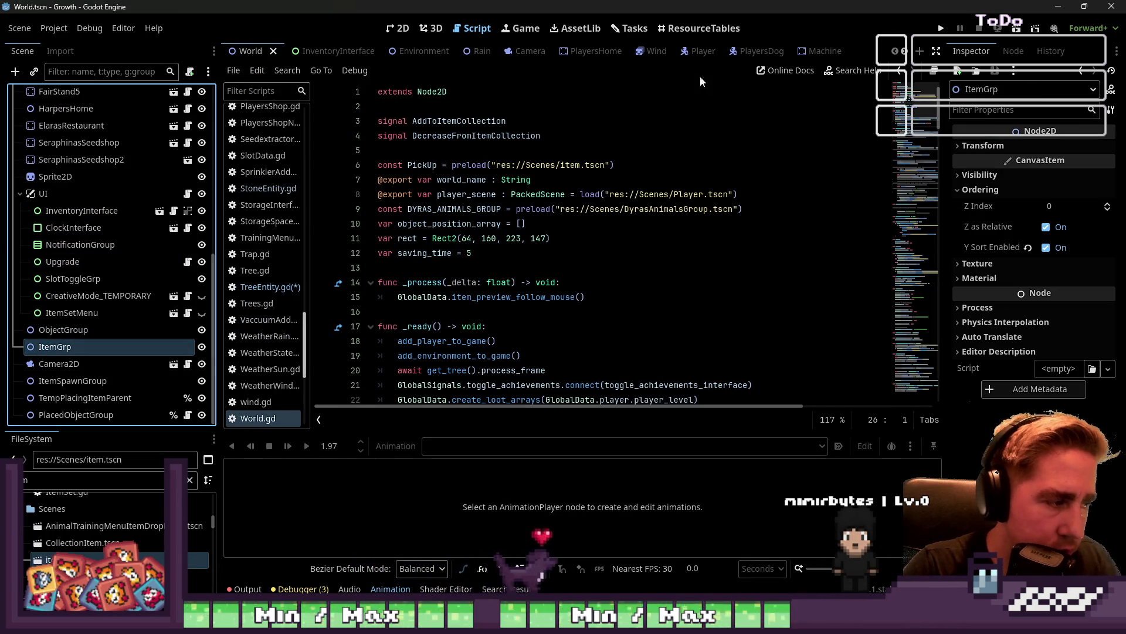
scroll(750, 52, "down", 10)
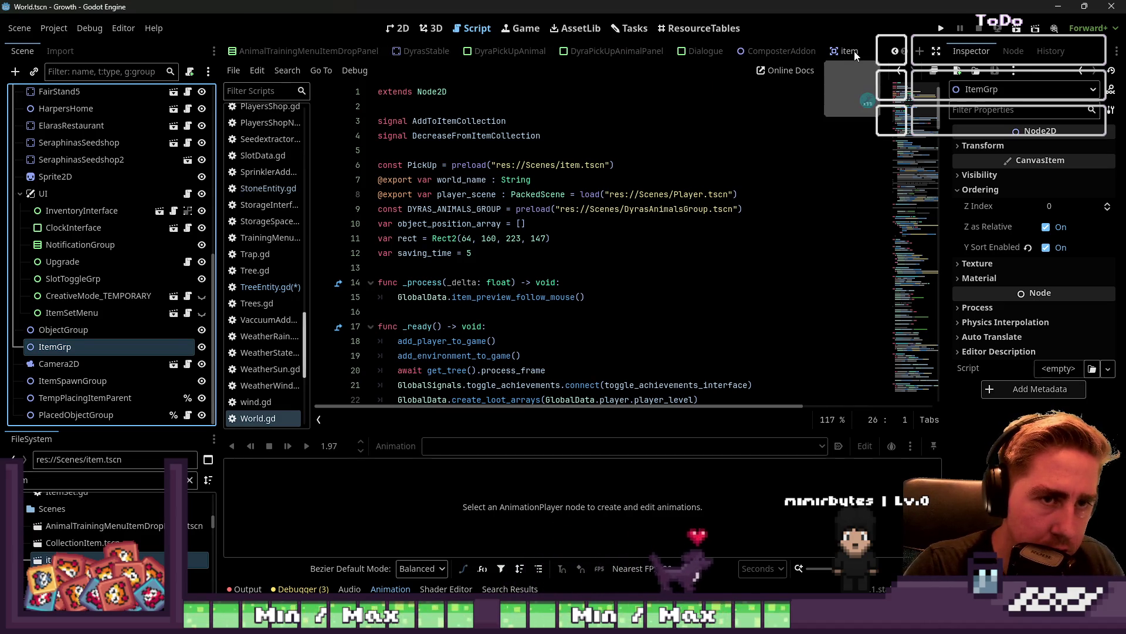
mouse_move(761, 53)
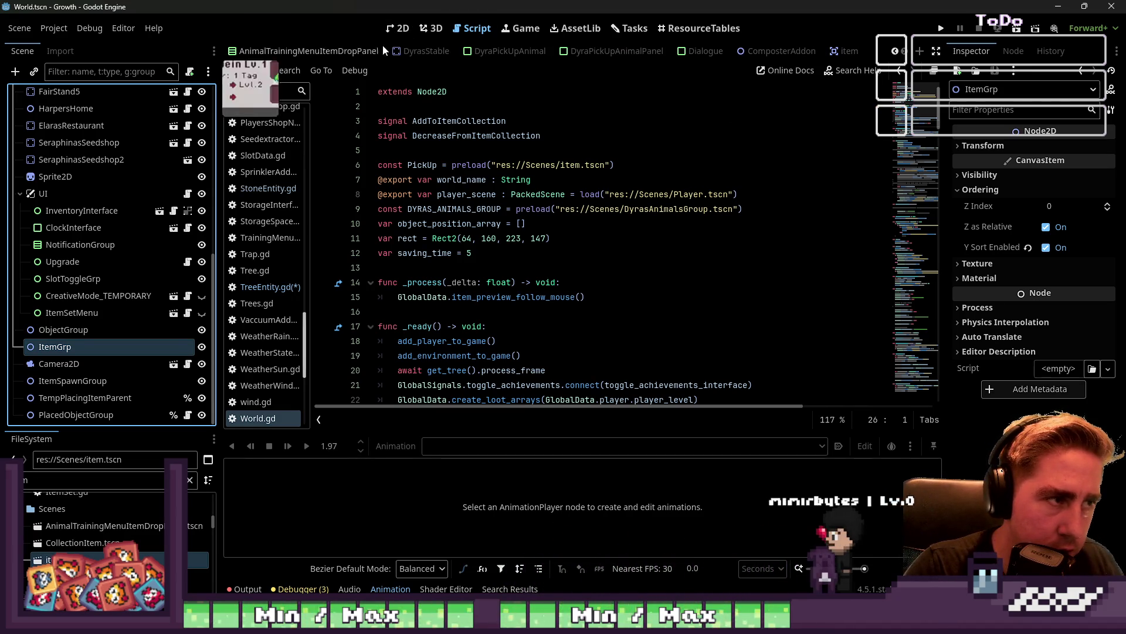
scroll(352, 52, "up", 5)
mouse_move(386, 53)
left_click(434, 52)
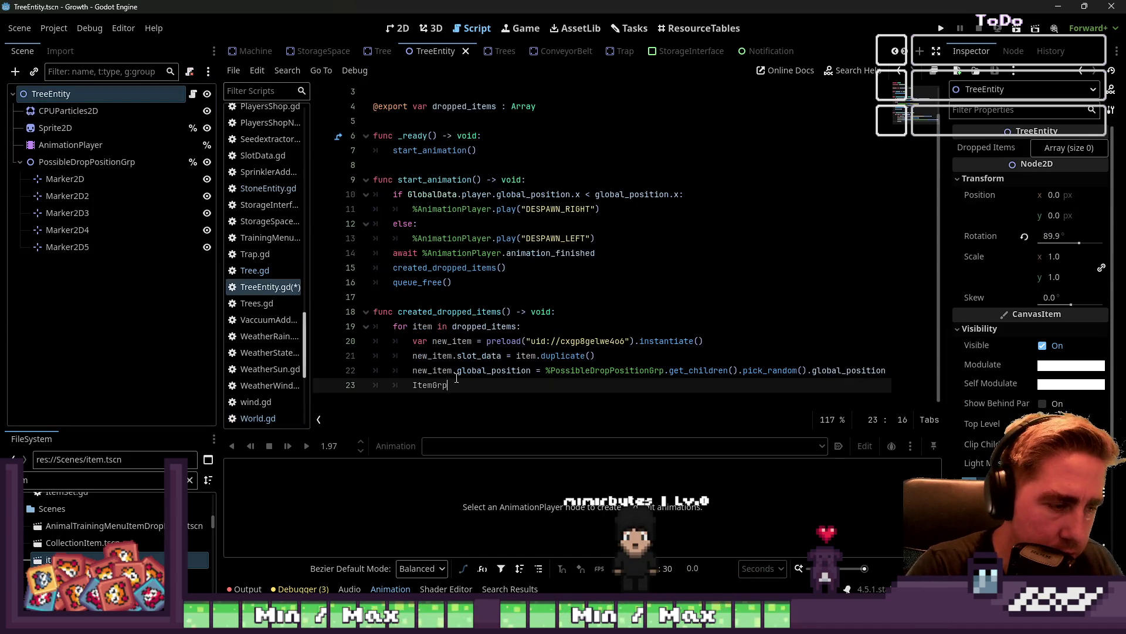
Add new_item to the world's ItemGrp via add_child(new_item) and save the script
type("GlobalData.world.get_node(\"")
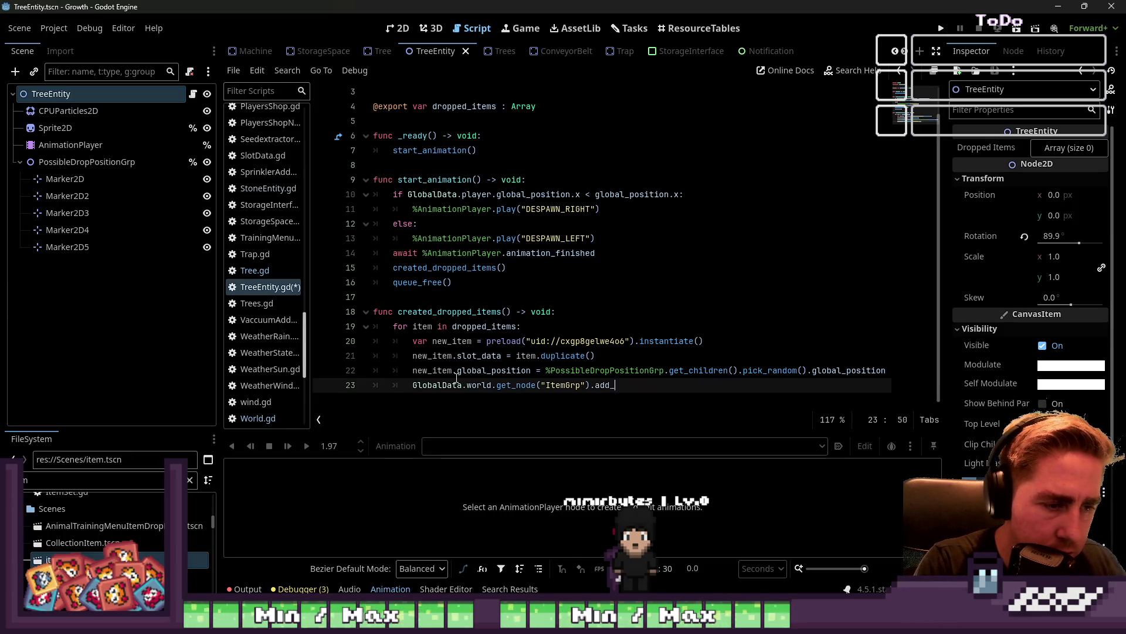
key("BackSpace")
key("BackSpace")
key("BackSpace")
type("hild(")
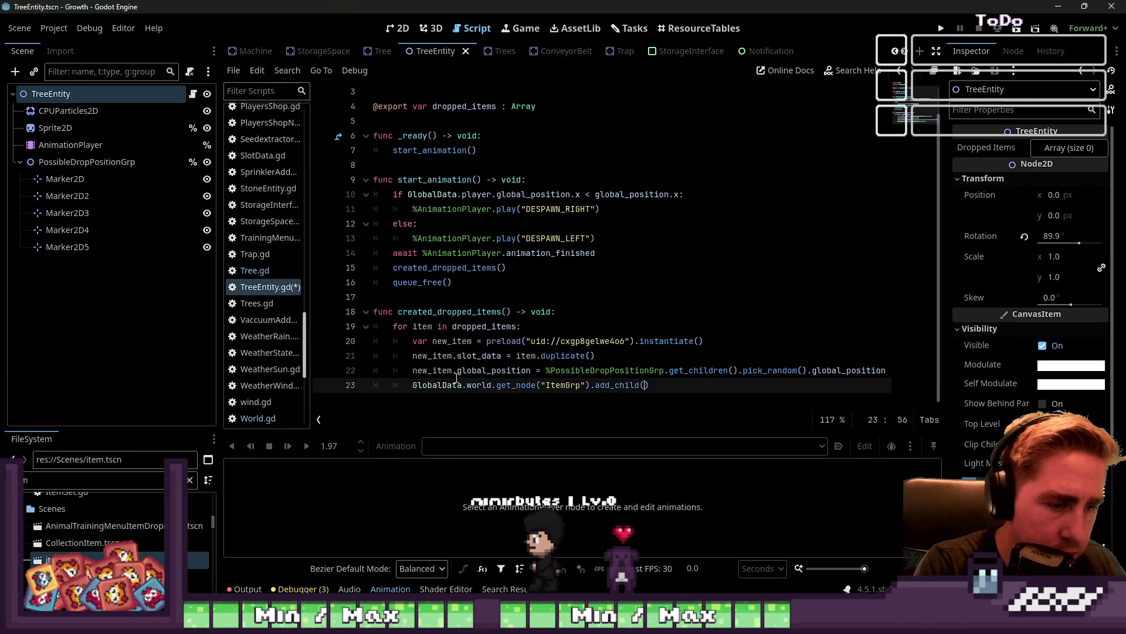
type("new_item")
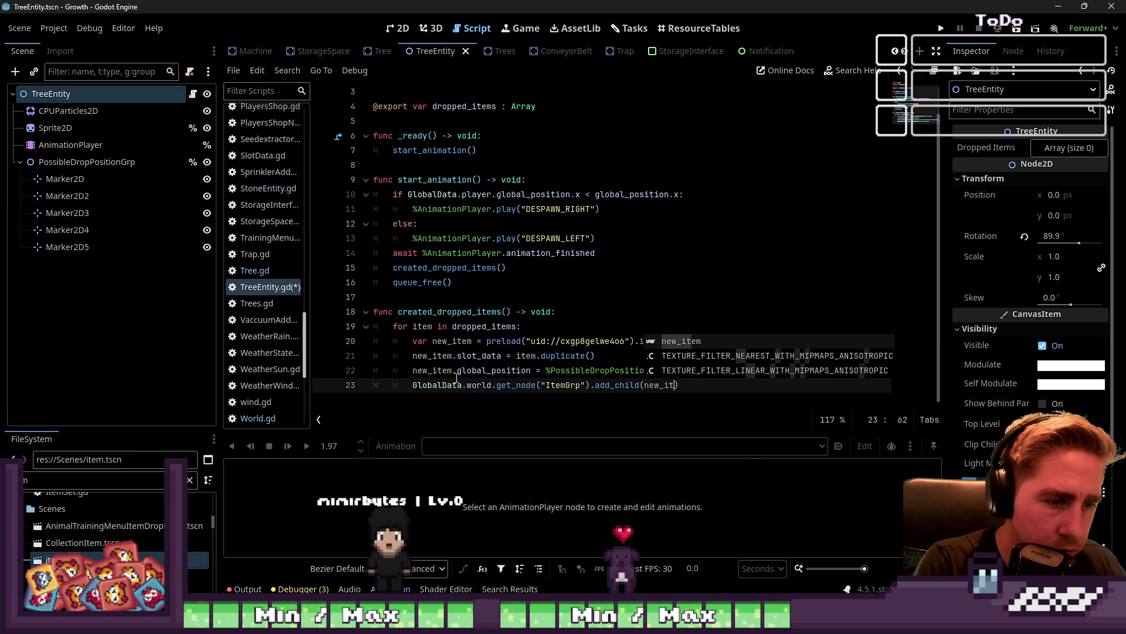
left_click(520, 270)
key("ctrl+s")
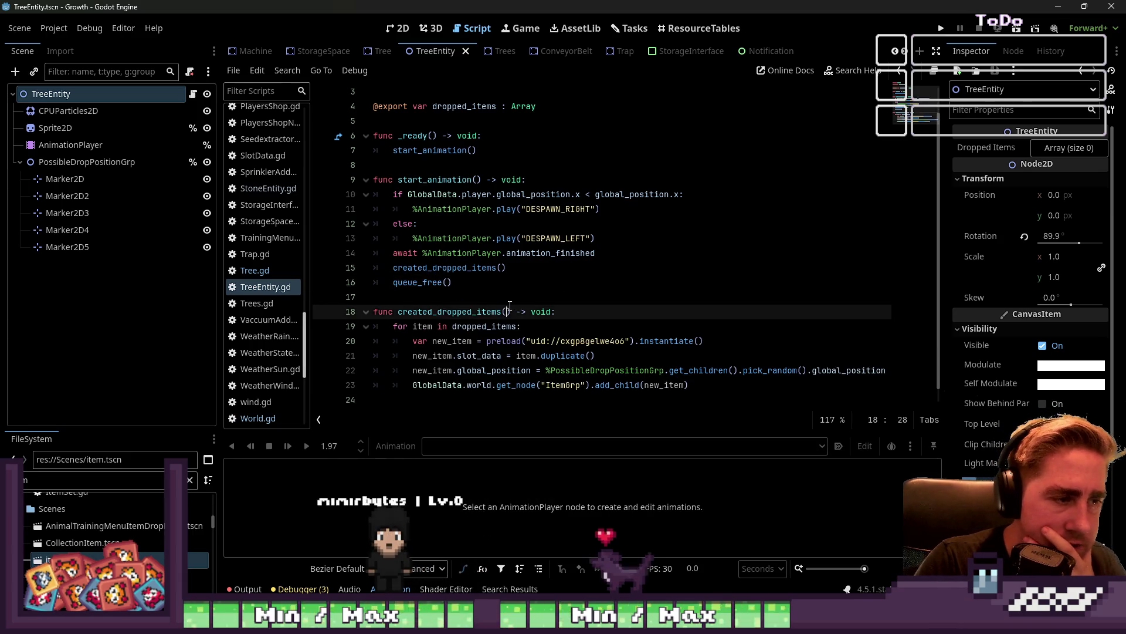
left_click(488, 297)
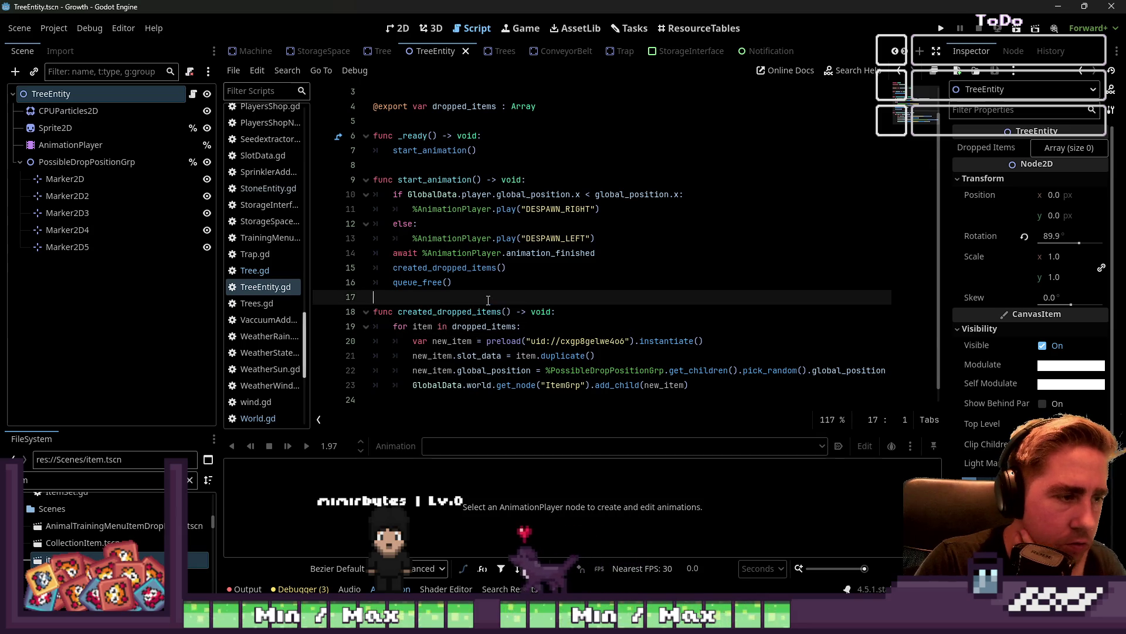
left_click(511, 272)
left_click_drag(513, 272, 392, 271)
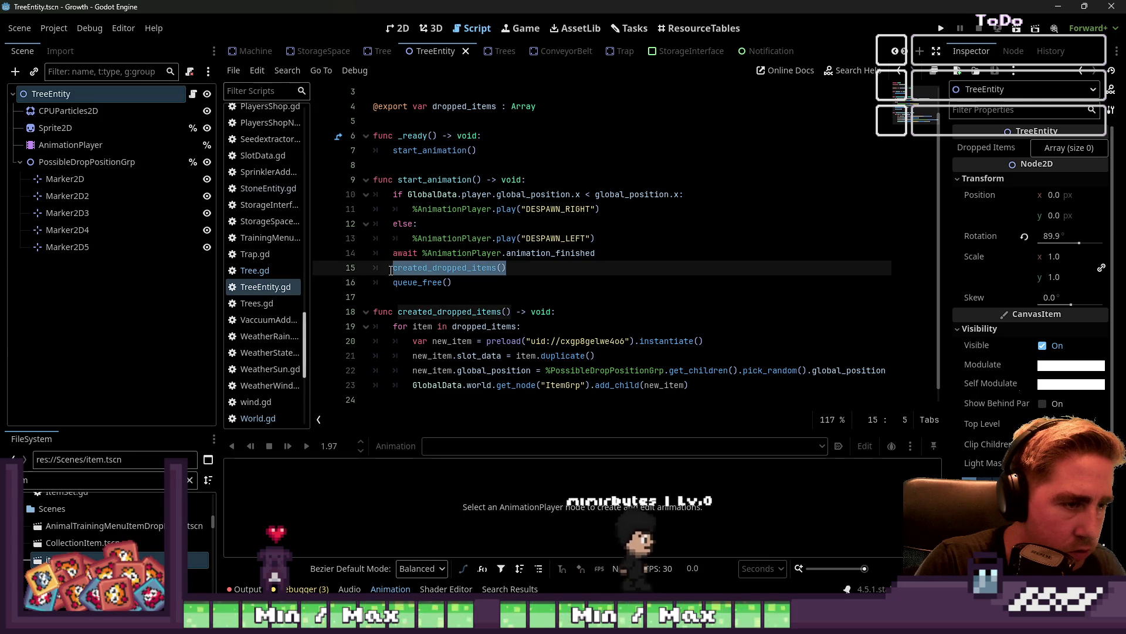
Run the project and start a new game with a character name
left_click(942, 28)
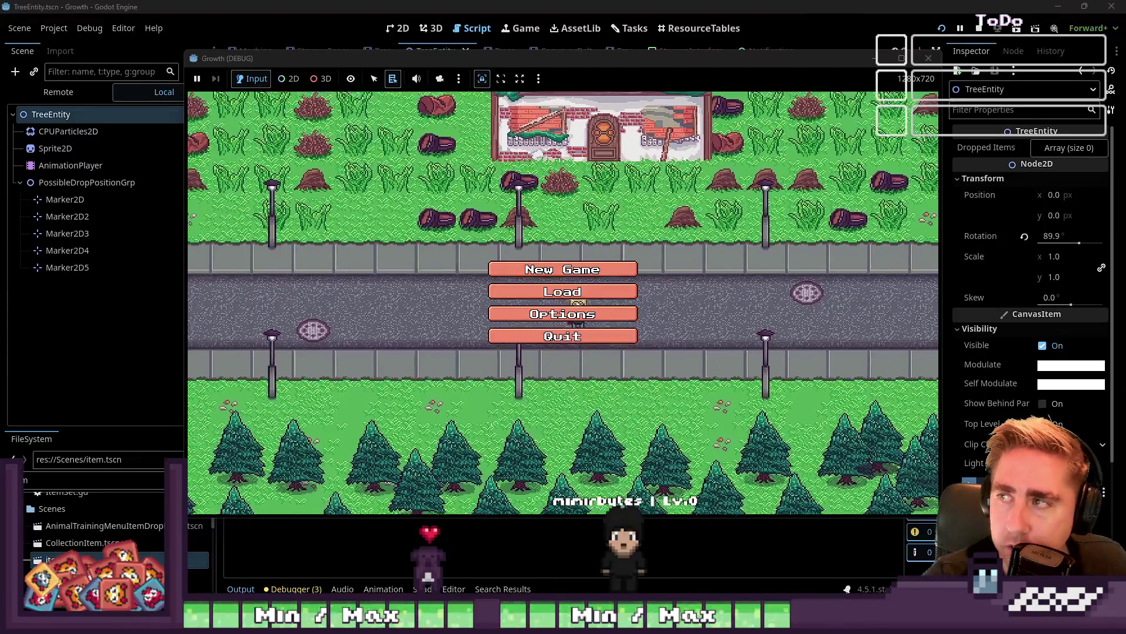
left_click(498, 269)
type("das")
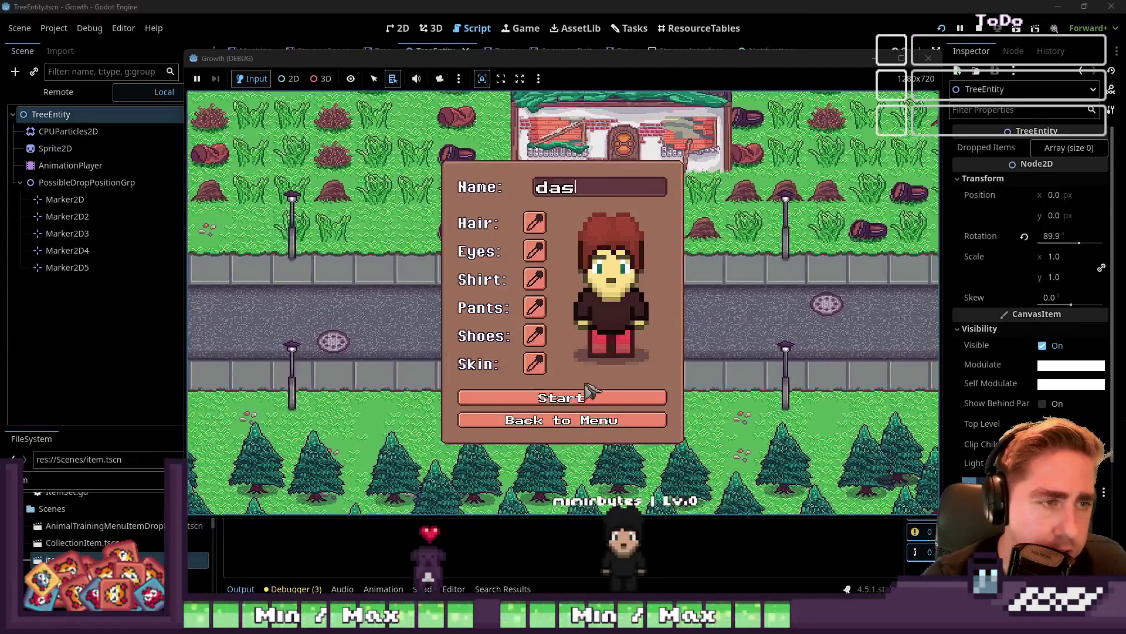
left_click(580, 399)
Move the axe into the third hotbar slot and chop the teal tree, hitting the item.gd error
key("i")
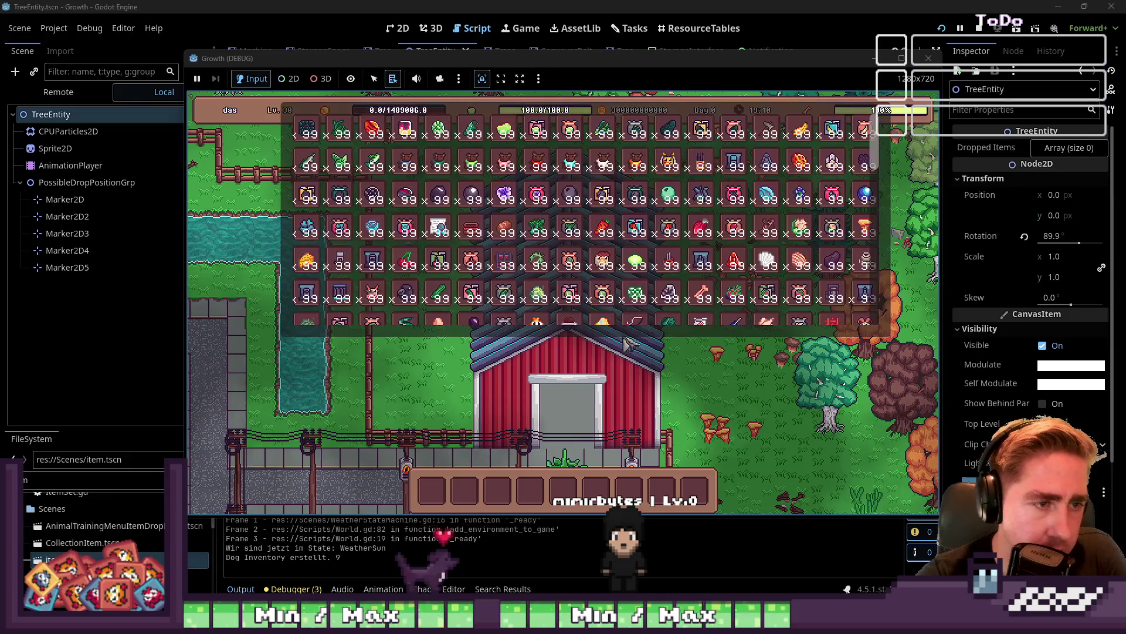
mouse_move(768, 136)
left_mouse_down()
mouse_move(597, 441)
mouse_move(497, 491)
left_mouse_up()
key("i")
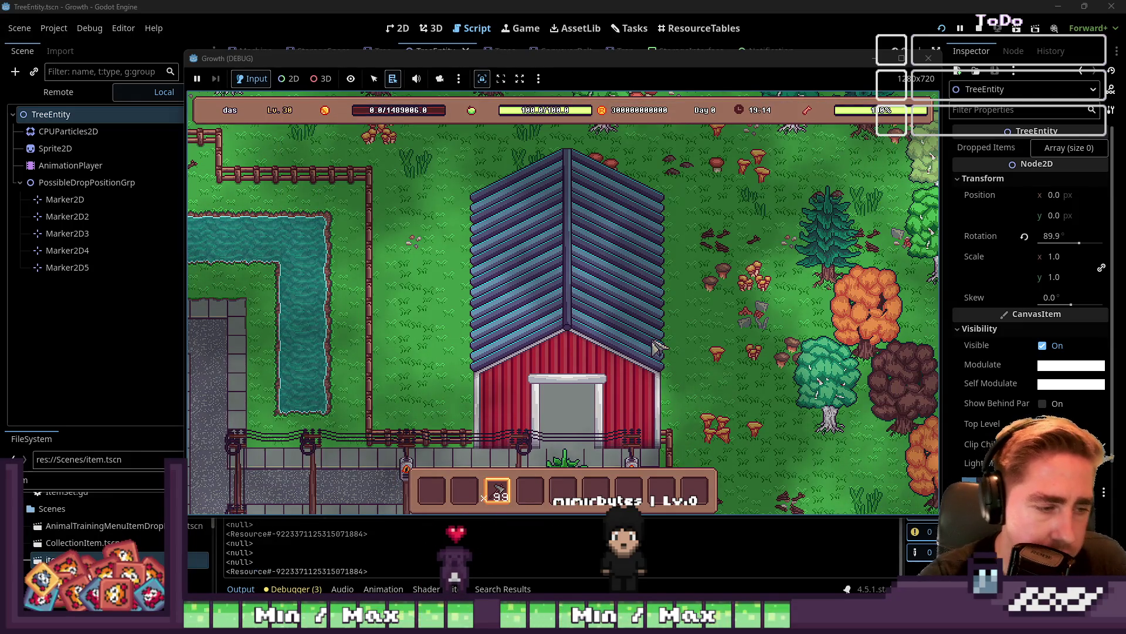
key("s")
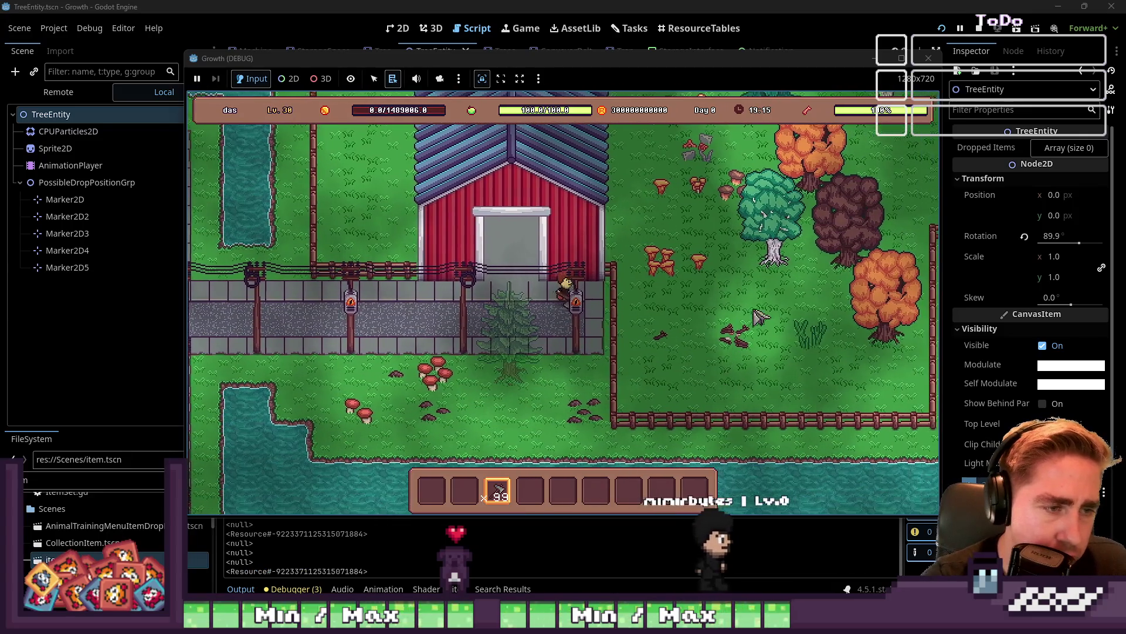
key("d")
key("w")
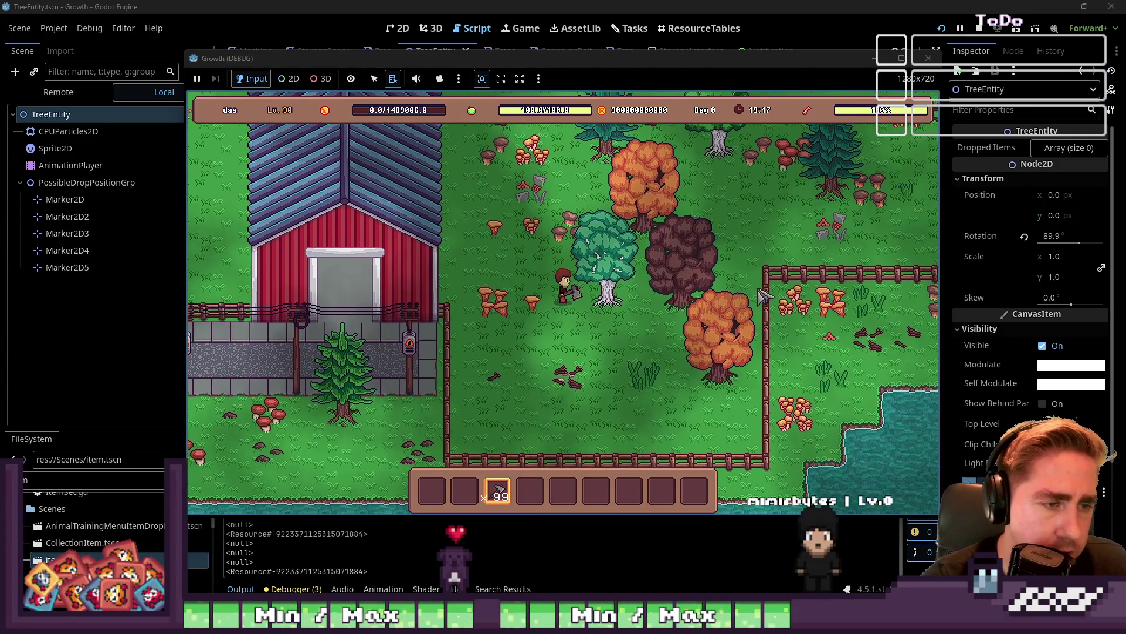
left_click(759, 289)
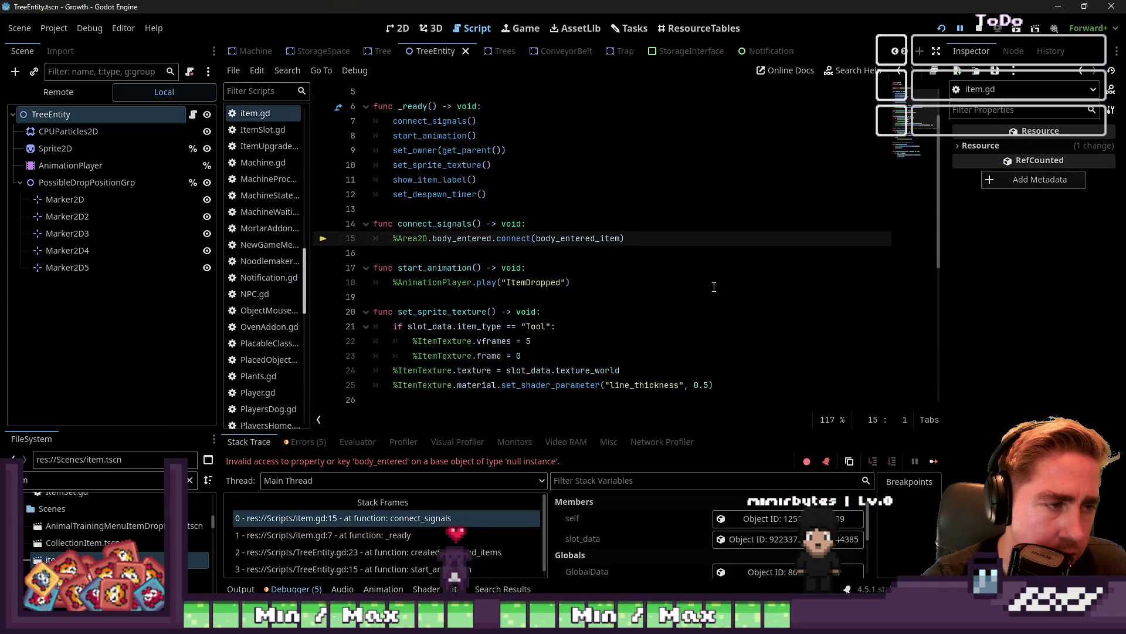
left_click(507, 253)
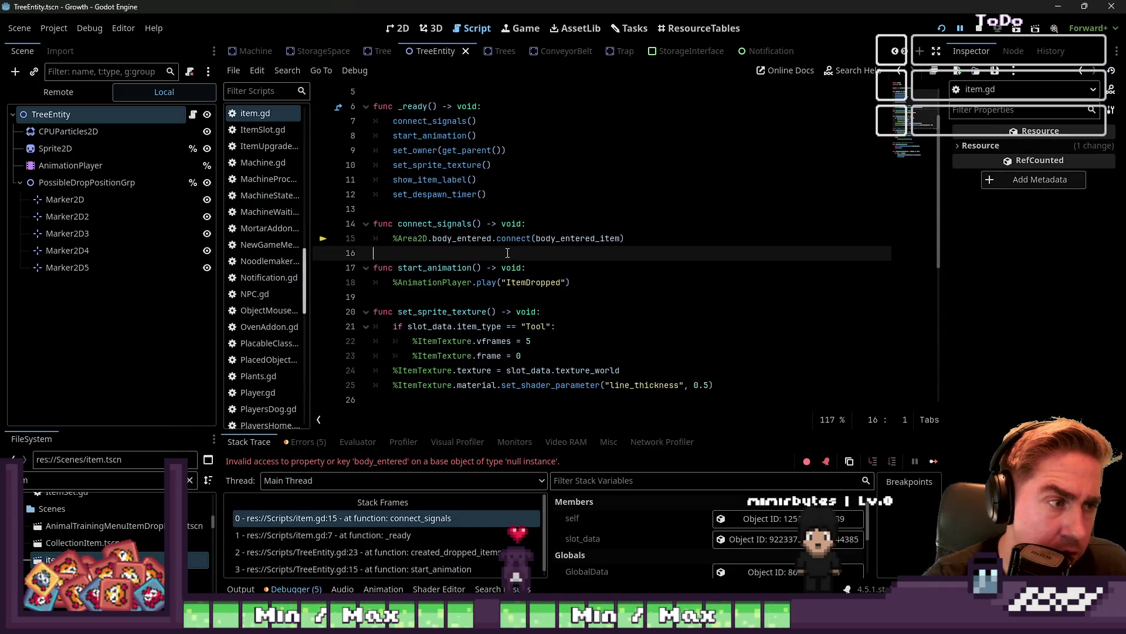
Remove the %Area2D. prefix from the body_entered connection on line 15 of item.gd
left_click(497, 238)
left_click(455, 224)
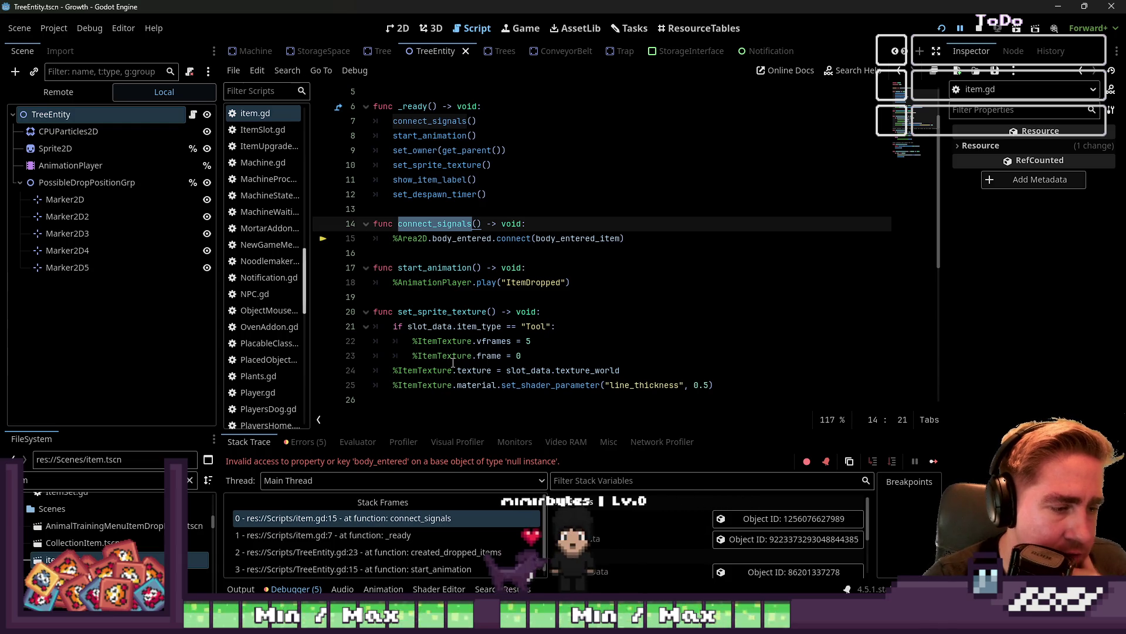
left_click(434, 239)
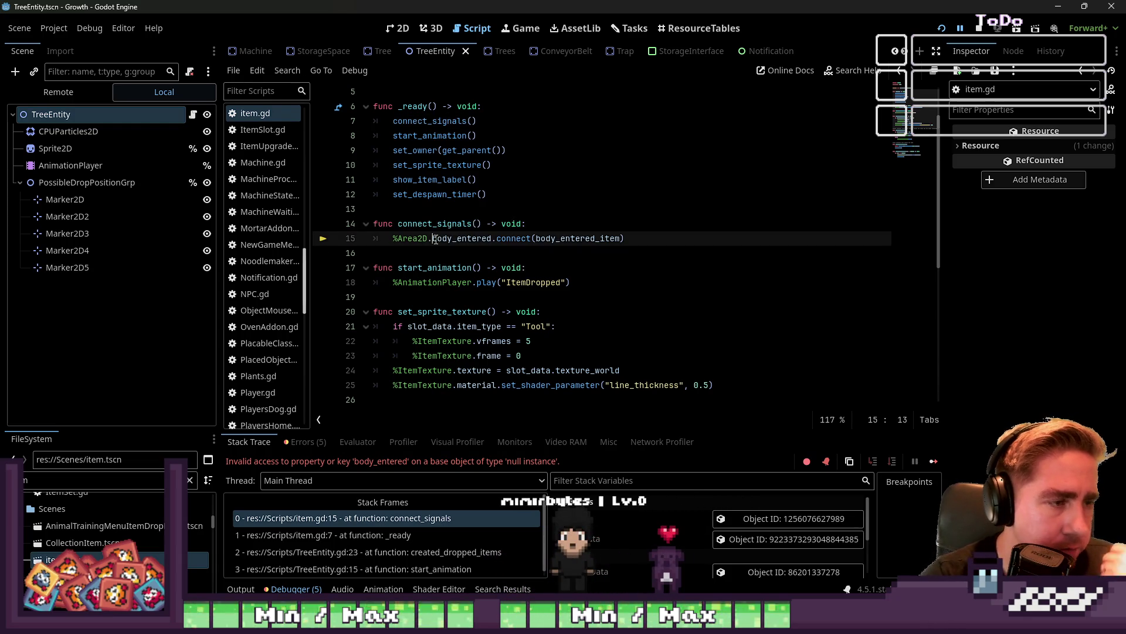
key("BackSpace")
key("BackSpace")
key("BackSpace")
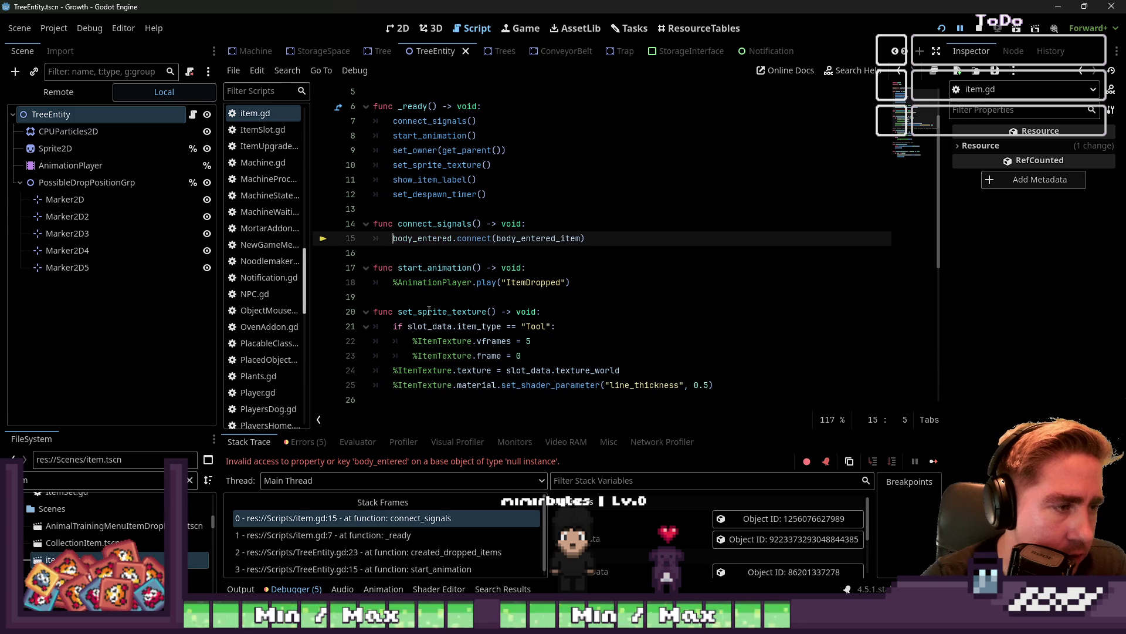
scroll(438, 354, "up", 2)
scroll(499, 294, "down", 8)
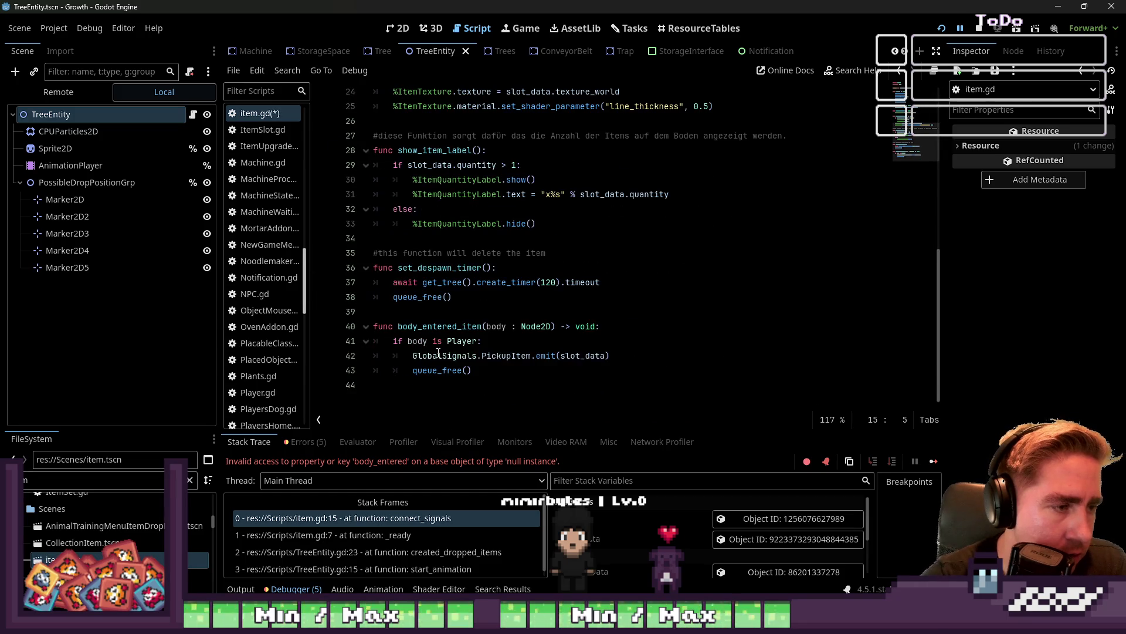
left_click(564, 230)
scroll(566, 232, "up", 7)
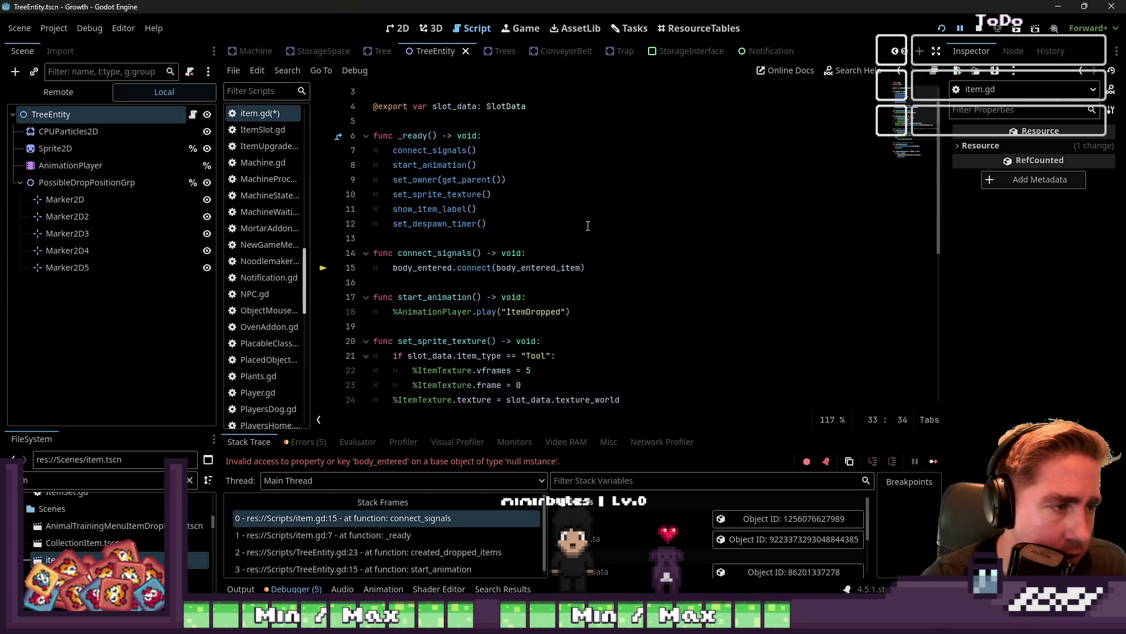
Resume the paused game, then save the edited item.gd
left_click(961, 30)
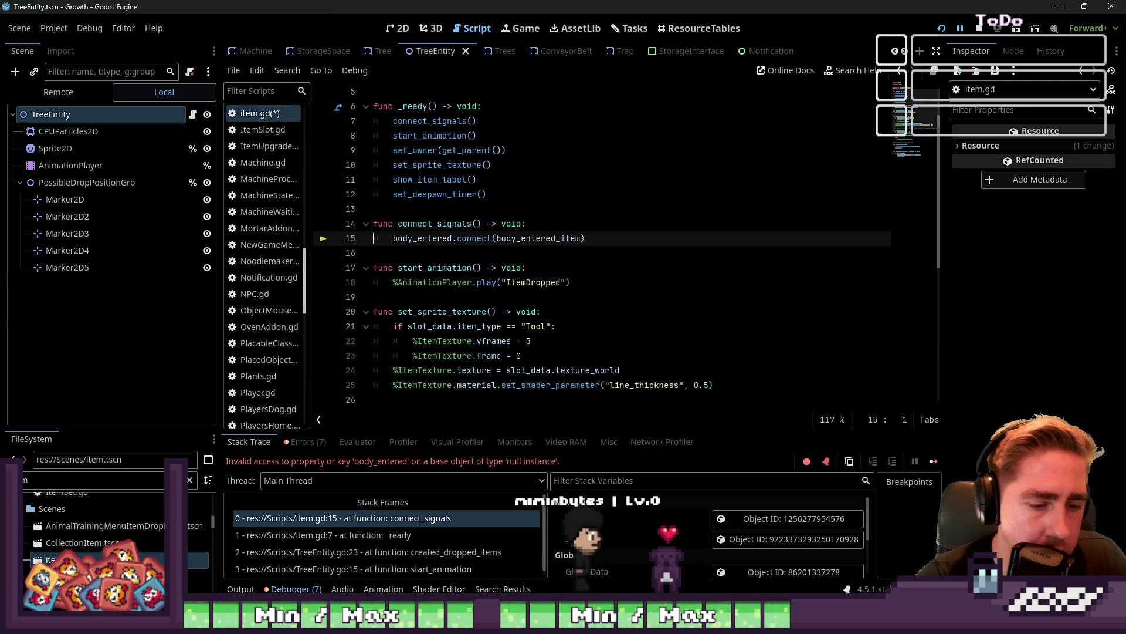
left_click(584, 558)
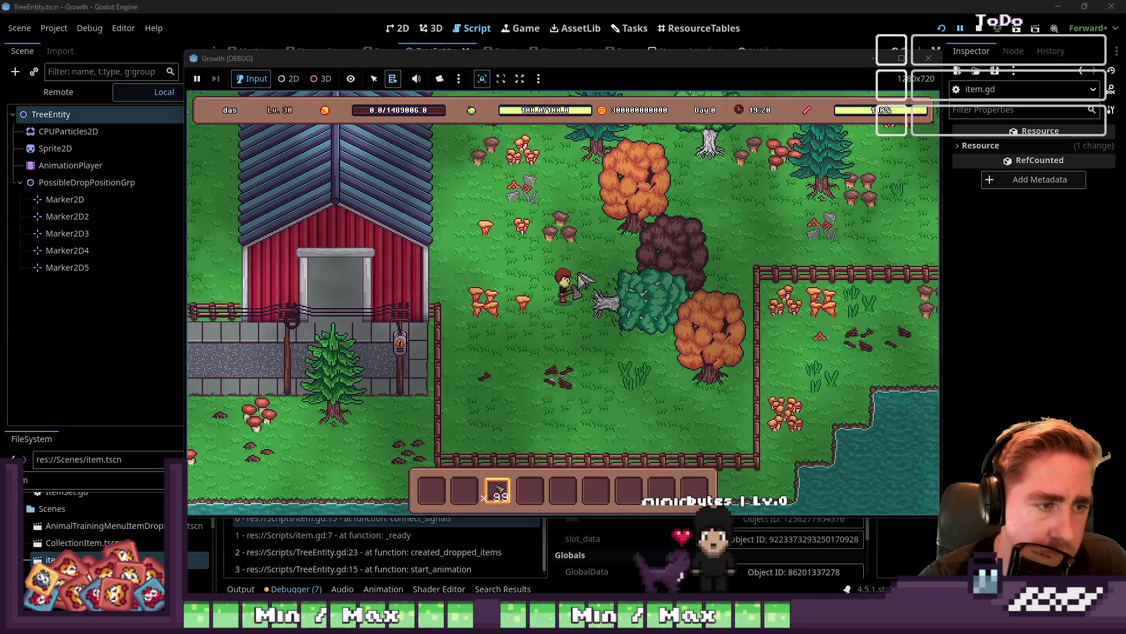
left_click(961, 31)
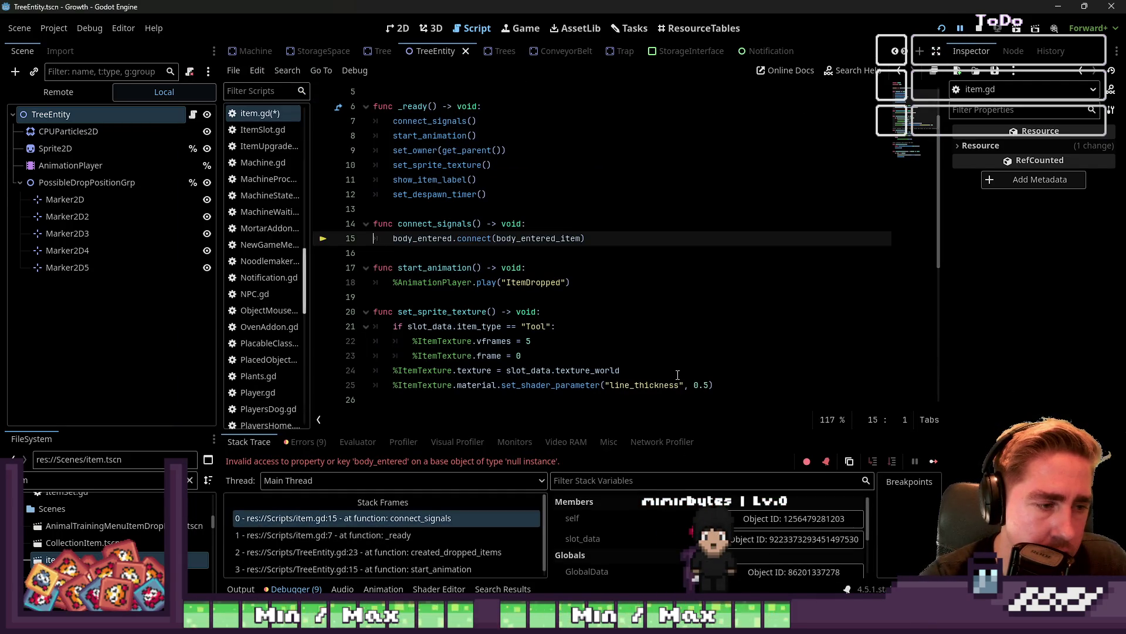
left_click(511, 355)
left_click(463, 251)
key("ctrl+s")
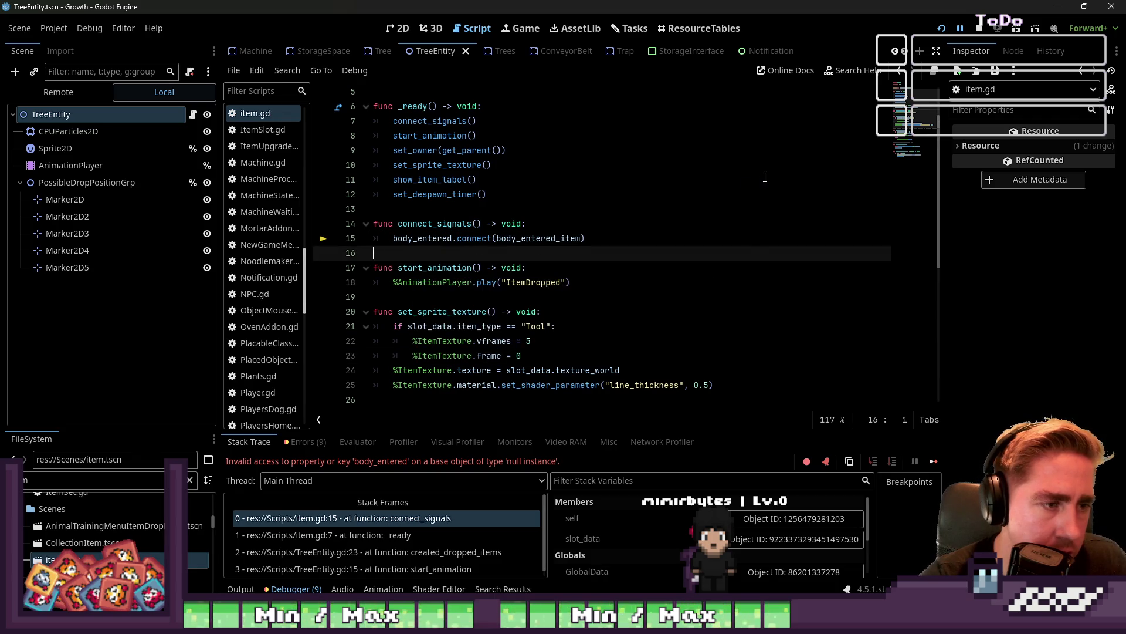
Stop the running game to end the debug session
mouse_move(723, 623)
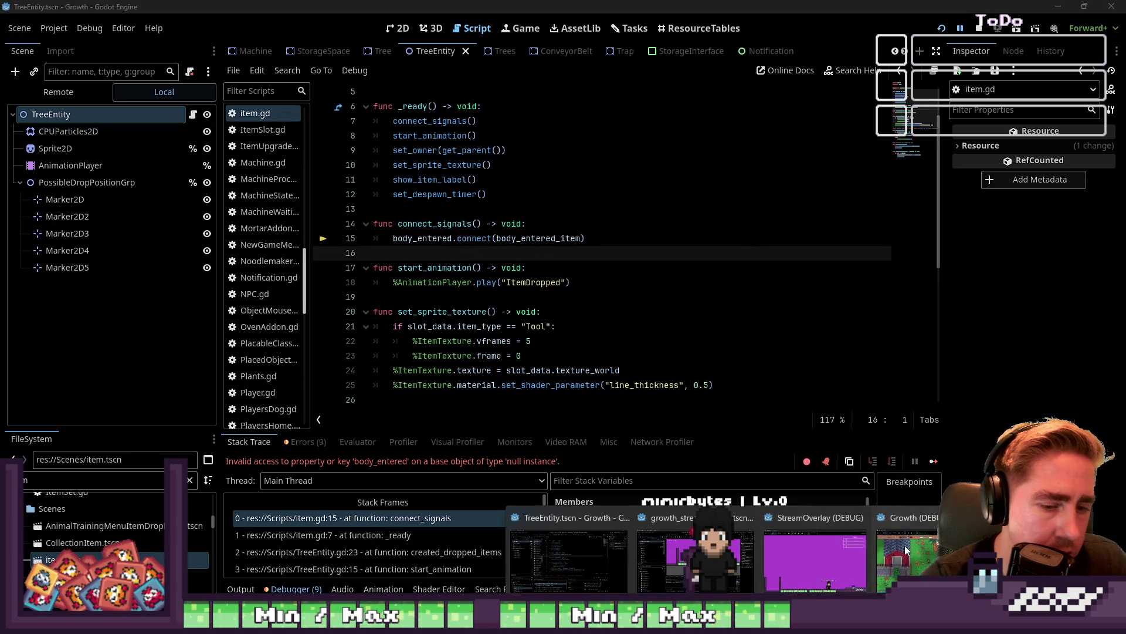
left_click(941, 28)
left_click(585, 300)
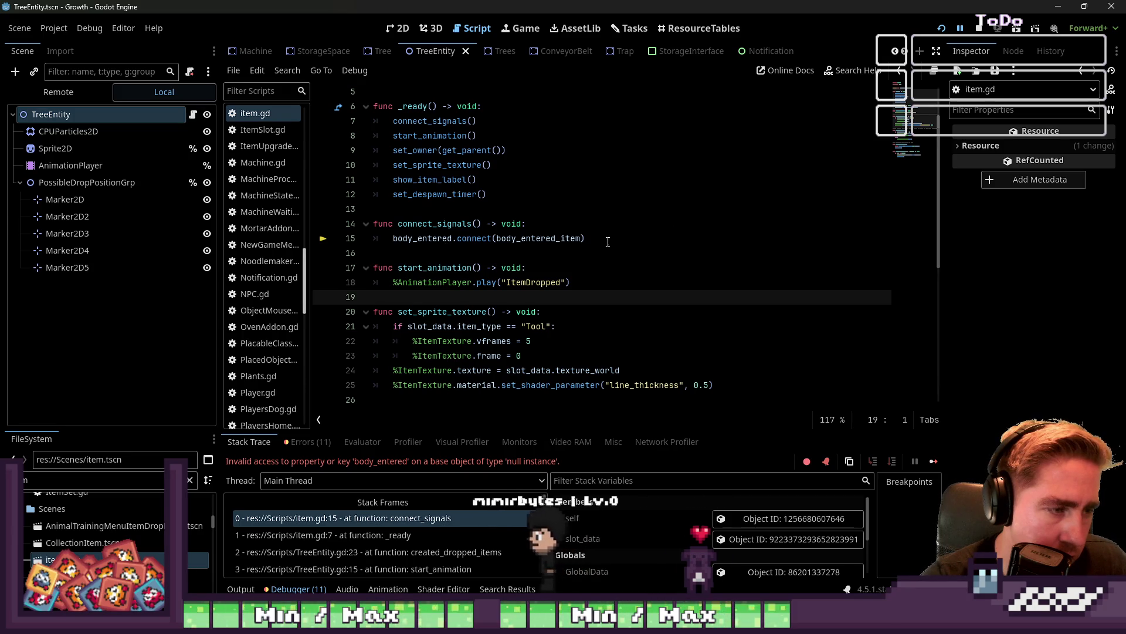
left_click(979, 33)
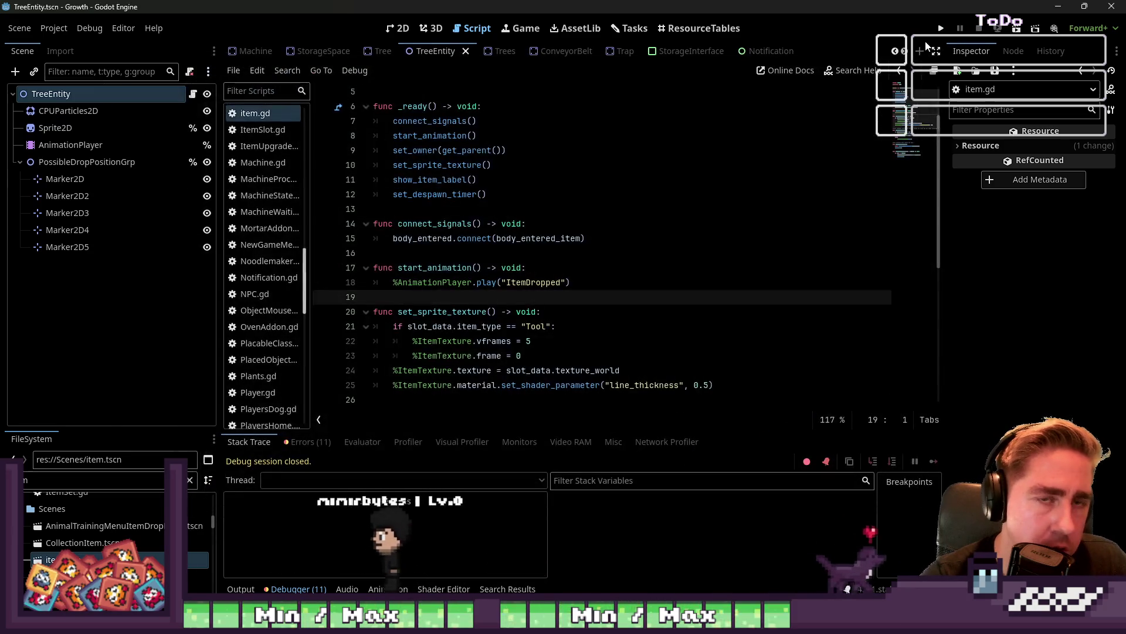
Relaunch the game and start a new game with a character name
left_click(941, 33)
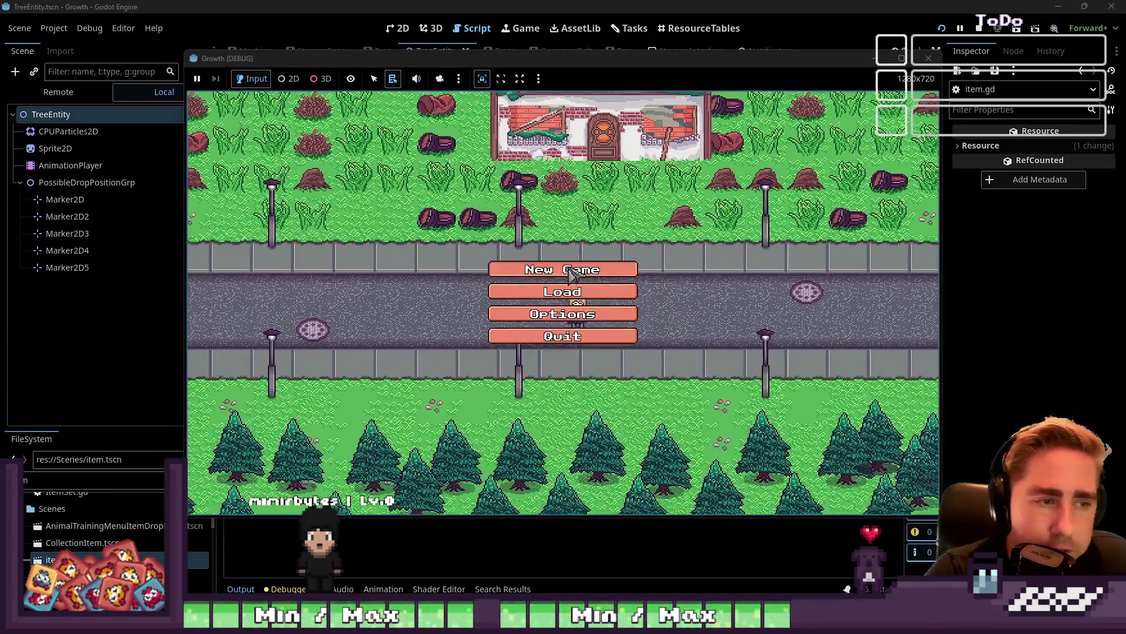
left_click(572, 265)
type("equ")
left_click(548, 405)
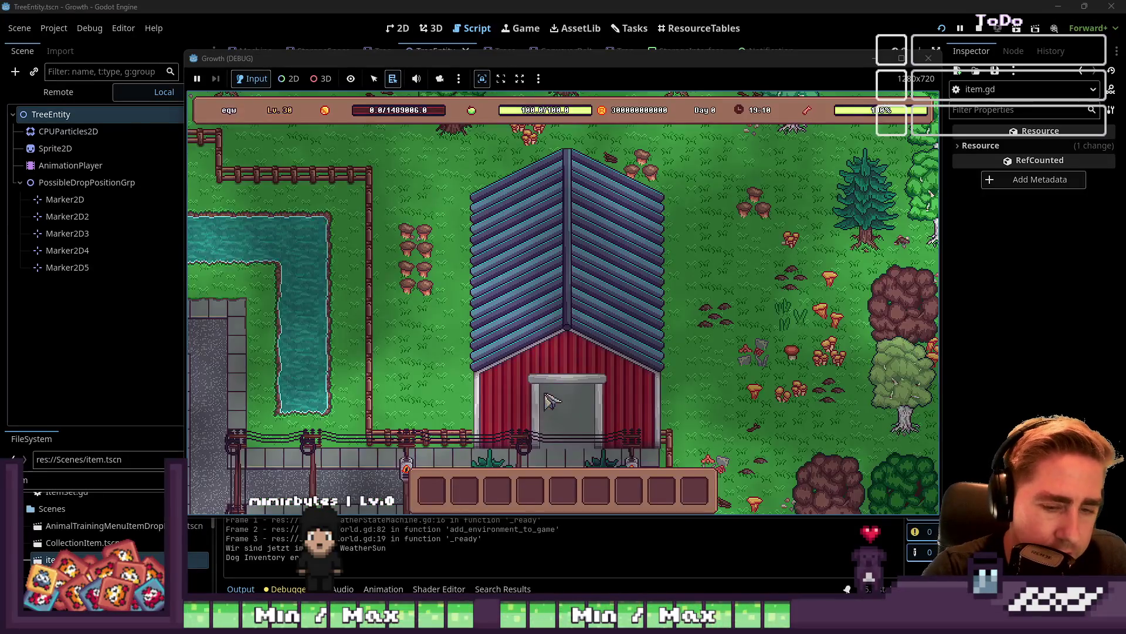
Add an Axe to the hotbar, equip it with key 5, and chop the pine tree
key("i")
left_click(404, 347)
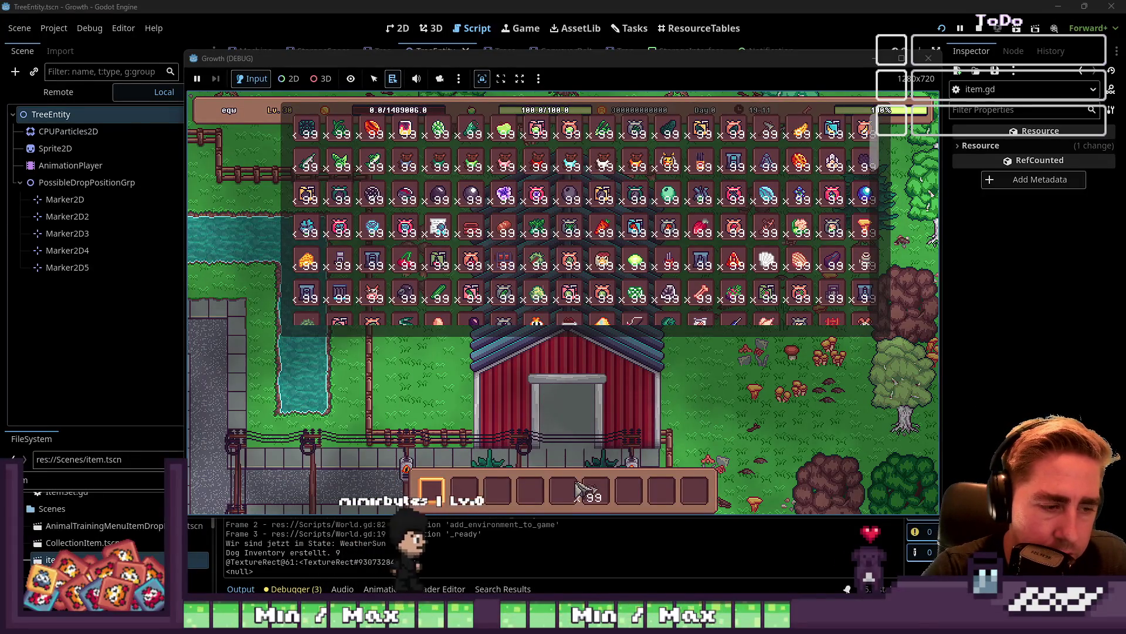
key("i")
key("5")
key("s")
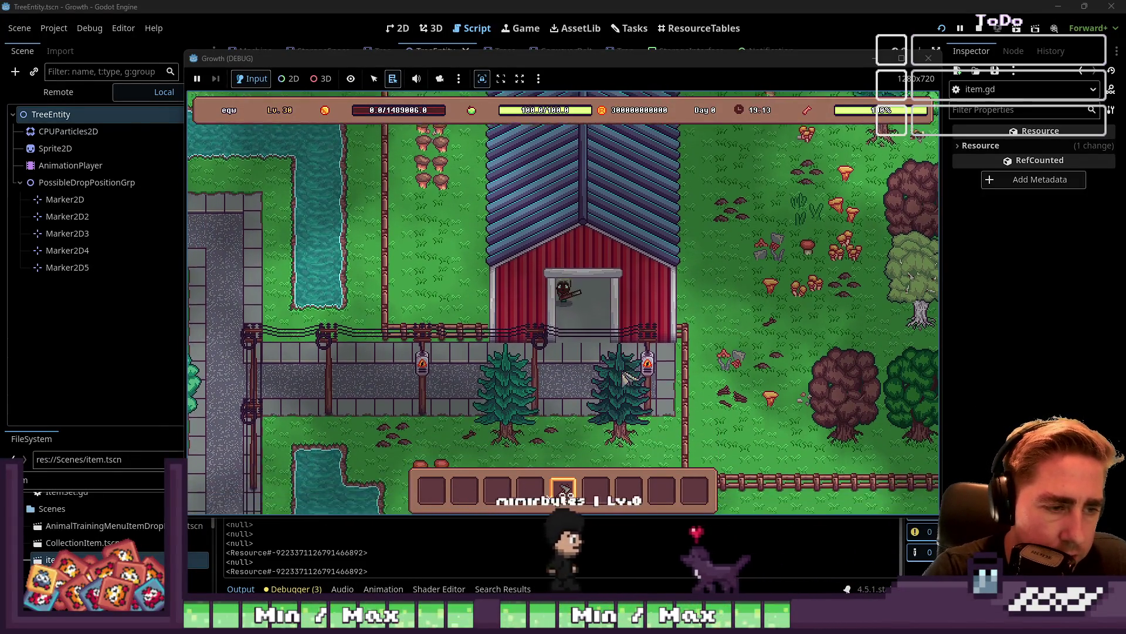
left_click(740, 283)
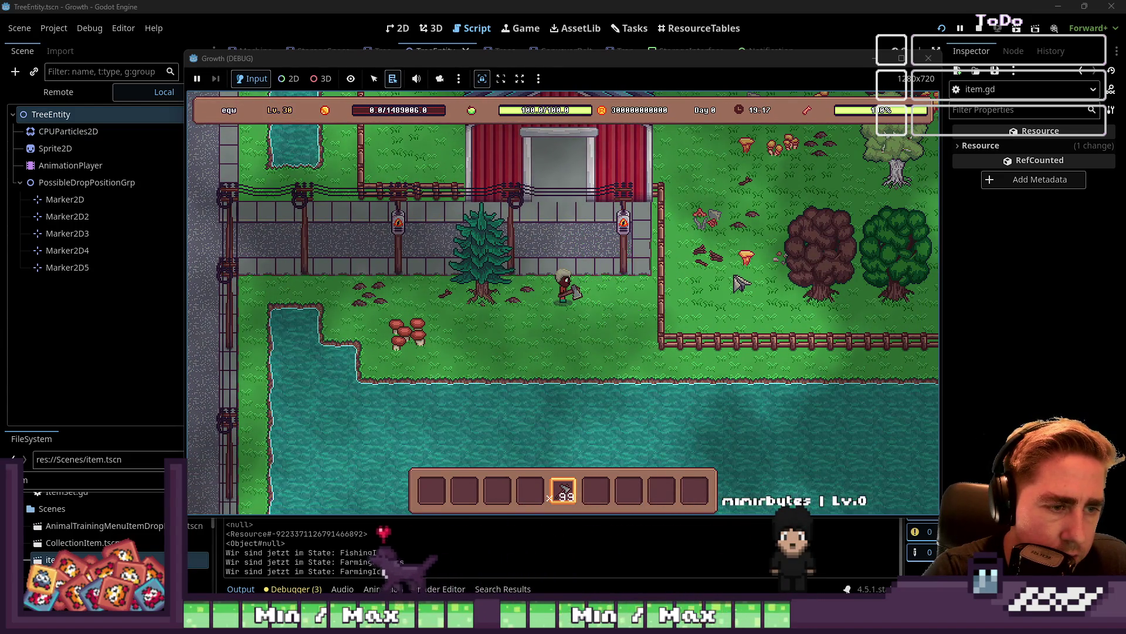
key("a")
left_click(715, 289)
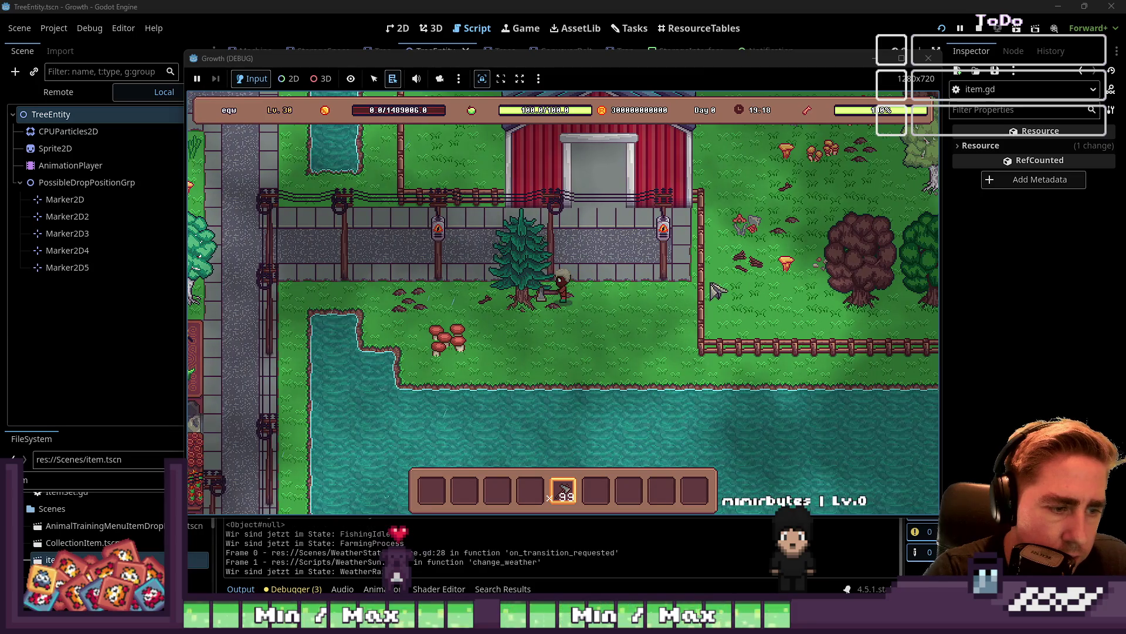
key("s")
key("a")
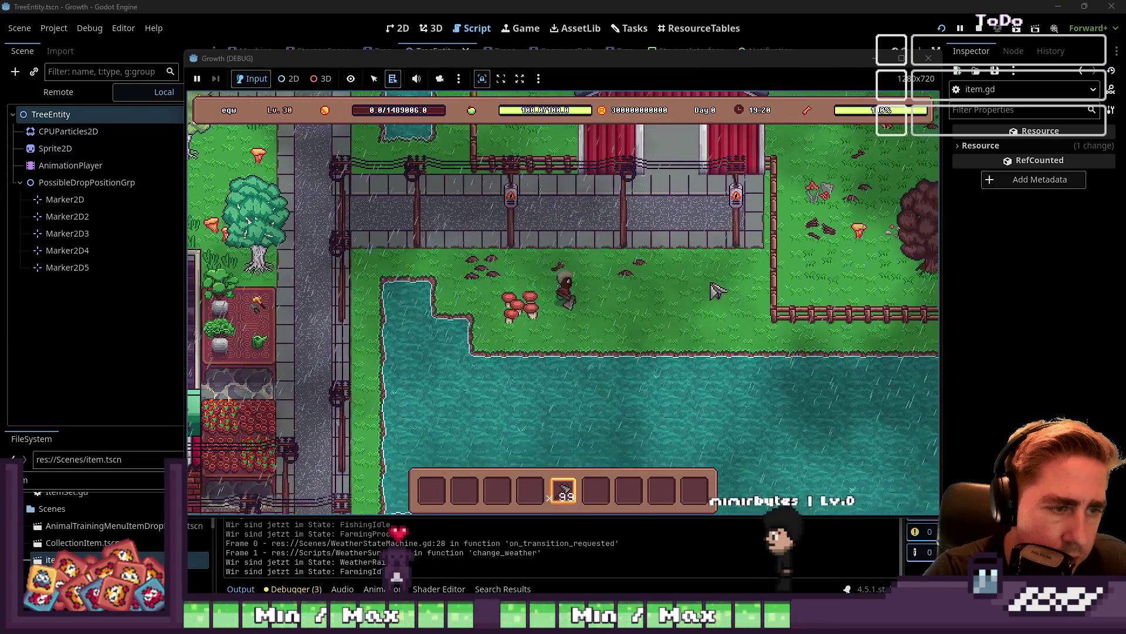
Return to the editor and select slot_data on line 4 of item.gd
left_click(644, 5)
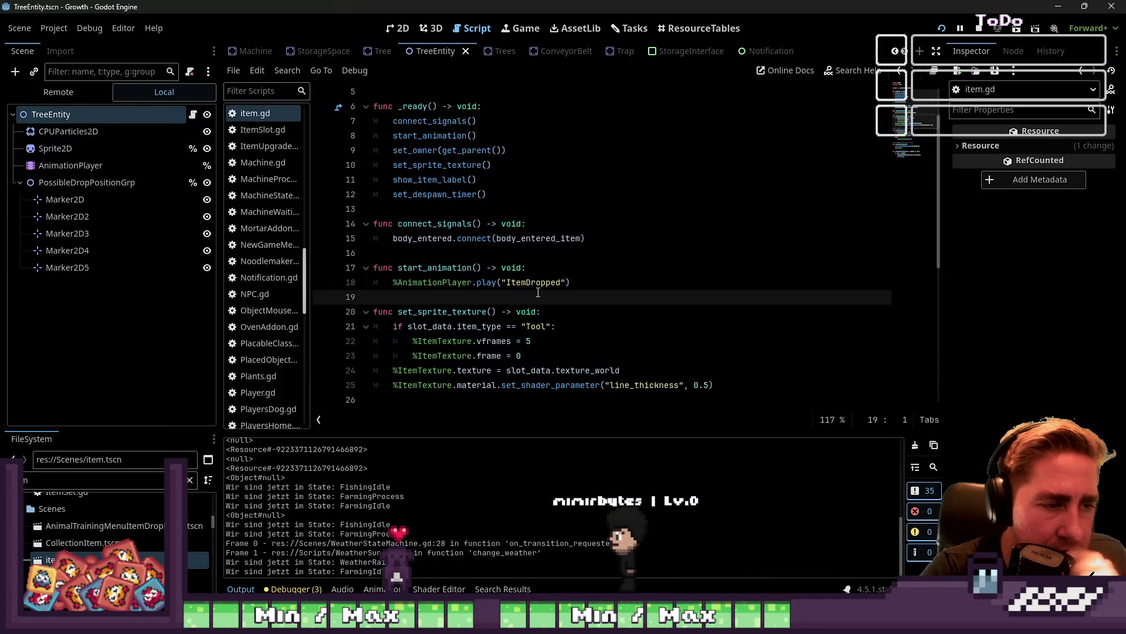
left_click(537, 356)
double_click(455, 136)
scroll(278, 253, "up", 3)
scroll(273, 244, "up", 6)
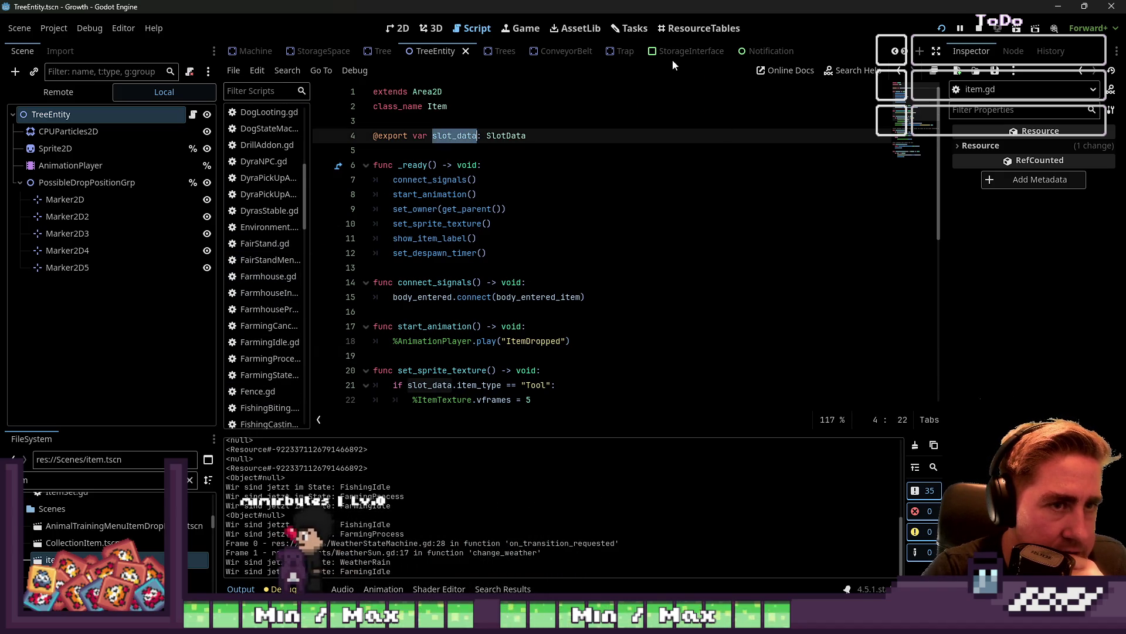
scroll(646, 52, "down", 3)
scroll(634, 52, "down", 3)
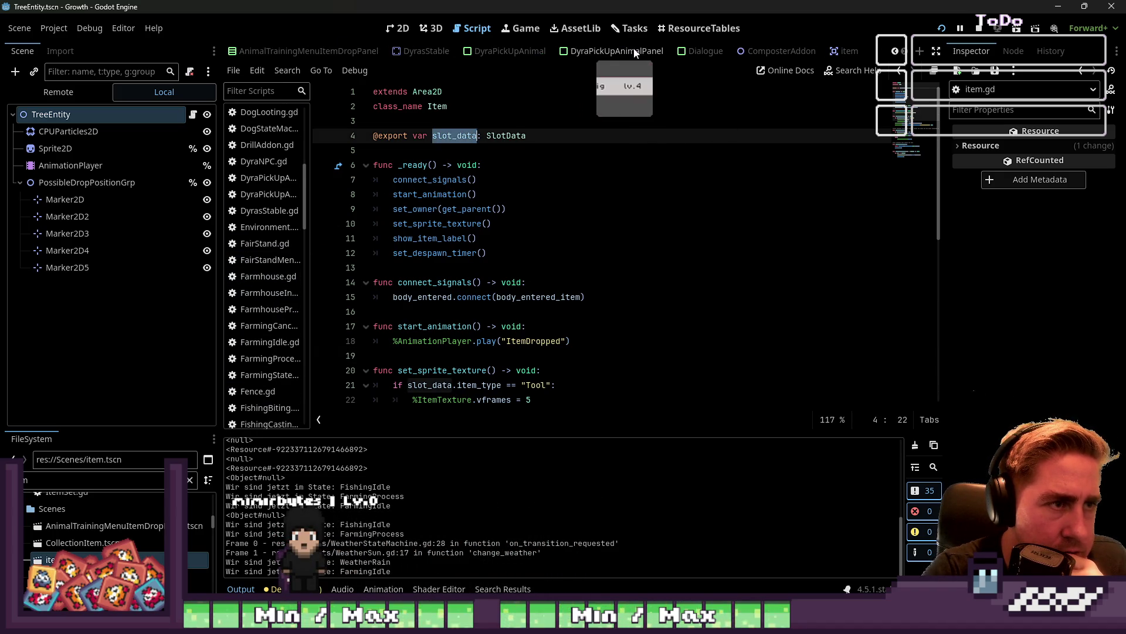
Look through the item and ConveyorBelt scripts, widening the script list
left_click(848, 51)
left_click(551, 197)
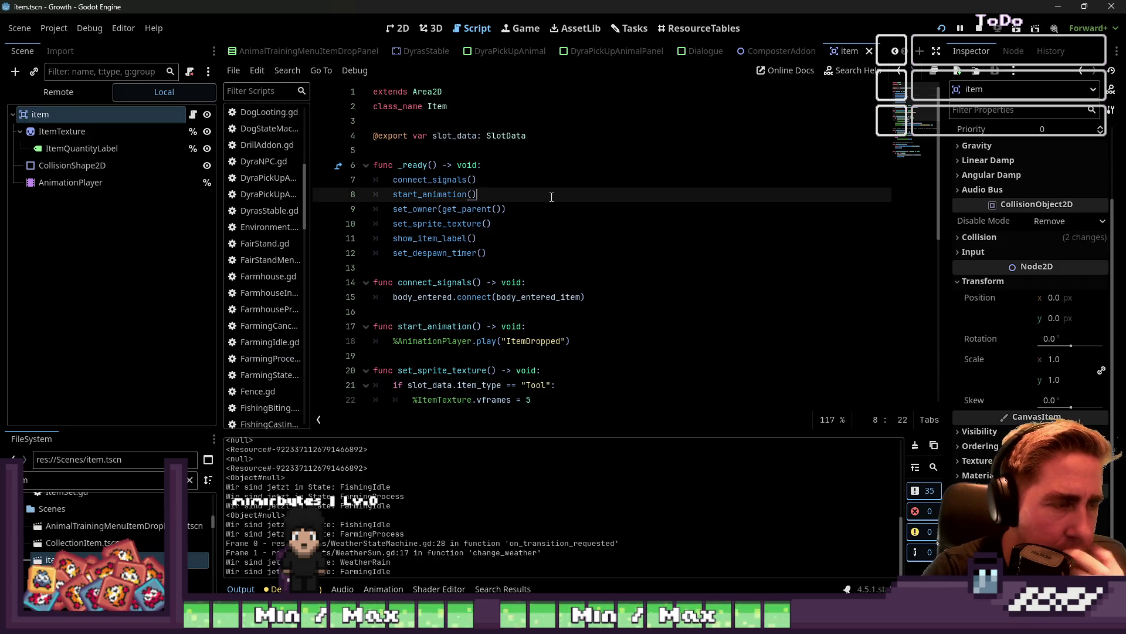
scroll(302, 273, "down", 3)
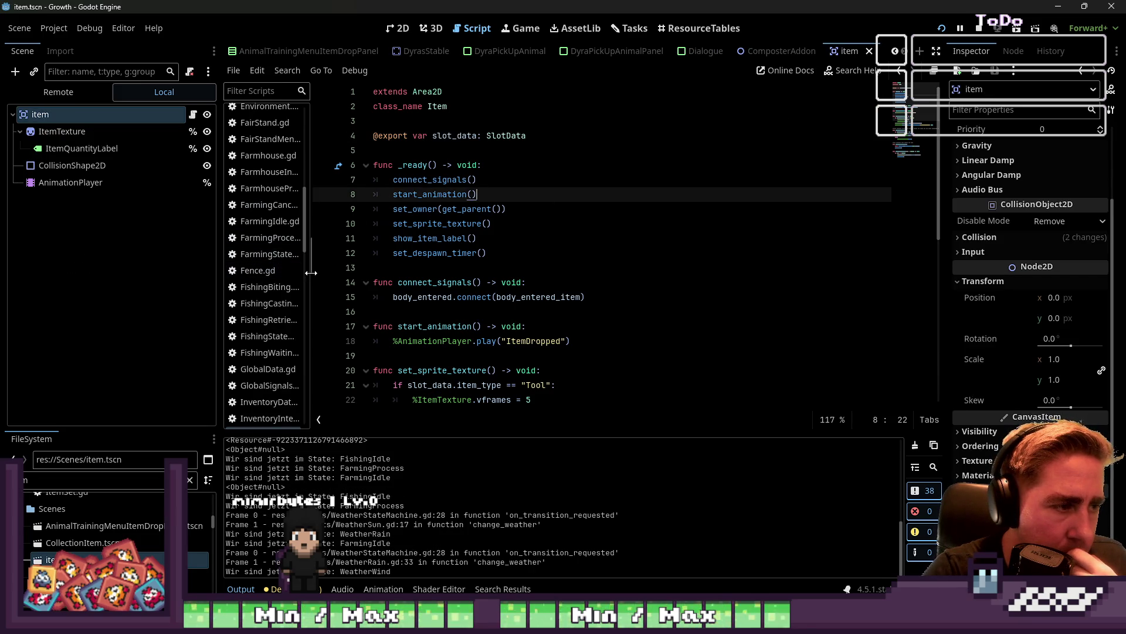
left_click_drag(311, 272, 365, 273)
left_click(590, 165)
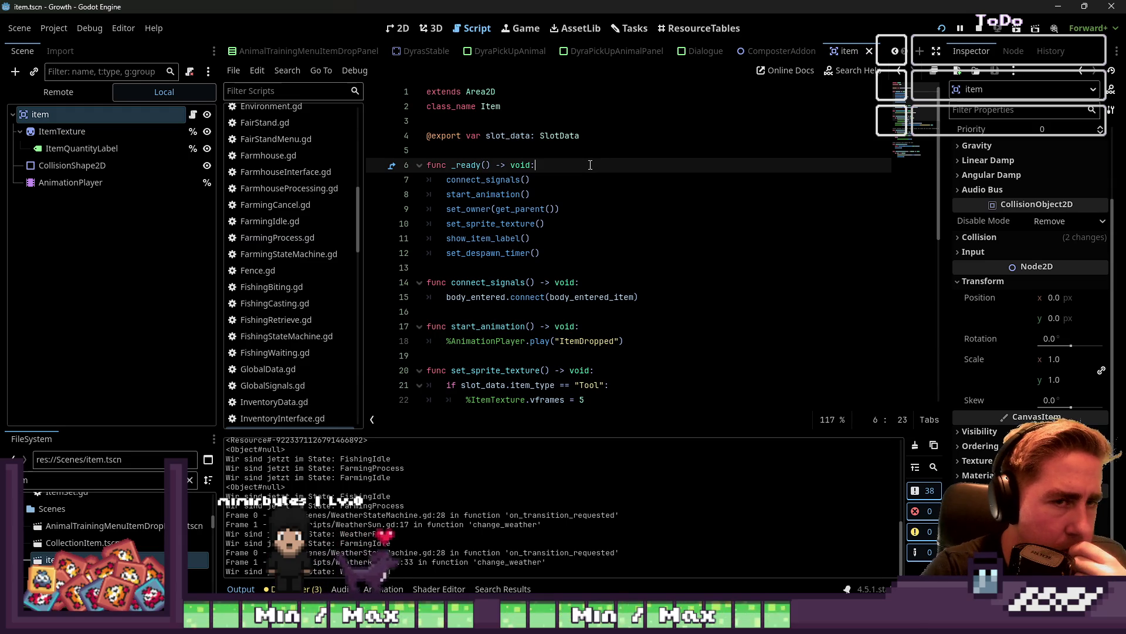
scroll(558, 54, "up", 5)
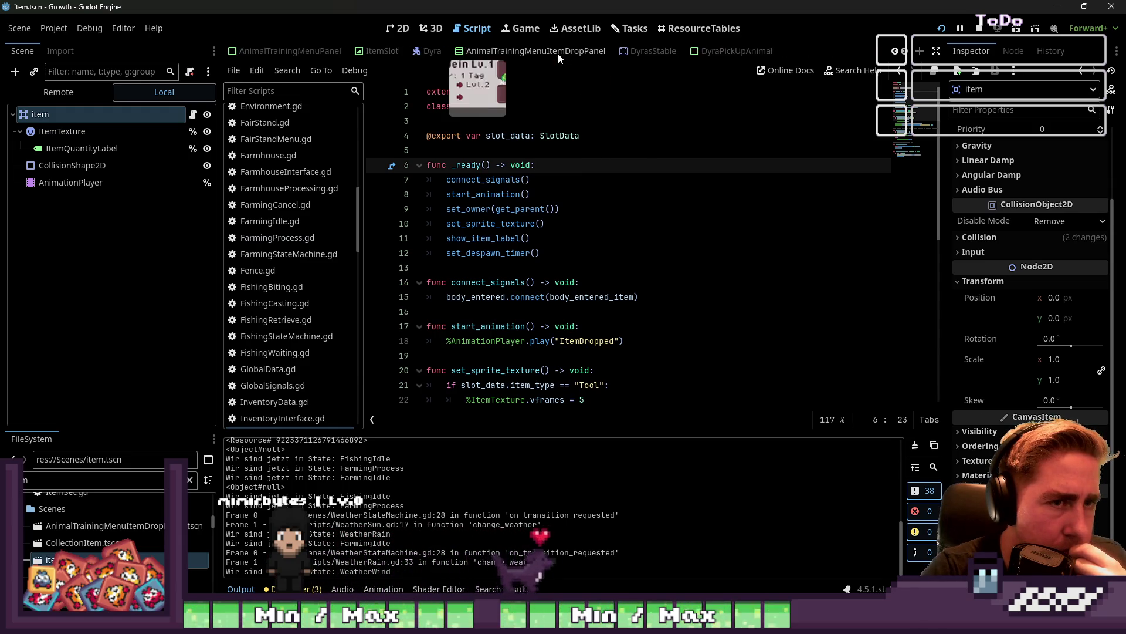
scroll(558, 54, "up", 3)
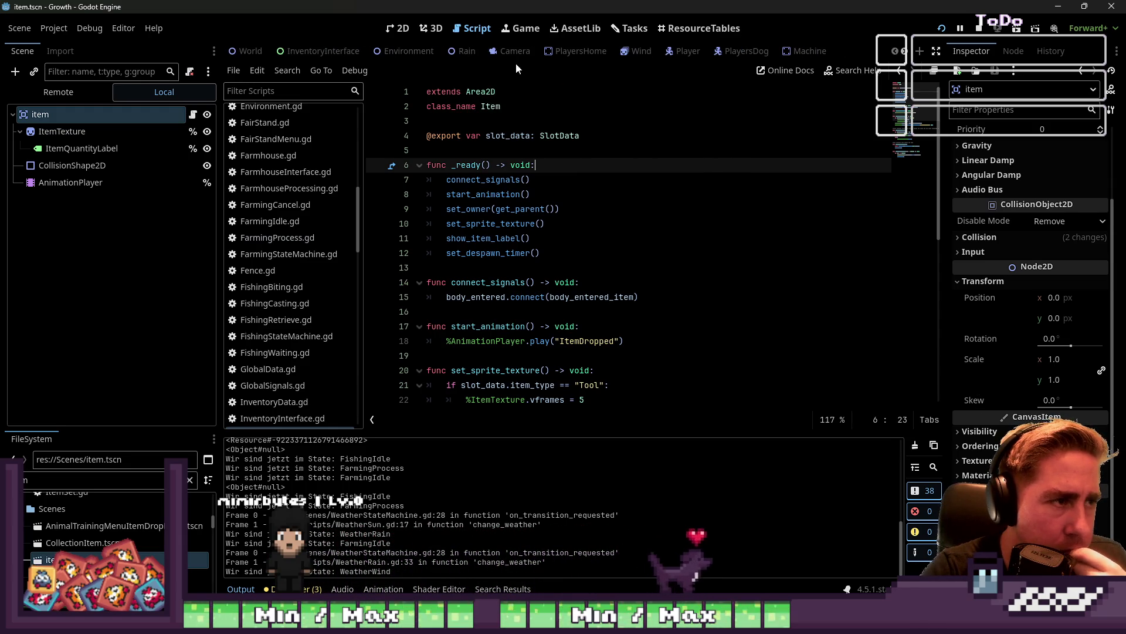
scroll(528, 52, "down", 5)
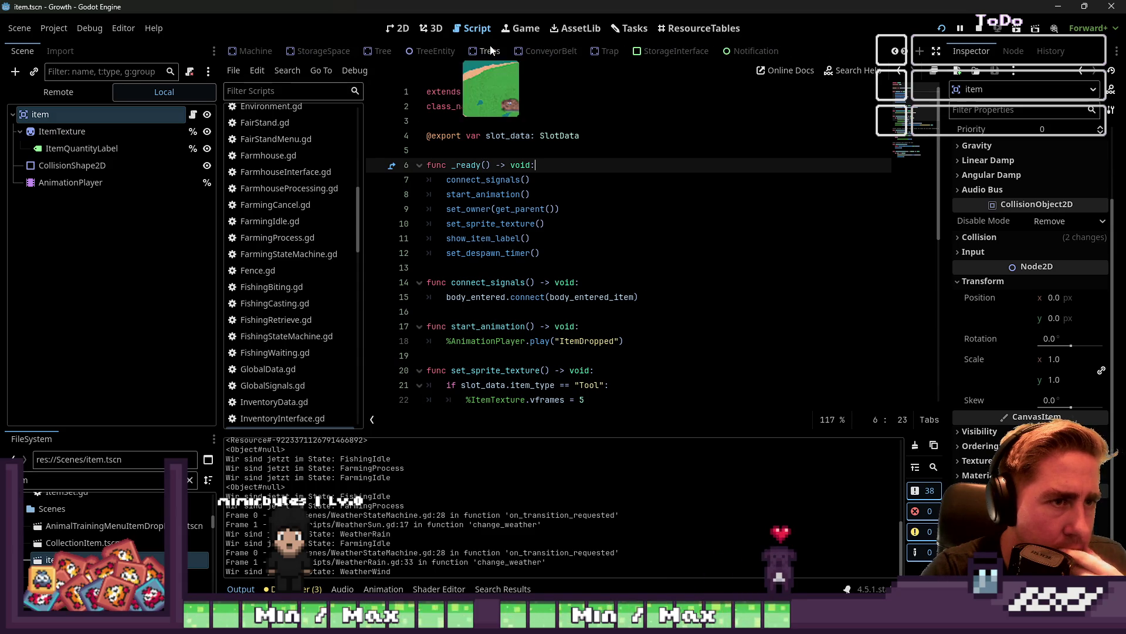
left_click(536, 52)
Open the TreeEntity script and move the caret to the end of the _ready line
left_click(430, 53)
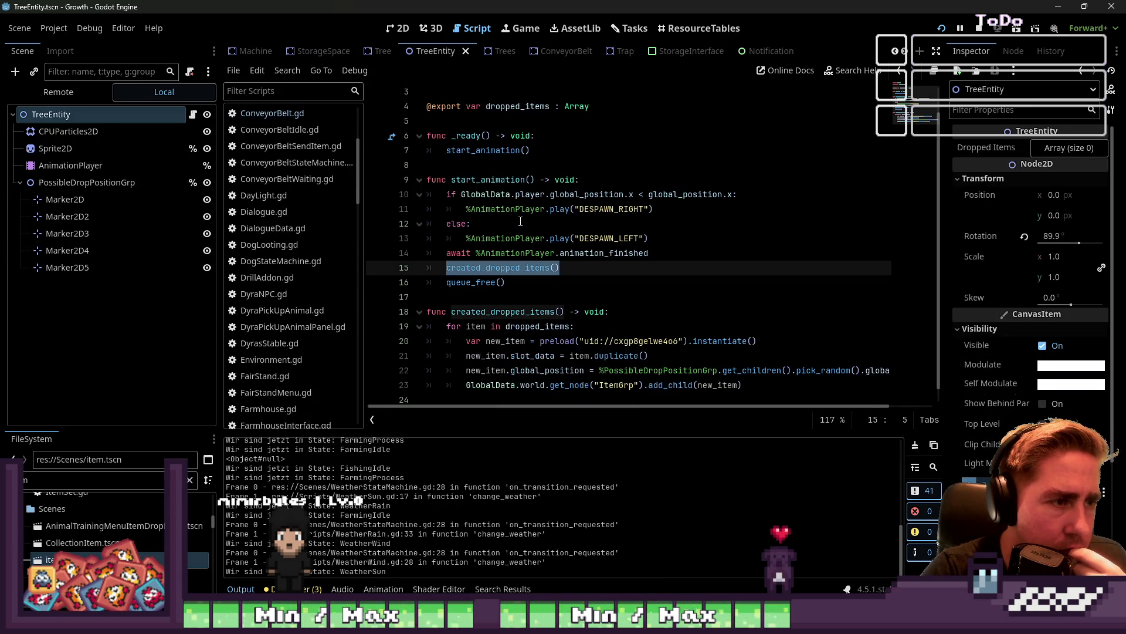
left_click(585, 223)
left_click(552, 136)
scroll(540, 140, "up", 1)
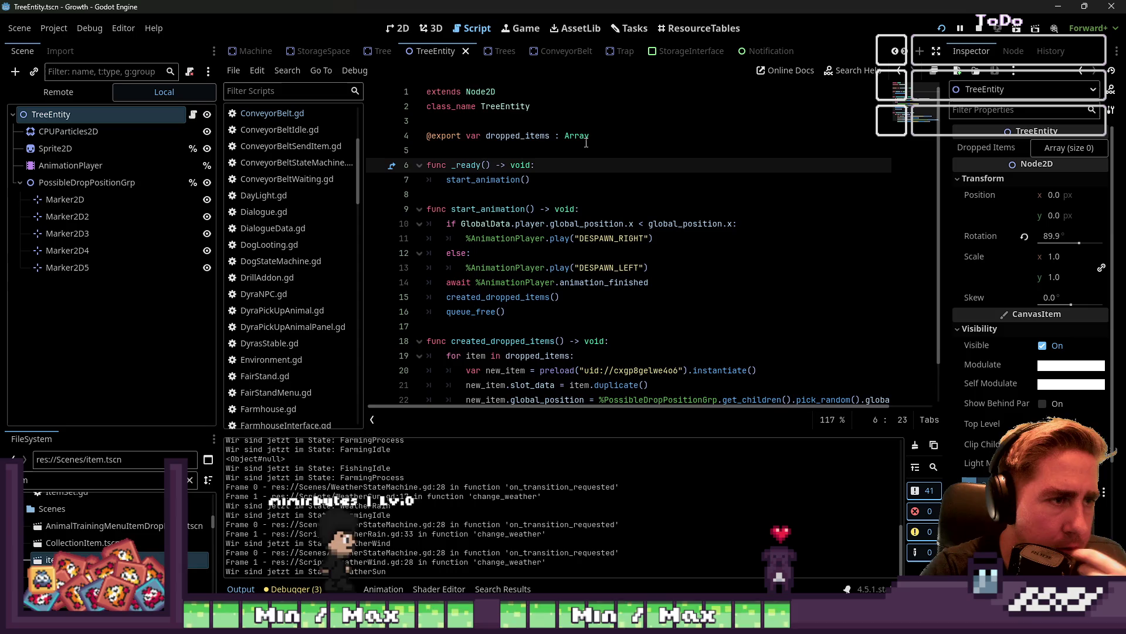
left_click(523, 144)
key("Up")
key("Down")
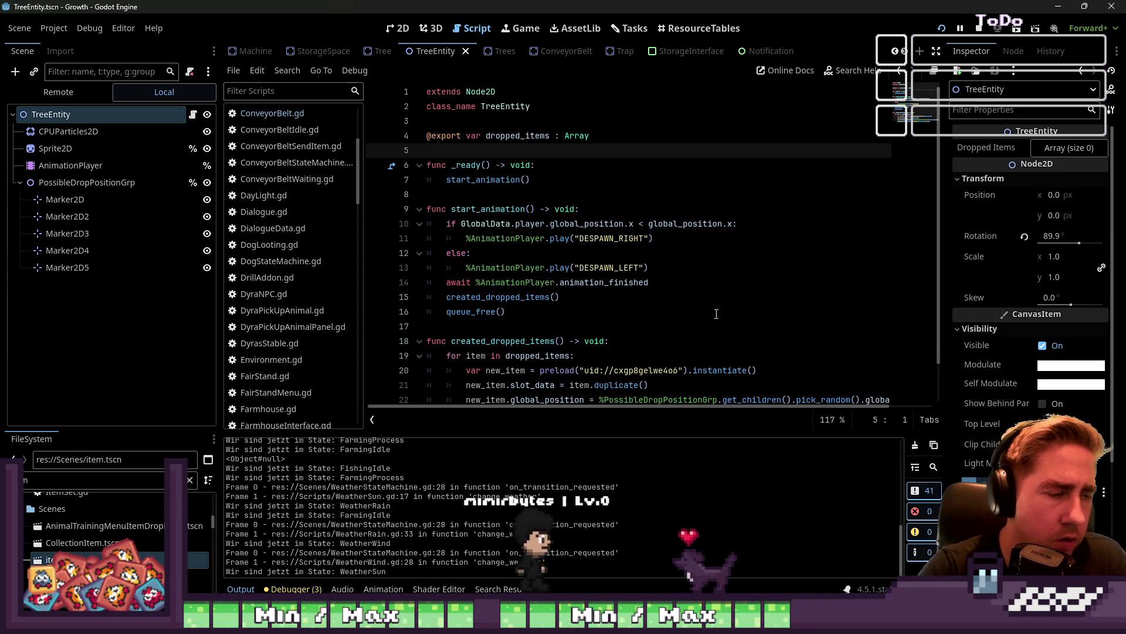
key("Down")
key("Down")
key("Down")
key("Up")
key("Up")
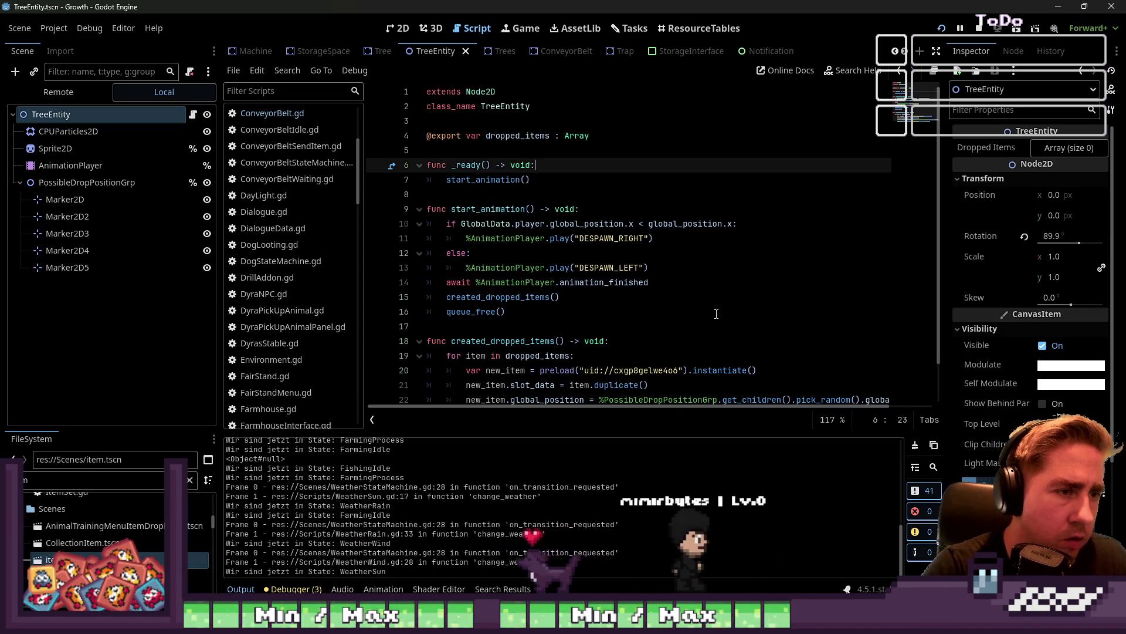
Add print(dropped_items) then start_animation() inside _ready and launch the game
key("End")
key("Return")
type("print(dropped_items")
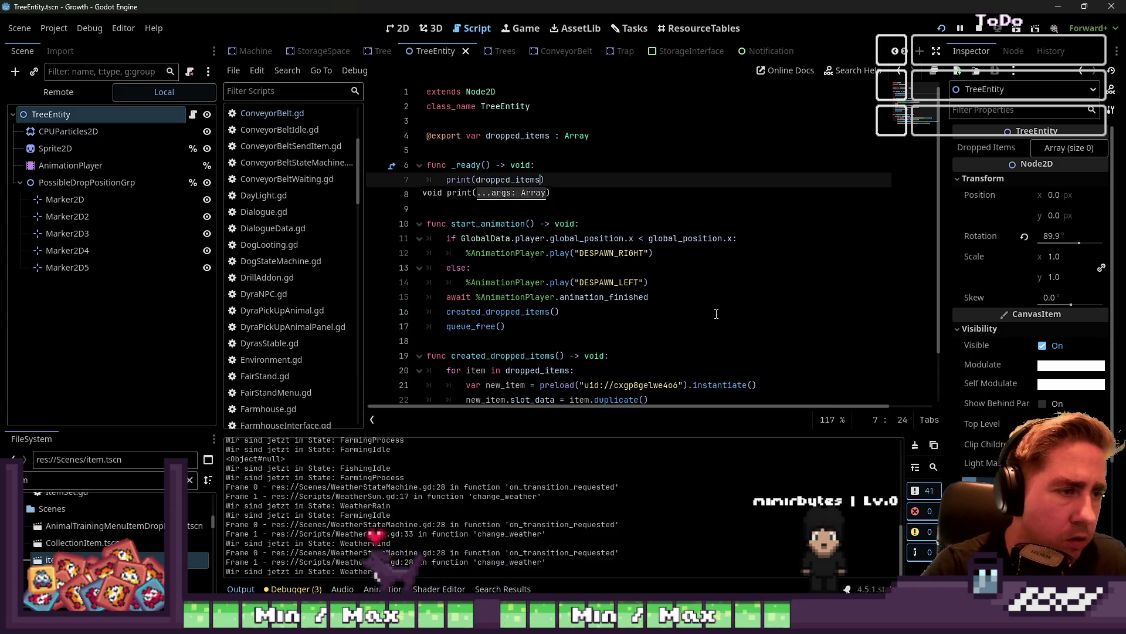
key("End")
key("Return")
type("start_animation()")
left_click(650, 168)
left_click(956, 29)
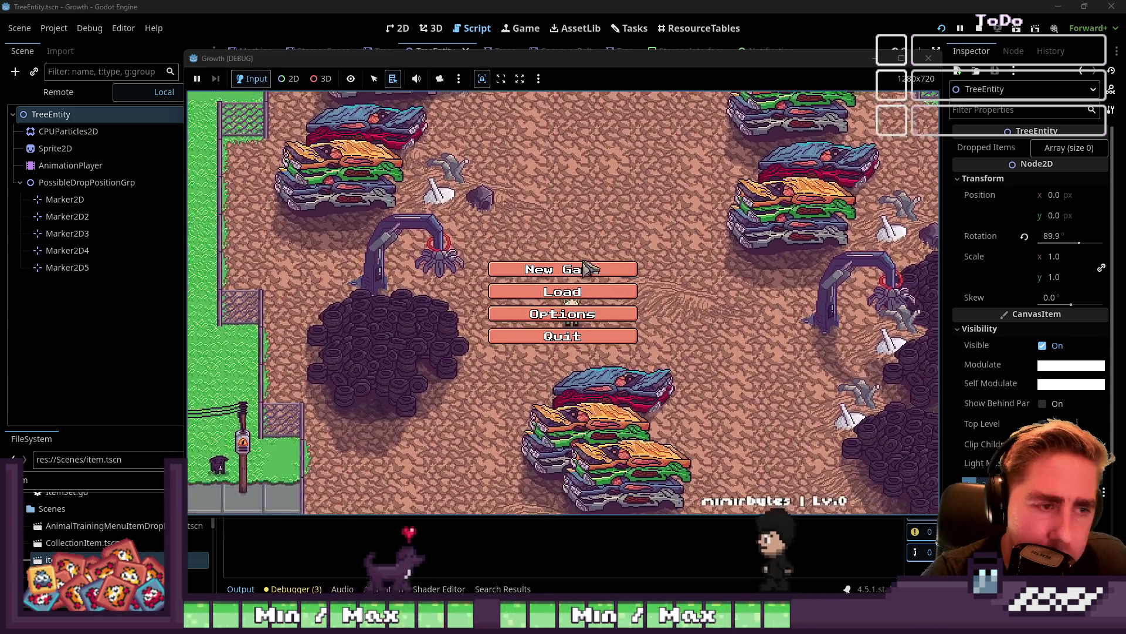
Start a new game with a character name and put the axe in the hotbar
left_click(578, 267)
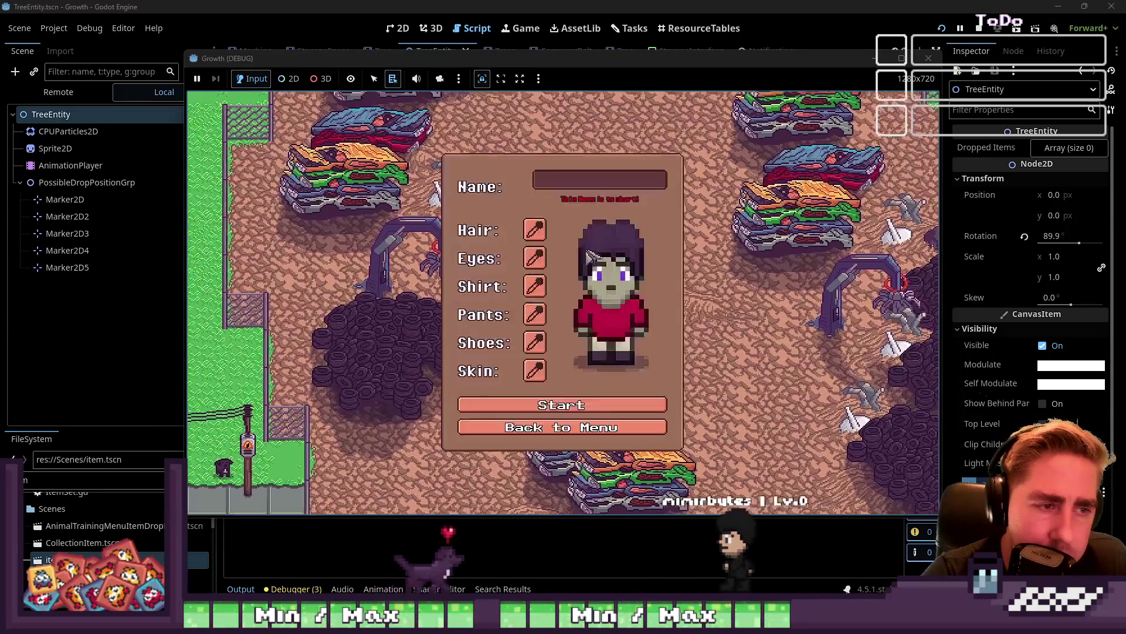
type("eque")
left_click(573, 405)
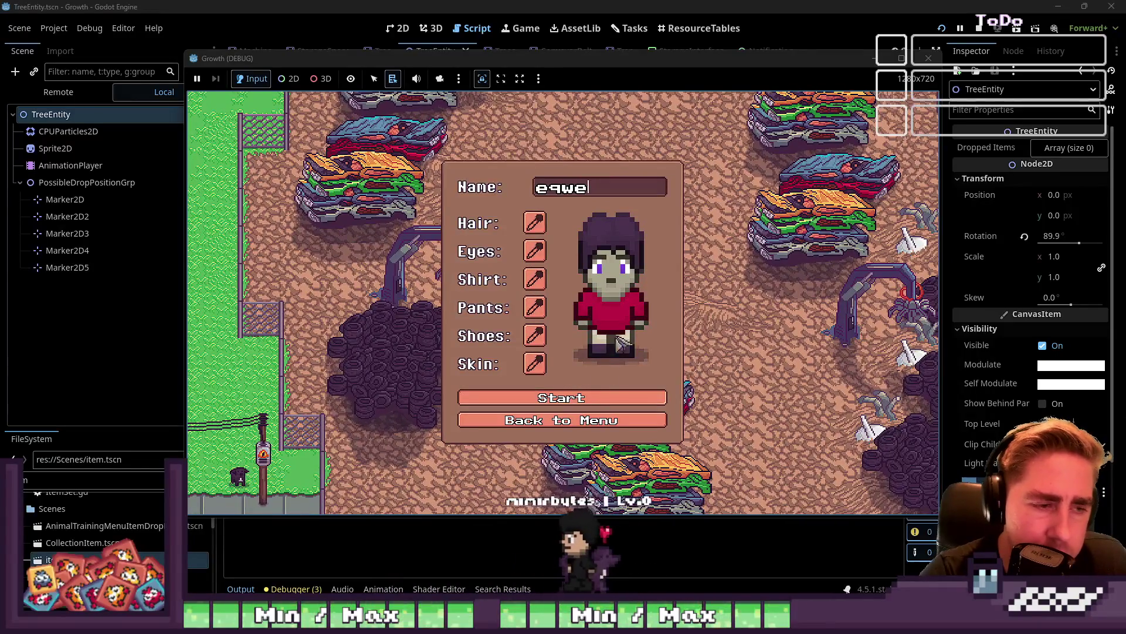
left_click(769, 130)
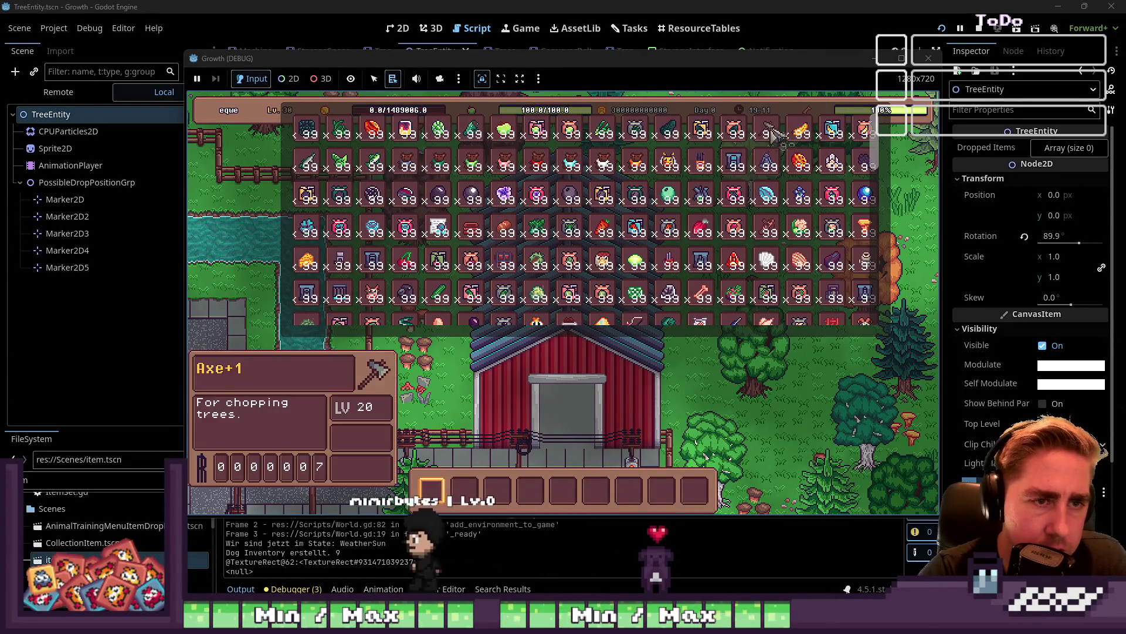
key("i")
Chop two trees with the axe, then return to the editor and select dropped_items
key("s")
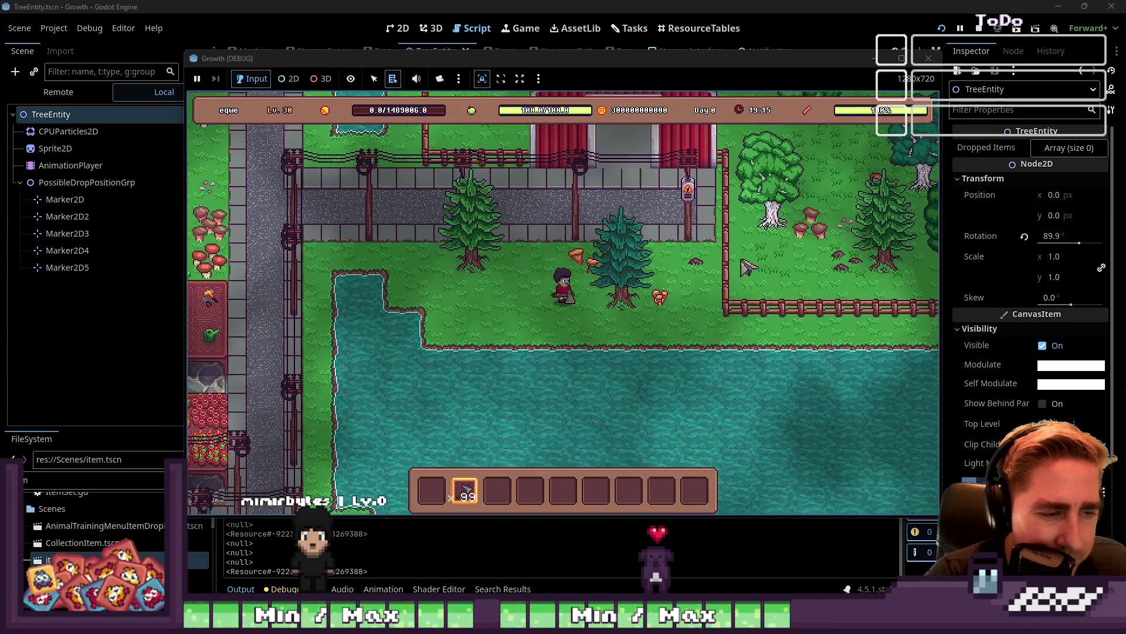
left_click(757, 261)
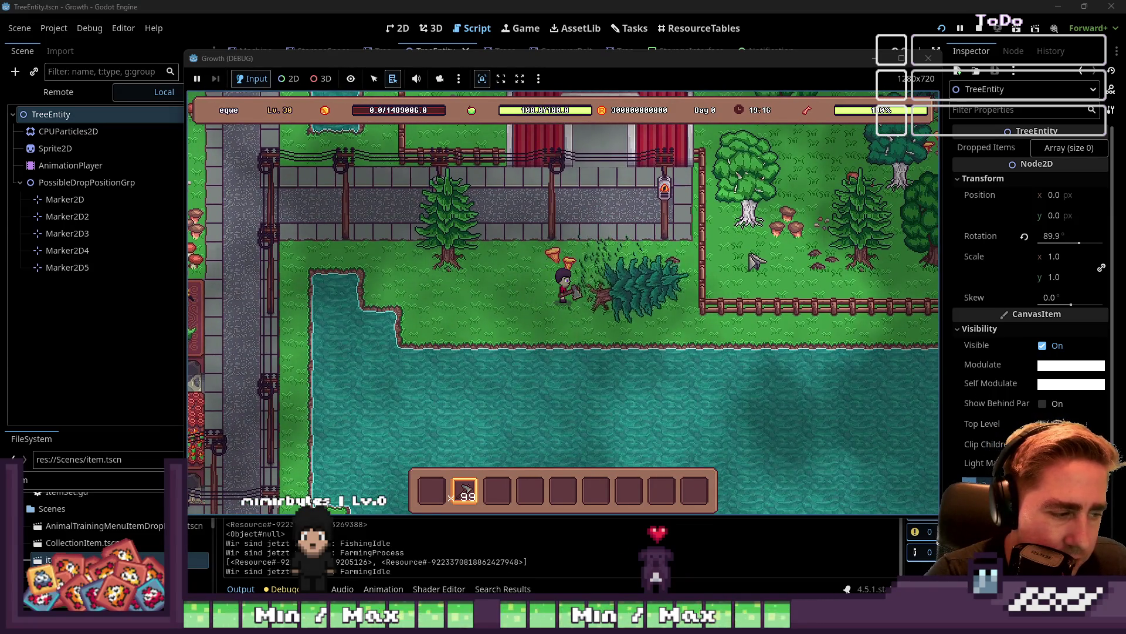
key("w")
key("a")
key("a")
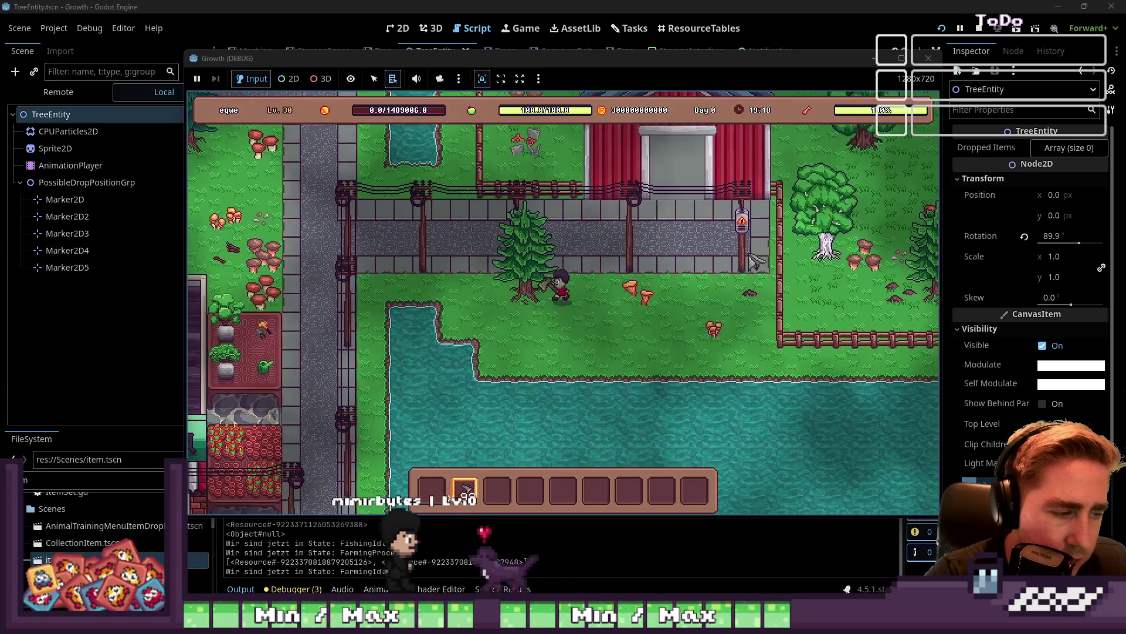
left_click(757, 261)
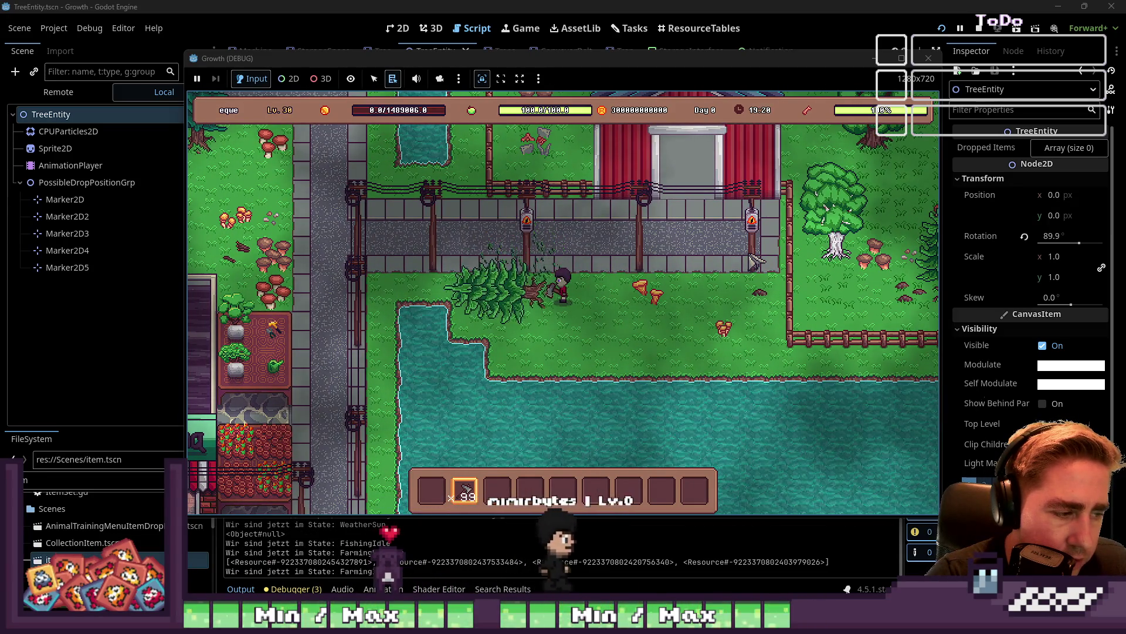
key("alt+Tab")
double_click(508, 180)
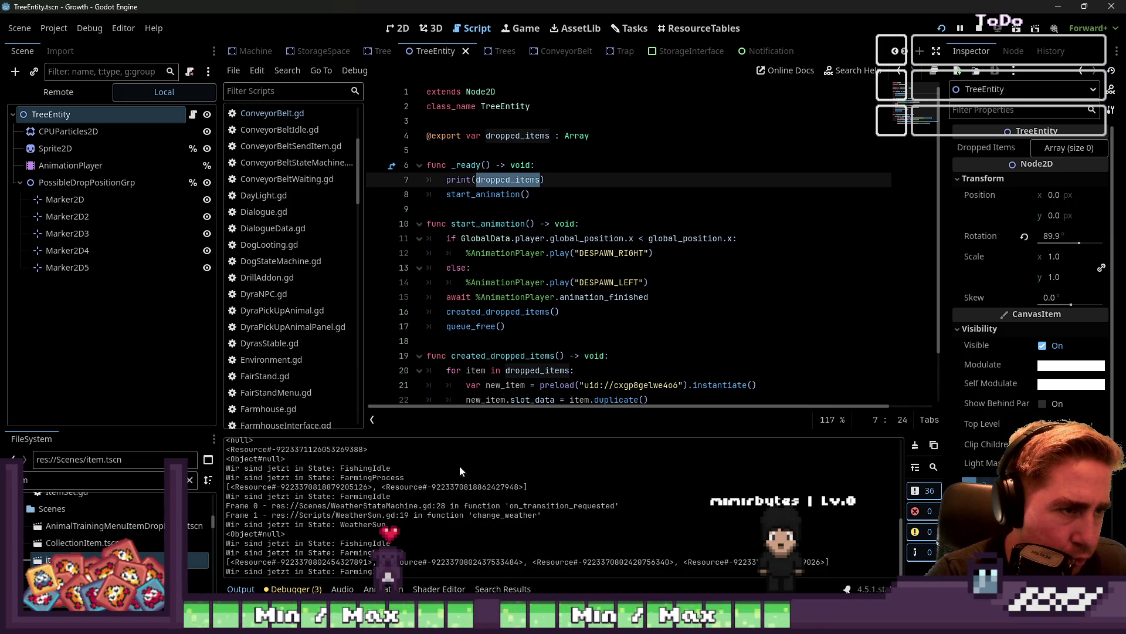
Open FarmingProcess.gd and look over the chop_a_tree call
scroll(330, 218, "down", 6)
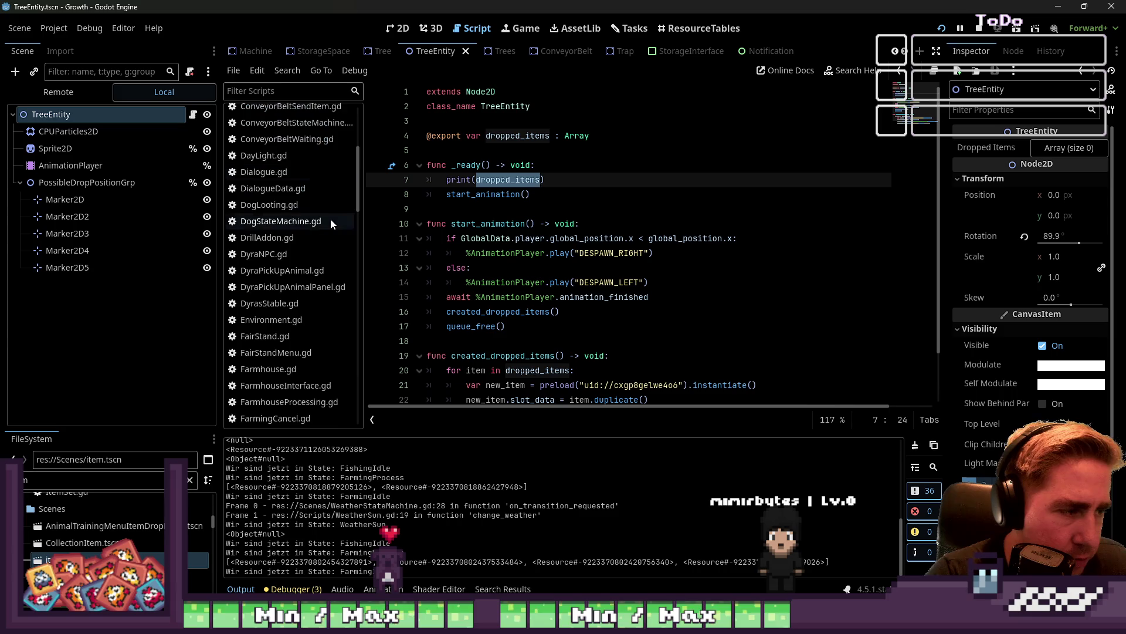
left_click(311, 275)
left_click(299, 289)
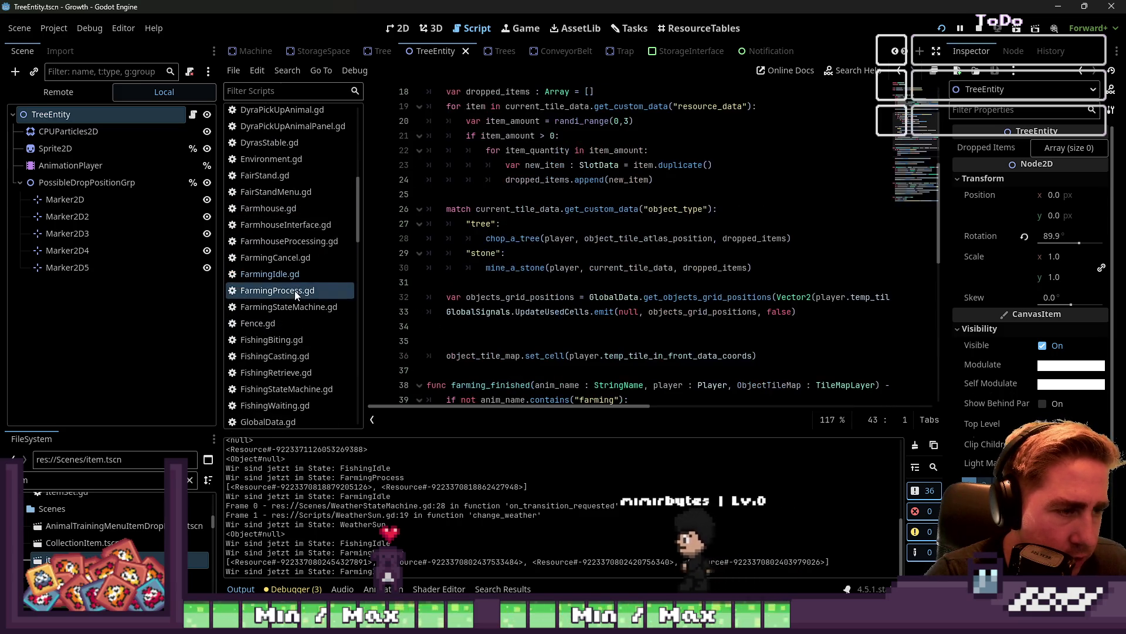
double_click(515, 238)
scroll(724, 252, "down", 3)
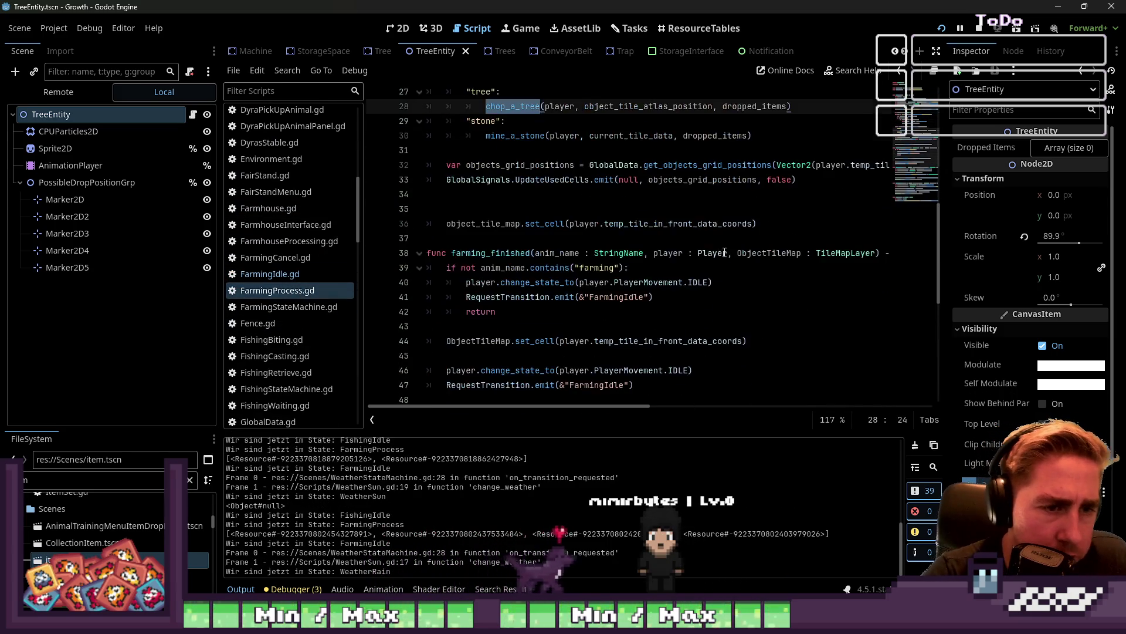
scroll(633, 253, "down", 7)
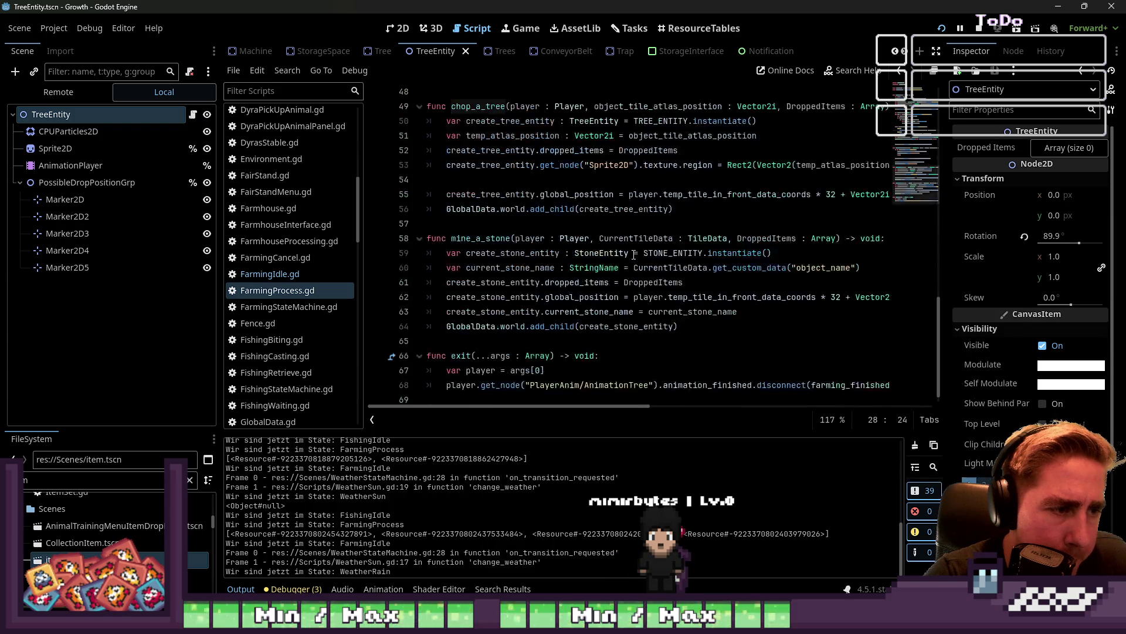
scroll(582, 243, "up", 1)
Trace DroppedItems usage through the dropped_items declaration and the append loop
double_click(649, 197)
scroll(642, 217, "up", 14)
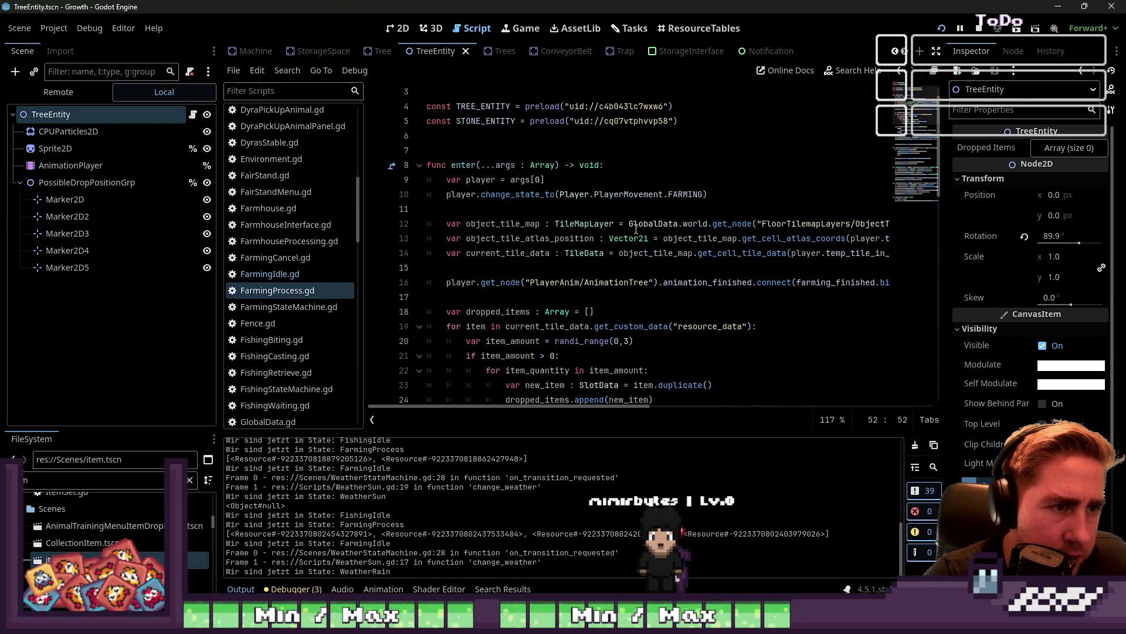
scroll(636, 229, "down", 2)
scroll(636, 229, "down", 1)
left_click(496, 165)
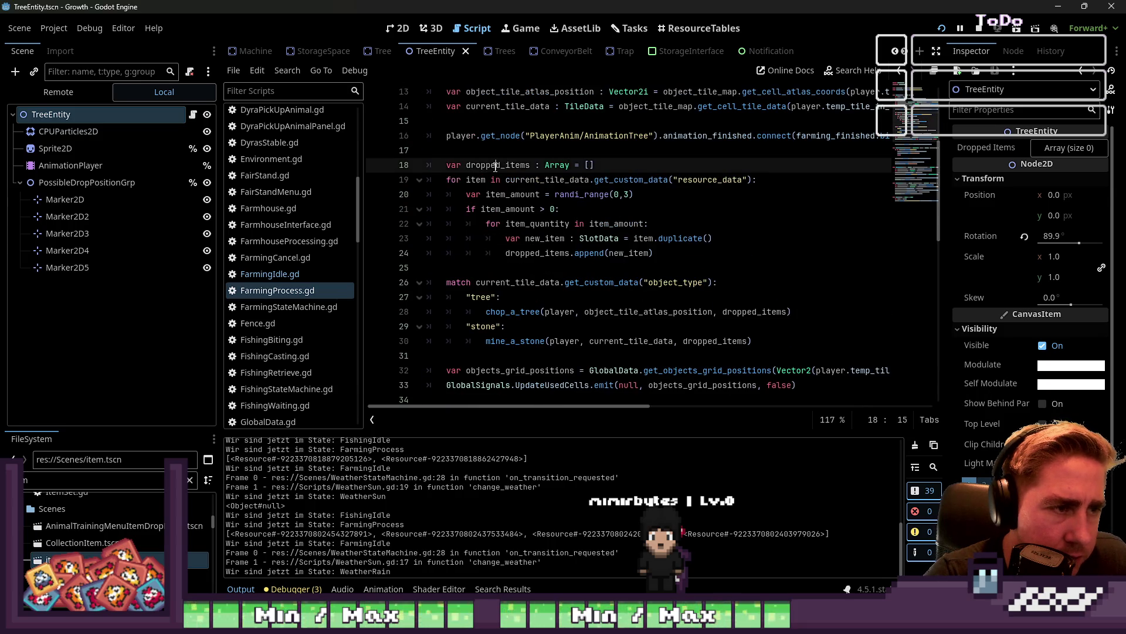
scroll(555, 249, "down", 1)
left_click(546, 209)
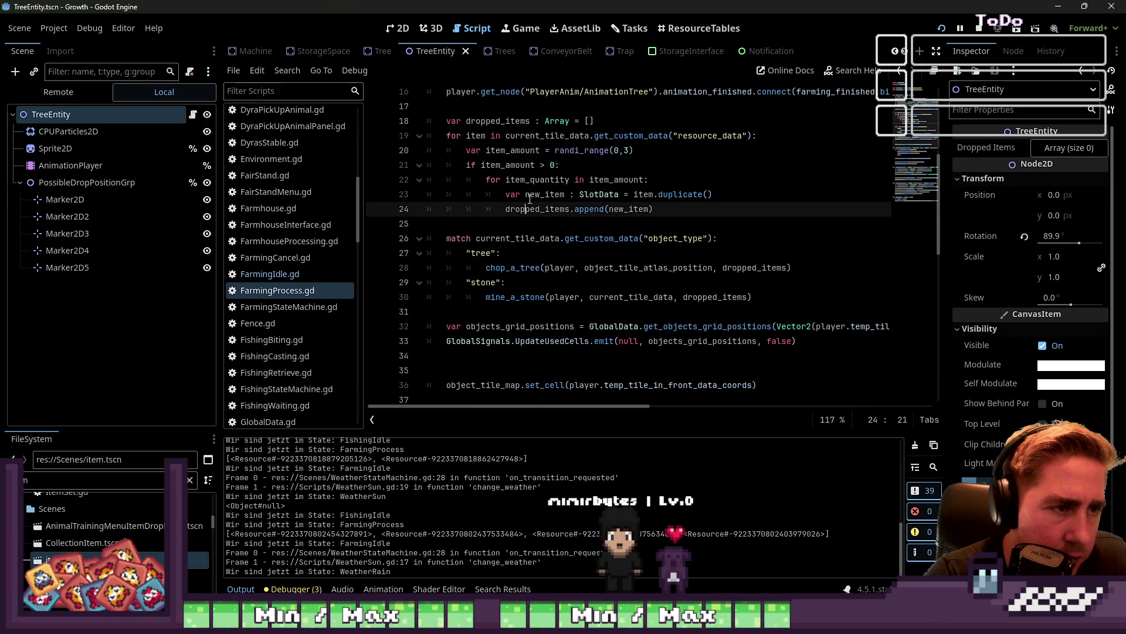
left_click(522, 166)
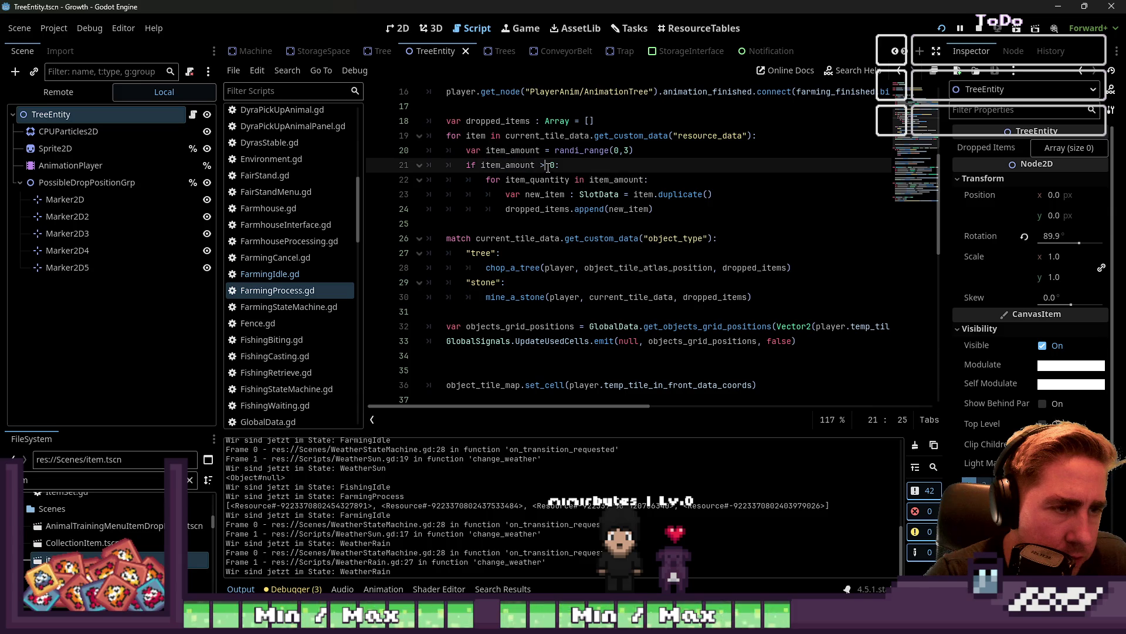
left_click(656, 156)
left_click(672, 212)
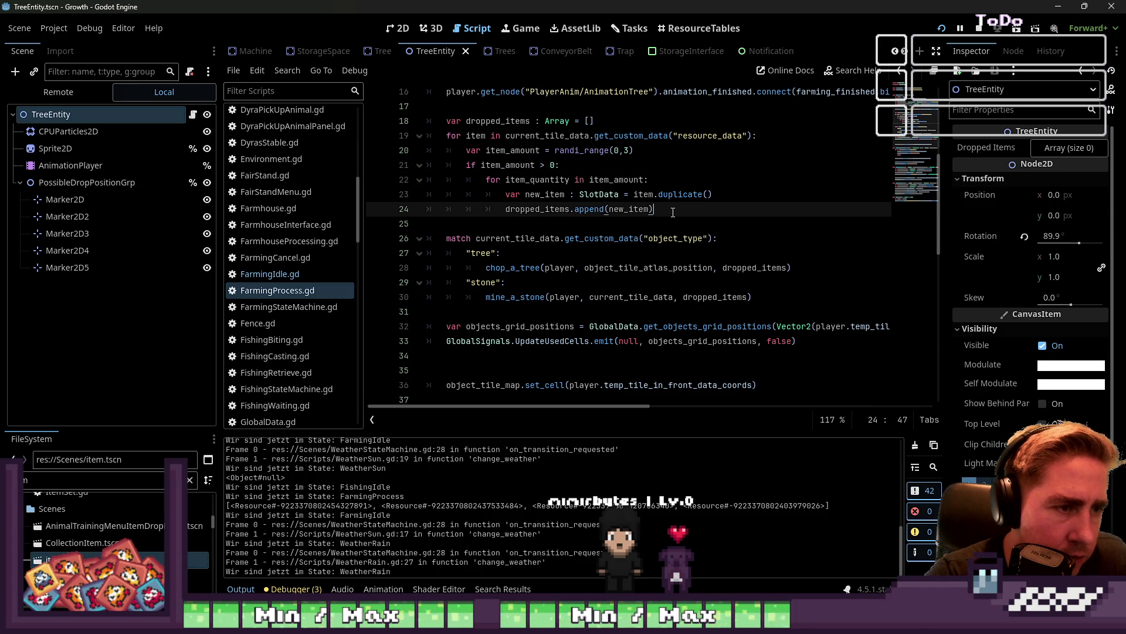
Add print("Dropped Items wurden erstellt: ", dropped_items) after the loop and stop the game
key("Return")
type("pri")
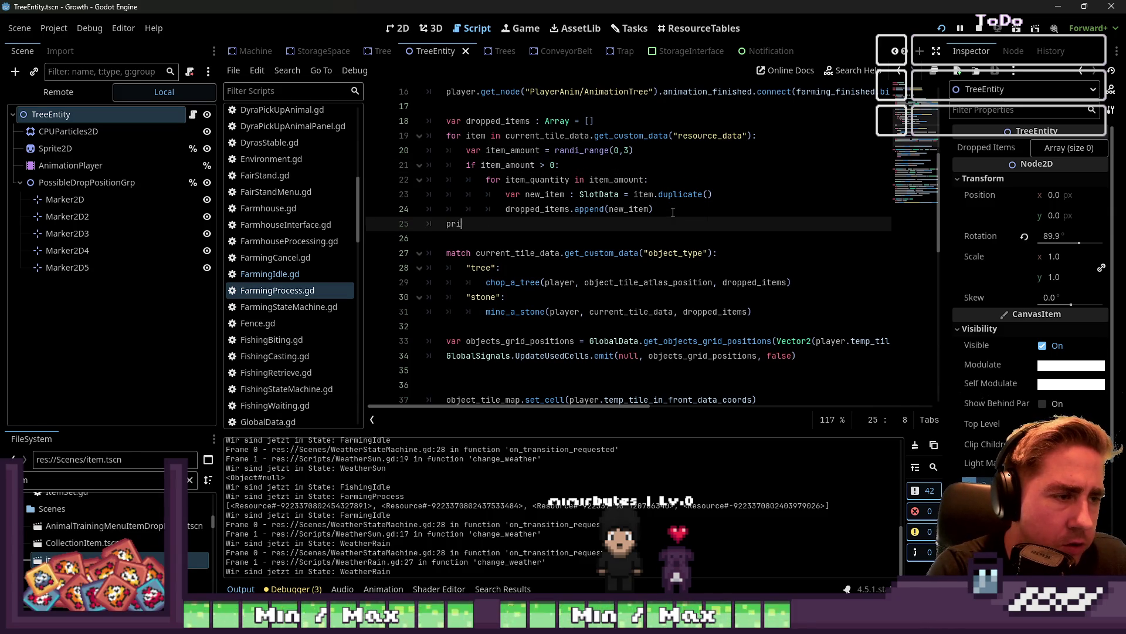
type("nt(\"Dropped Ite")
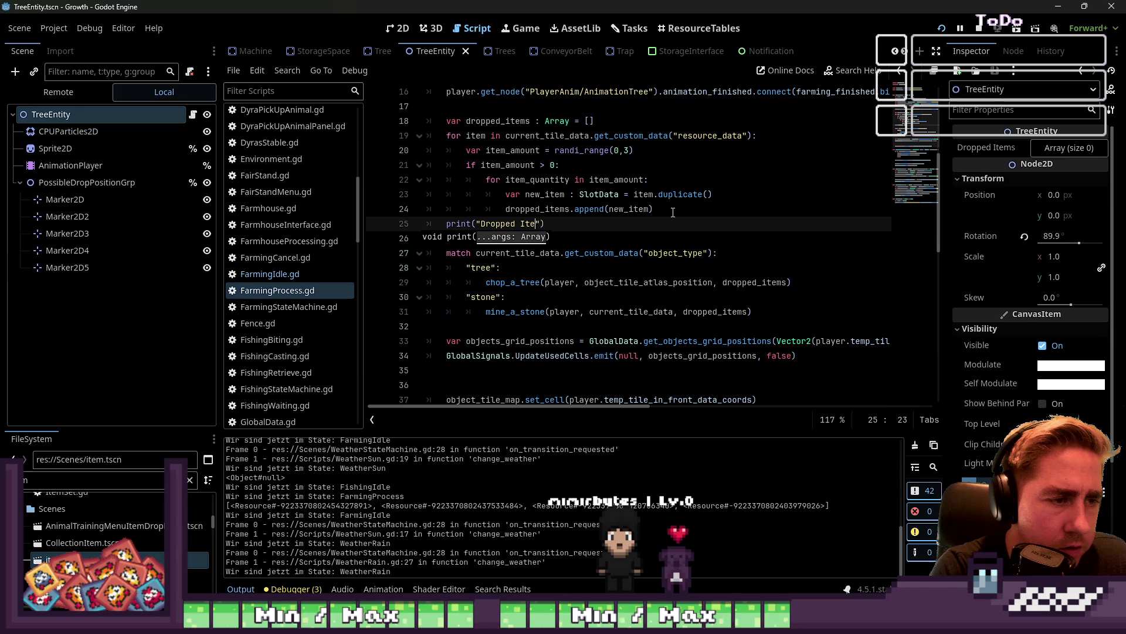
type("wurden erstellt:")
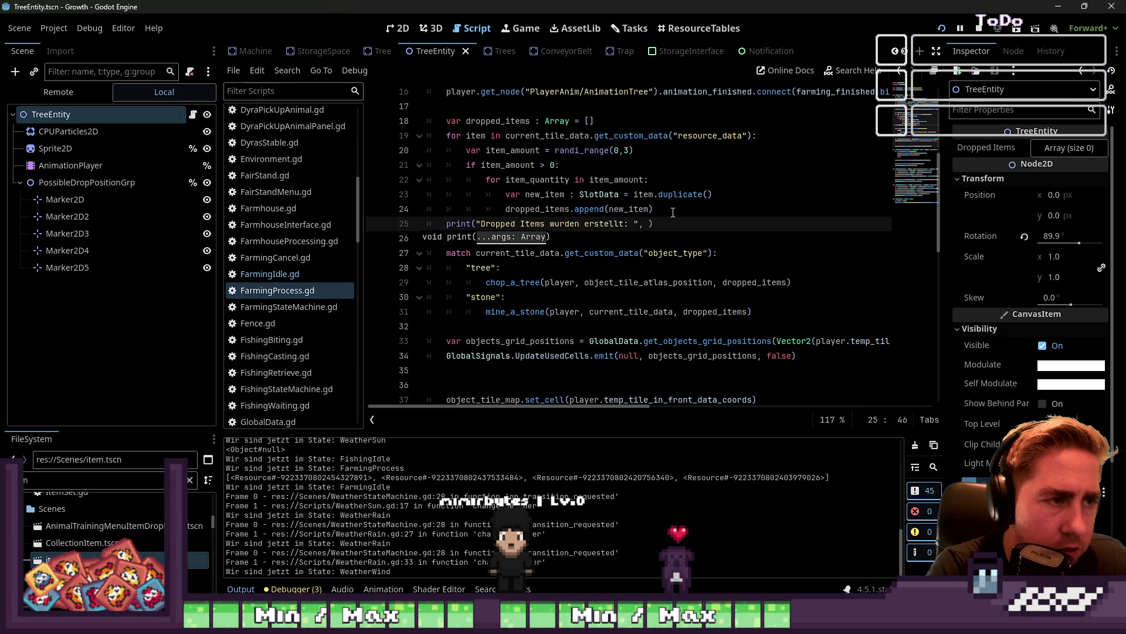
type("ped_items")
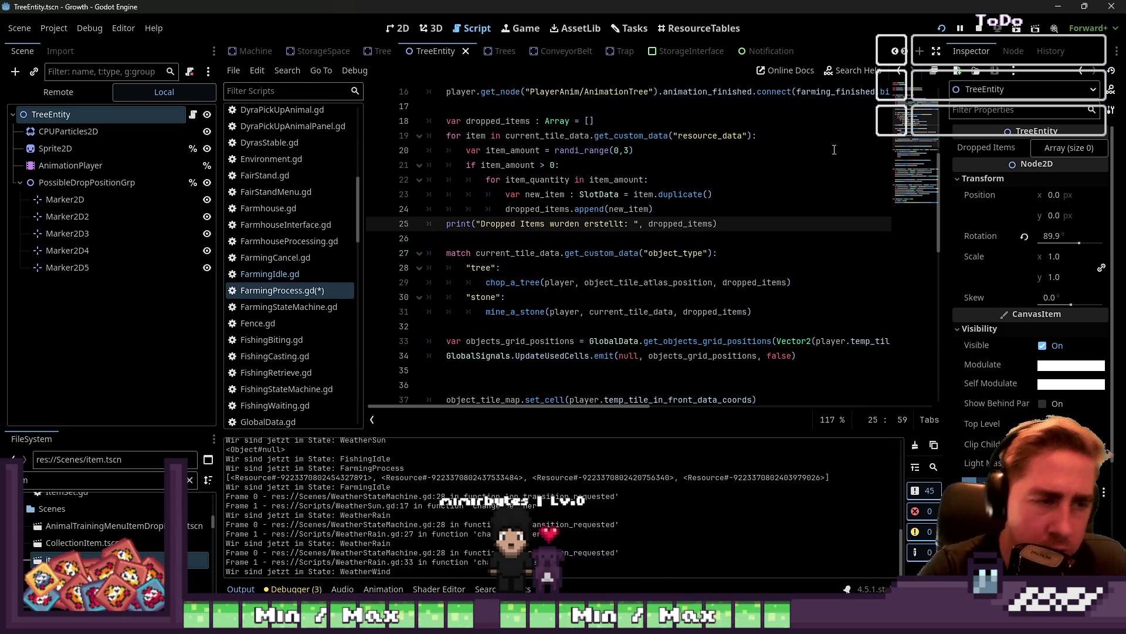
left_click(956, 32)
Relaunch the game and start a new game with a character name
left_click(944, 28)
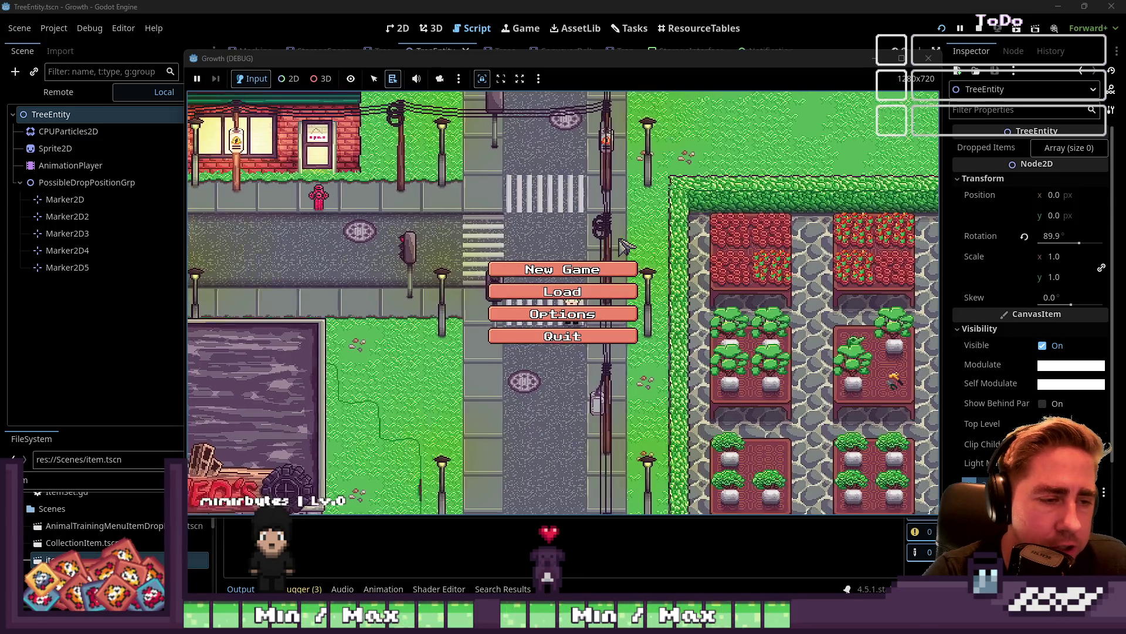
left_click(613, 269)
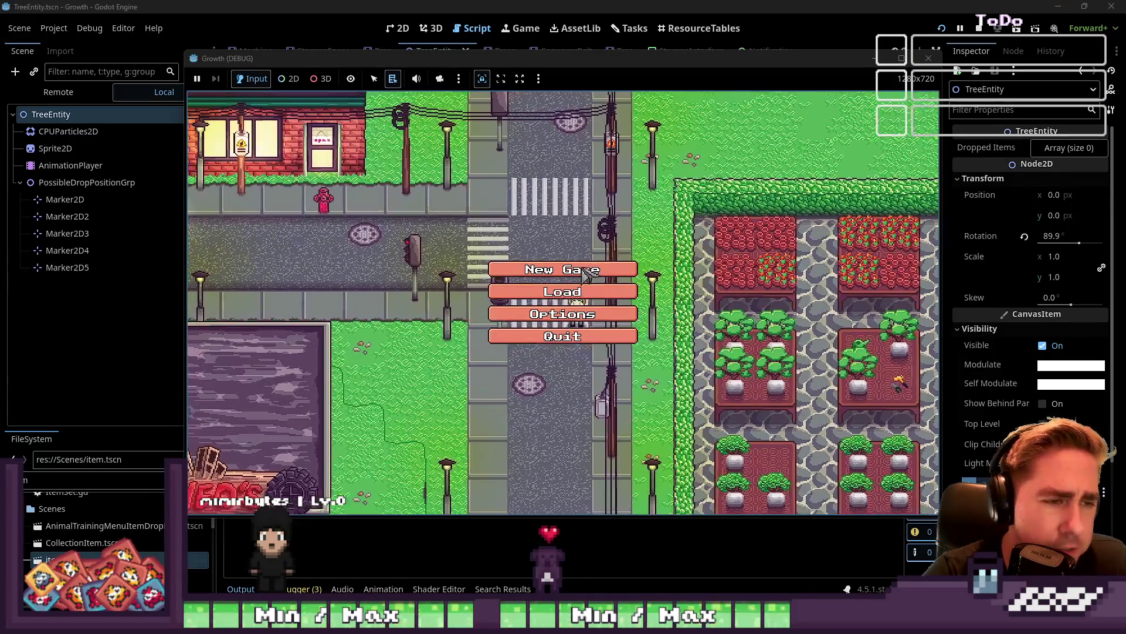
type("qwed")
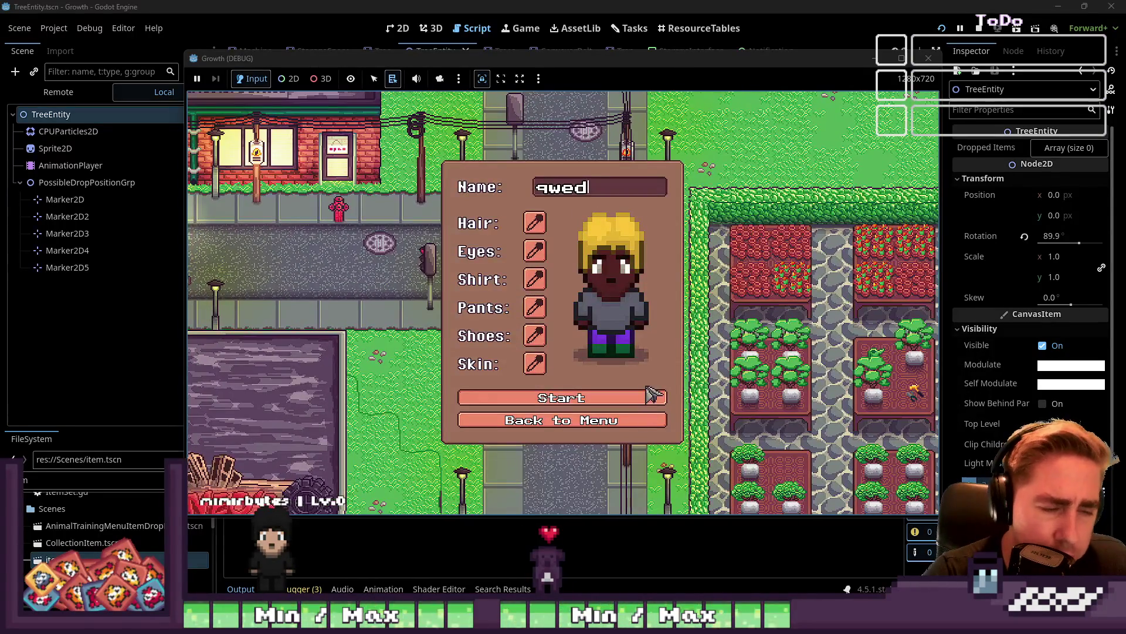
left_click(650, 396)
Move the axe to hotbar slot 4, equip it, chop the autumn tree, and return to the editor
key("3")
key("1")
key("6")
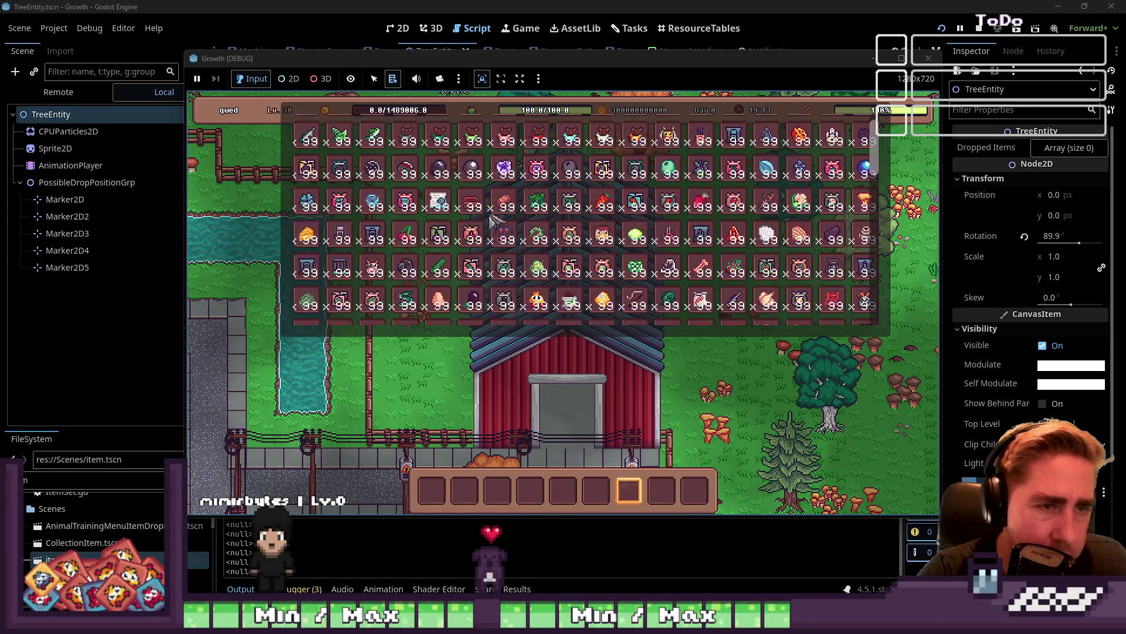
left_click_drag(769, 132, 531, 490)
key("i")
key("4")
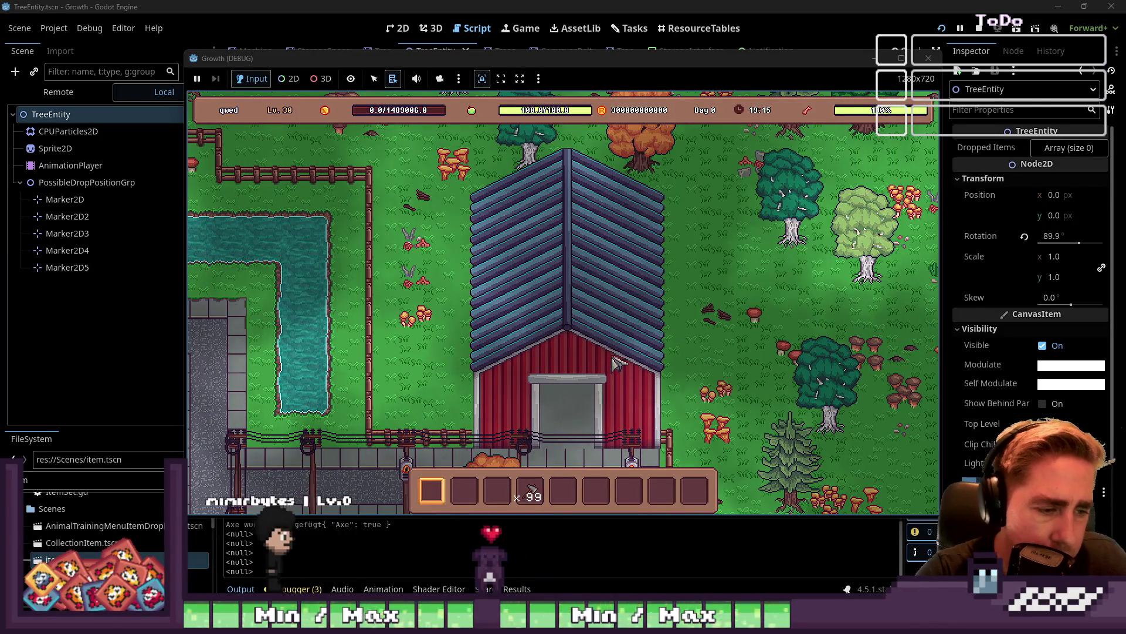
key("s")
key("s")
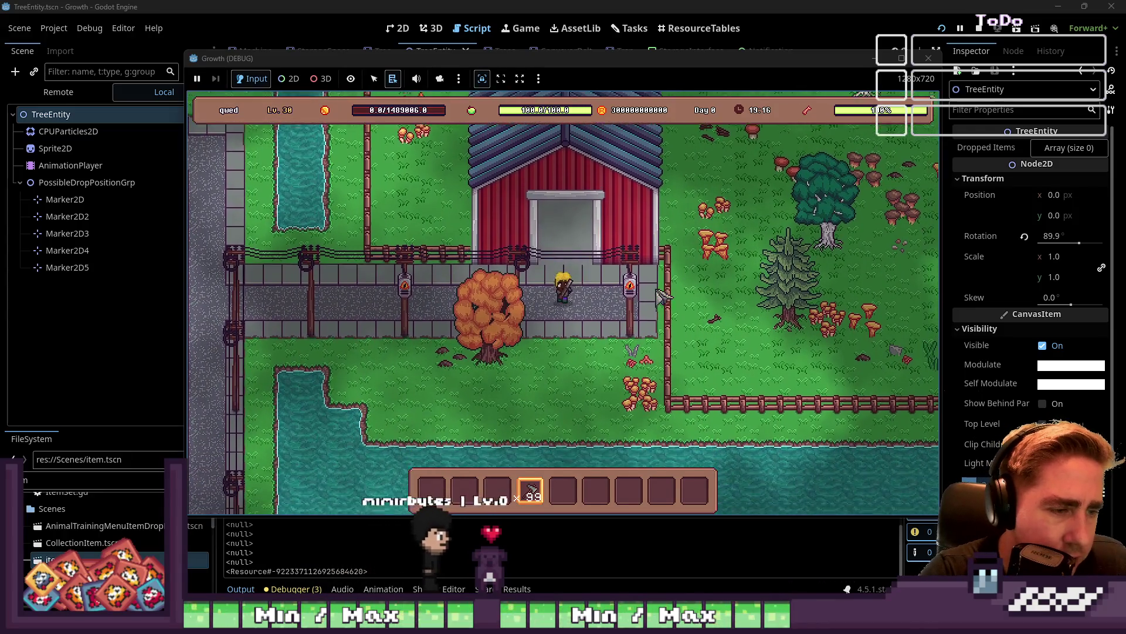
key("space")
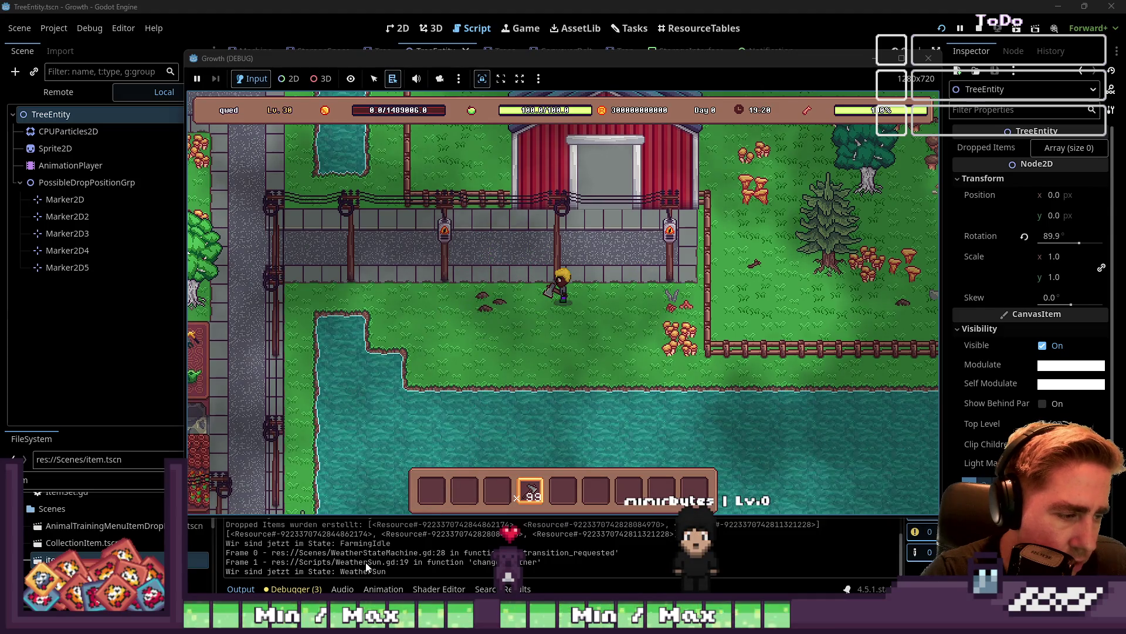
left_click(657, 5)
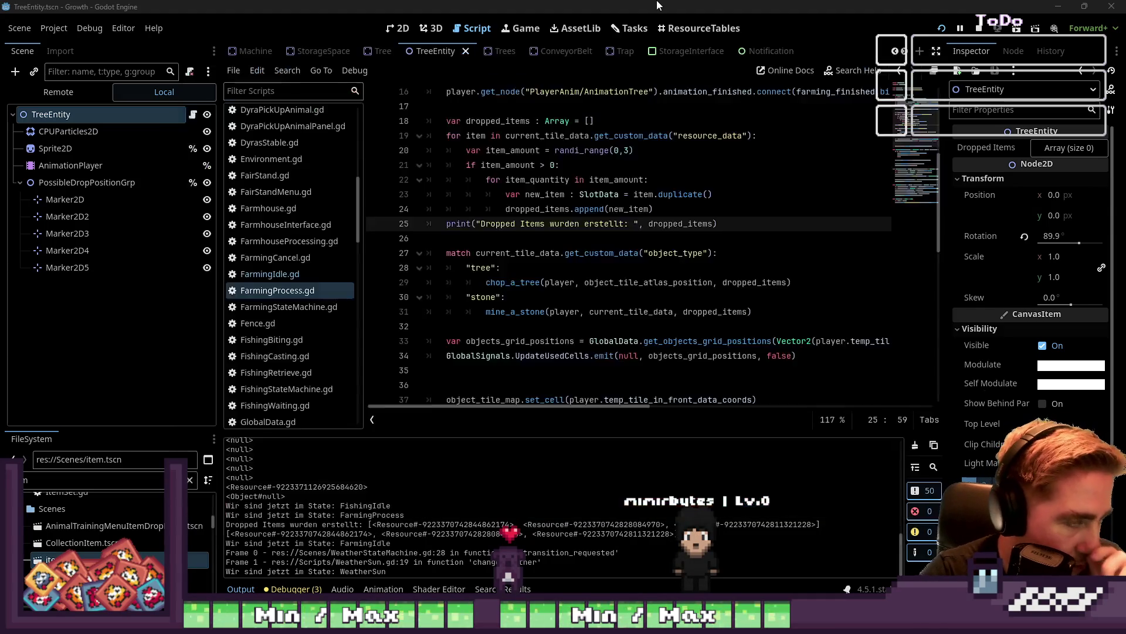
double_click(680, 224)
scroll(681, 226, "down", 2)
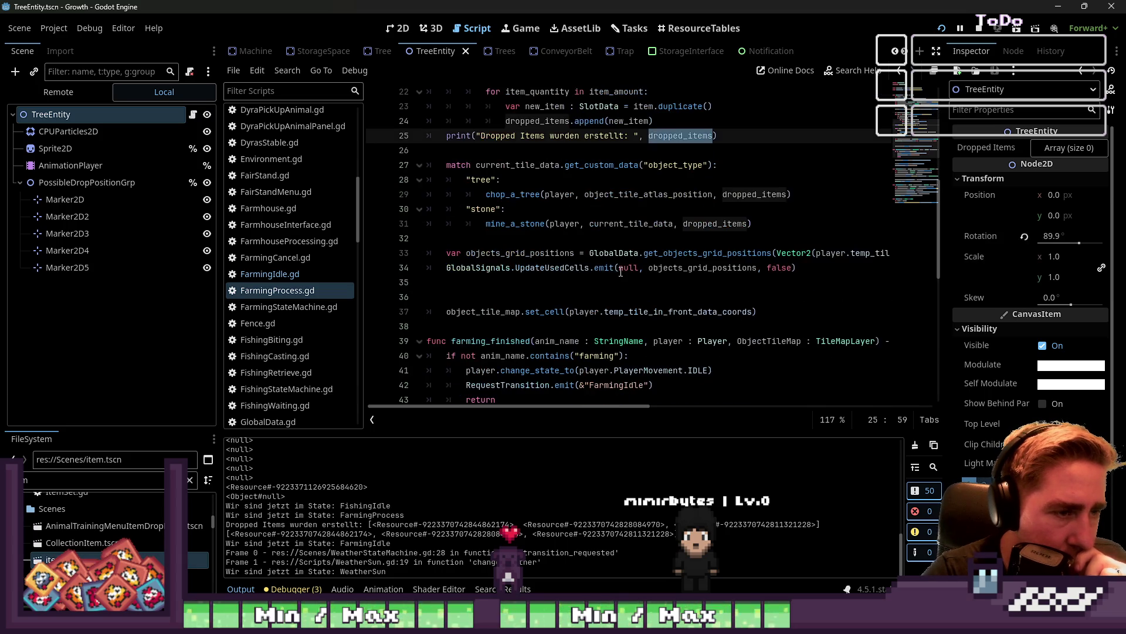
scroll(679, 203, "down", 6)
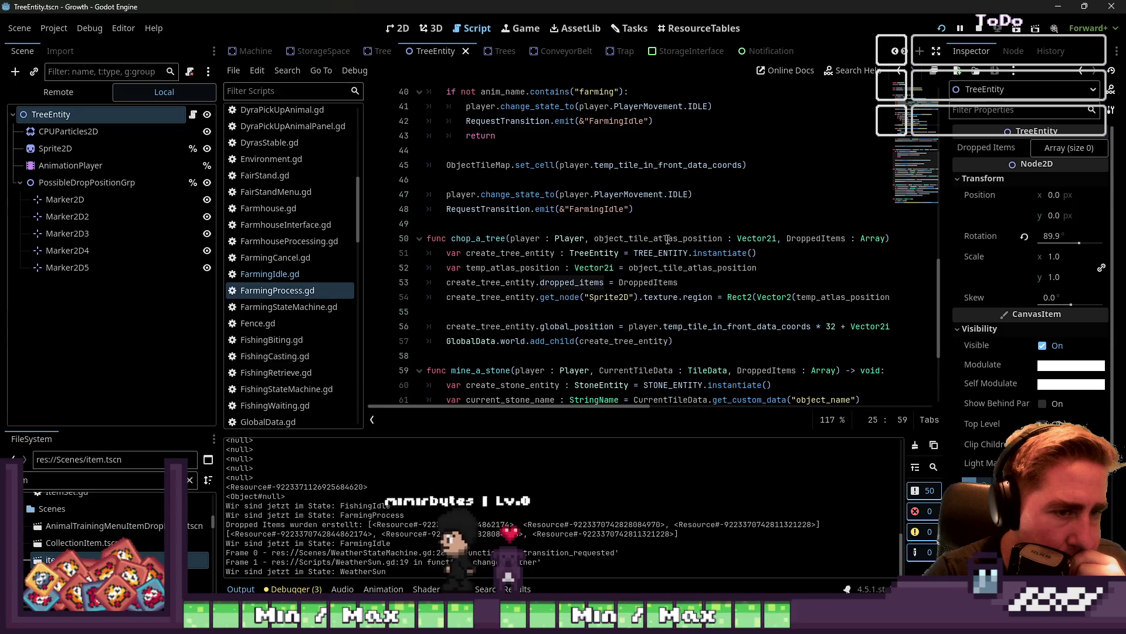
left_click(812, 237)
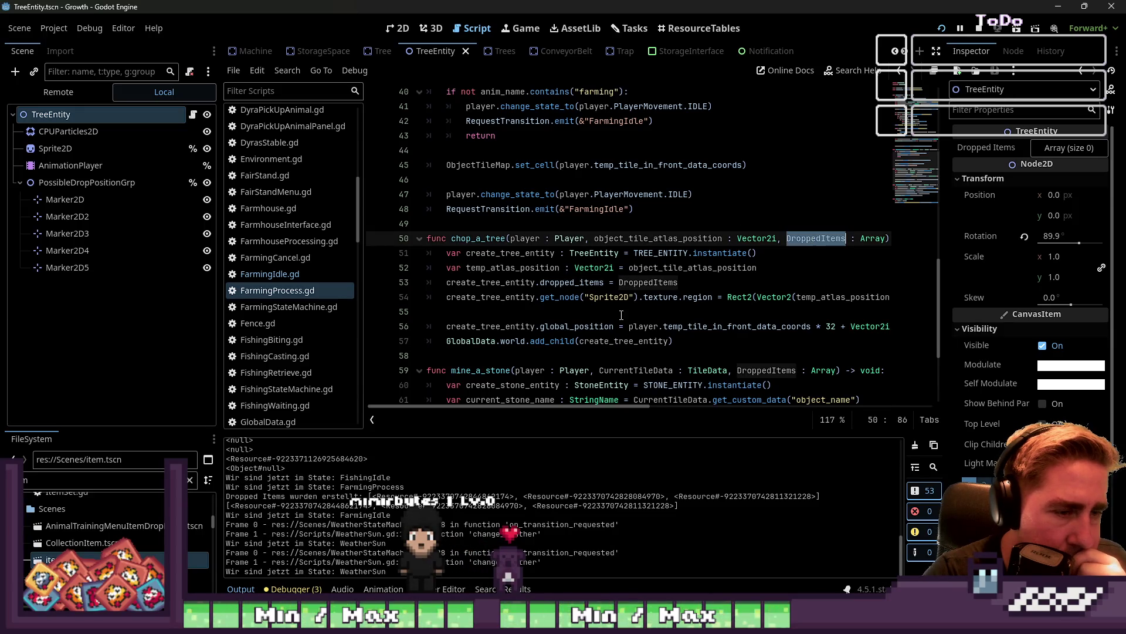
left_click(623, 281)
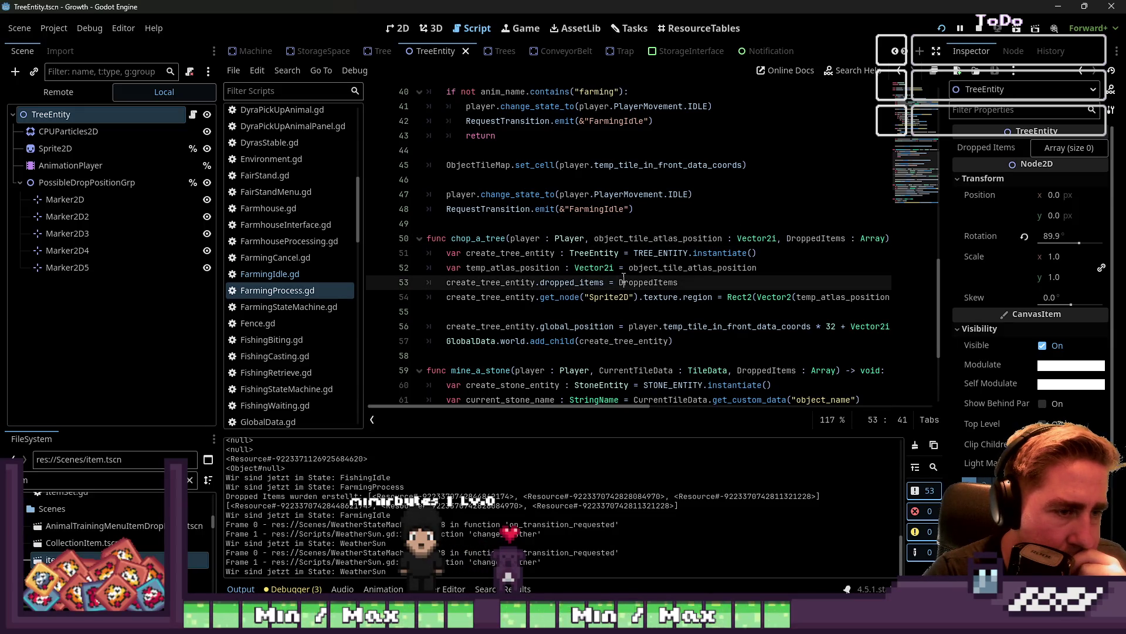
double_click(567, 281)
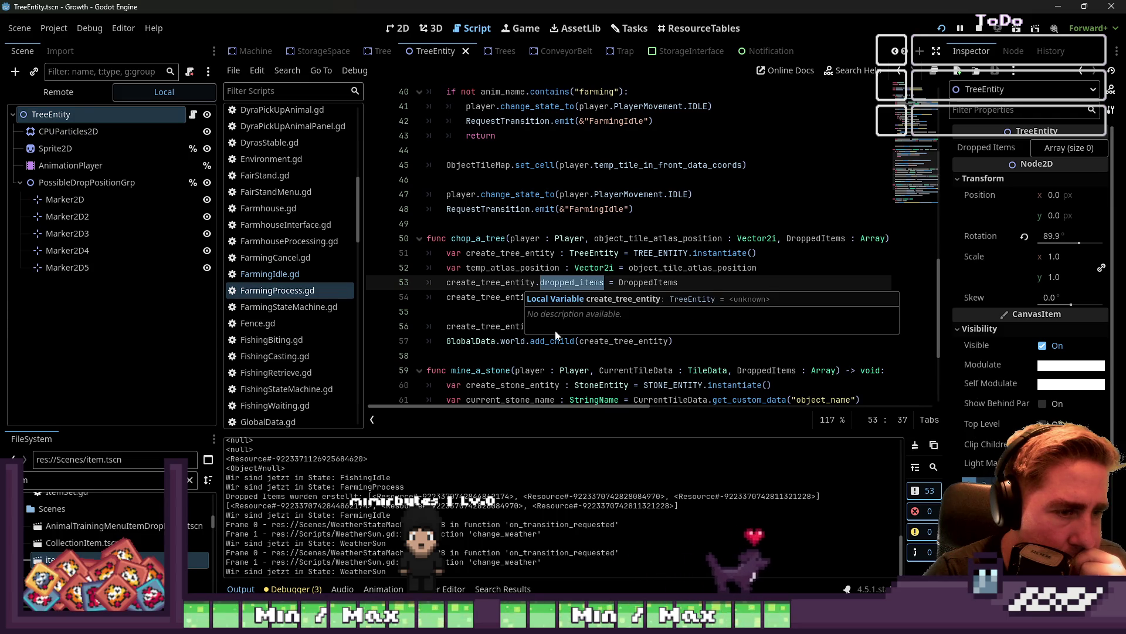
left_click(508, 310)
scroll(544, 295, "down", 2)
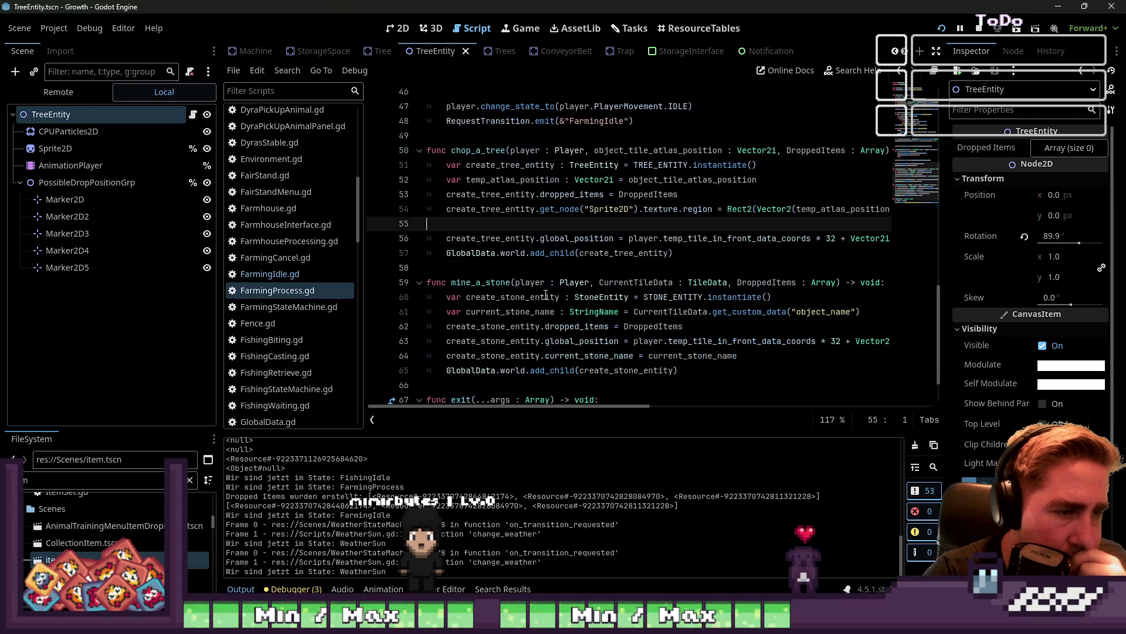
left_click(627, 253)
double_click(627, 253)
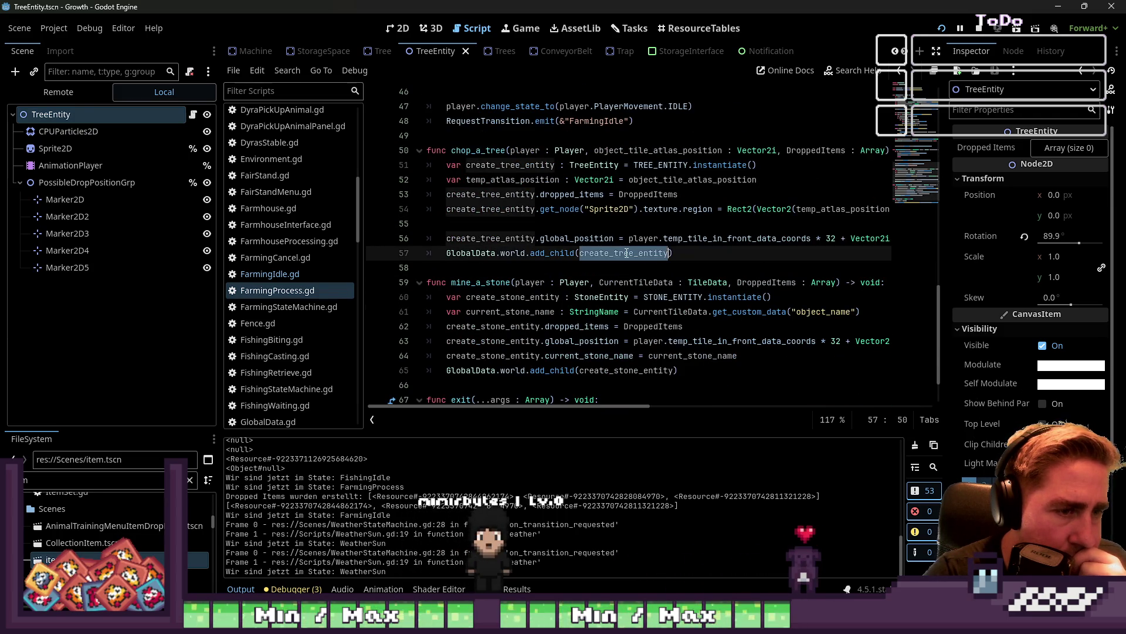
mouse_move(626, 253)
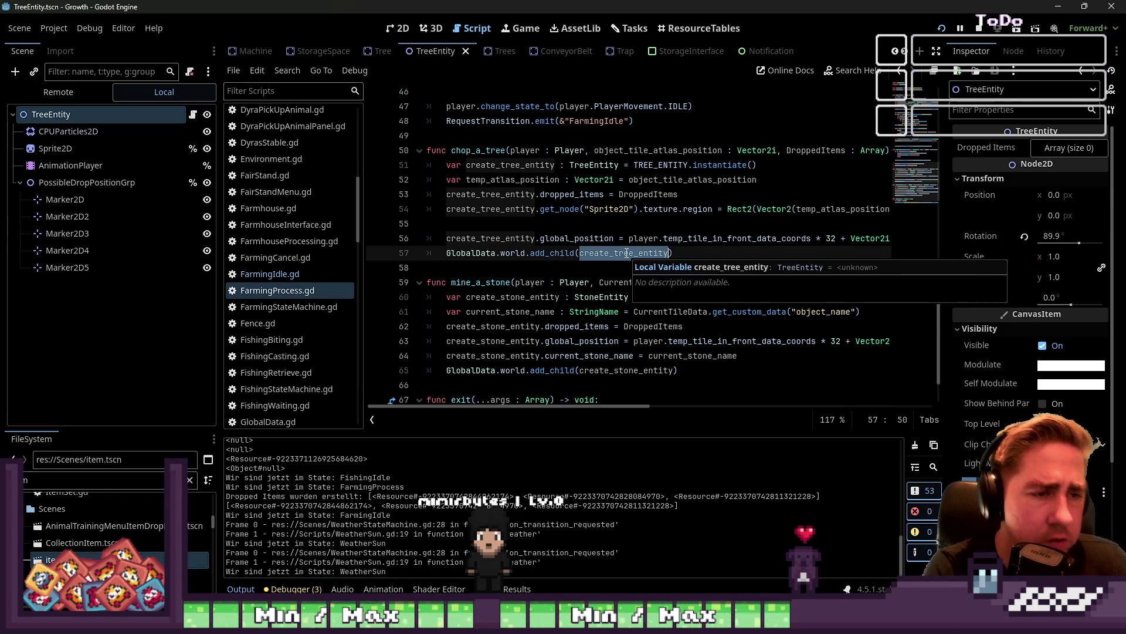
scroll(383, 495, "up", 1)
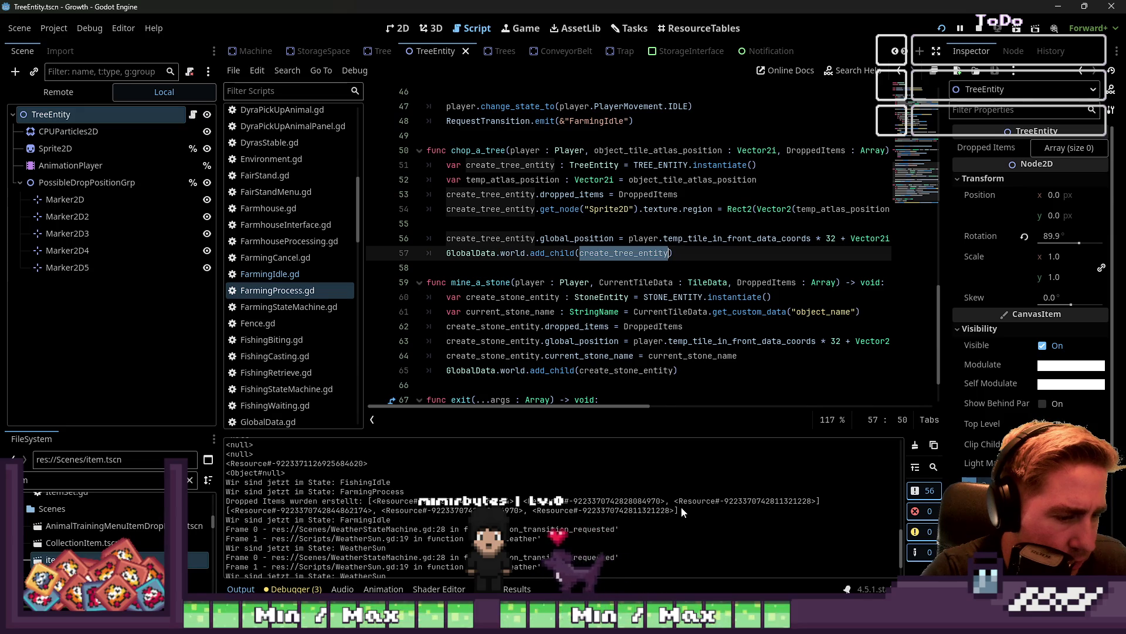
left_click_drag(681, 505, 386, 502)
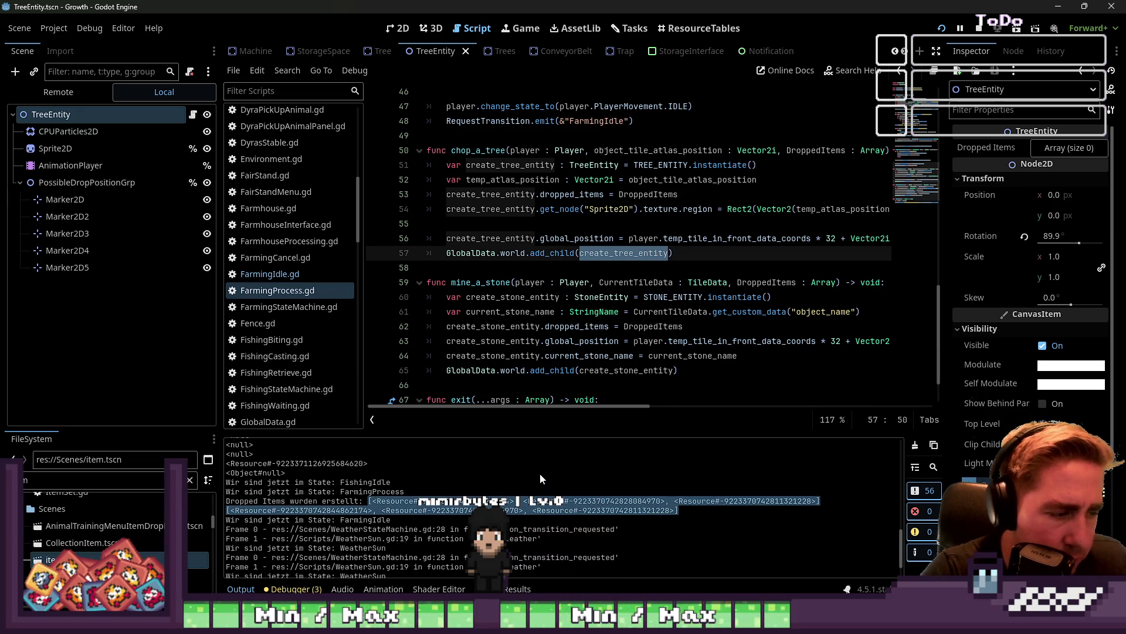
scroll(290, 275, "up", 6)
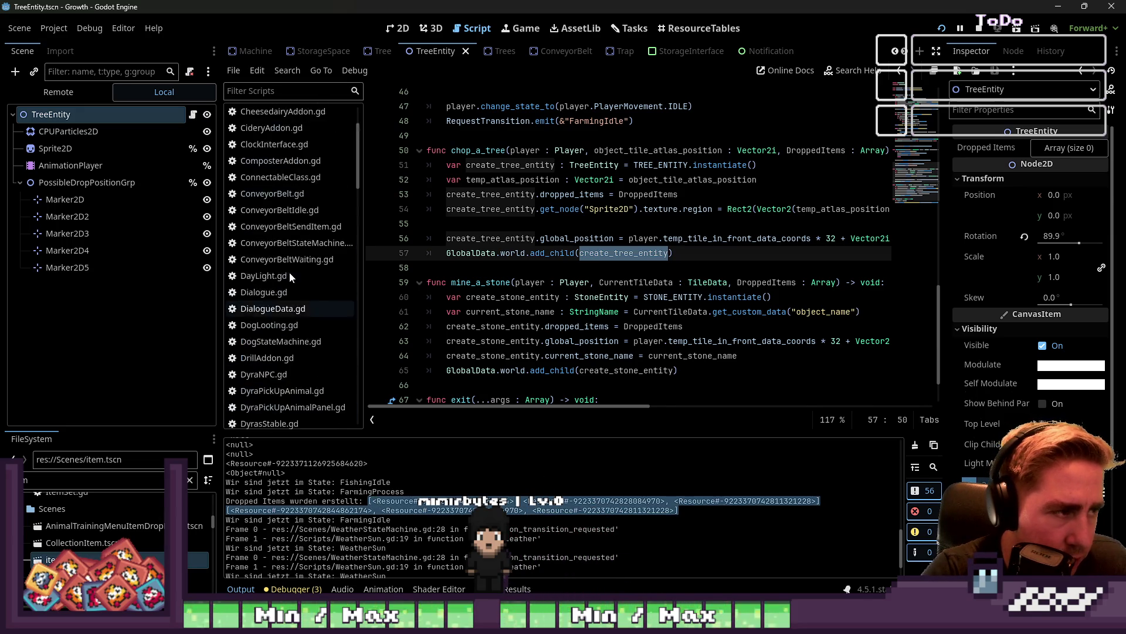
scroll(283, 243, "down", 6)
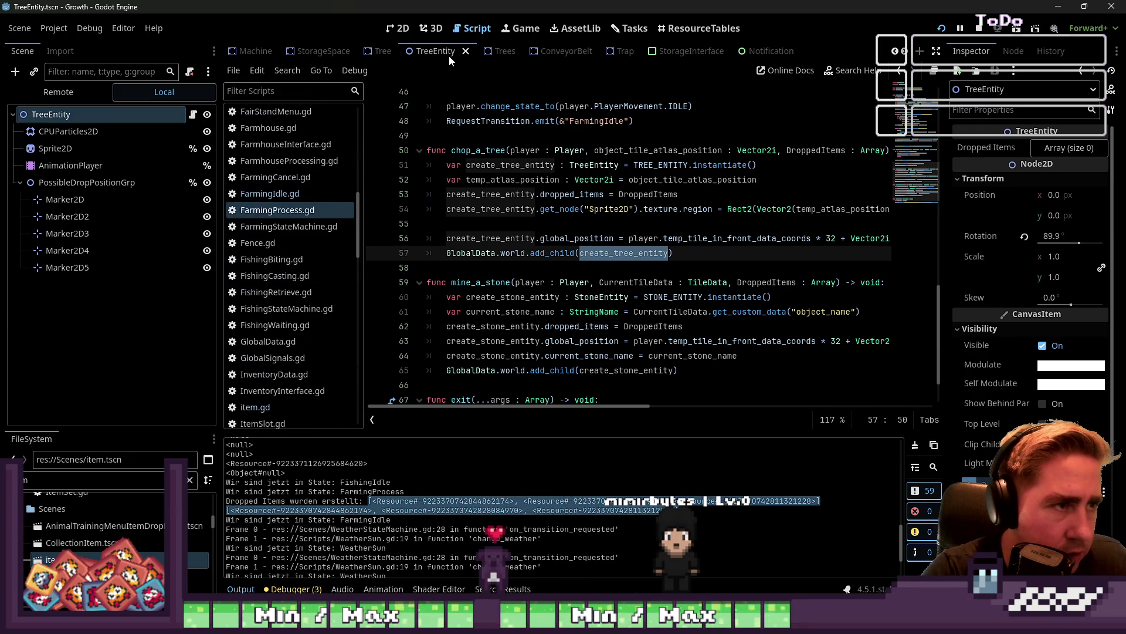
left_click(433, 50)
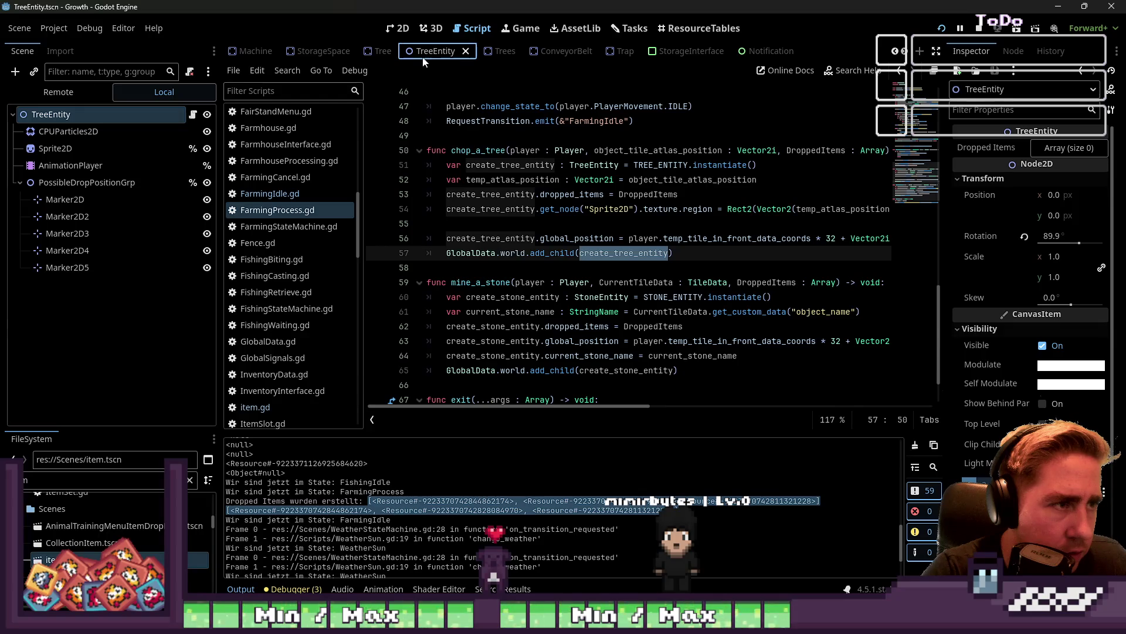
scroll(317, 199, "down", 10)
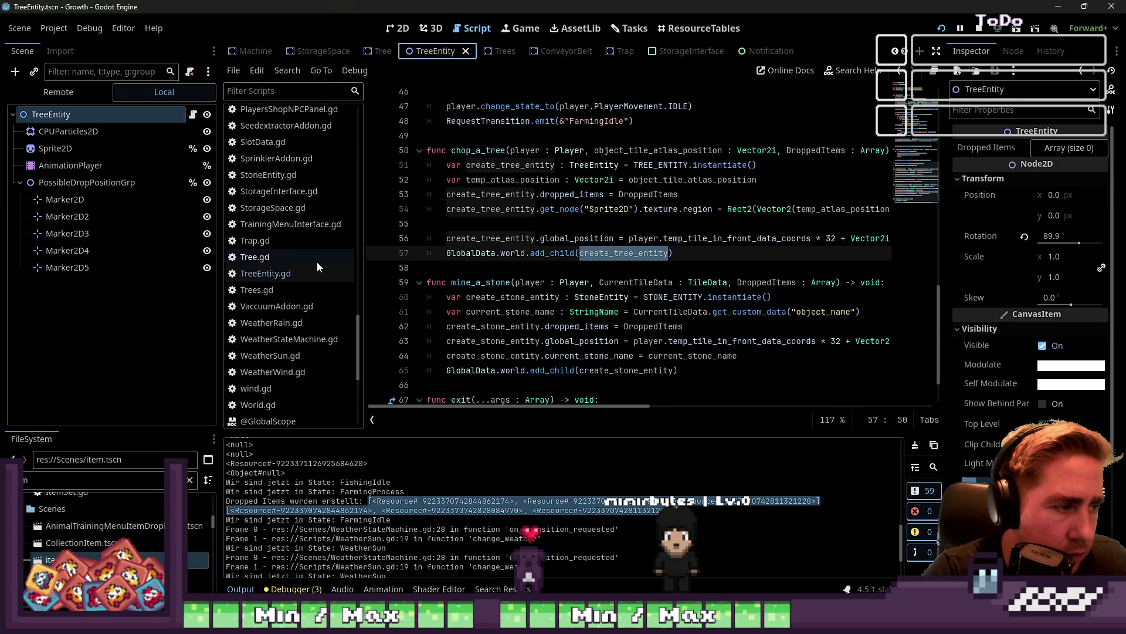
Prefix TreeEntity's _ready print with "Dropped Items wurden übergeben: " and run the game
left_click(304, 273)
left_click(434, 224)
left_click(517, 180)
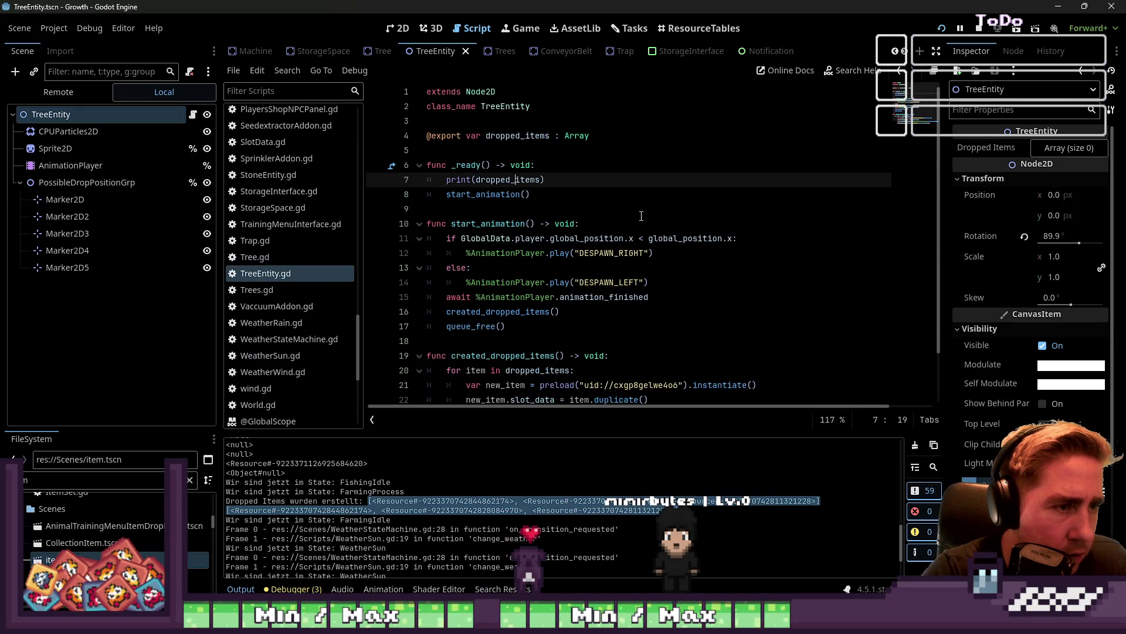
type("\"\"")
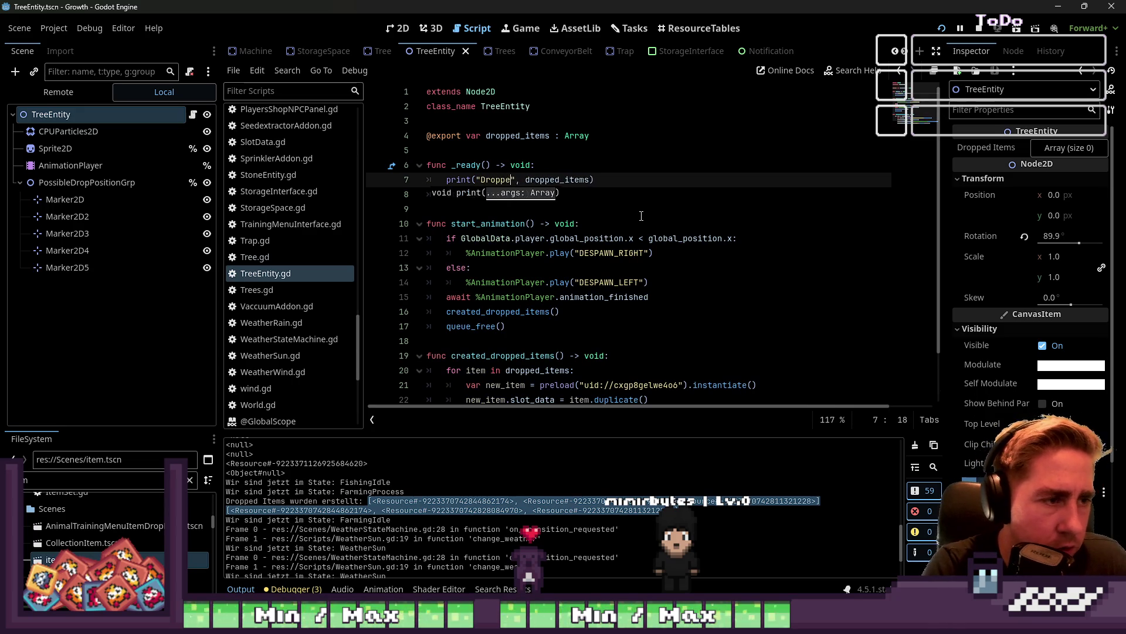
type("s wurden Übergeben:")
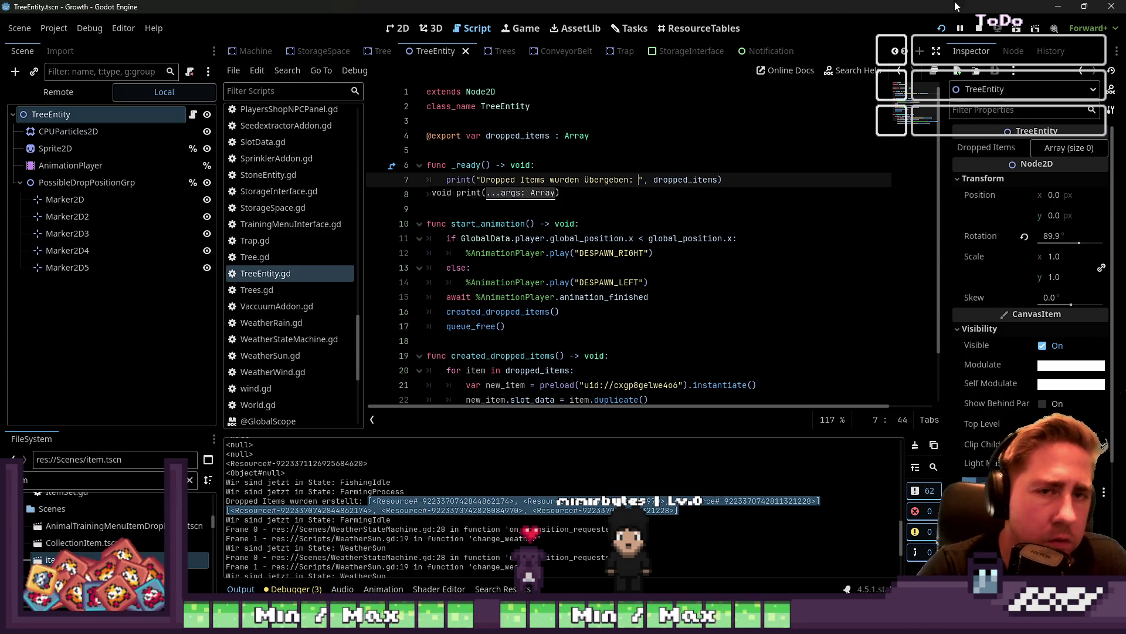
left_click(946, 26)
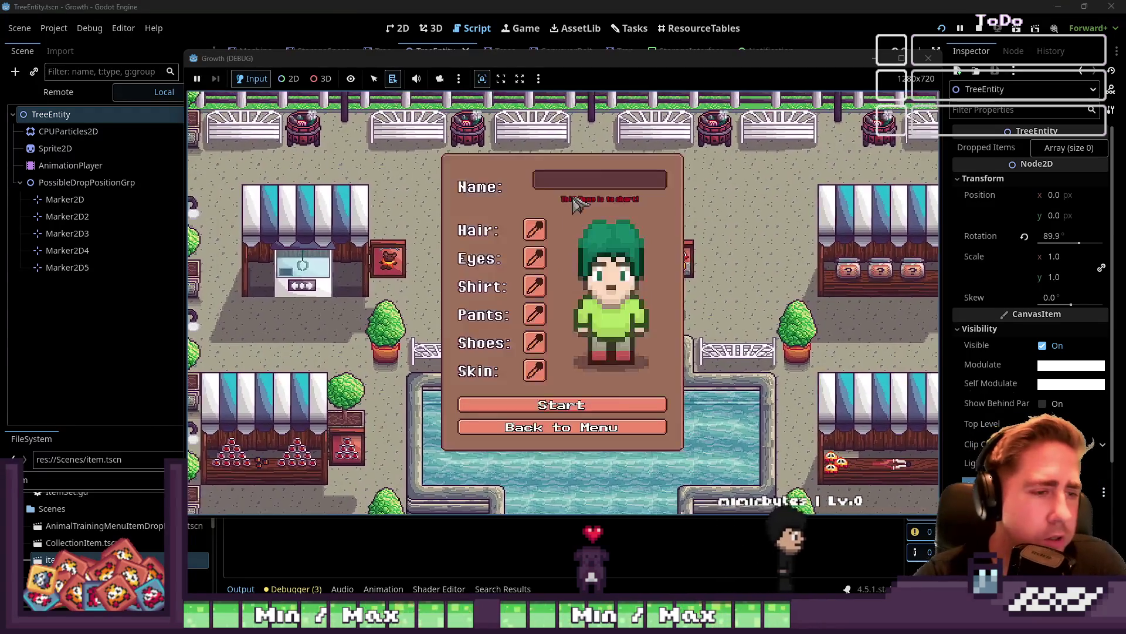
Start a new character, move the axe into hotbar slot 4, and equip it
type("qew")
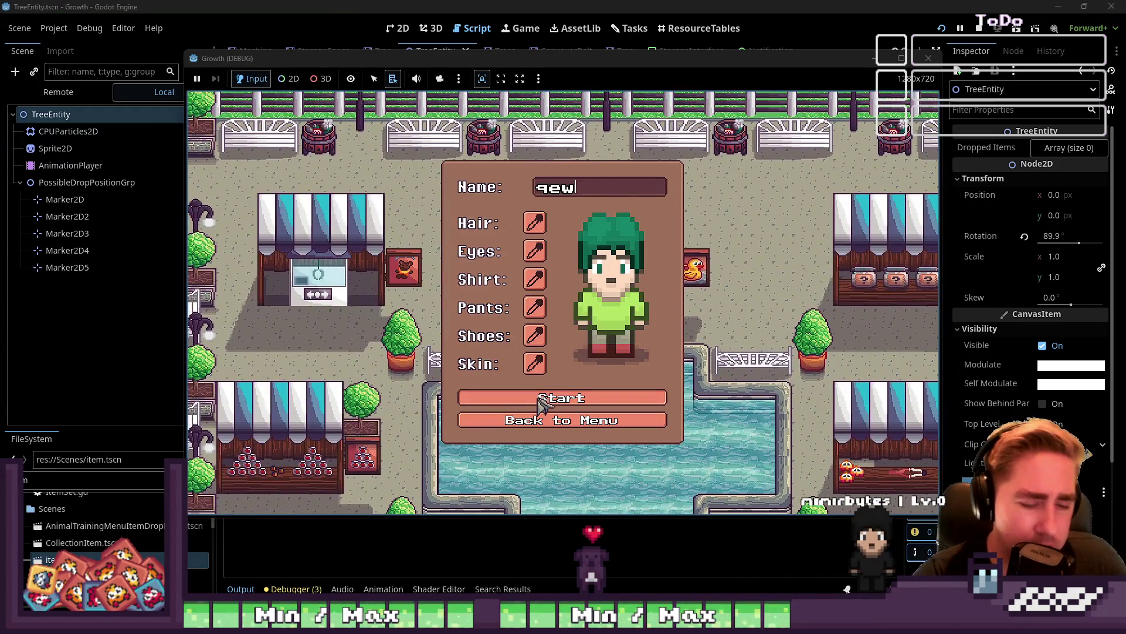
left_click(541, 400)
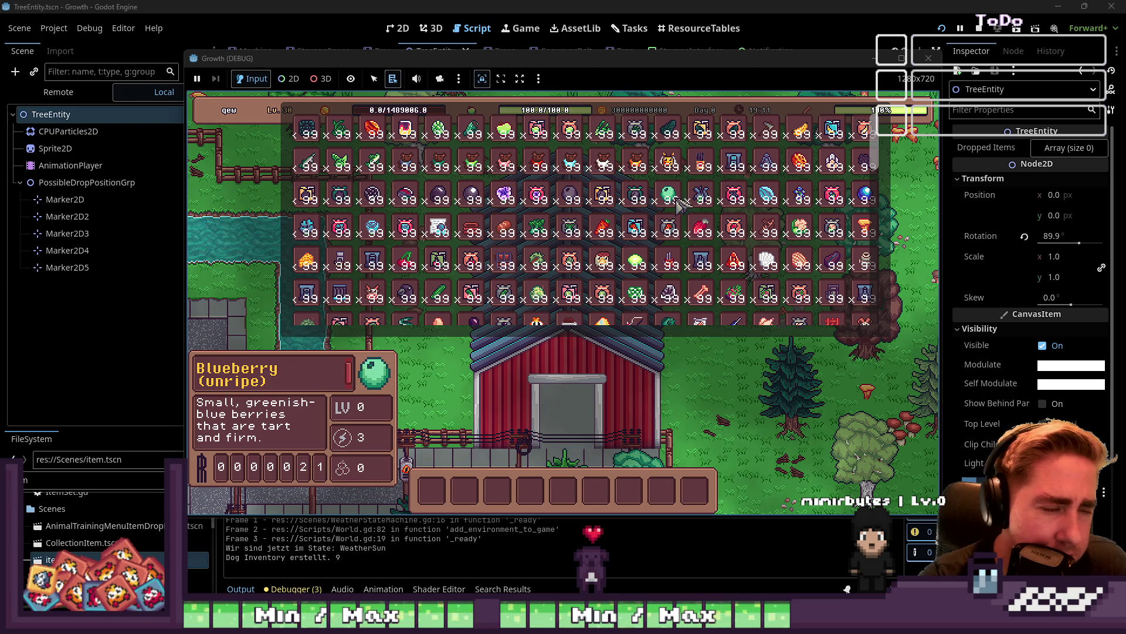
key("5")
mouse_move(765, 138)
left_mouse_down()
mouse_move(587, 352)
mouse_move(531, 490)
left_mouse_up()
key("i")
key("8")
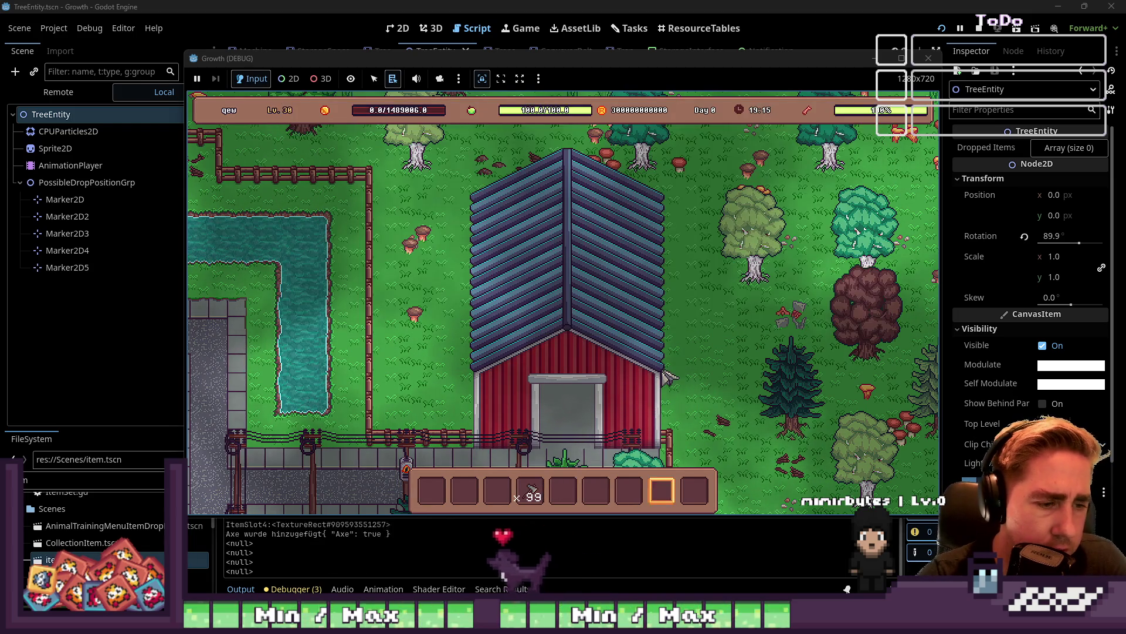
key("4")
Chop the pine tree, then back in the editor select the exported dropped_items variable
key("s")
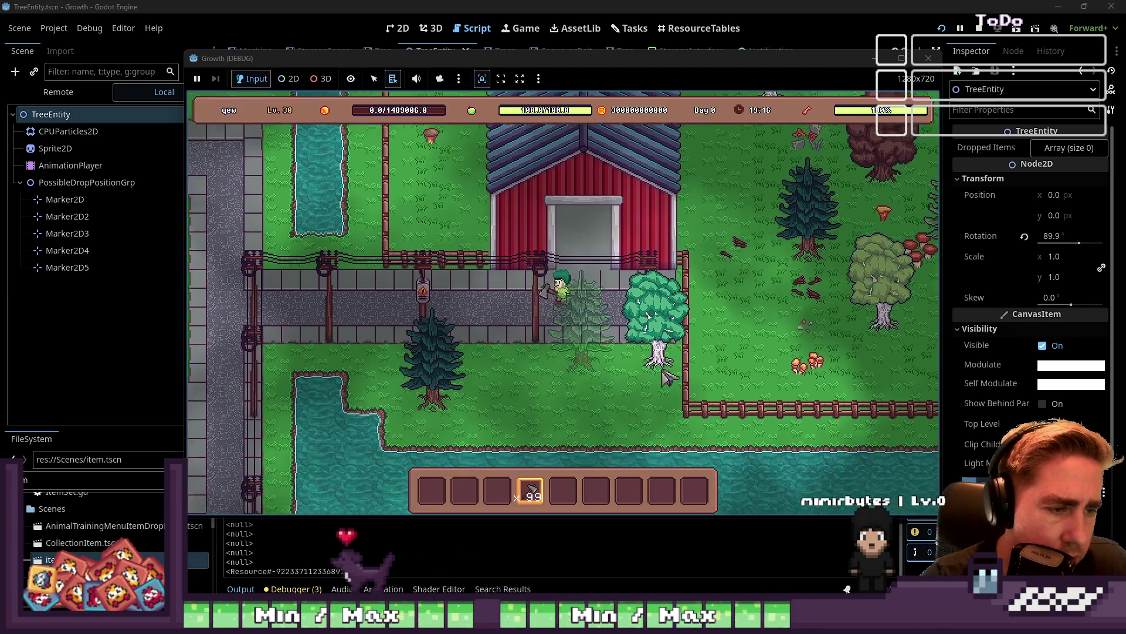
key("s")
key("a")
left_click(554, 278)
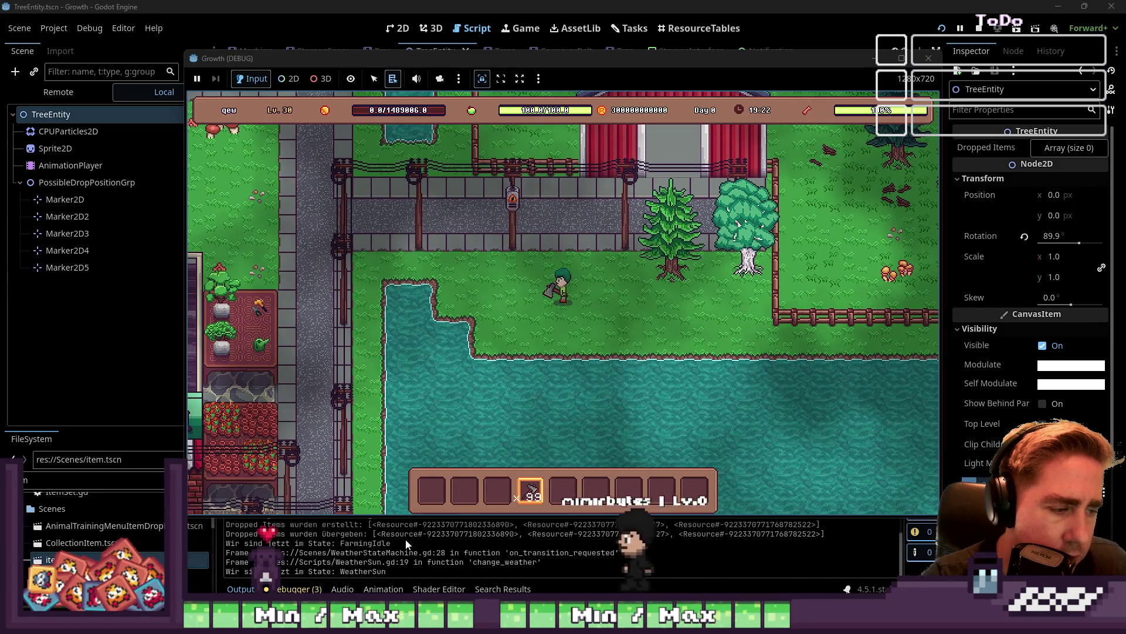
key("w")
key("alt+Tab")
left_click(645, 253)
left_click(586, 179)
double_click(521, 135)
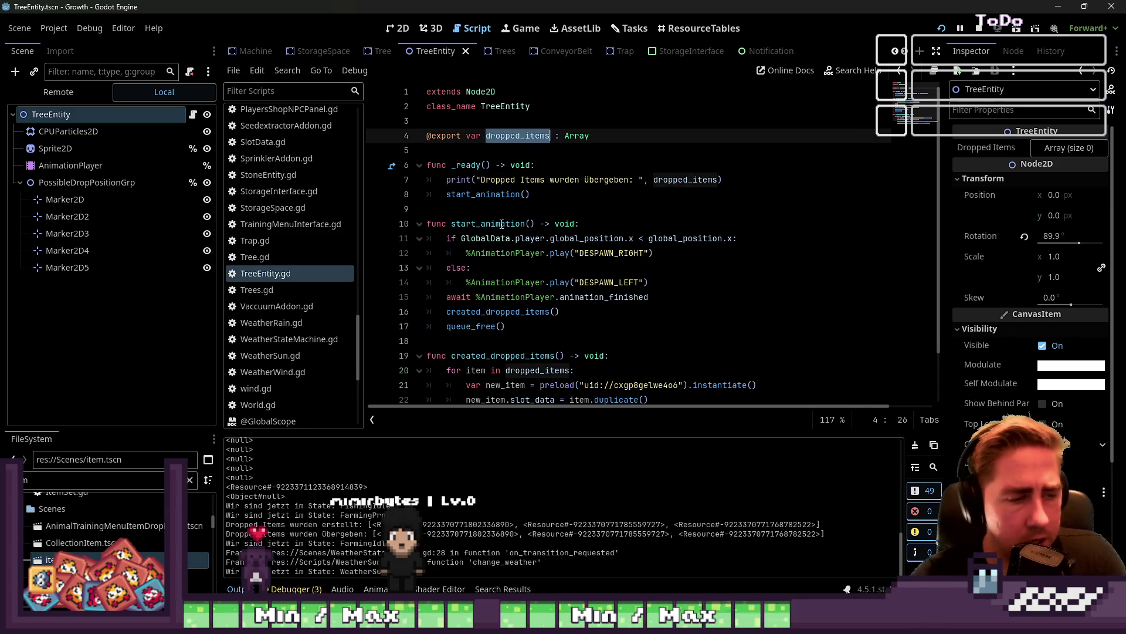
Fix the misspelled created_dropped_items function name to create_dropped_items
scroll(501, 223, "down", 1)
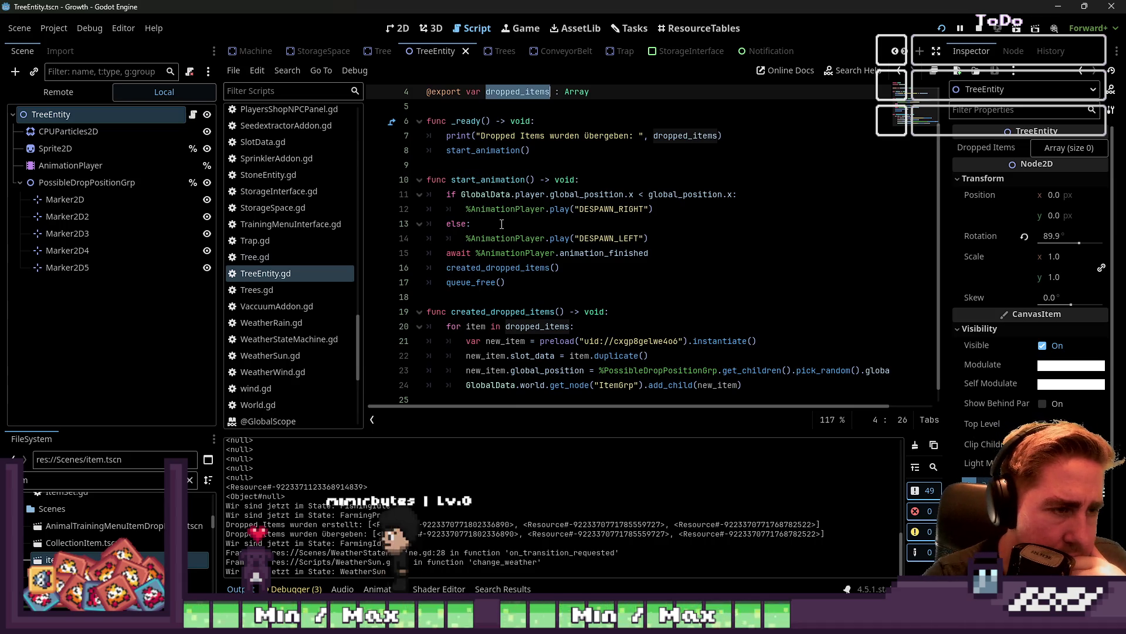
scroll(502, 224, "down", 1)
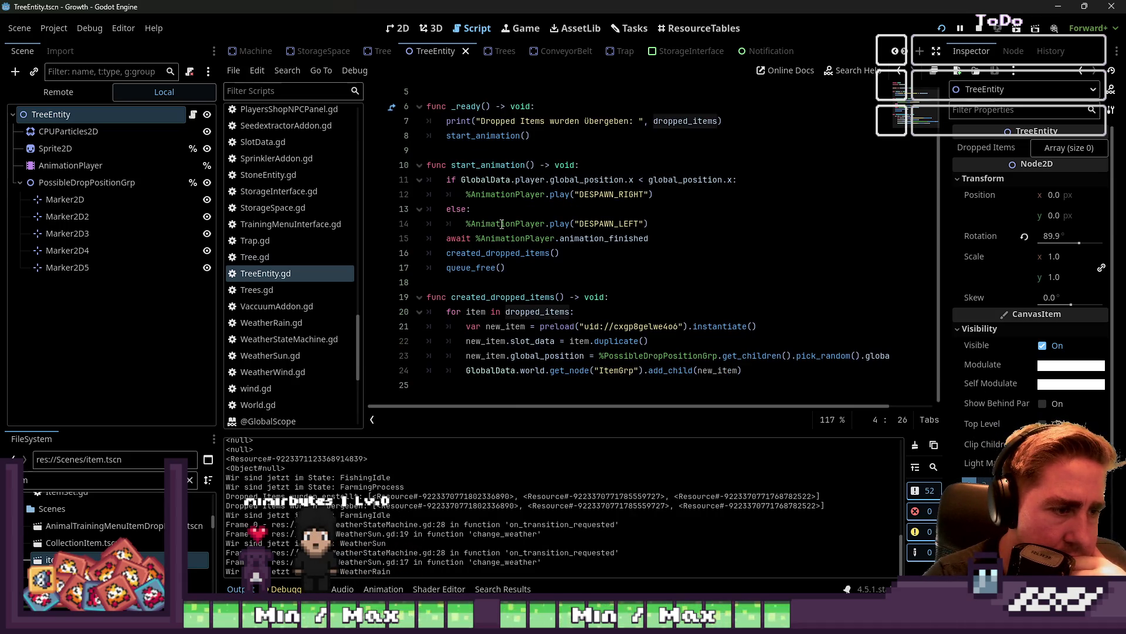
scroll(502, 224, "up", 2)
scroll(502, 224, "down", 2)
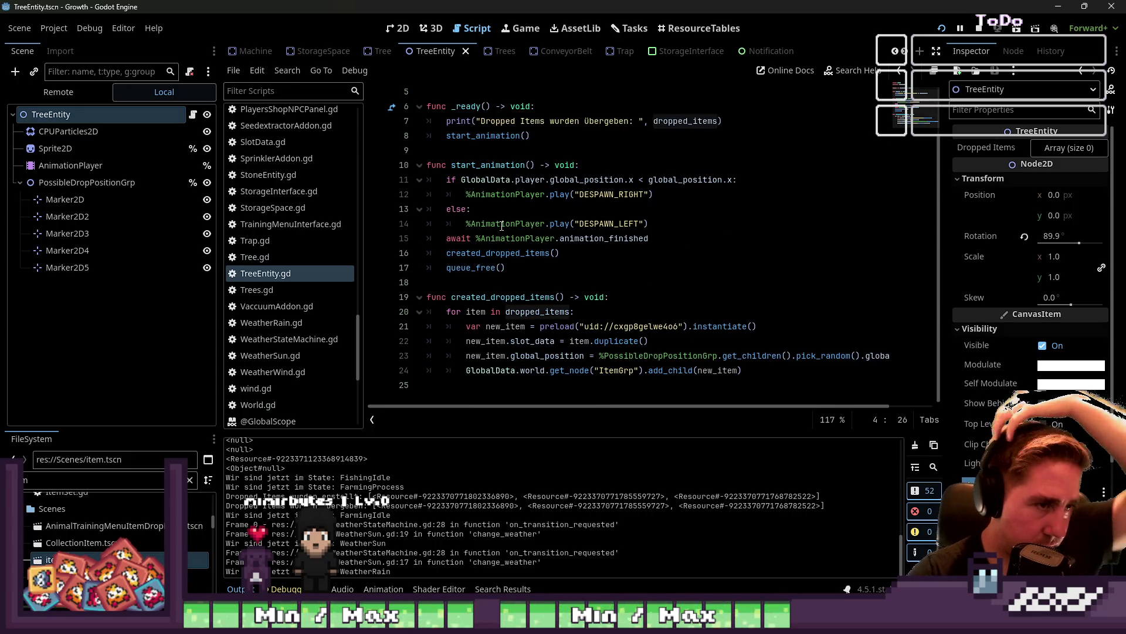
left_click(454, 295)
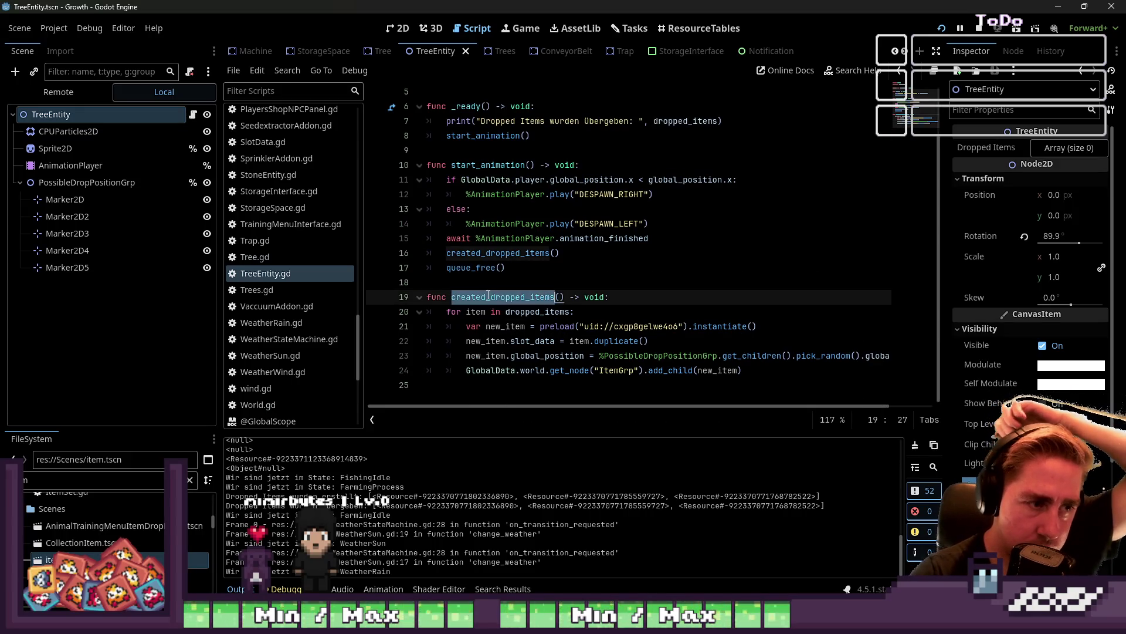
left_click(482, 256)
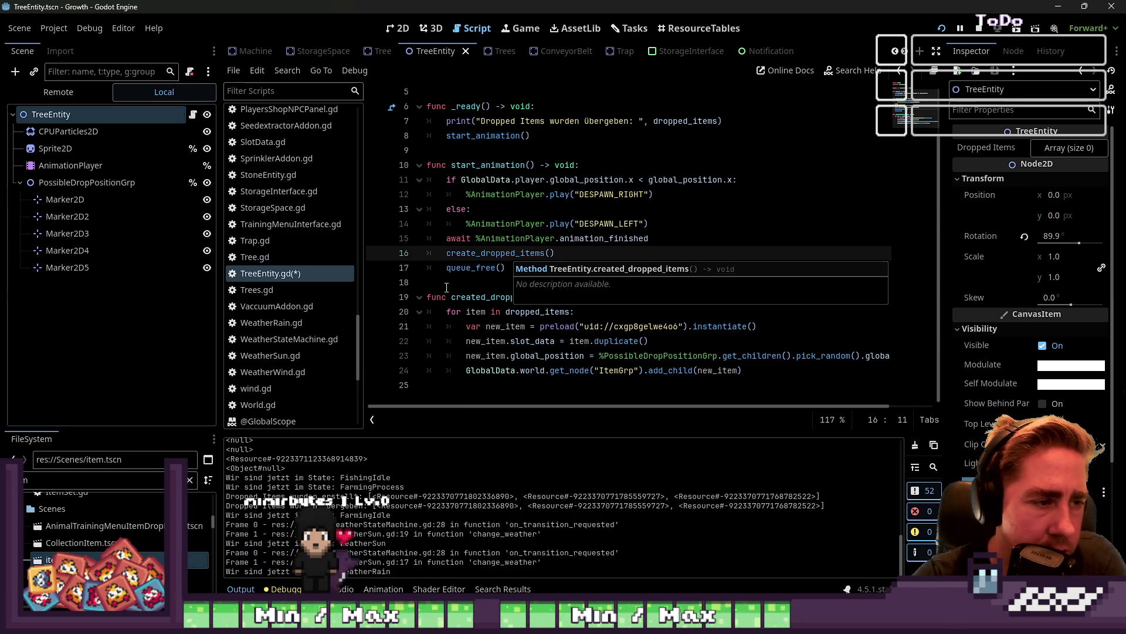
left_click(489, 297)
key("BackSpace")
left_click(517, 297)
double_click(516, 298)
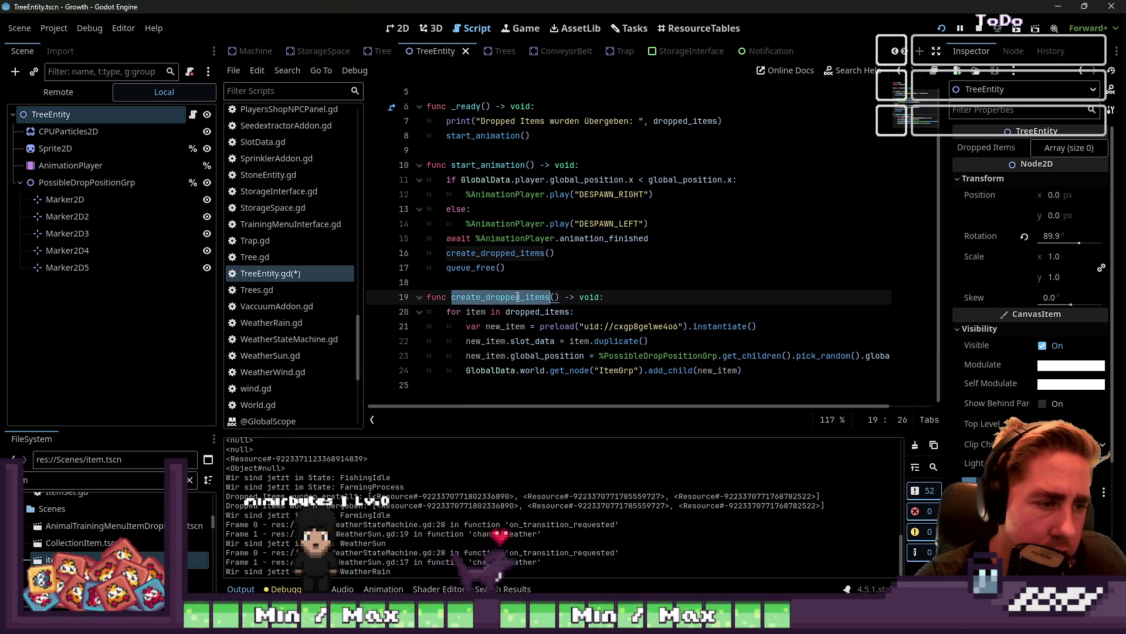
Change new_item.global_position to new_item.position in the spawn loop and run the game with F5
double_click(547, 310)
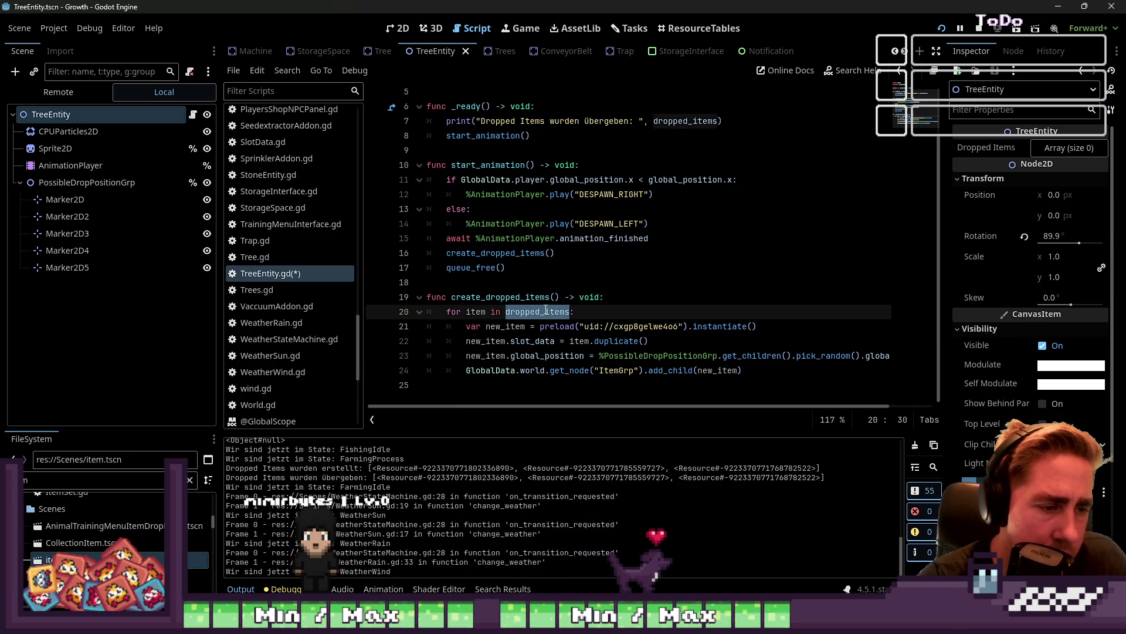
left_click(610, 326)
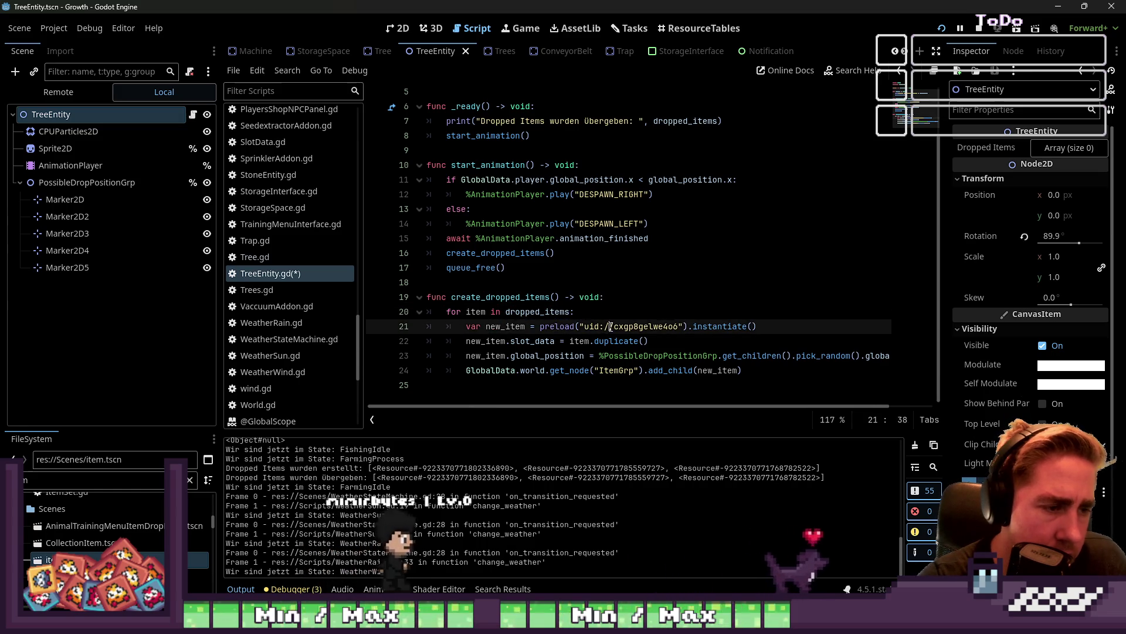
key("Down")
key("Down")
key("Down")
key("Left")
key("Left")
key("Left")
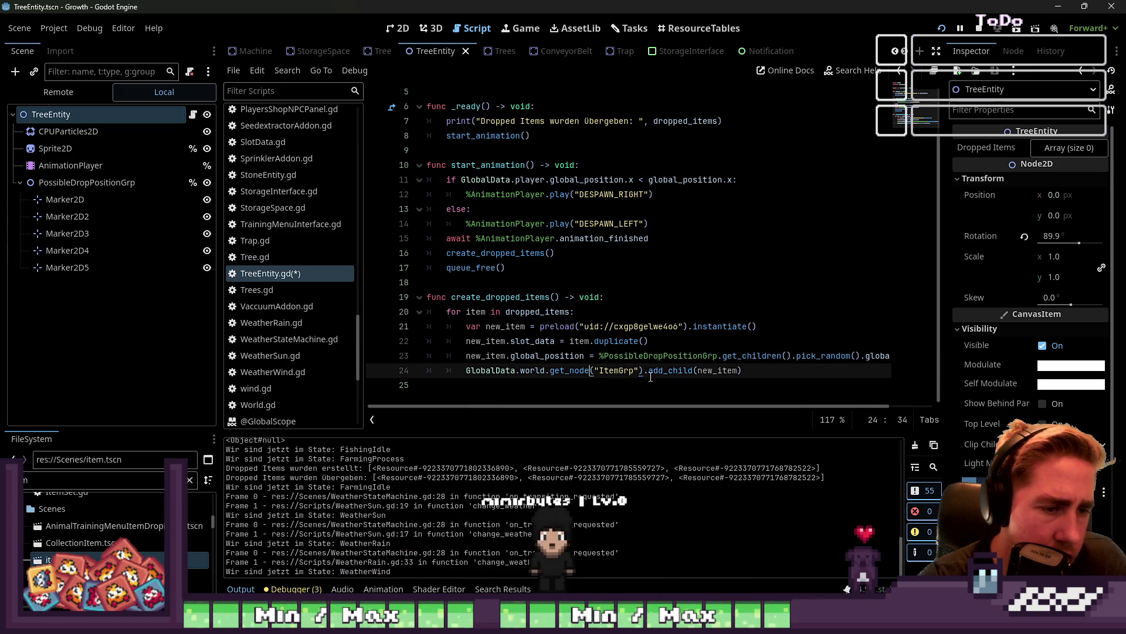
mouse_move(578, 409)
left_mouse_down()
mouse_move(629, 407)
mouse_move(572, 406)
mouse_move(607, 409)
mouse_move(597, 410)
left_mouse_up()
left_click(518, 357)
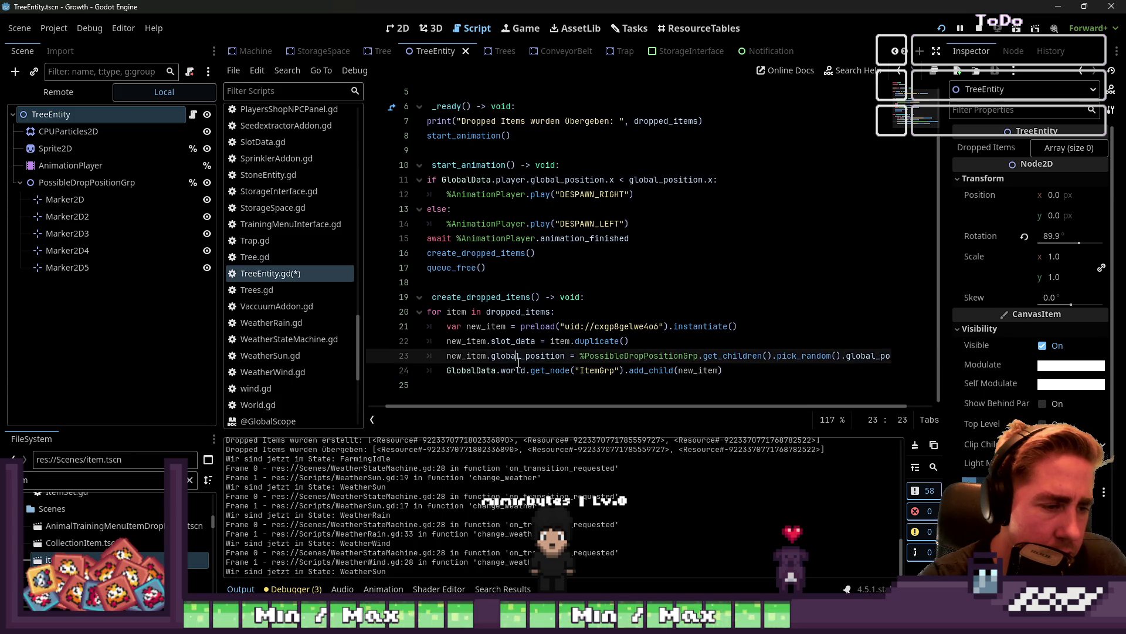
type("position")
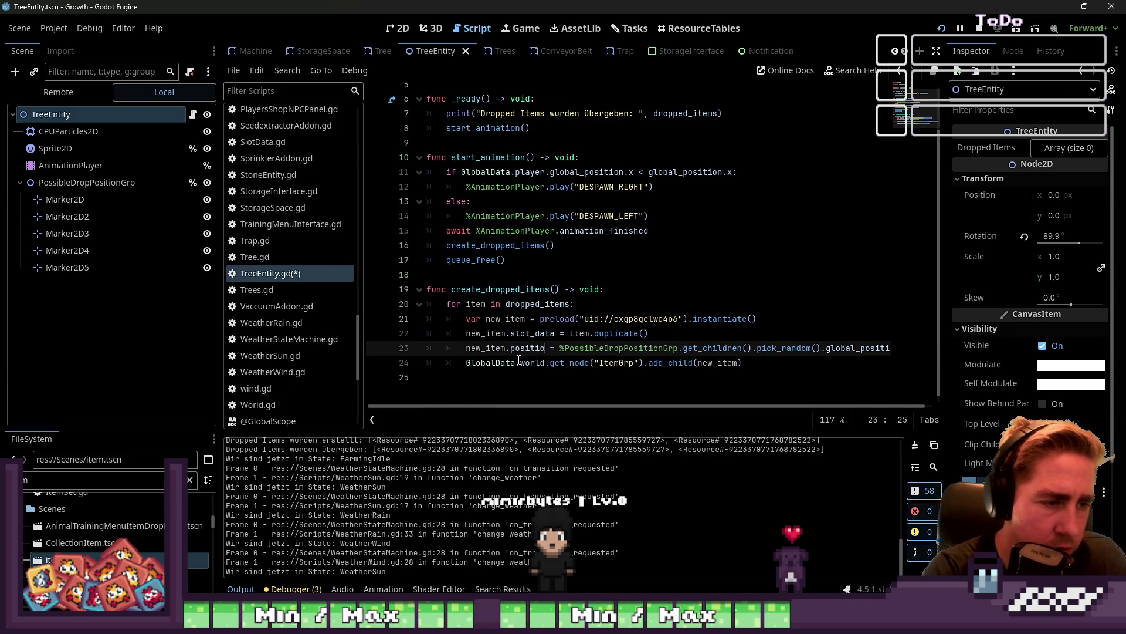
left_click(749, 290)
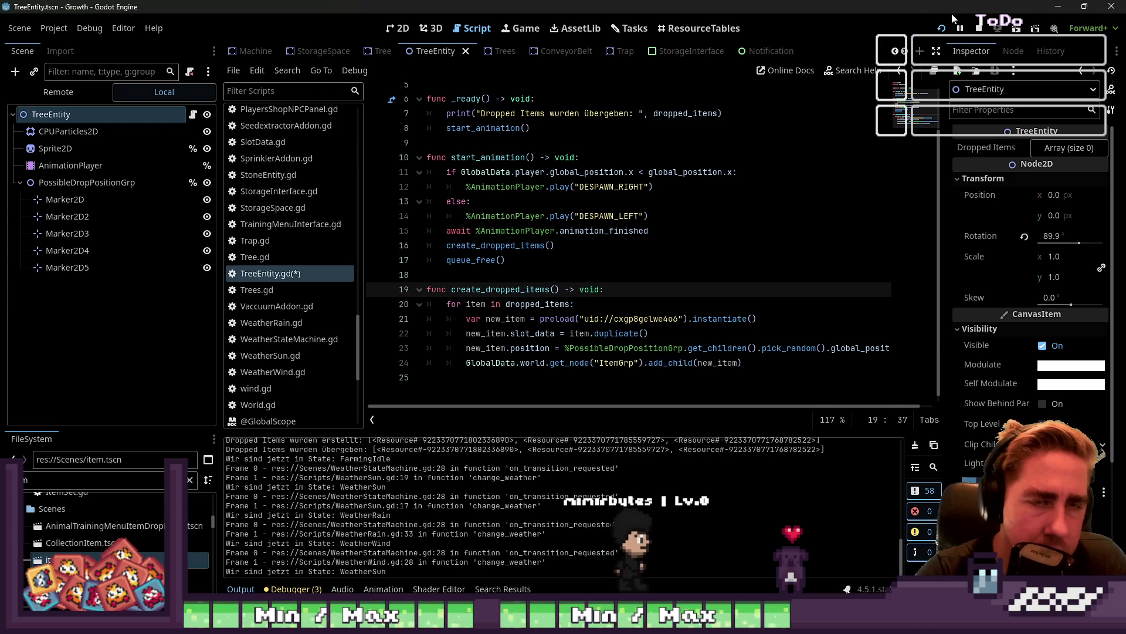
key("F5")
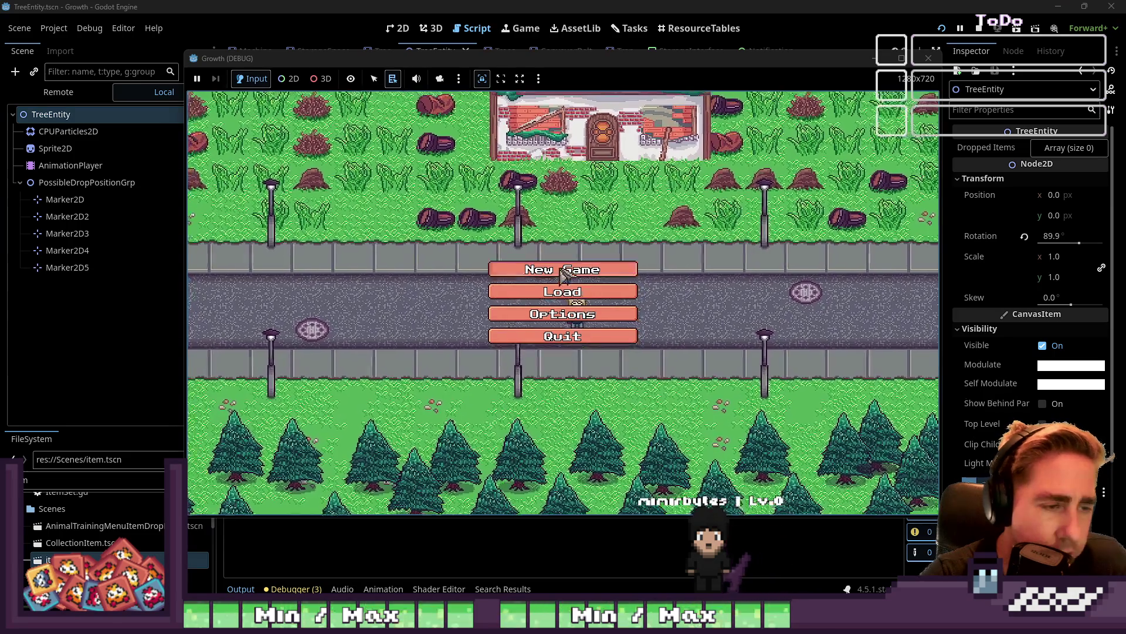
Start a new game with a character name and browse the inventory
left_click(566, 271)
type("weq")
left_click(561, 399)
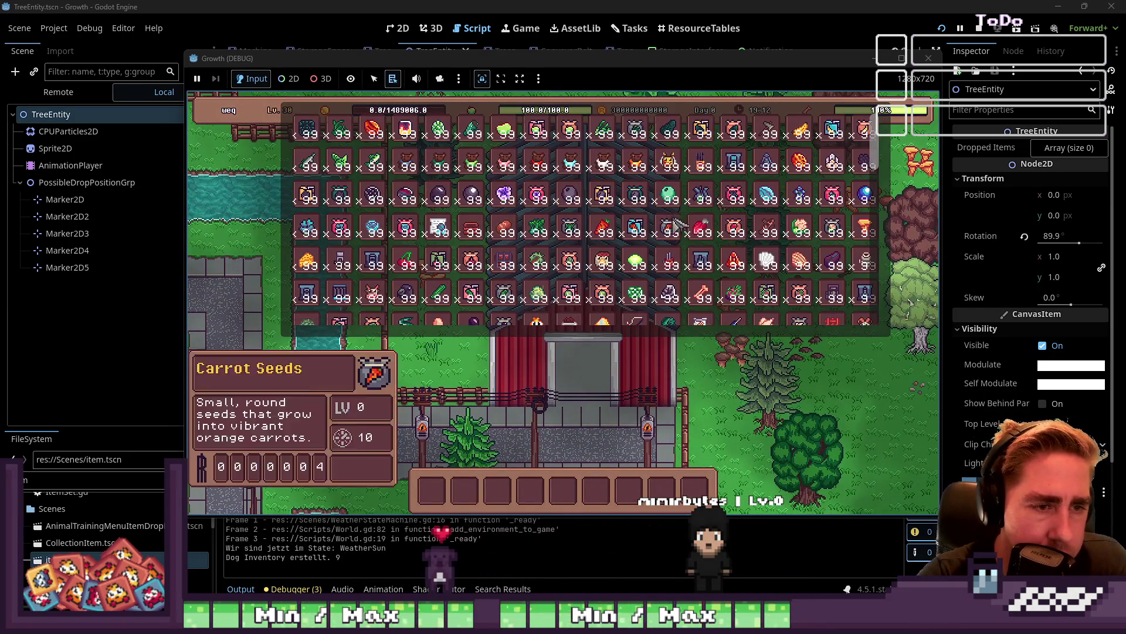
scroll(666, 244, "down", 3)
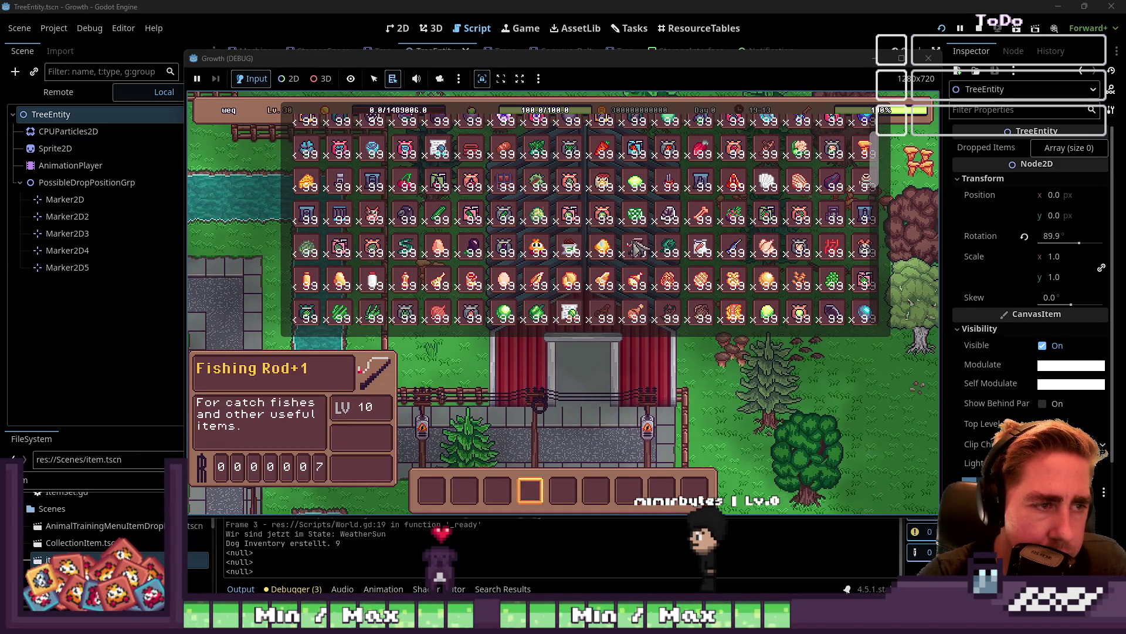
scroll(637, 246, "down", 6)
scroll(639, 250, "down", 8)
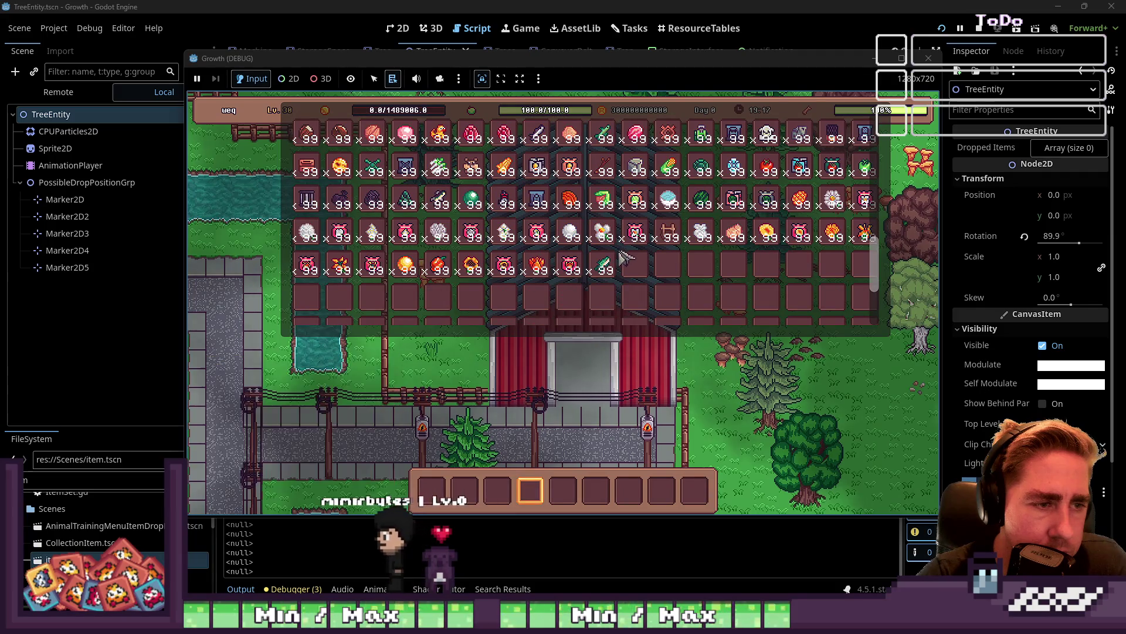
scroll(610, 264, "up", 8)
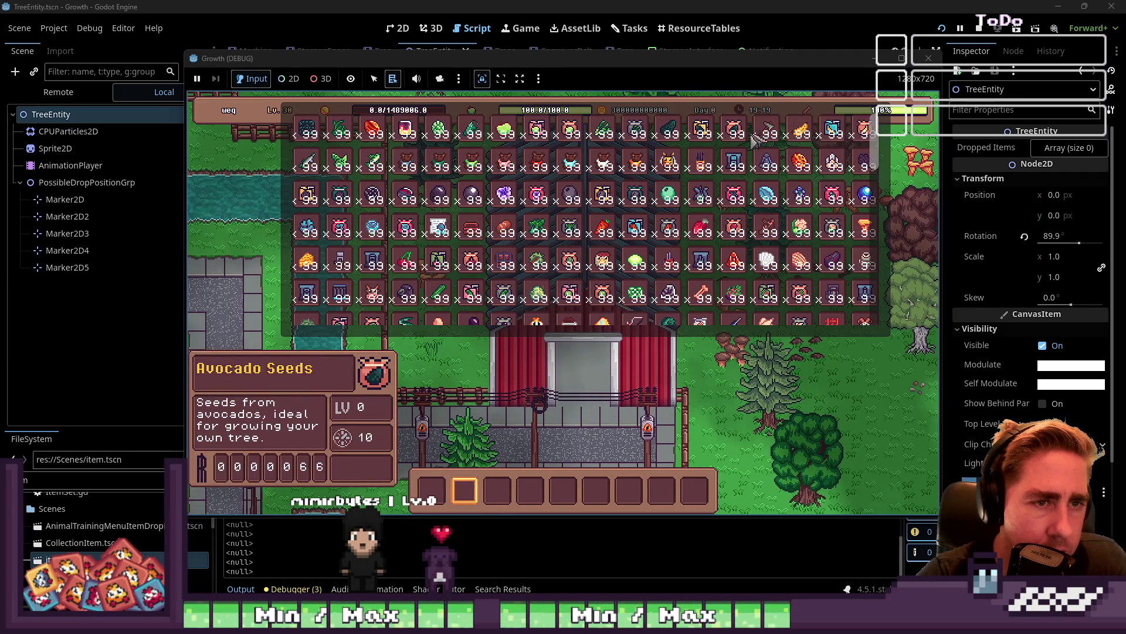
Close the inventory, equip the axe, and chop the pine tree and another tree
key("i")
scroll(537, 491, "down", 2)
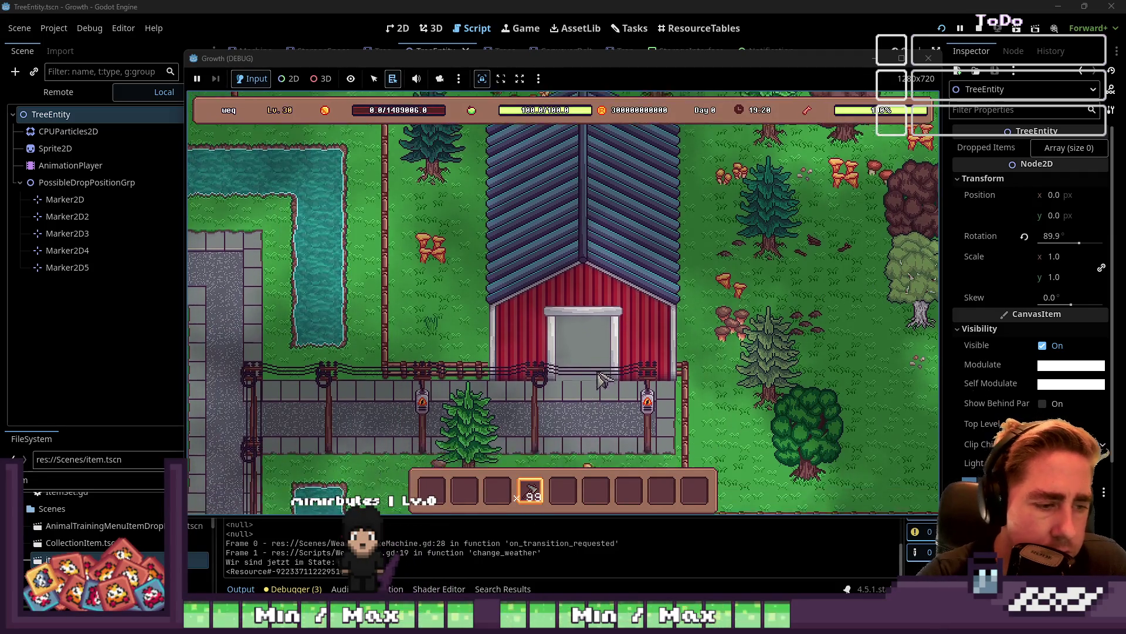
key("s")
key("a")
key("s")
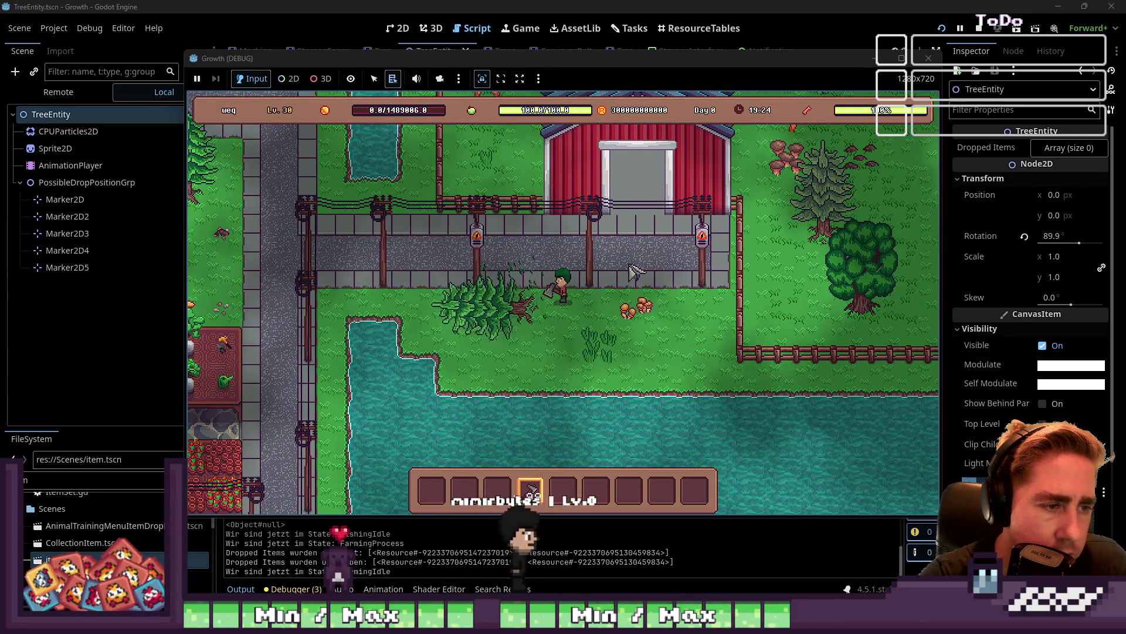
key("d")
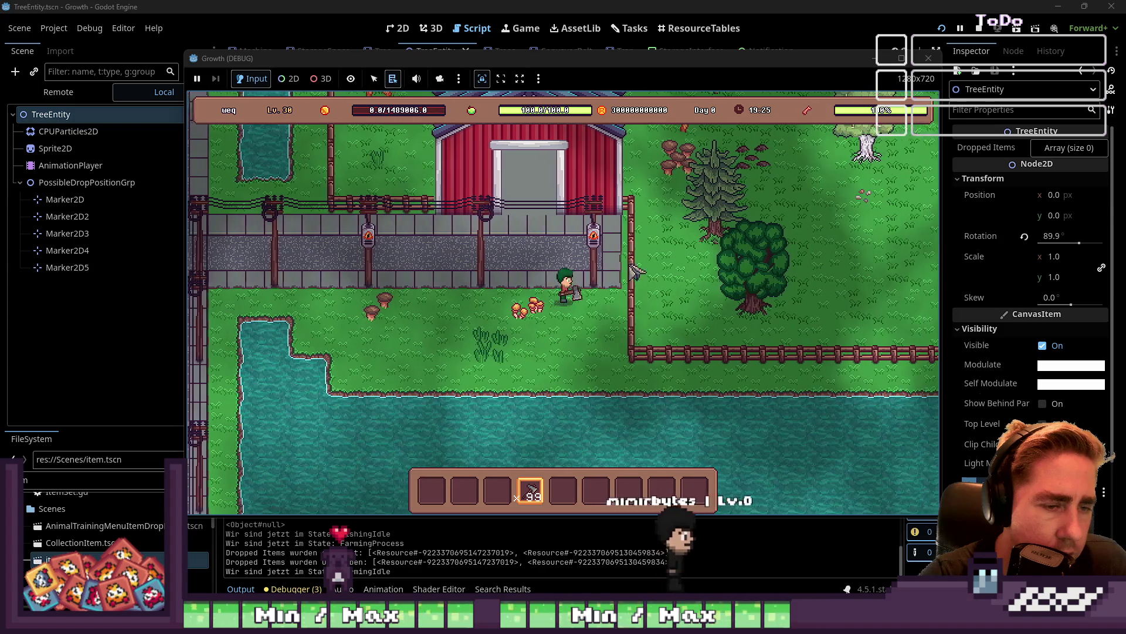
key("d")
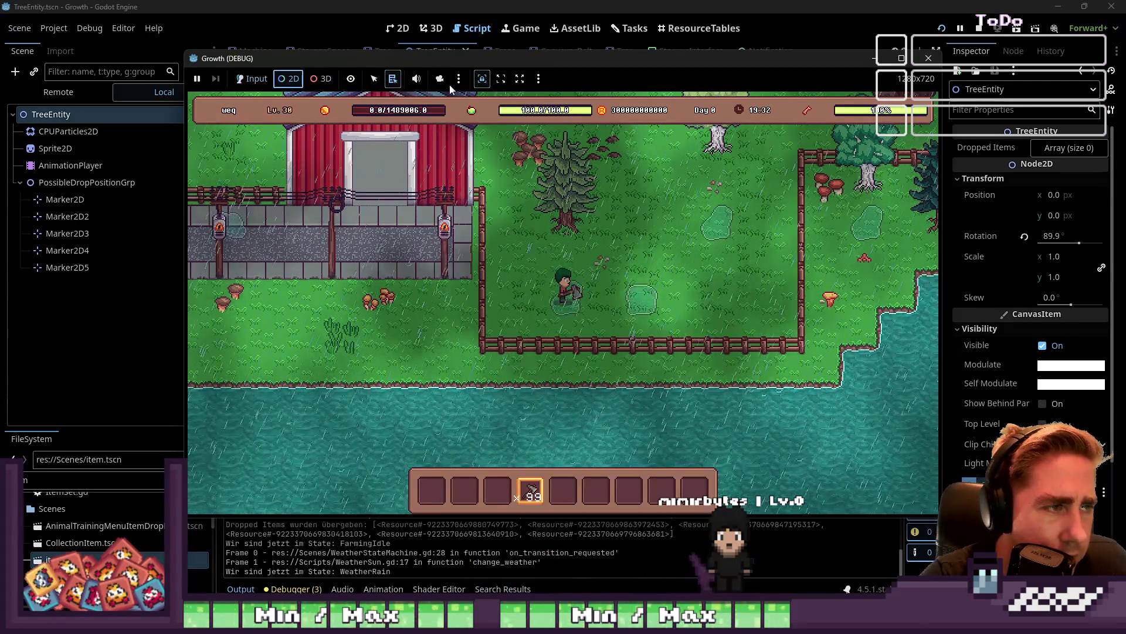
Zoom around the map to find the dropped item in the top-left corner, then stop the game
scroll(558, 223, "down", 8)
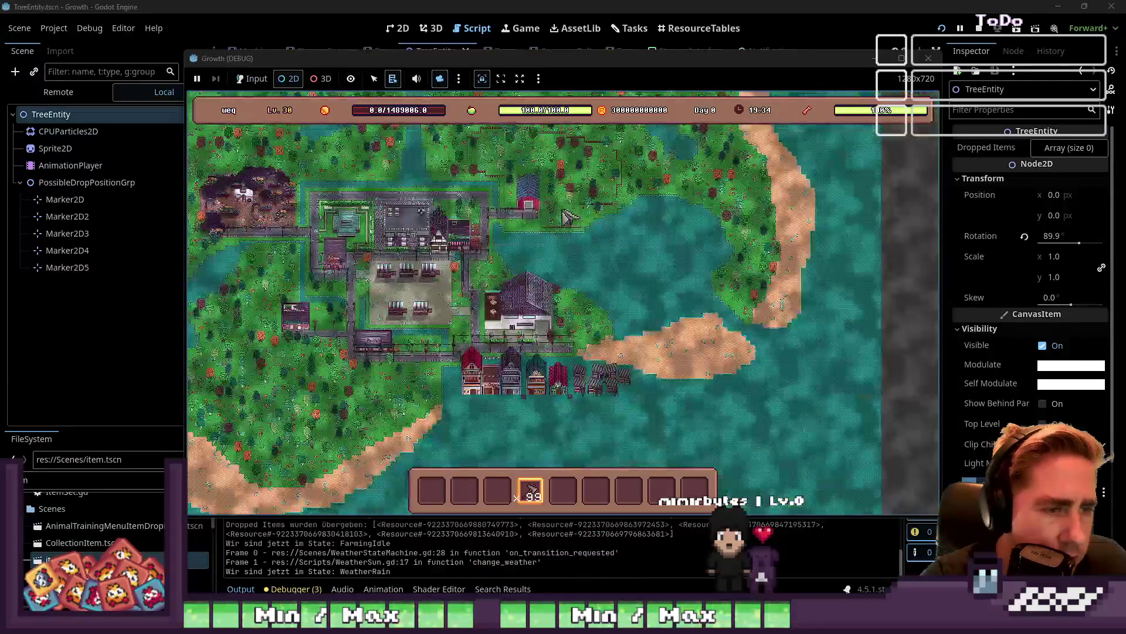
scroll(578, 286, "up", 4)
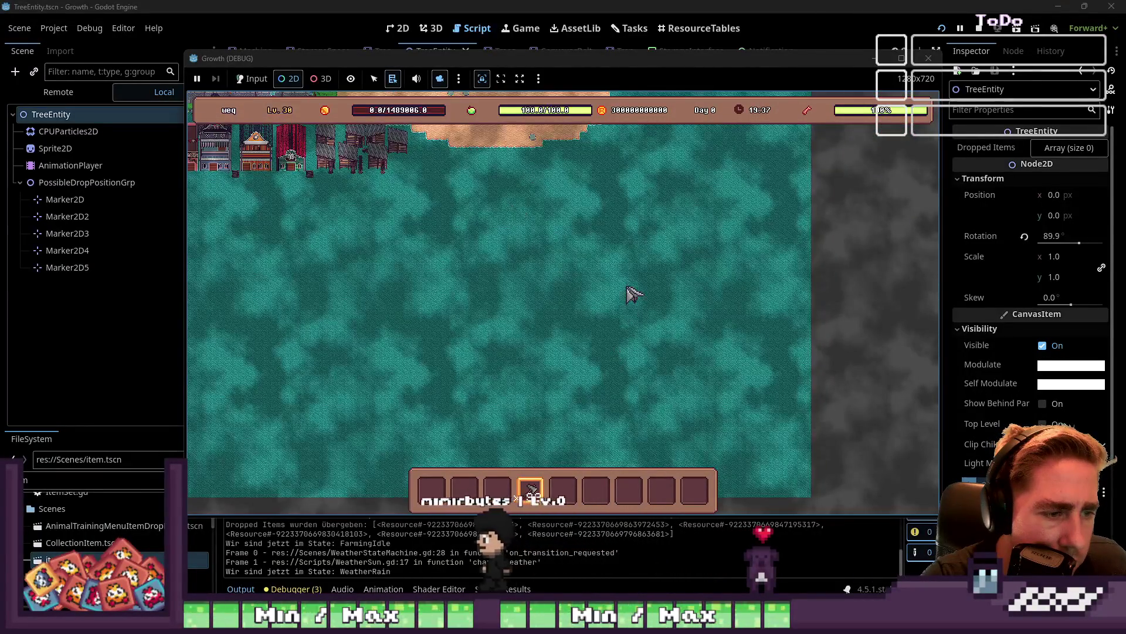
scroll(678, 302, "down", 5)
scroll(516, 201, "up", 6)
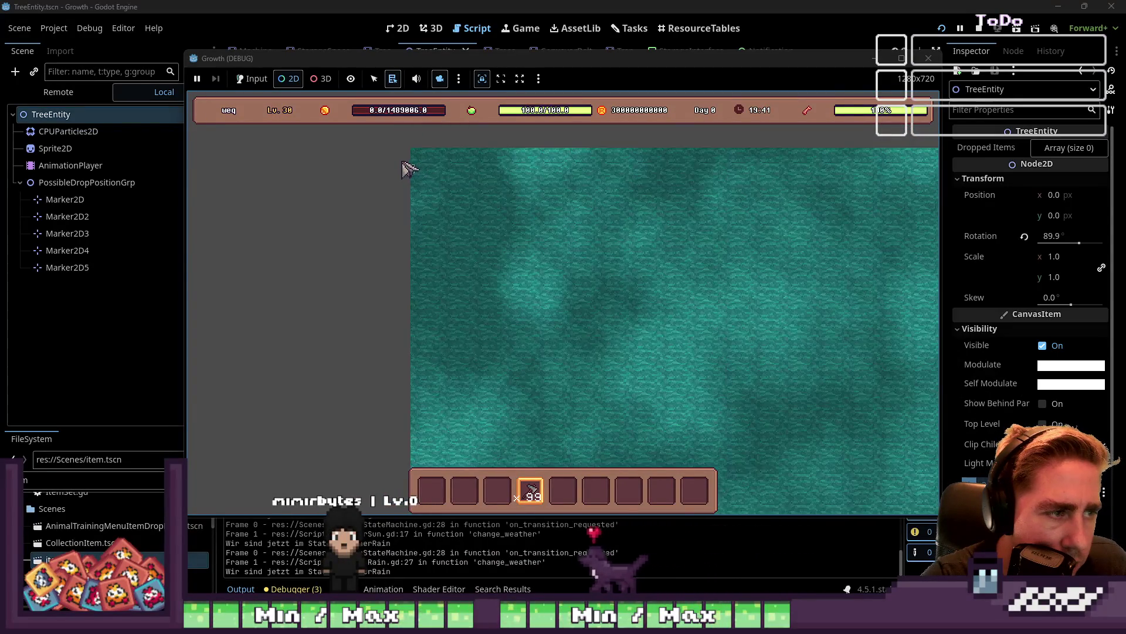
scroll(399, 169, "up", 3)
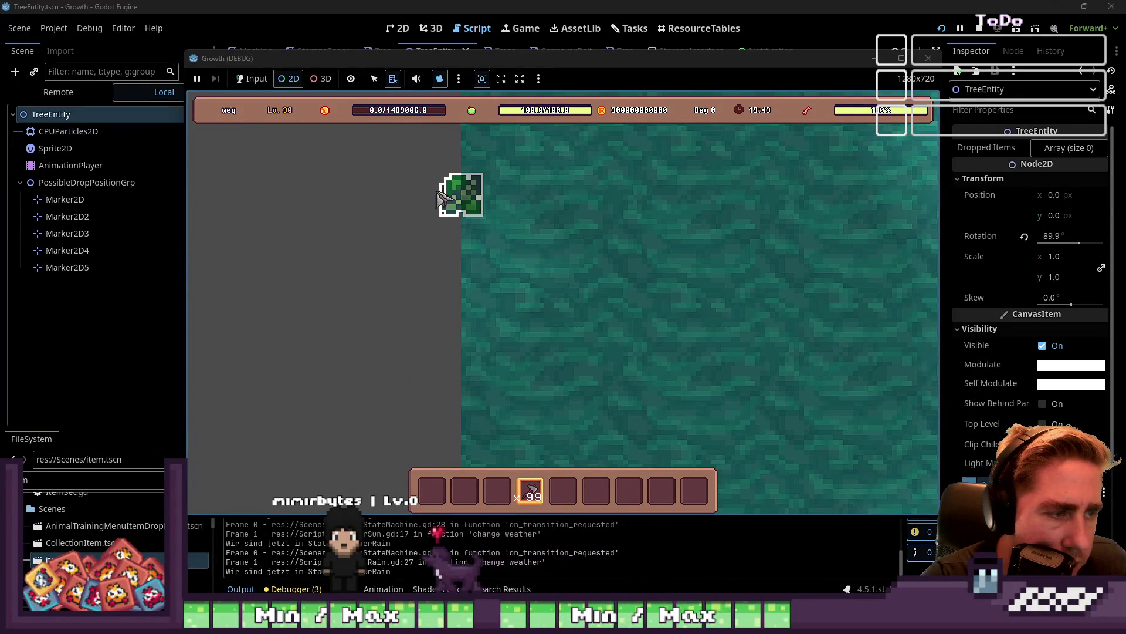
scroll(440, 192, "down", 1)
scroll(447, 185, "up", 2)
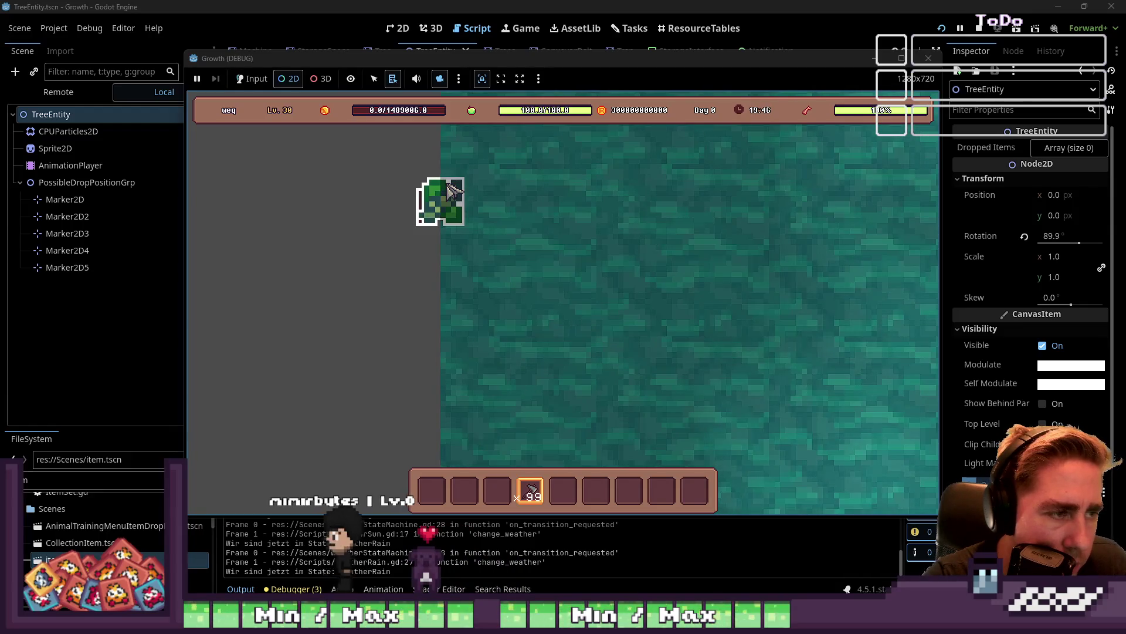
left_click(925, 58)
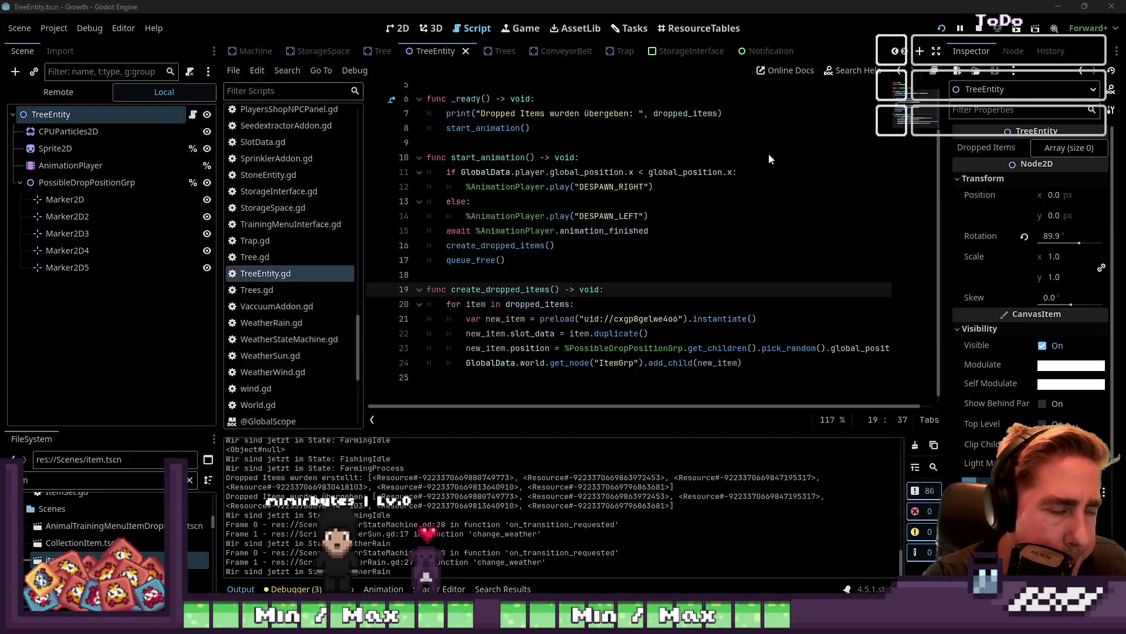
Change line 23 so the item position becomes global_position + a random marker's position, then rerun the game
left_click(534, 267)
left_click(556, 319)
left_click(586, 348)
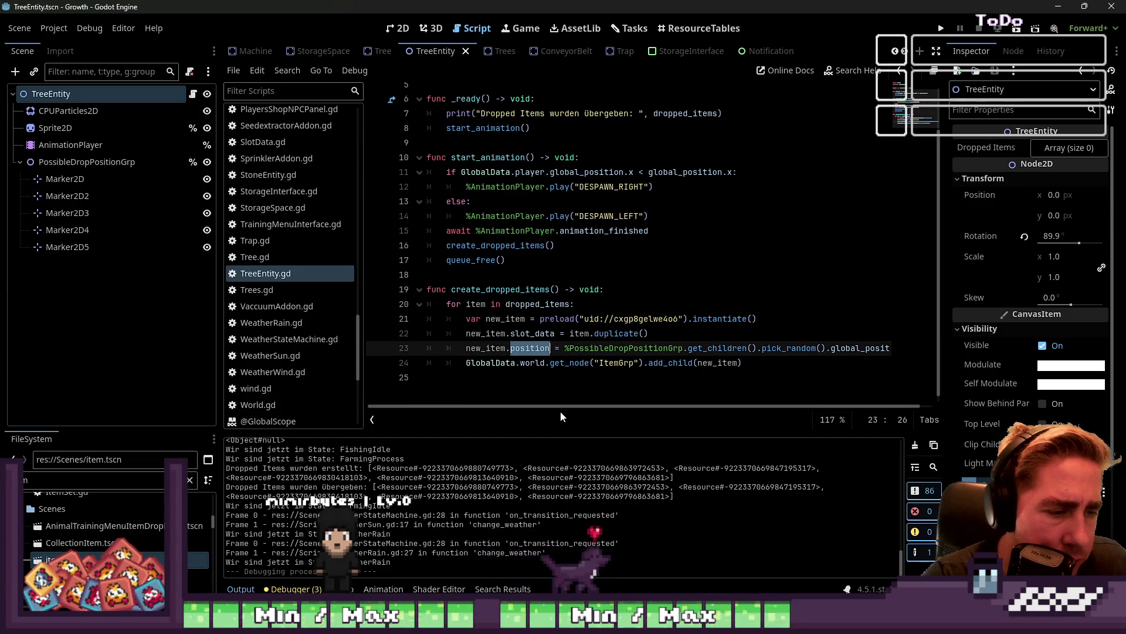
left_click_drag(575, 409, 589, 409)
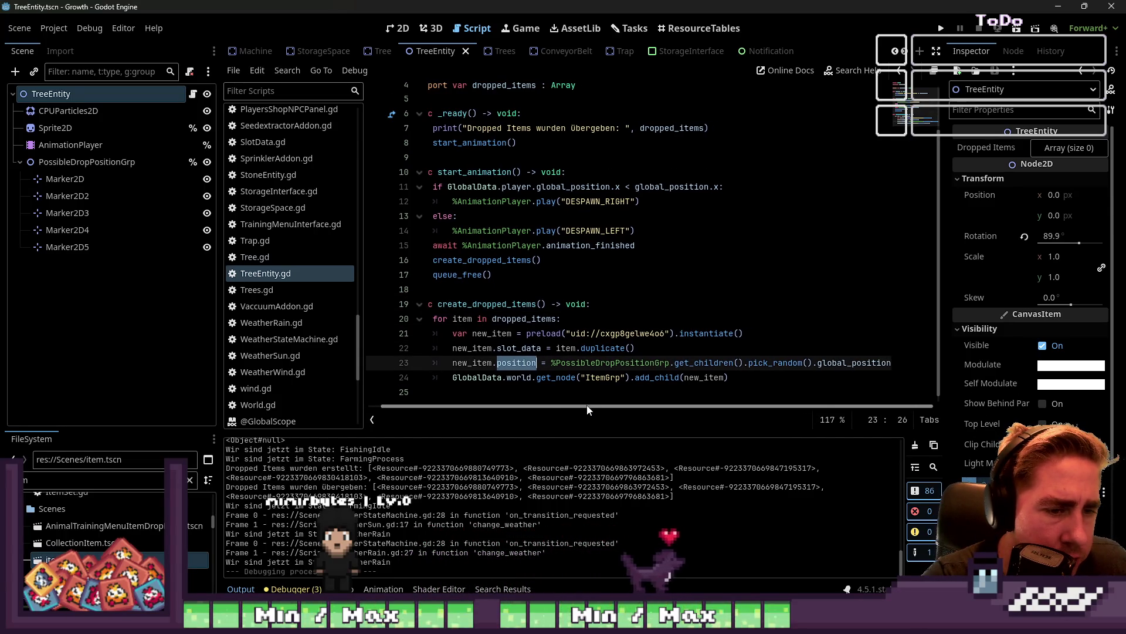
double_click(616, 362)
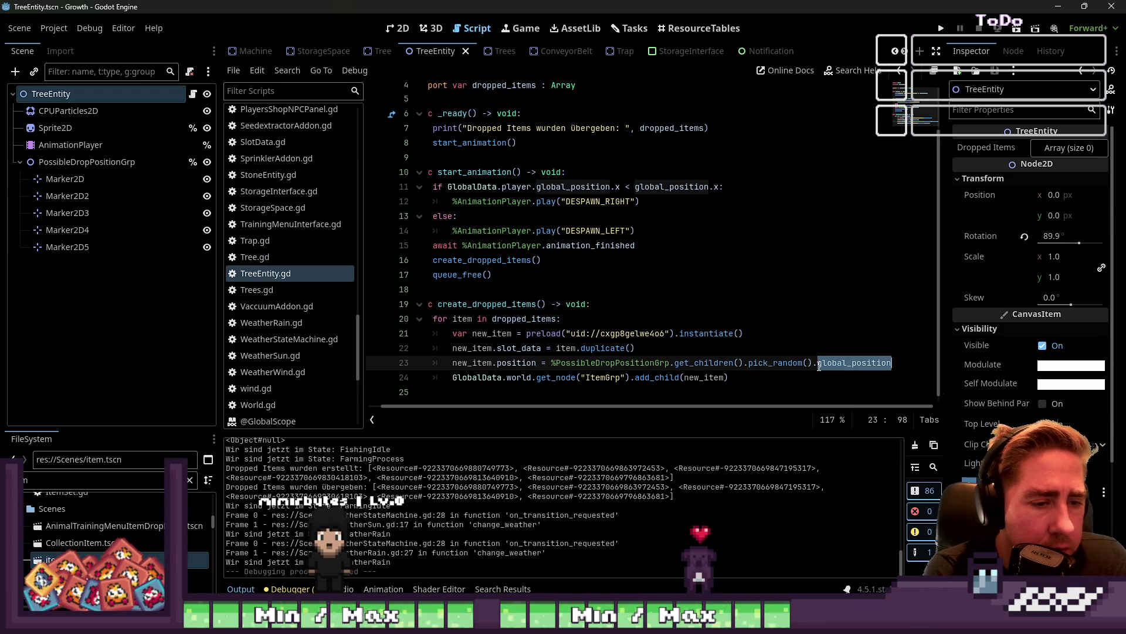
scroll(846, 157, "up", 2)
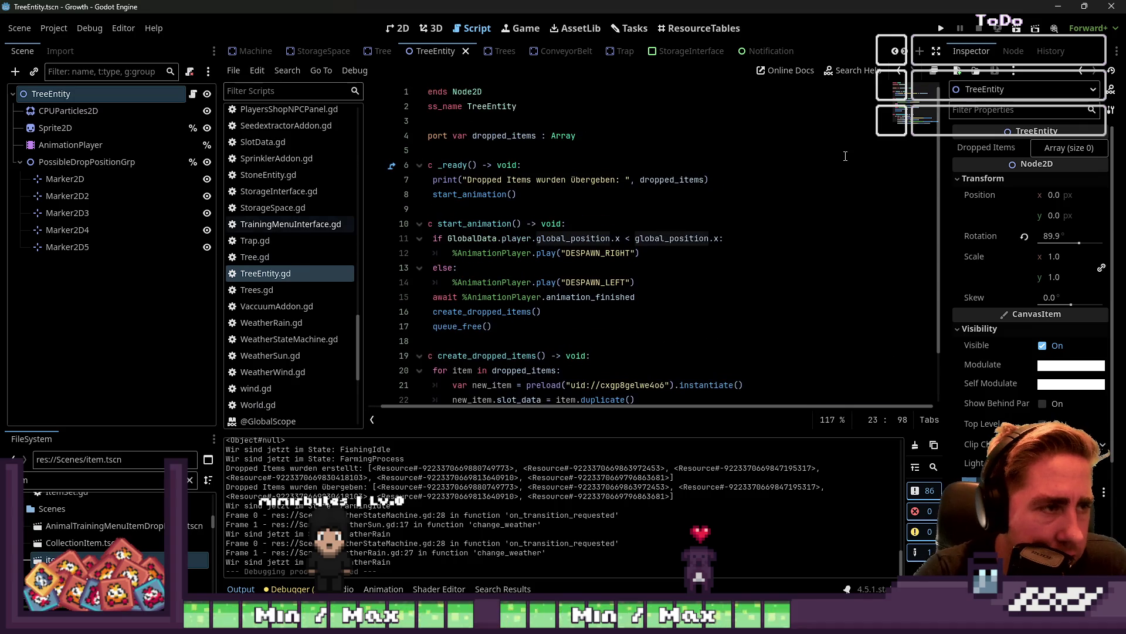
scroll(708, 223, "down", 2)
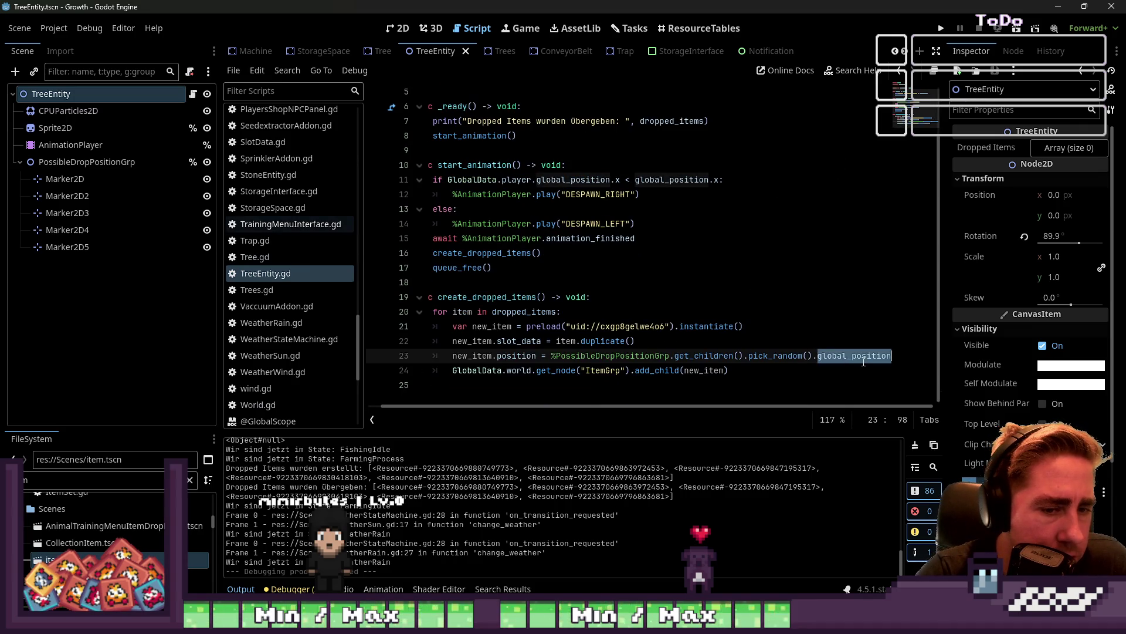
type("position = ")
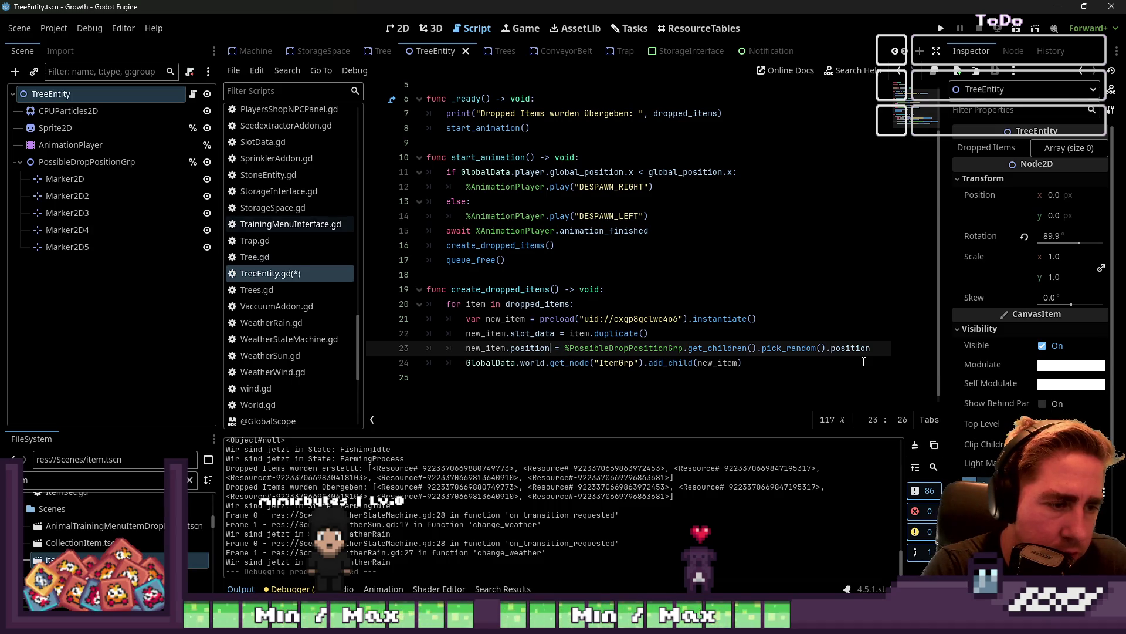
type("glob")
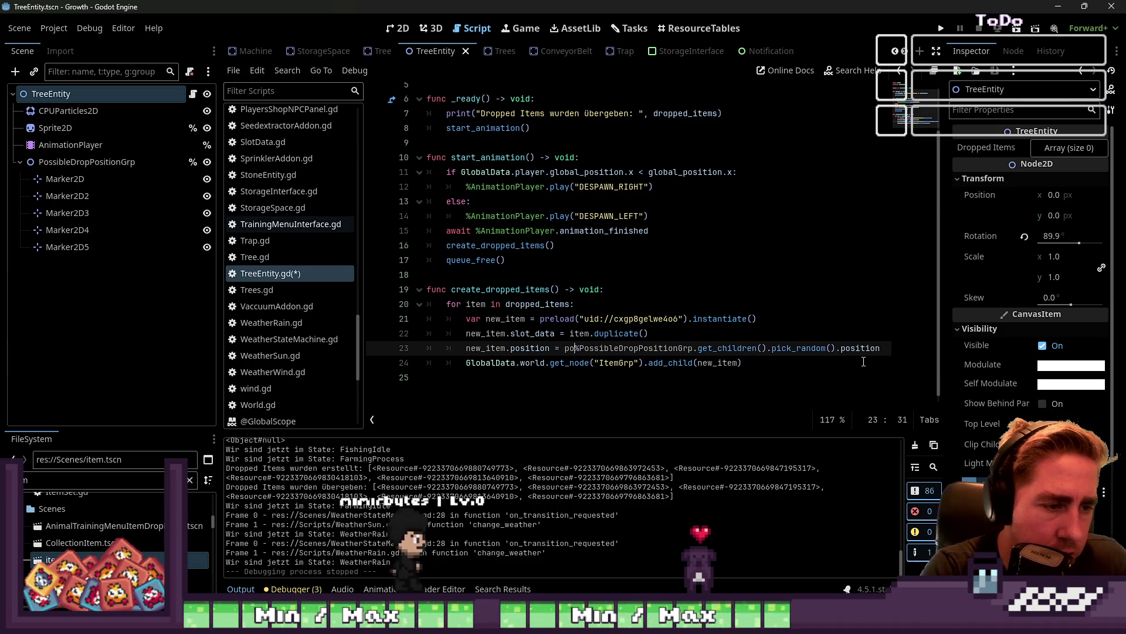
type("al_posi")
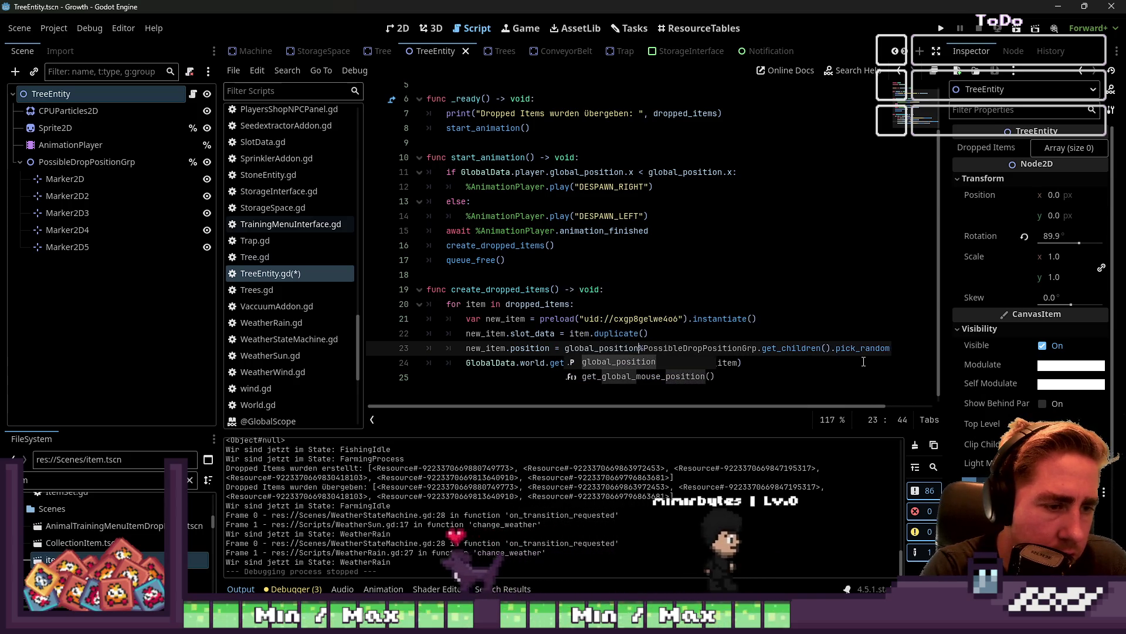
type("tion +")
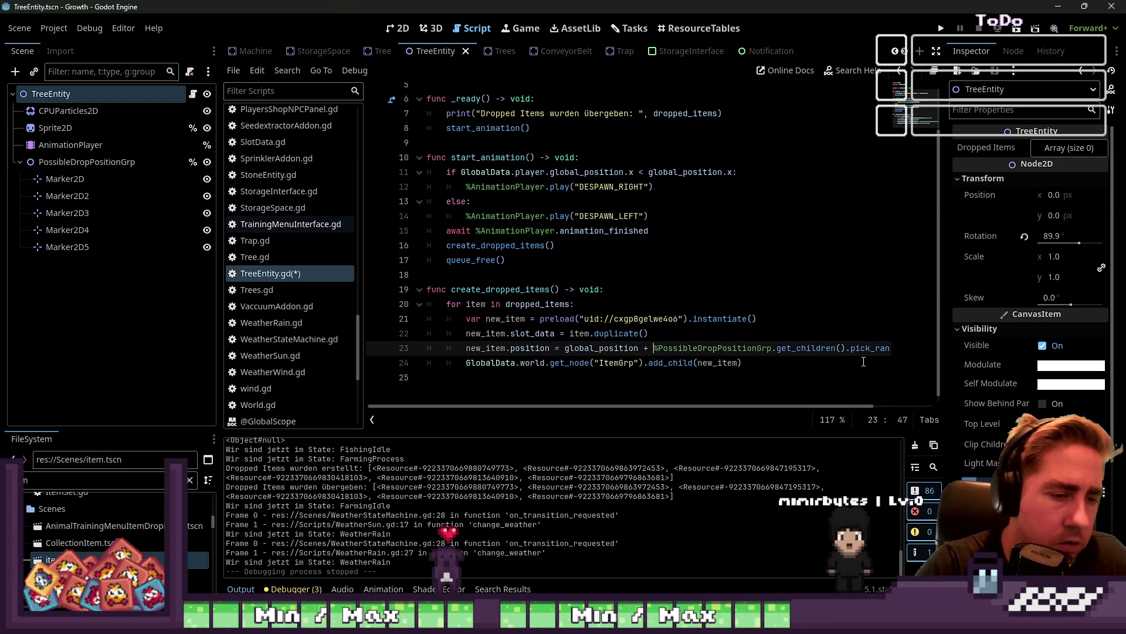
left_click(787, 260)
left_click(938, 27)
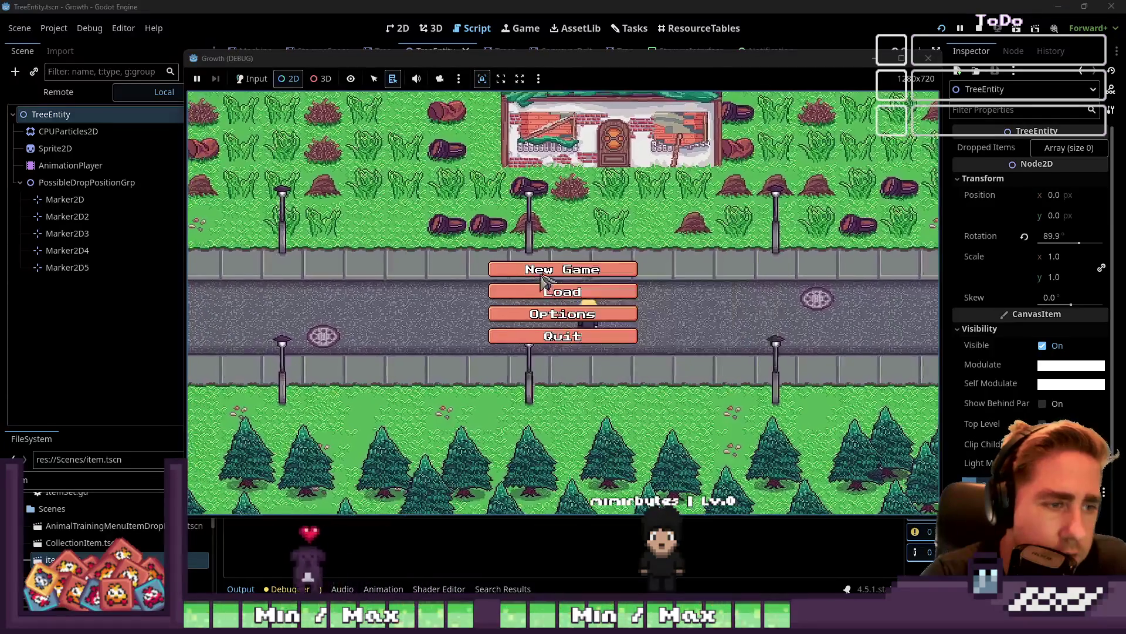
Switch the game to Input mode, delete all three save slots, and return to the main menu
right_click(542, 281)
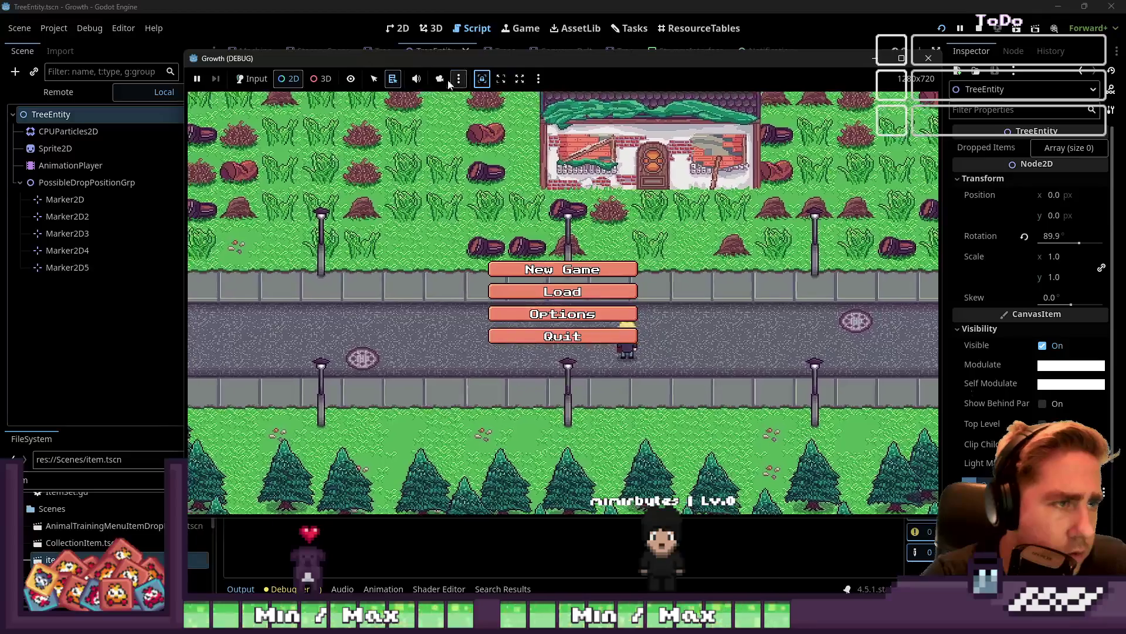
left_click(252, 79)
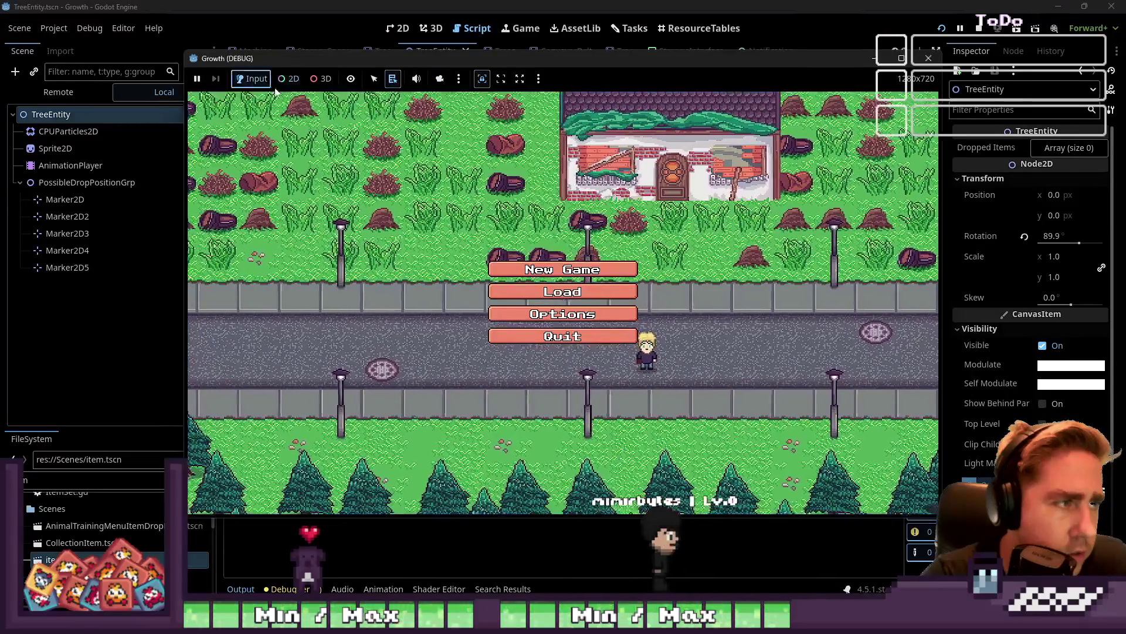
left_click(546, 291)
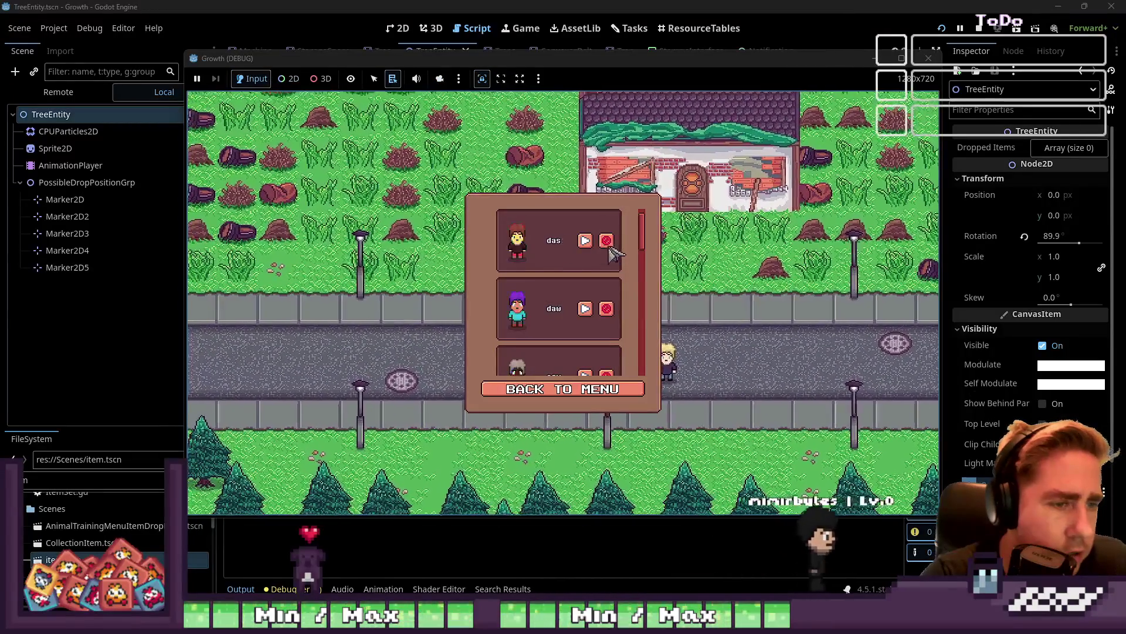
left_click(608, 246)
left_click(603, 245)
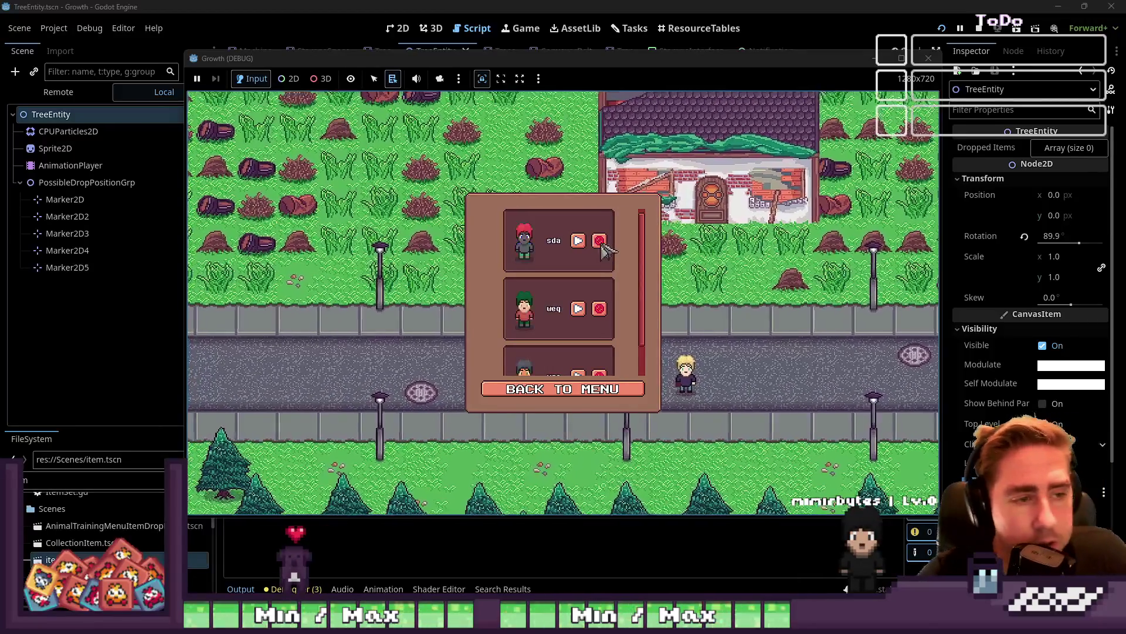
left_click(603, 247)
left_click(603, 247)
left_click(603, 247)
left_click(583, 390)
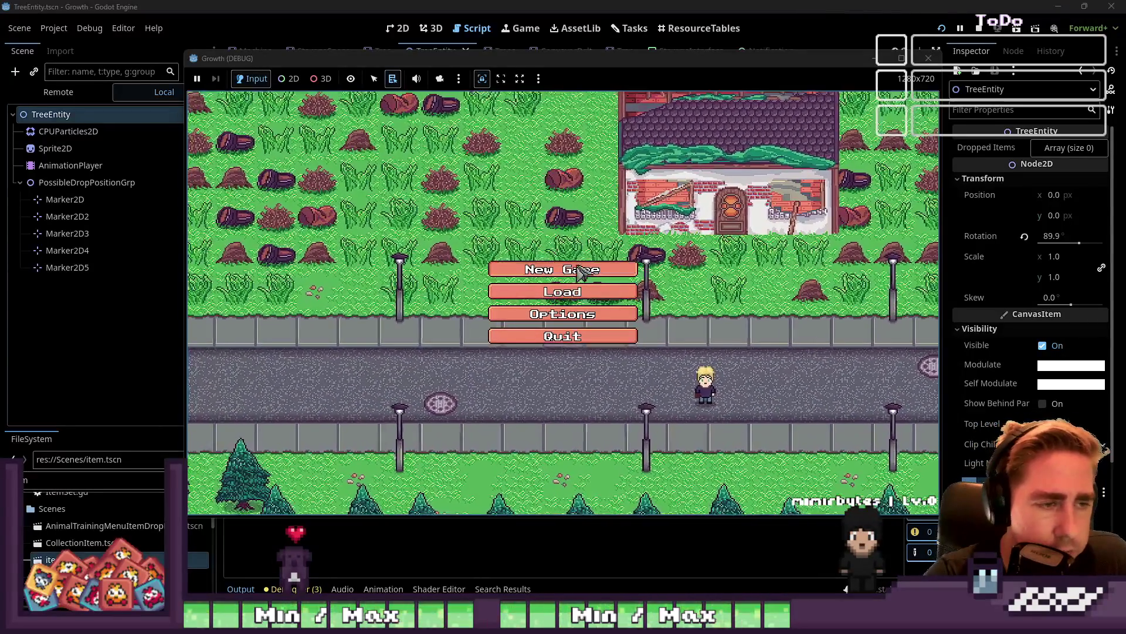
Start a new game with a fresh character and equip the axe from hotbar slot 6
left_click(581, 270)
type("weq")
left_click(595, 399)
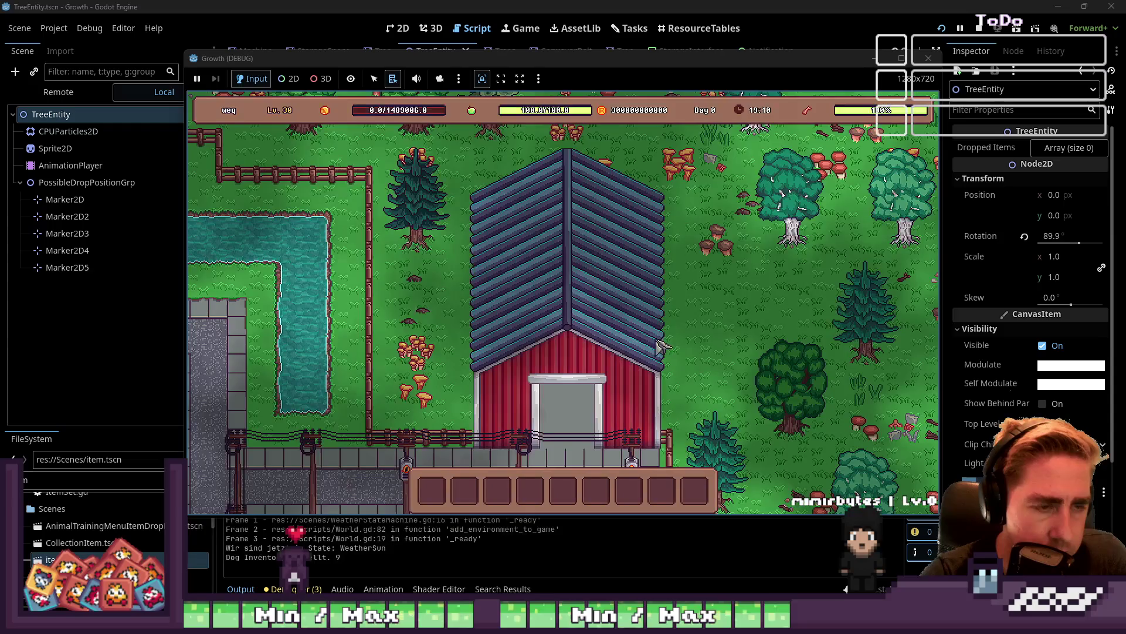
key("i")
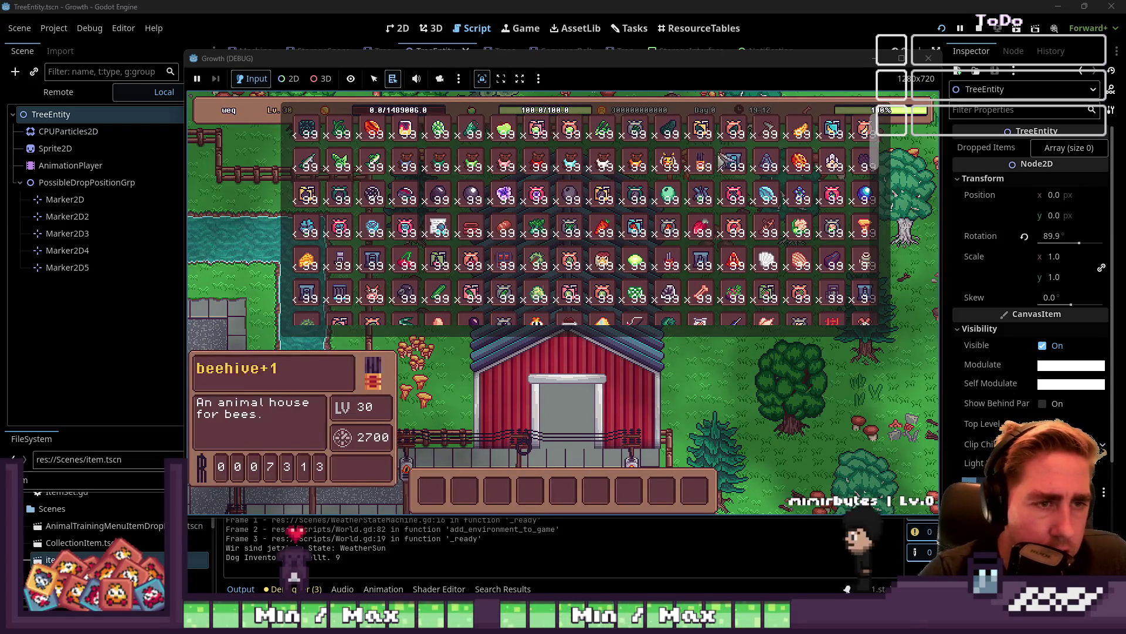
key("i")
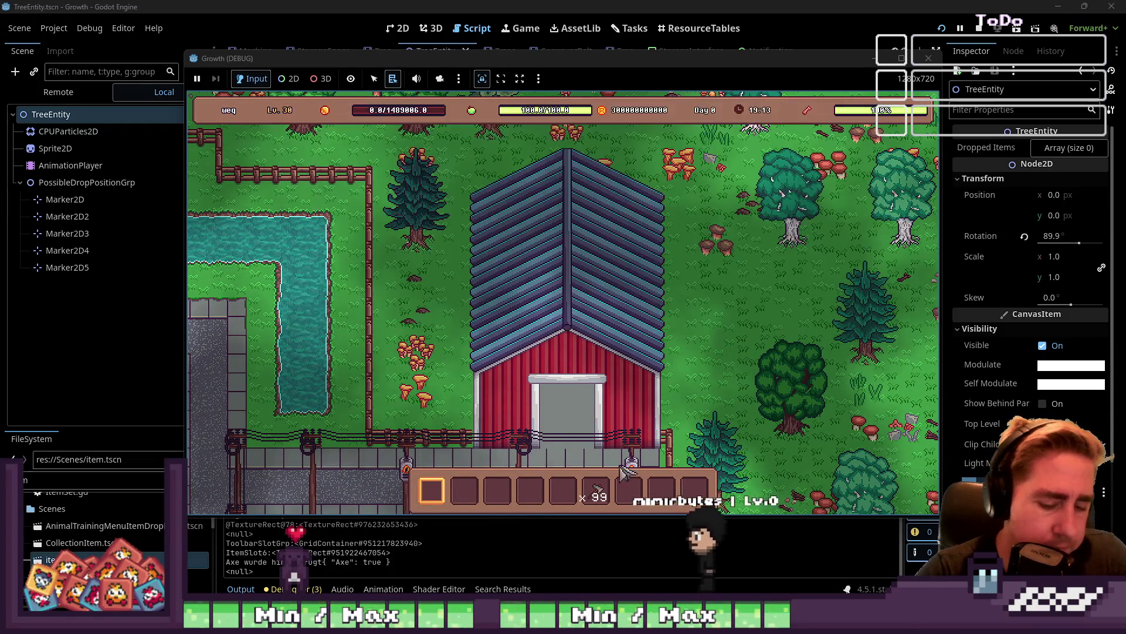
key("6")
key("s")
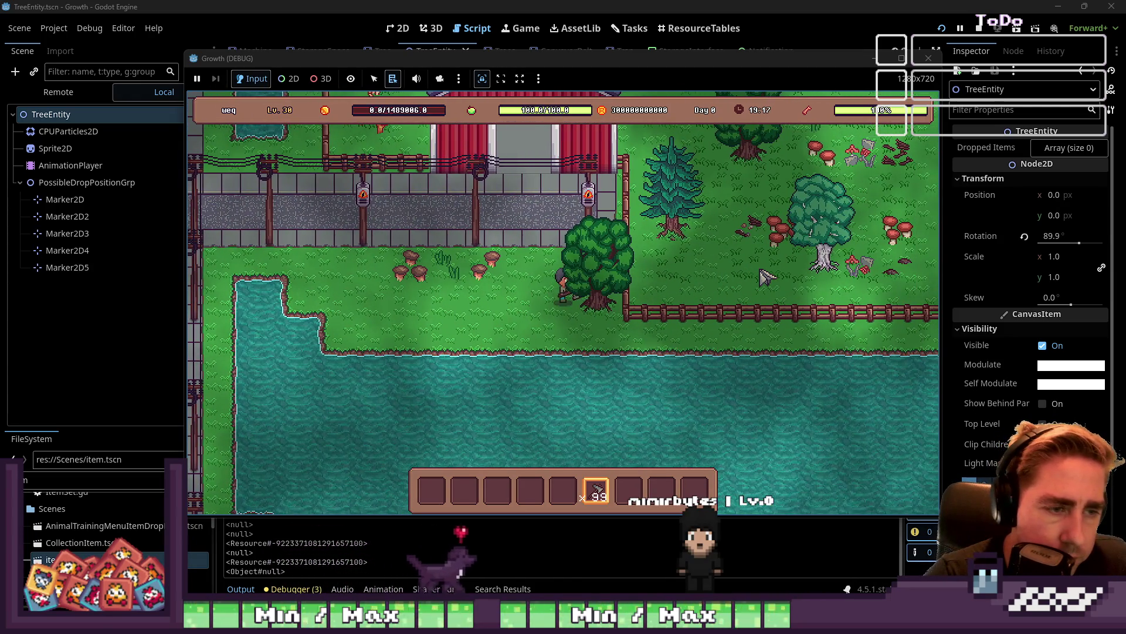
Chop the big tree, zoom the overridden 2D camera onto its drop, then stop the game with F8
left_click(766, 276)
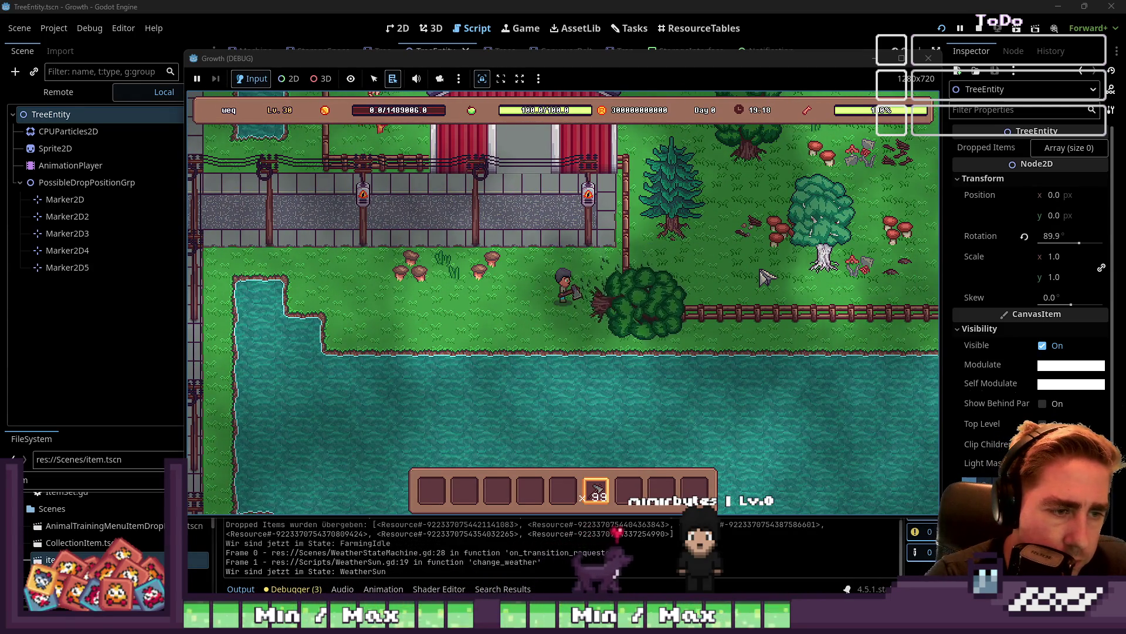
left_click(288, 78)
left_click(441, 78)
scroll(749, 387, "up", 3)
scroll(694, 315, "down", 1)
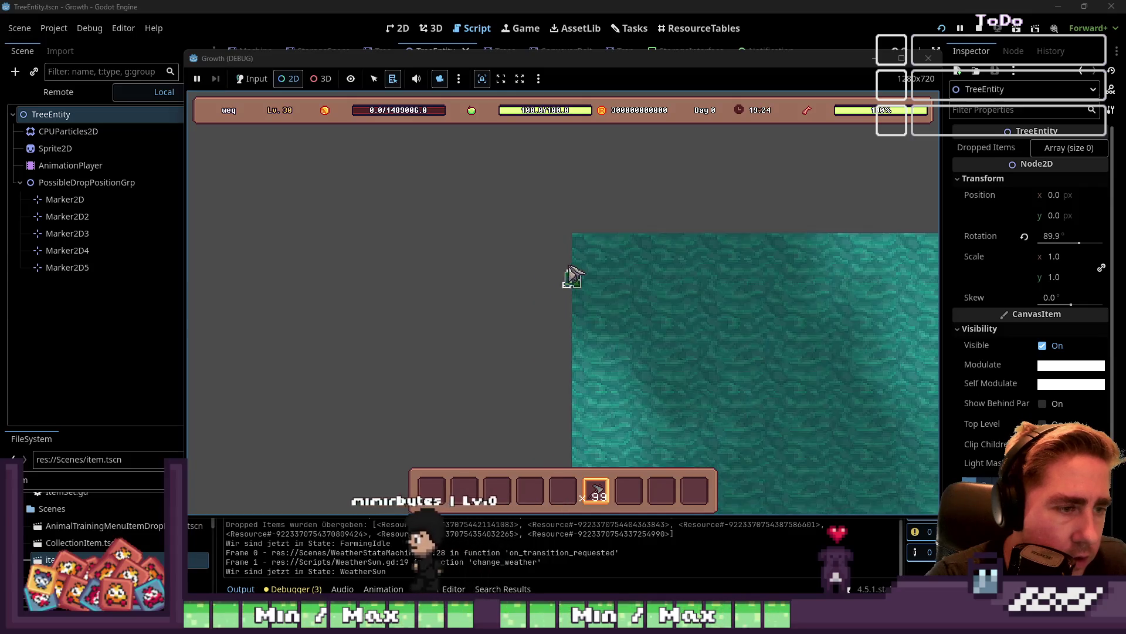
scroll(572, 273, "up", 2)
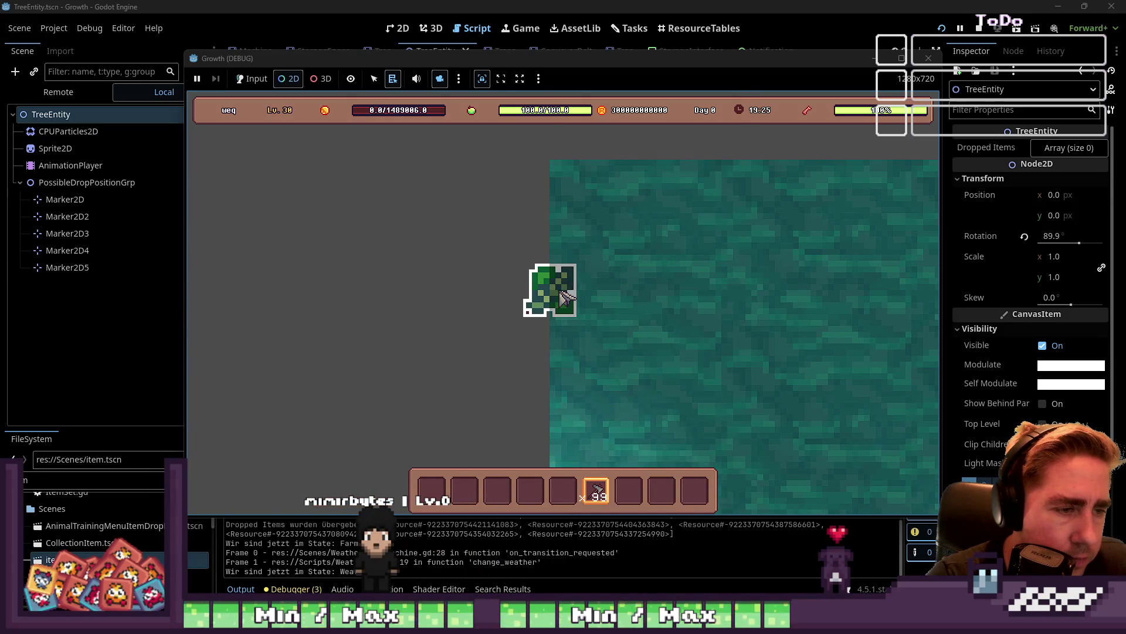
left_click(558, 294)
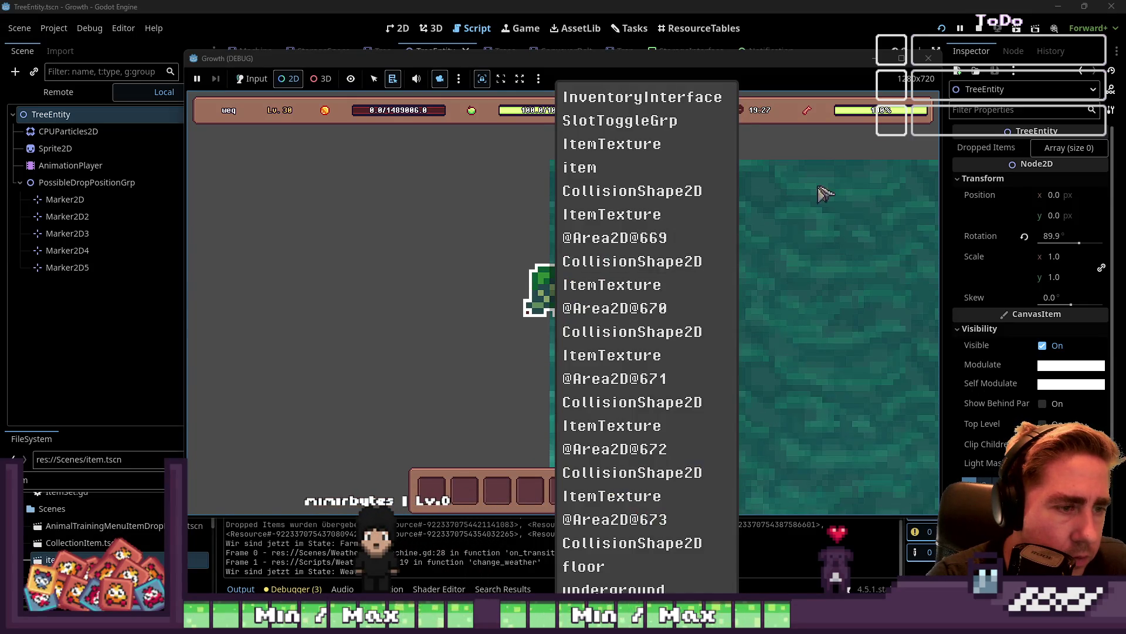
key("F8")
left_click(563, 305)
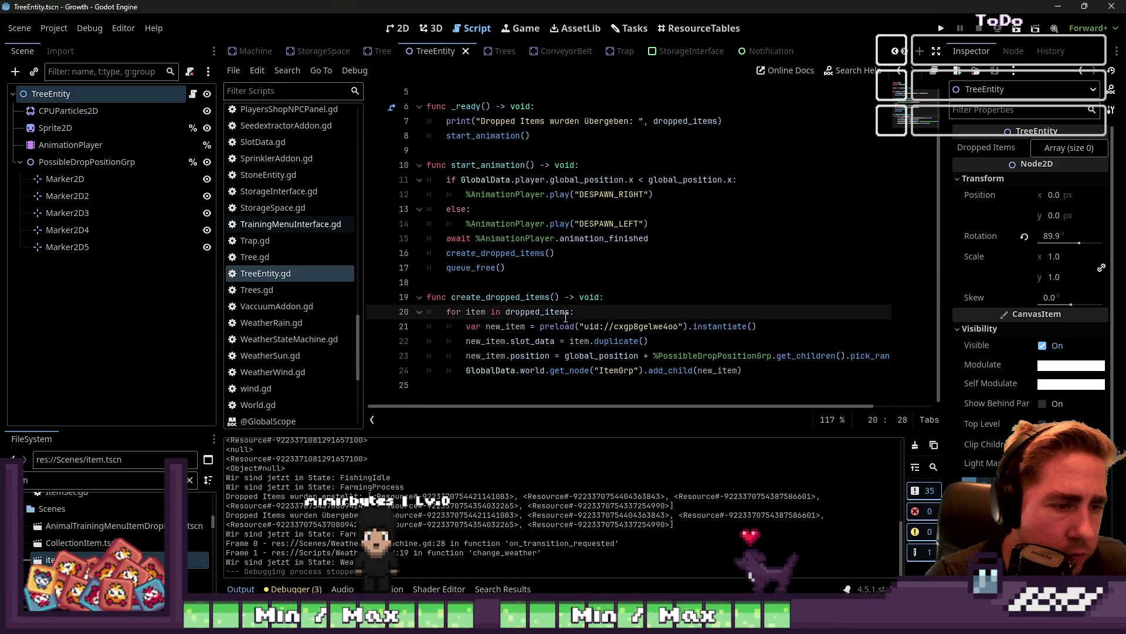
Make line 23 assign new_item.global_position and pick out its random-marker offset expression
left_click(513, 356)
key("Right")
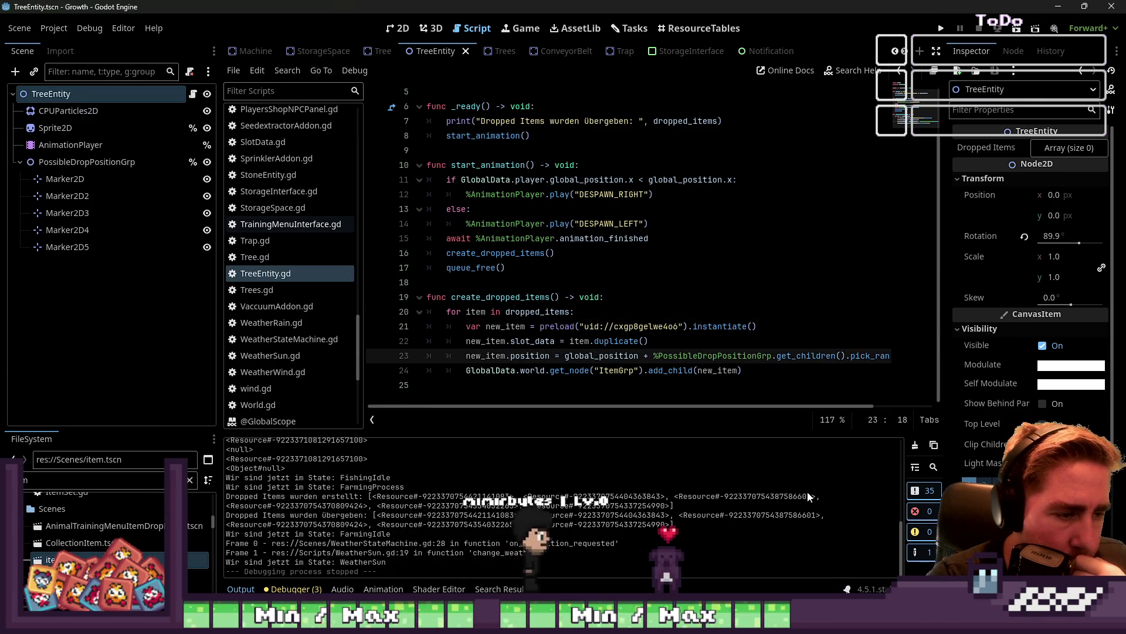
double_click(580, 356)
double_click(499, 296)
scroll(506, 299, "up", 2)
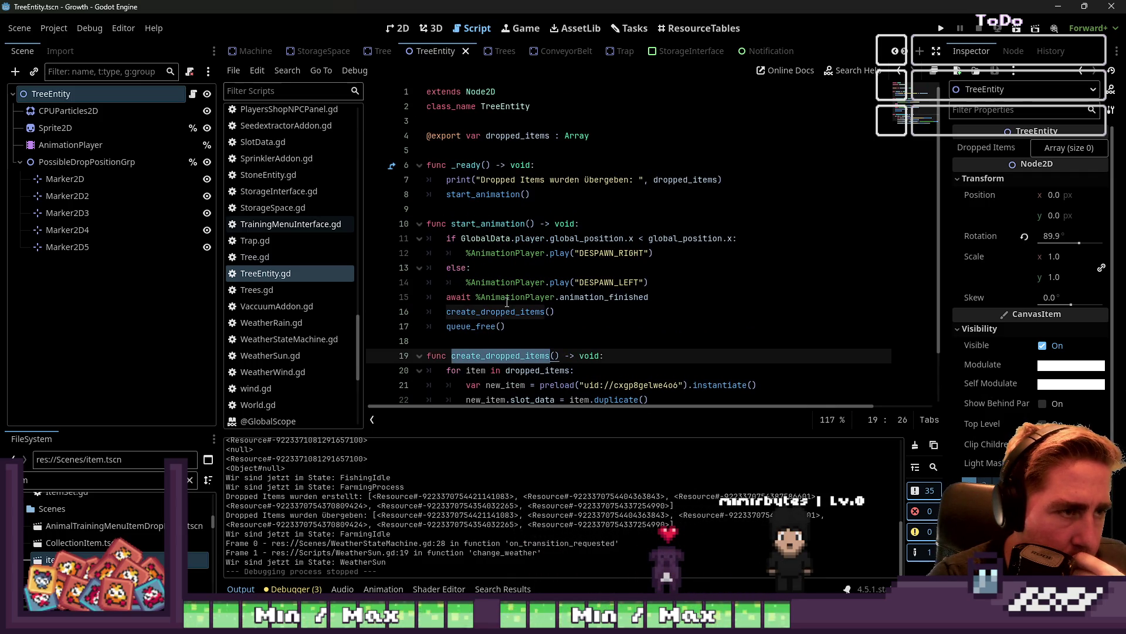
scroll(507, 301, "down", 2)
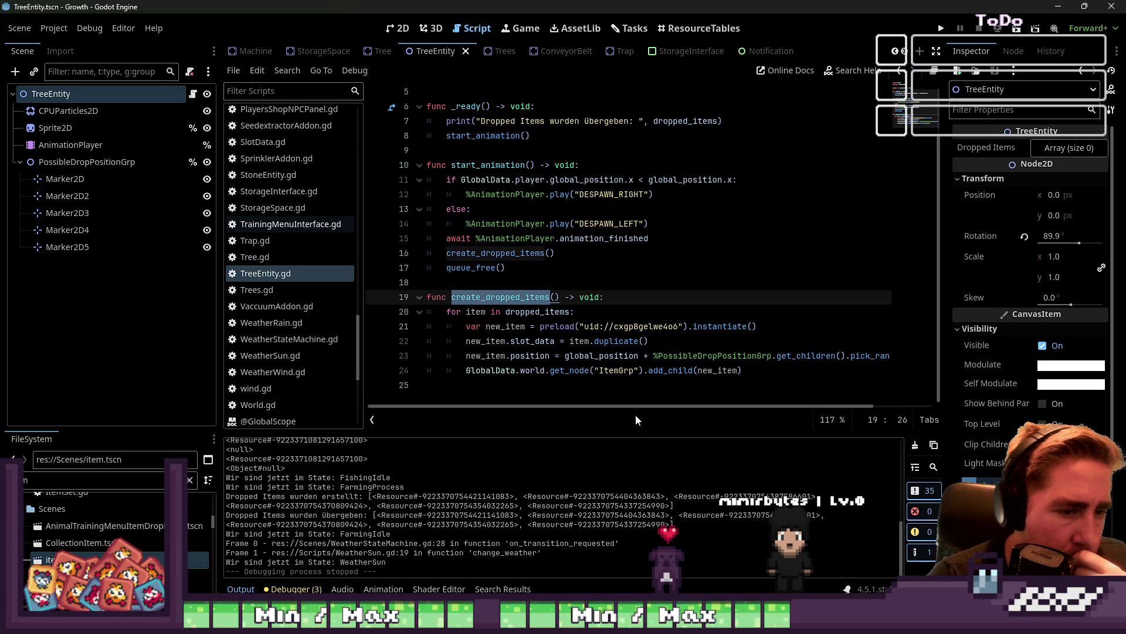
scroll(527, 364, "right", 2)
scroll(498, 370, "left", 2)
left_click(465, 371)
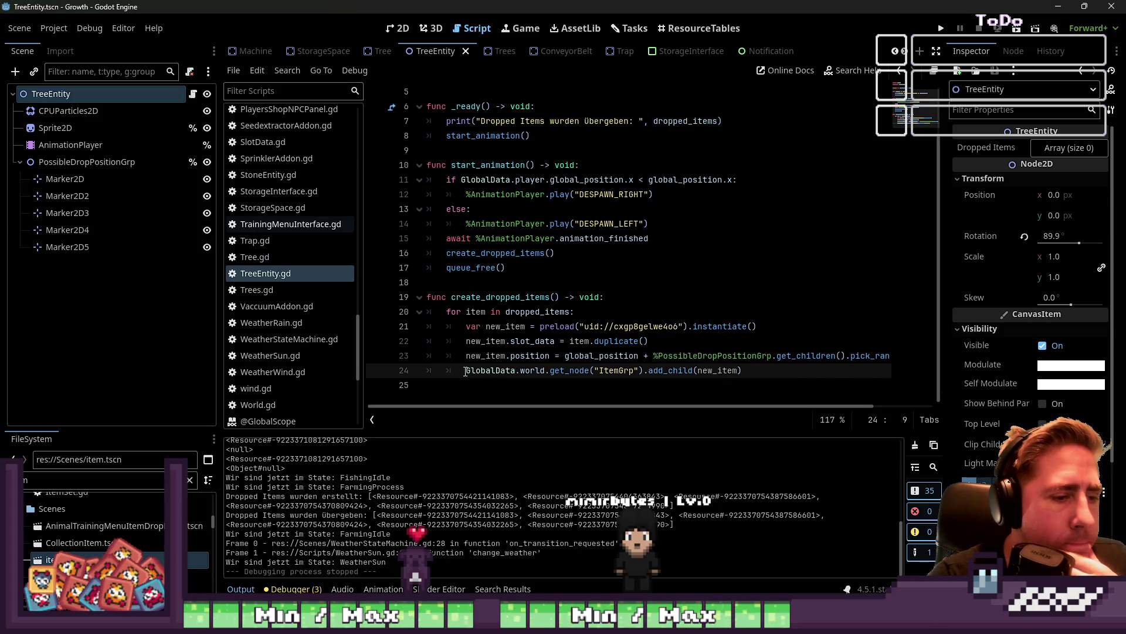
double_click(529, 356)
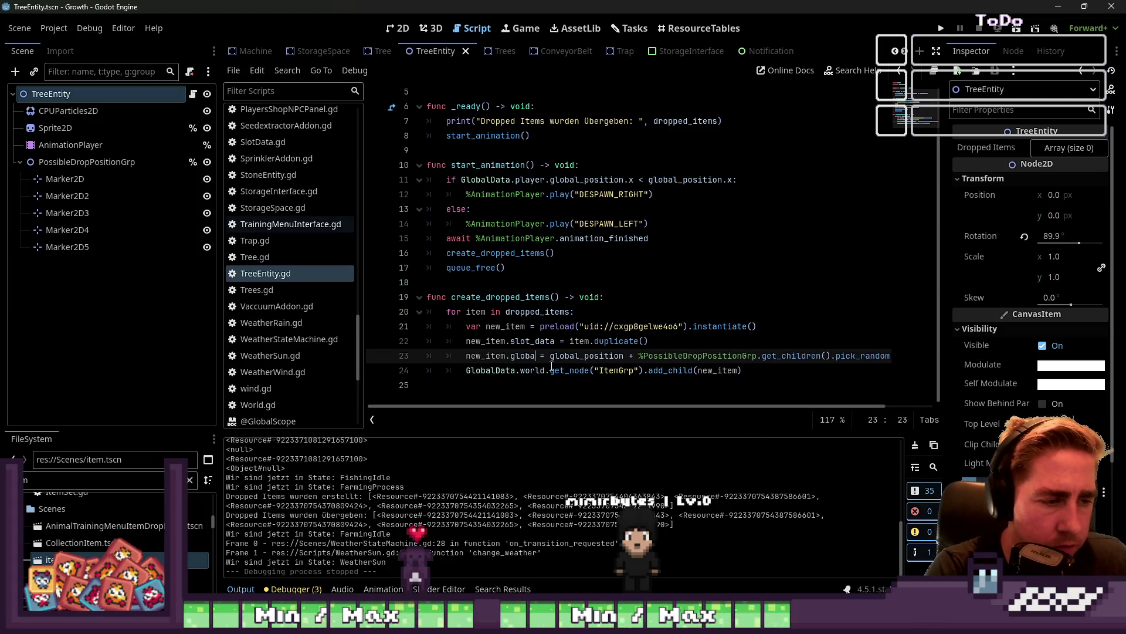
type("tion")
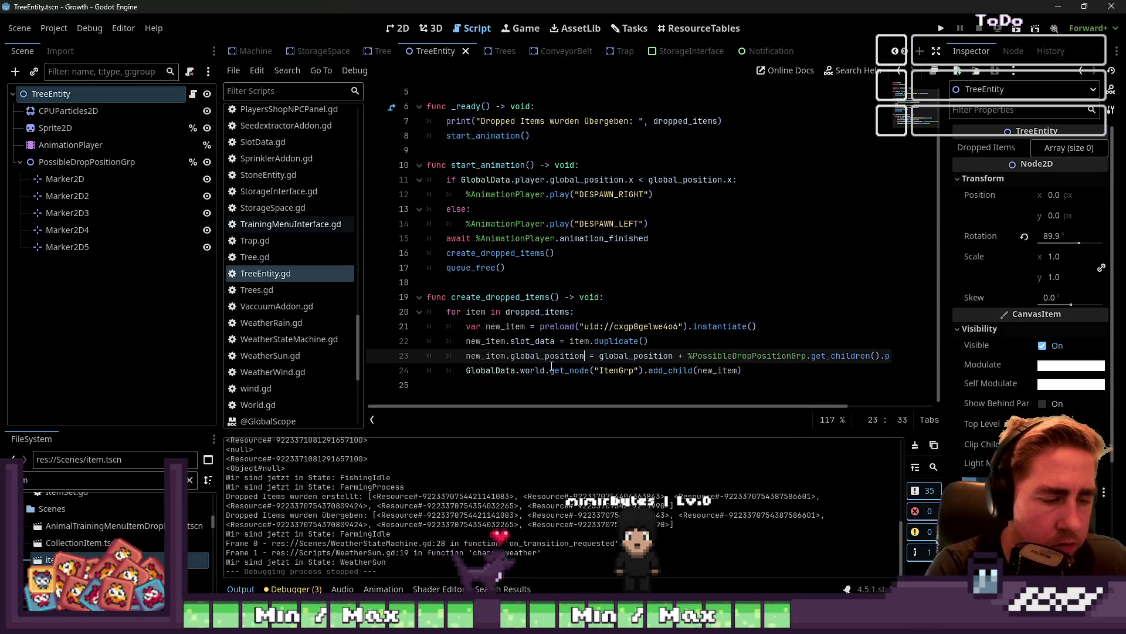
key("shift+End")
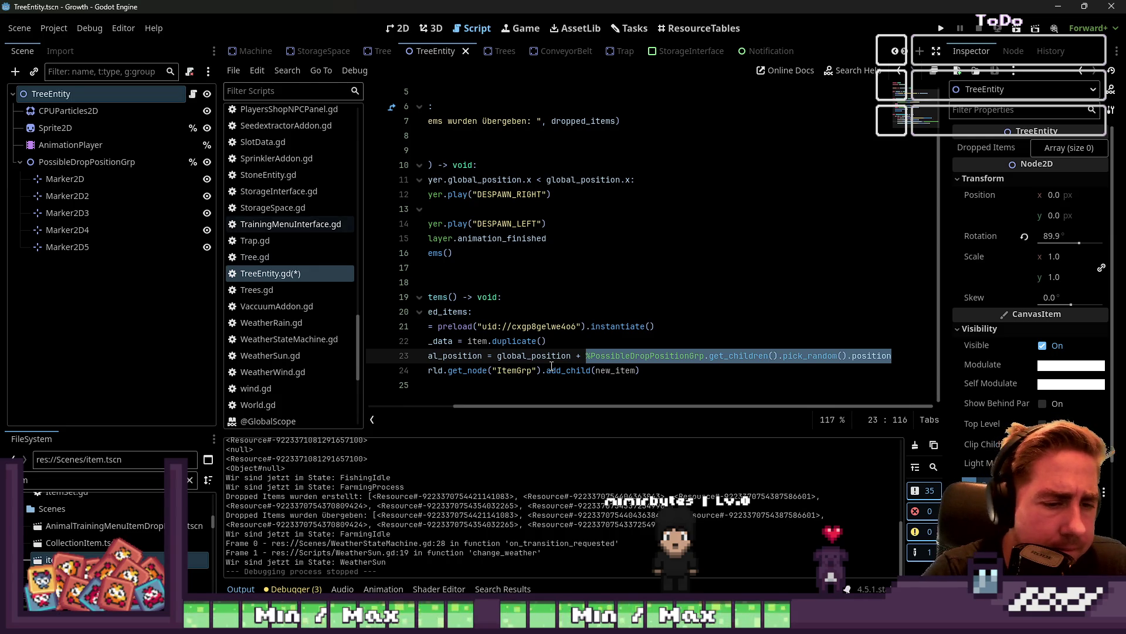
key("Home")
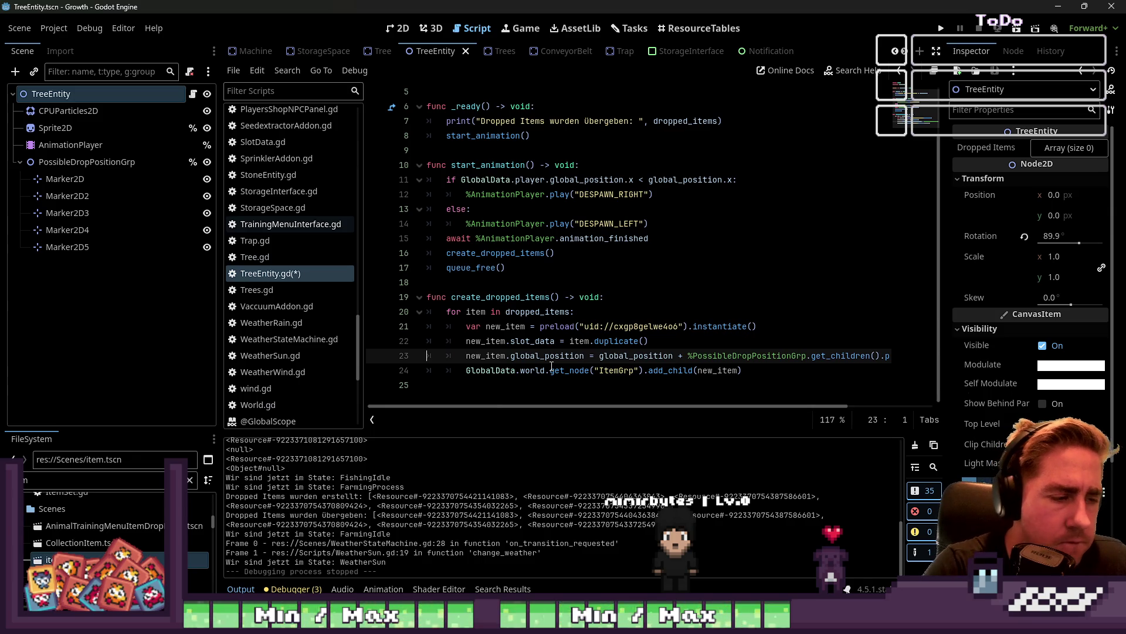
Declare var new_position = %PossibleDropPositionGrp.get_children().pick_random().position above the instancing line
key("Up")
key("Up")
key("Return")
key("Up")
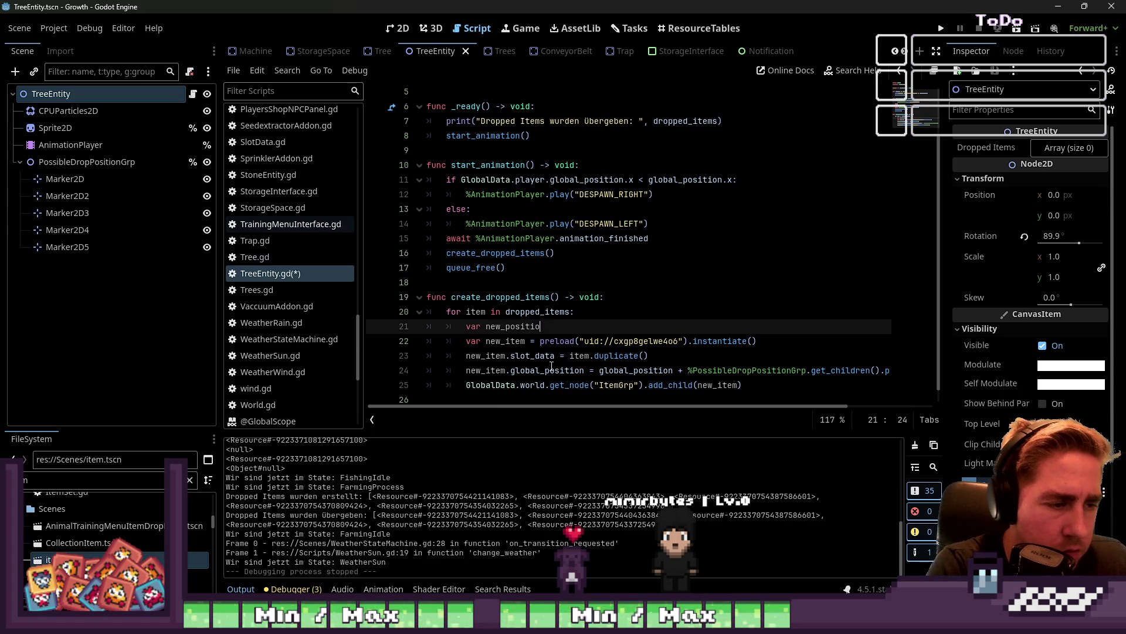
type("%PossibleDropPositionGrp.get_children().pick_random().position")
key("Escape")
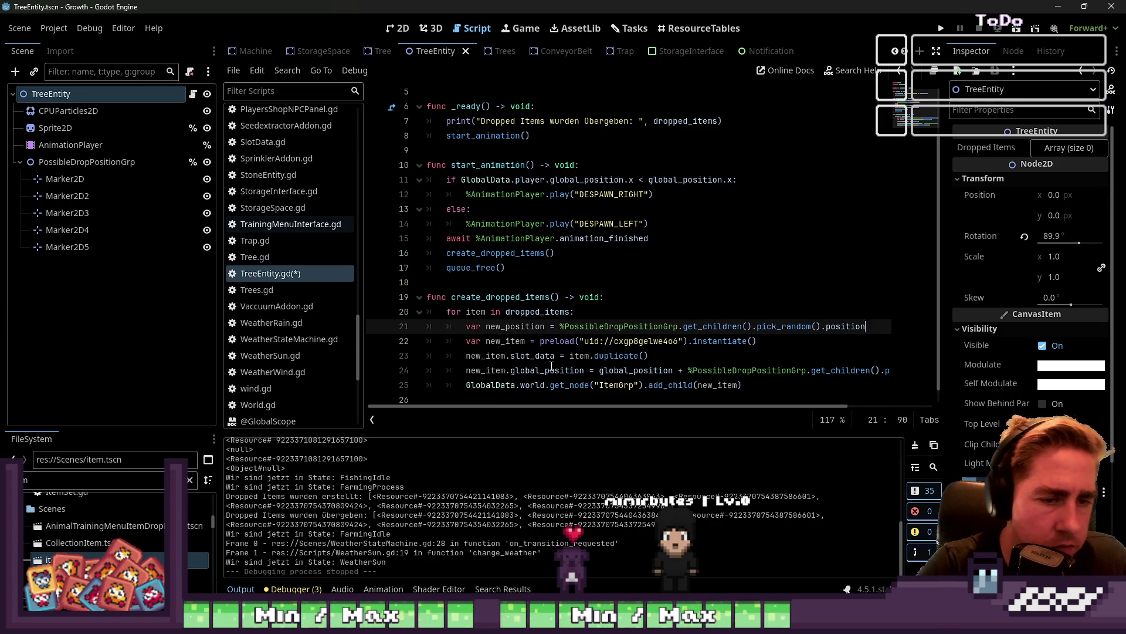
key("shift+Home")
key("Left")
key("ctrl+Right")
key("ctrl+shift+Right")
Replace the marker expression on line 24 with new_position and rerun the project
key("Down")
key("Down")
key("Down")
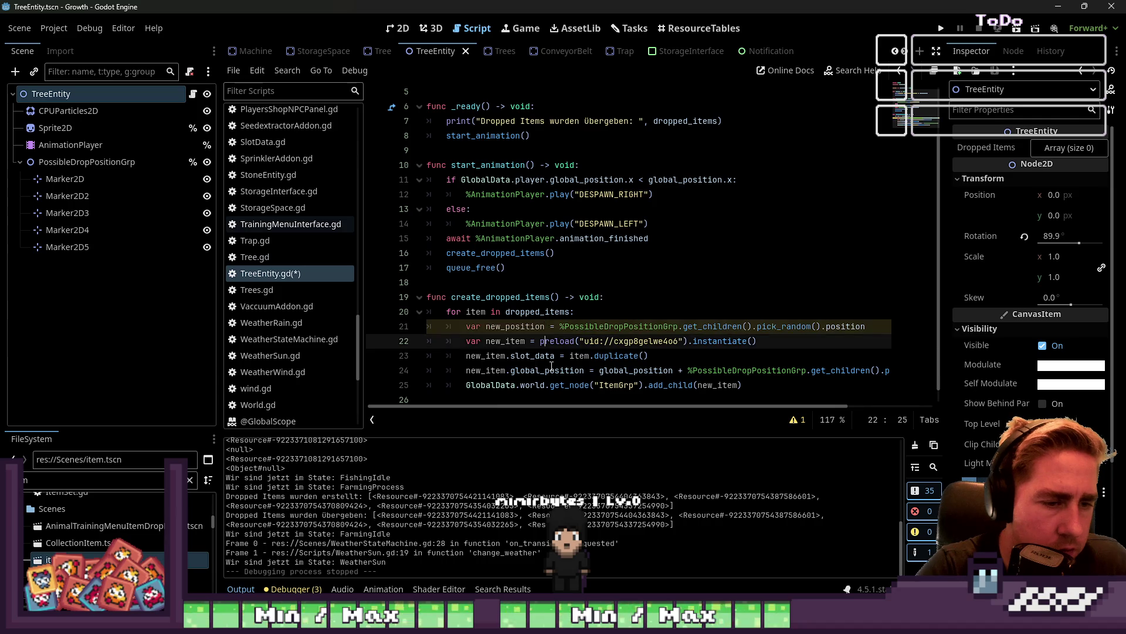
key("ctrl+Right")
key("shift+End")
type("new_position")
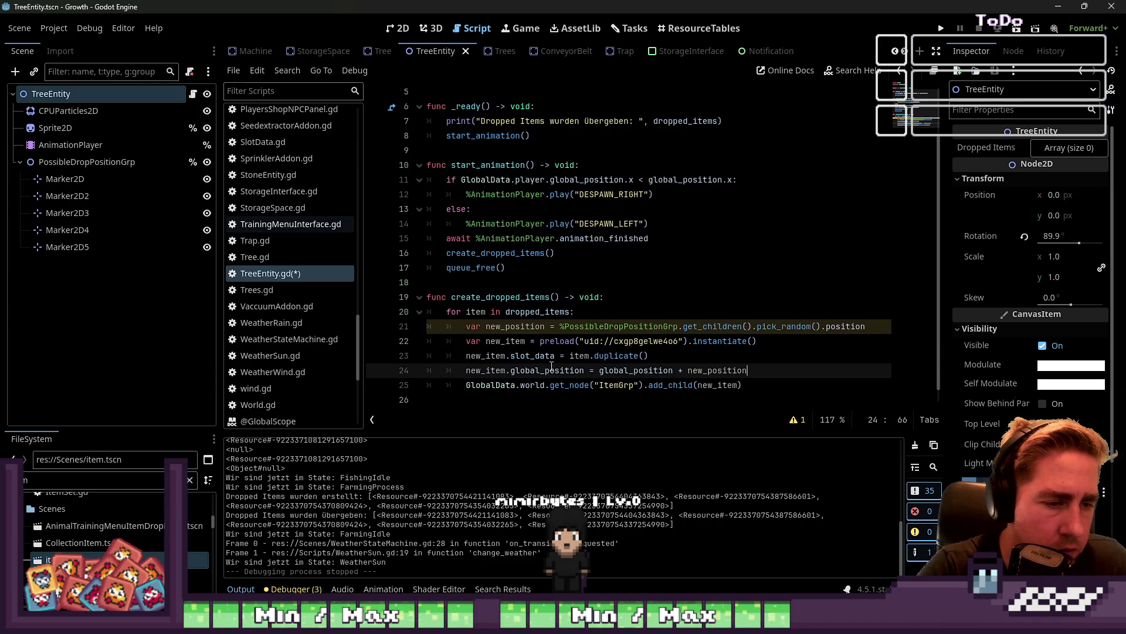
key("Up")
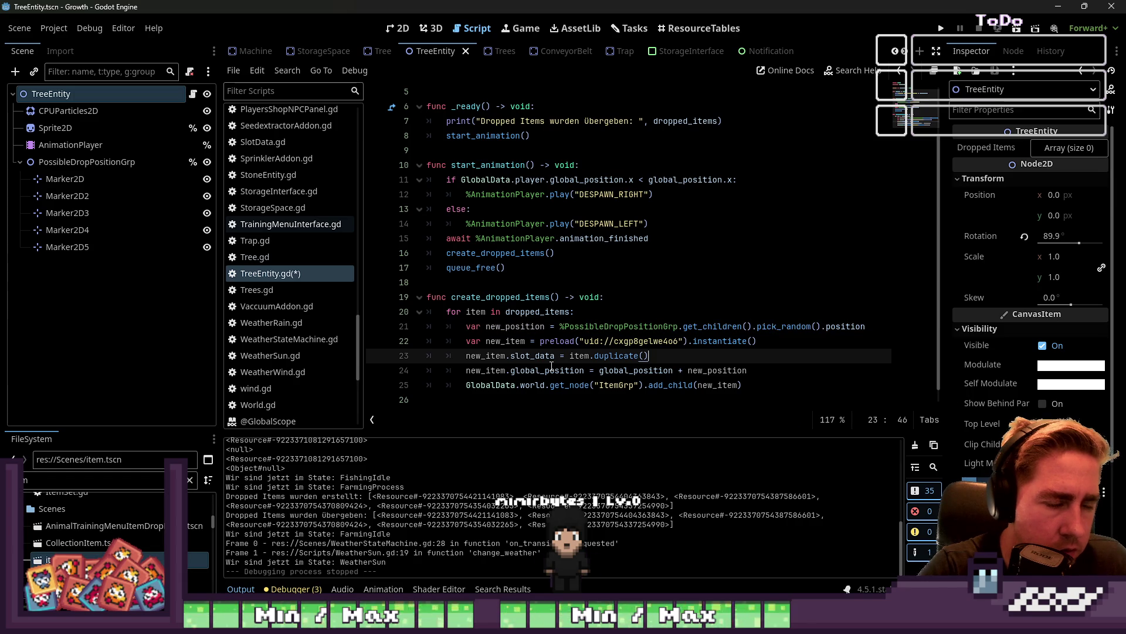
left_click(940, 30)
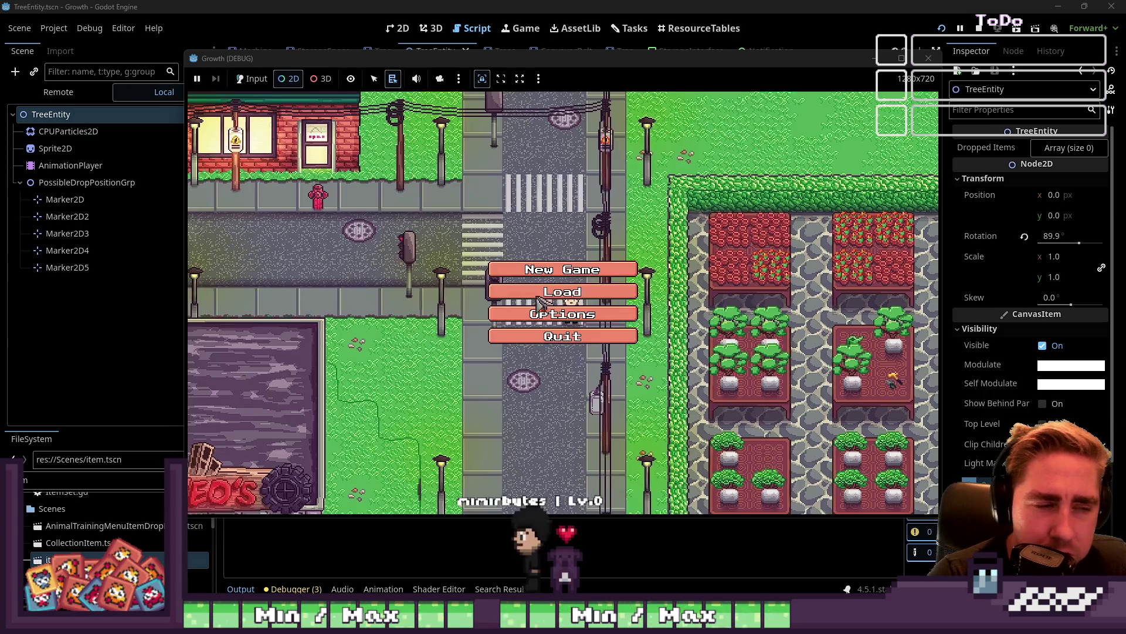
Skip the title screen and start a new game with a new character
left_click(548, 279)
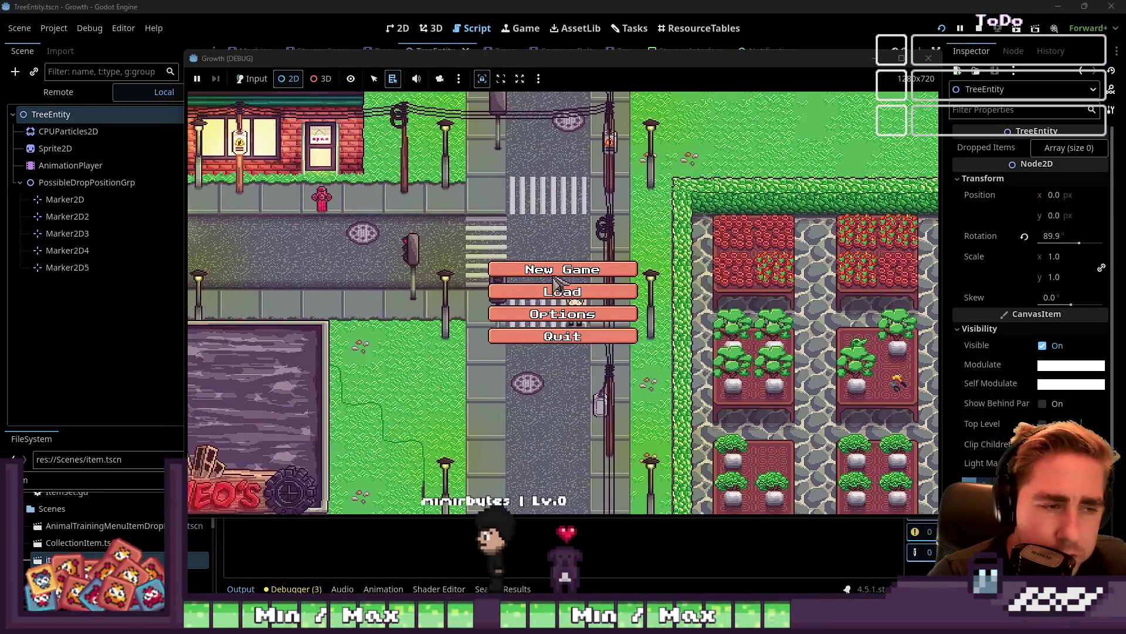
left_click(252, 79)
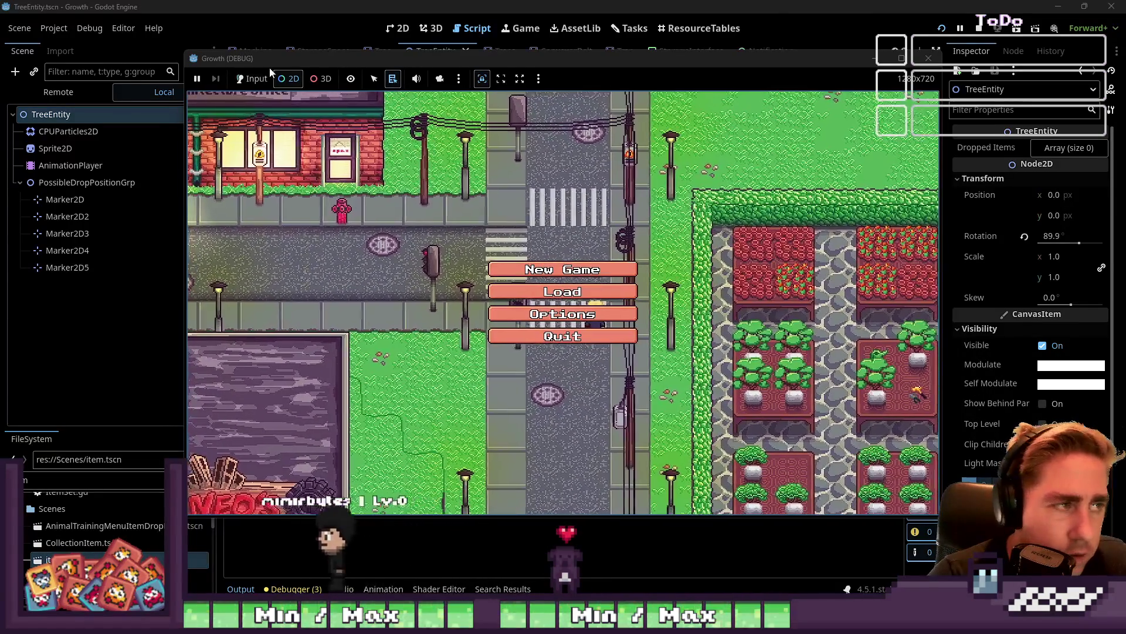
left_click(537, 275)
type("dsa")
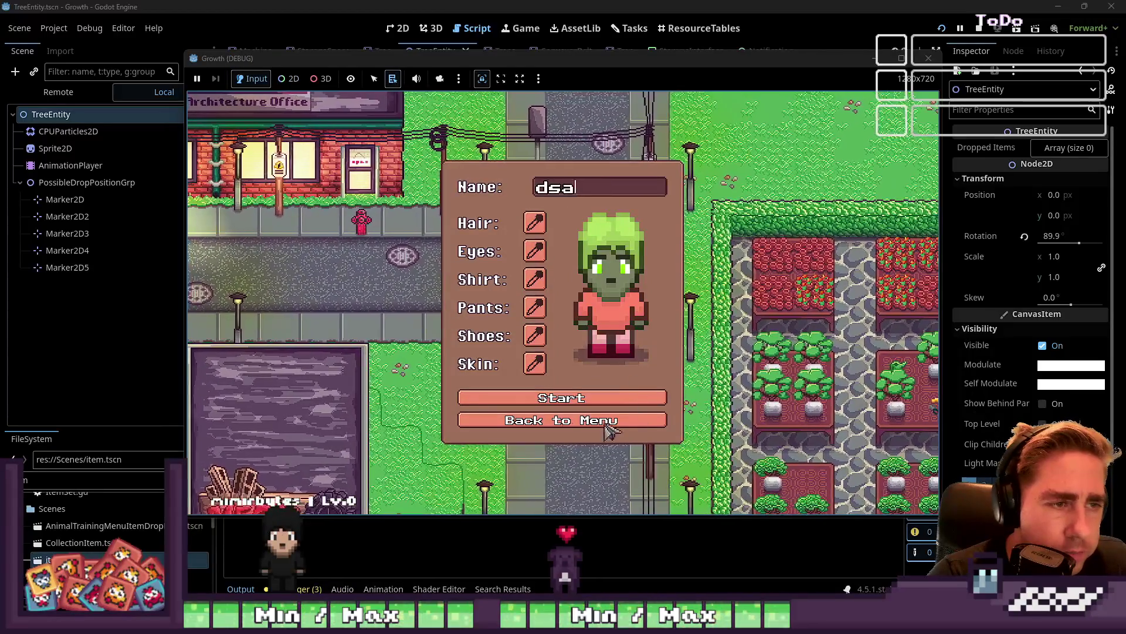
left_click(610, 397)
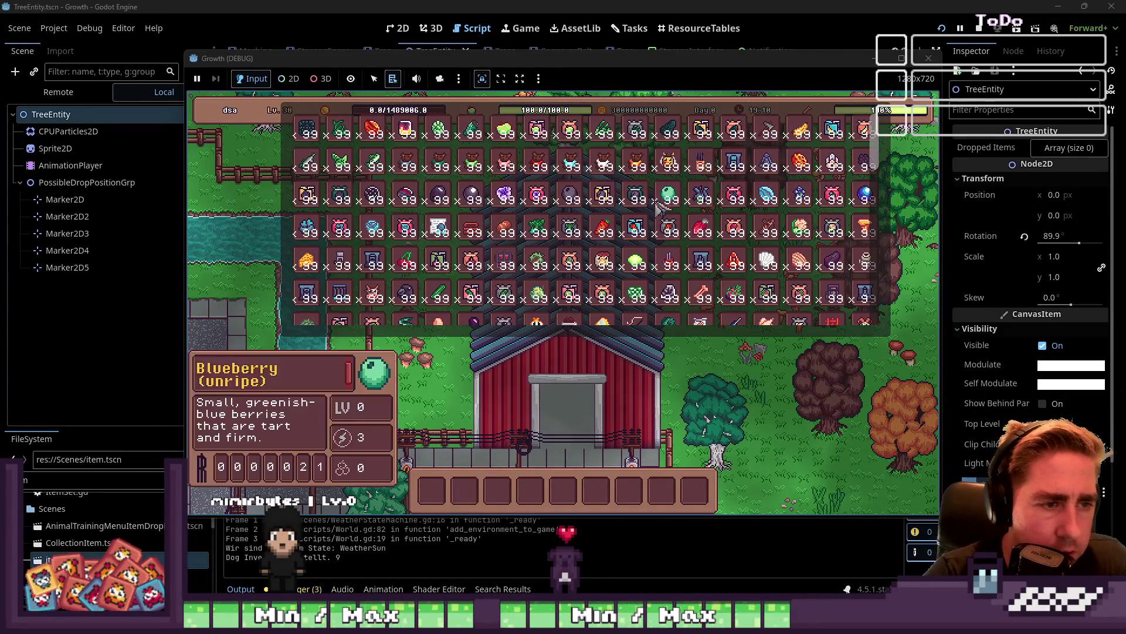
Put the Axe in the hotbar, walk to the orange tree and chop it
left_click_drag(759, 135, 625, 464)
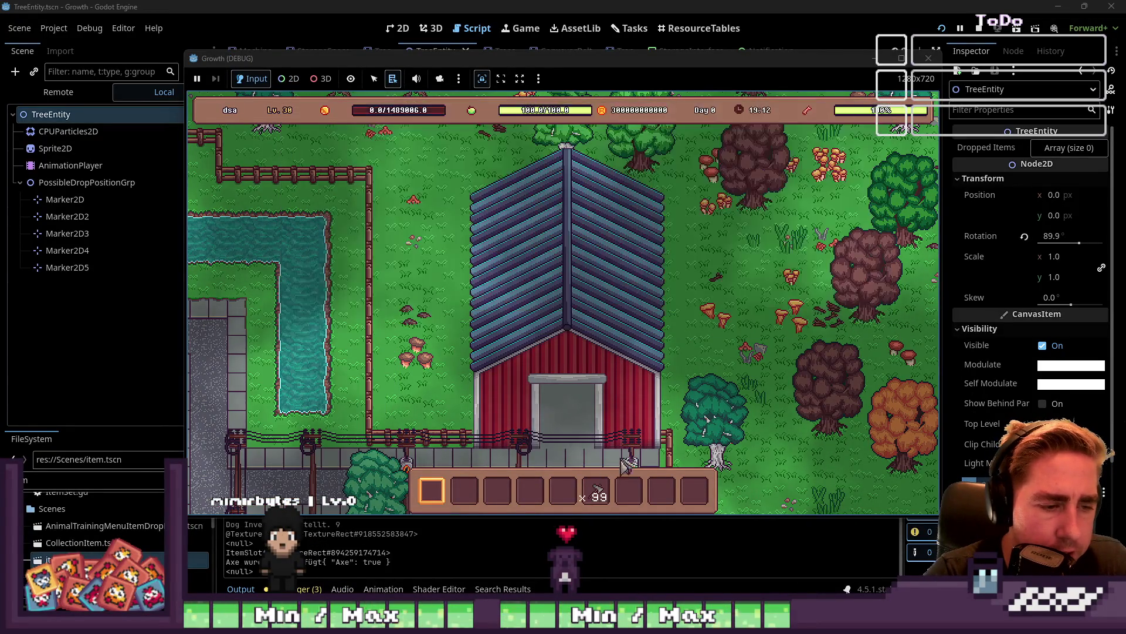
key("s")
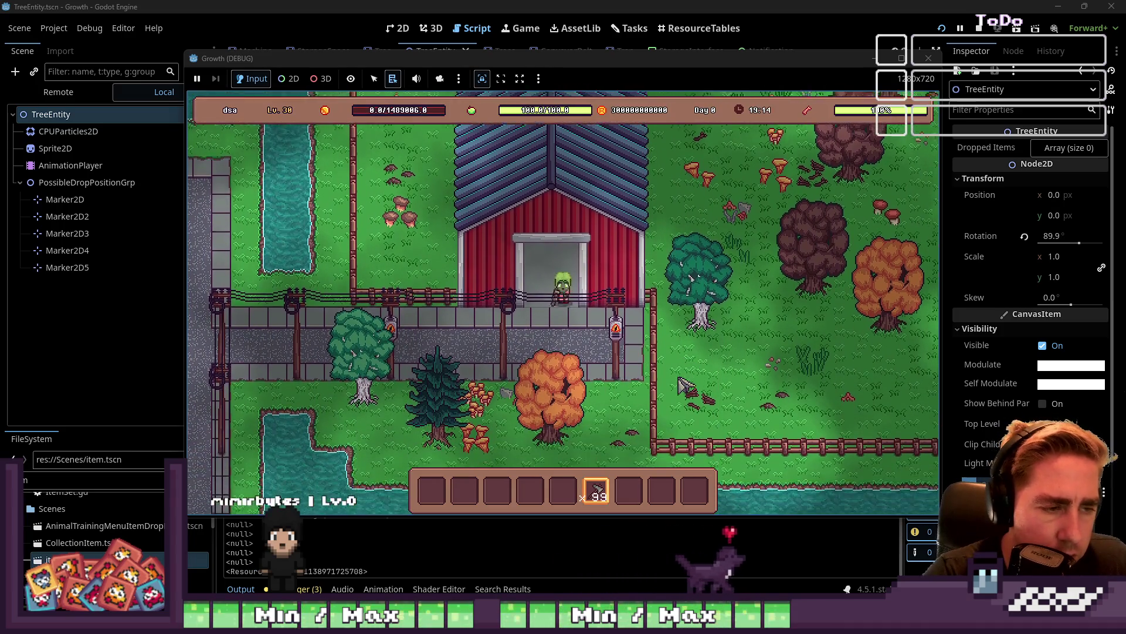
key("s")
left_click(531, 299)
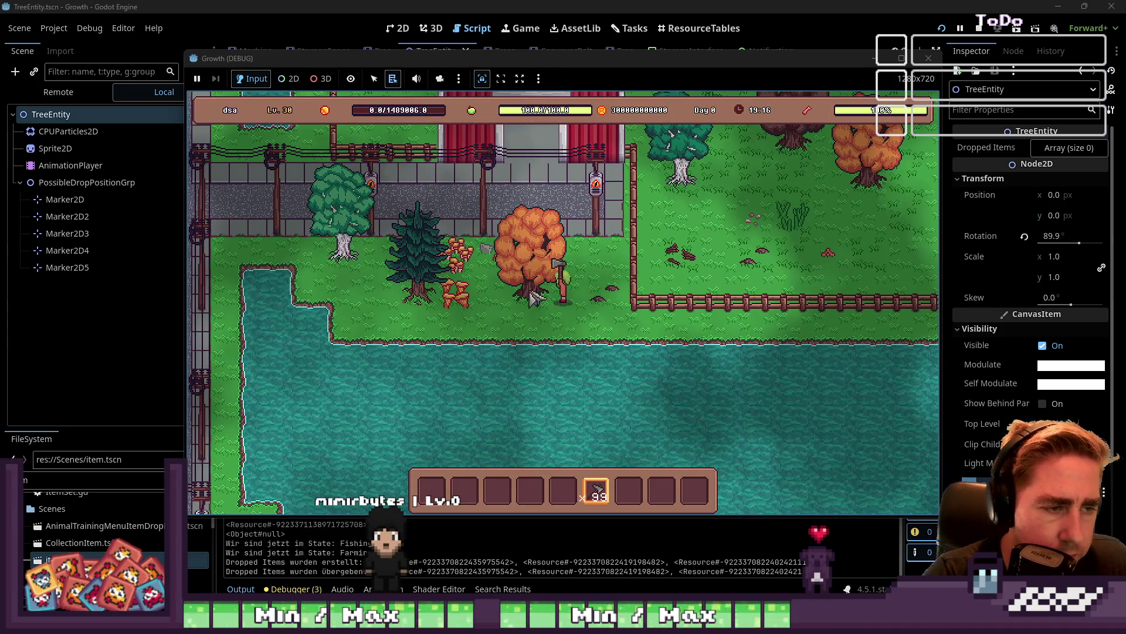
key("a")
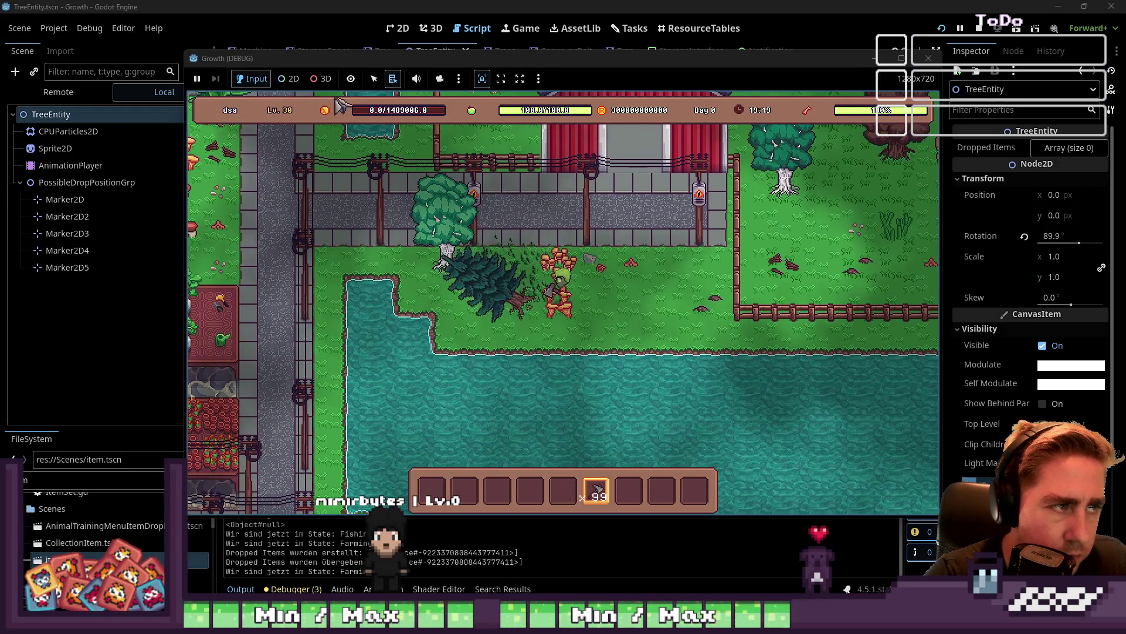
Inspect the dropped items through the 2D camera override, then close the game window
left_click(289, 78)
left_click(439, 78)
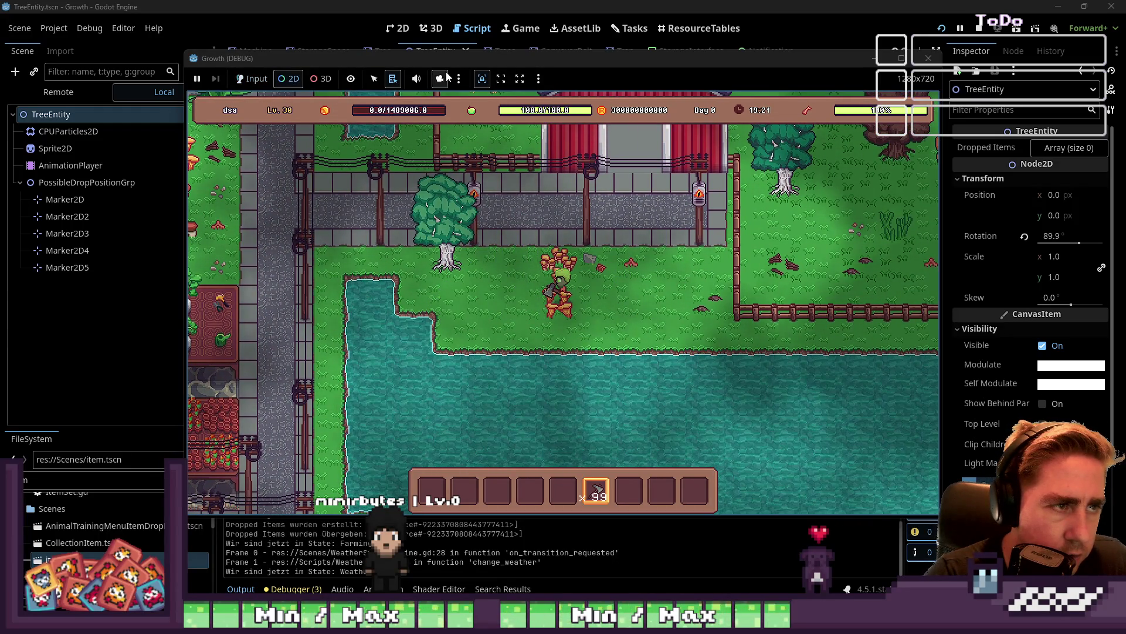
scroll(599, 311, "down", 10)
scroll(478, 224, "up", 10)
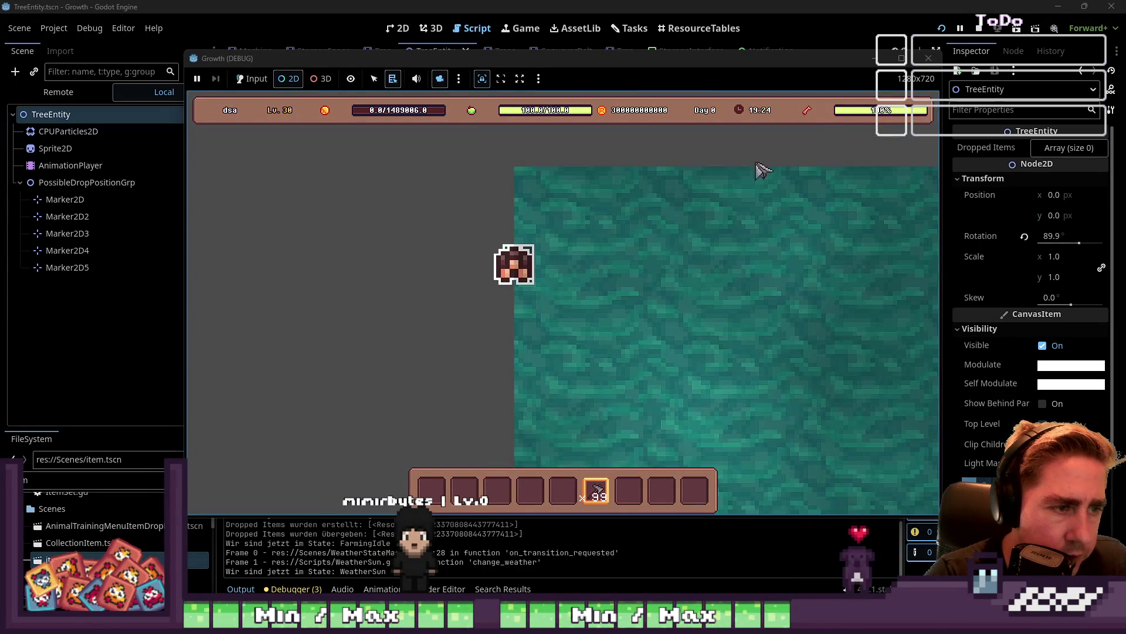
left_click(930, 57)
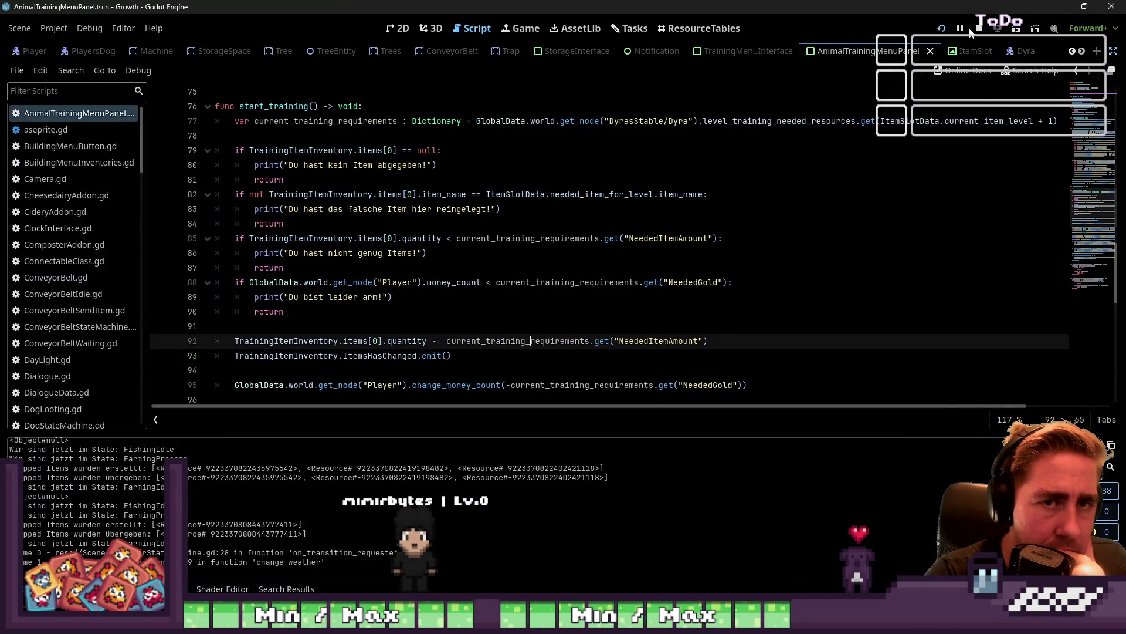
Leave distraction-free mode to restore the scene, file and inspector docks
scroll(491, 347, "down", 12)
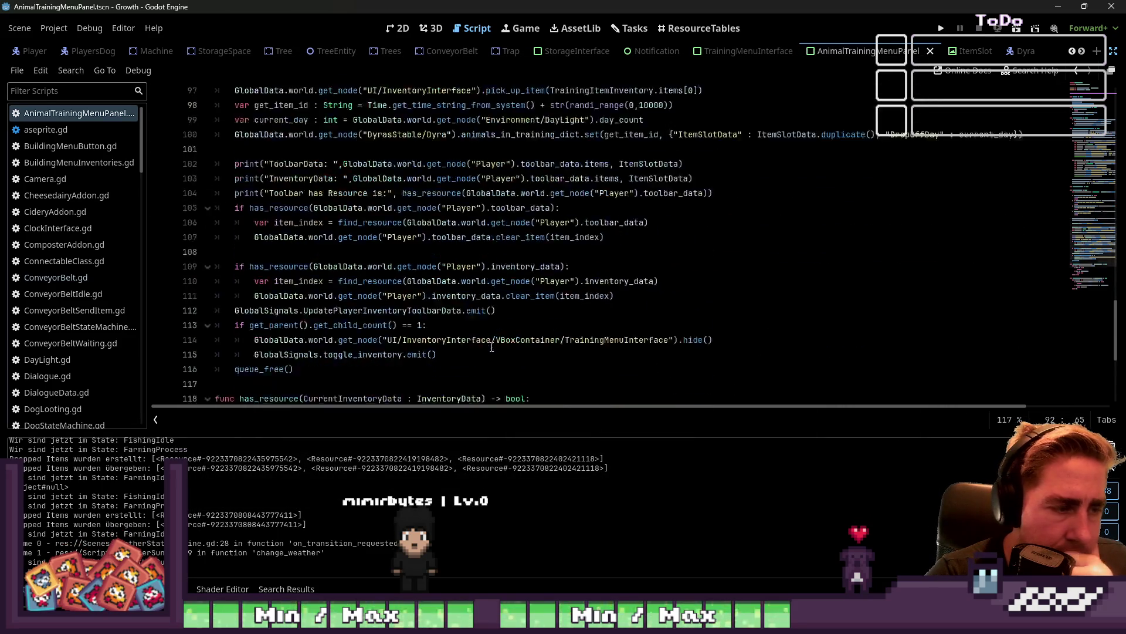
scroll(492, 346, "up", 5)
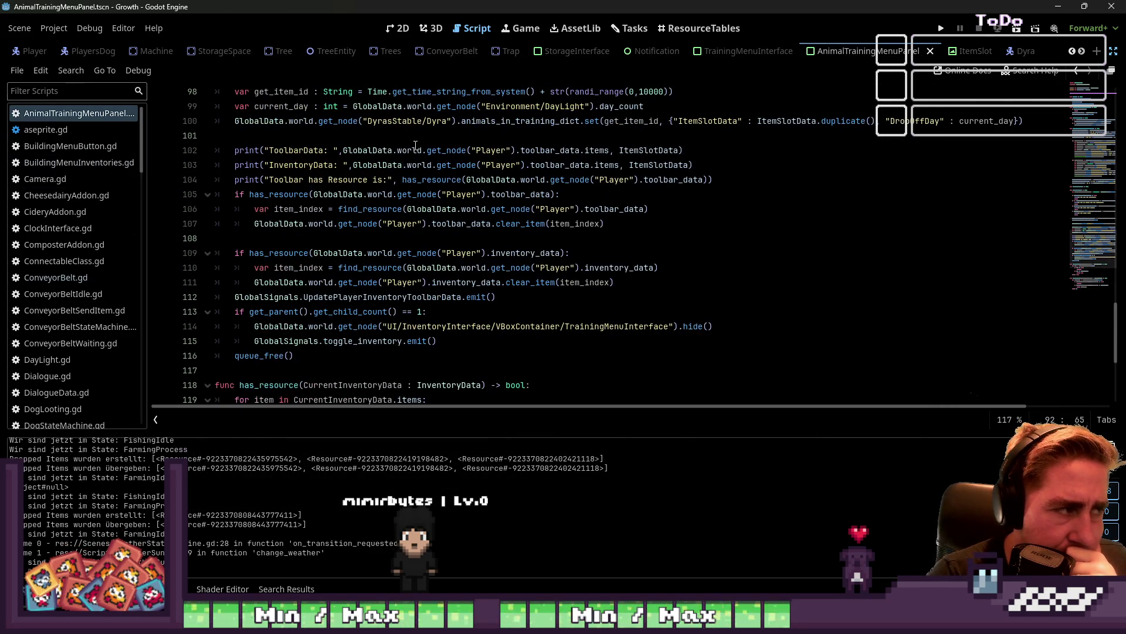
left_click(1114, 52)
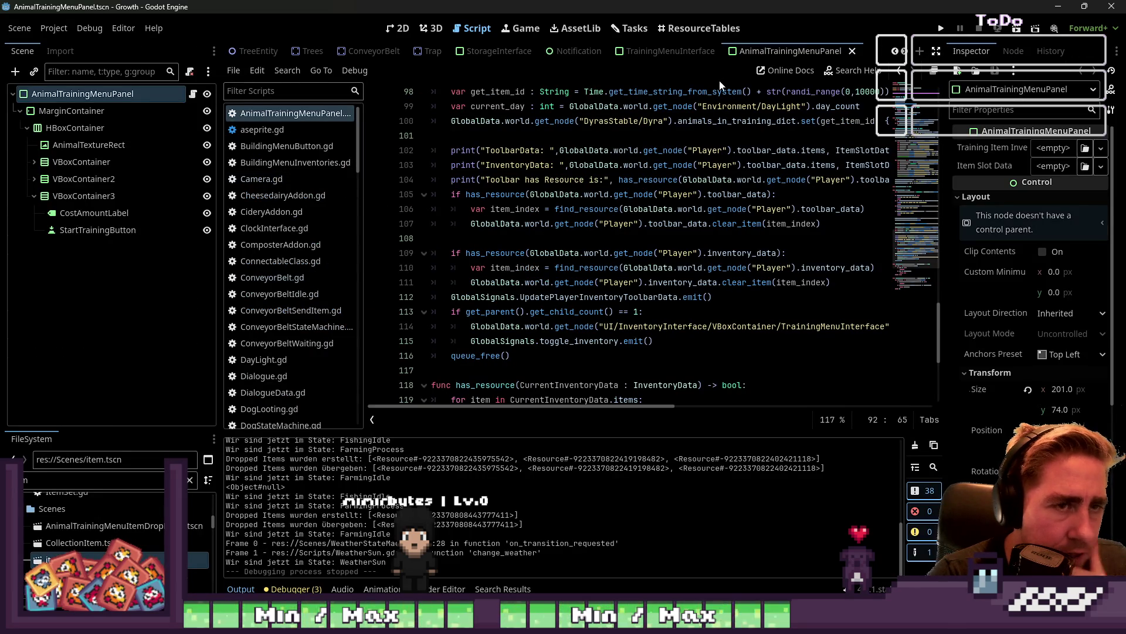
scroll(529, 51, "down", 2)
scroll(528, 50, "down", 2)
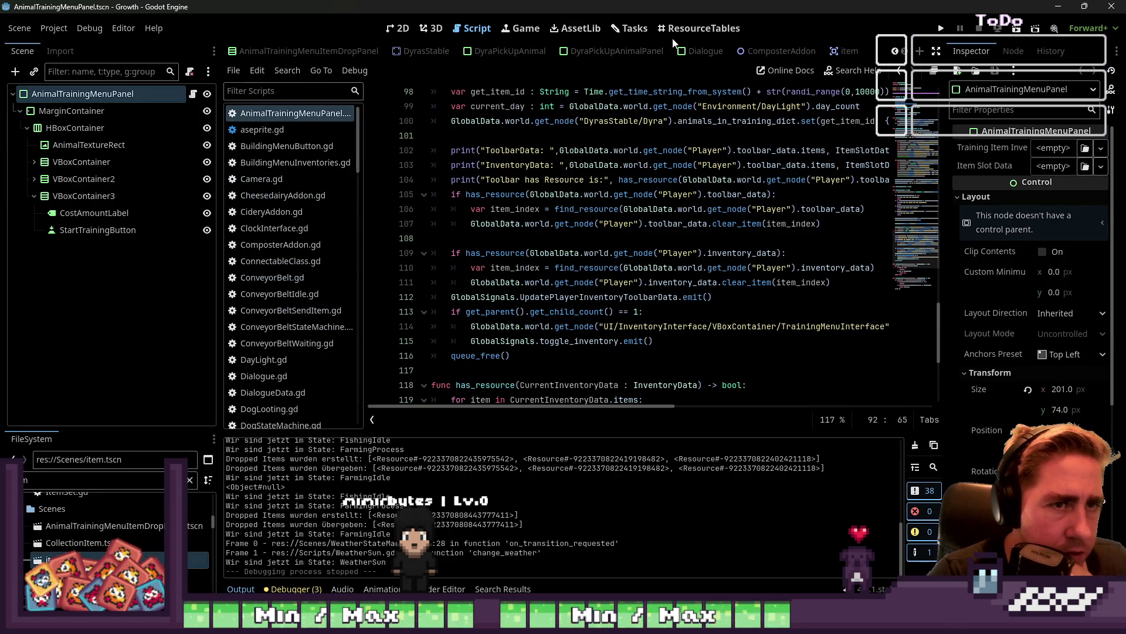
scroll(379, 282, "down", 4)
scroll(269, 308, "down", 8)
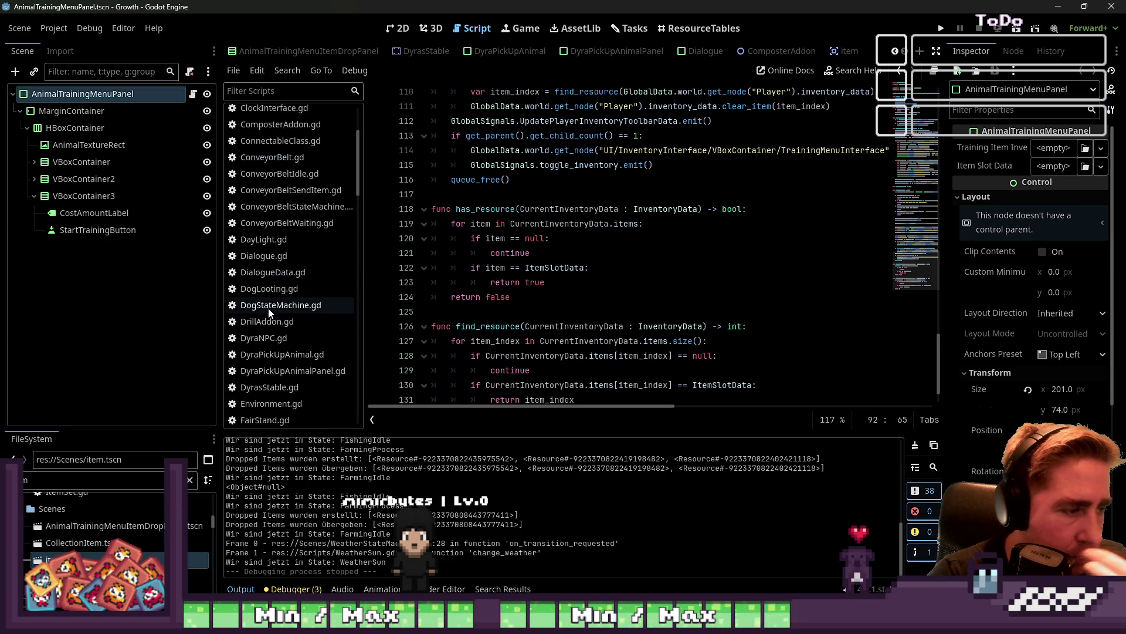
scroll(268, 311, "down", 5)
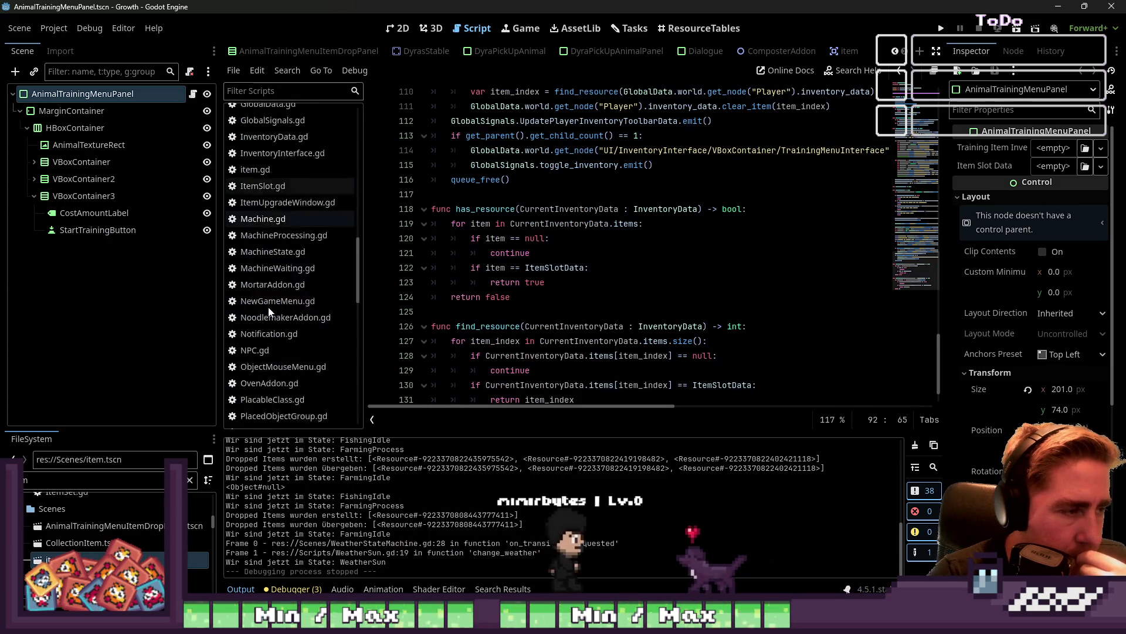
scroll(457, 51, "down", 5)
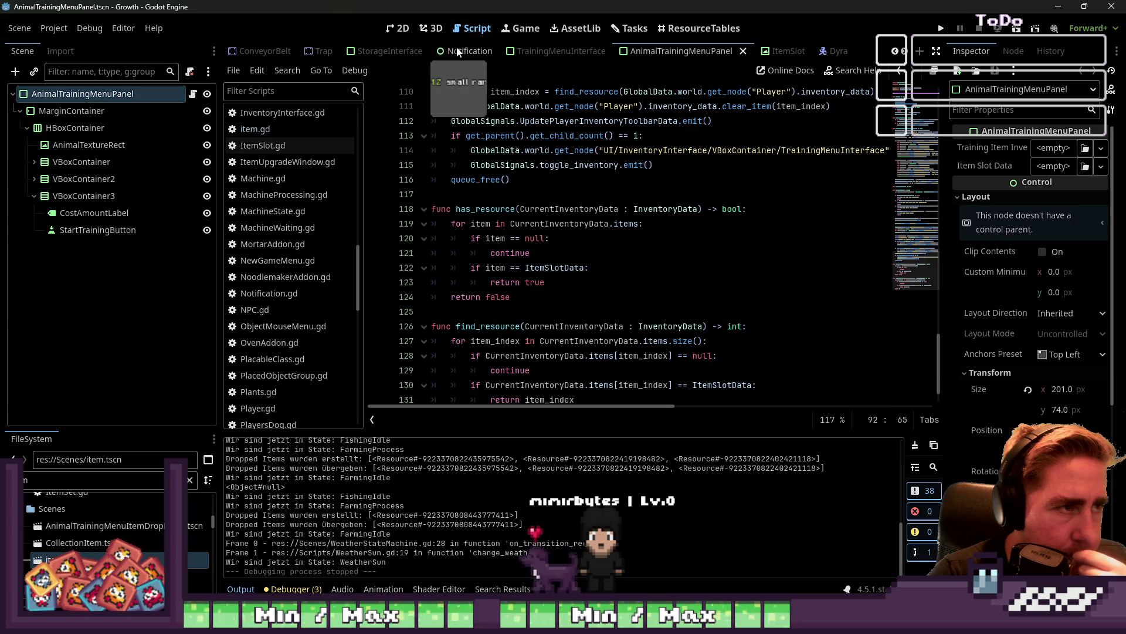
In the TreeEntity script, remove '+ new_position' from line 24 and run the project
left_click(309, 53)
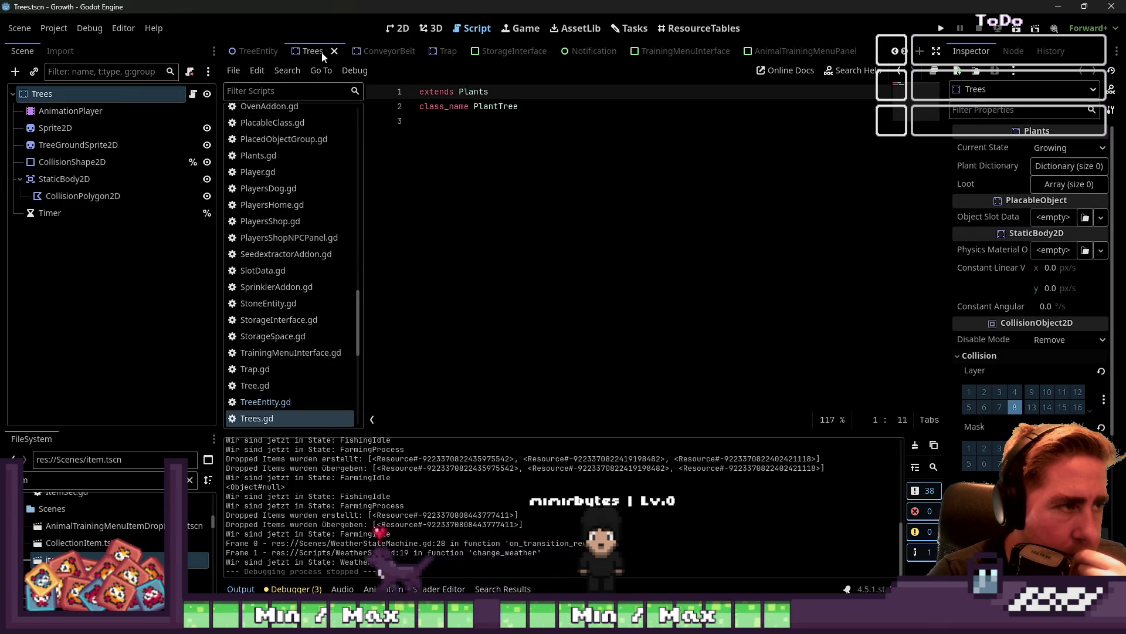
left_click(304, 54)
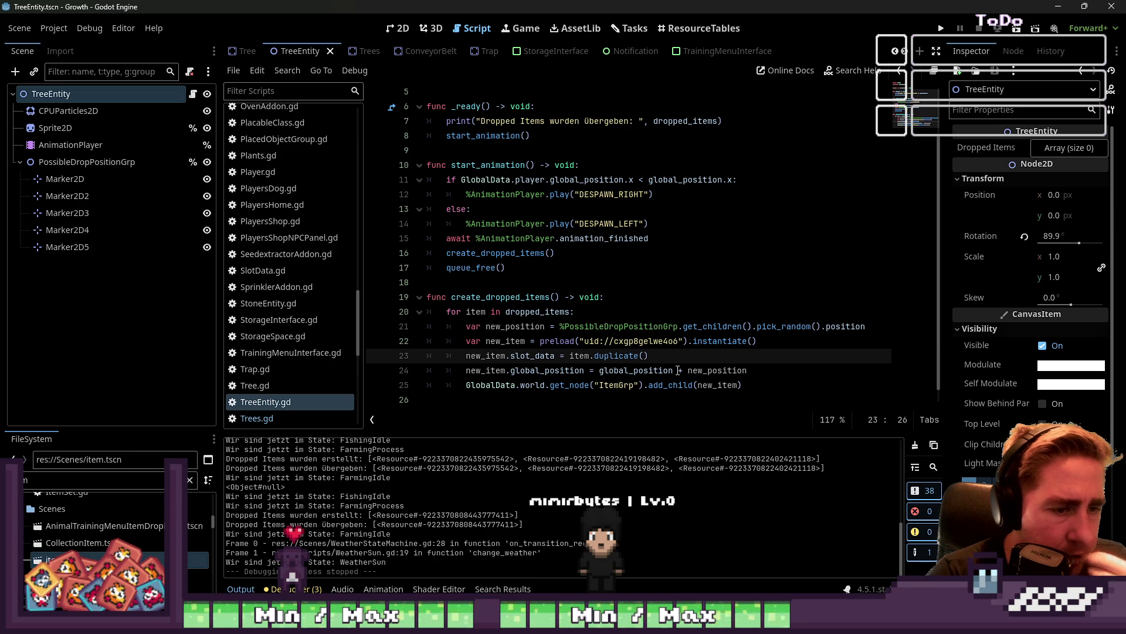
left_click_drag(678, 370, 745, 368)
left_click(941, 28)
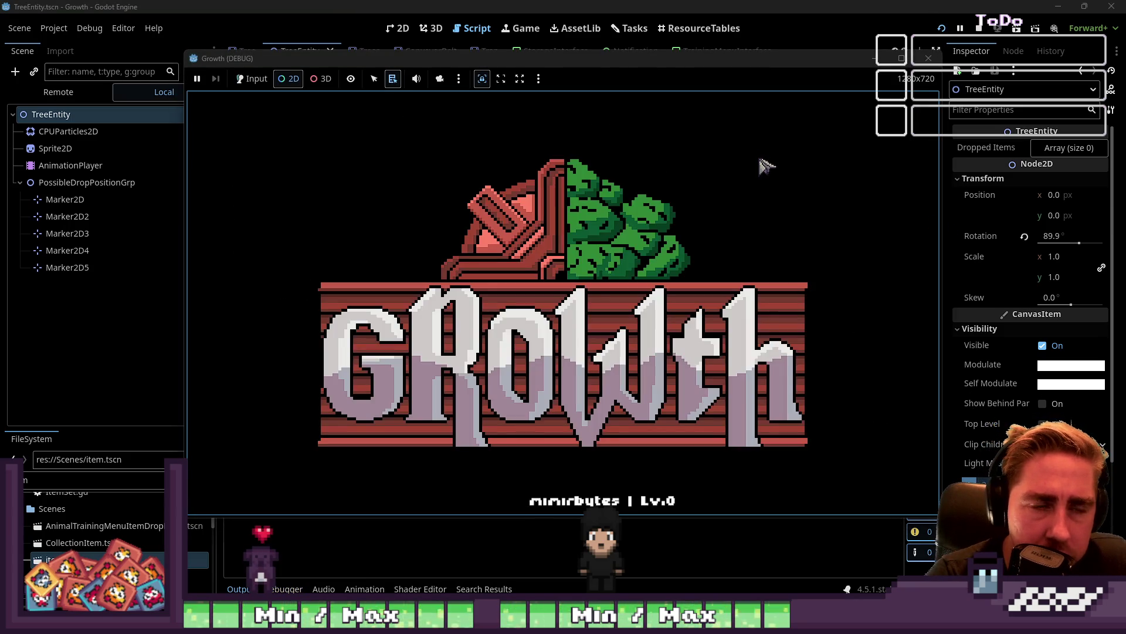
Hand input back to the game and start a new game with a new character
key("d")
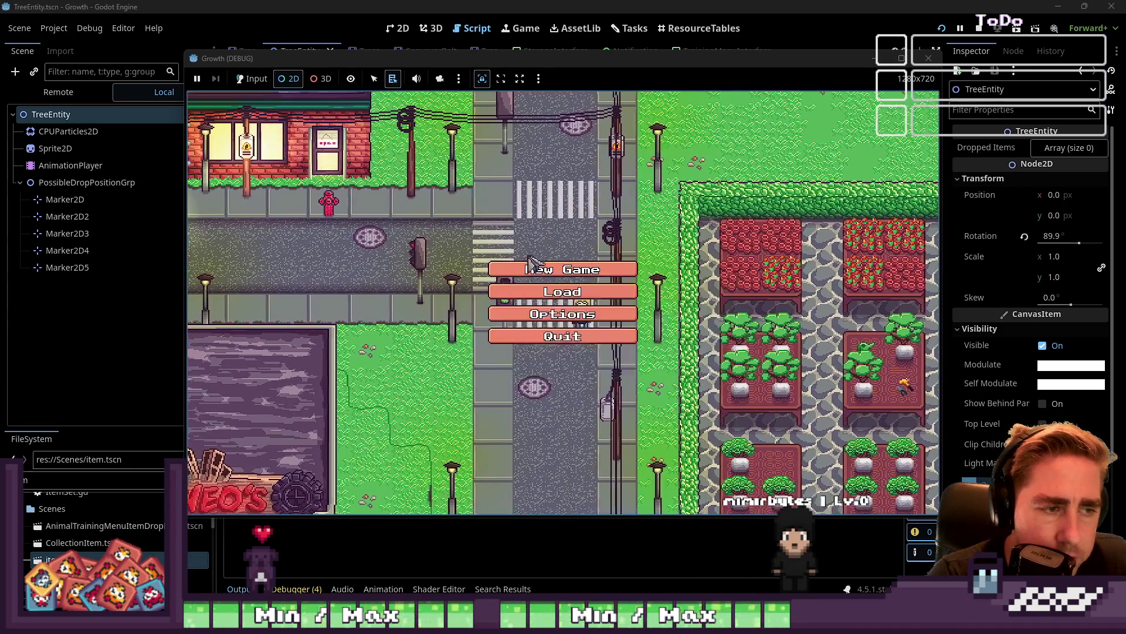
left_click(252, 78)
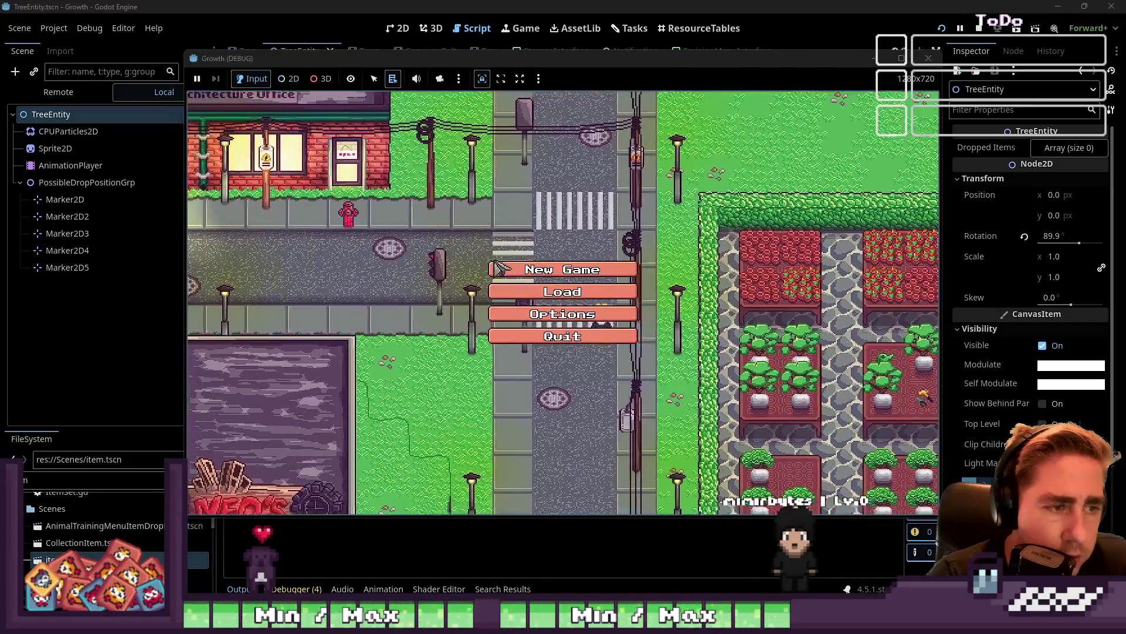
left_click(598, 262)
type("ew")
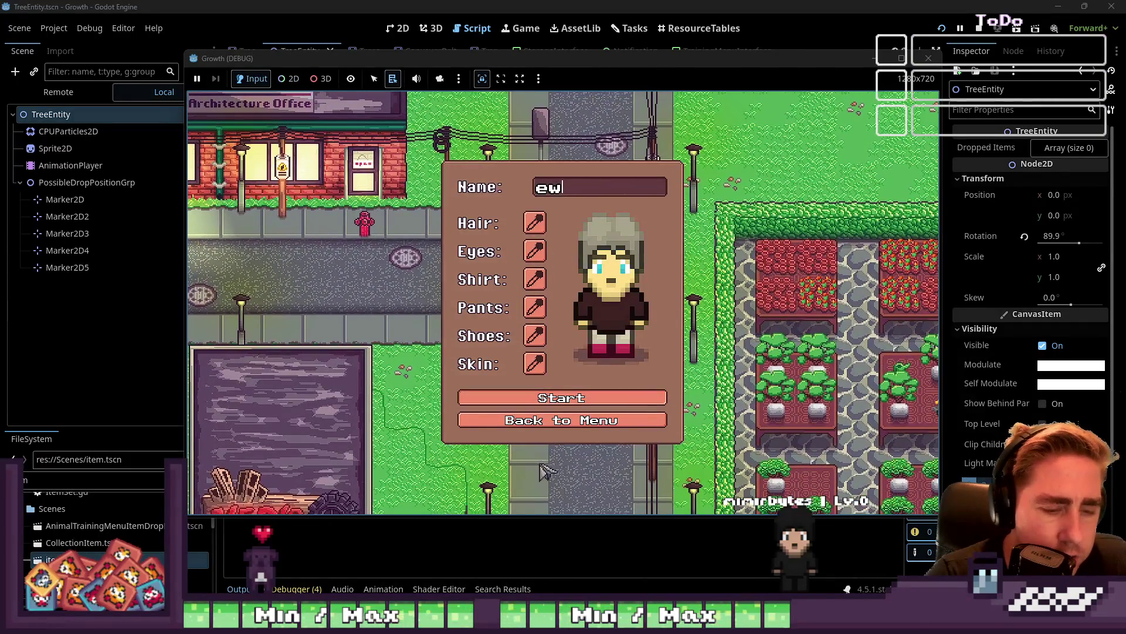
left_click(558, 408)
Place the ×99 item in hotbar slot 6 and walk to the tree by the pond
key("i")
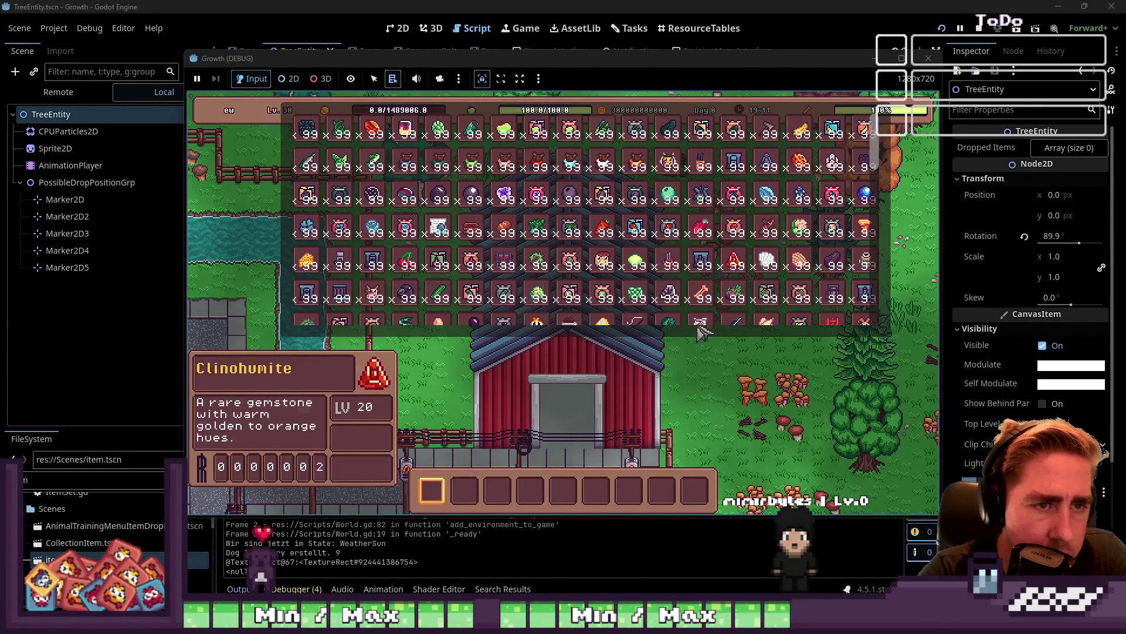
left_click(610, 491)
key("i")
key("s")
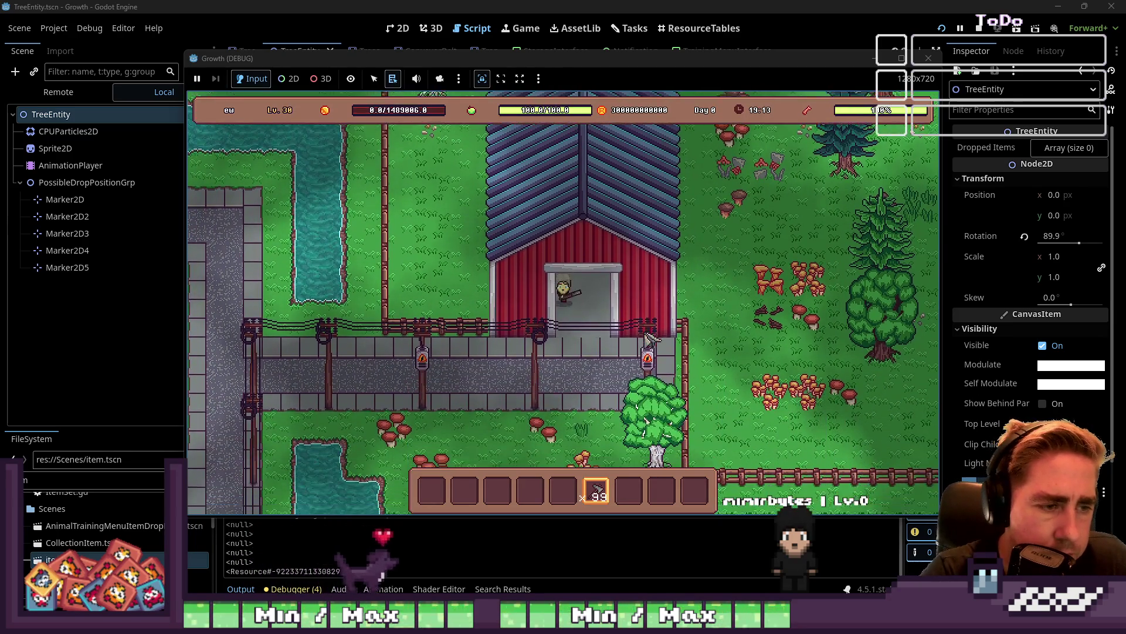
key("s")
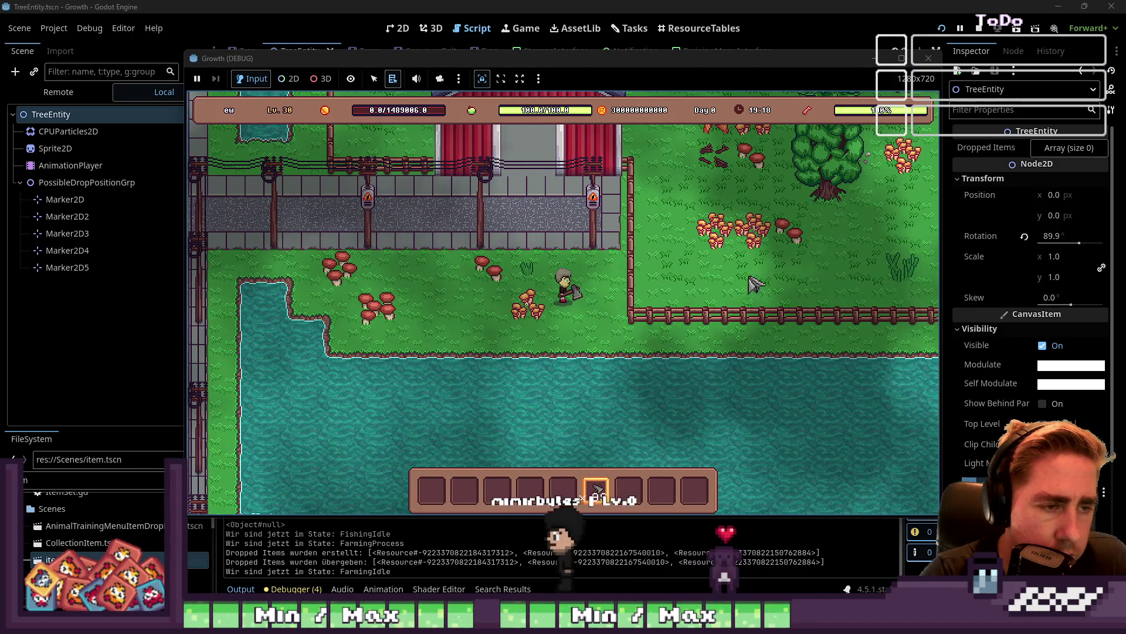
key("a")
key("w")
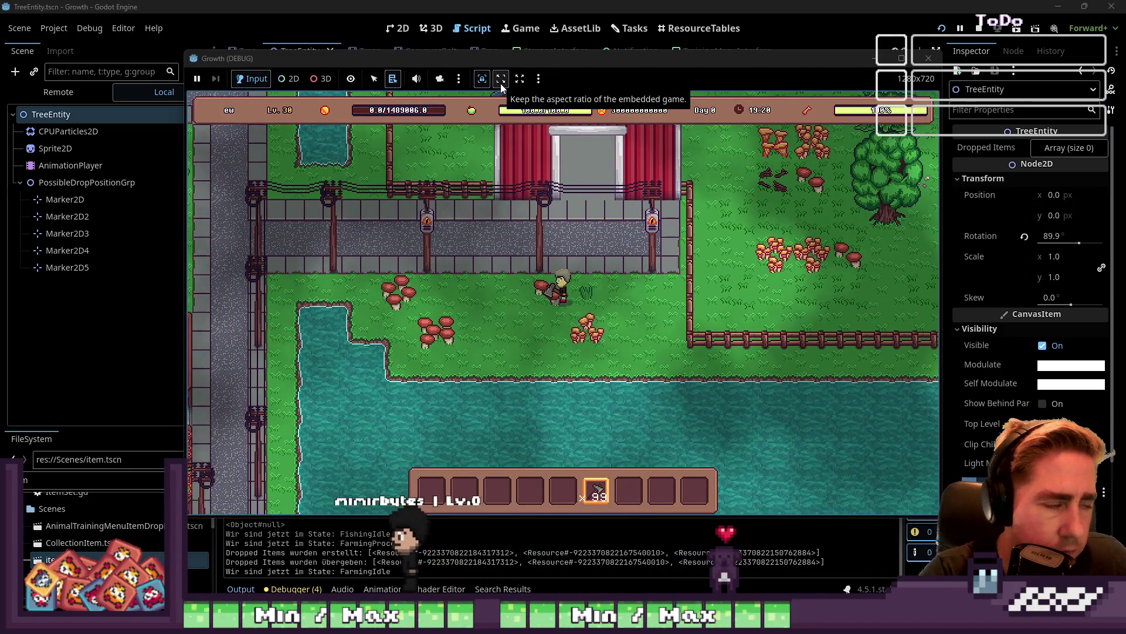
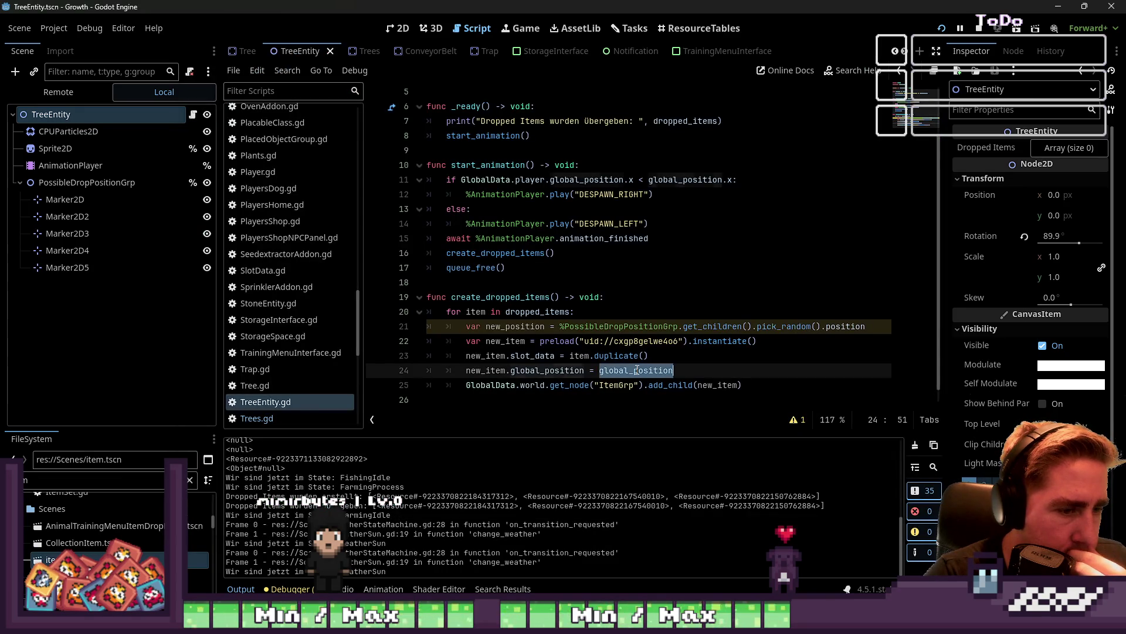
Change line 24 so dropped items' global_position takes the tree's position, then relaunch the game
type("position")
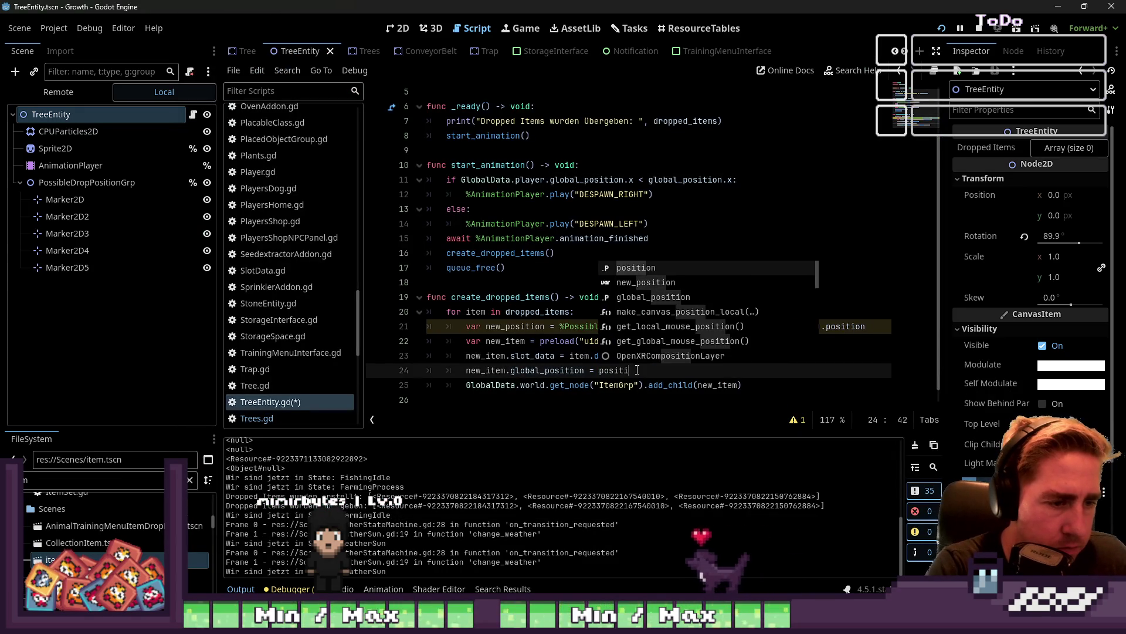
left_click(943, 28)
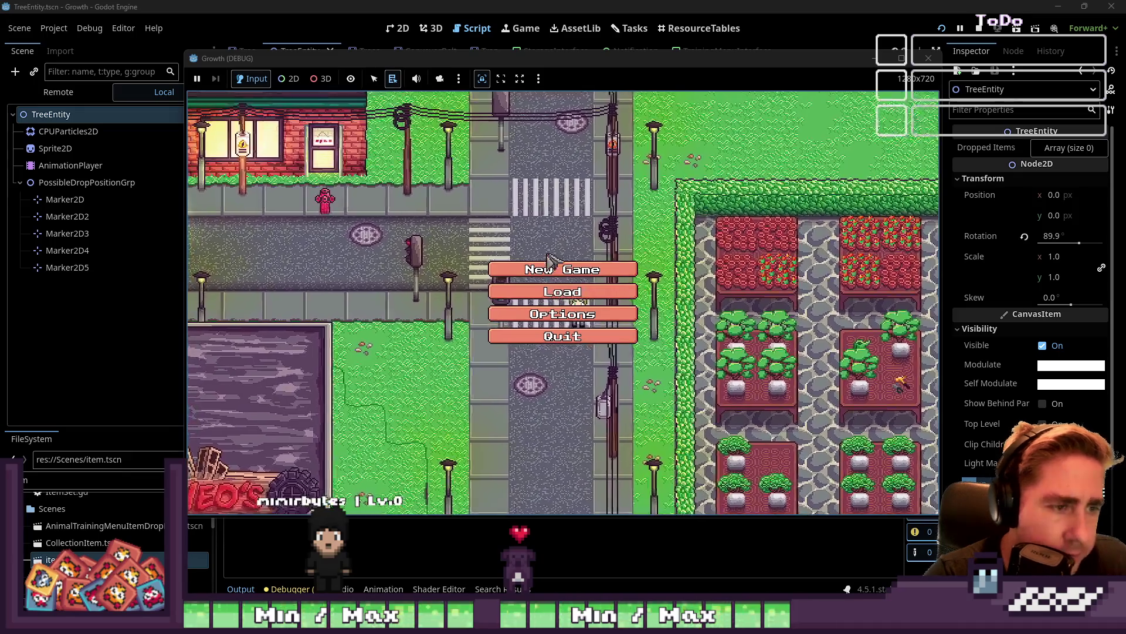
Create a new character named 'wqe' and start the game
left_click(572, 324)
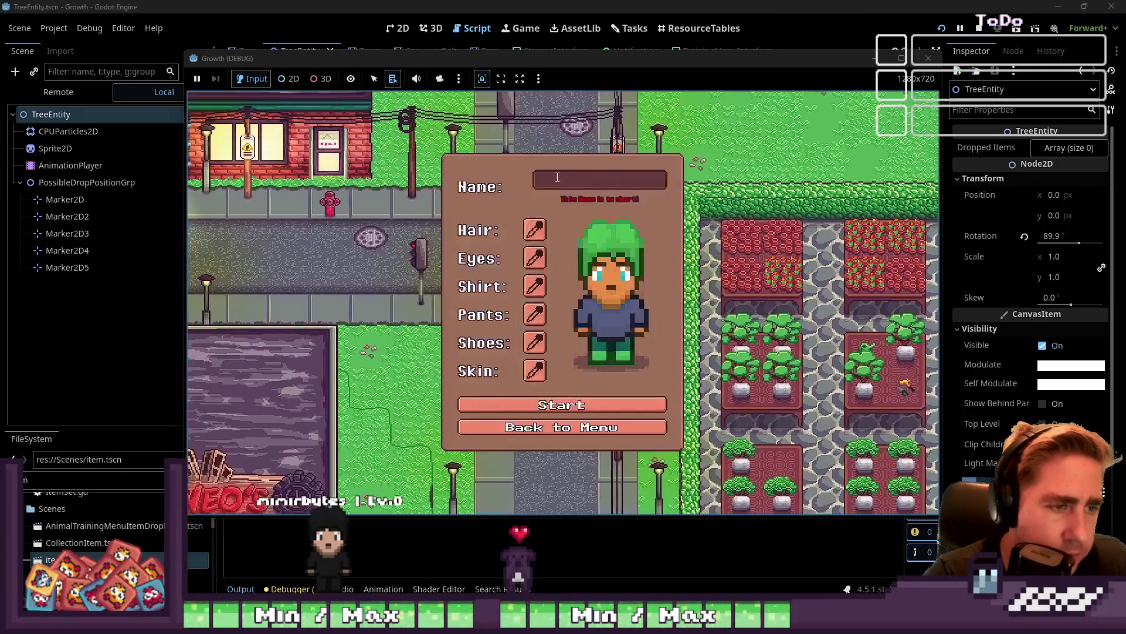
type("wqe")
left_click(580, 398)
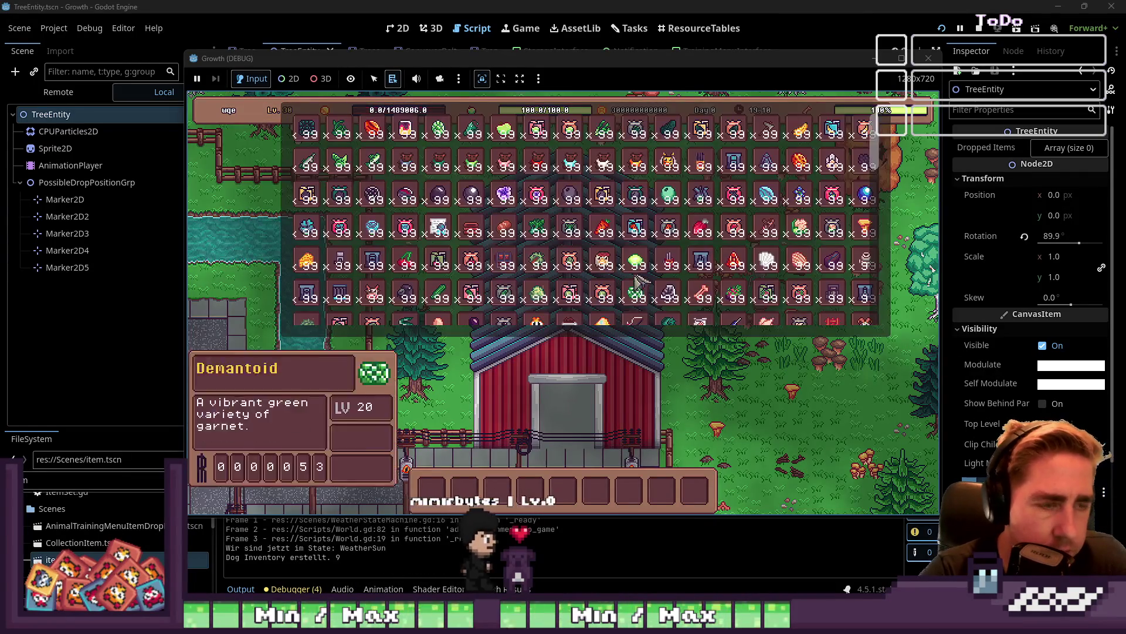
Walk the character to a tree, chop it down with the axe, and step away
key("Escape")
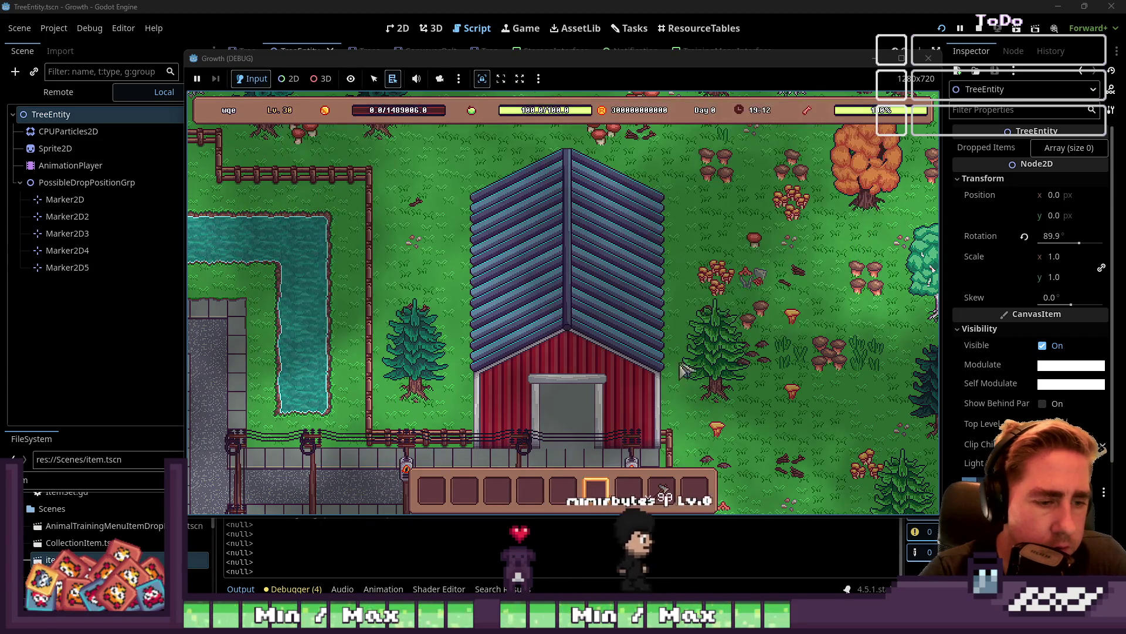
key("s")
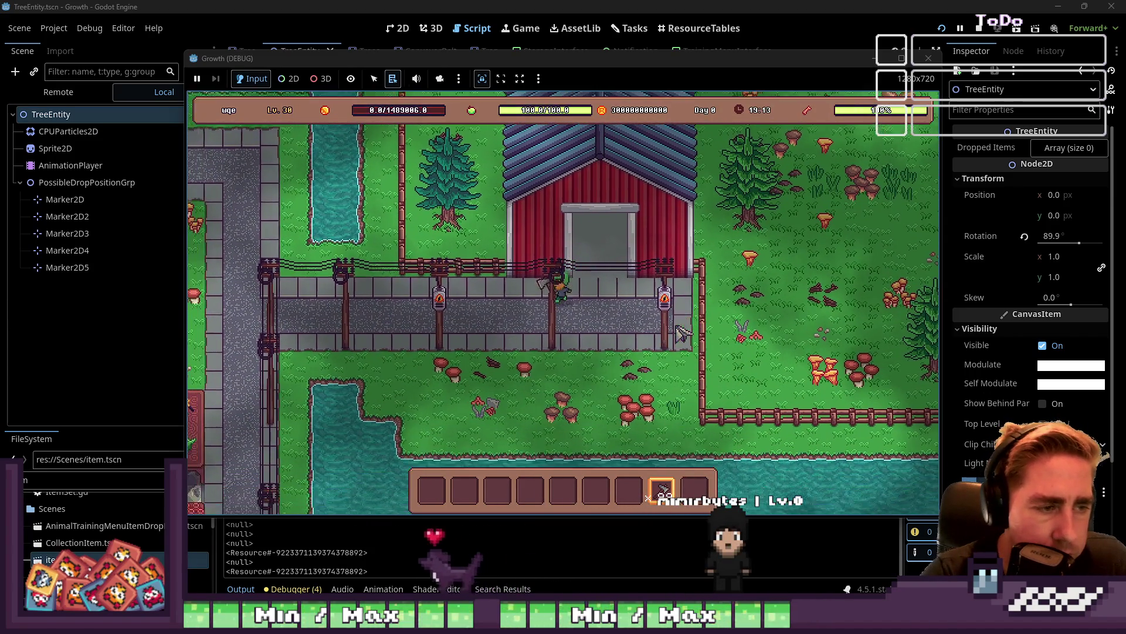
key("w")
key("a")
left_click(572, 229)
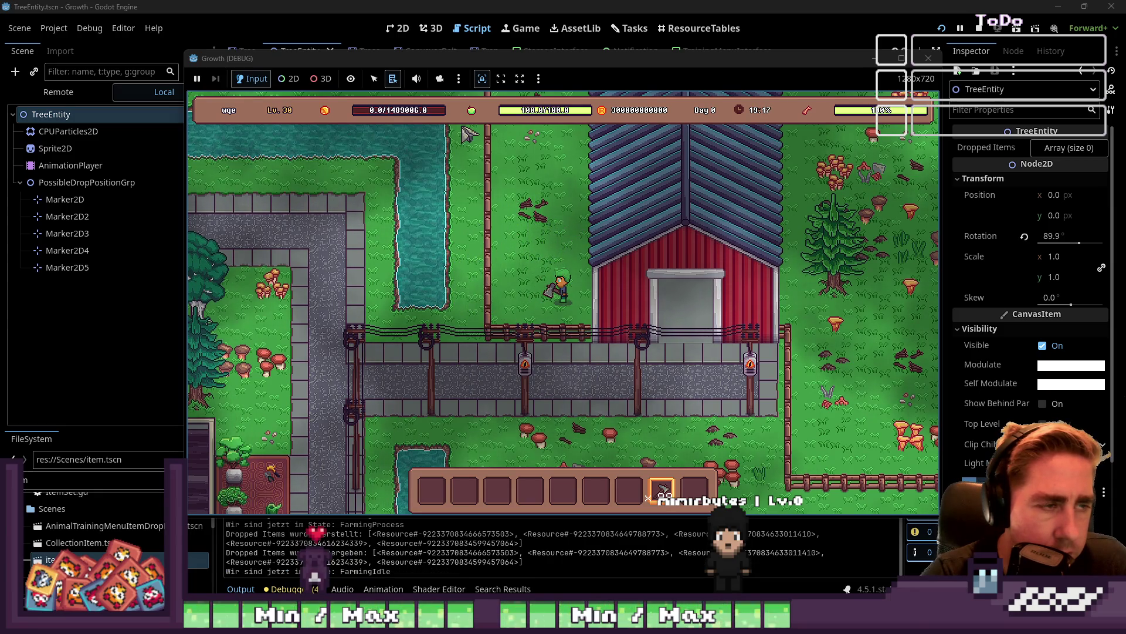
key("i")
key("i")
key("s")
key("a")
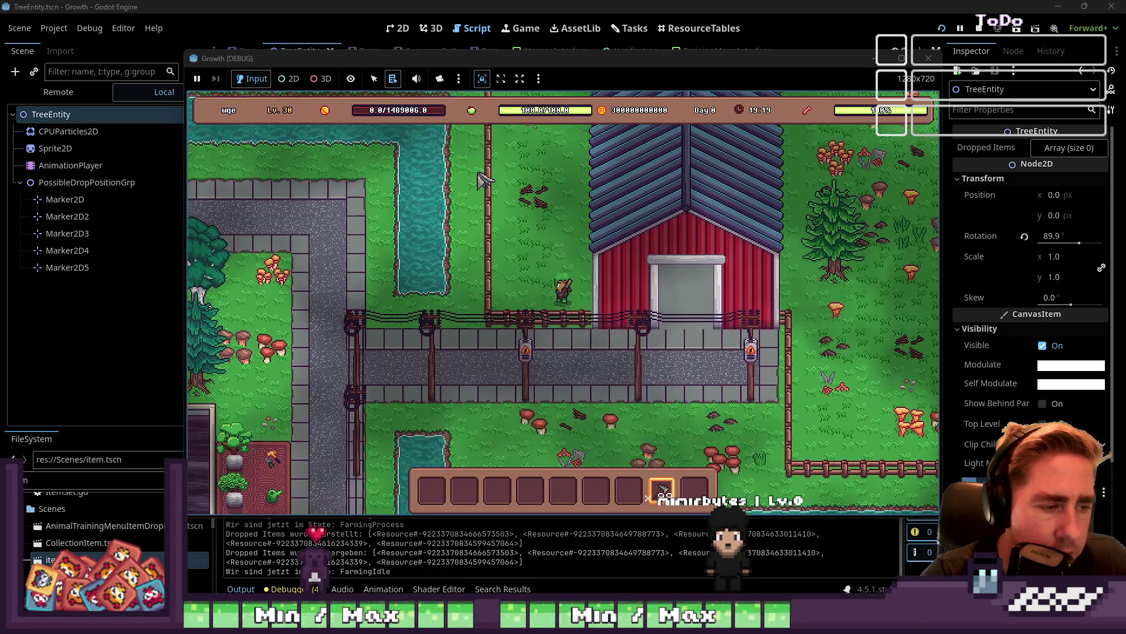
Use the 2D camera override to zoom out over the island, then stop the game with F8
left_click(288, 79)
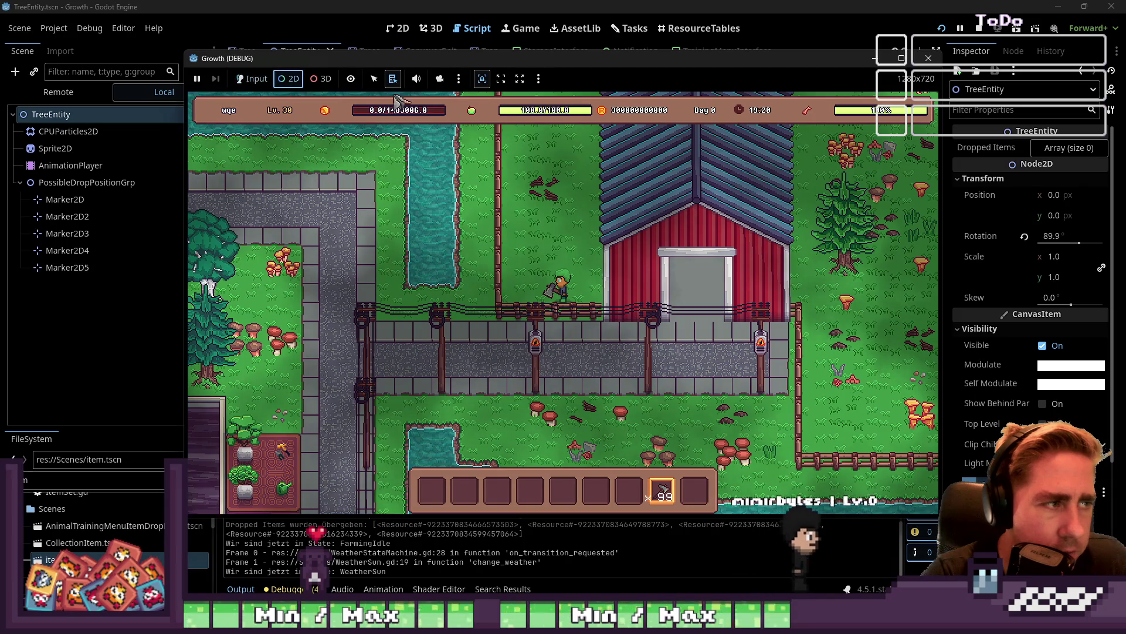
left_click(440, 78)
scroll(528, 264, "down", 5)
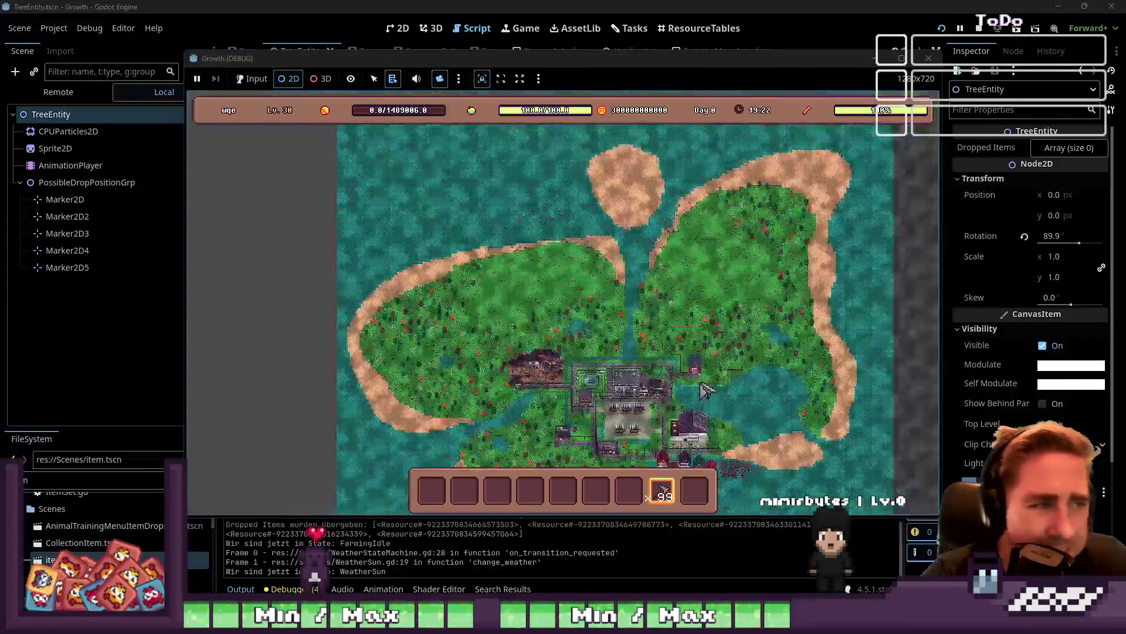
scroll(547, 252, "up", 3)
scroll(546, 253, "up", 5)
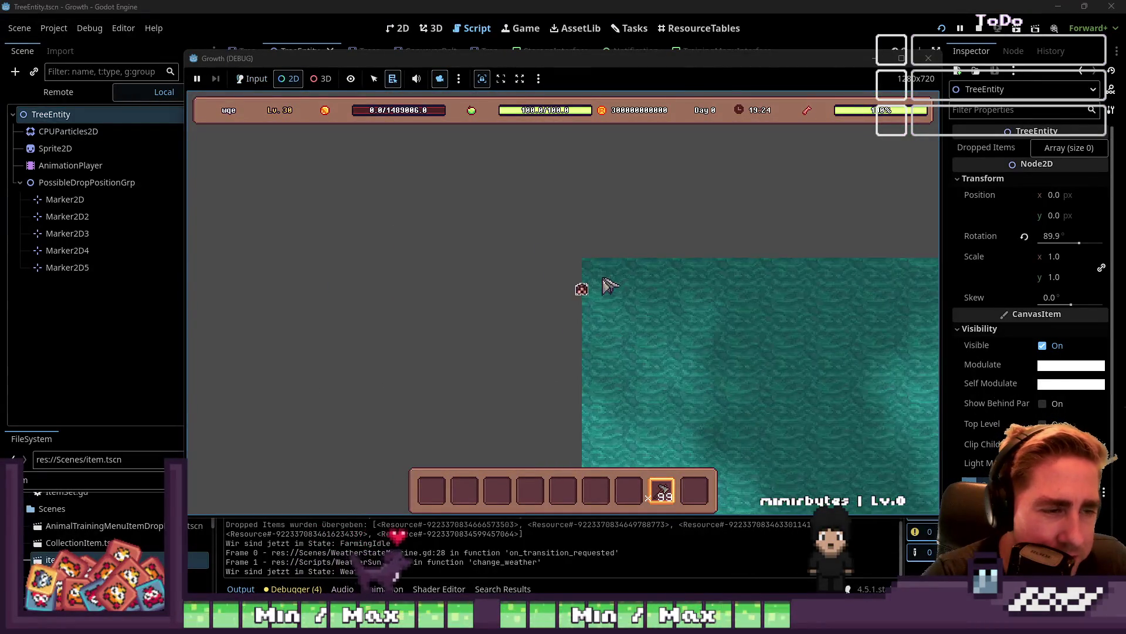
key("F8")
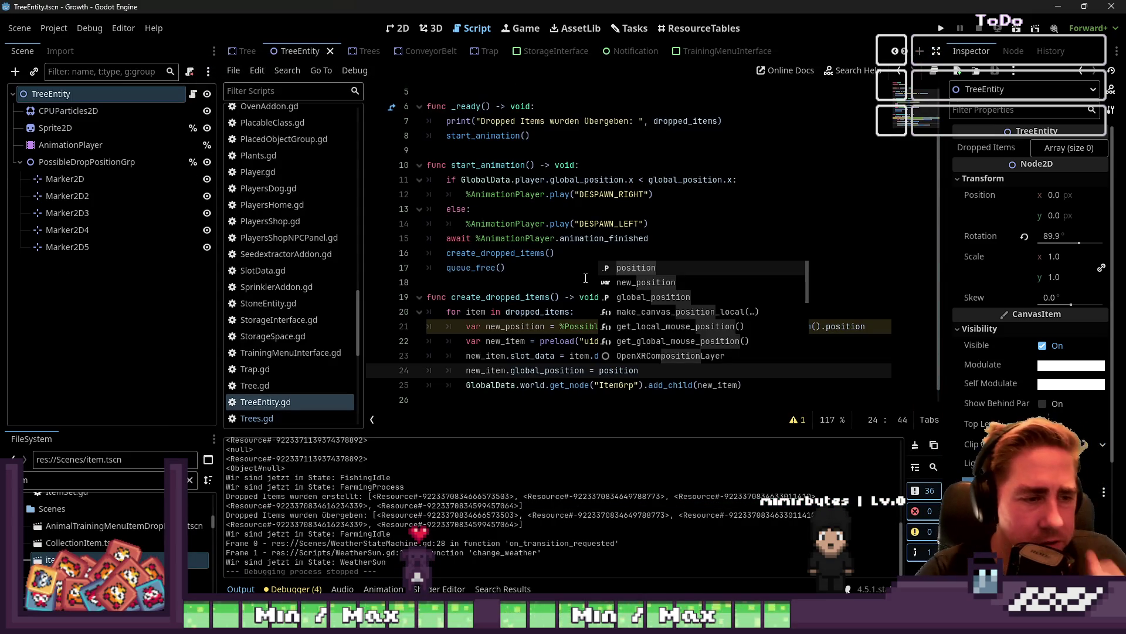
Check which scene the preloaded item on line 24 refers to
left_click(584, 279)
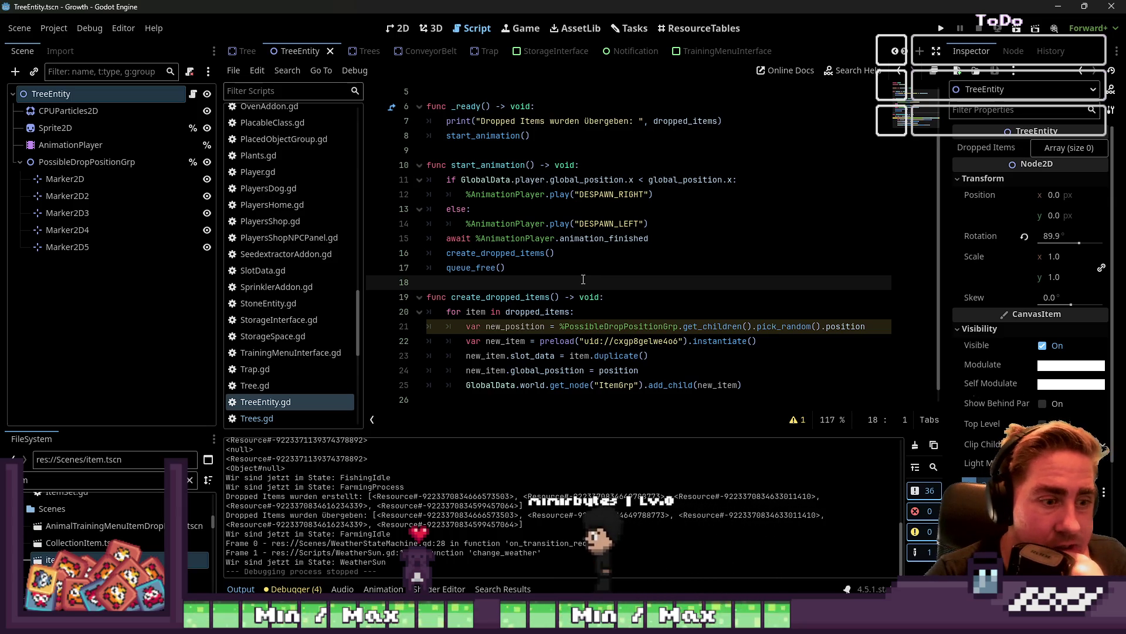
double_click(603, 371)
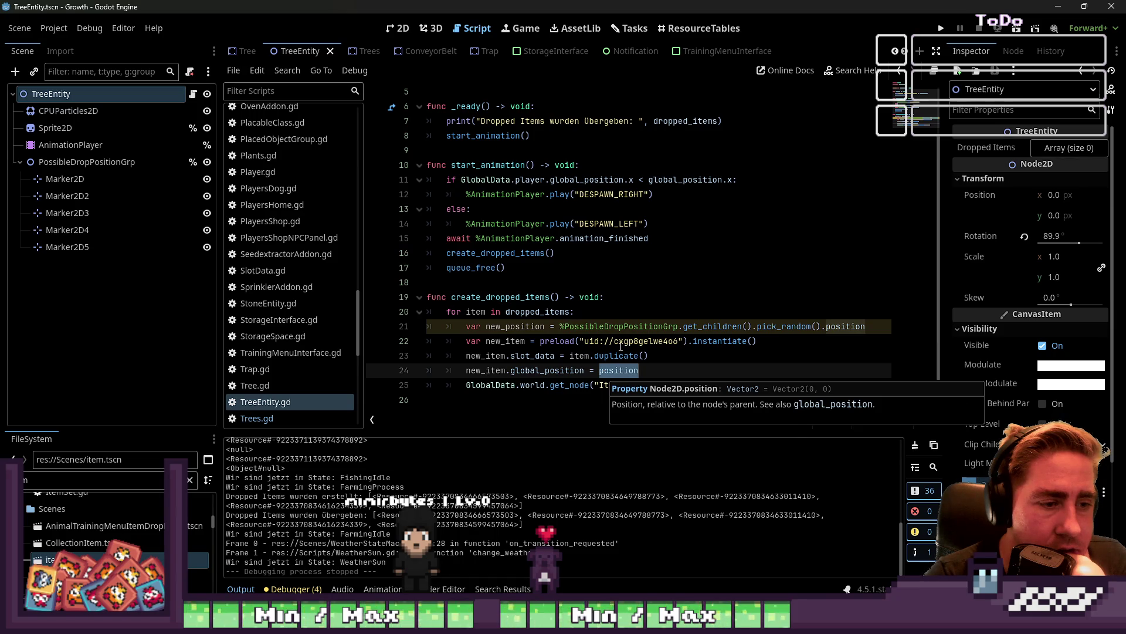
left_click(622, 342)
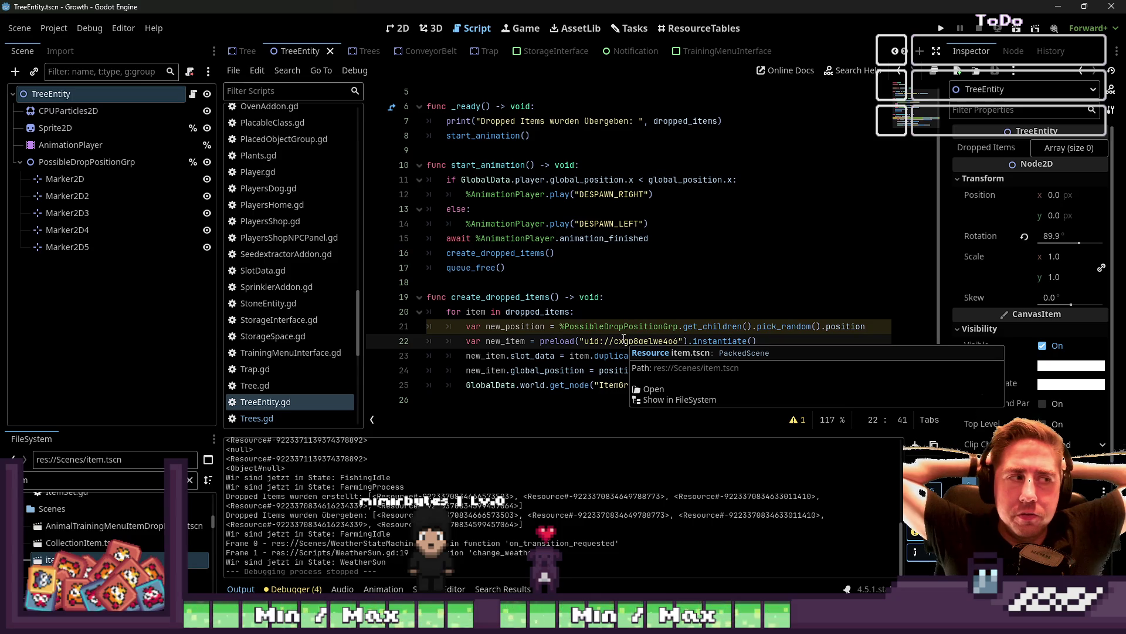
left_click(657, 302)
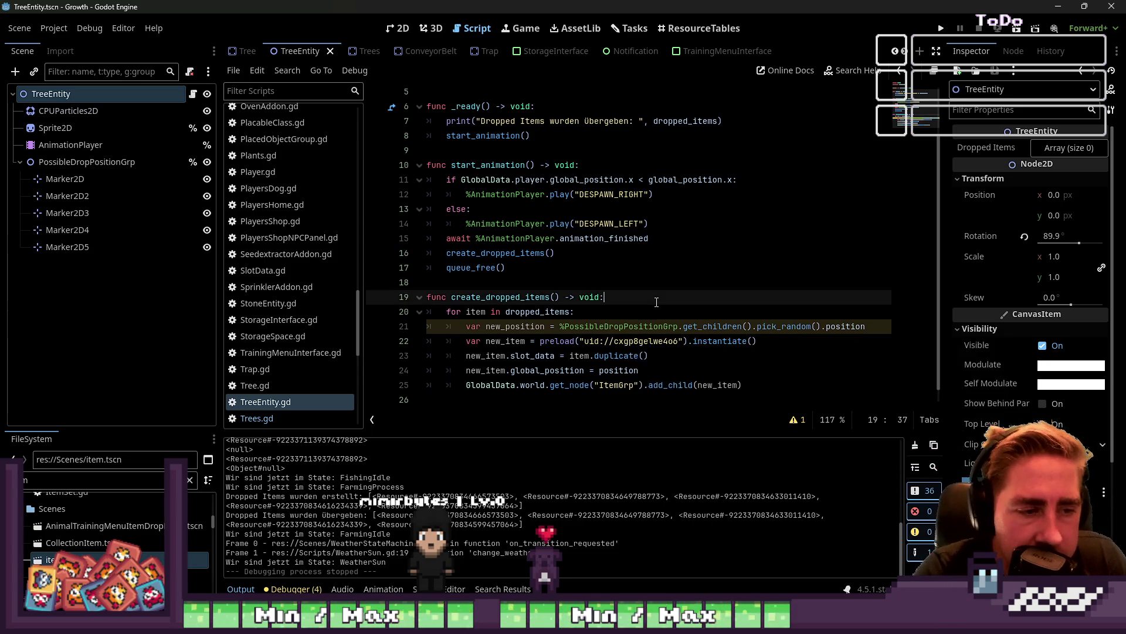
Rewrite line 24's value as 'global_position + new_position' and open the item.tscn scene
left_click(659, 371)
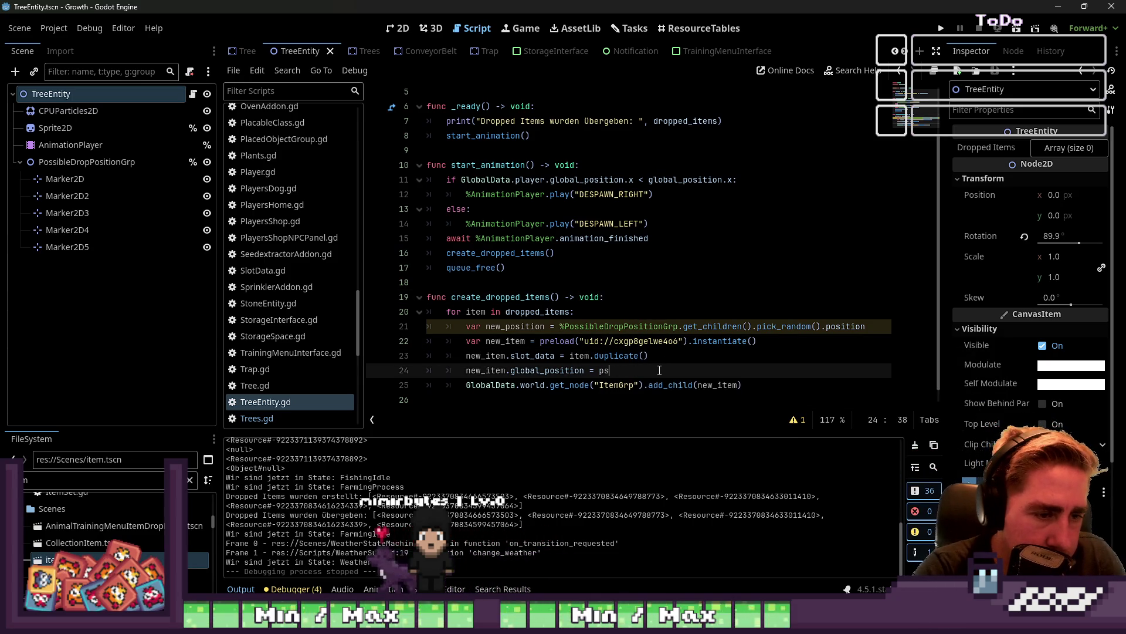
key("BackSpace")
key("BackSpace")
type("global_position + new_position")
left_click(622, 370, "shift")
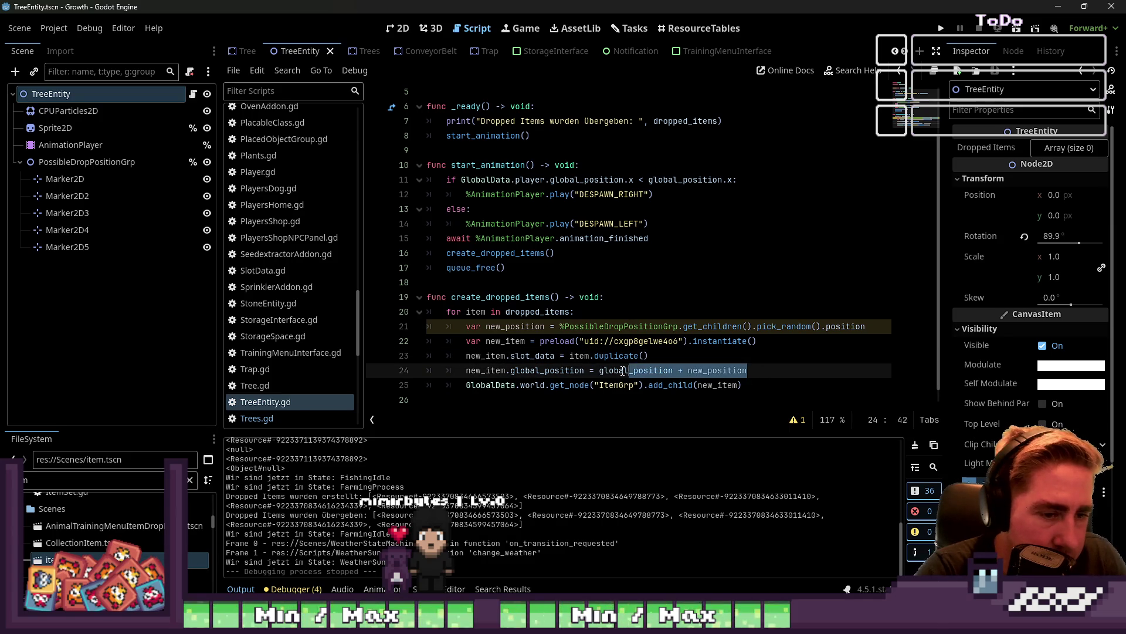
left_click(591, 370, "shift")
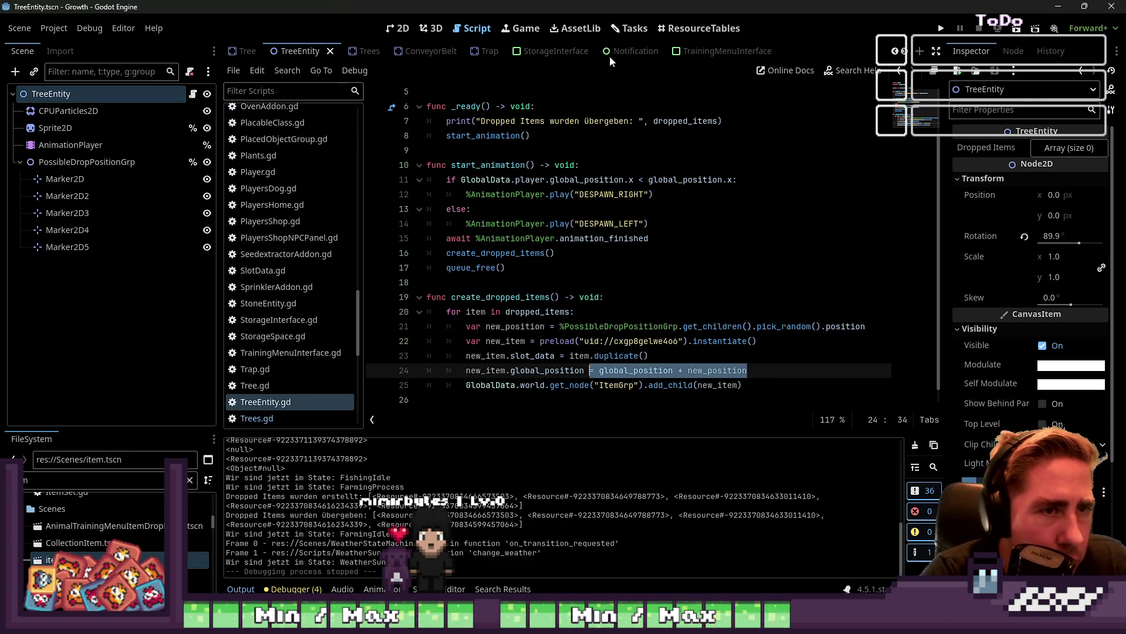
scroll(610, 55, "down", 3)
left_click(791, 53)
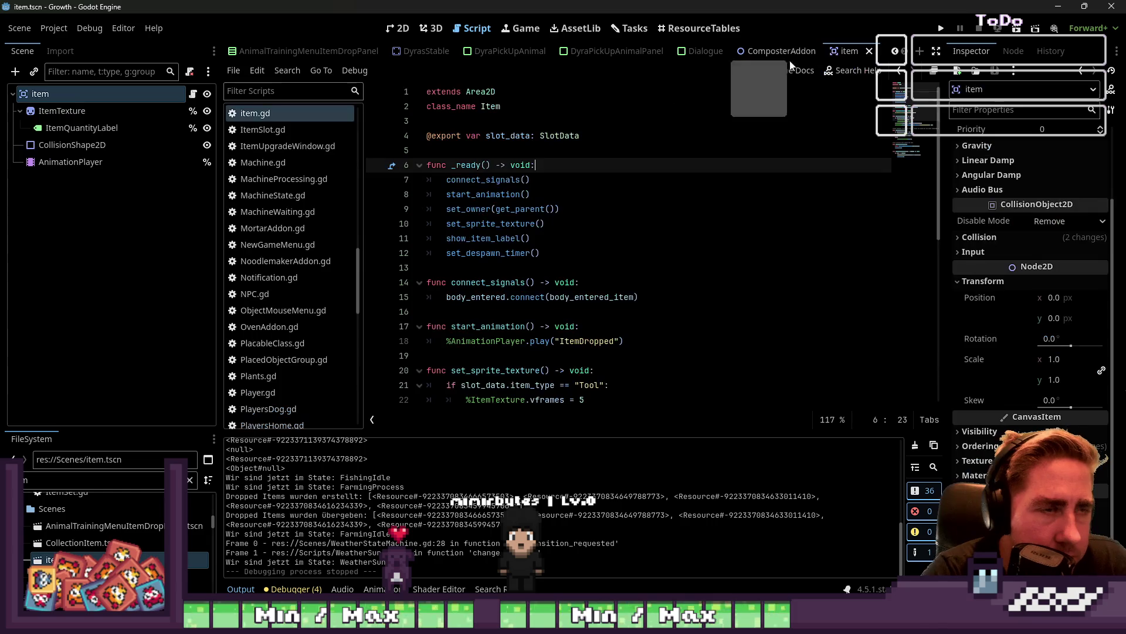
Show the ItemDropped animation and key the ItemTexture sprite's Position into a new track
left_click(70, 162)
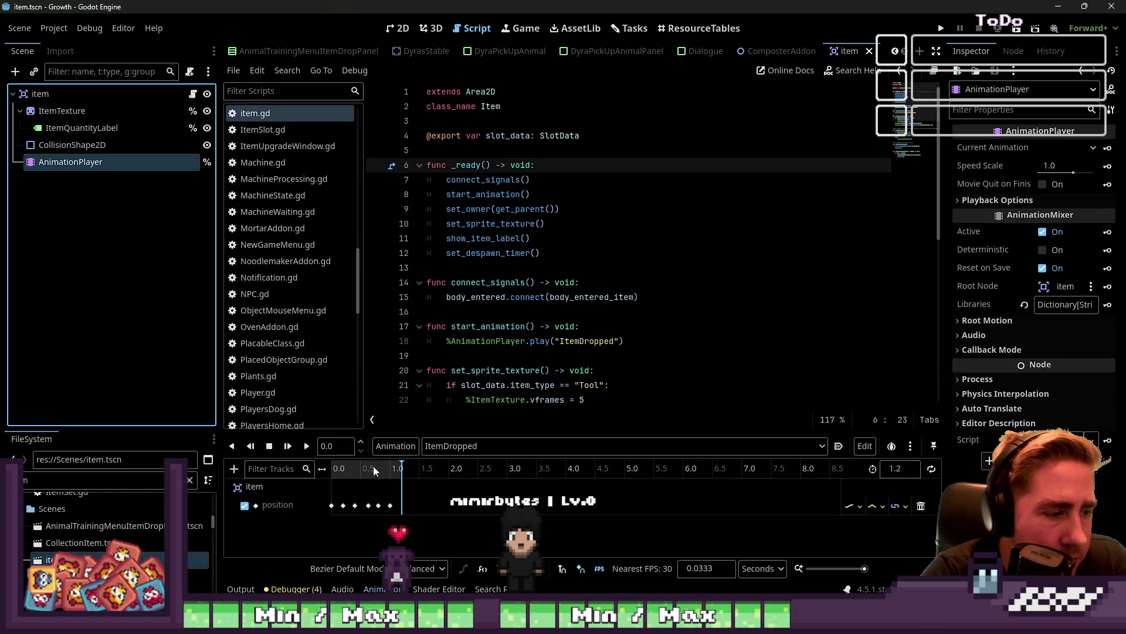
left_click(390, 506)
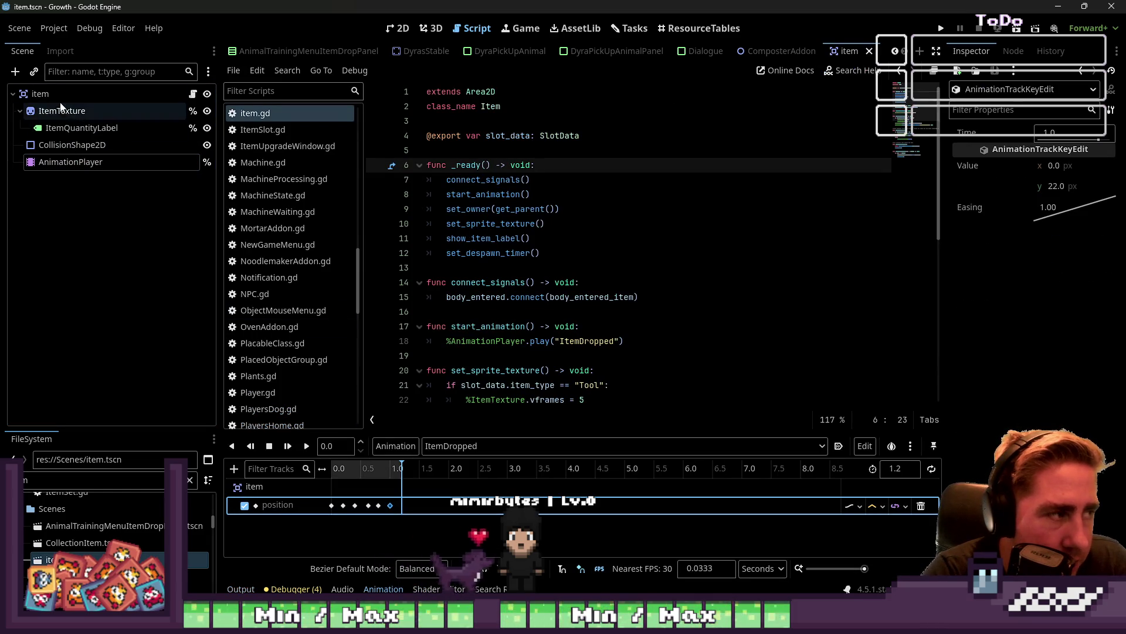
left_click(20, 111)
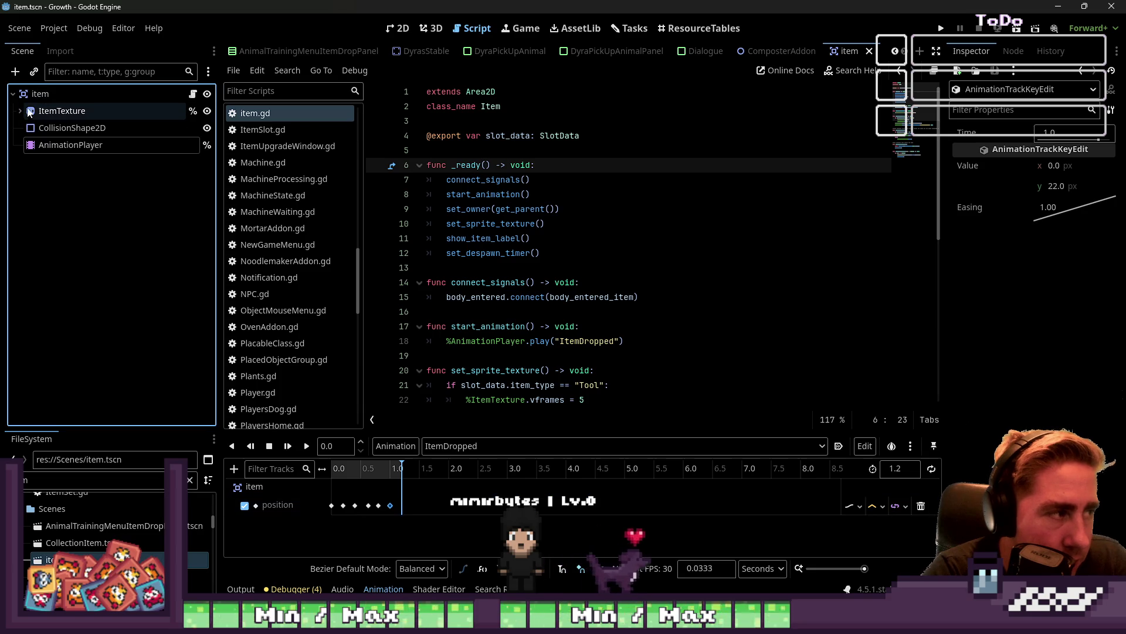
left_click(62, 111)
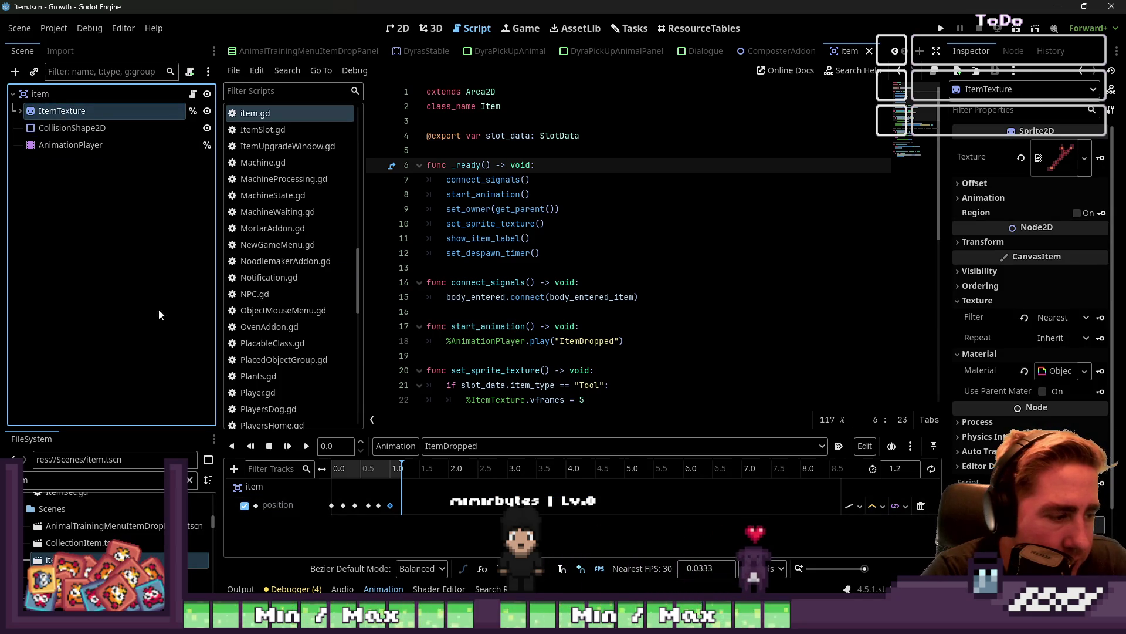
left_click(983, 242)
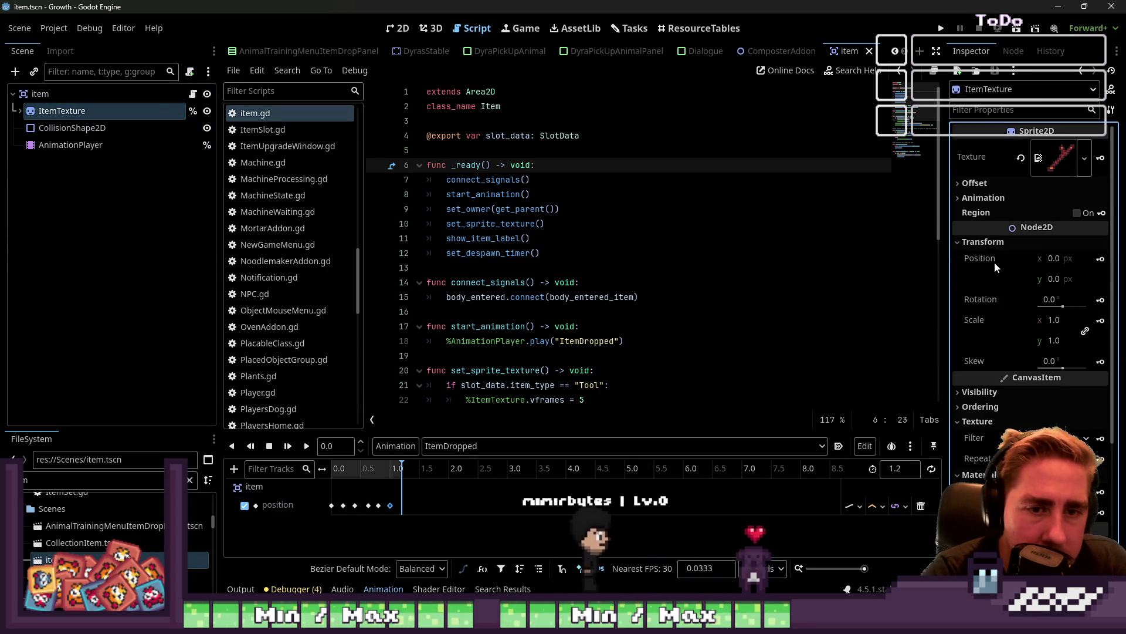
right_click(994, 260)
left_click(1100, 259)
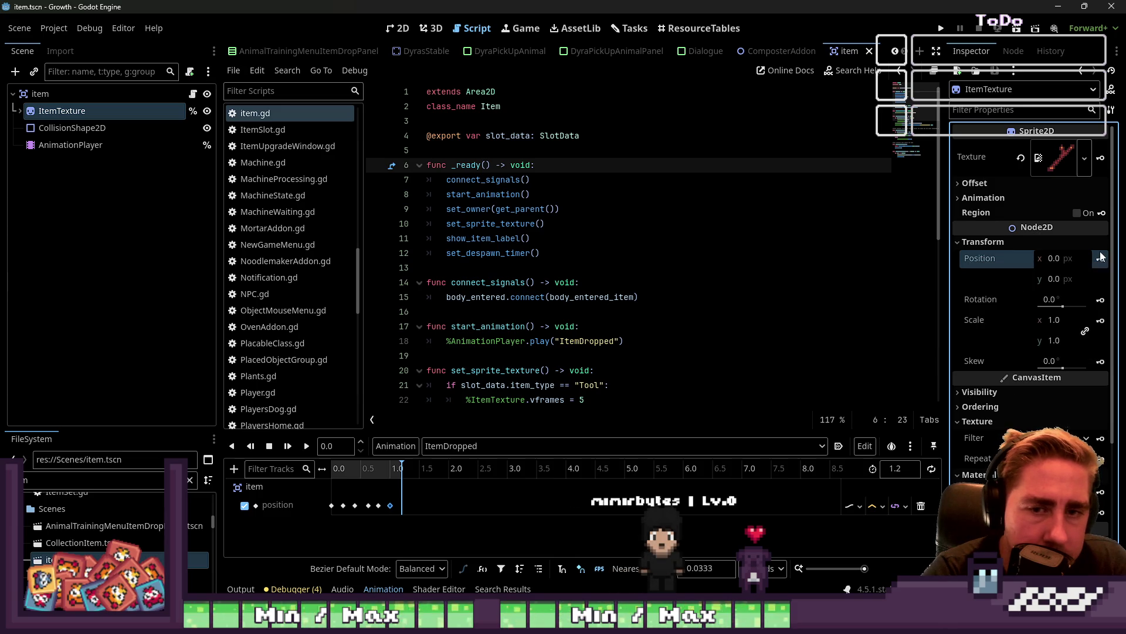
left_click(1101, 259)
left_click(516, 349)
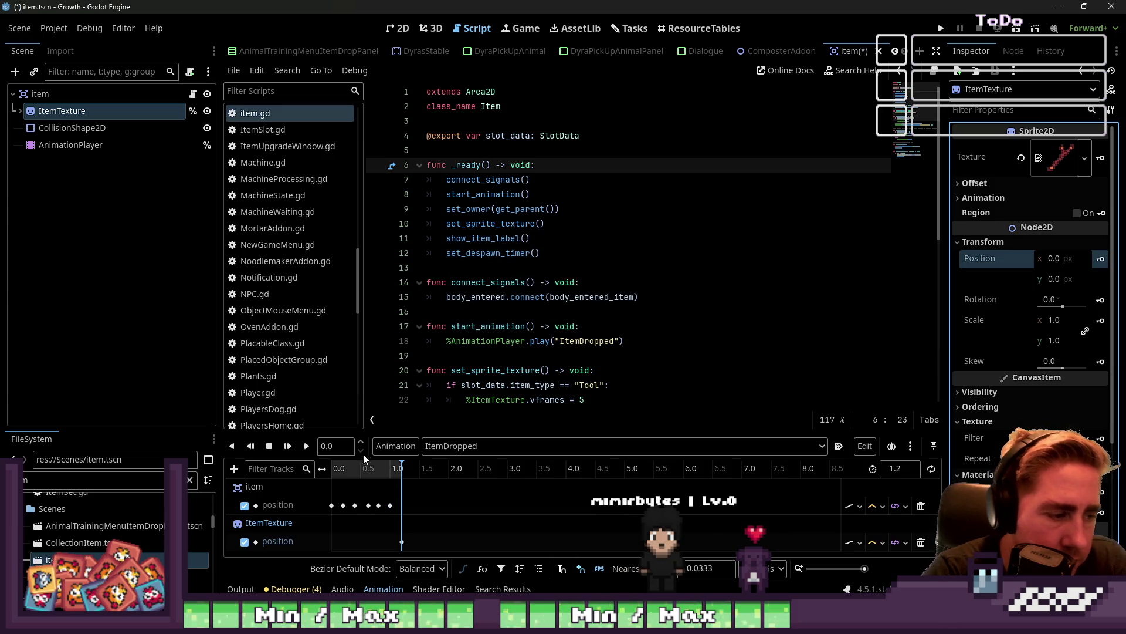
Enlarge the timeline and line the ItemTexture keys up with the six item position keyframes
left_click_drag(381, 432, 304, 199)
left_click(351, 271)
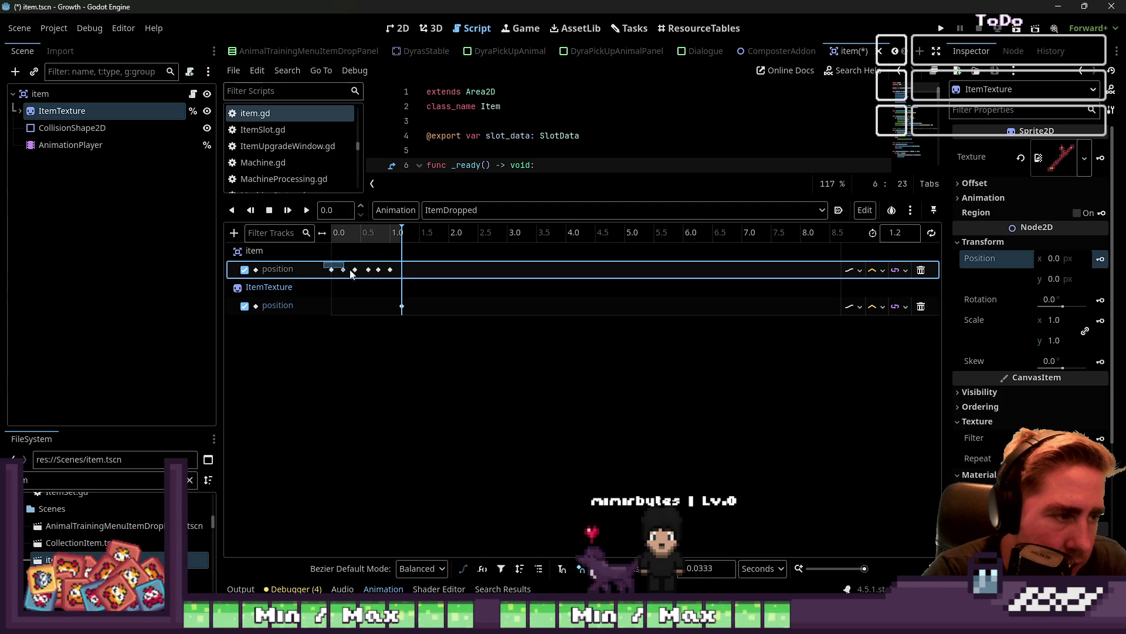
left_click_drag(394, 277, 394, 279)
right_click(335, 305)
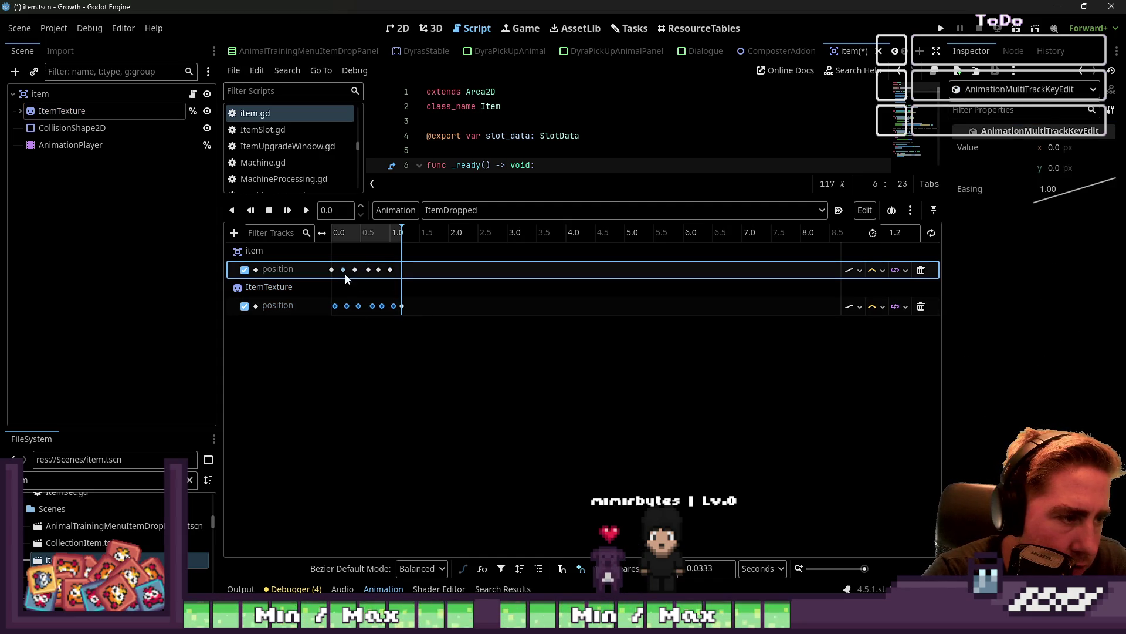
left_click_drag(333, 305, 330, 309)
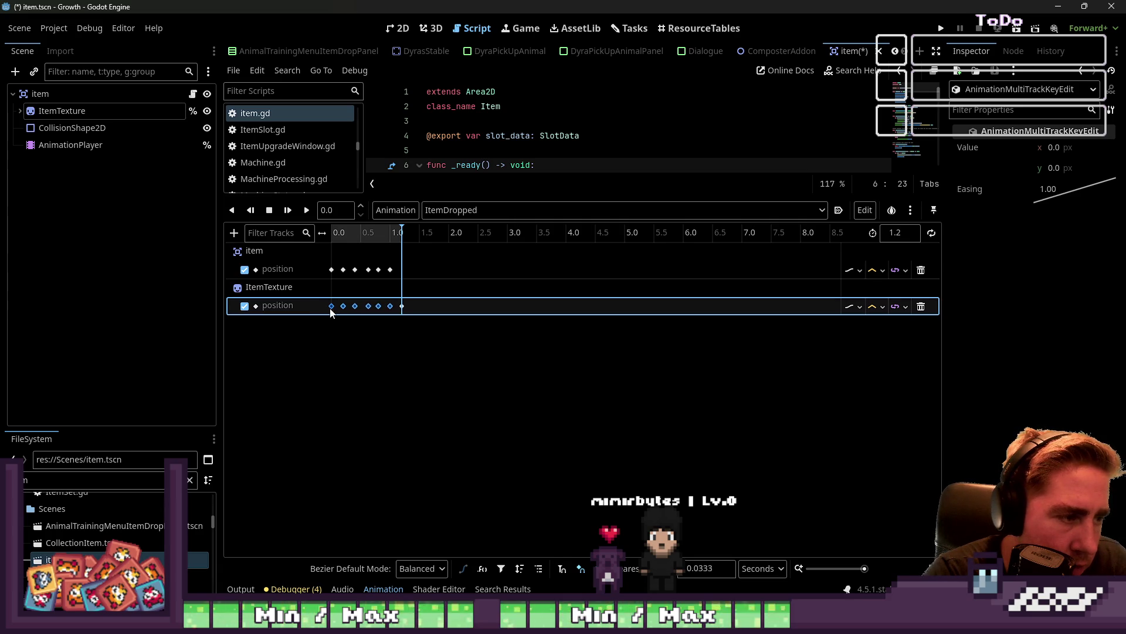
left_click_drag(323, 258, 404, 280)
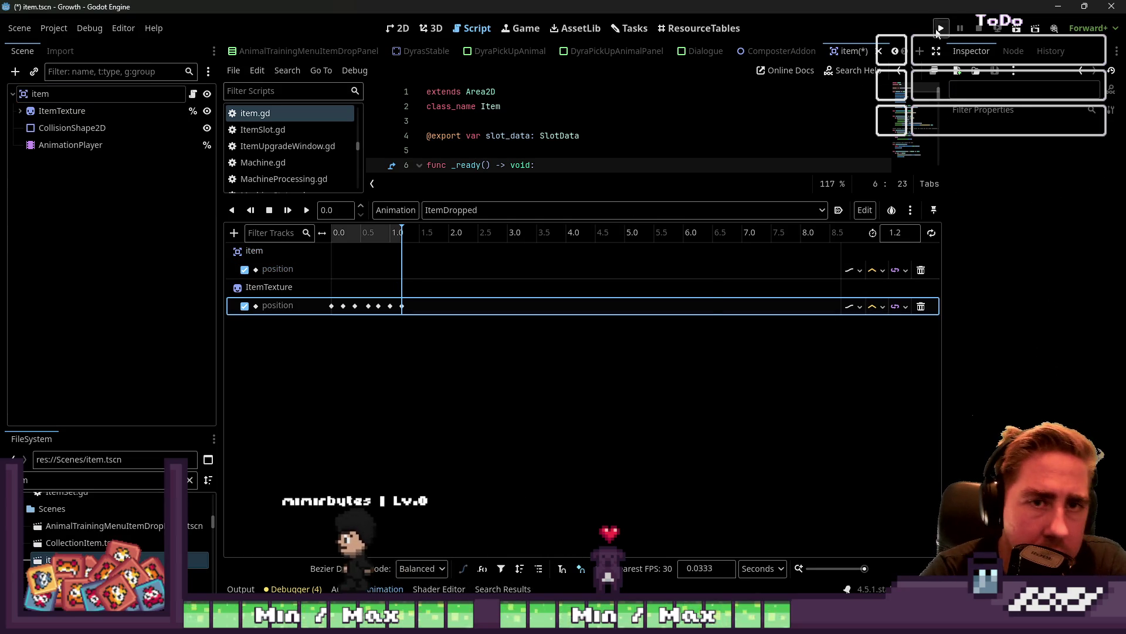
Run the project and start a new game with a character named 'ew9'
key("F5")
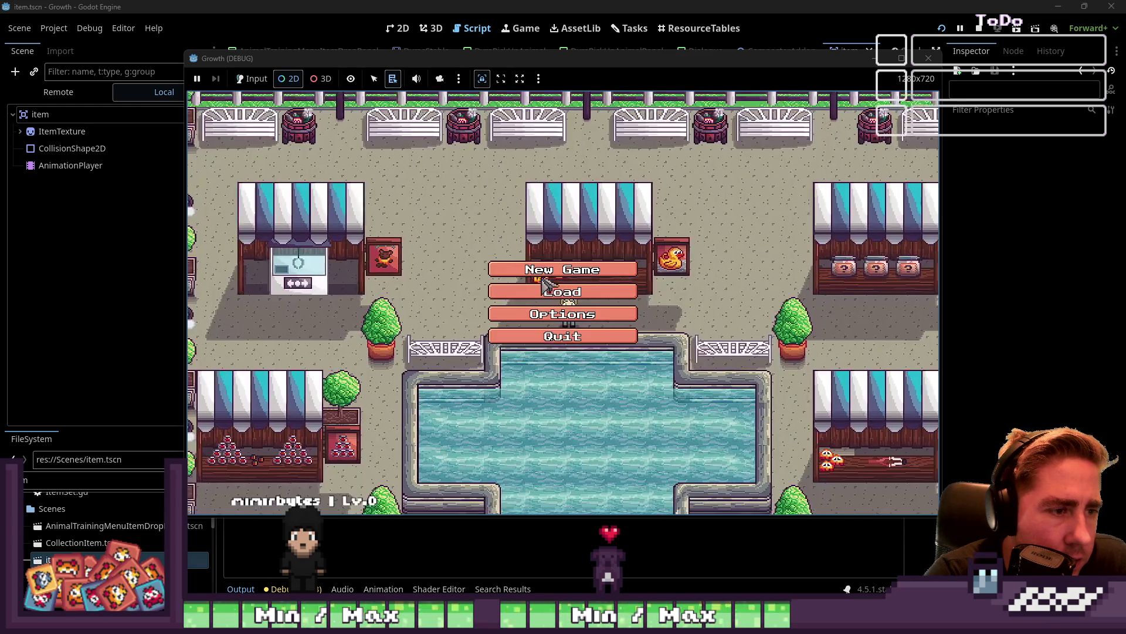
left_click(553, 294)
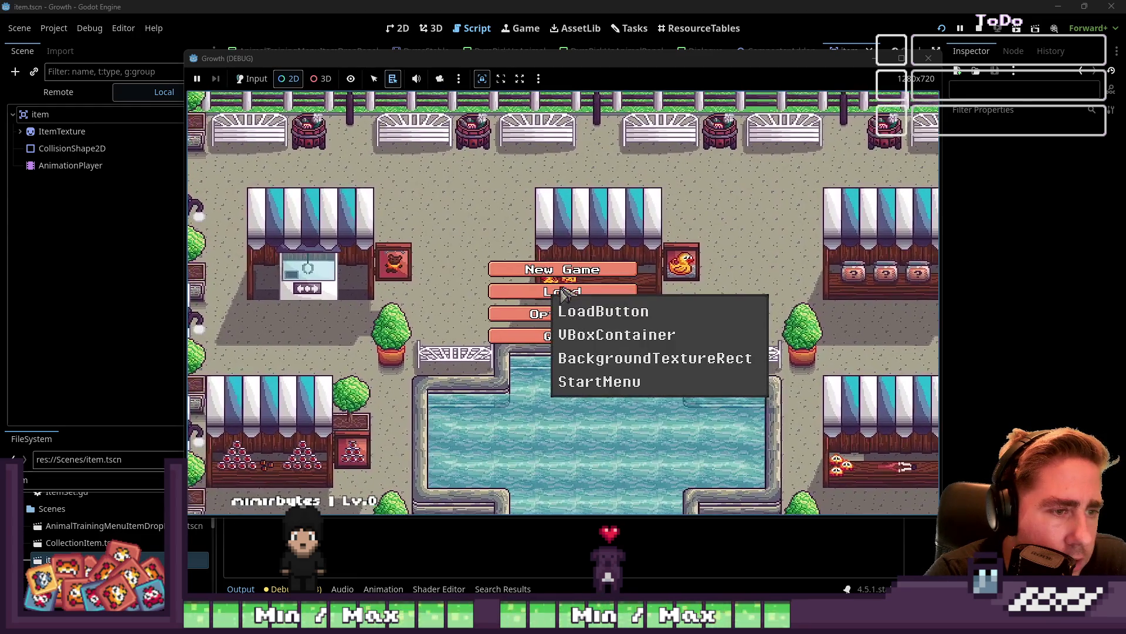
left_click(566, 271)
left_click(252, 78)
left_click(563, 269)
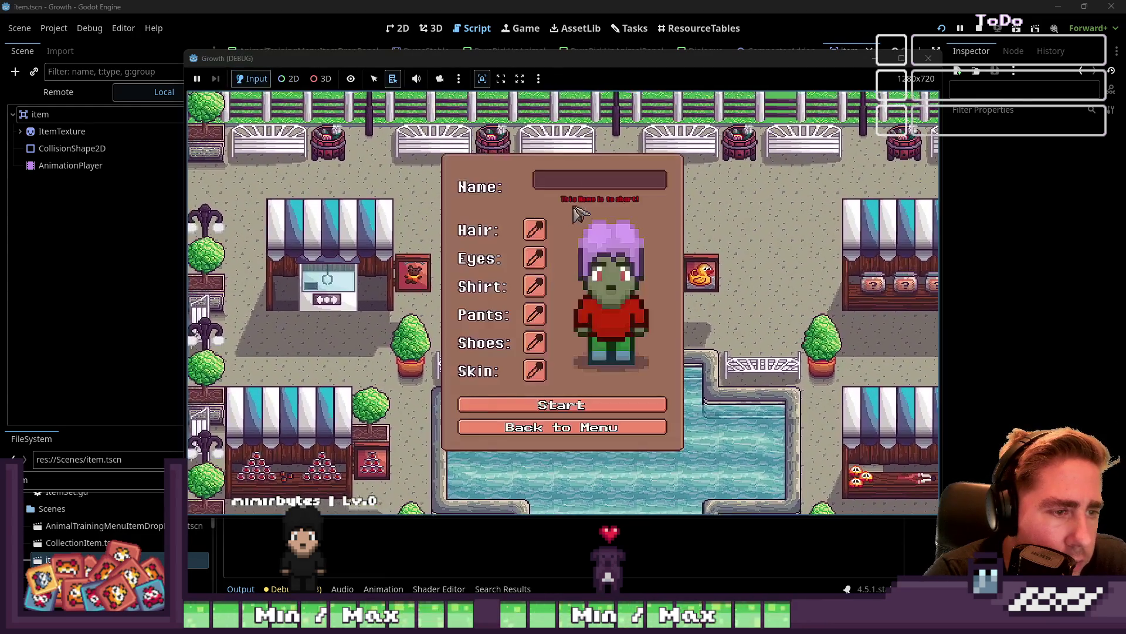
left_click(575, 187)
type("ew9")
left_click(593, 397)
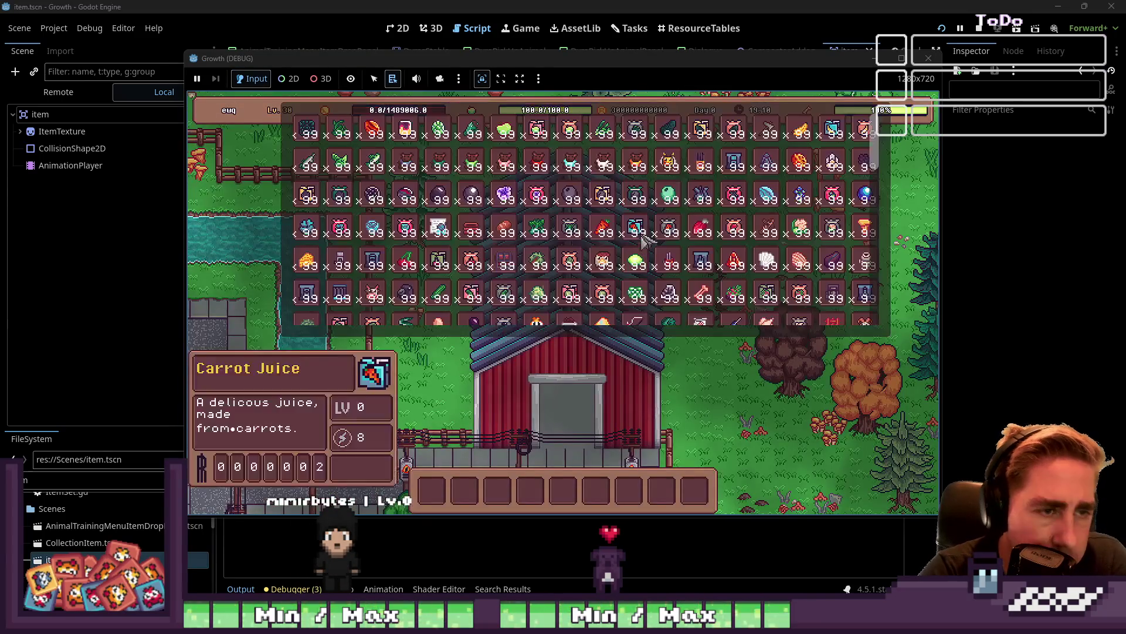
Equip the axe, chop down two trees, then close the game window
key("6")
key("e")
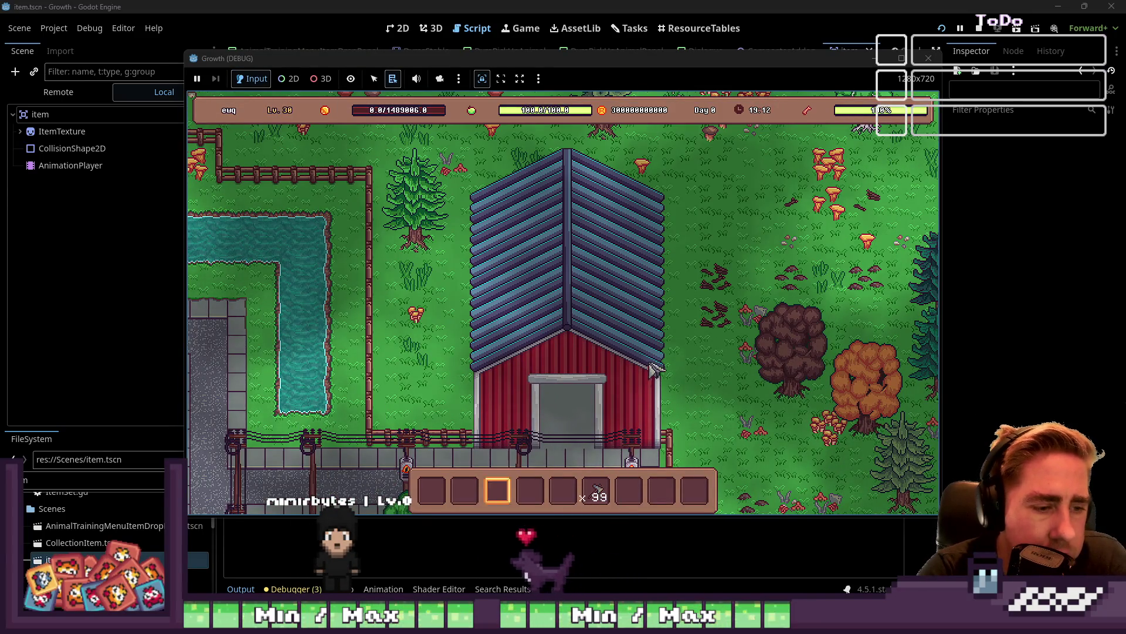
key("s")
key("s")
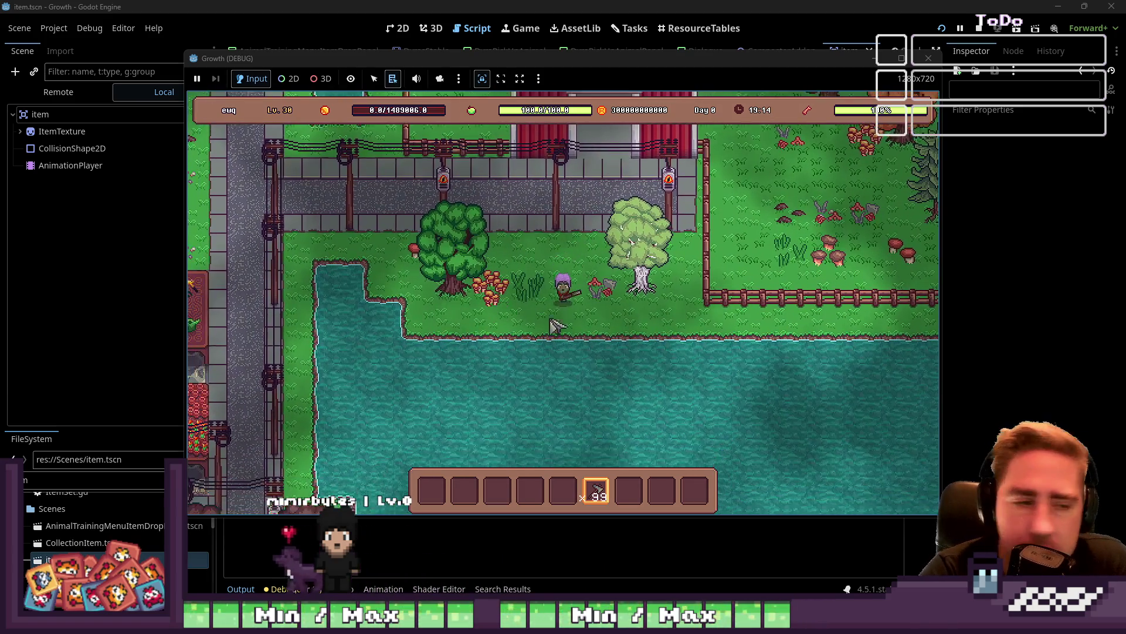
key("w")
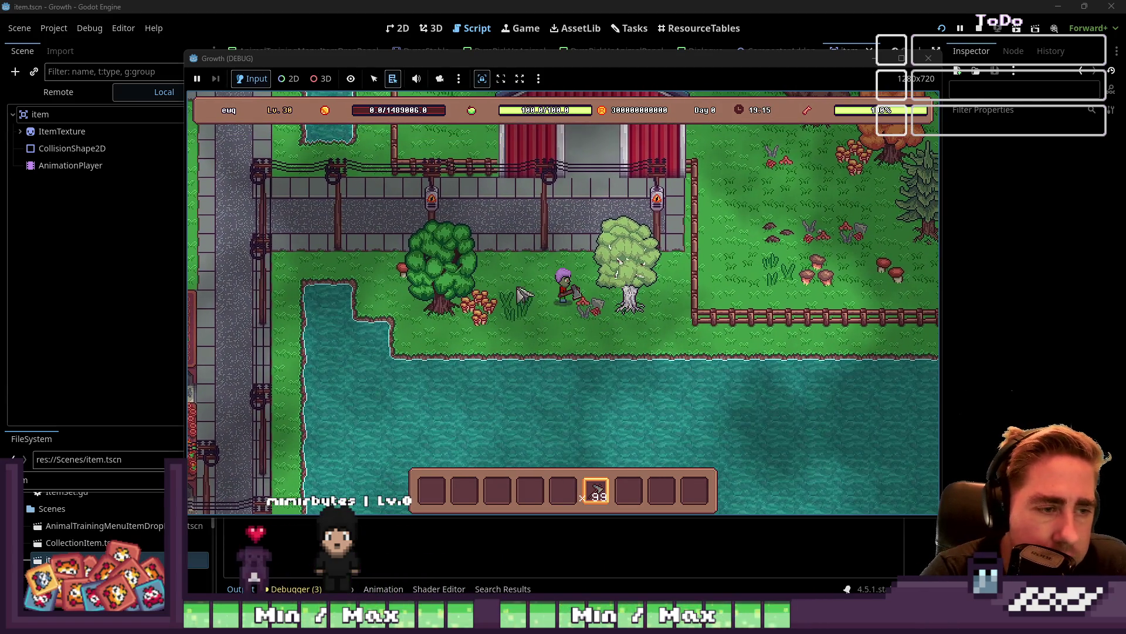
key("d")
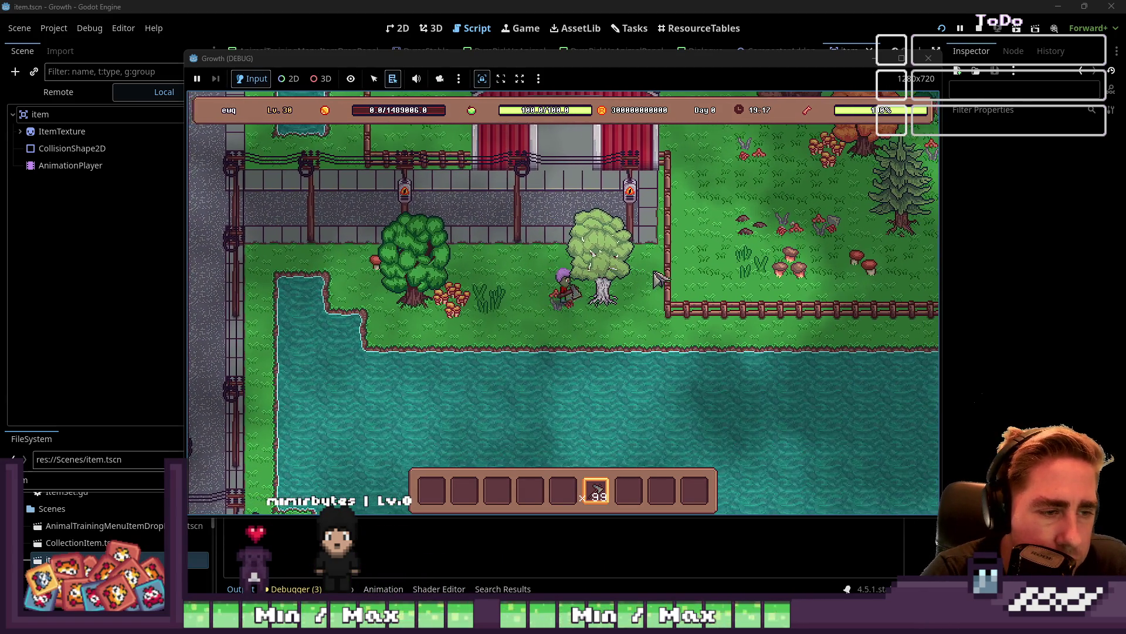
left_click(599, 241)
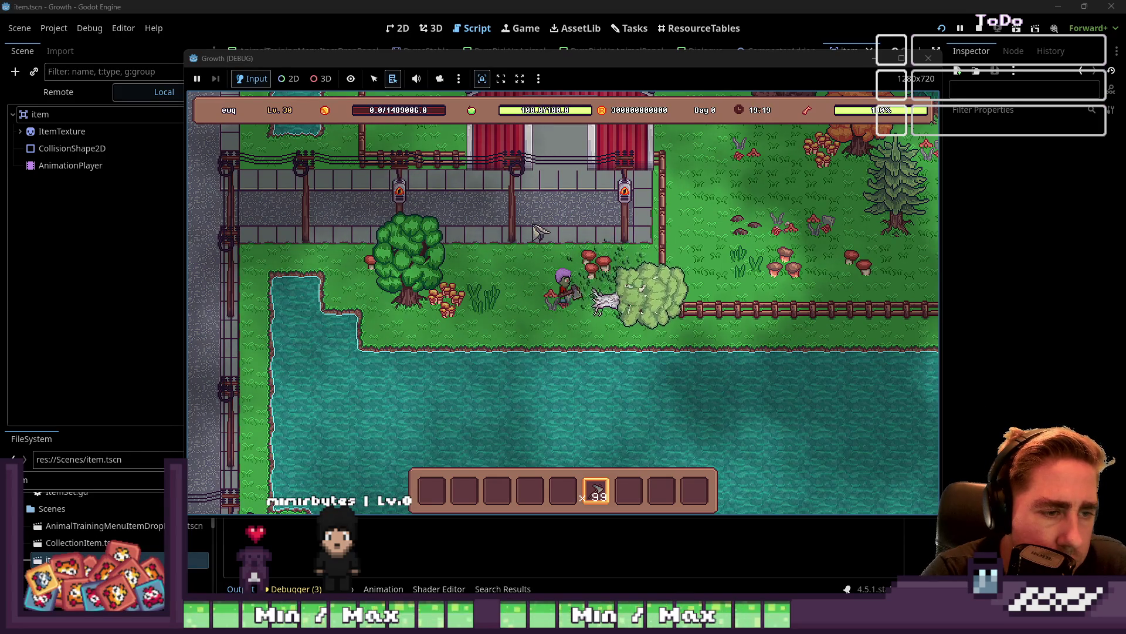
key("a")
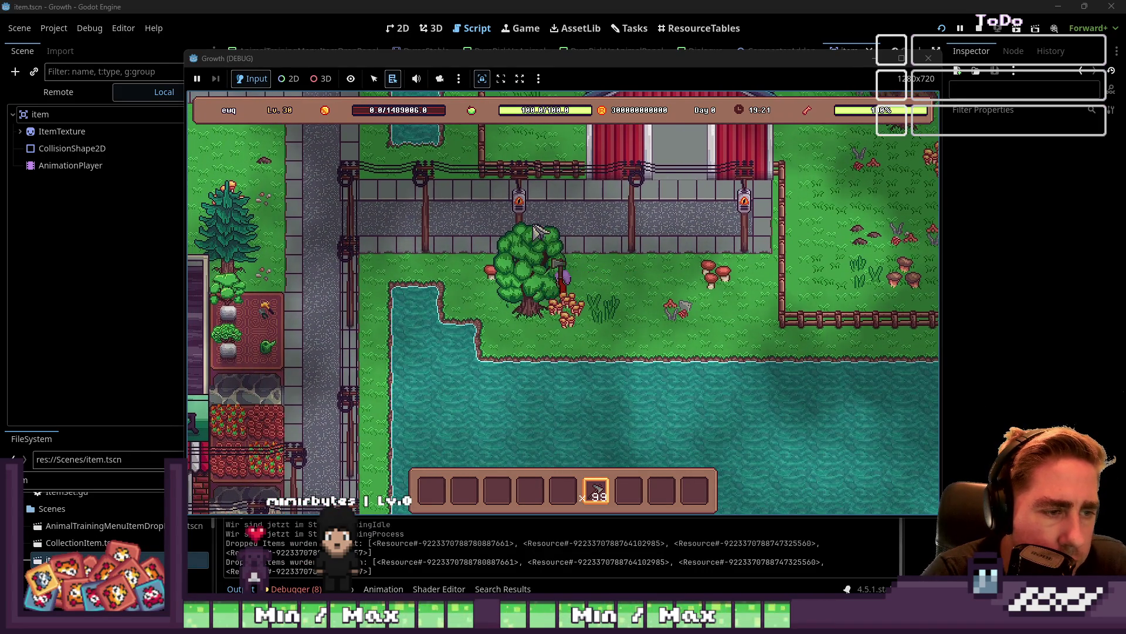
left_click(535, 230)
key("d")
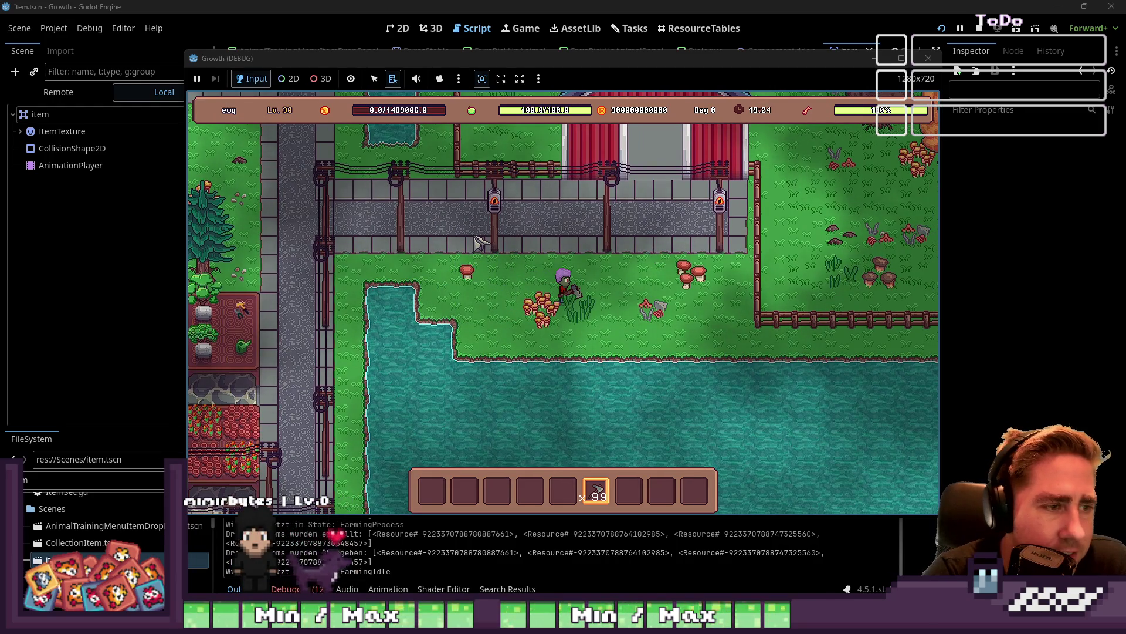
left_click(927, 59)
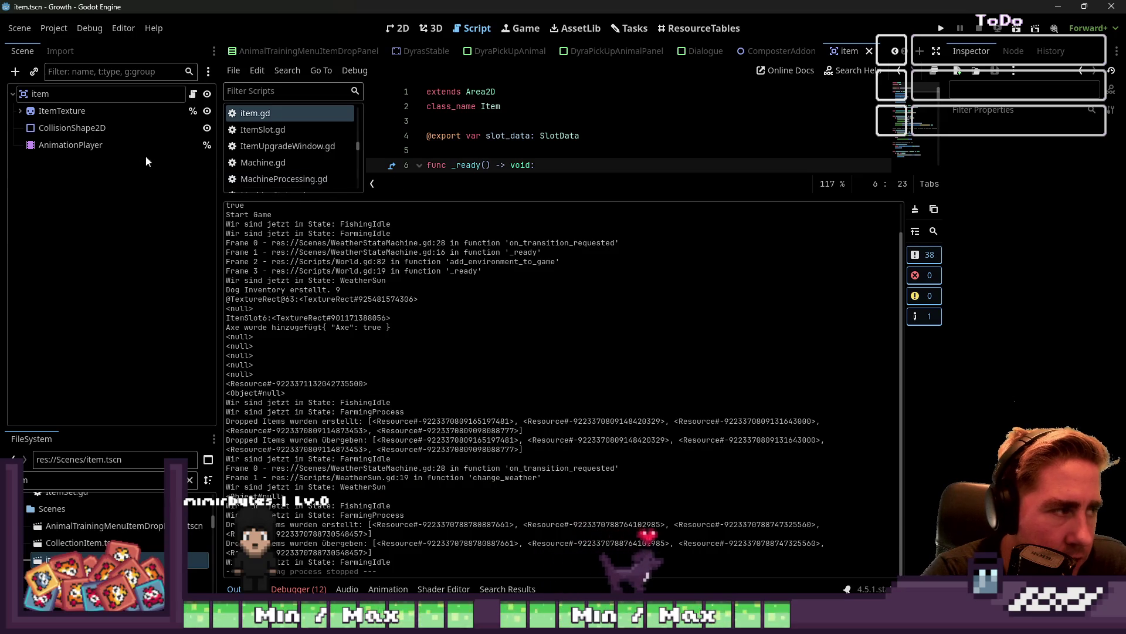
Delete the item position track from the AnimationPlayer's RESET animation
left_click(70, 128)
left_click(76, 145)
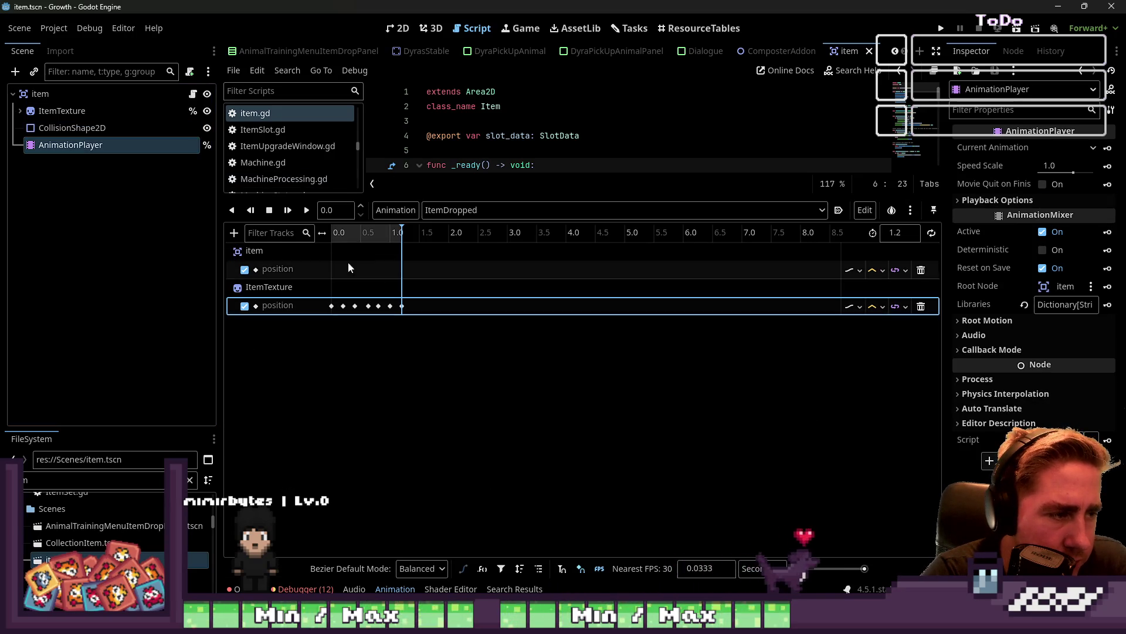
left_click(469, 210)
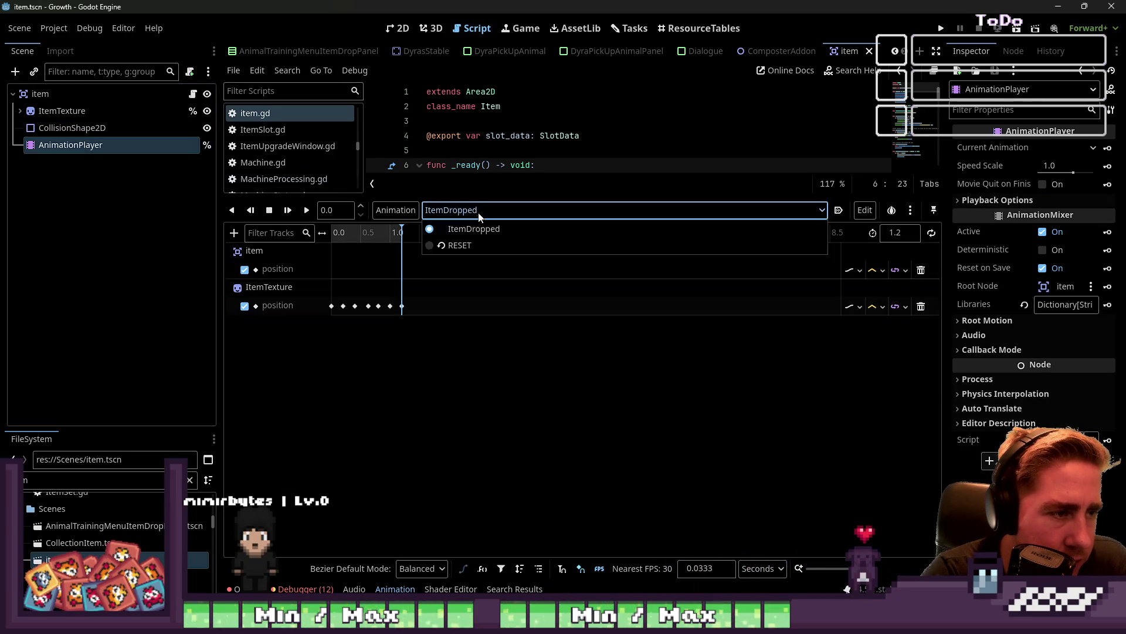
left_click(474, 237)
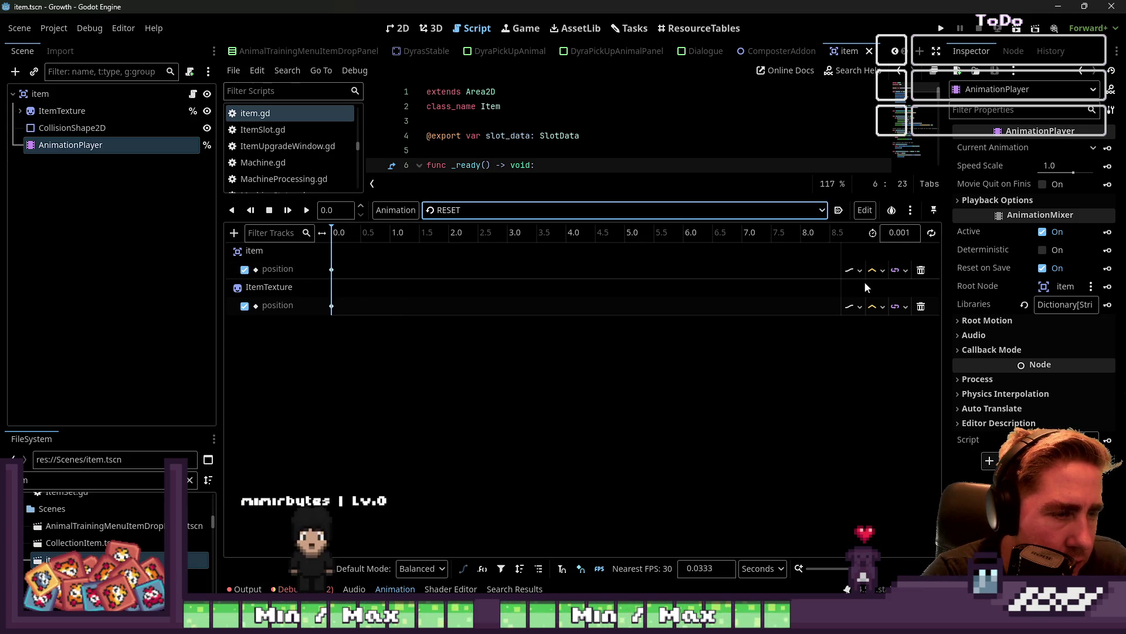
left_click(821, 269)
key("Delete")
Delete the item position track from the ItemDropped animation too
left_click(465, 210)
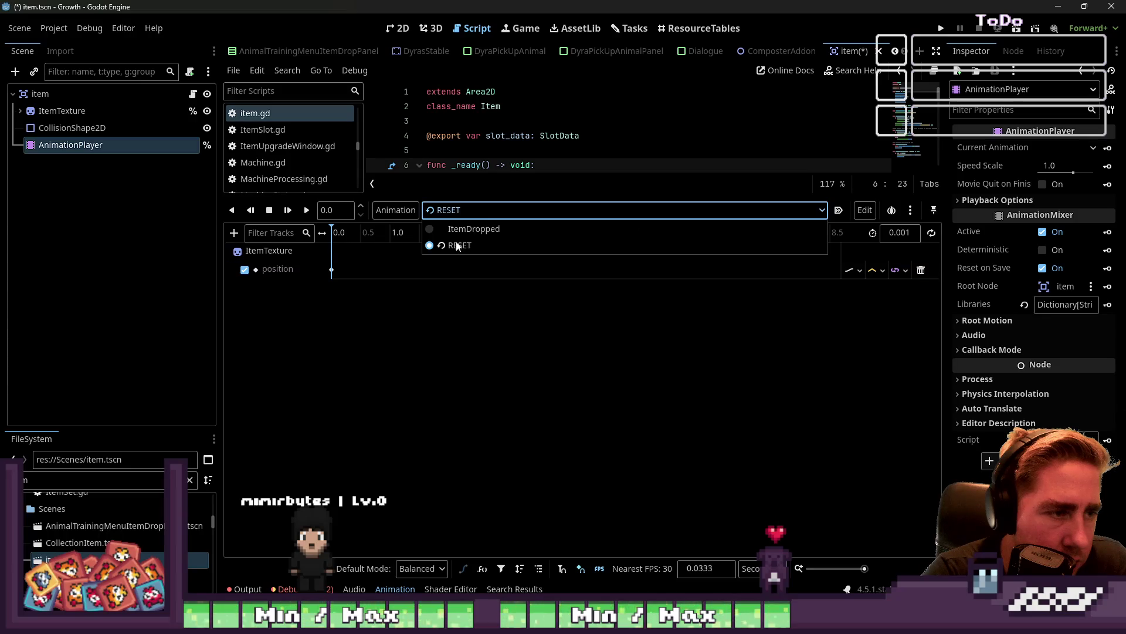
left_click(464, 227)
left_click(921, 271)
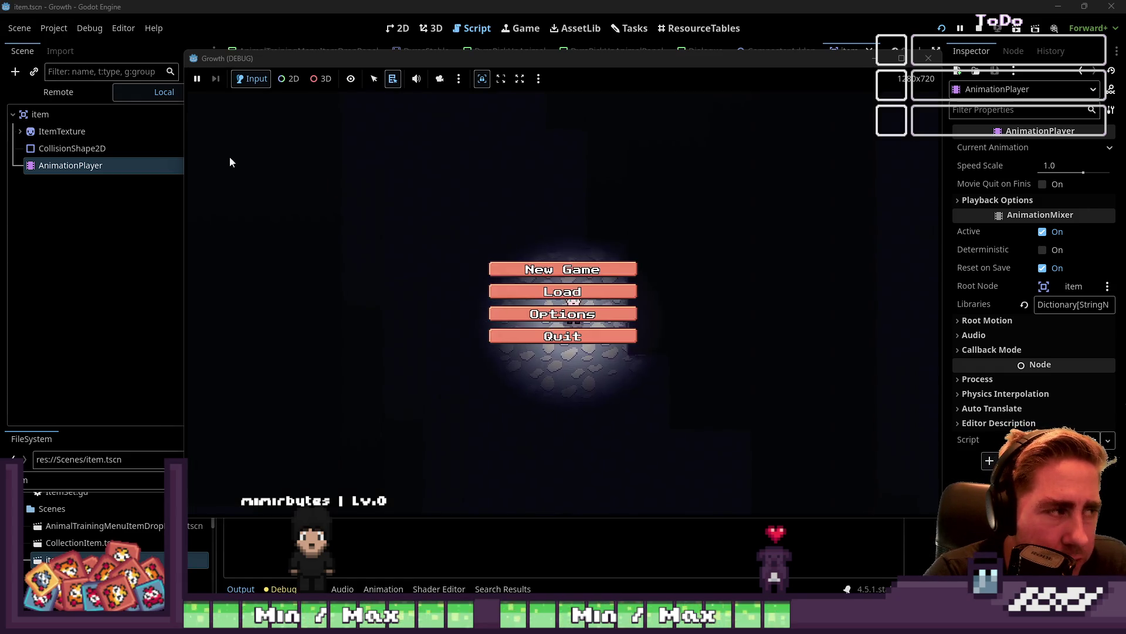
Start a new game as 'qew' and equip the tool from the first hotbar slot
left_click(526, 279)
type("qew")
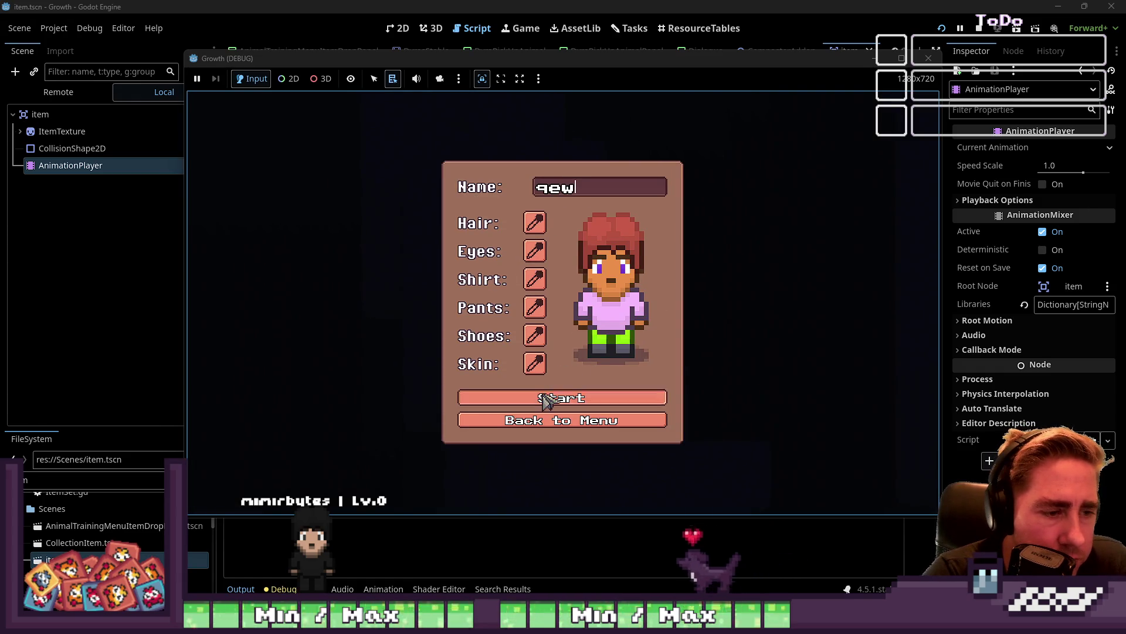
left_click(565, 397)
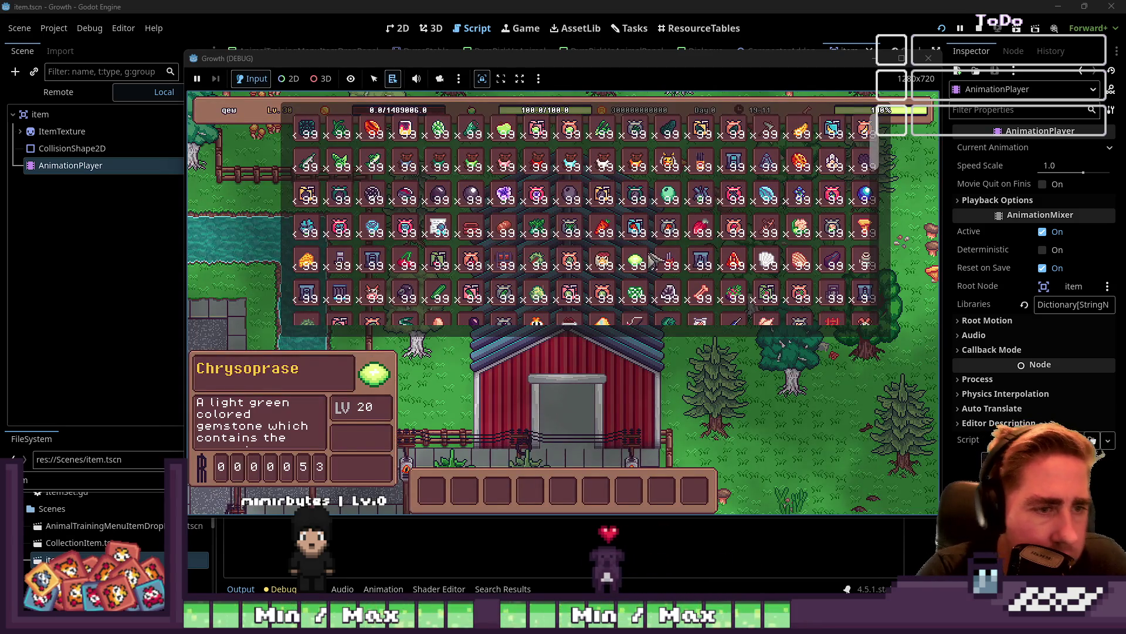
scroll(653, 258, "down", 1)
key("d")
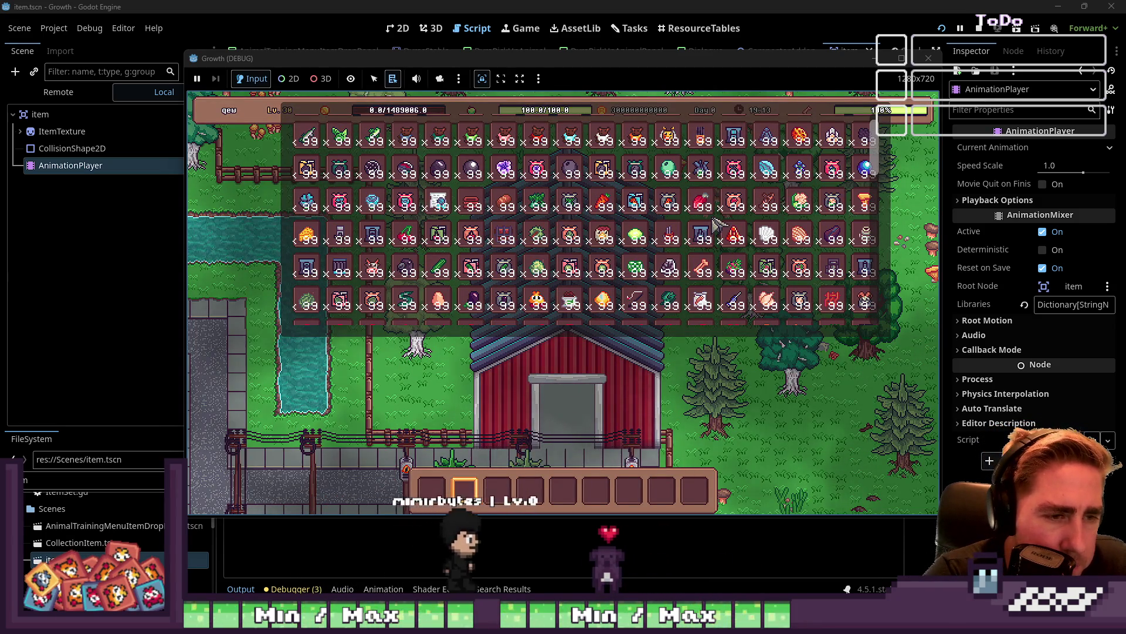
scroll(714, 223, "up", 1)
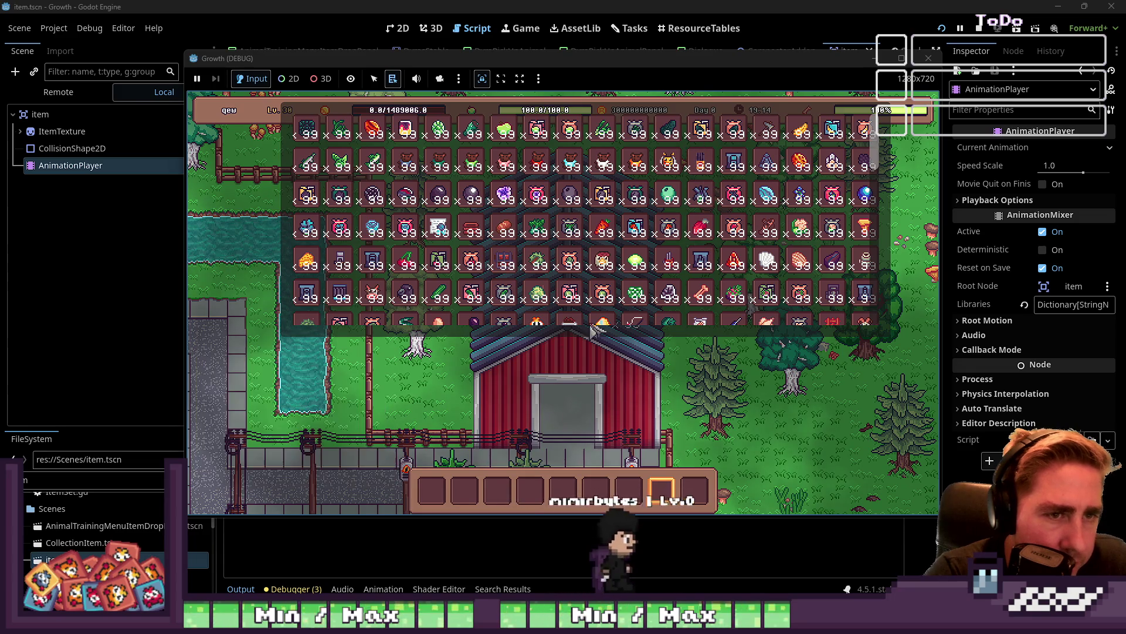
left_click(433, 482)
key("e")
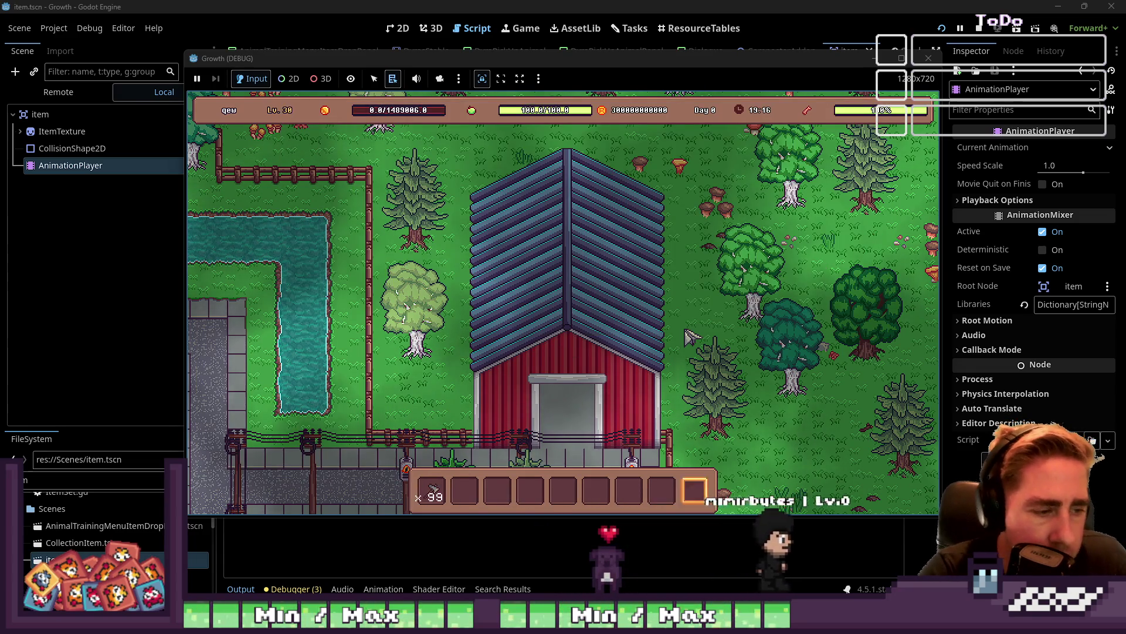
Walk past the barn and chop down the tree and the pine tree
key("s")
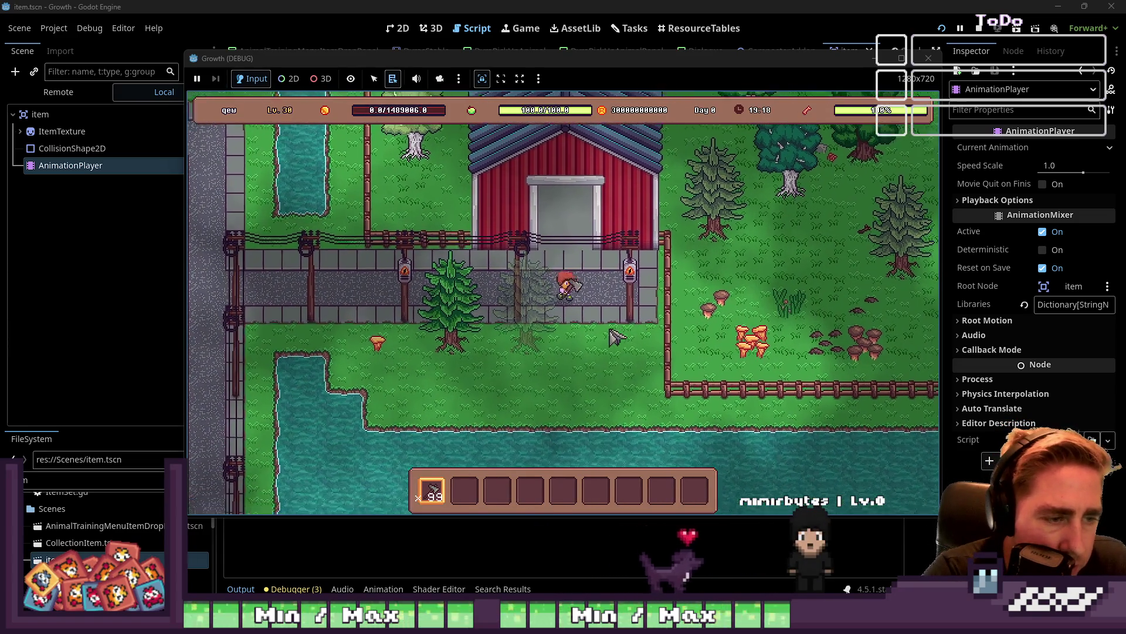
key("a")
left_click(507, 259)
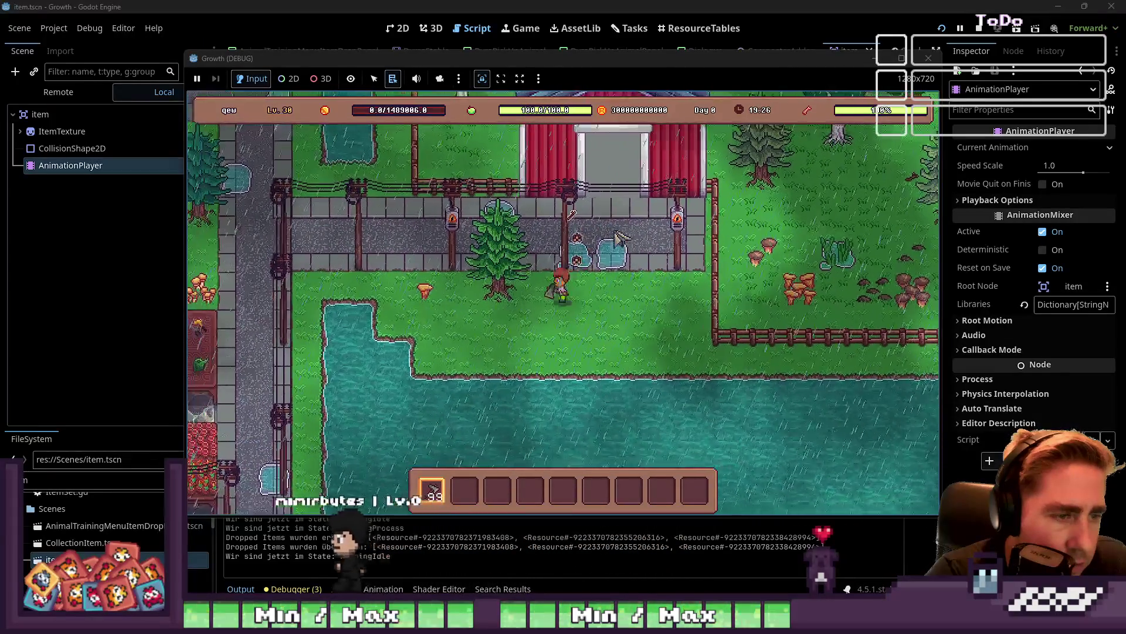
key("a")
left_click(617, 237)
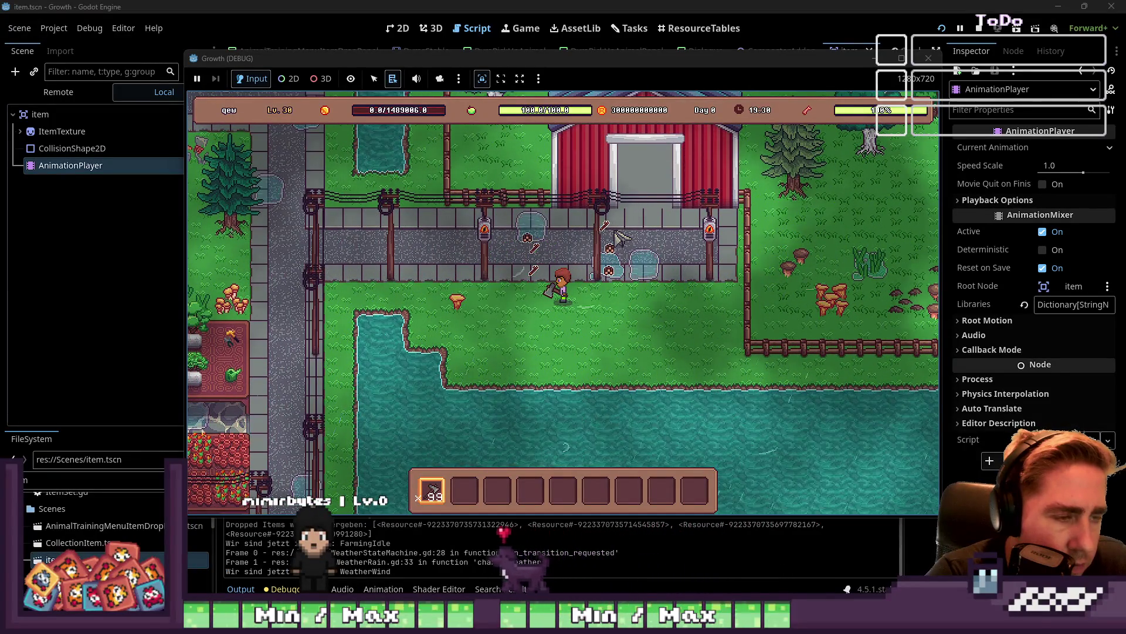
Walk the character along the farm path, then stop the game
key("a")
key("s")
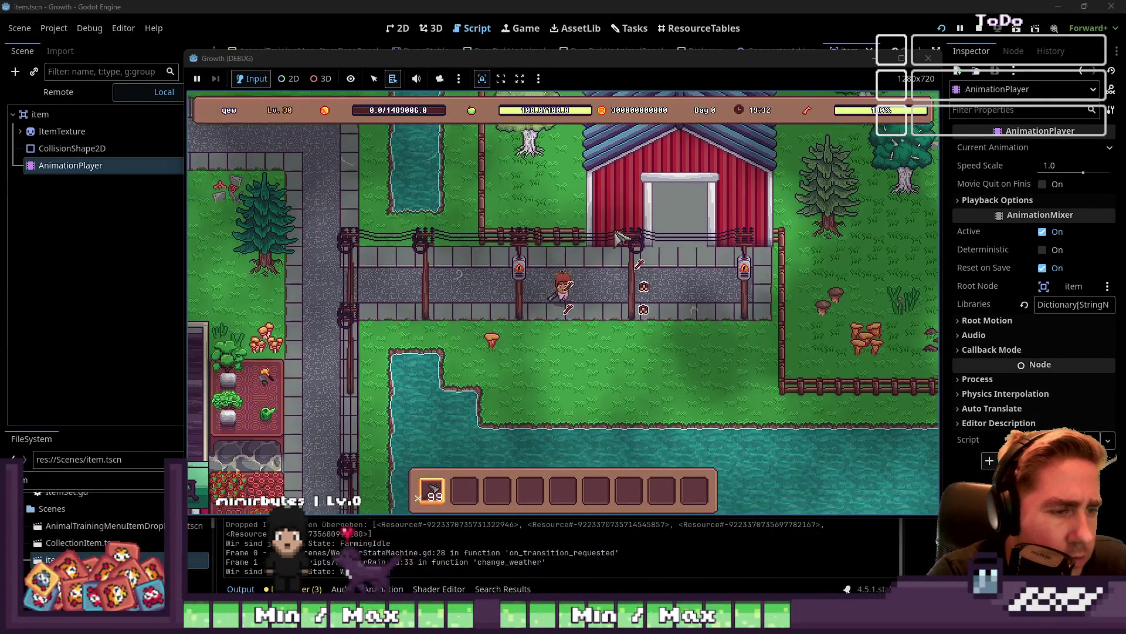
key("d")
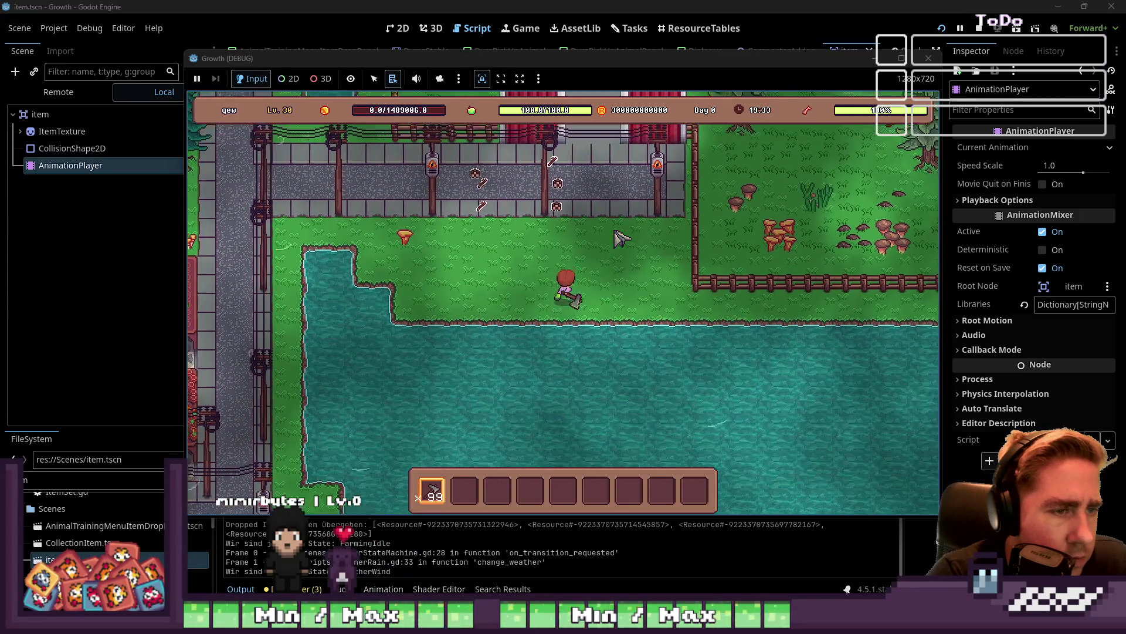
key("w")
key("a")
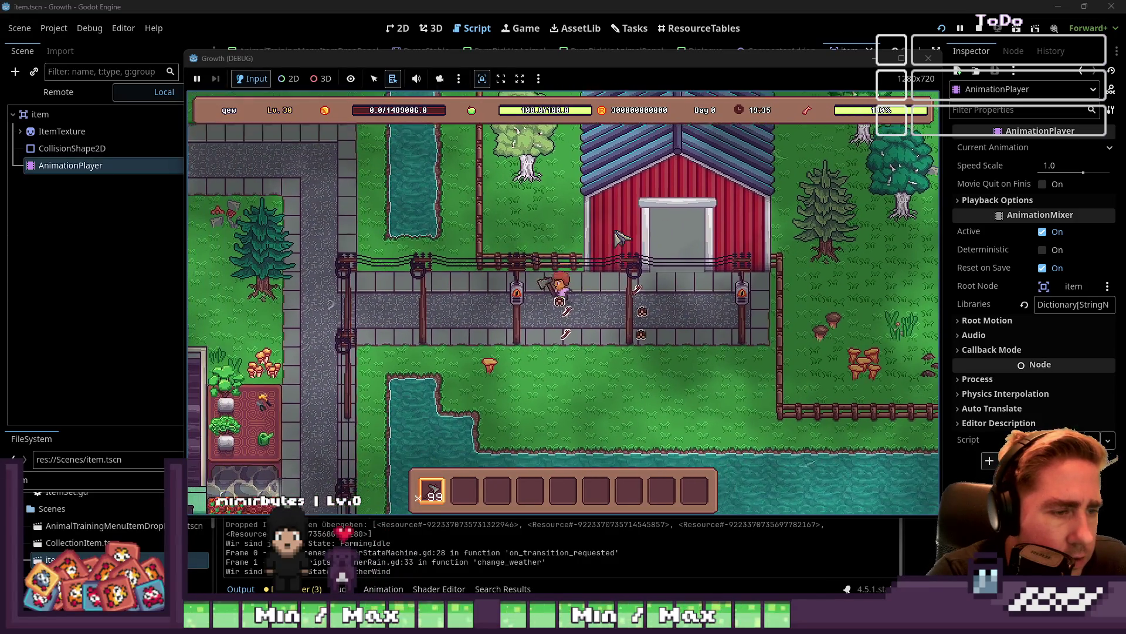
key("s")
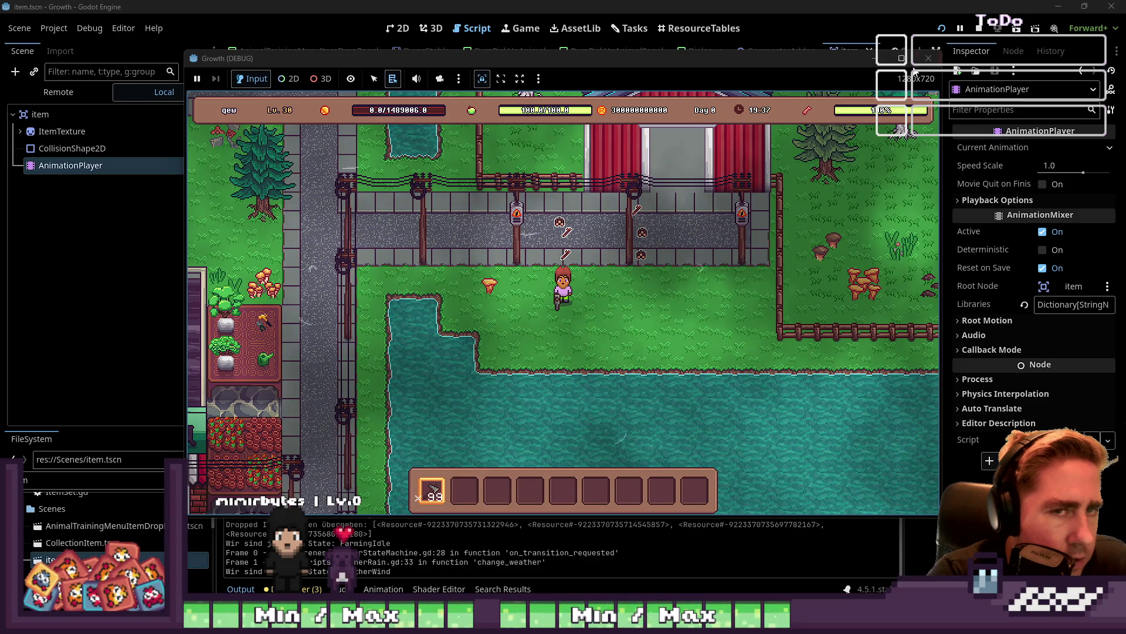
left_click(933, 61)
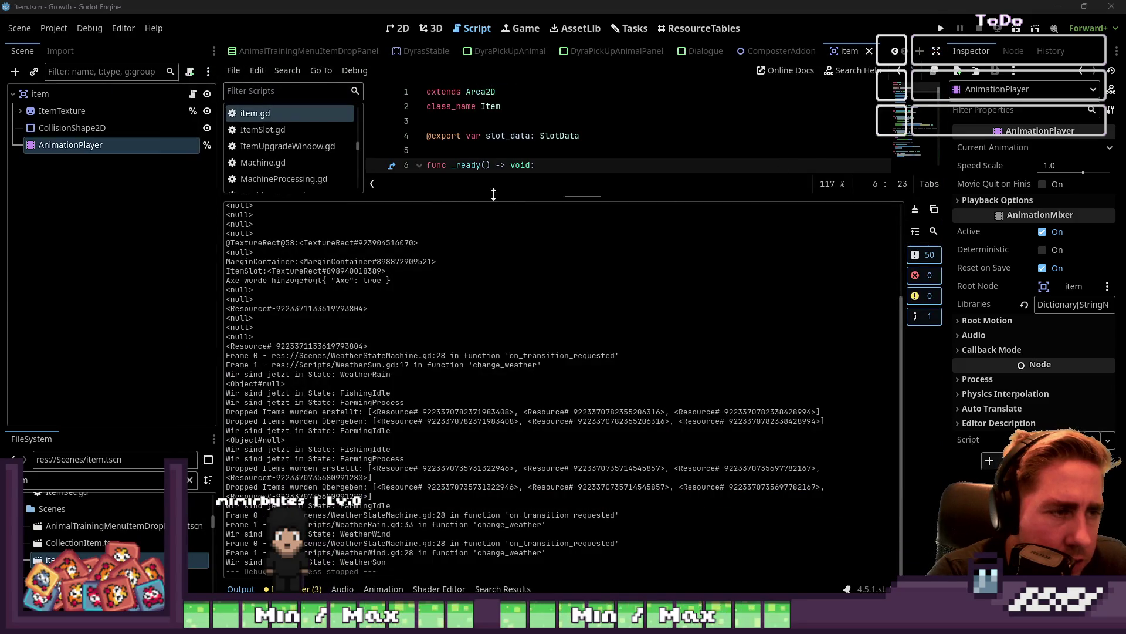
Drag the bottom-panel splitter down to enlarge the item.gd code area
mouse_move(498, 197)
left_mouse_down()
mouse_move(424, 423)
mouse_move(428, 448)
left_mouse_up()
left_click(526, 298)
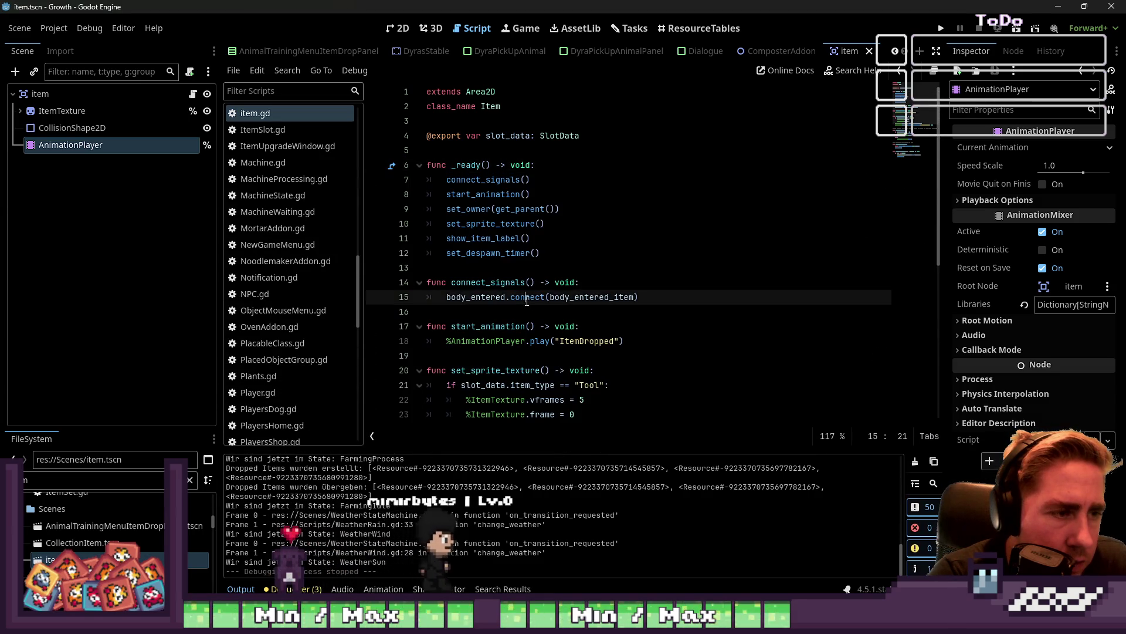
scroll(527, 300, "down", 3)
scroll(526, 300, "down", 4)
Review item.gd's queue_free despawn and Player touch check, then switch to TreeEntity.gd
left_click(473, 326)
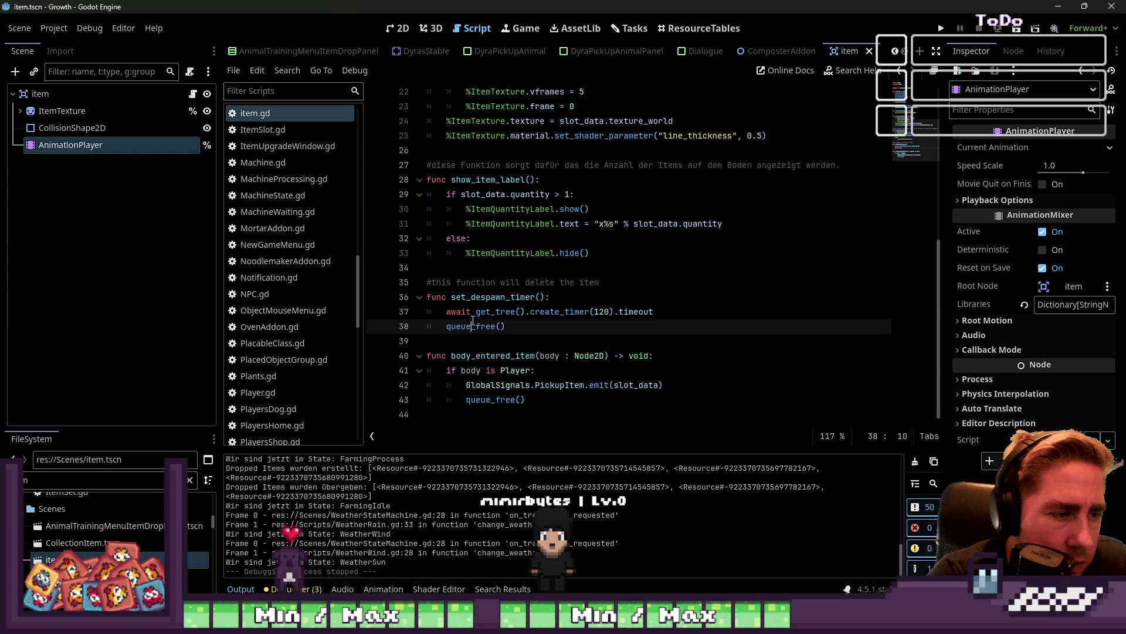
scroll(304, 248, "up", 10)
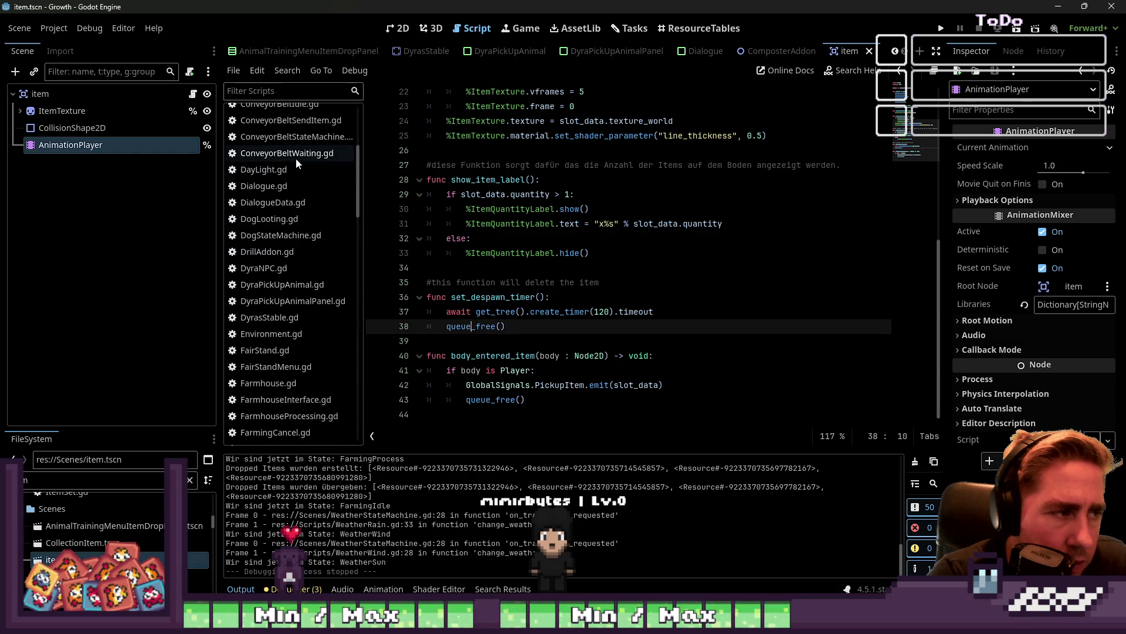
left_click(516, 371)
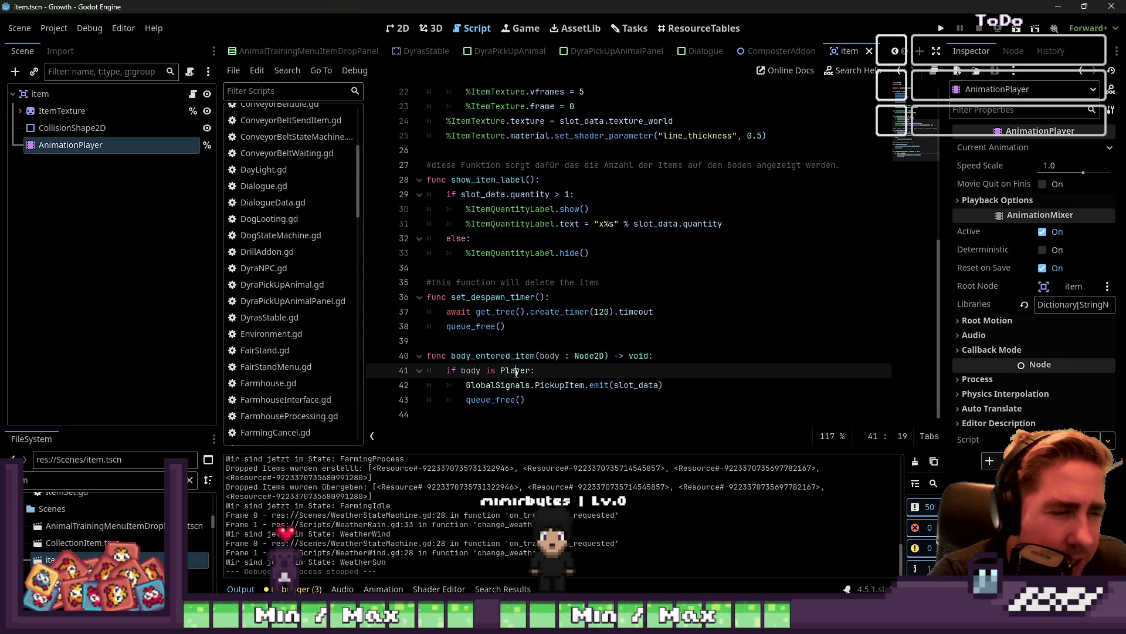
scroll(291, 267, "up", 1)
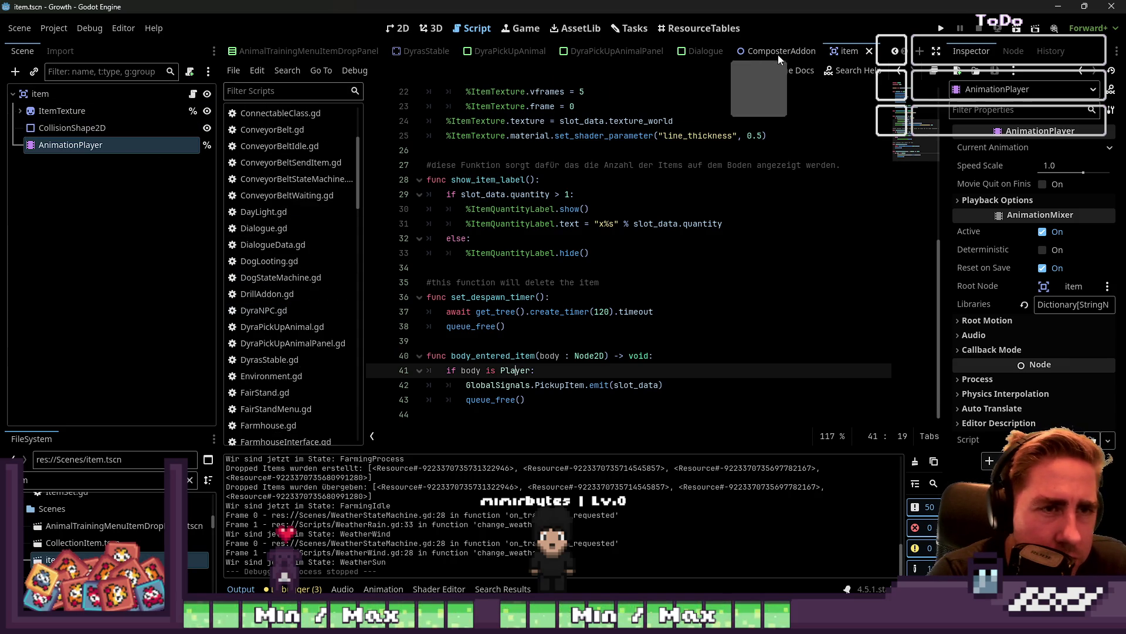
scroll(526, 53, "up", 3)
scroll(421, 55, "up", 6)
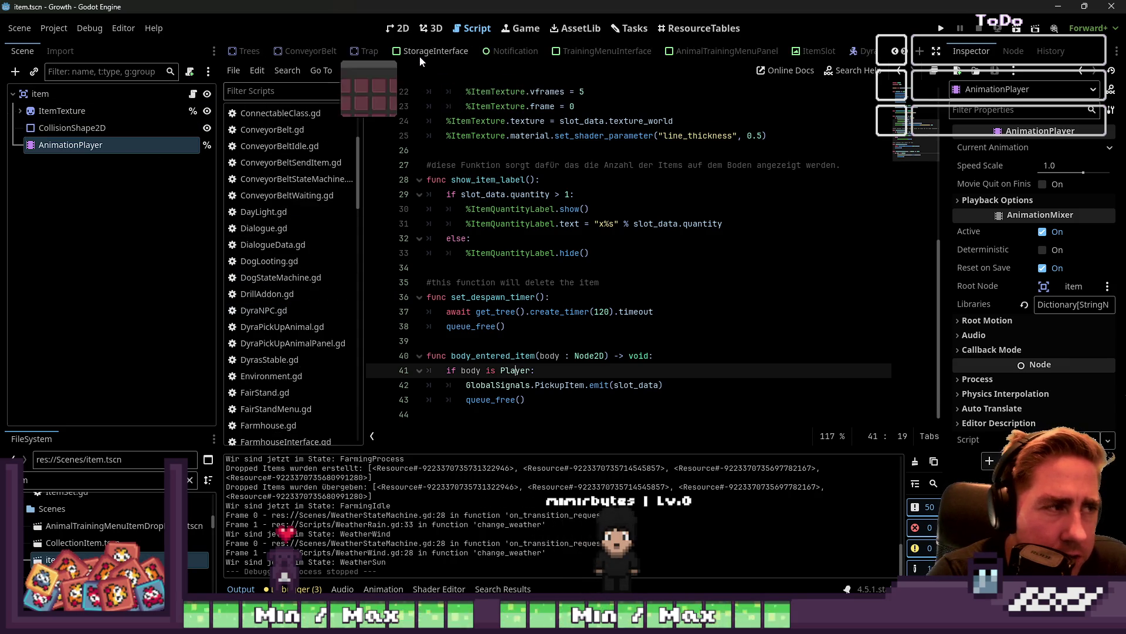
scroll(304, 53, "up", 3)
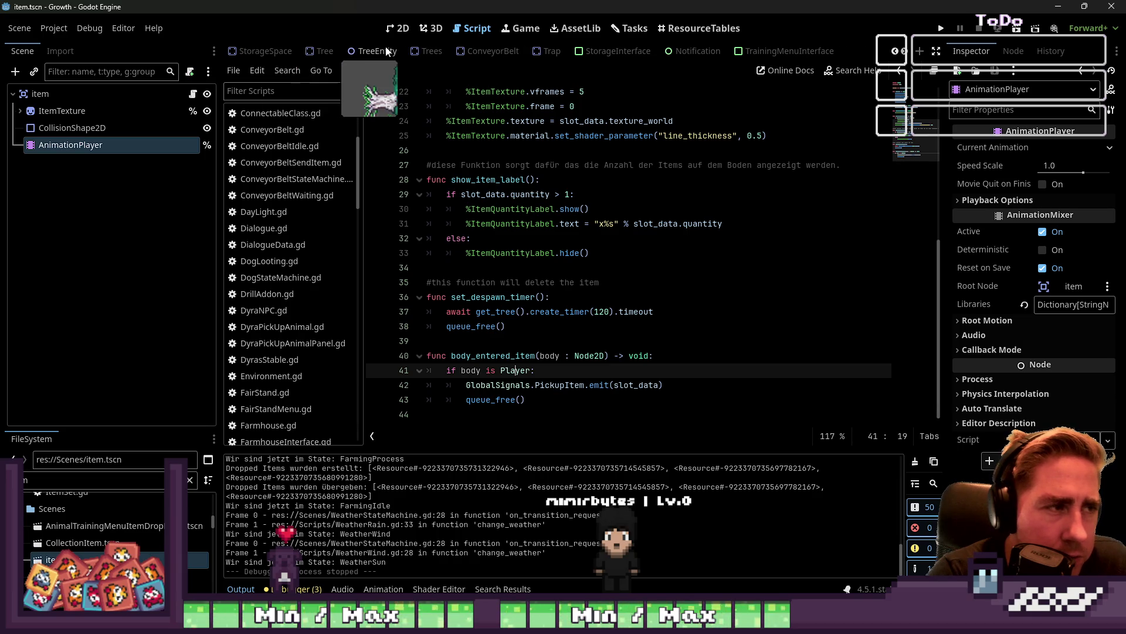
left_click(375, 52)
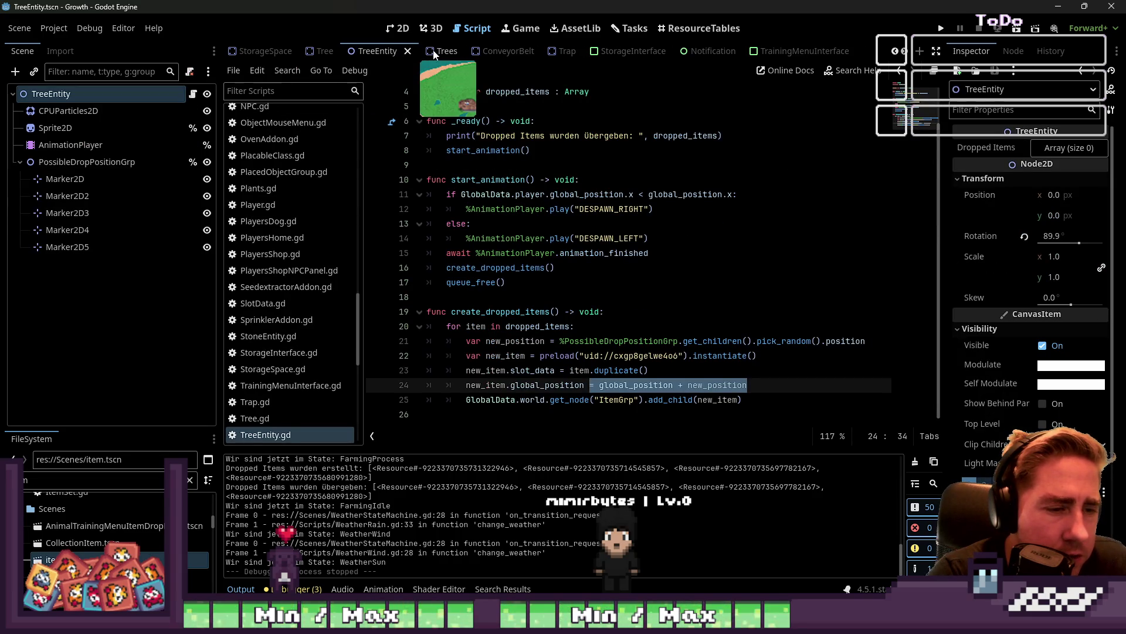
Inspect the PossibleDropPositionGrp drop markers and the new_position line in TreeEntity.gd
left_click(521, 341)
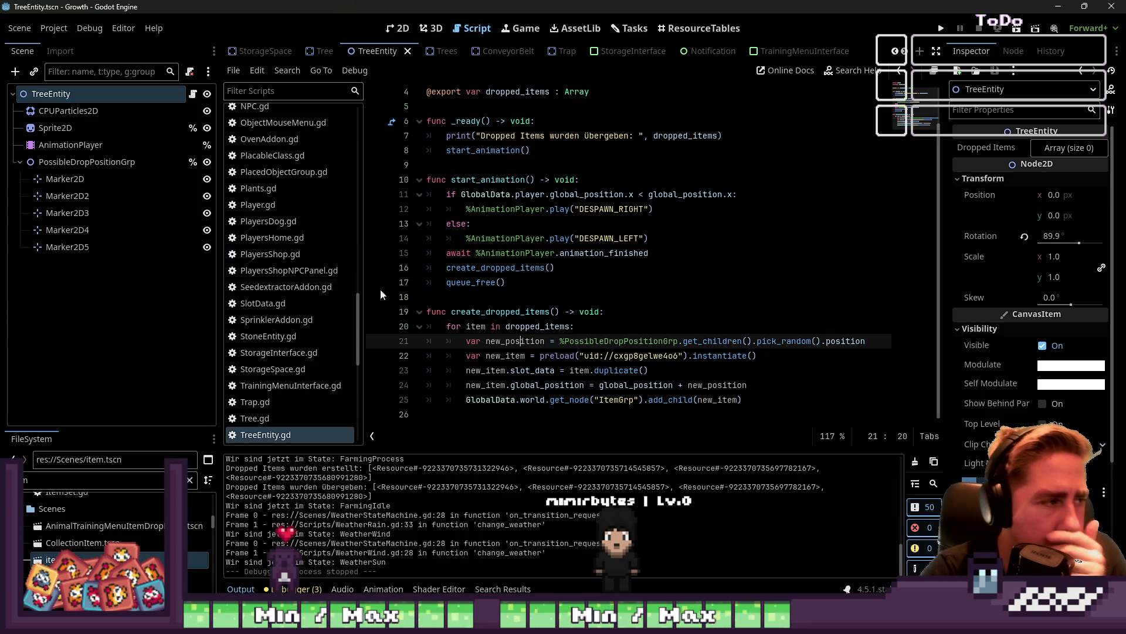
left_click(131, 178)
left_click(142, 164)
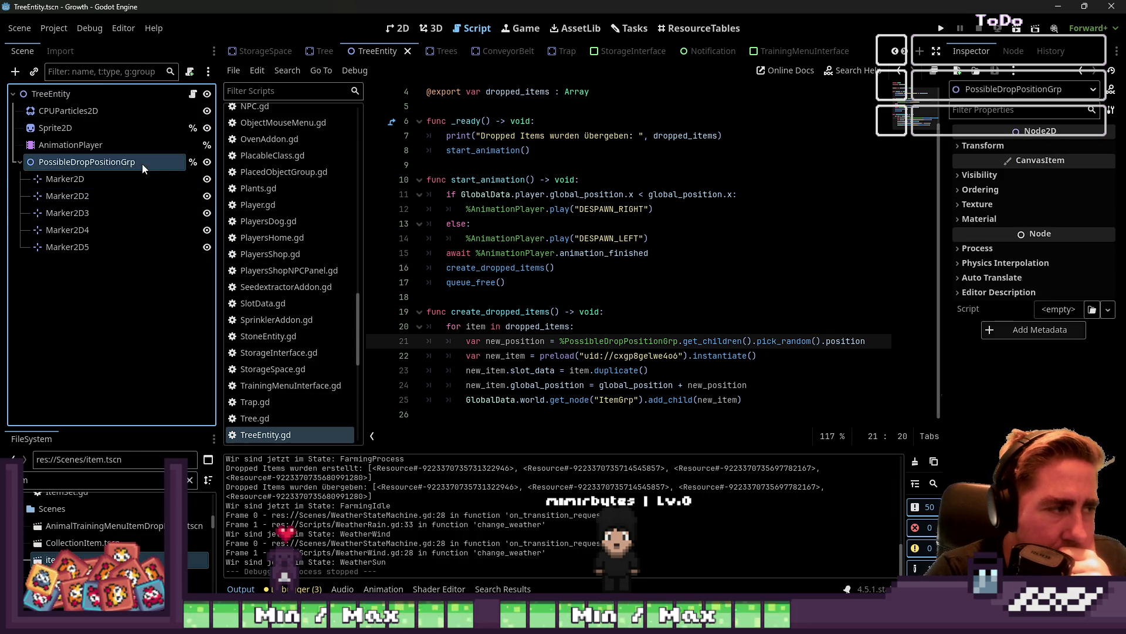
double_click(838, 341)
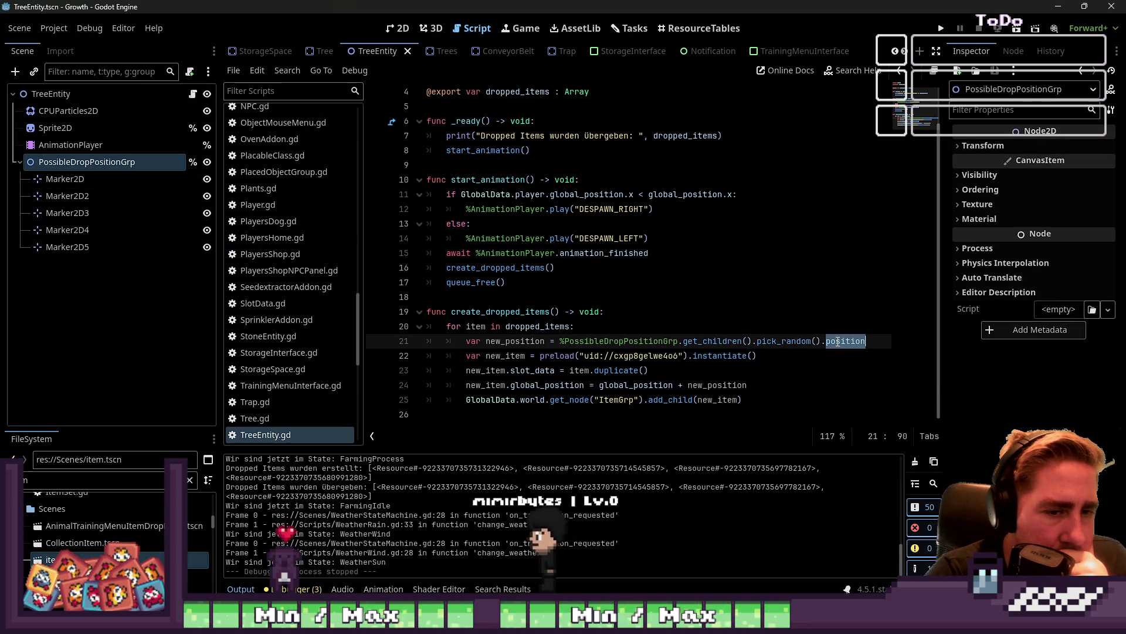
key("Left")
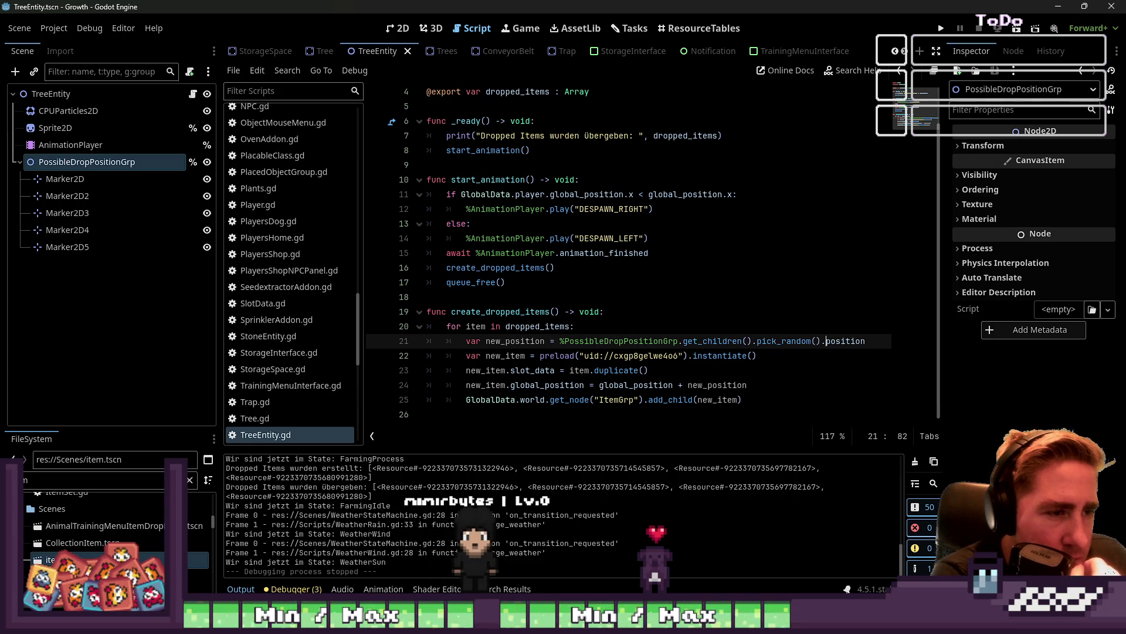
Move create_dropped_items() above the await on the AnimationPlayer, then run the project with F5
left_click_drag(554, 268, 444, 265)
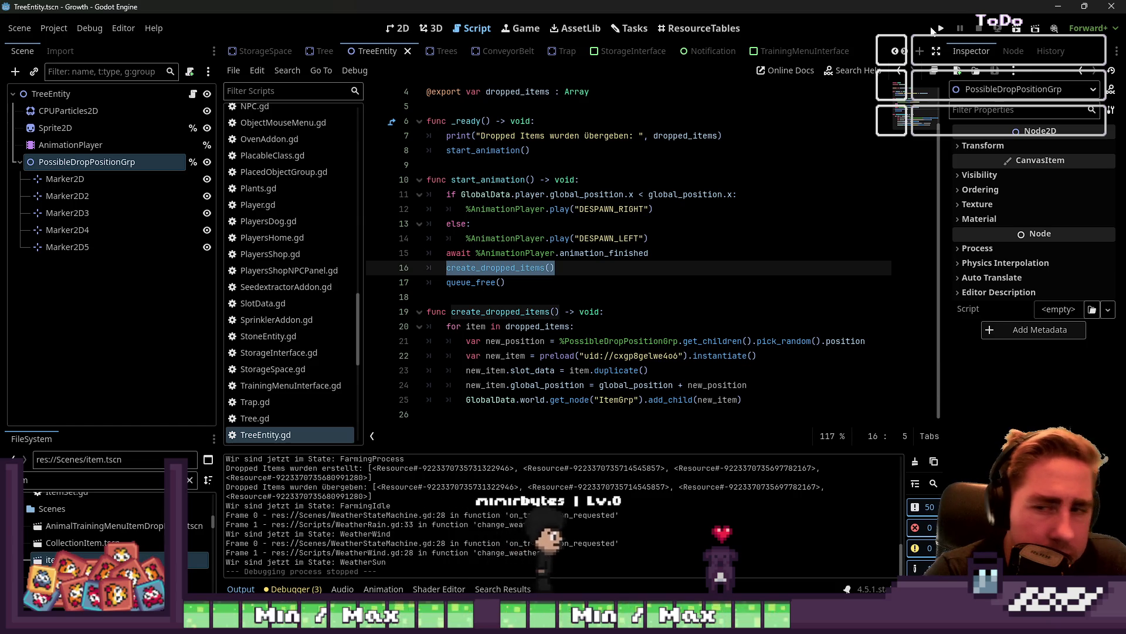
left_click(570, 254)
left_click_drag(555, 268, 444, 268)
key("ctrl+c")
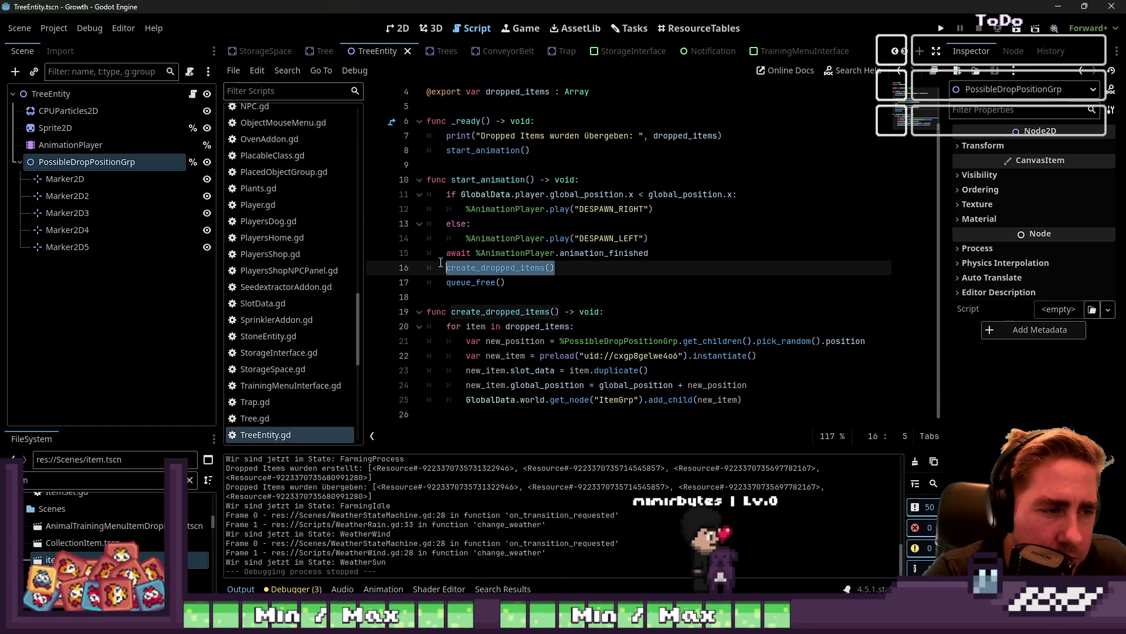
key("BackSpace")
key("BackSpace")
key("BackSpace")
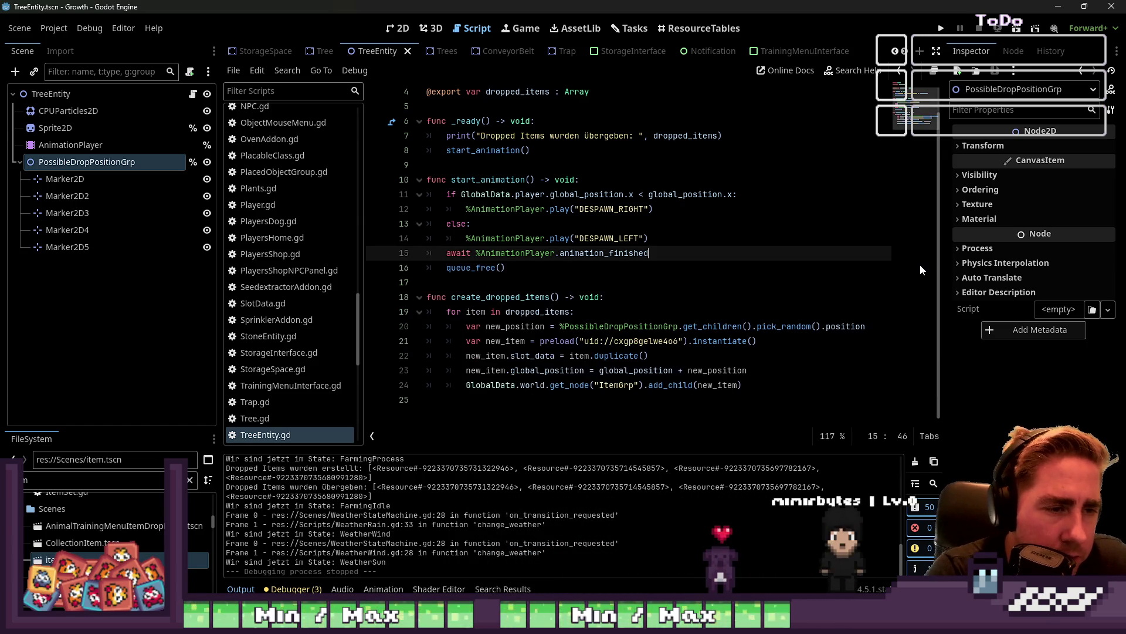
key("Up")
key("Return")
key("ctrl+v")
key("ctrl+z")
key("BackSpace")
key("ctrl+v")
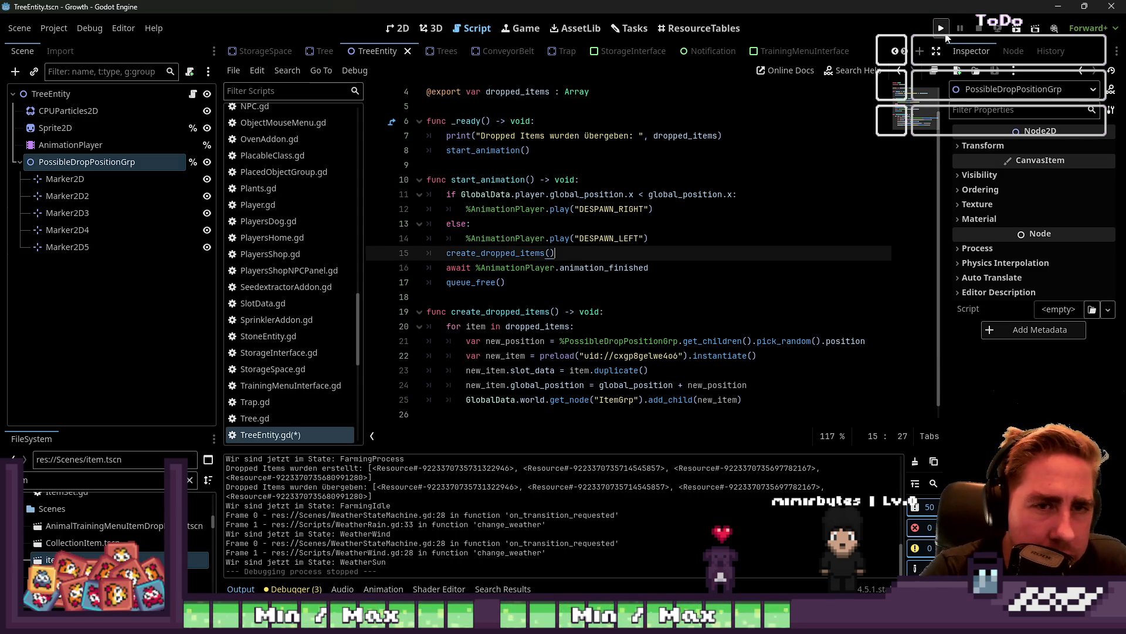
key("F5")
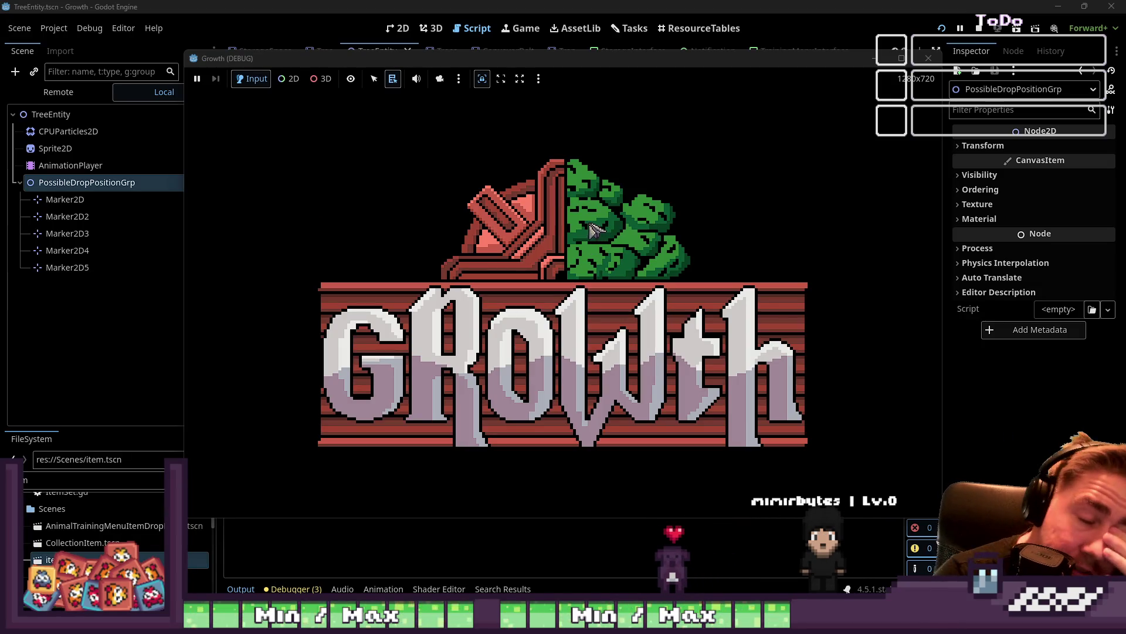
Start a new game as 'wqee' and move the axe into the hotbar
left_click(581, 325)
type("wqee")
left_click(560, 394)
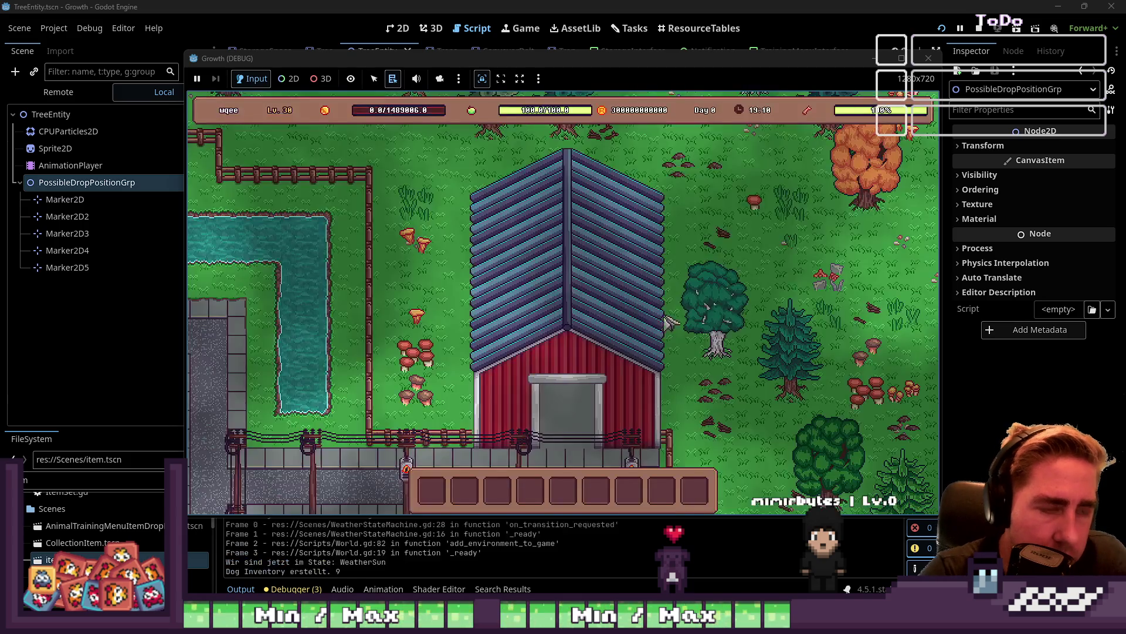
key("5")
key("i")
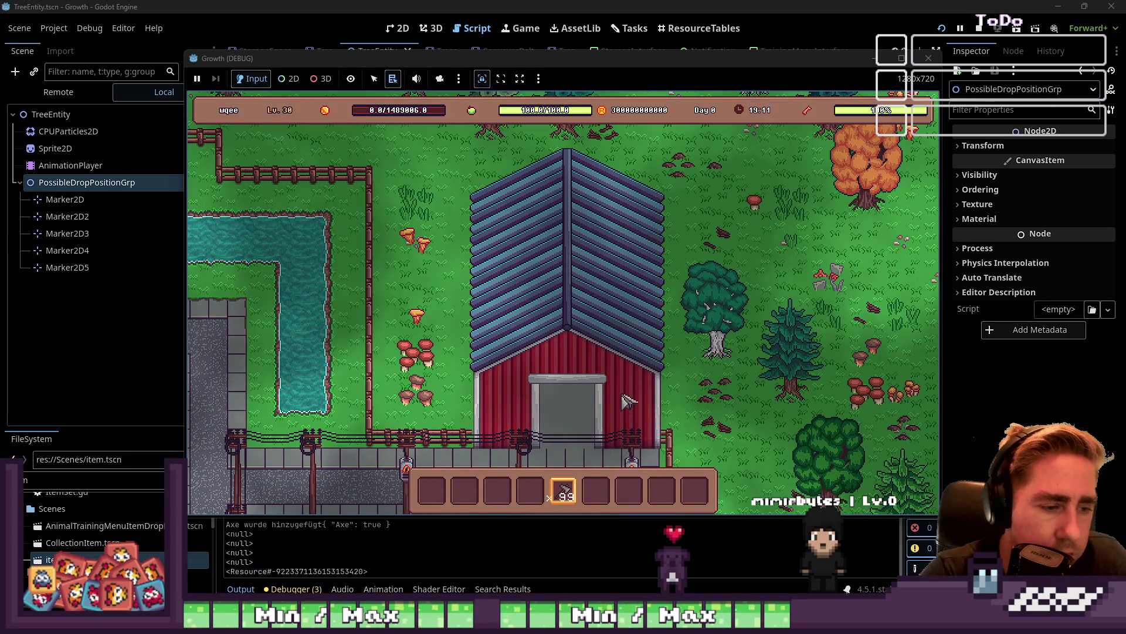
key("s")
Chop several trees, including the round tree and the pine, then stop the game with F8
key("d")
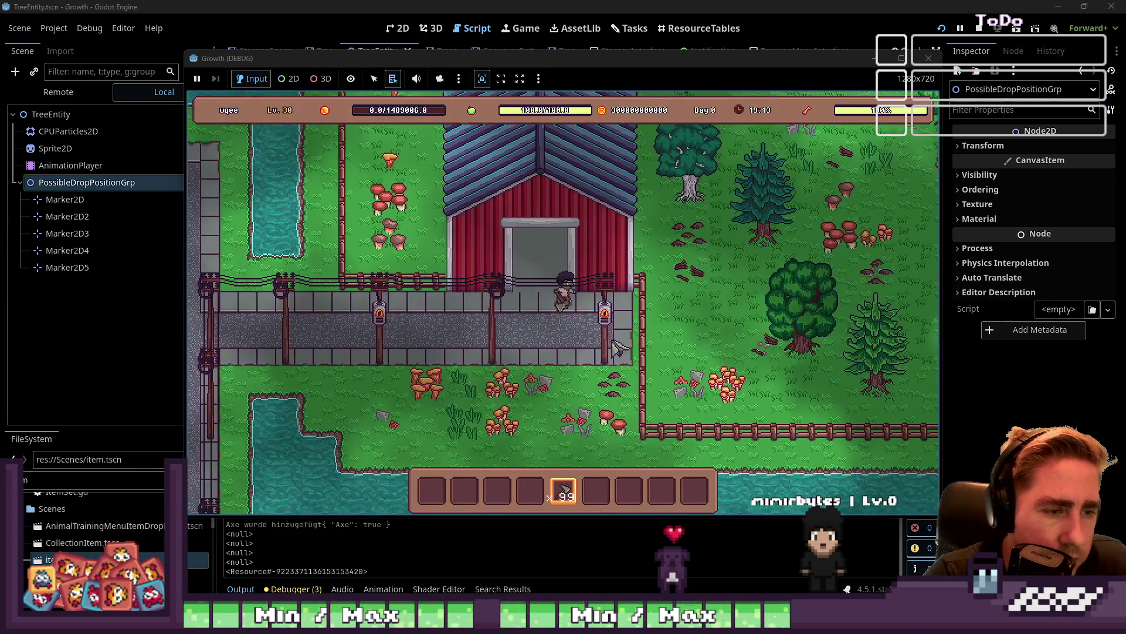
key("w")
key("d")
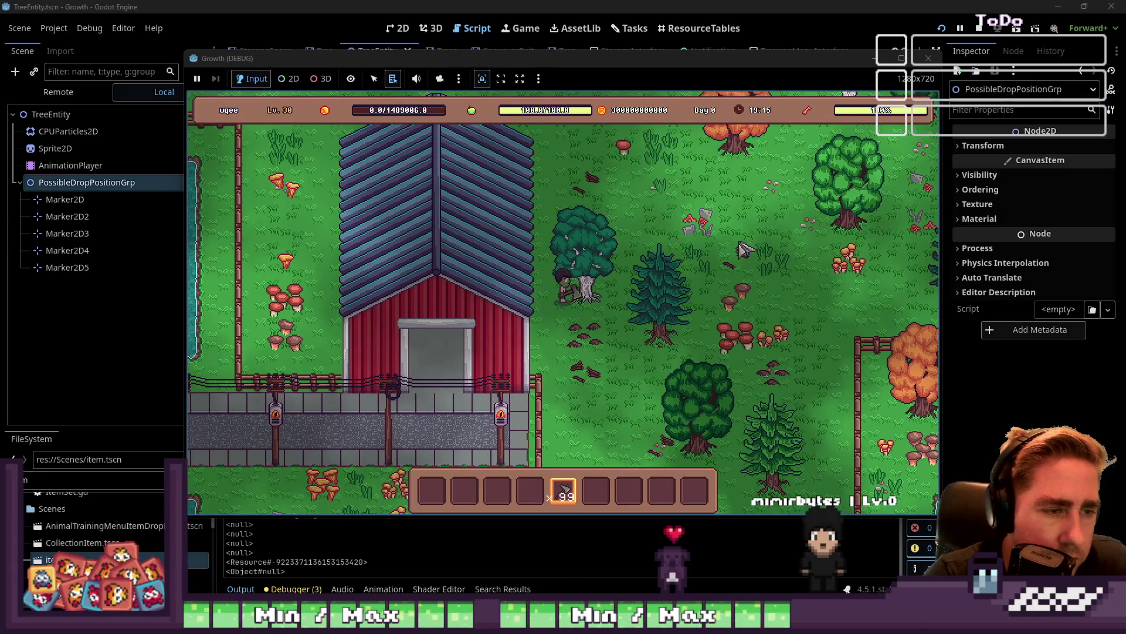
key("s")
key("d")
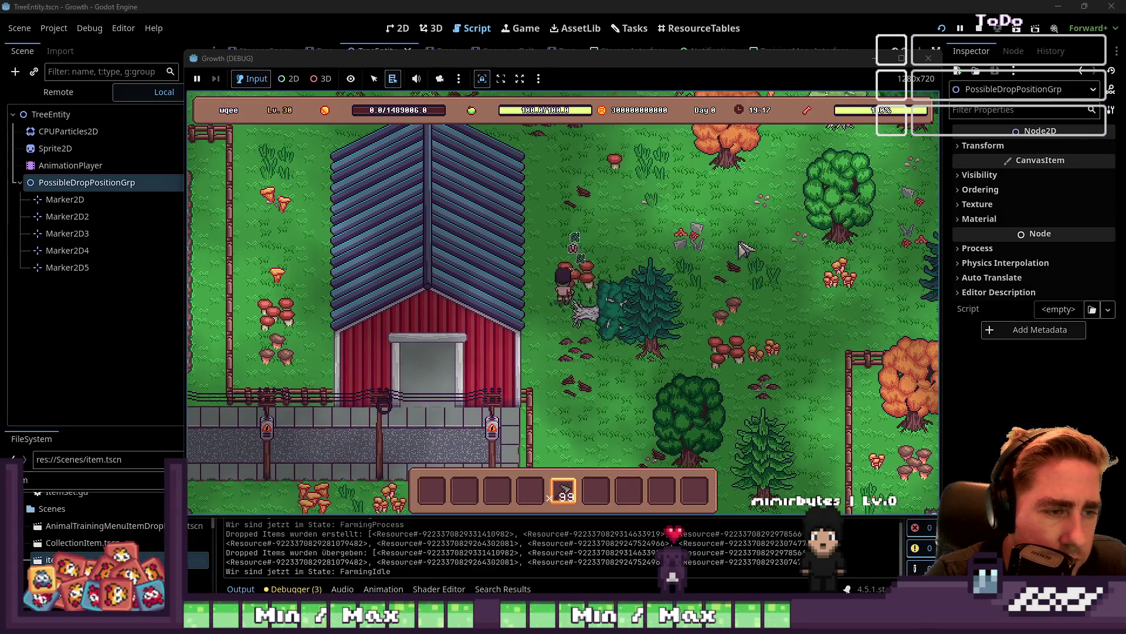
key("d")
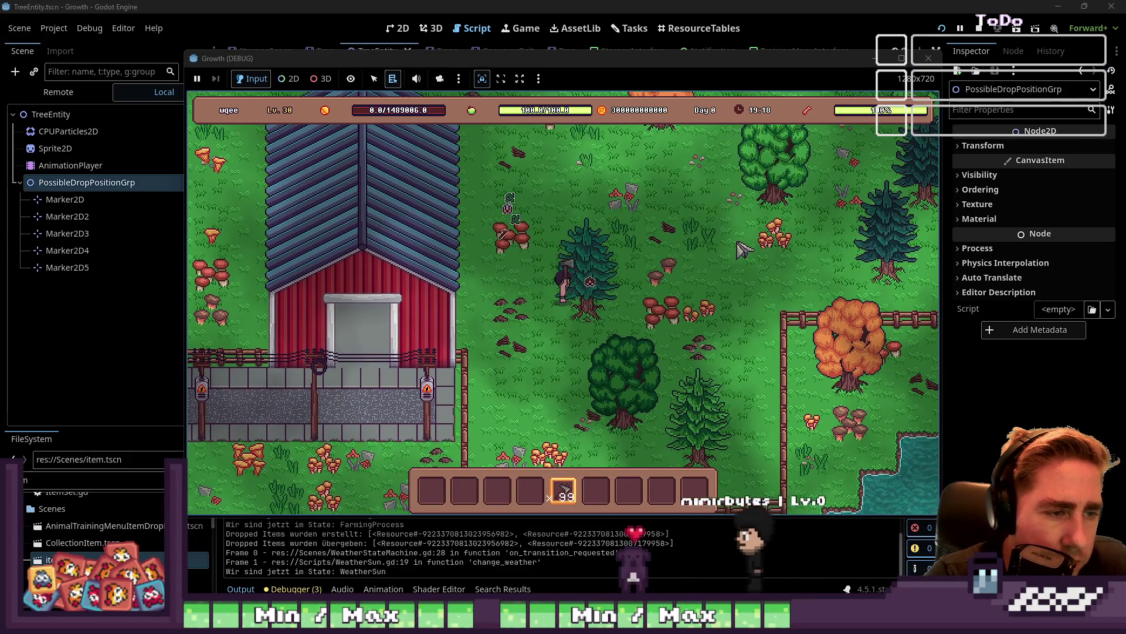
key("s")
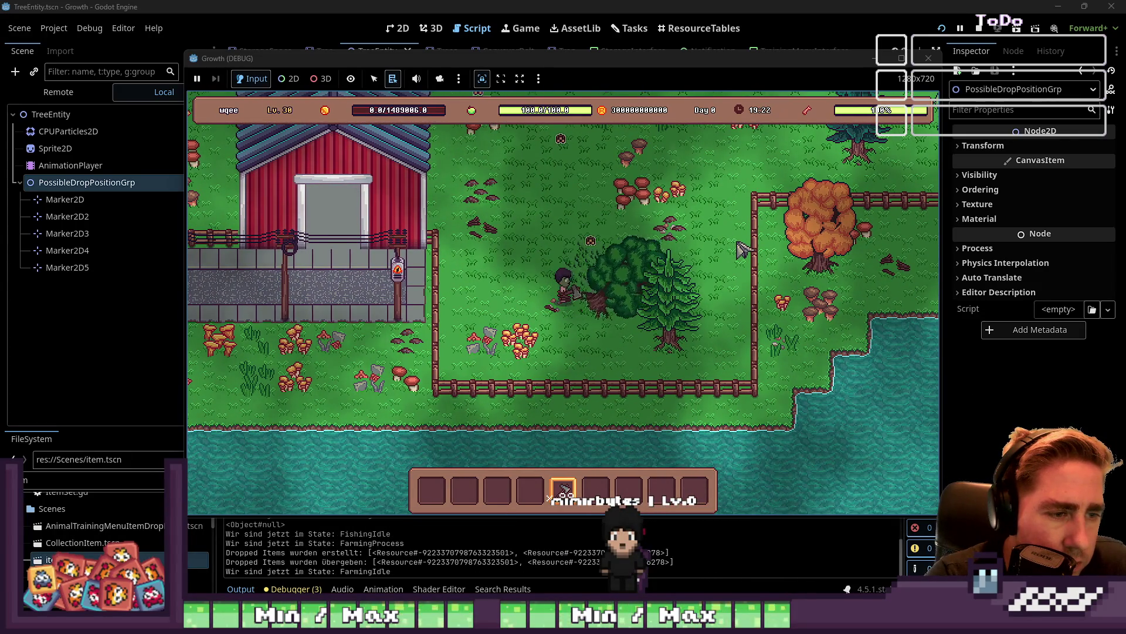
key("d")
key("s")
key("d")
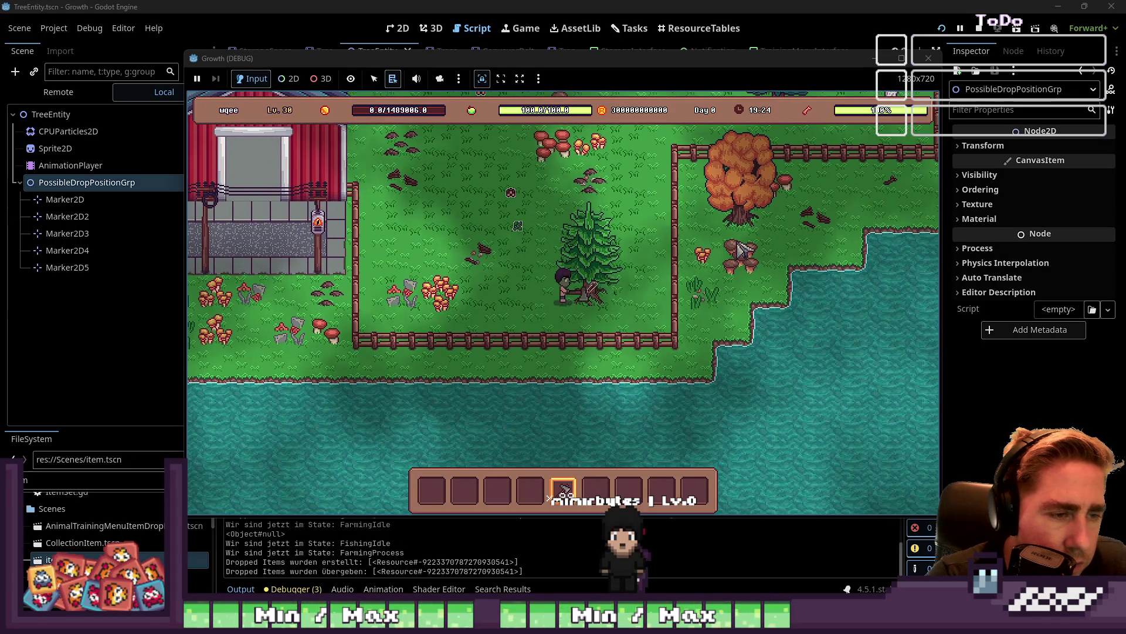
key("F8")
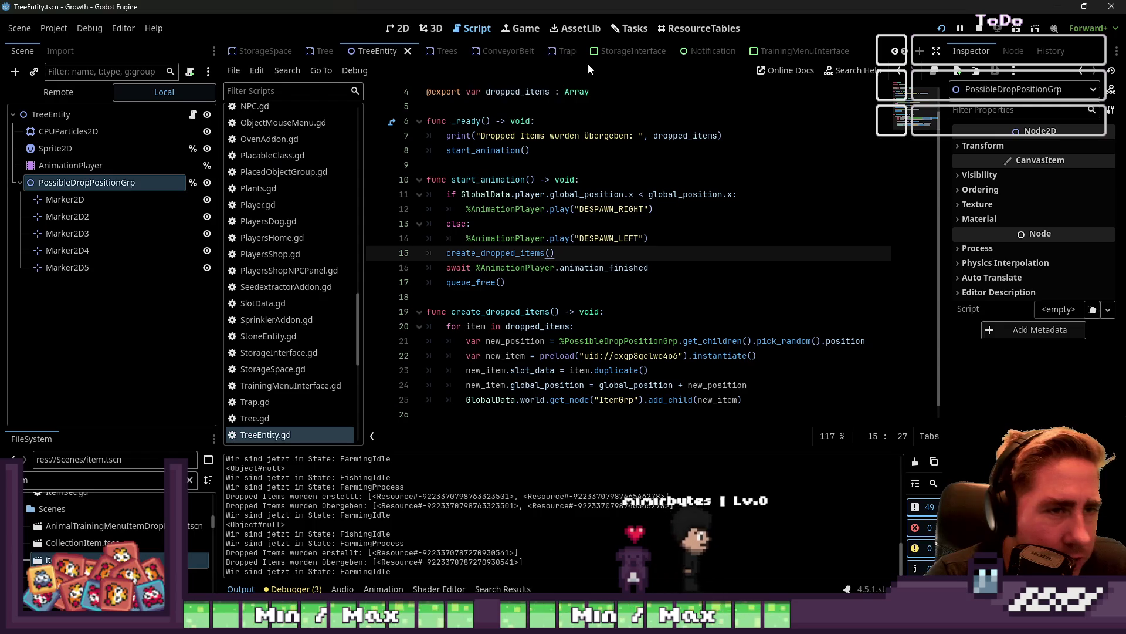
Delete the 1.2 s position key from ItemTexture's ItemDropped animation, then save and run the game
scroll(618, 51, "down", 5)
left_click(845, 51)
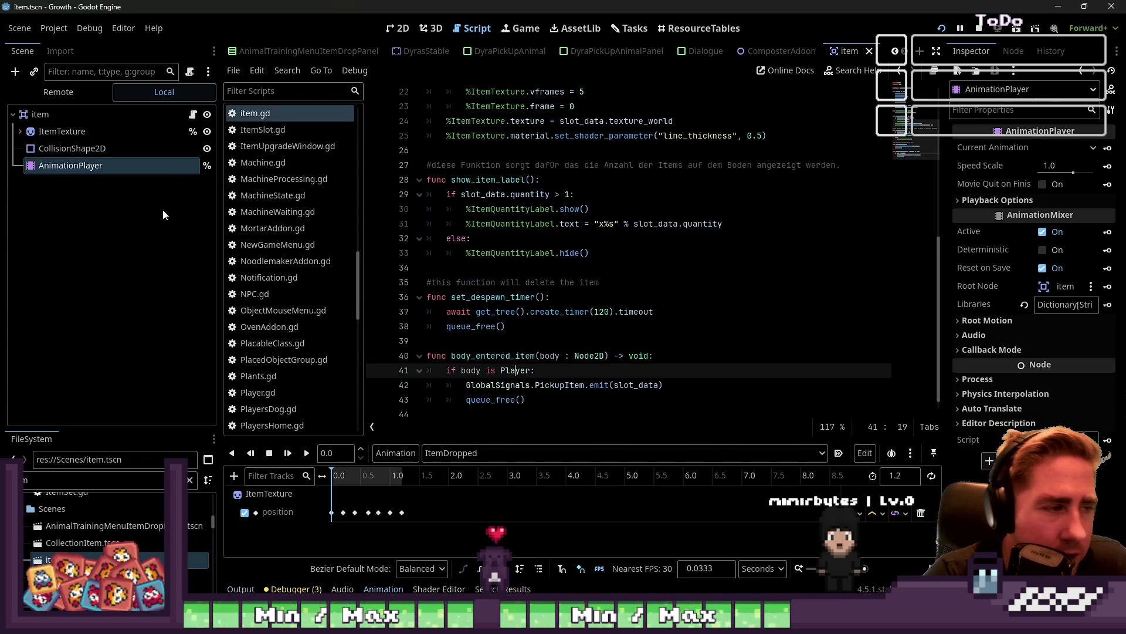
left_click(172, 129)
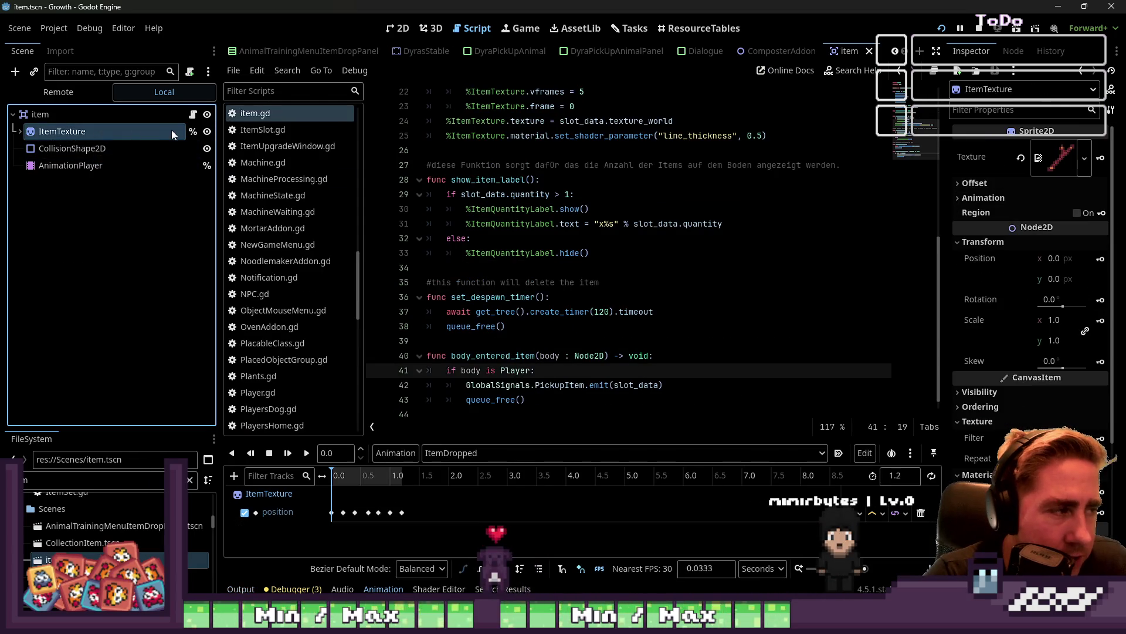
left_click(403, 512)
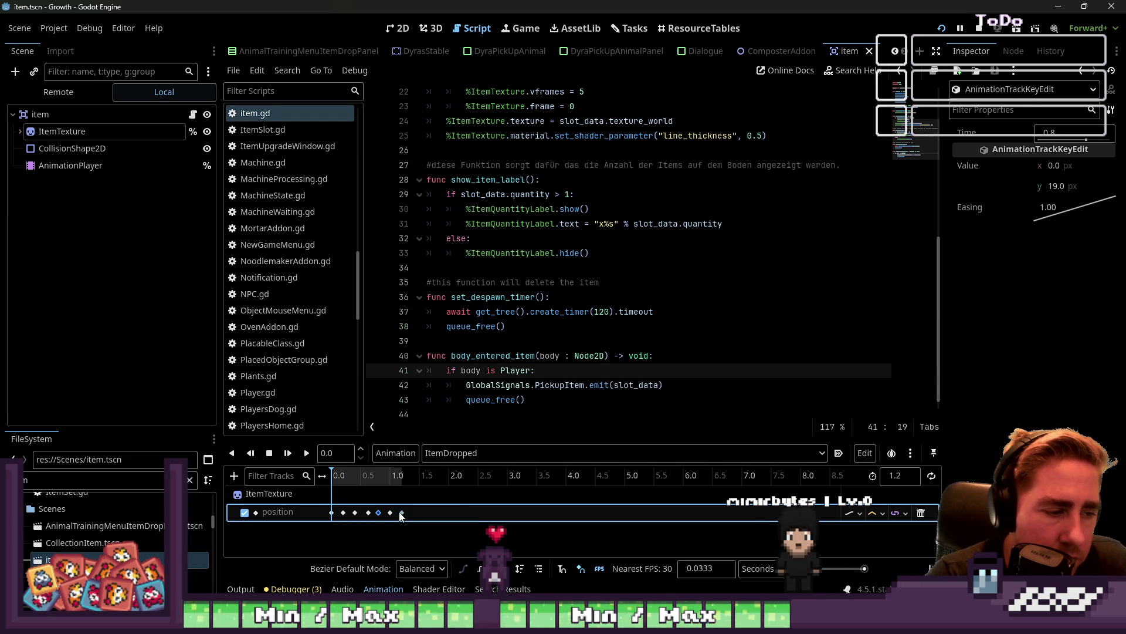
scroll(439, 512, "up", 5)
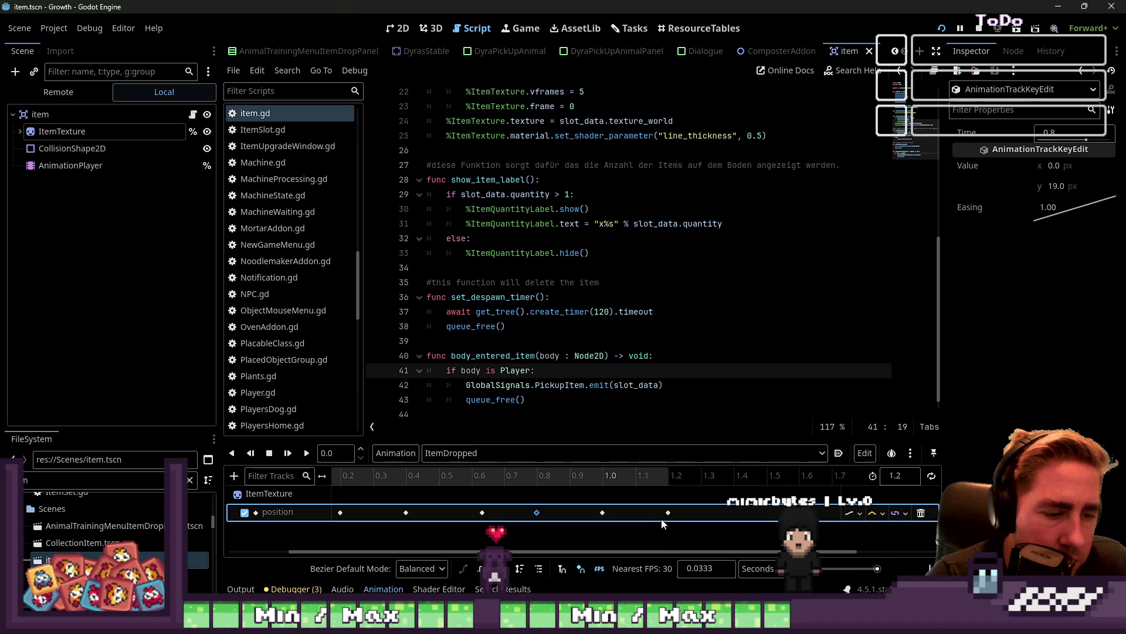
scroll(668, 513, "up", 1)
right_click(668, 512)
left_click(673, 540)
left_click(603, 512)
key("F5")
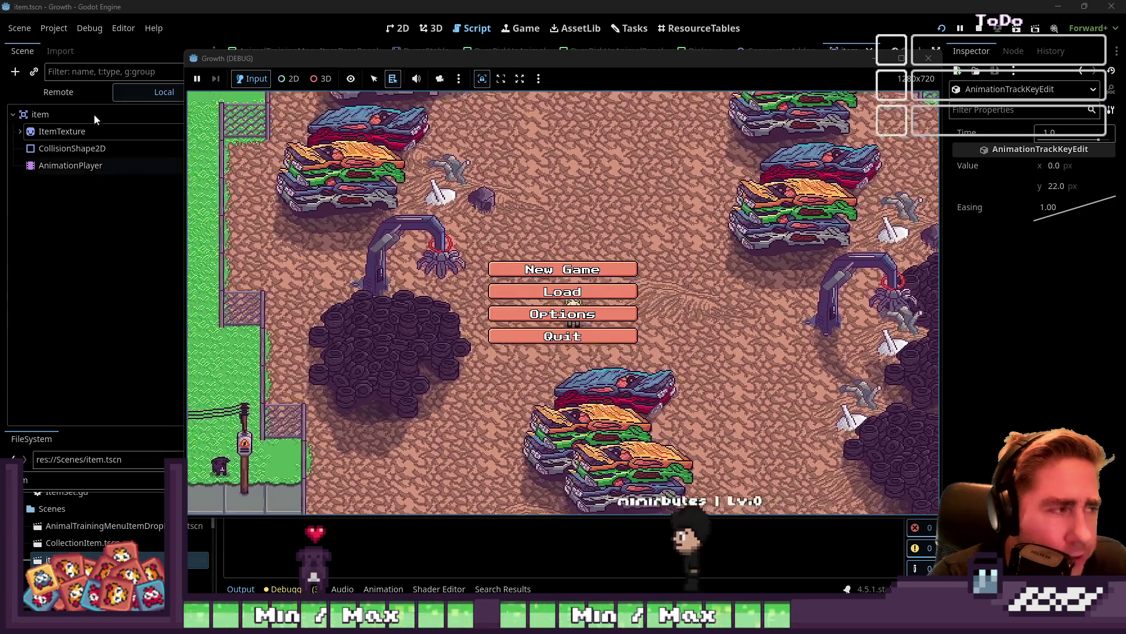
Select the item root node and expand its Collision settings in the Inspector
left_click(94, 114)
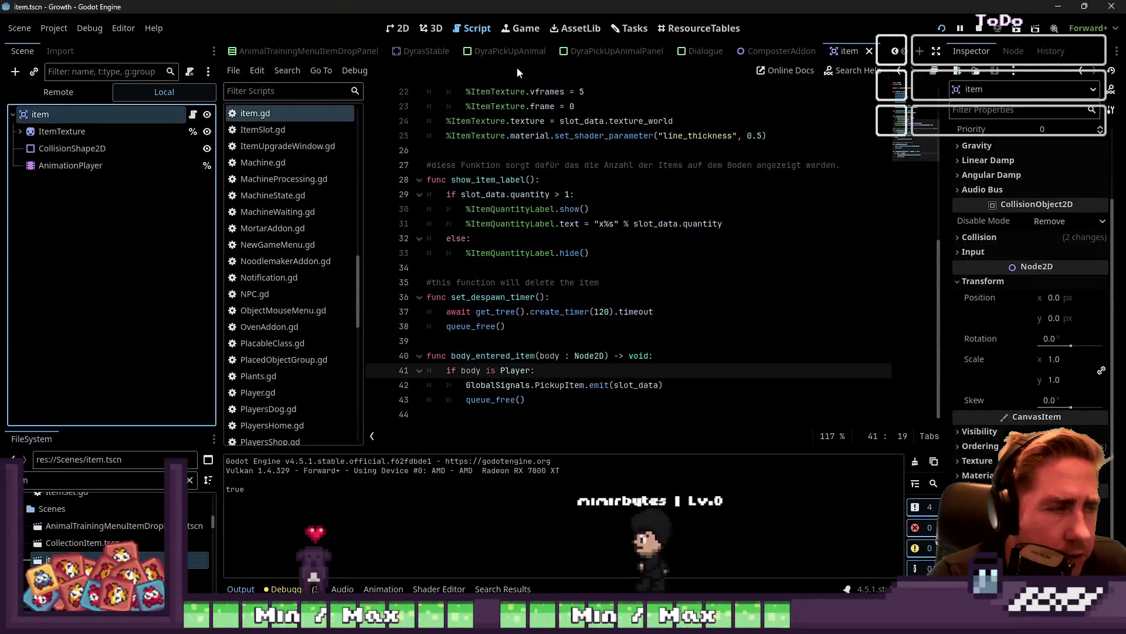
left_click(72, 148)
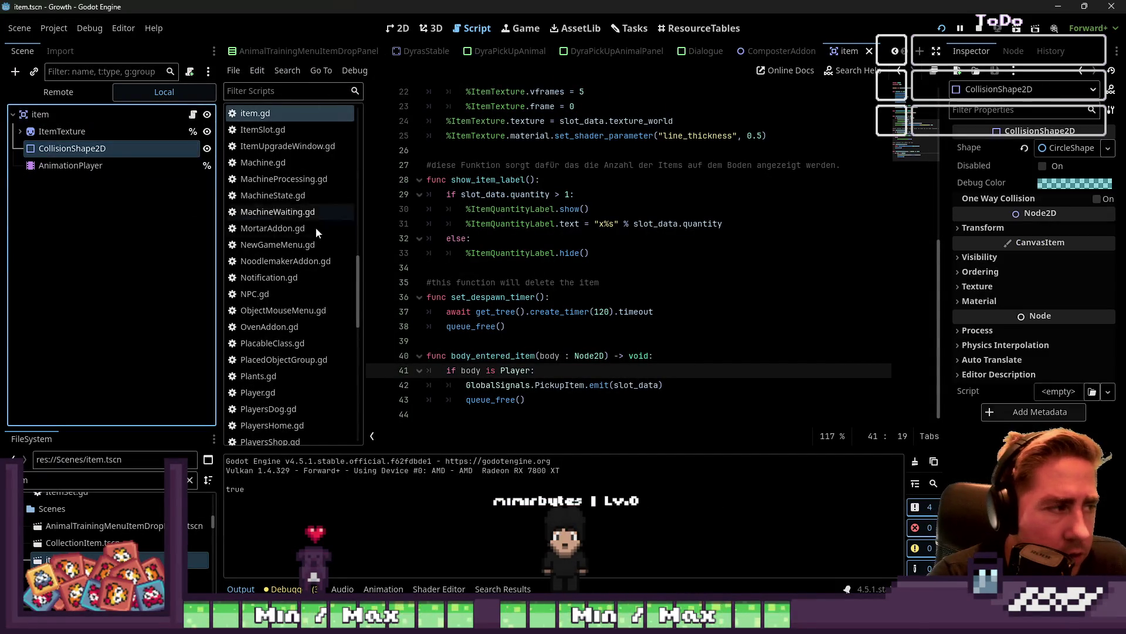
left_click(984, 258)
left_click(983, 259)
left_click(100, 115)
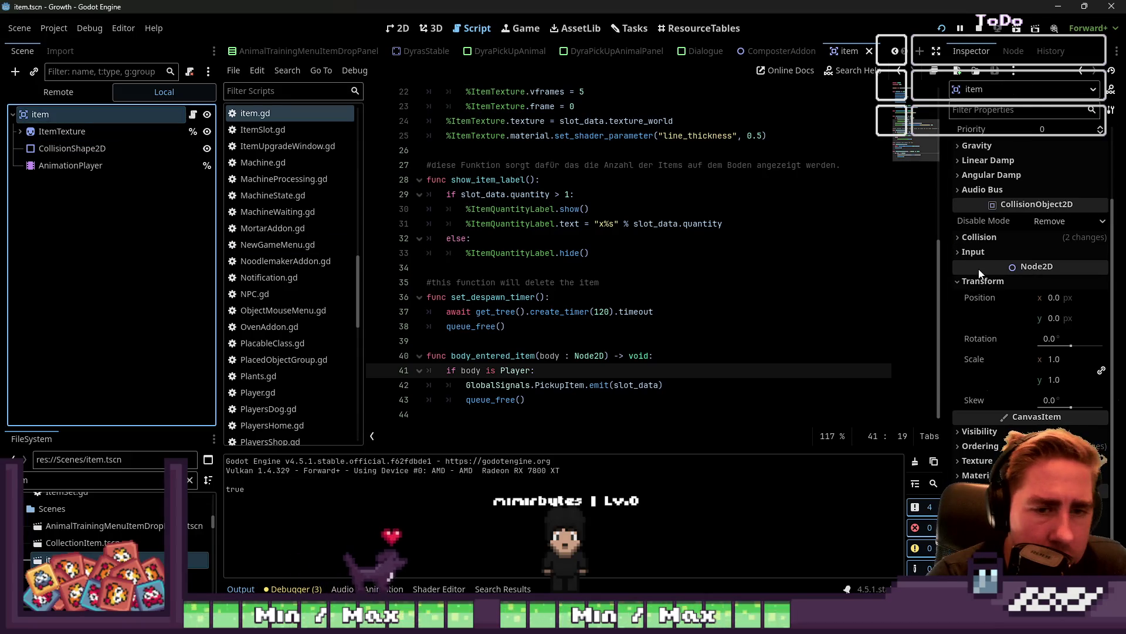
left_click(990, 246)
left_click(992, 254)
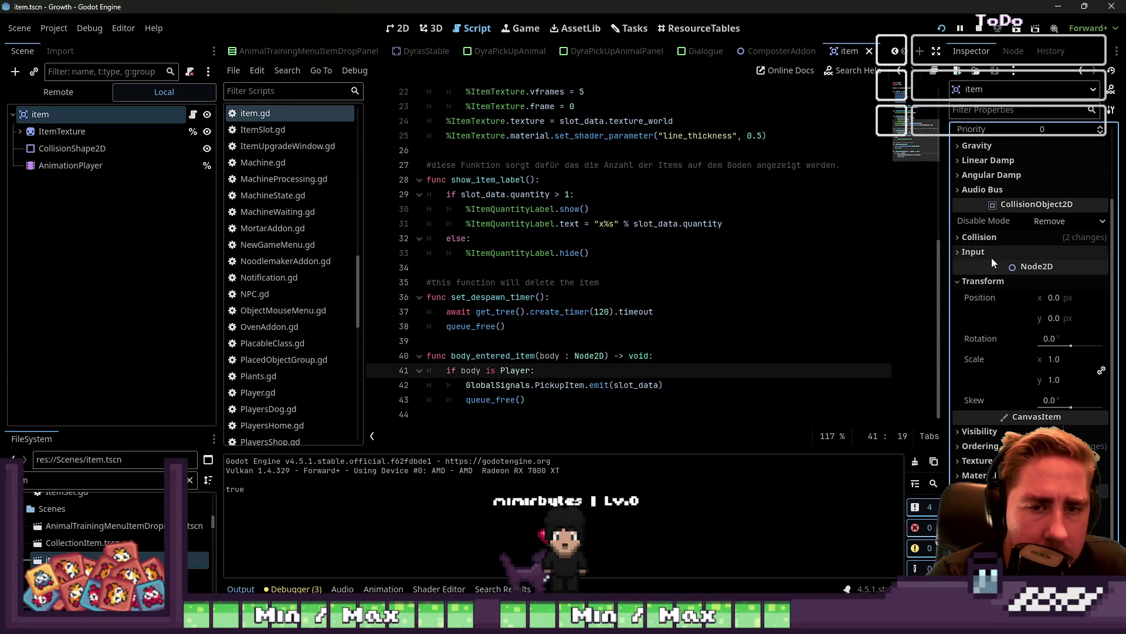
left_click(979, 237)
Leave collision layer 1 off, enable collision mask 1, and restart the game
left_click(969, 273)
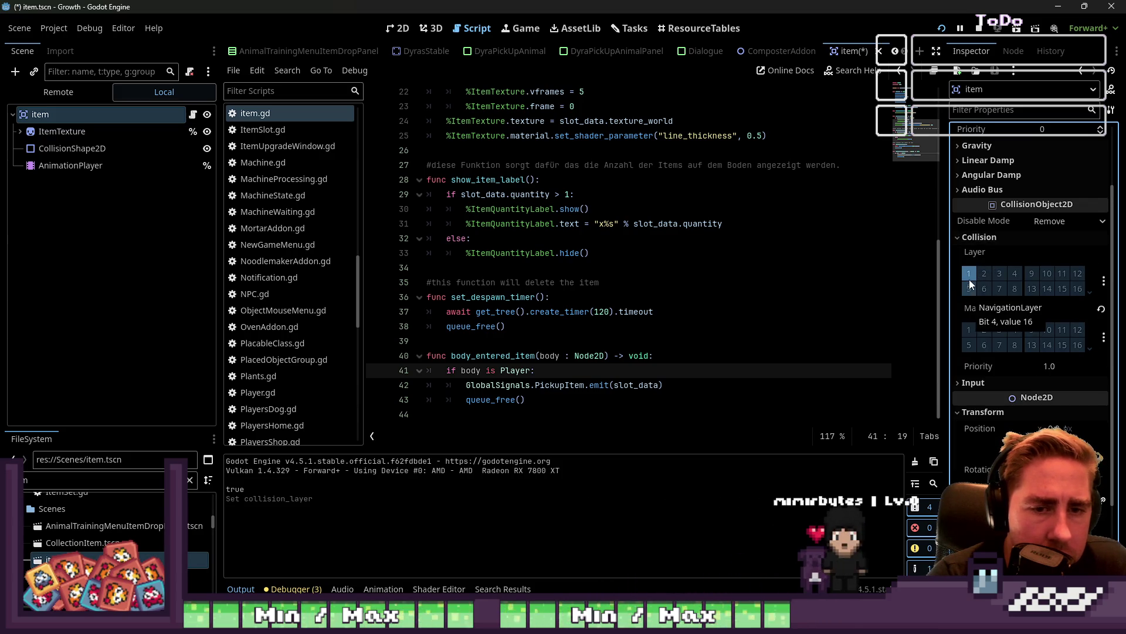
left_click(969, 277)
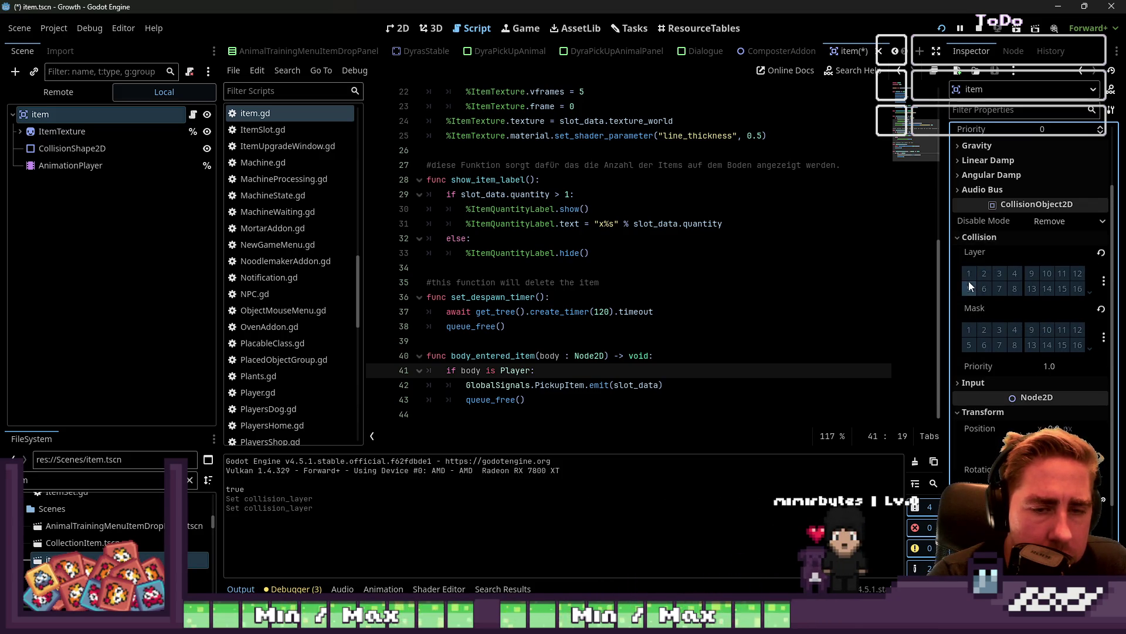
left_click(969, 329)
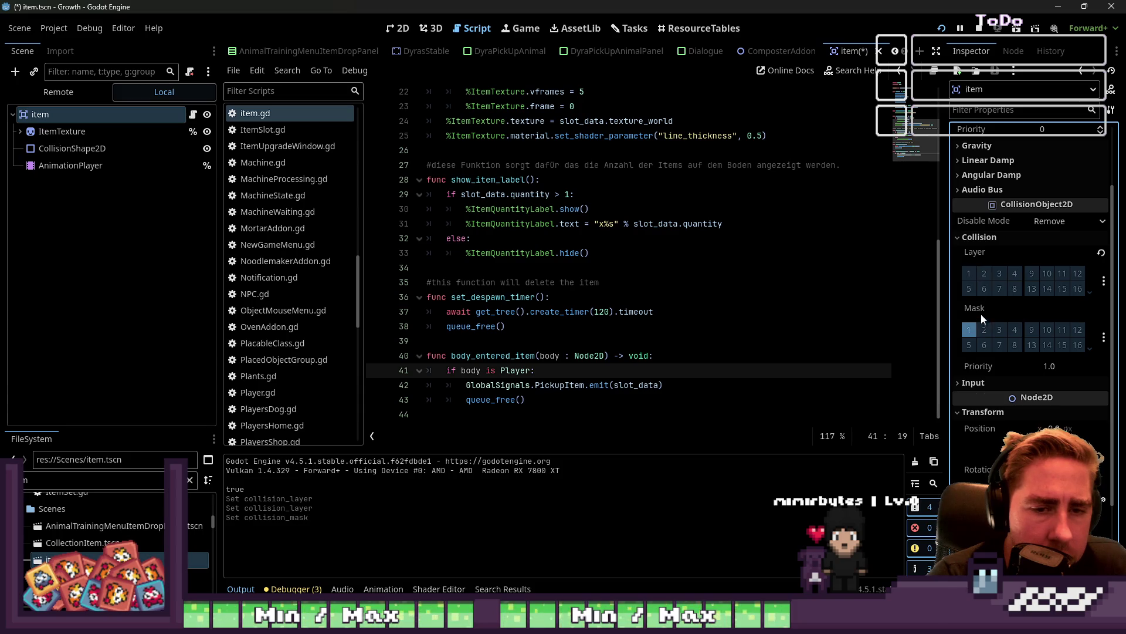
left_click(942, 29)
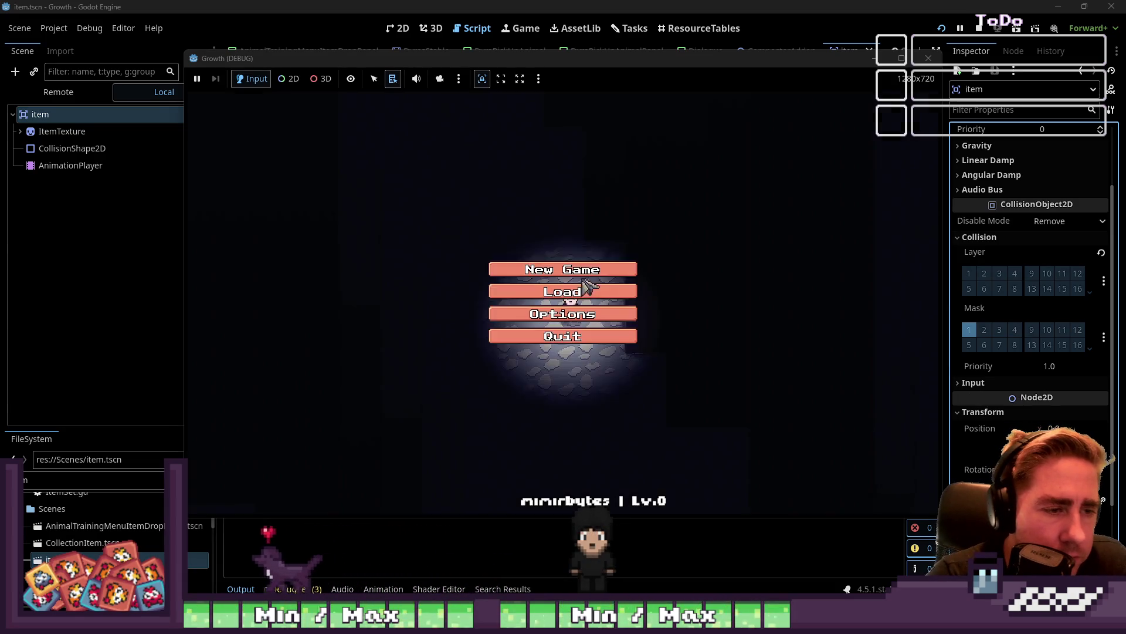
Start a new game with the character name 'adsl'
left_click(562, 265)
left_click(567, 183)
type("adsl")
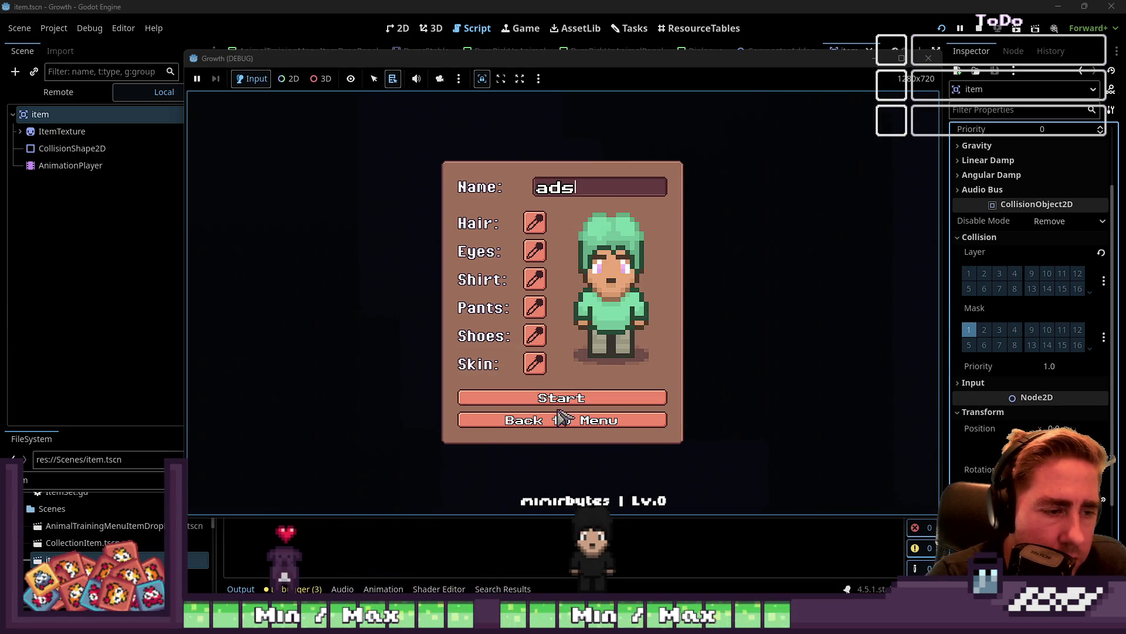
left_click(562, 399)
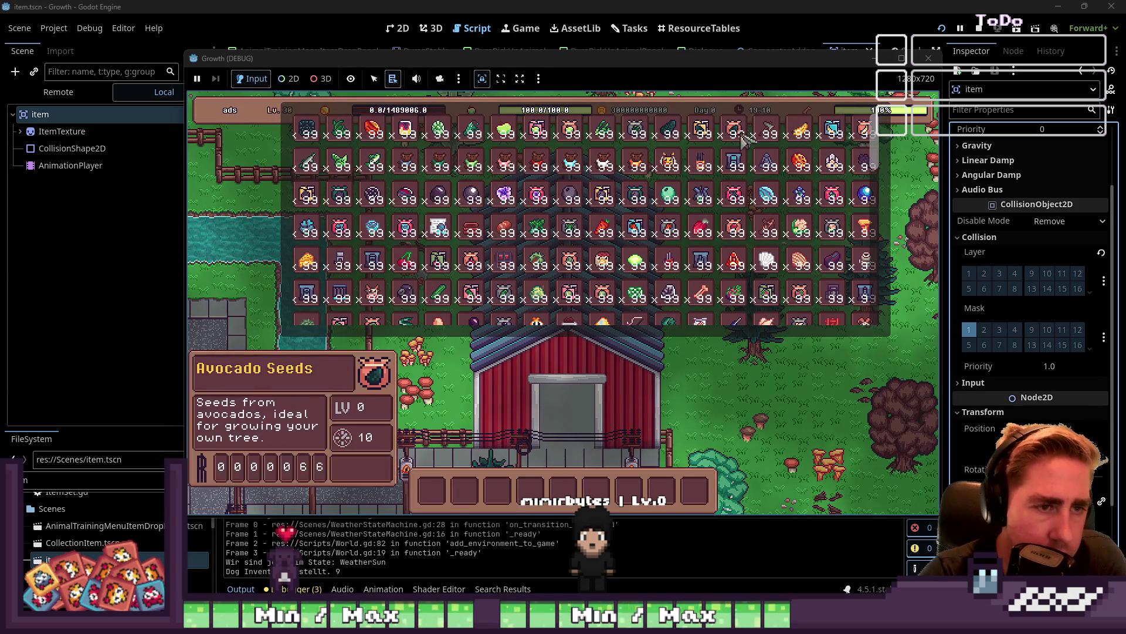
Close the inventory, resume play, chop a tree to collect its drops, and close the game
key("7")
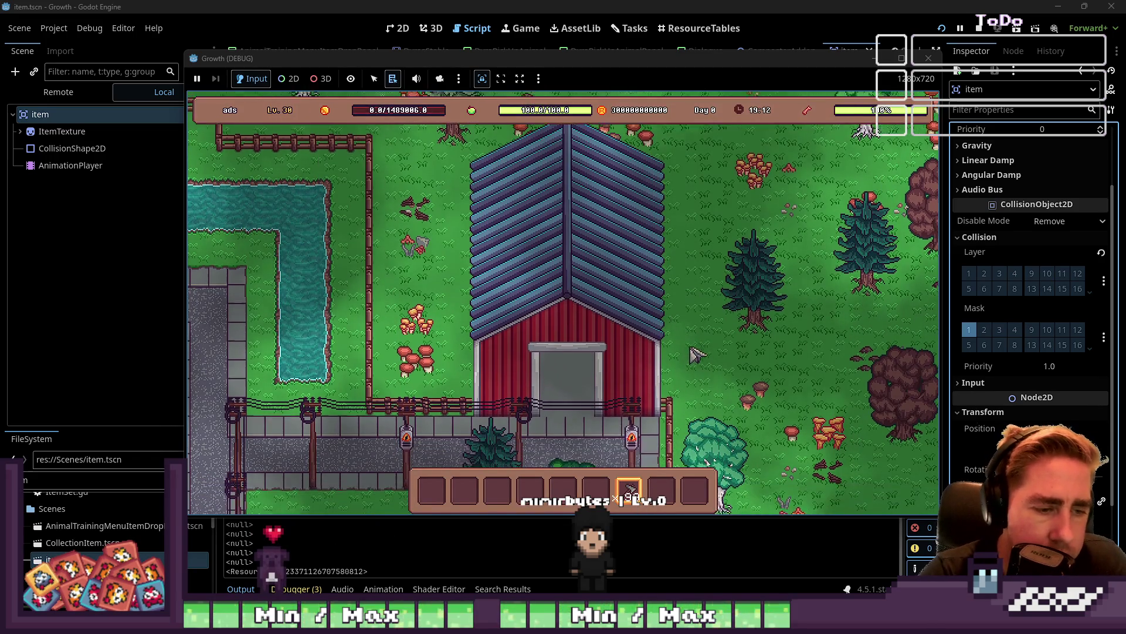
key("s")
key("s")
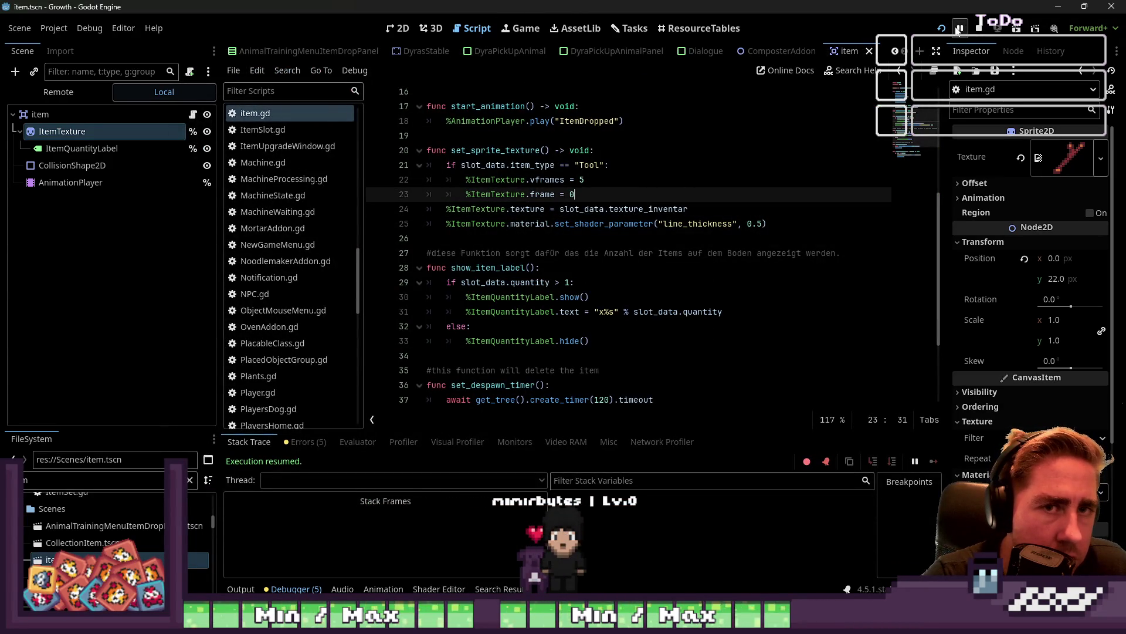
left_click(959, 30)
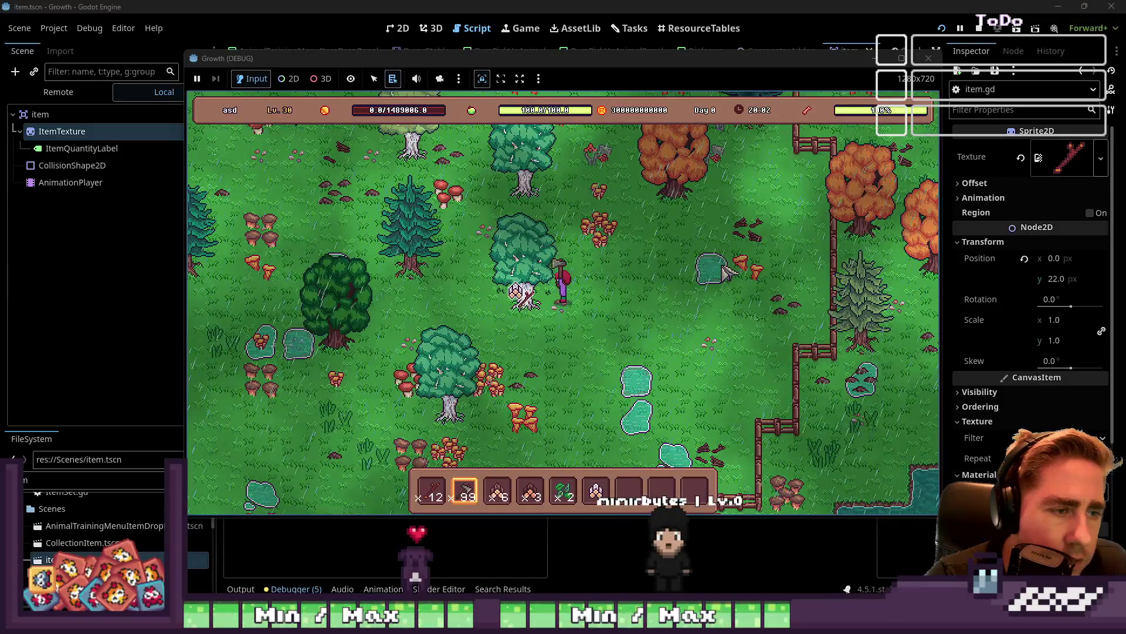
key("w")
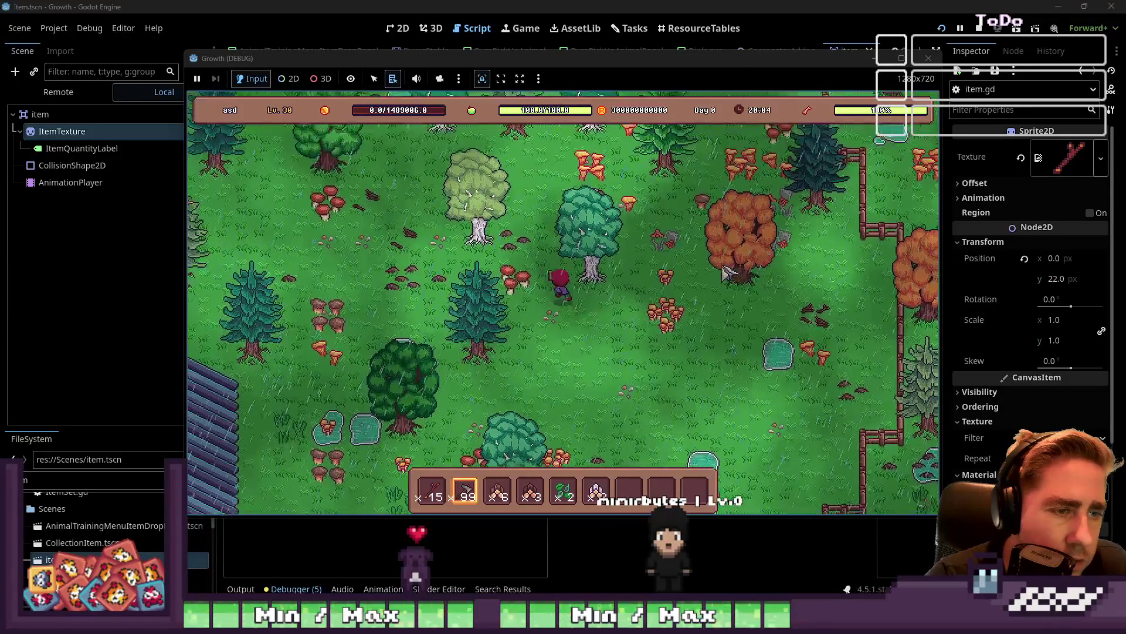
key("w")
key("a")
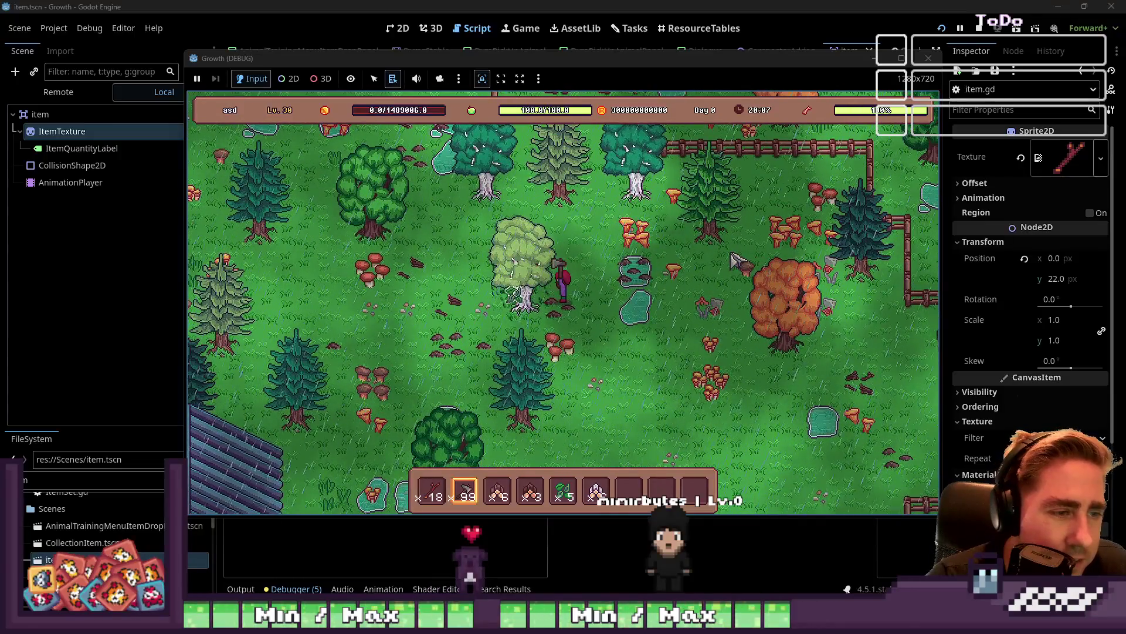
left_click(928, 58)
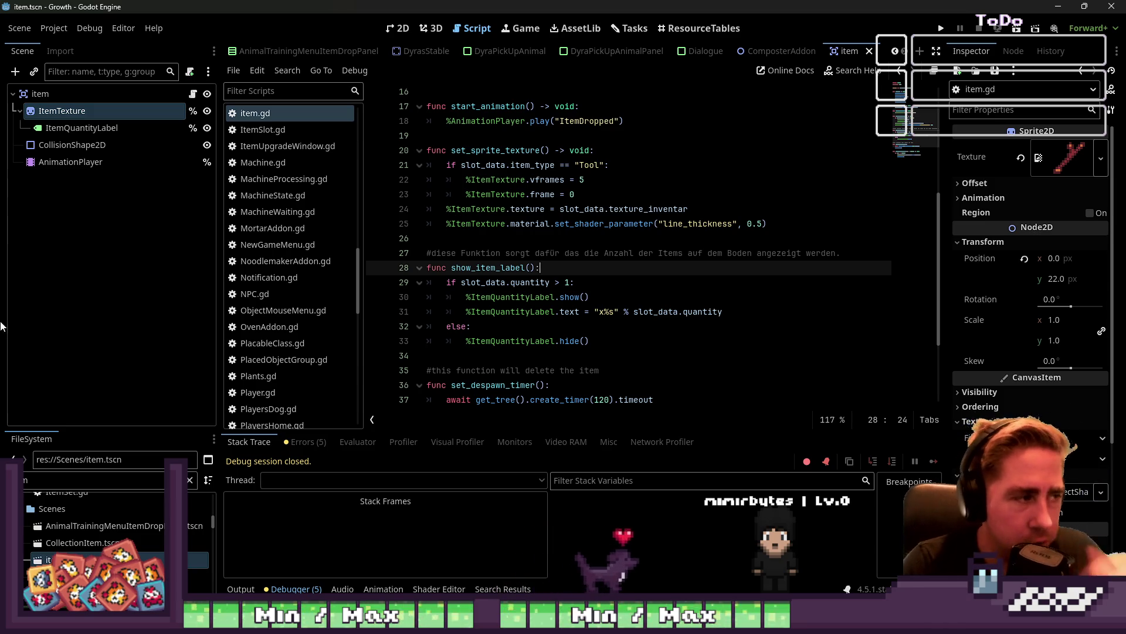
Check the item's AnimationPlayer, keeping ItemDropped as the selected animation
left_click(86, 160)
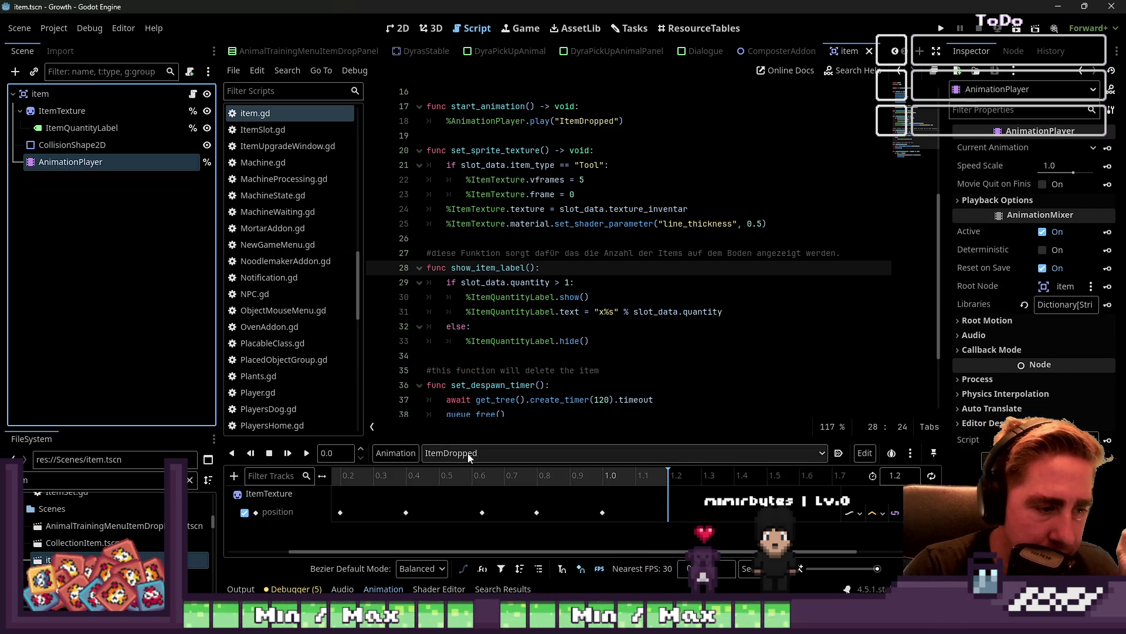
left_click(469, 458)
left_click(420, 453)
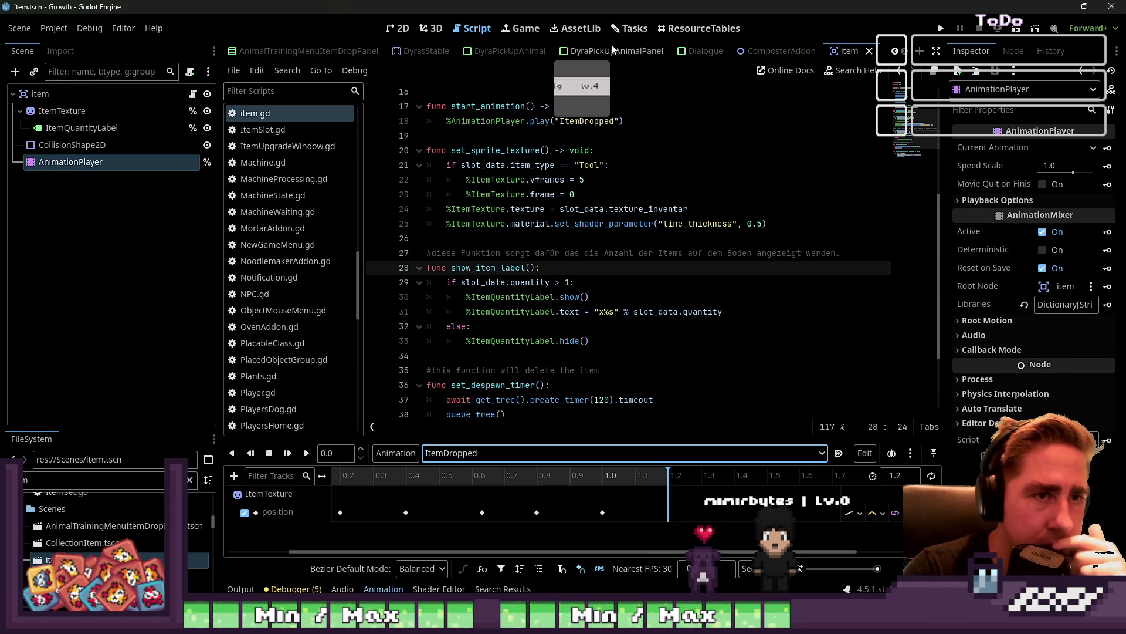
scroll(576, 51, "up", 8)
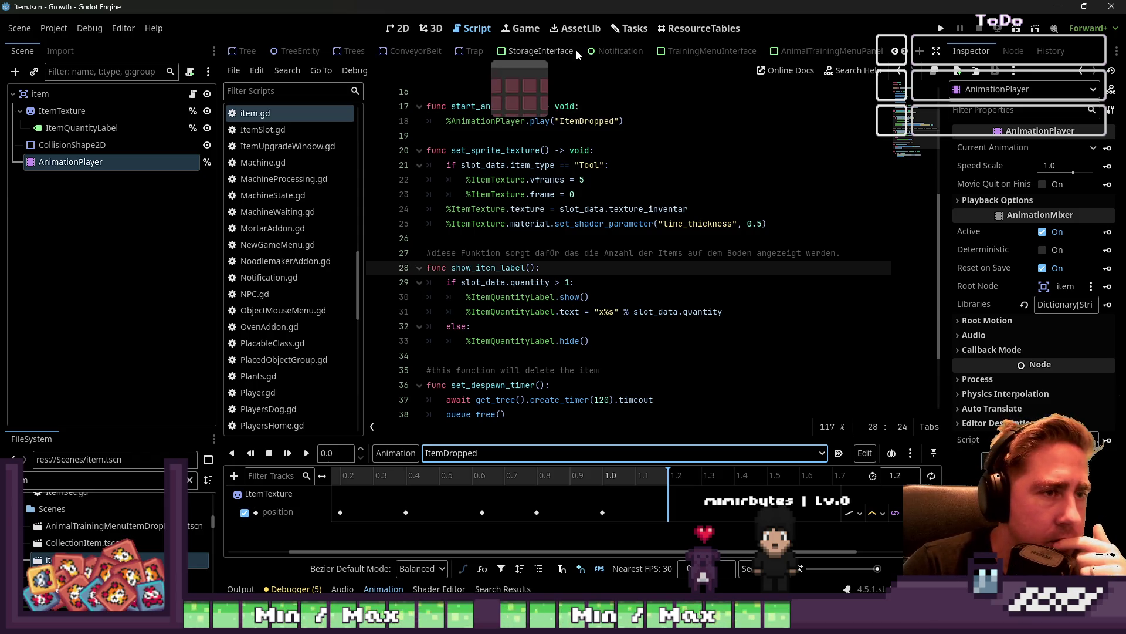
scroll(516, 51, "up", 3)
In the TreeEntity scene, show the DESPAWN_LEFT animation in an enlarged timeline
left_click(486, 51)
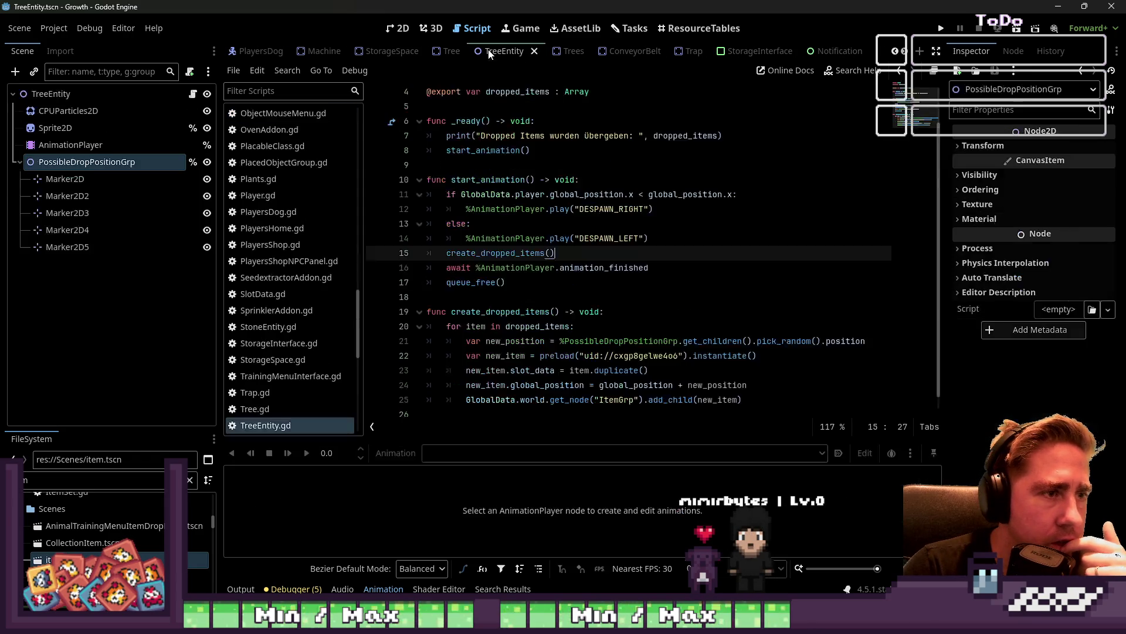
left_click(83, 146)
left_click(82, 162)
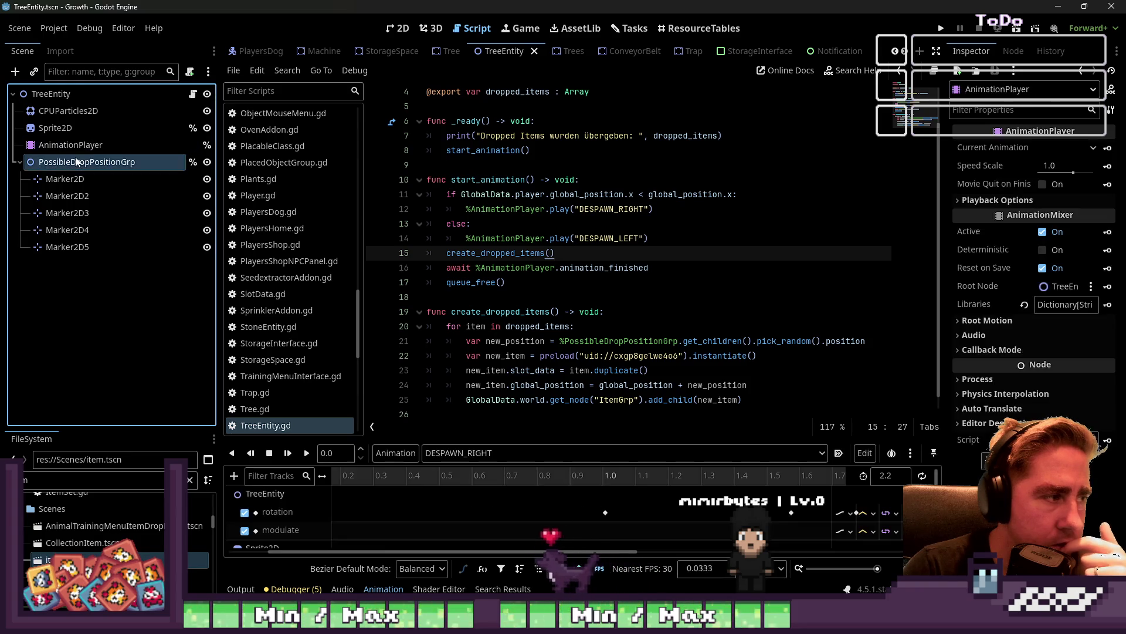
left_click(71, 145)
left_click(459, 459)
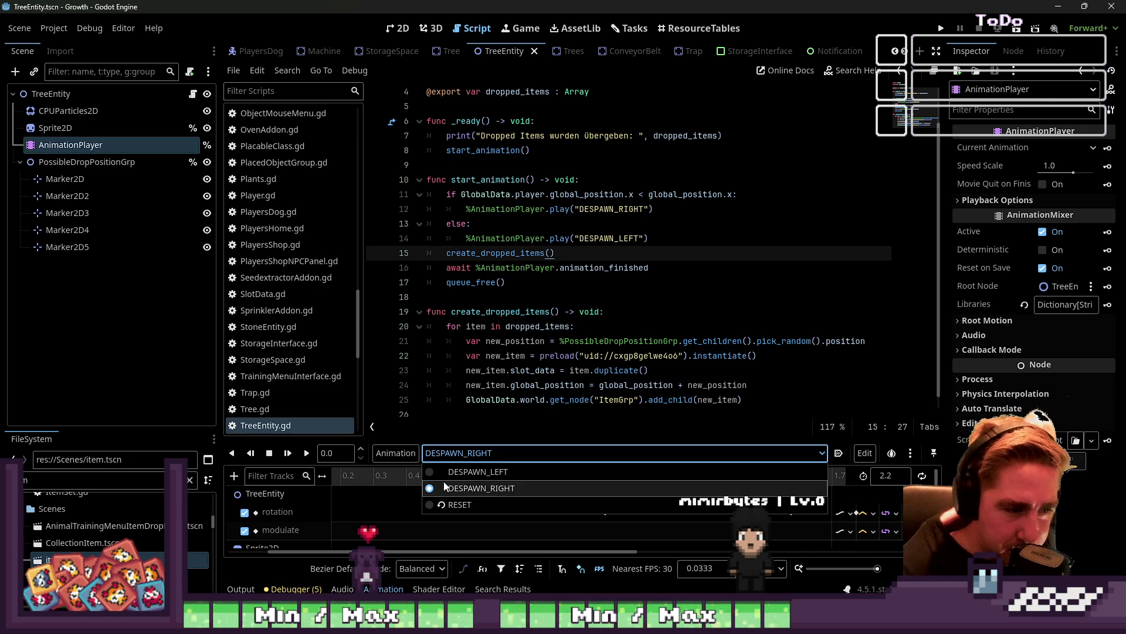
left_click(477, 471)
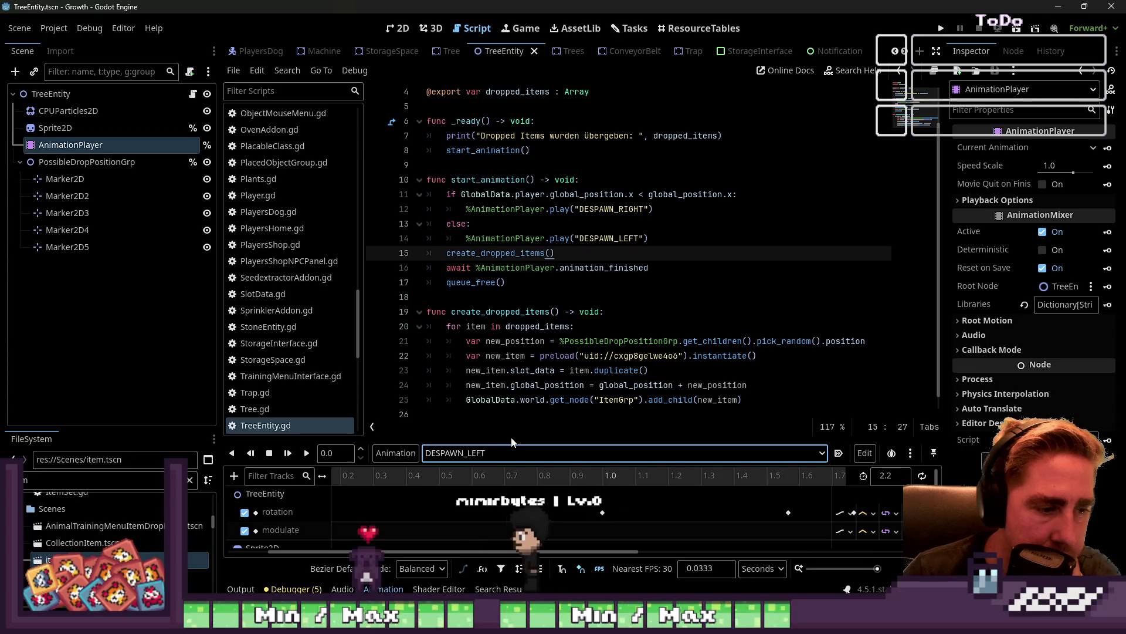
left_click_drag(549, 437, 549, 121)
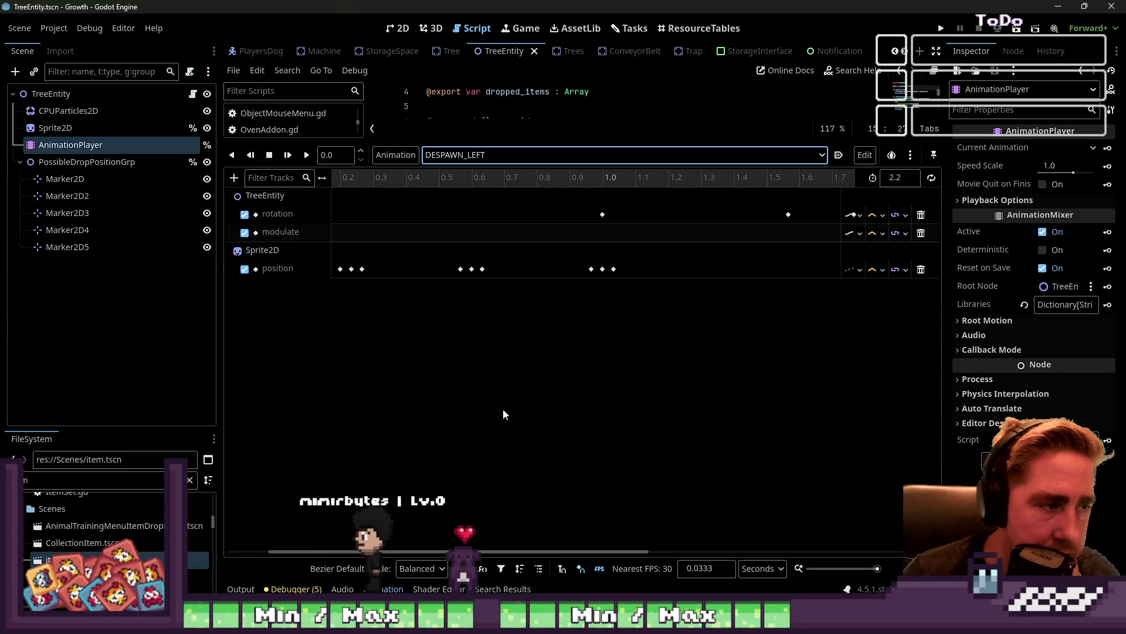
Scroll through the DESPAWN_LEFT keyframes and choose Duplicate from the Animation menu
scroll(596, 370, "down", 5, "ctrl")
scroll(616, 381, "down", 2, "ctrl")
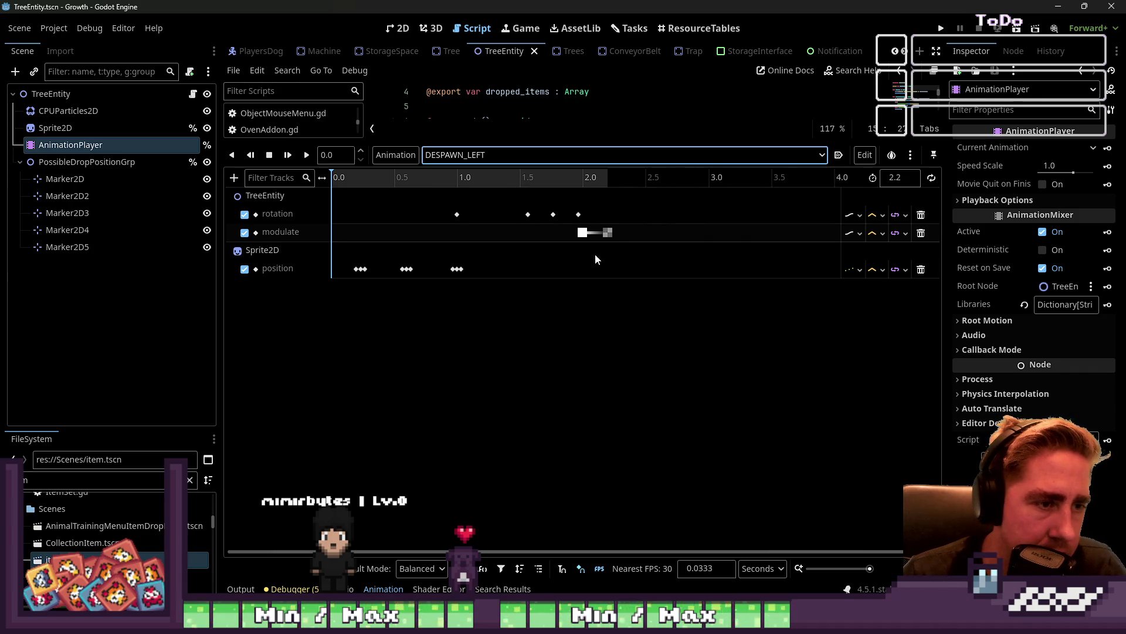
scroll(583, 216, "up", 2, "ctrl")
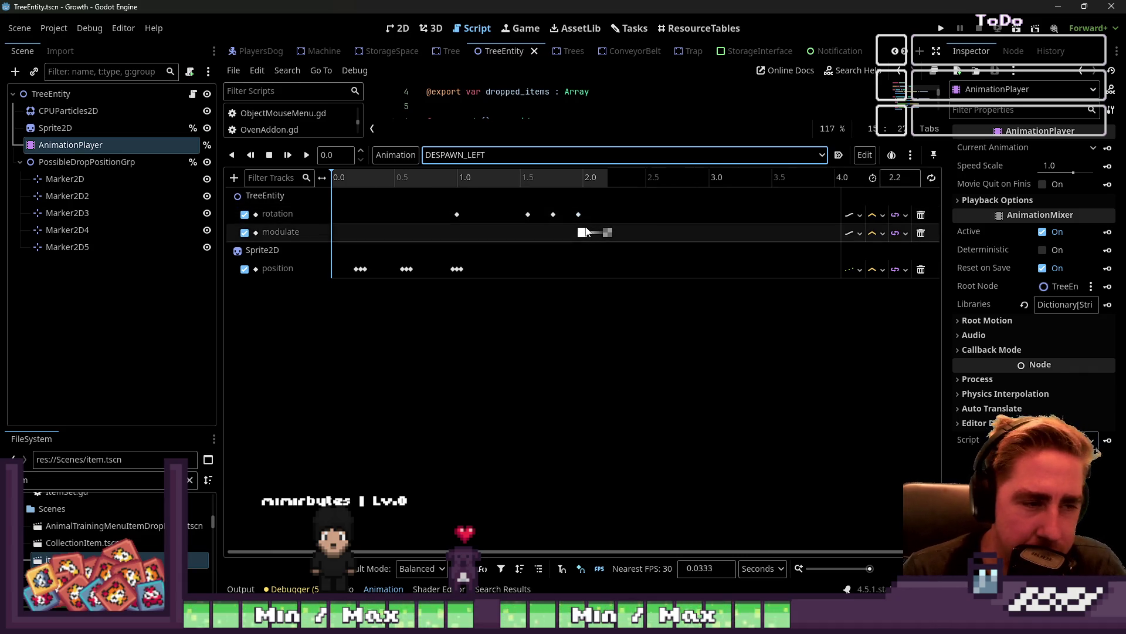
scroll(586, 231, "down", 1, "ctrl")
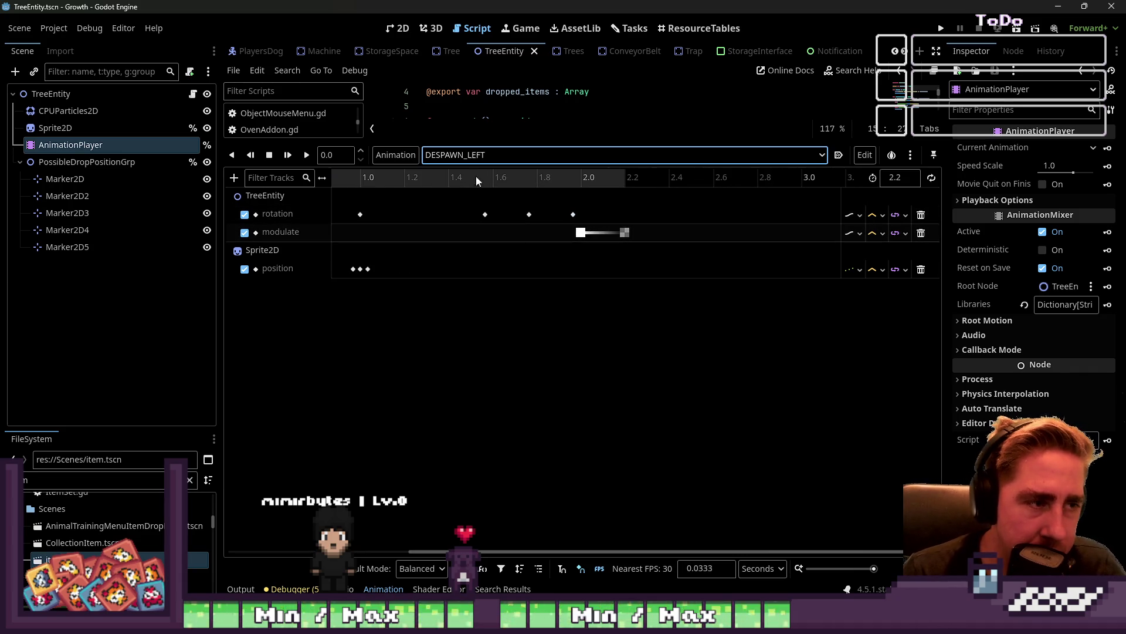
left_click(396, 156)
left_click(399, 223)
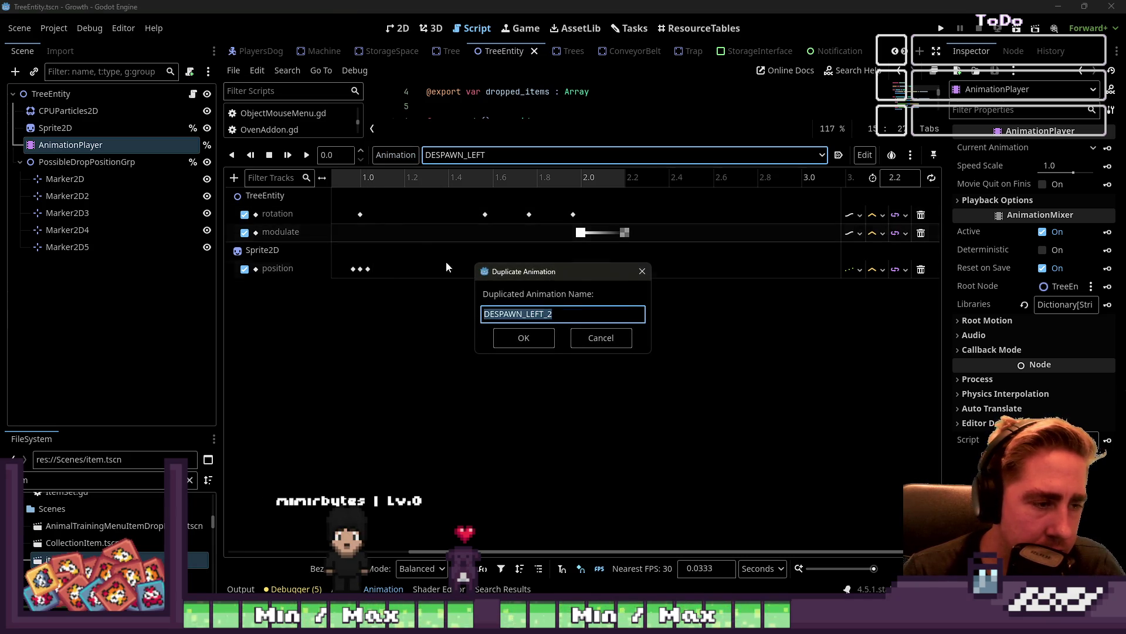
Name the duplicate DESPAWN, select it, and delete its rotation and position keyframes
type("DE")
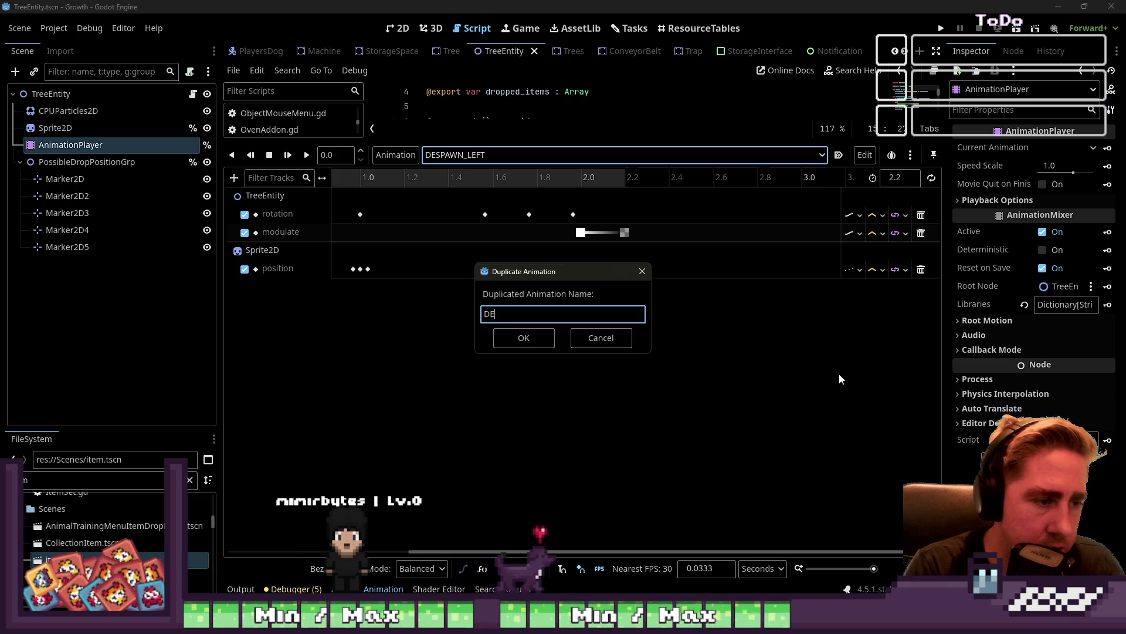
key("Return")
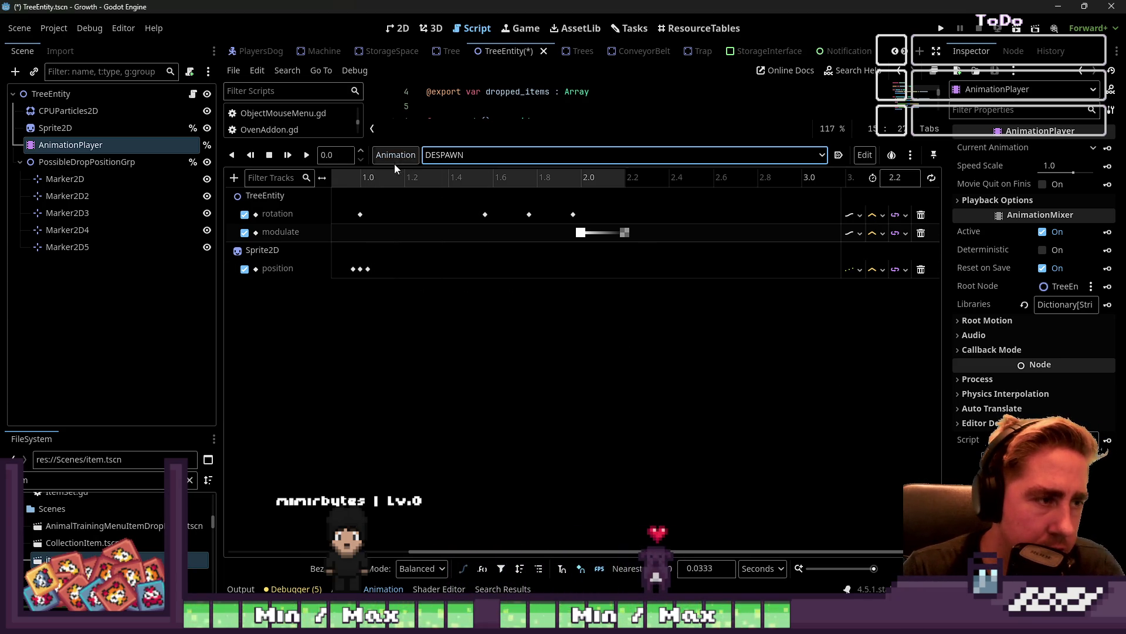
left_click(487, 155)
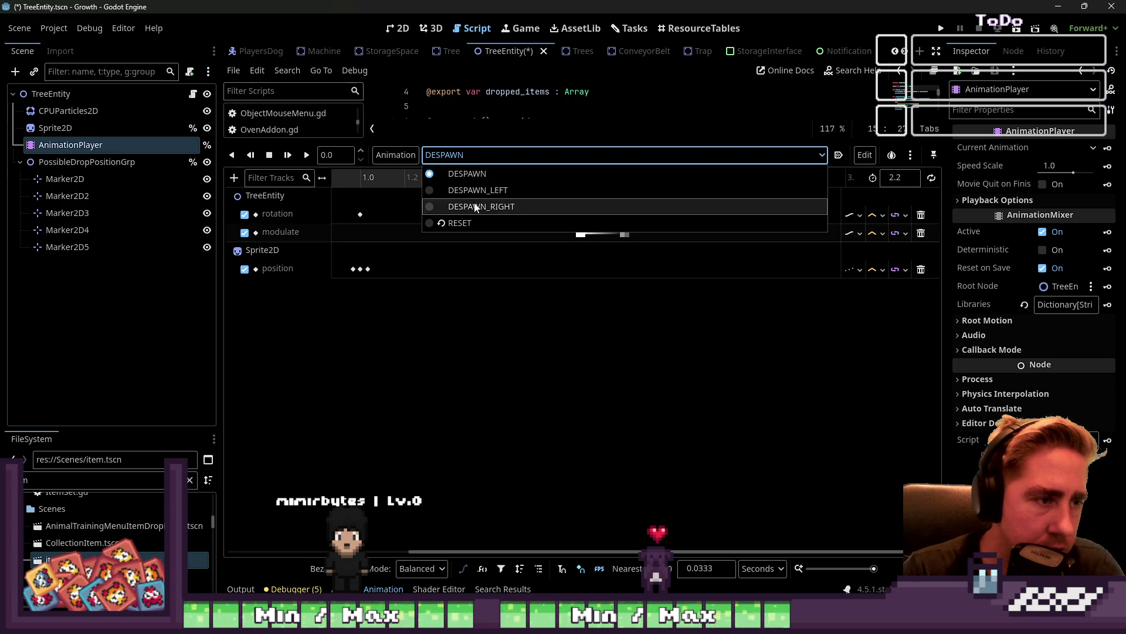
left_click(480, 188)
left_click(479, 155)
left_click(487, 175)
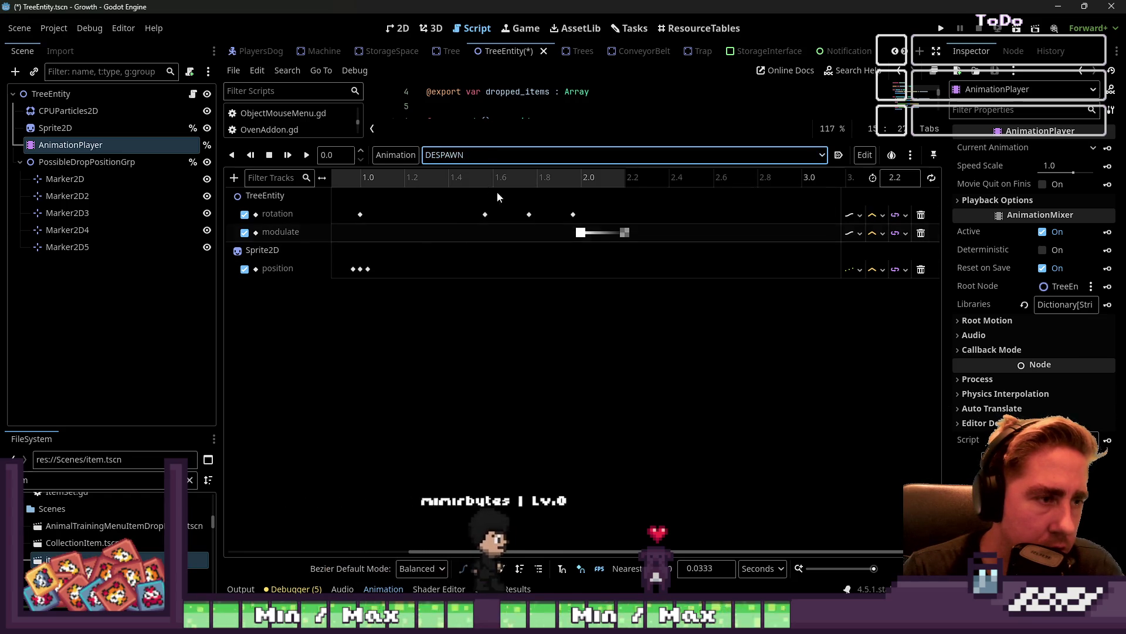
mouse_move(573, 214)
left_mouse_down()
mouse_move(325, 291)
mouse_move(182, 311)
left_mouse_up()
key("Delete")
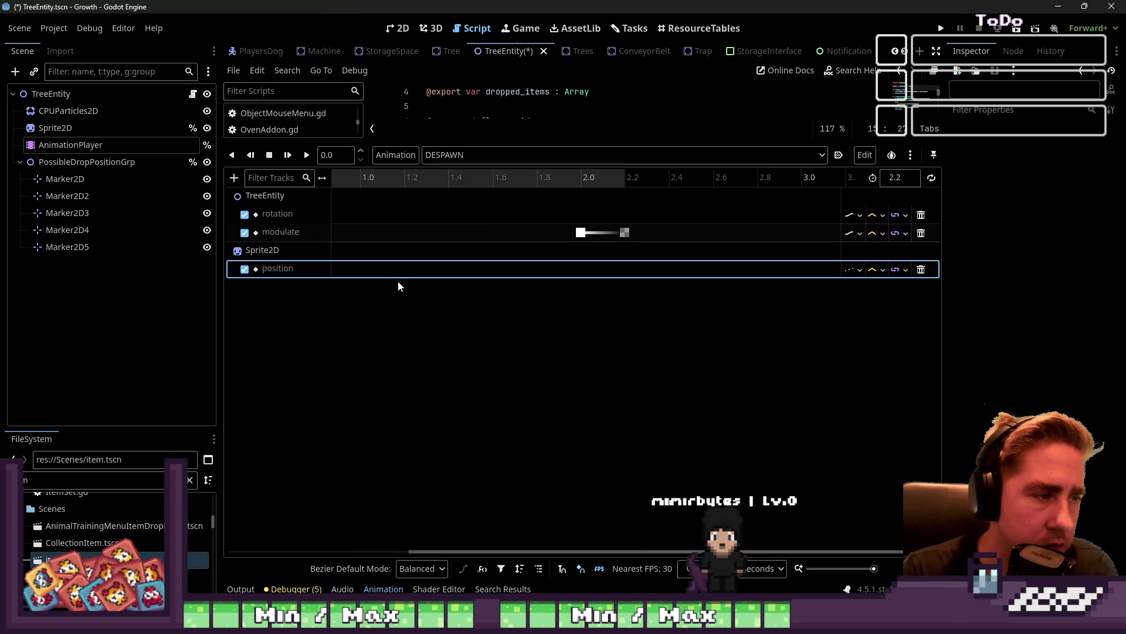
Remove DESPAWN's empty rotation and position tracks and drag the modulate keys earlier
left_click(407, 214)
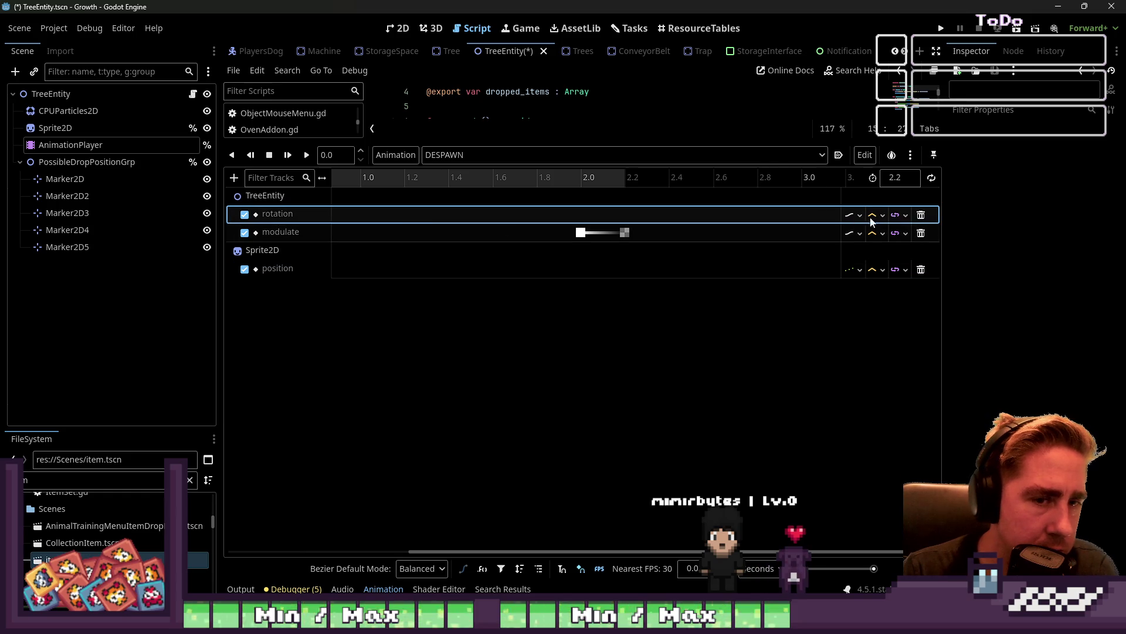
left_click(921, 215)
left_click(921, 251)
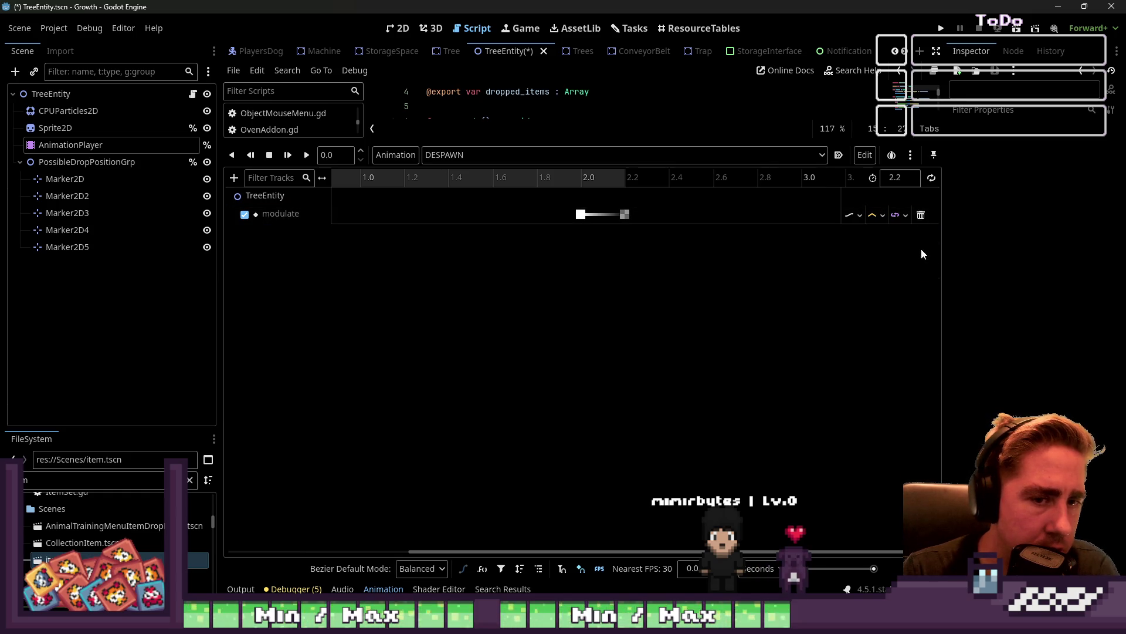
left_click_drag(581, 214, 439, 216)
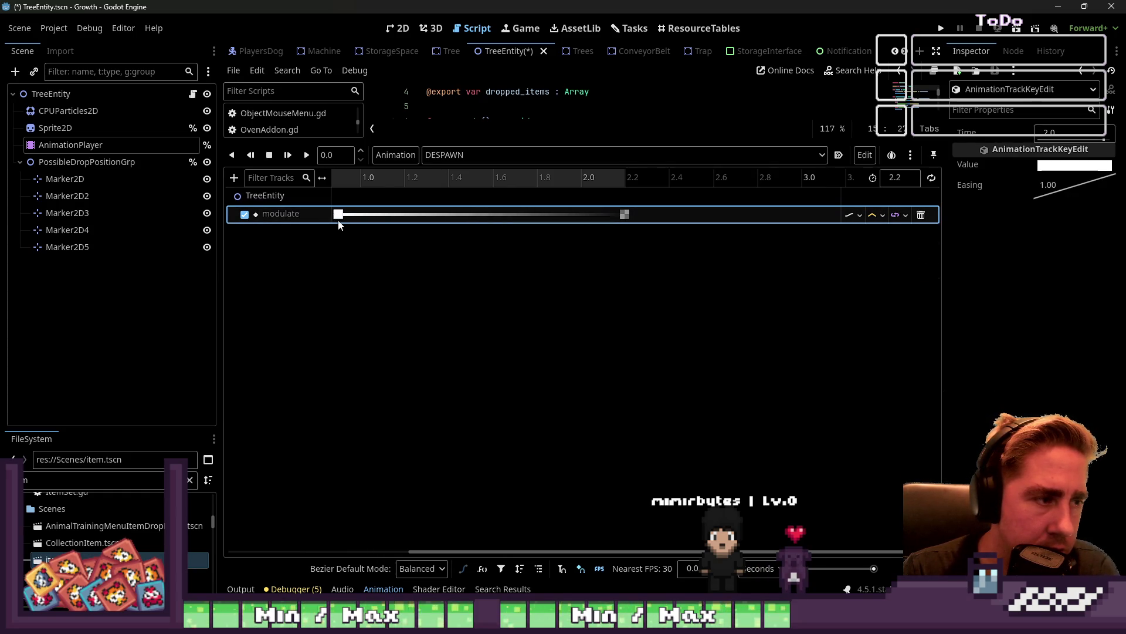
left_click_drag(624, 215, 360, 215)
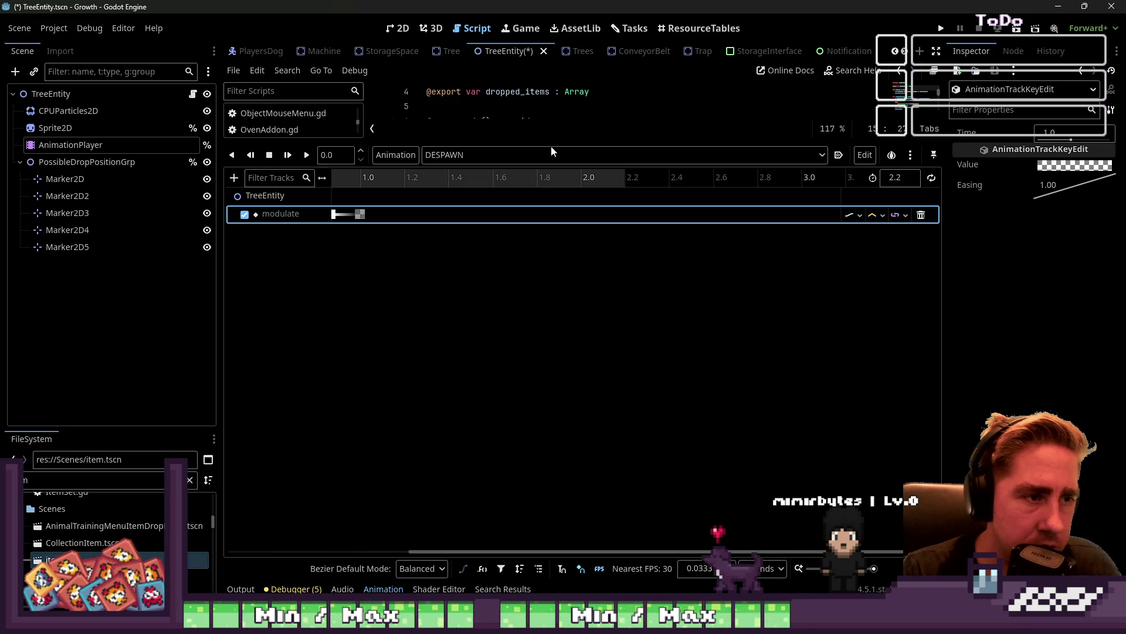
Set the DESPAWN animation length to 0.1 seconds
left_click_drag(563, 141, 569, 275)
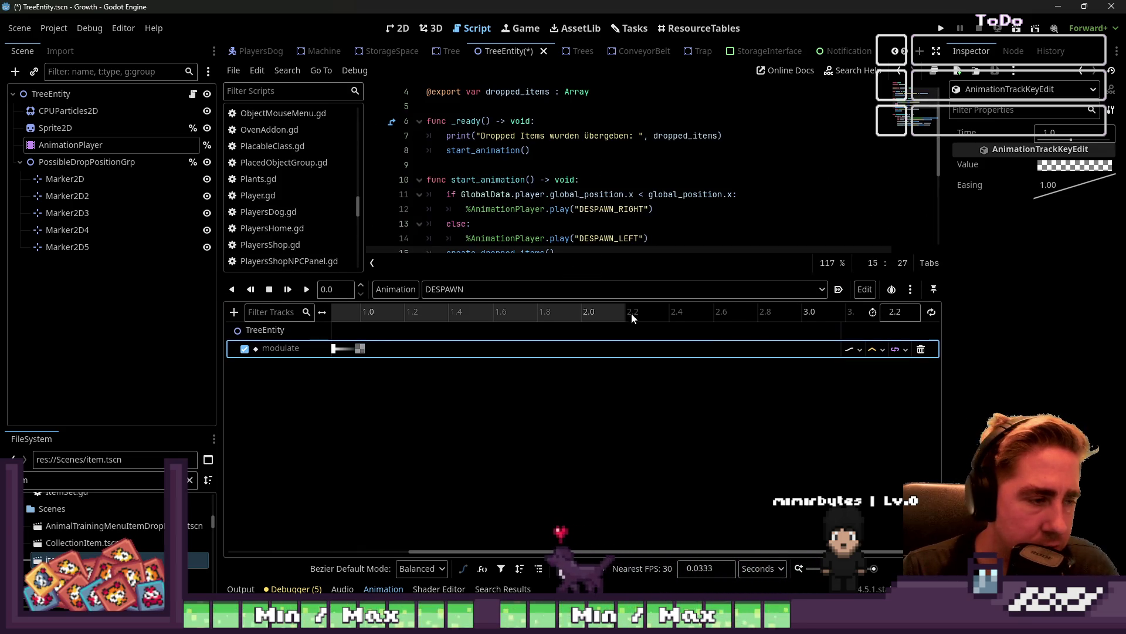
left_click(897, 312)
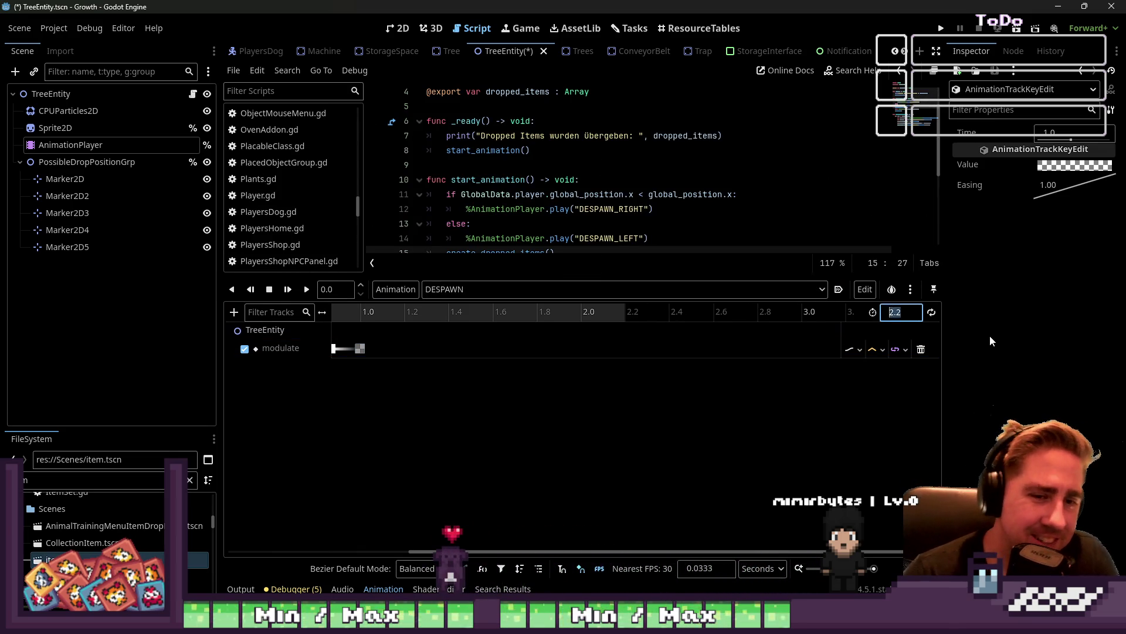
type("1.0")
key("Return")
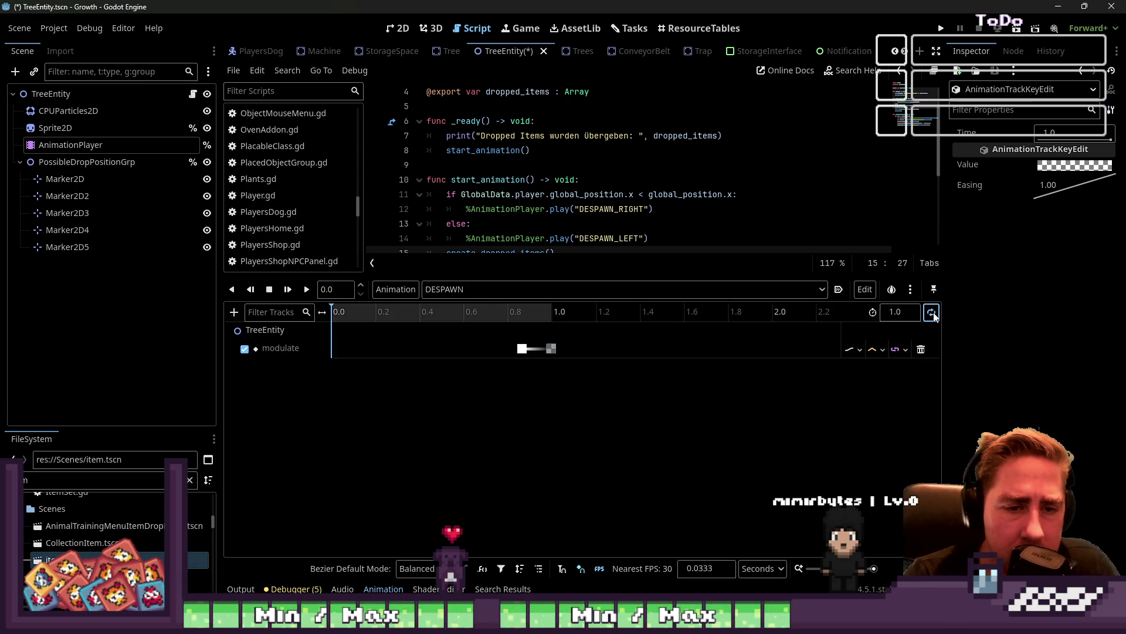
type("0,4")
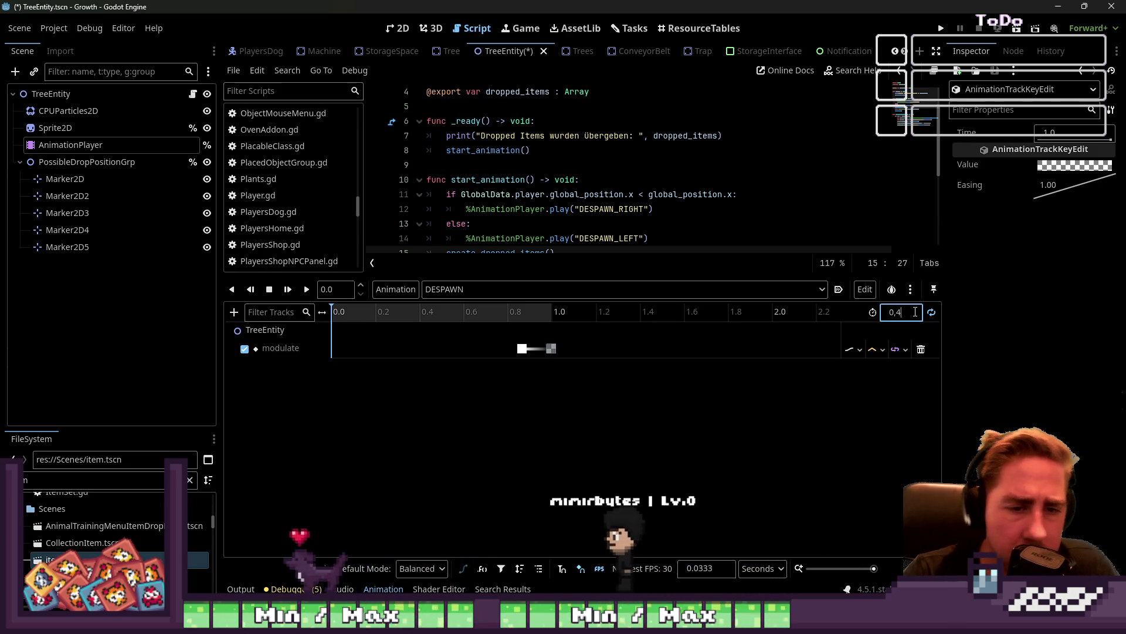
key("BackSpace")
type("1")
key("Return")
Drag the modulate fade keys to 0.0 and 0.1 s, then show the 2D view
left_click_drag(522, 349, 332, 347)
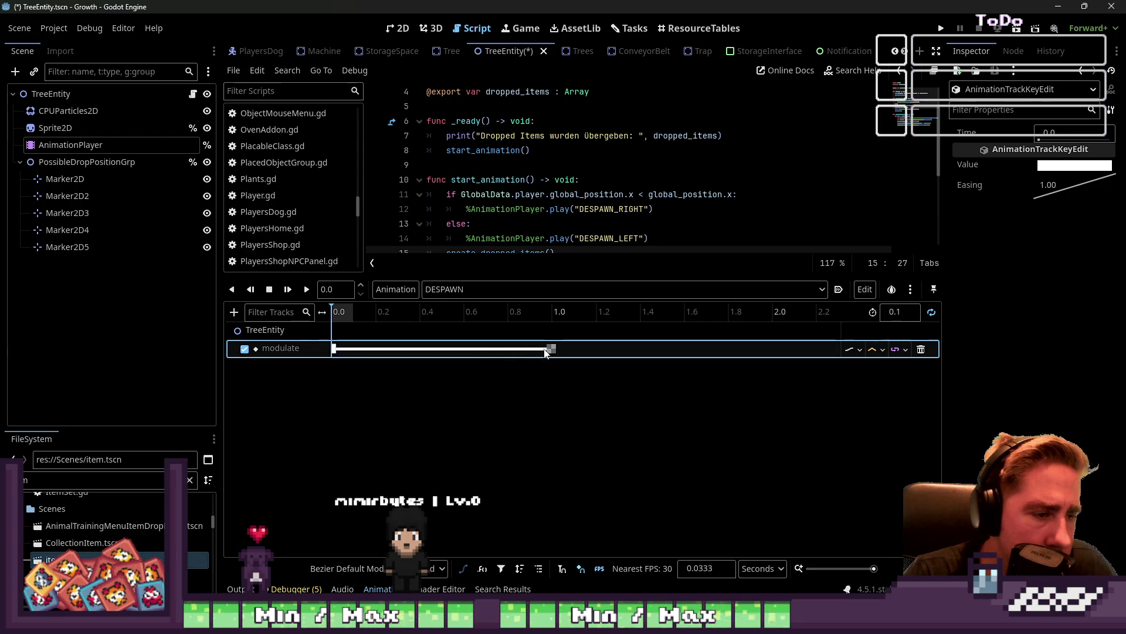
left_click_drag(417, 362, 352, 359)
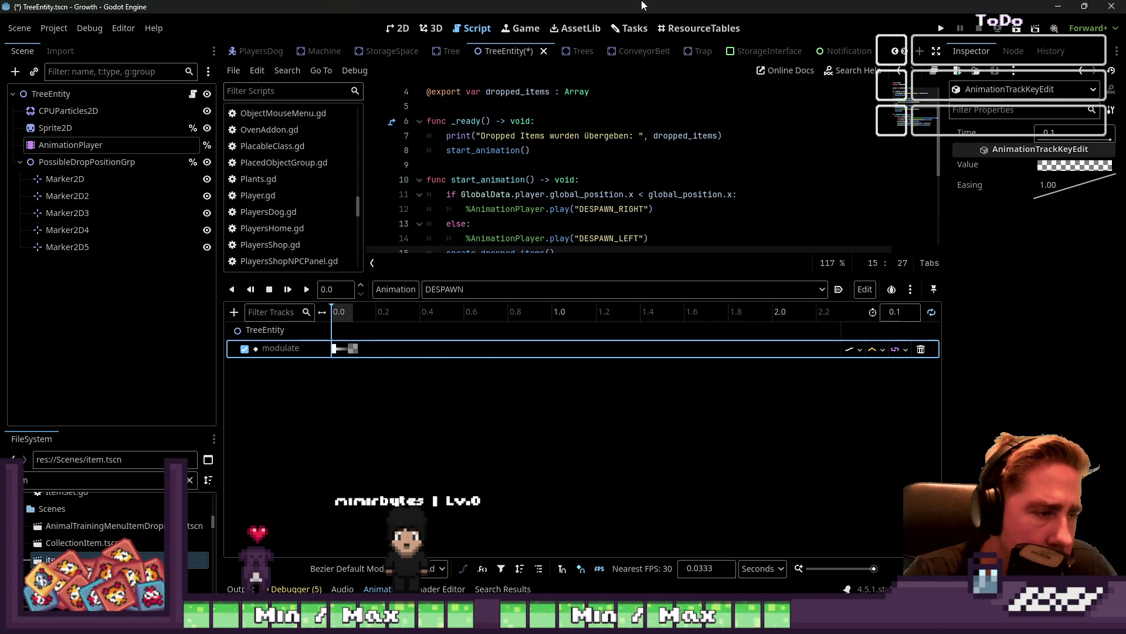
left_click(397, 28)
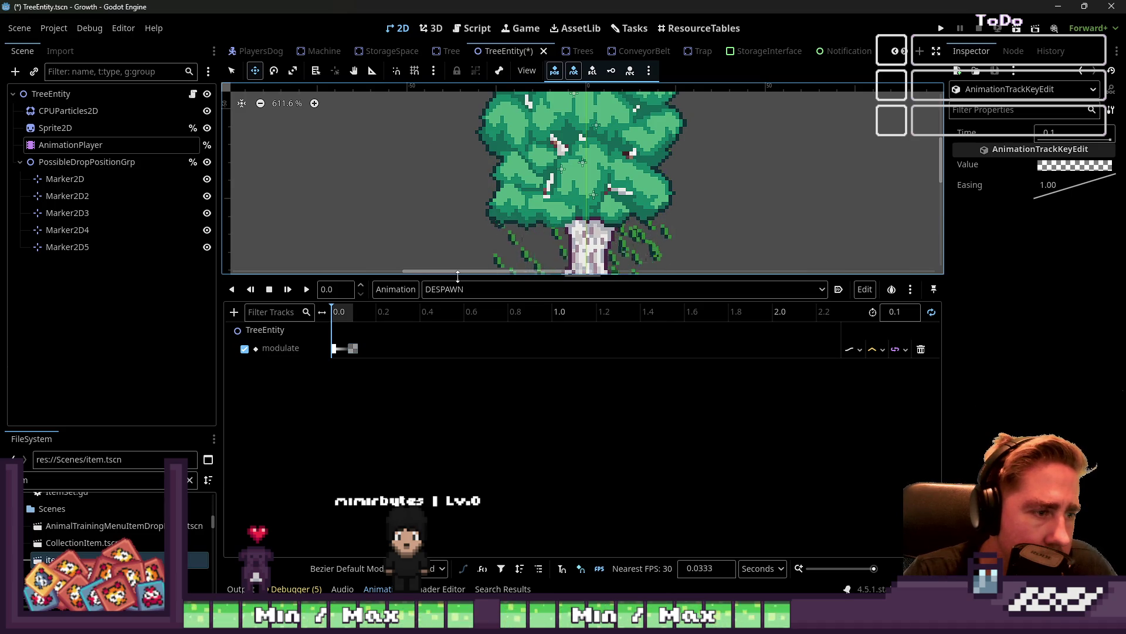
Open DESPAWN_LEFT in an enlarged timeline and delete its modulate track
left_click_drag(457, 281, 437, 453)
left_click(438, 453)
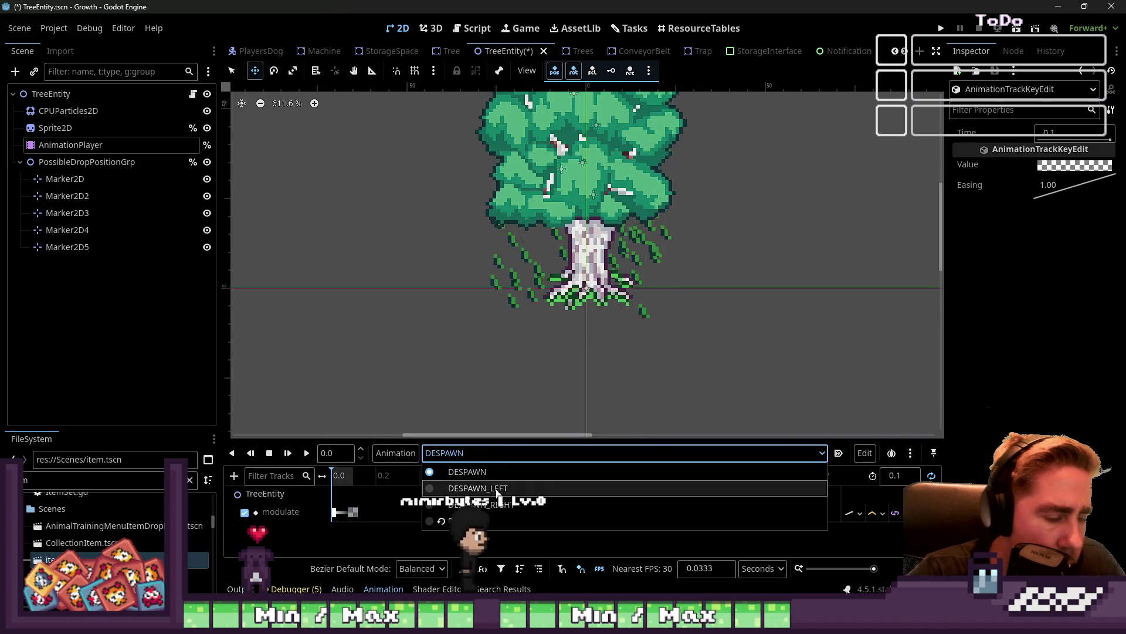
left_click(492, 487)
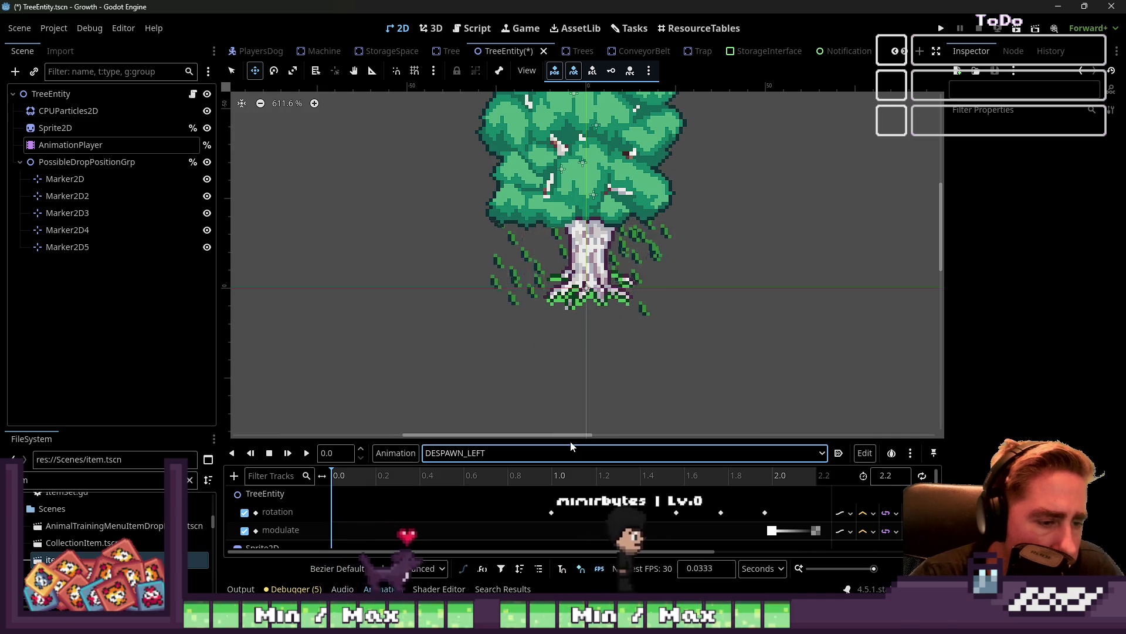
left_click_drag(619, 440, 619, 161)
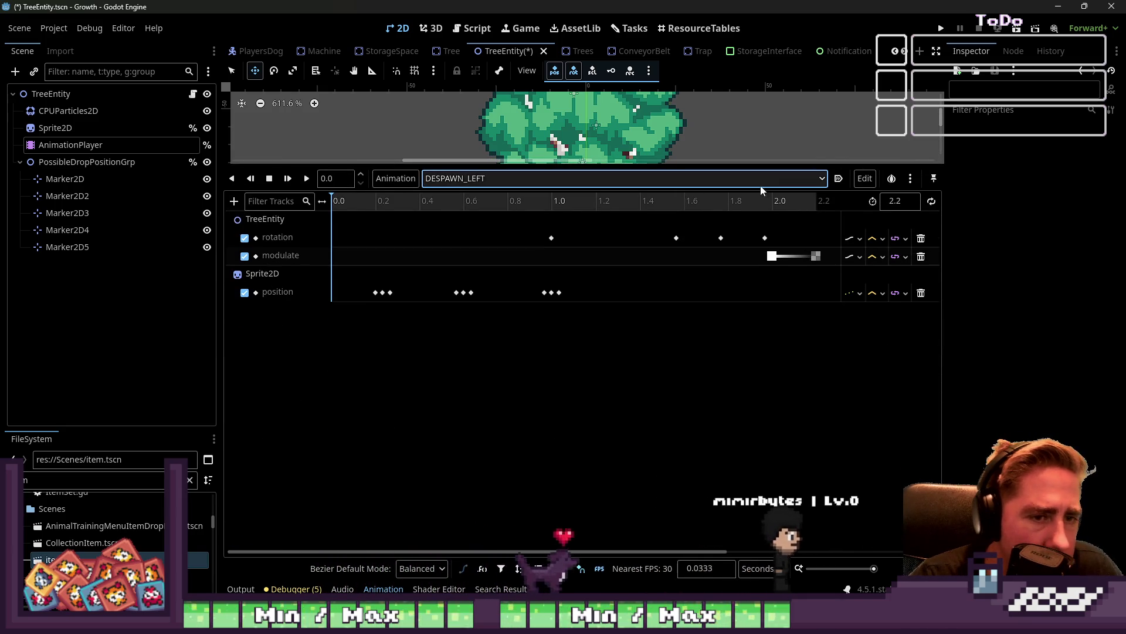
left_click(909, 203)
type("2")
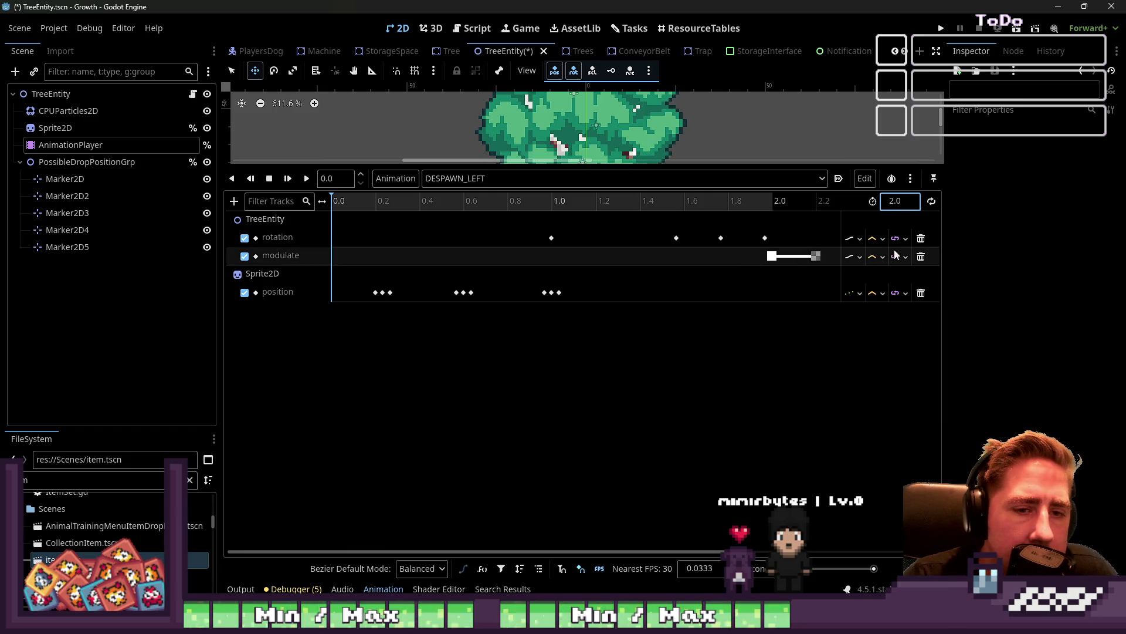
left_click(921, 257)
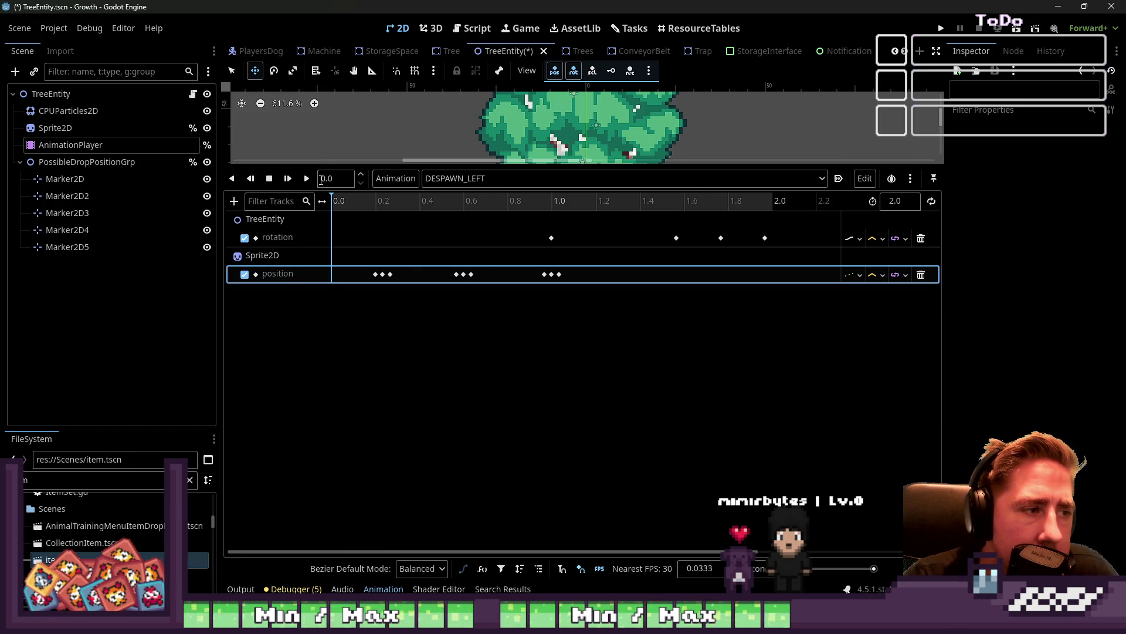
Preview the DESPAWN_LEFT fall several times
left_click_drag(304, 169, 304, 441)
left_click(305, 452)
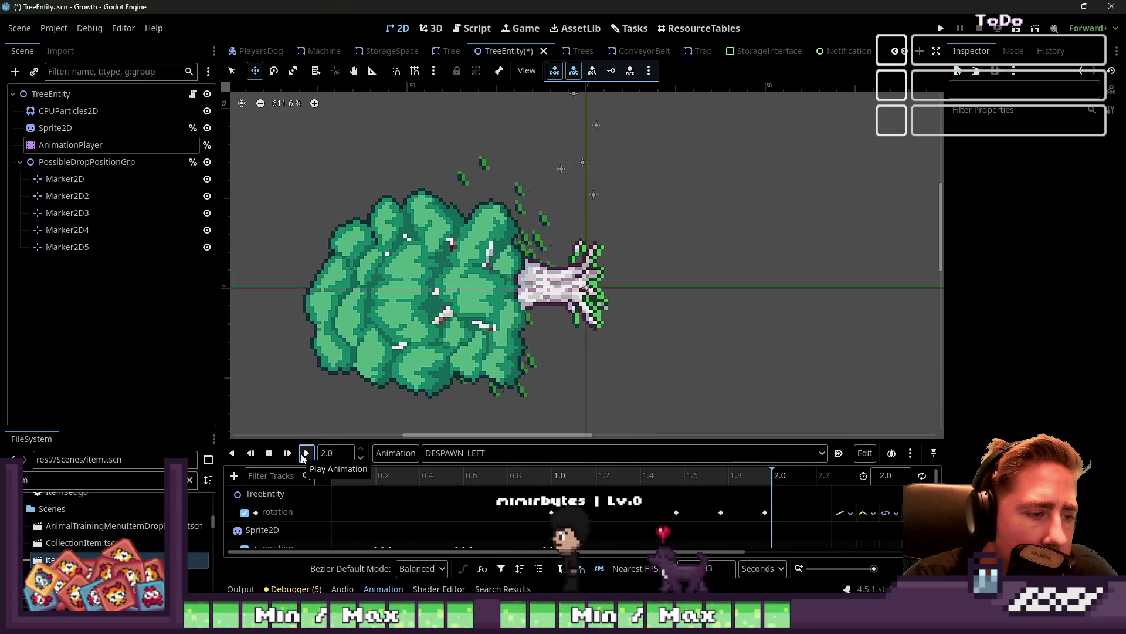
left_click(303, 458)
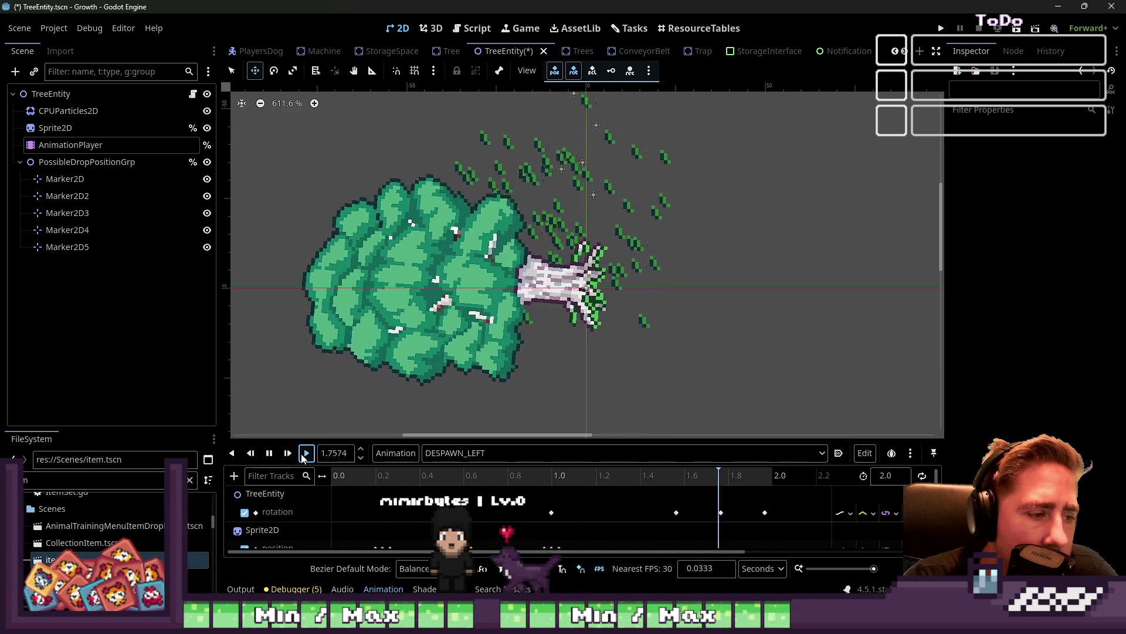
left_click(305, 454)
left_click_drag(310, 439, 317, 291)
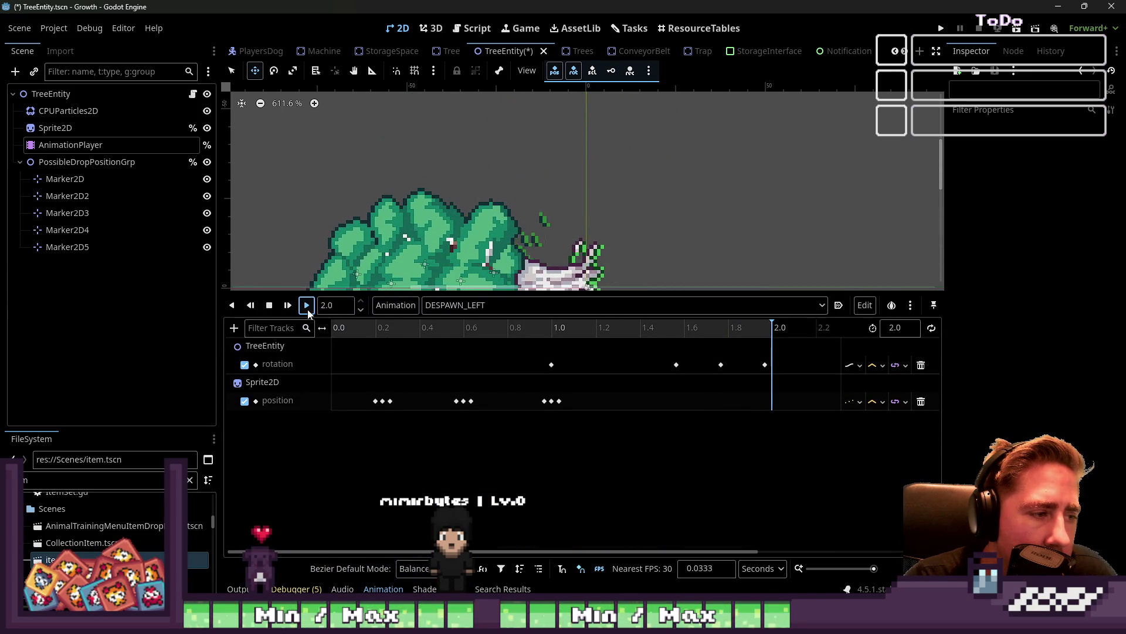
left_click(307, 311)
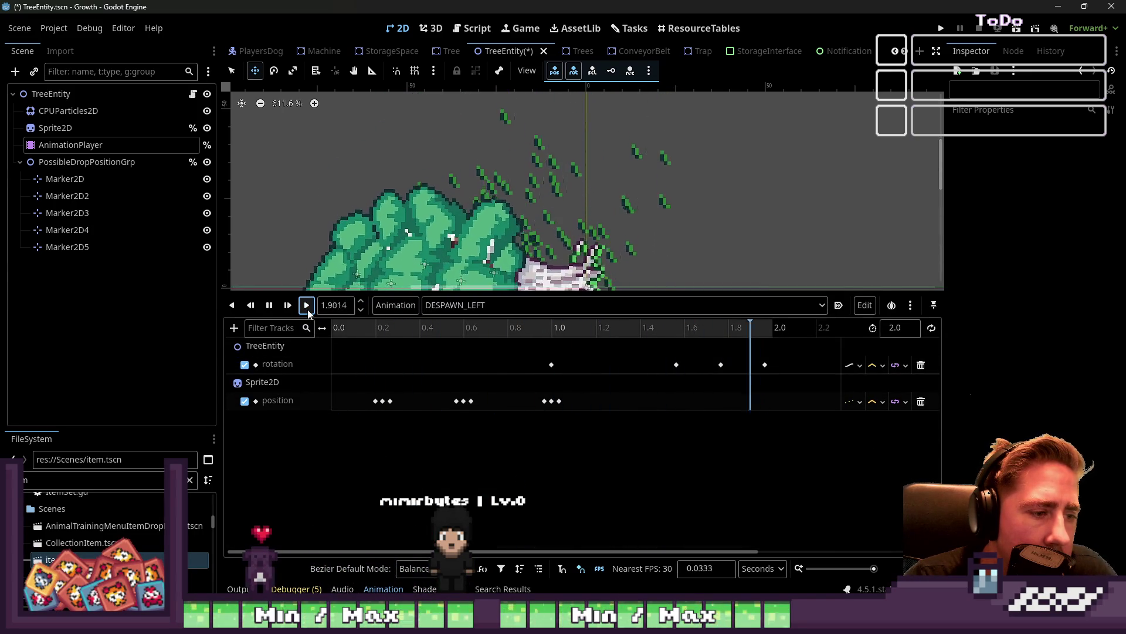
left_click(307, 311)
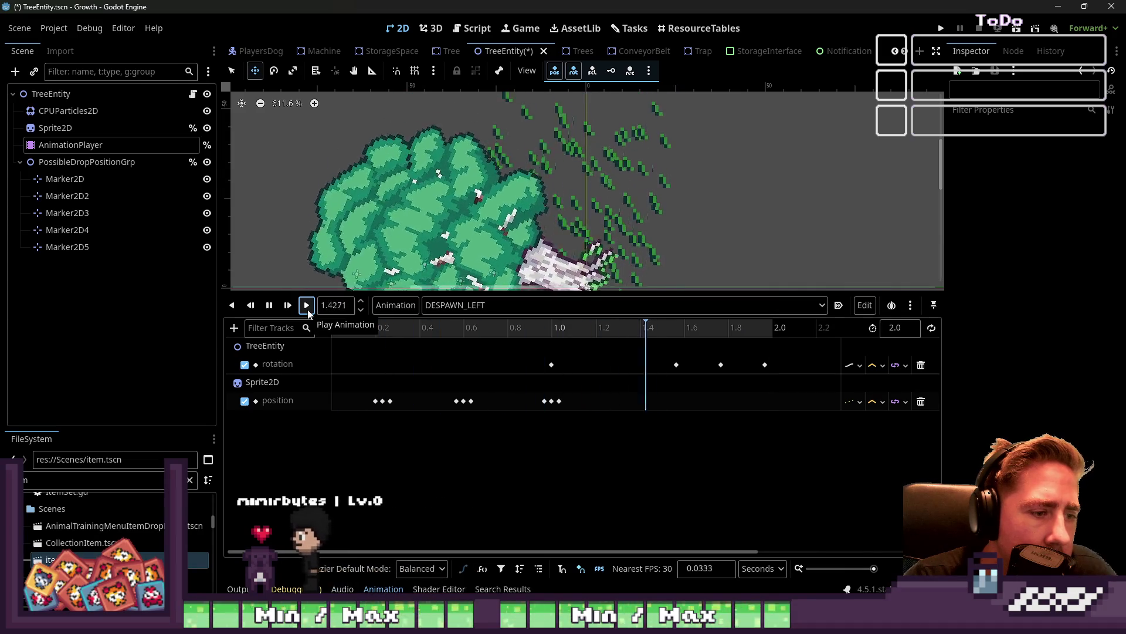
Inspect DESPAWN_LEFT's shake position keys, including the one at 0.6333
left_click_drag(403, 421, 375, 392)
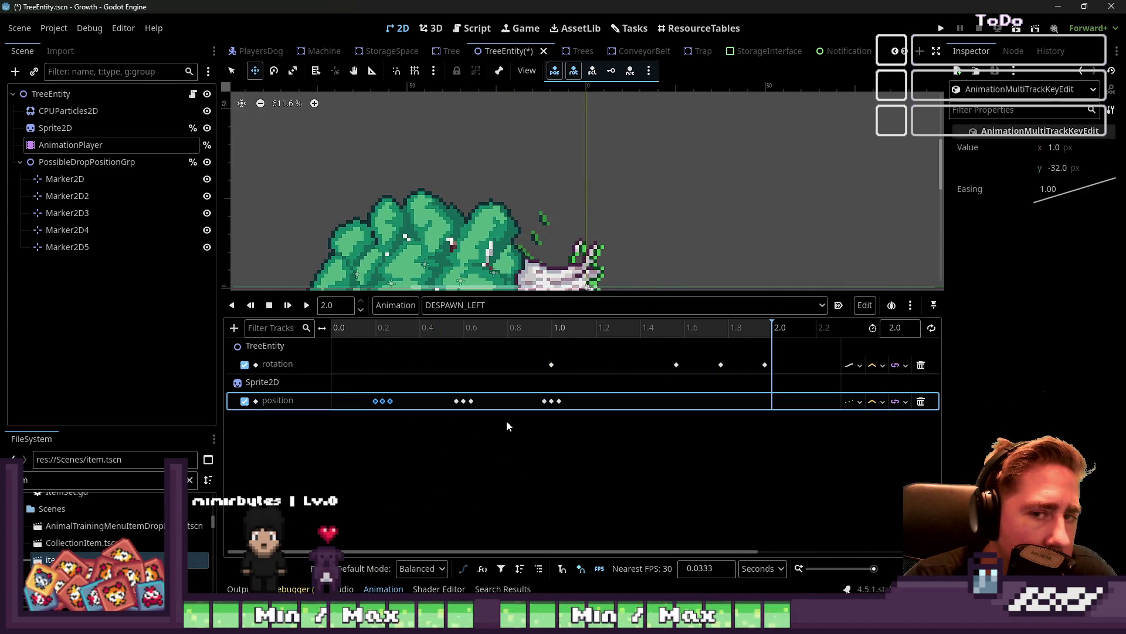
left_click(375, 401)
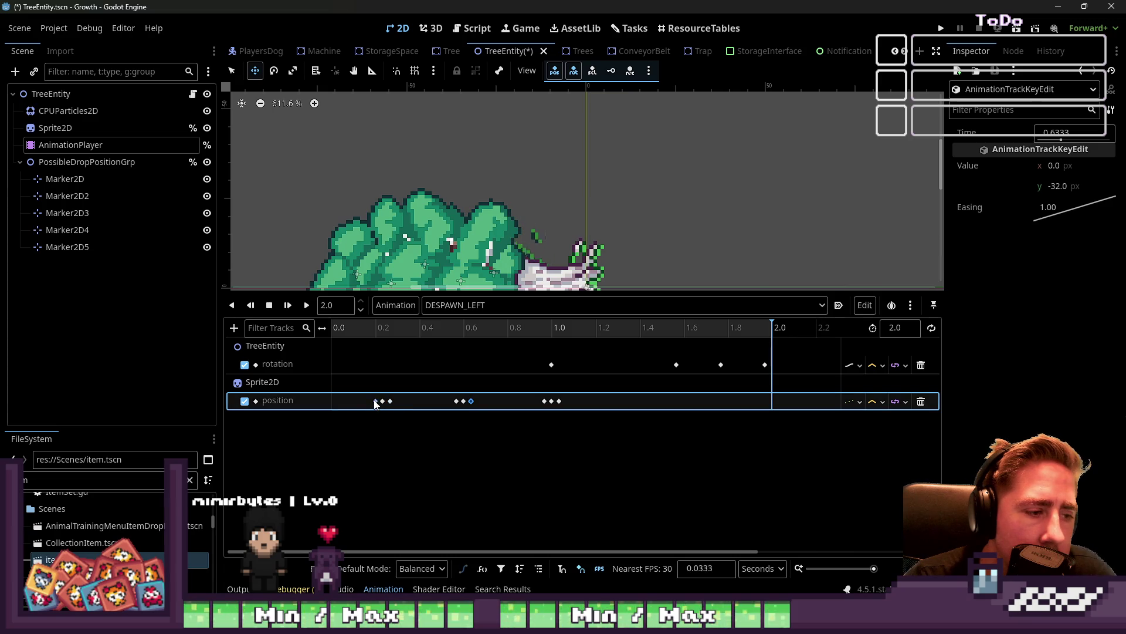
left_click(390, 401)
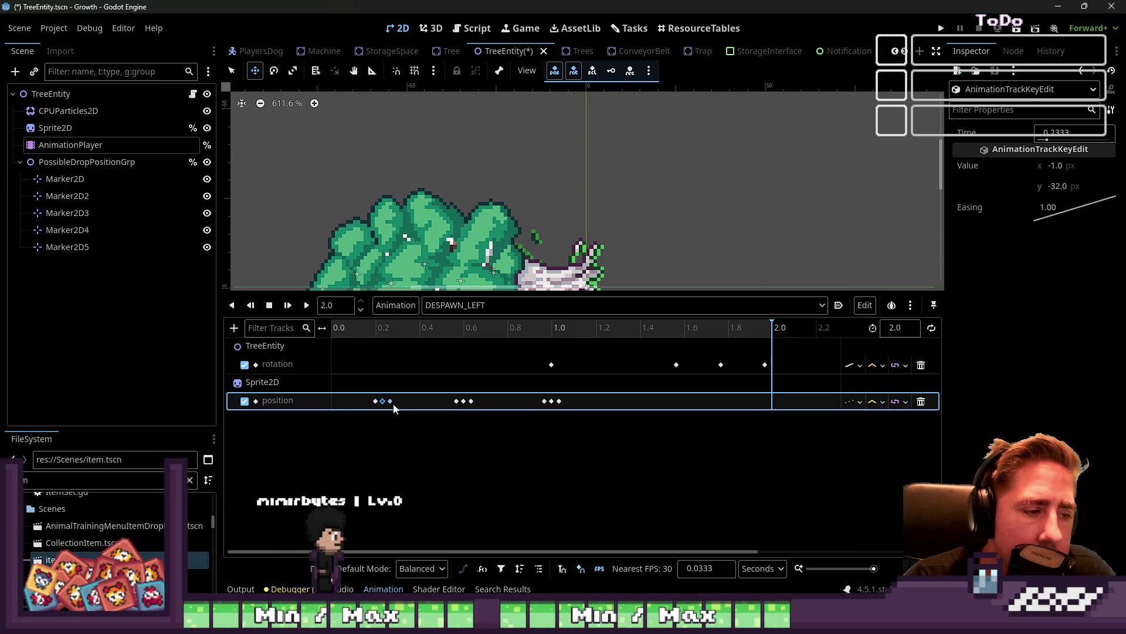
left_click(472, 401)
left_click(546, 402)
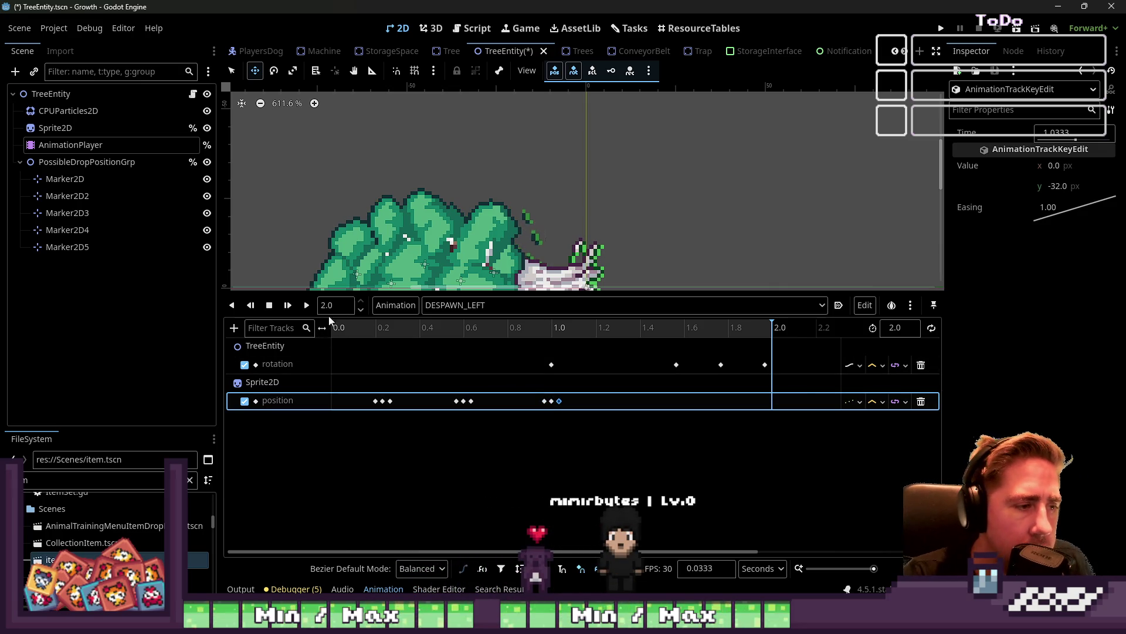
Switch to the DESPAWN_RIGHT animation
left_click(449, 306)
left_click(463, 339)
left_click(489, 306)
left_click(487, 356)
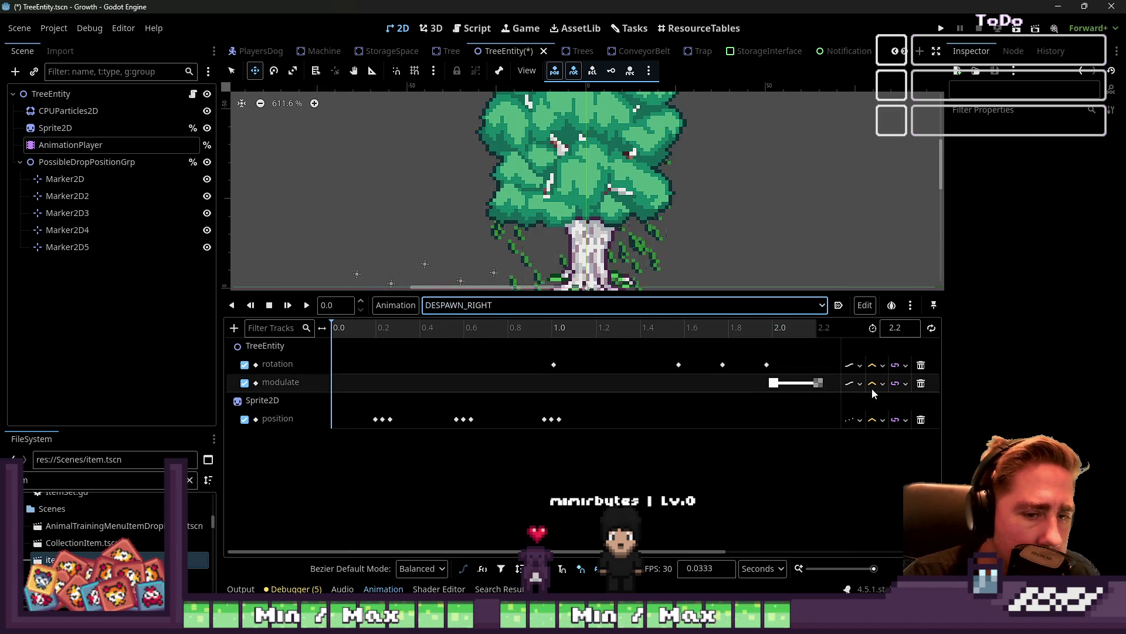
Delete DESPAWN_RIGHT's modulate track, preview its fall, and show the TreeEntity.gd script
left_click(920, 383)
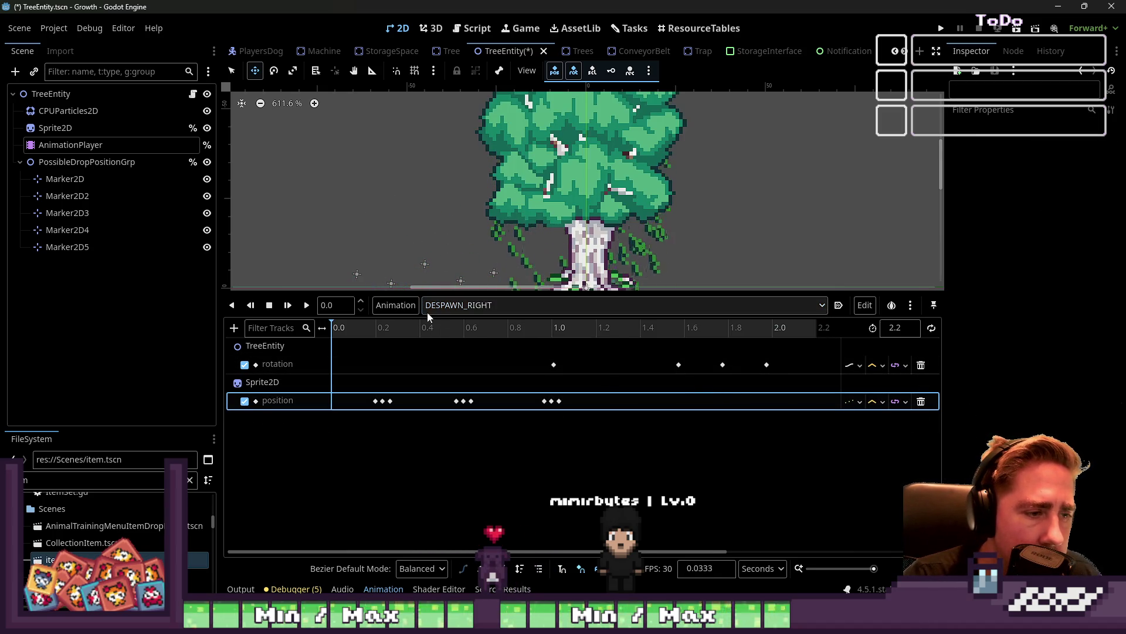
left_click(306, 305)
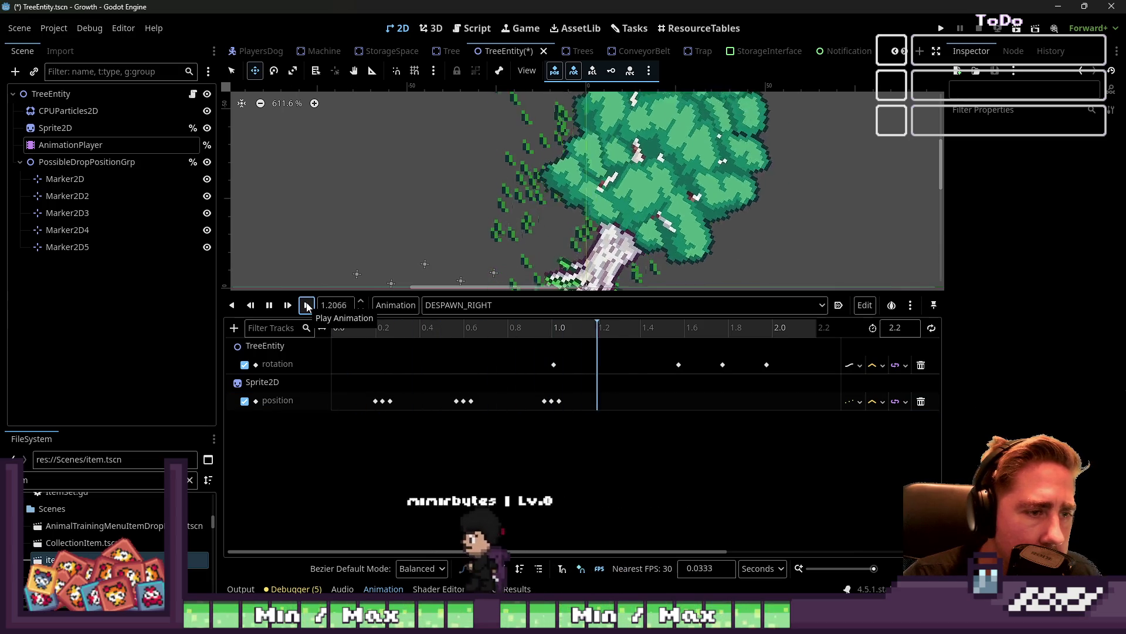
left_click(491, 307)
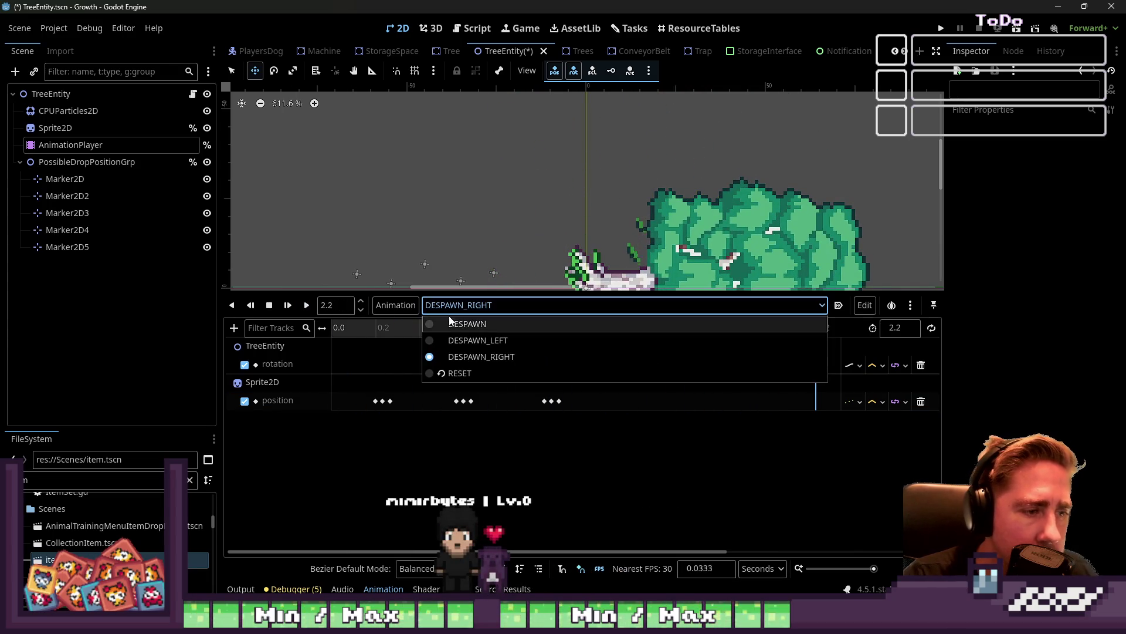
left_click(487, 137)
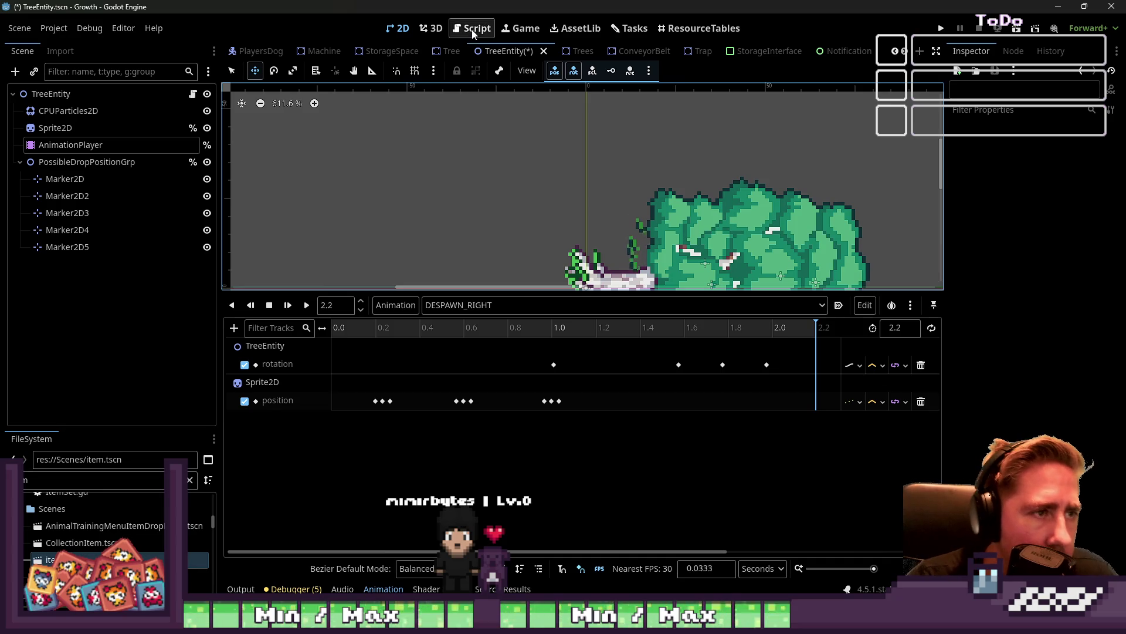
left_click(473, 29)
left_click(545, 194)
scroll(549, 210, "down", 2)
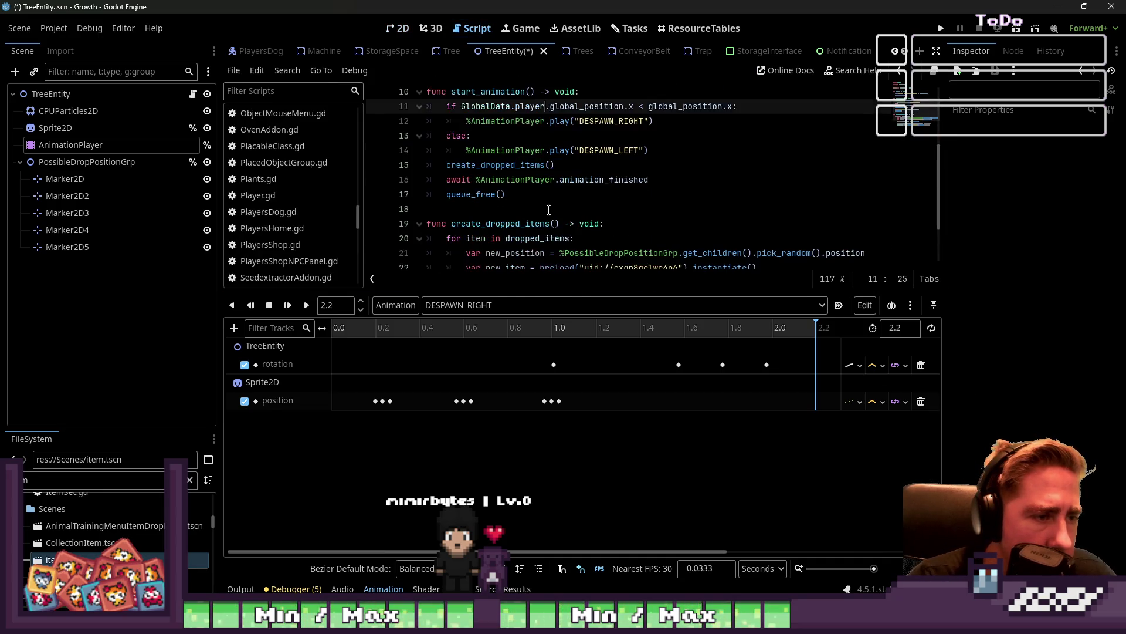
Move the create_dropped_items() call below the fall animation's await
left_click(566, 164)
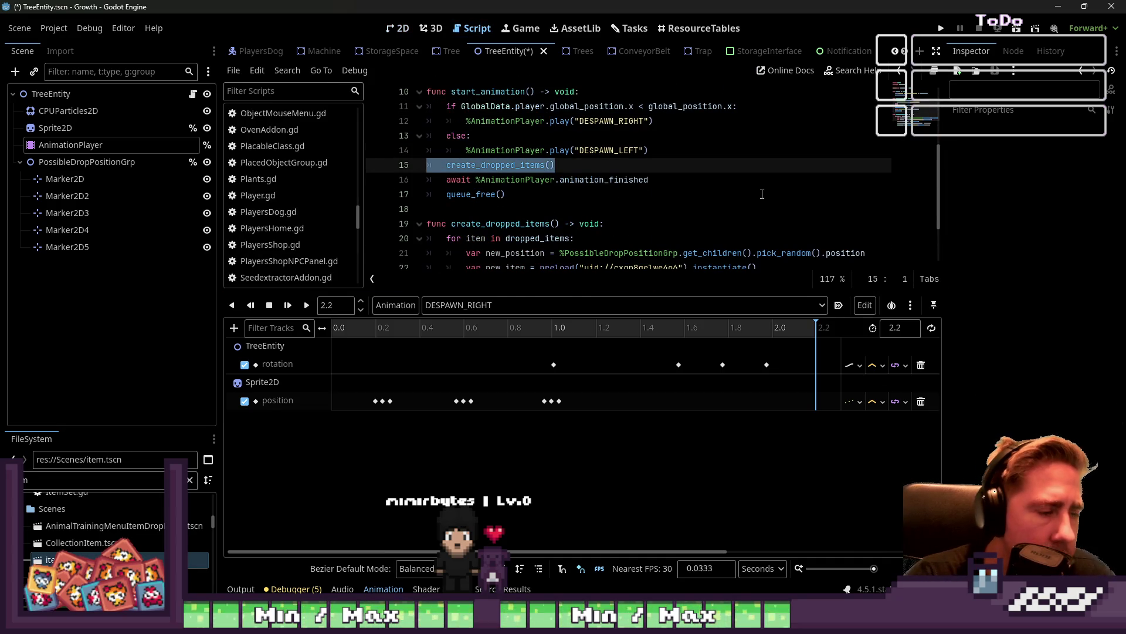
key("ctrl+x")
key("BackSpace")
key("Down")
key("Return")
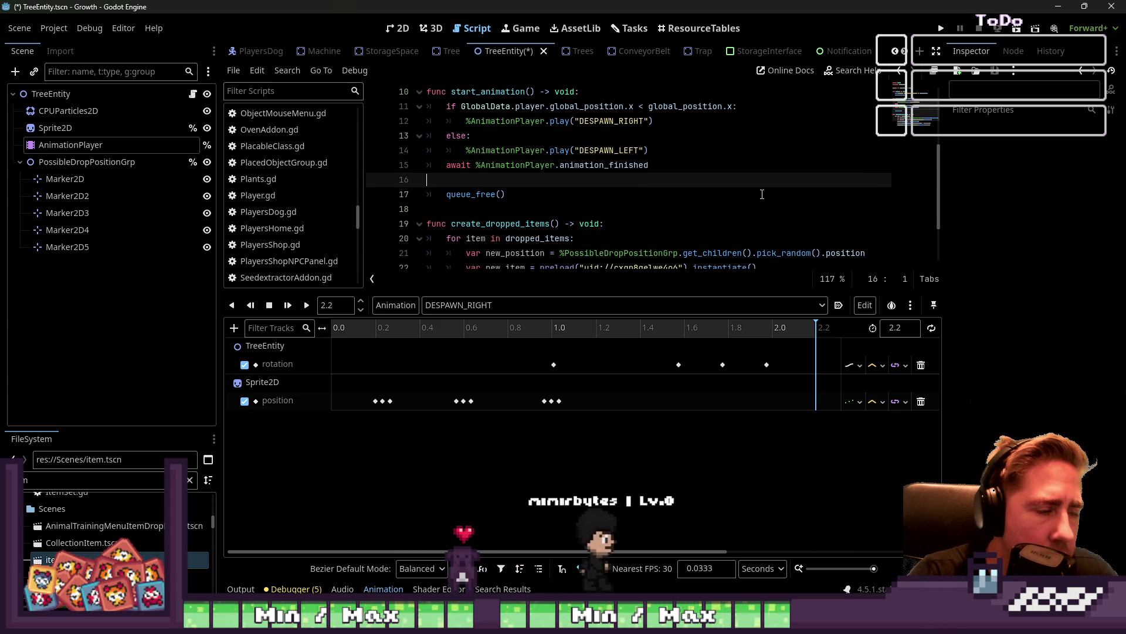
key("ctrl+v")
key("Return")
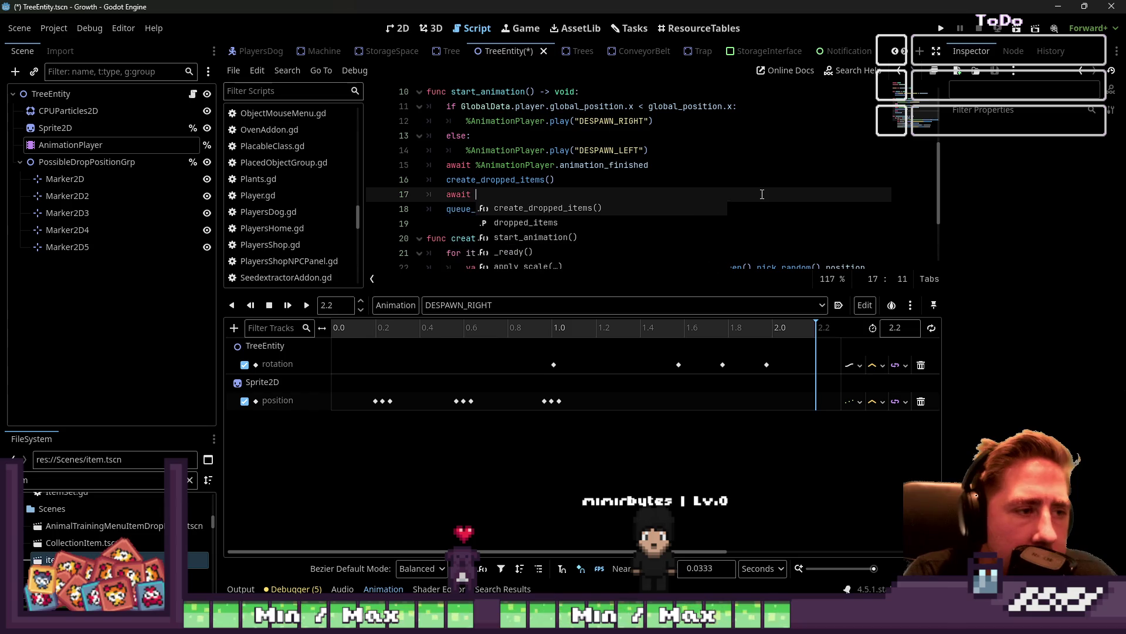
Add %AnimationPlayer.play("DESPAWN") and await animation_finished before queue_free()
type("%A")
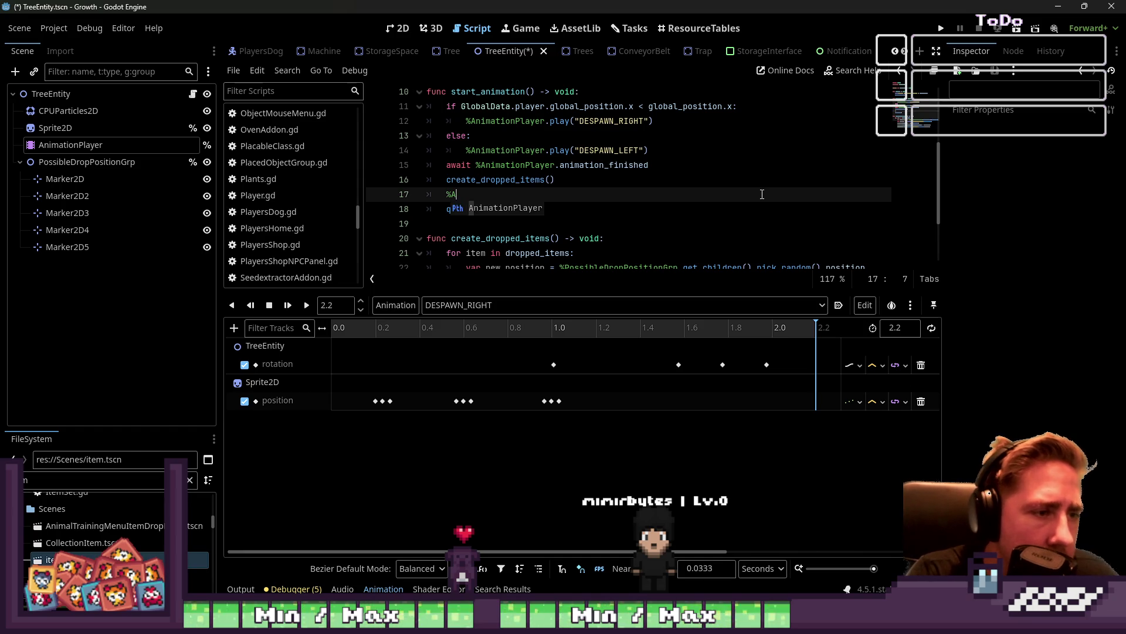
type("play(\"DESPAWN")
key("Return")
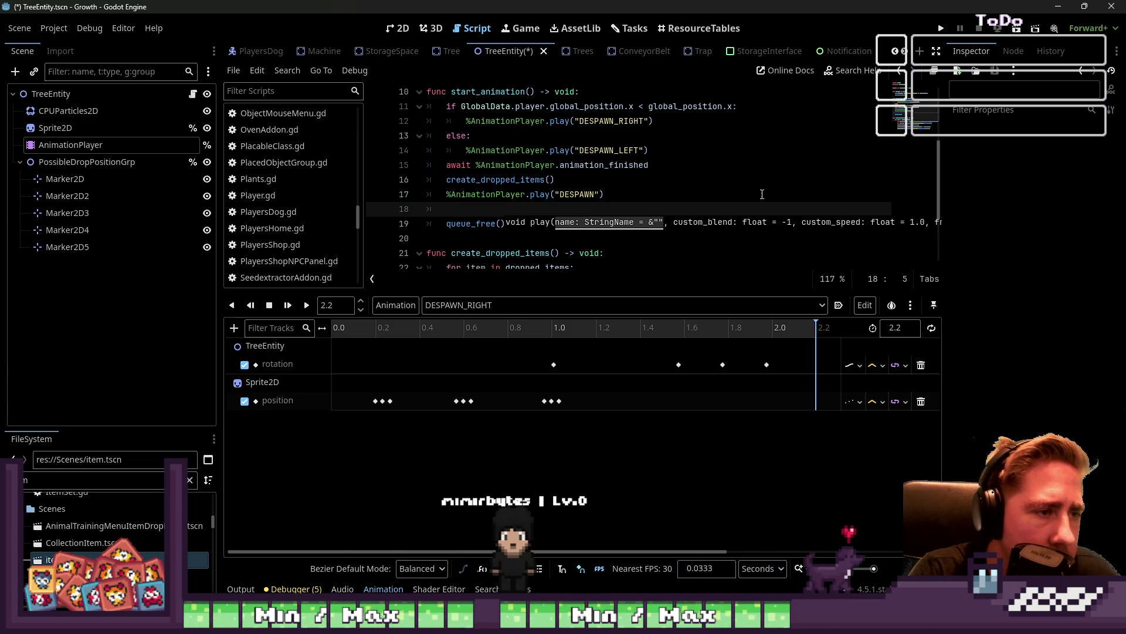
type("await %AnimationP")
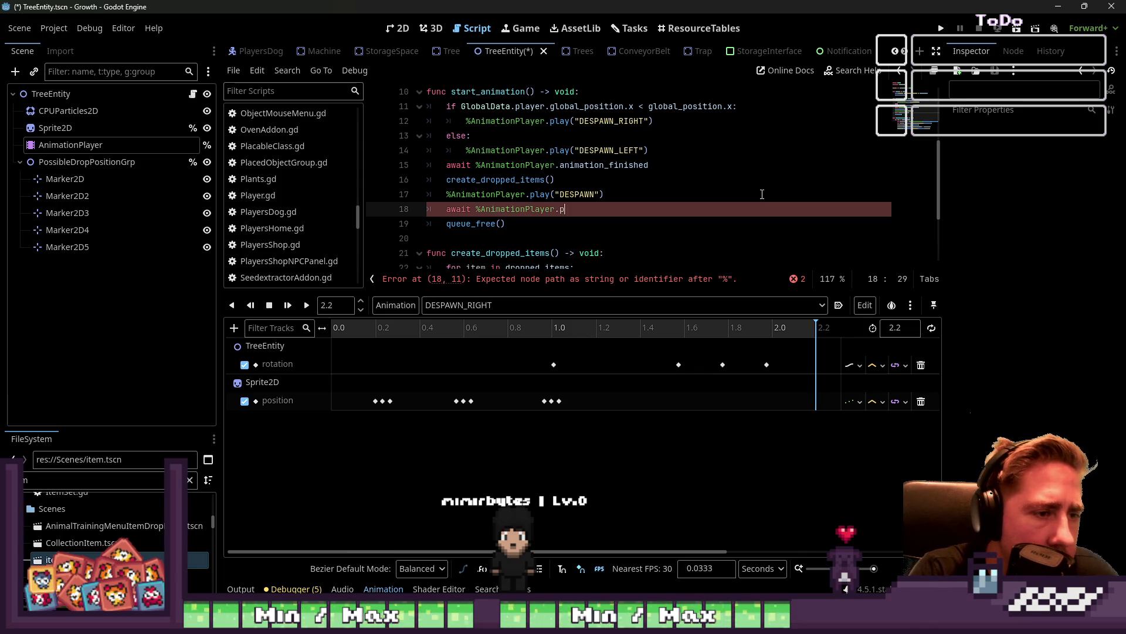
type(" lay")
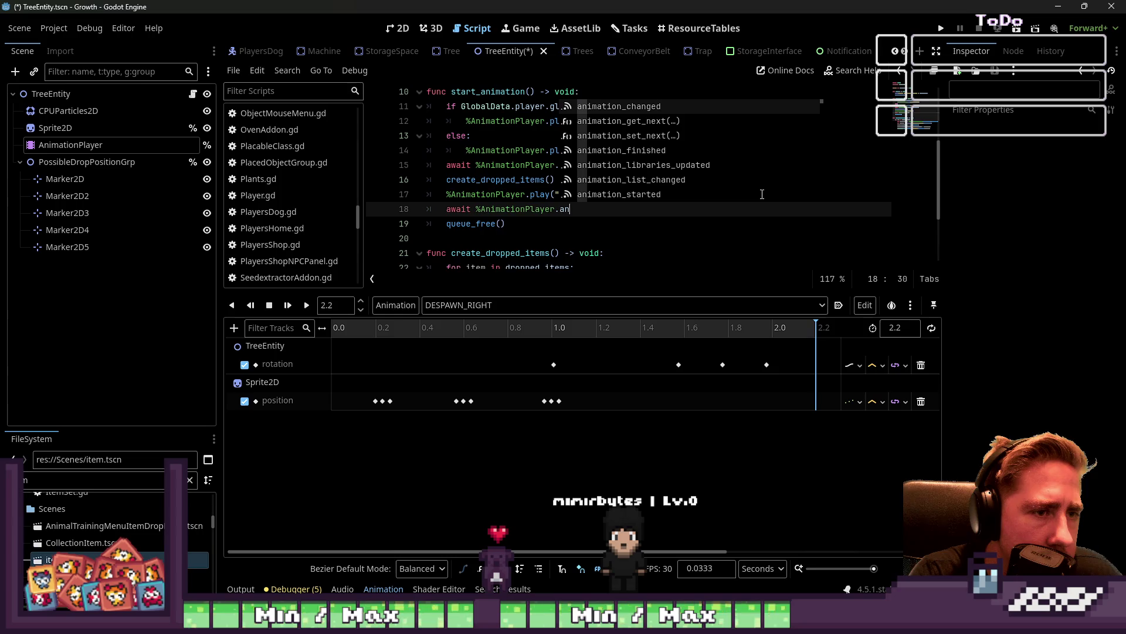
key("Down")
key("Down")
key("Down")
key("Return")
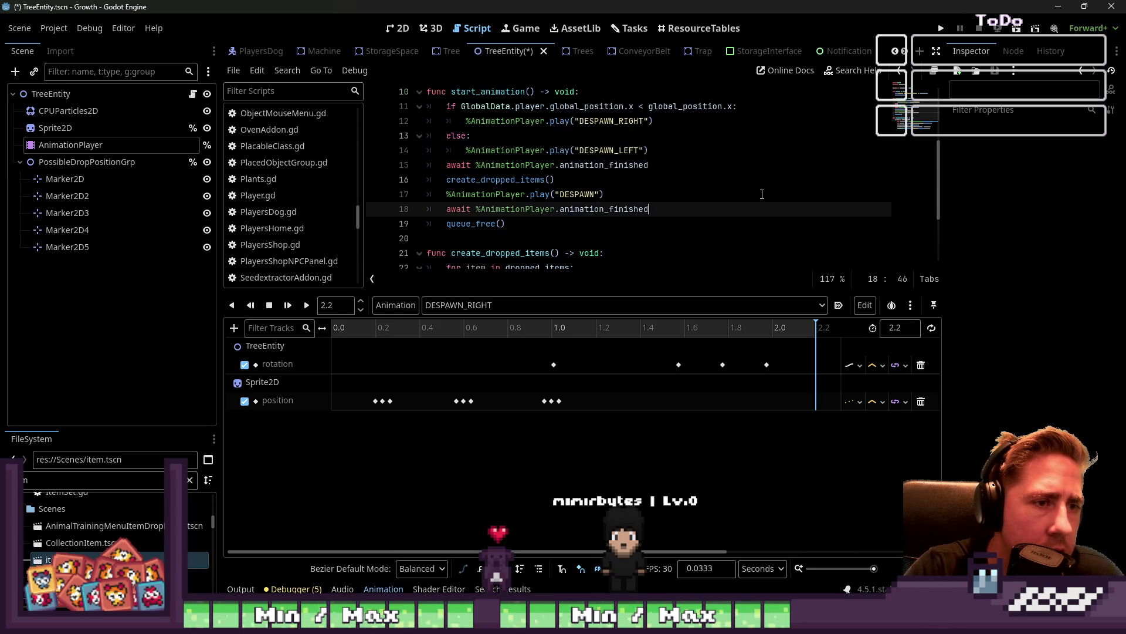
Review the reordered start_animation lines and run the game
left_click(736, 140)
left_click(587, 180)
left_click(619, 165)
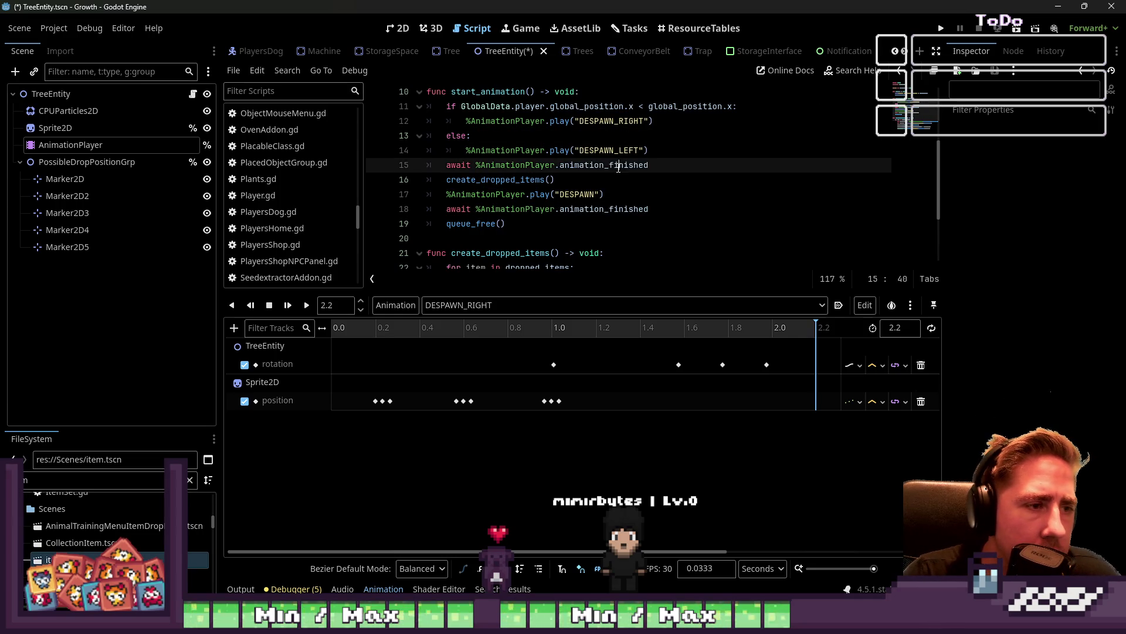
left_click(941, 28)
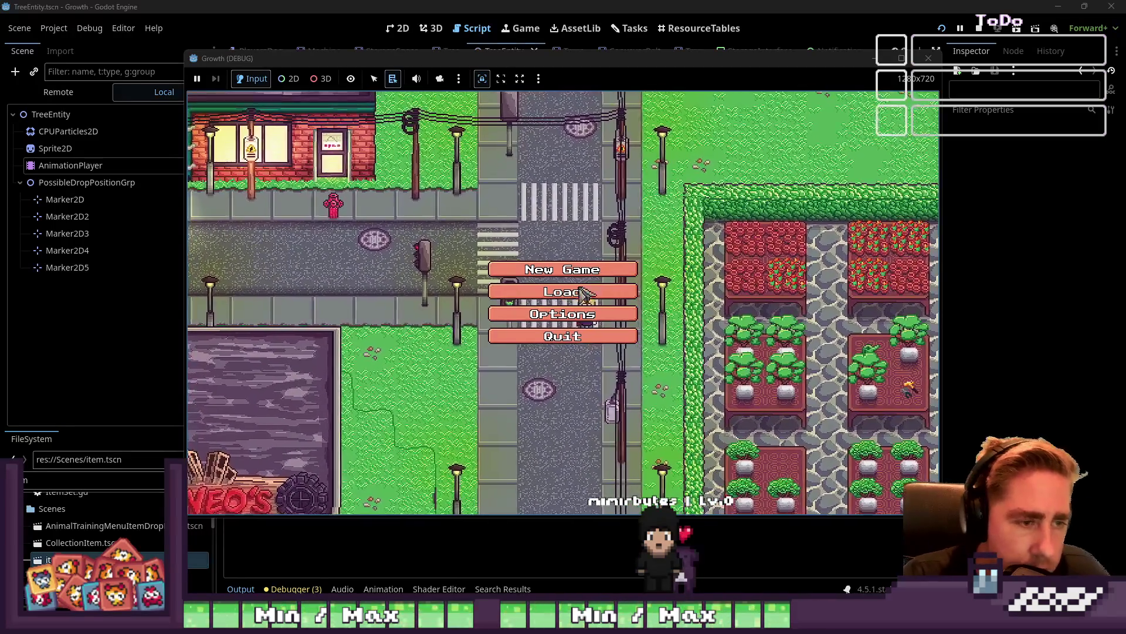
Delete the old save and start a new game named 'qew'
left_click(585, 293)
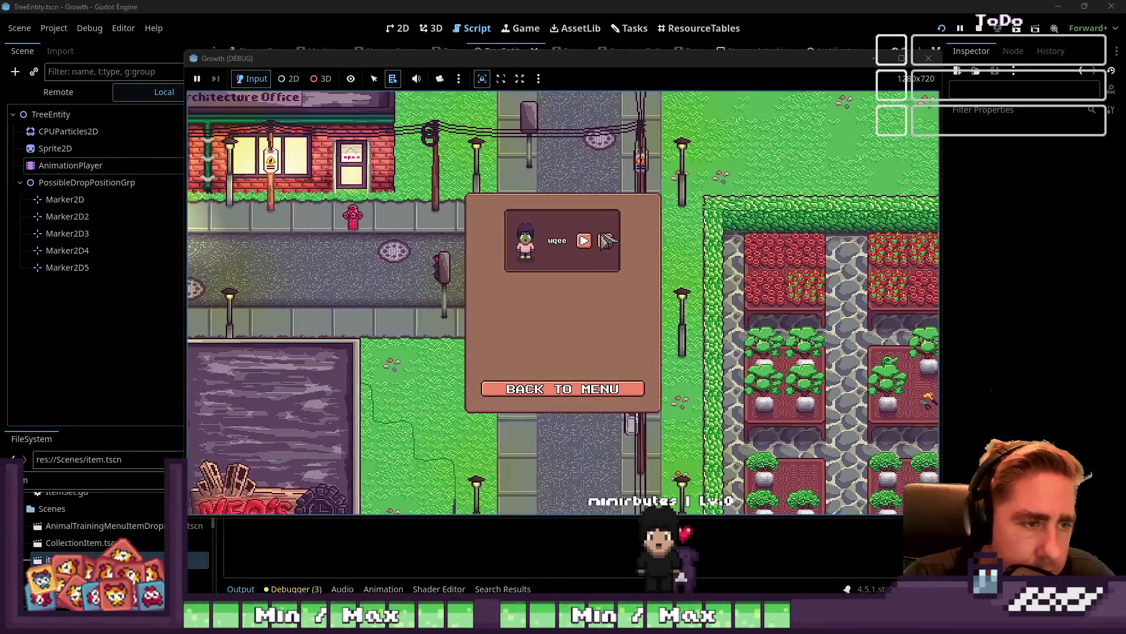
left_click(607, 241)
left_click(562, 389)
left_click(560, 267)
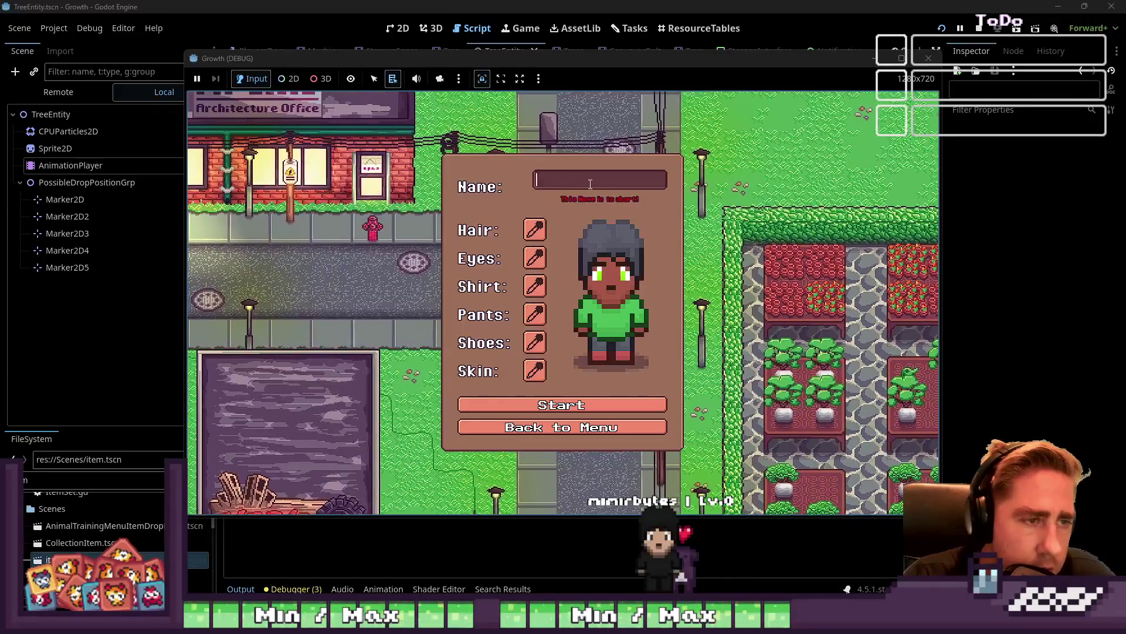
type("qew")
left_click(663, 405)
Move the held item into the hotbar and walk over collecting dropped logs
key("i")
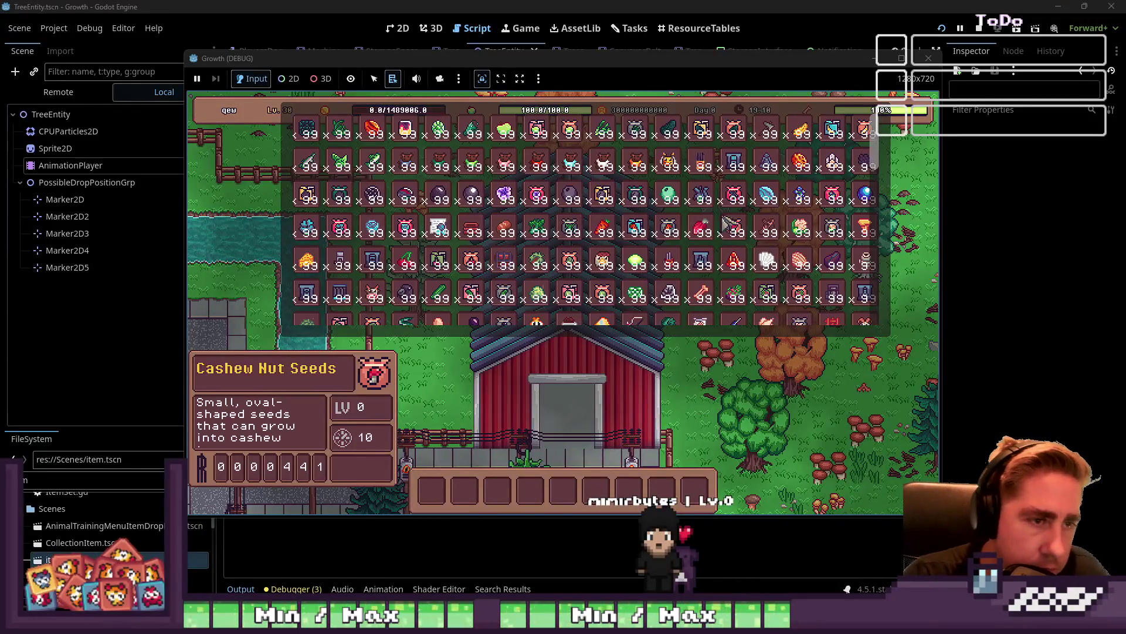
left_click(564, 492)
key("i")
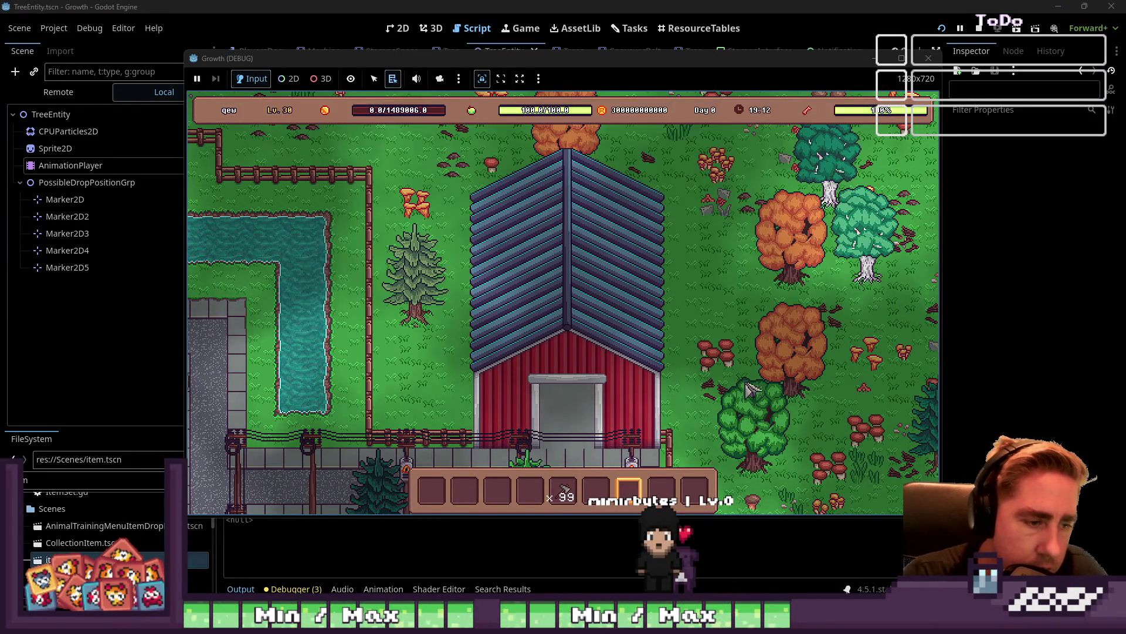
key("s")
key("s")
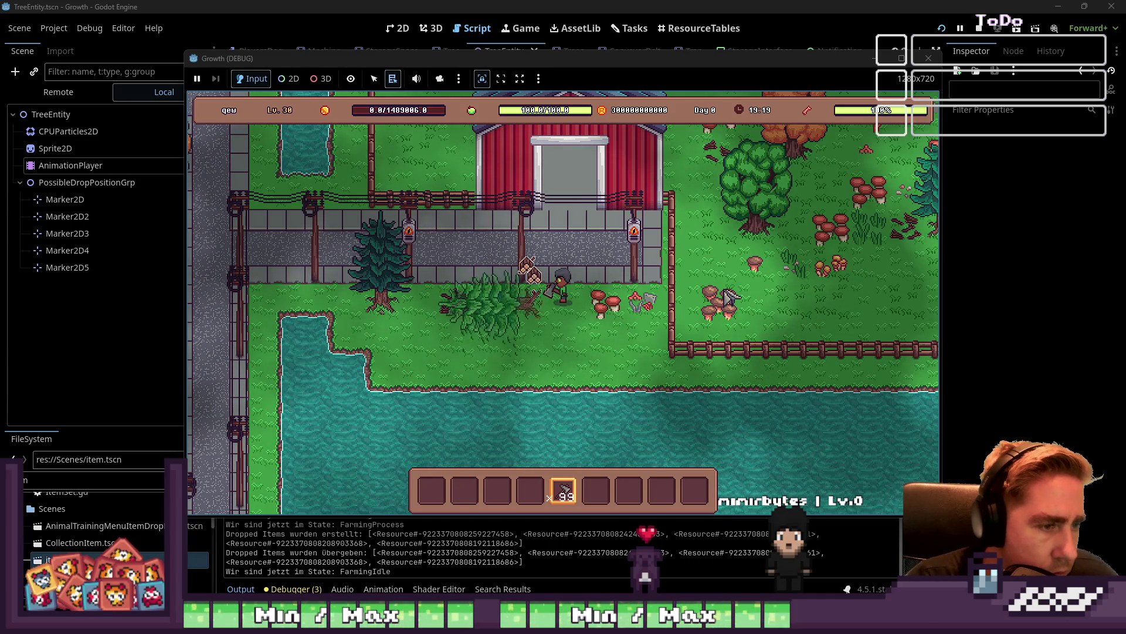
key("a")
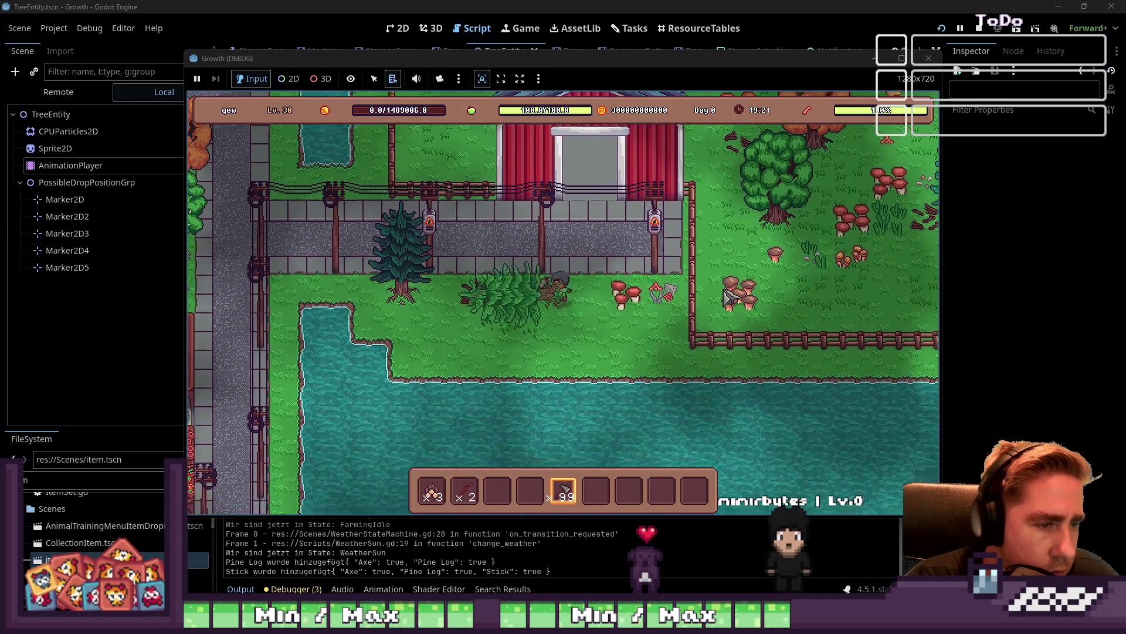
key("a")
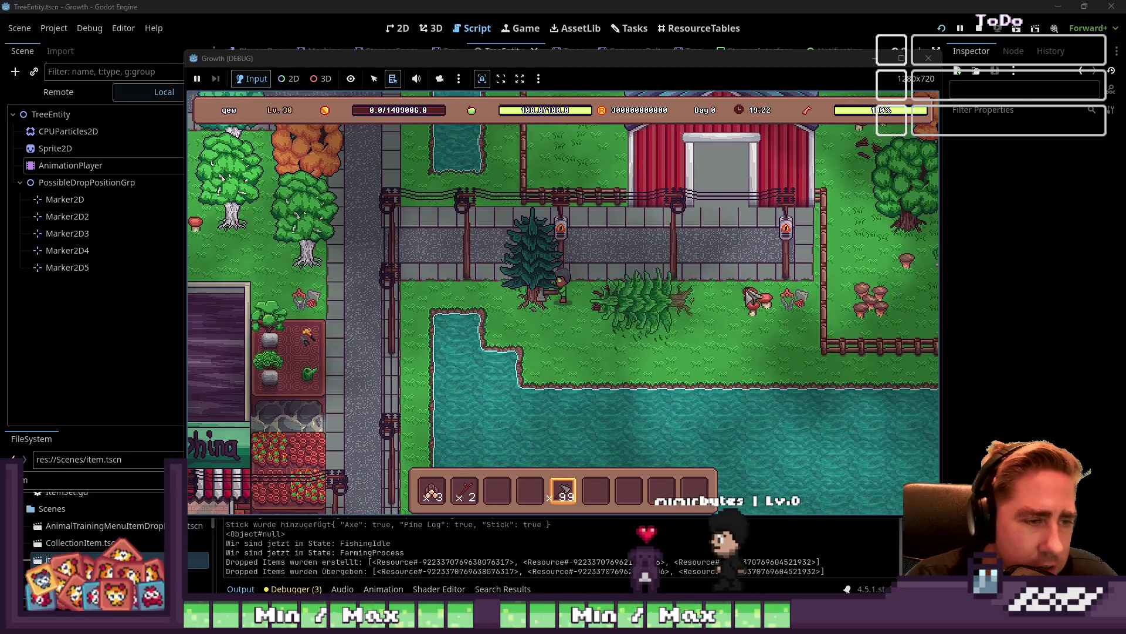
Chop the standing pine, collect its logs and stick, then close the game
left_click(763, 295)
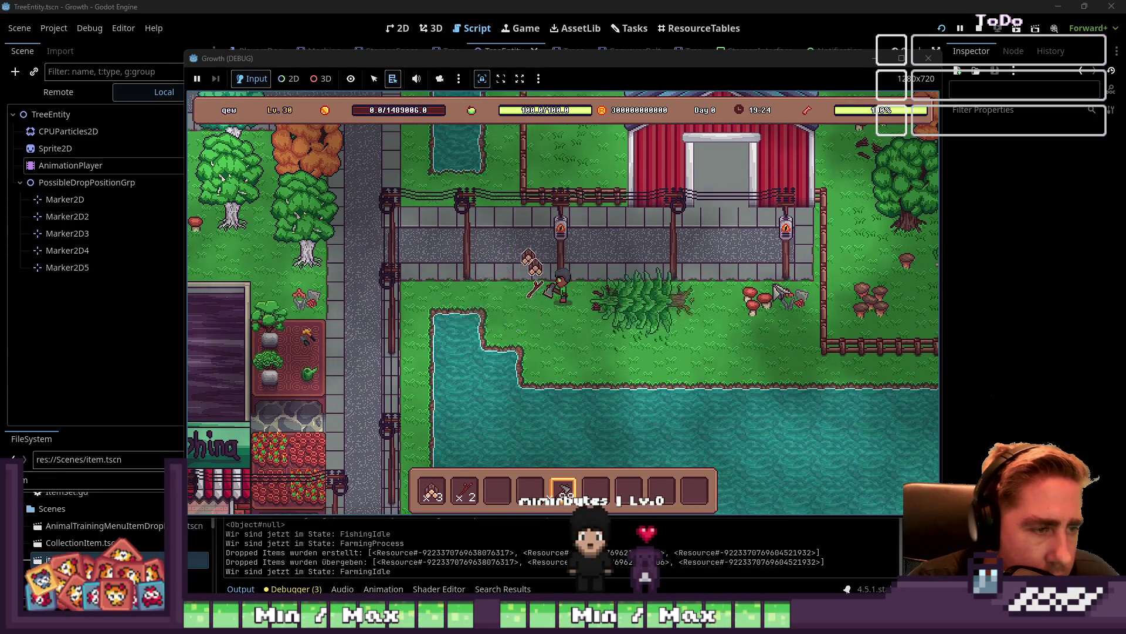
key("w")
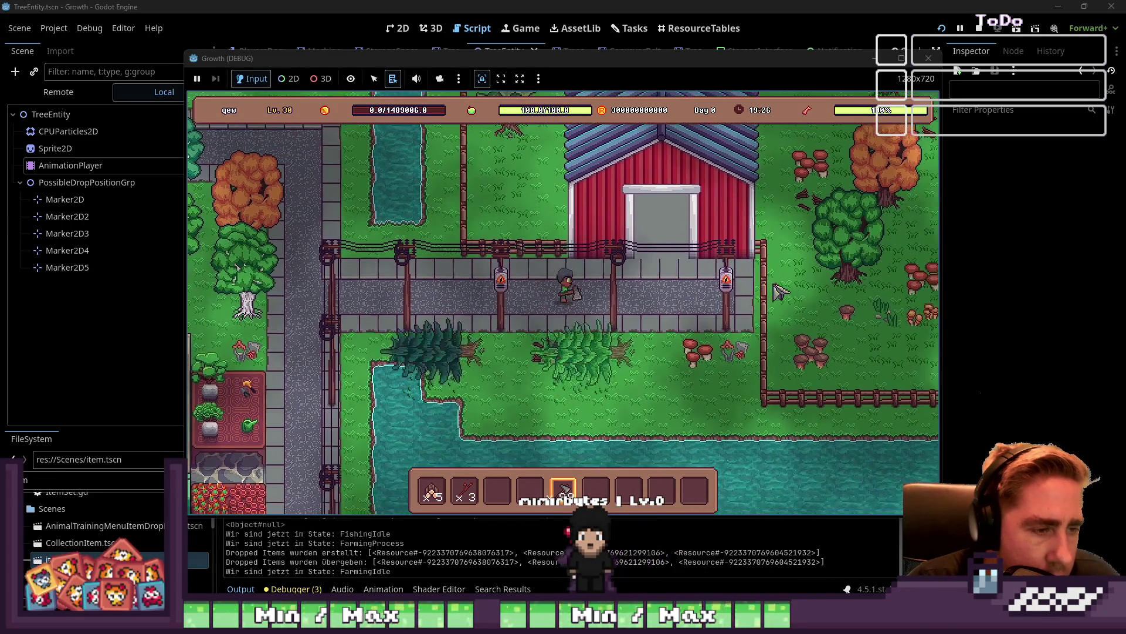
key("d")
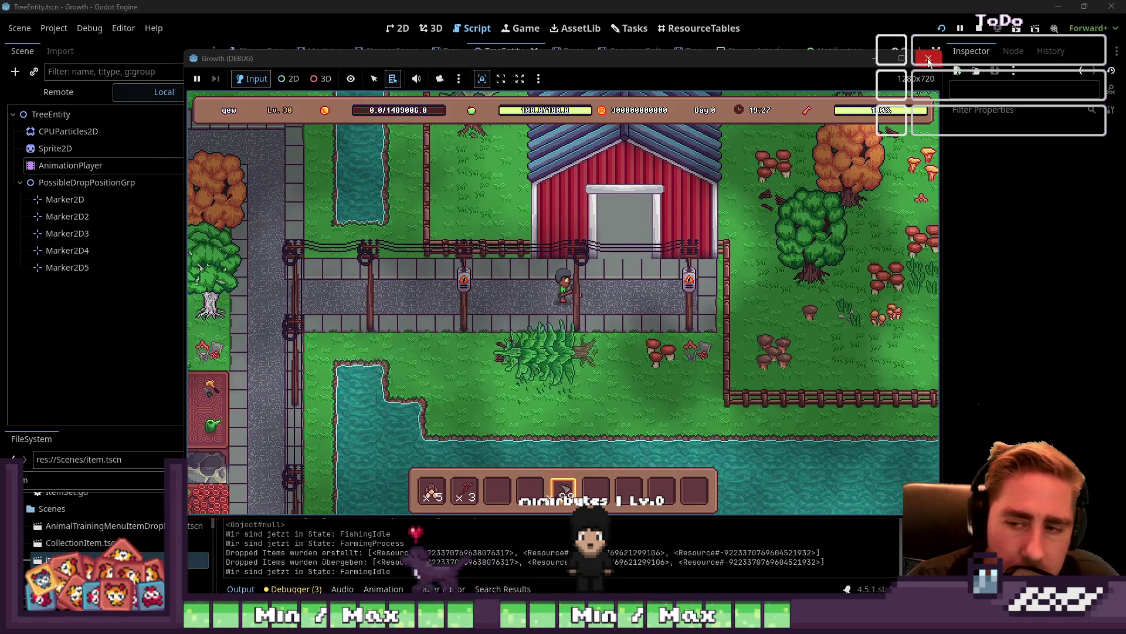
left_click(929, 61)
left_click(618, 223)
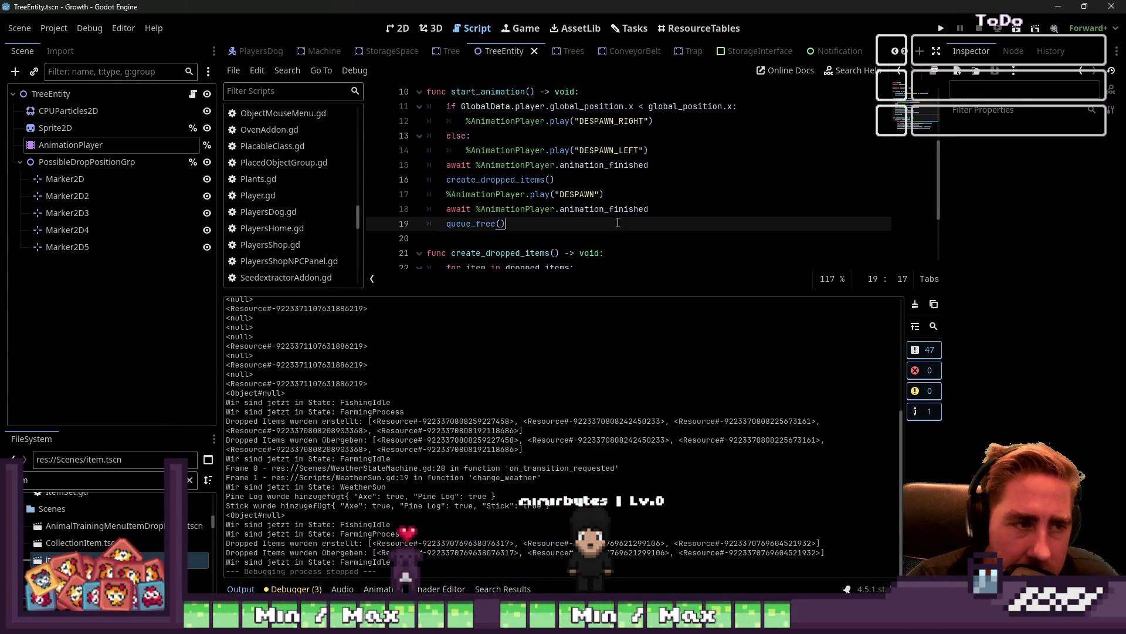
Reparent the five Marker2D nodes to TreeEntity and delete the empty PossibleDropPositionGrp node
left_click(143, 177)
left_click(139, 162)
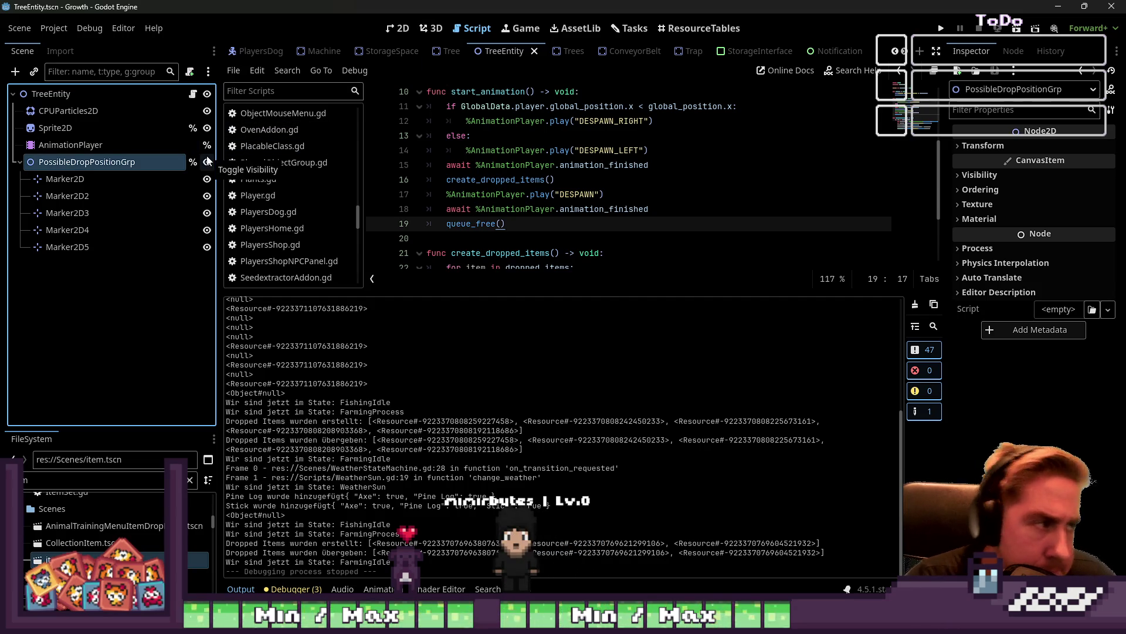
mouse_move(57, 172)
left_mouse_down()
mouse_move(56, 199)
mouse_move(54, 96)
left_mouse_up()
left_click(65, 246, "shift")
left_click(65, 167)
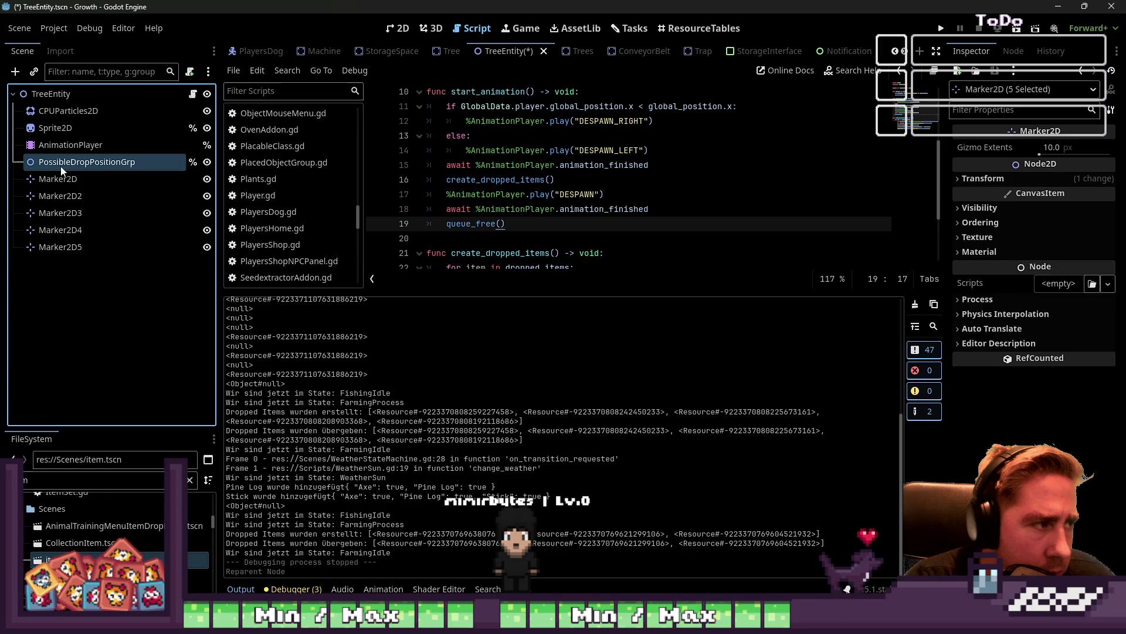
key("Delete")
key("Return")
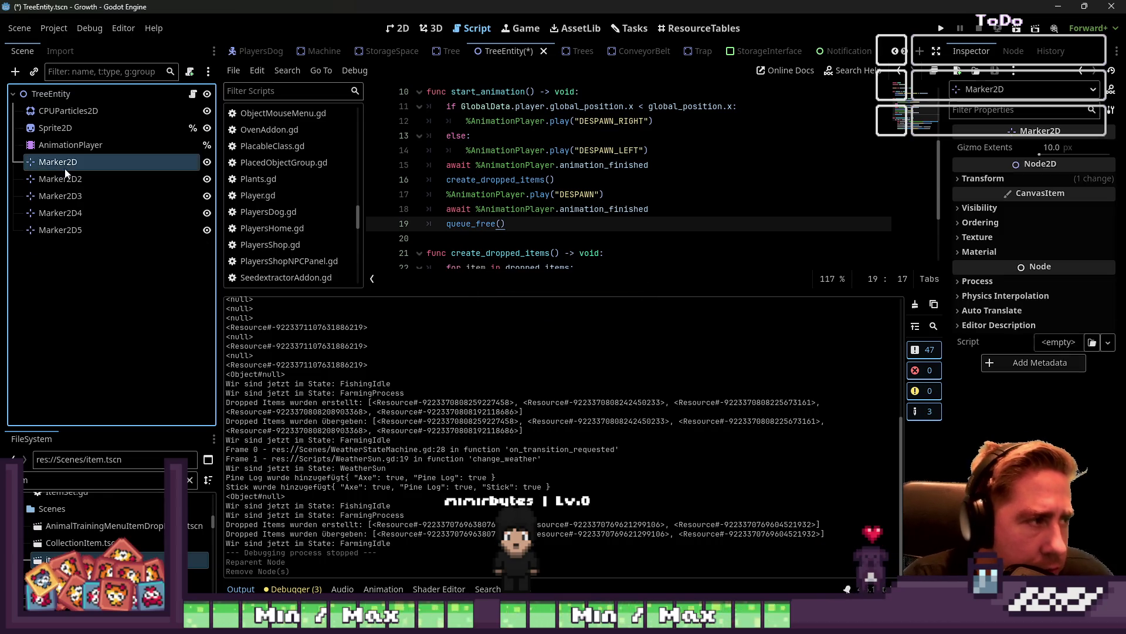
Review the AnimationPlayer's DESPAWN fade animation, then save the scene and run the game
left_click(114, 143)
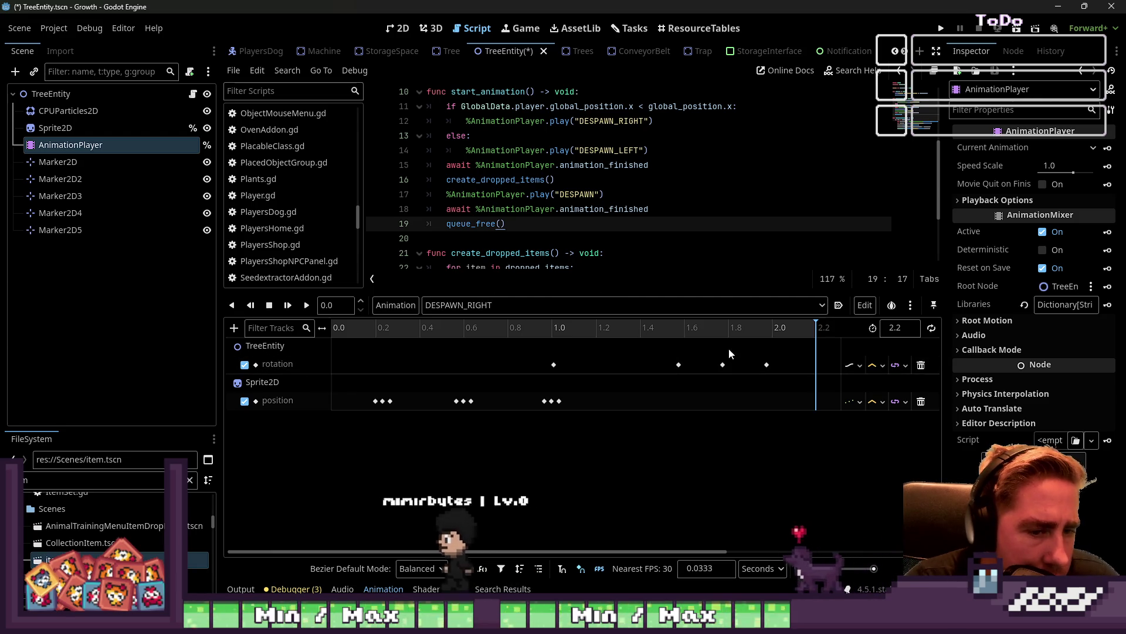
left_click(530, 304)
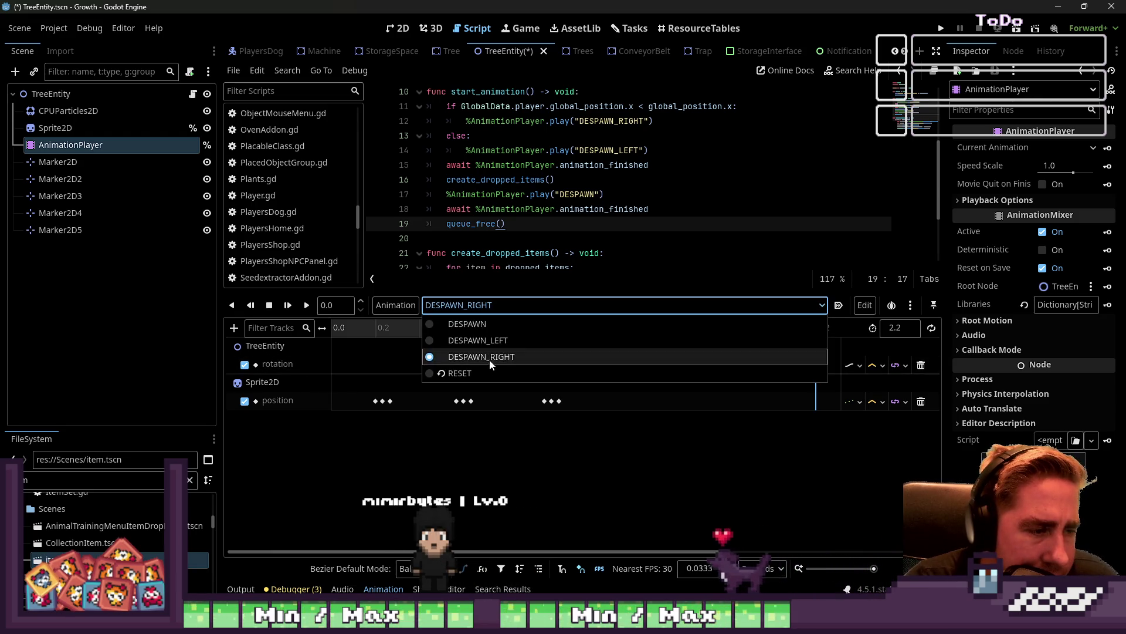
left_click(487, 324)
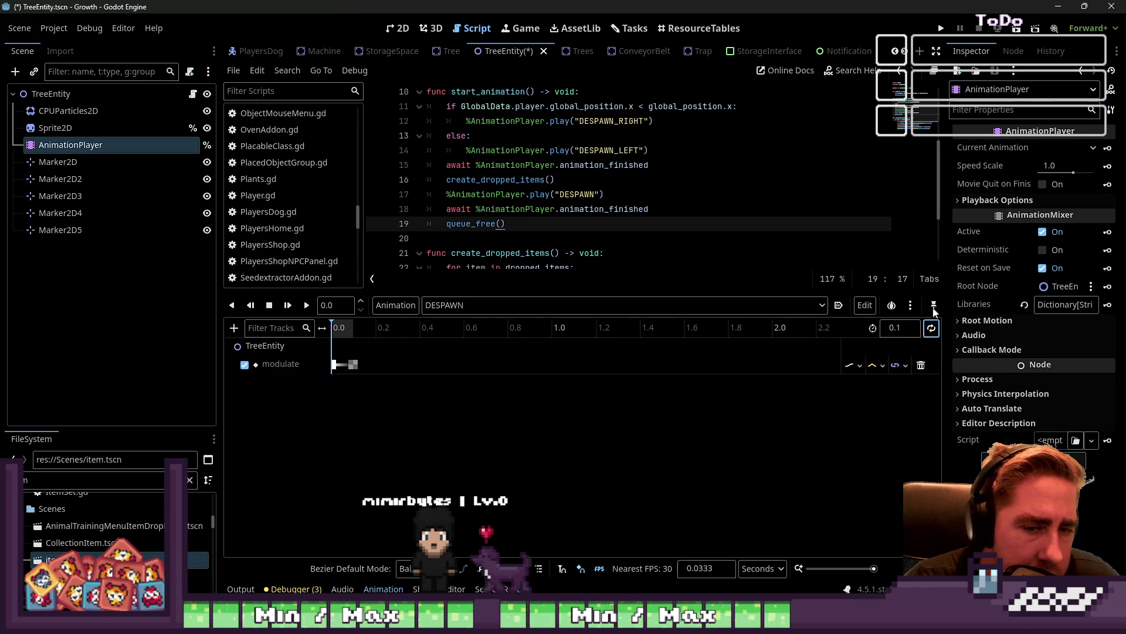
left_click(942, 28)
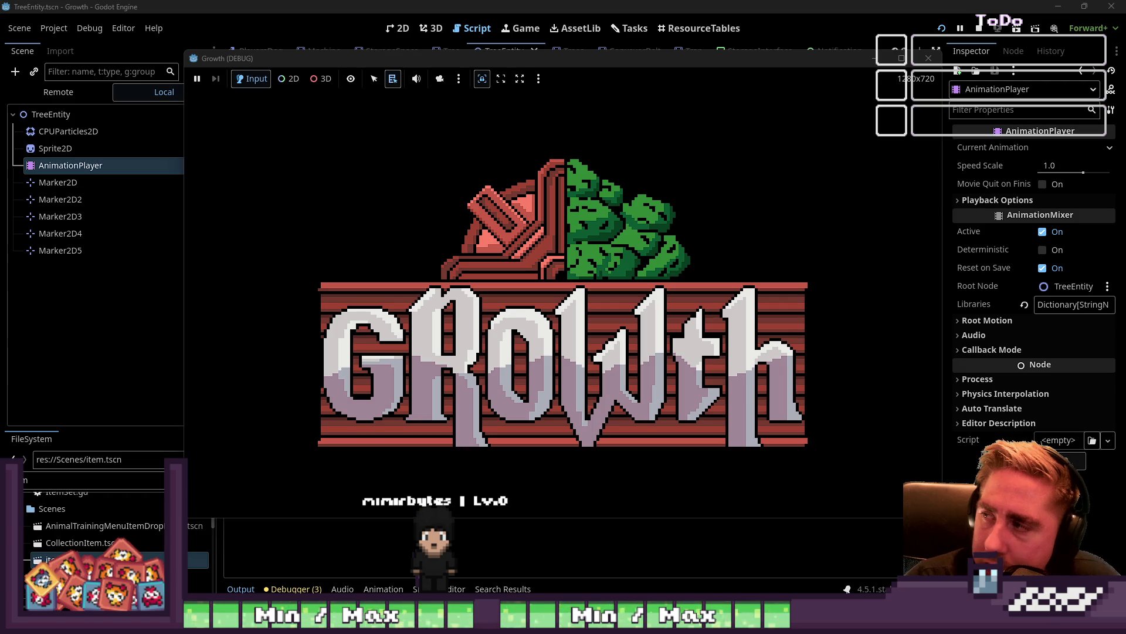
Start a new game with the player name 'qwe' and check the inventory
left_click(610, 269)
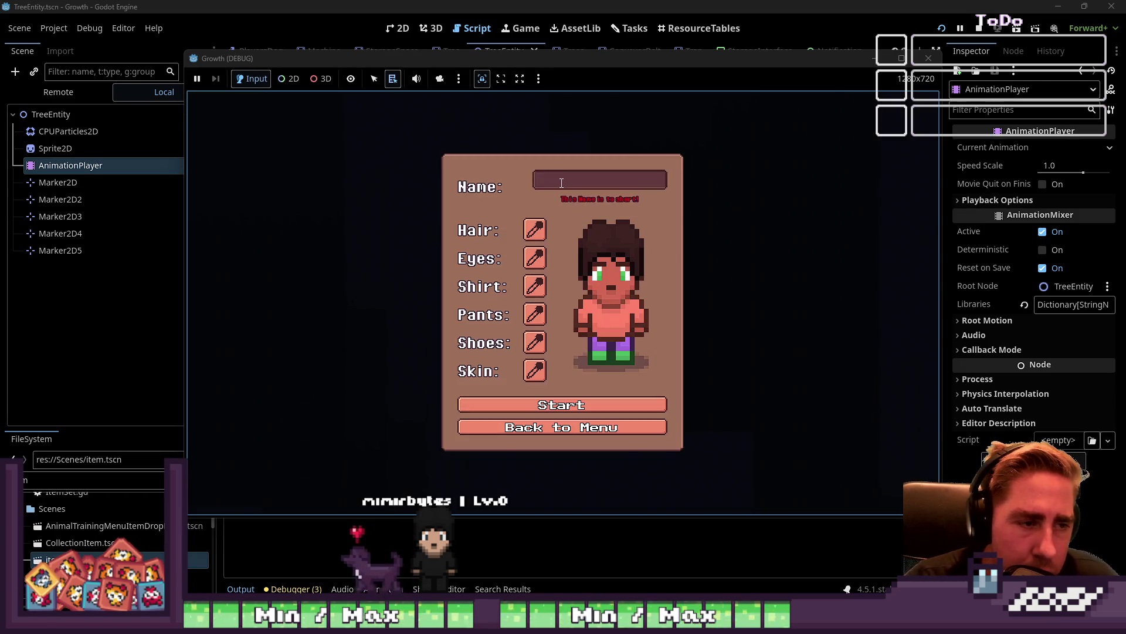
type("qwe")
left_click(541, 402)
key("i")
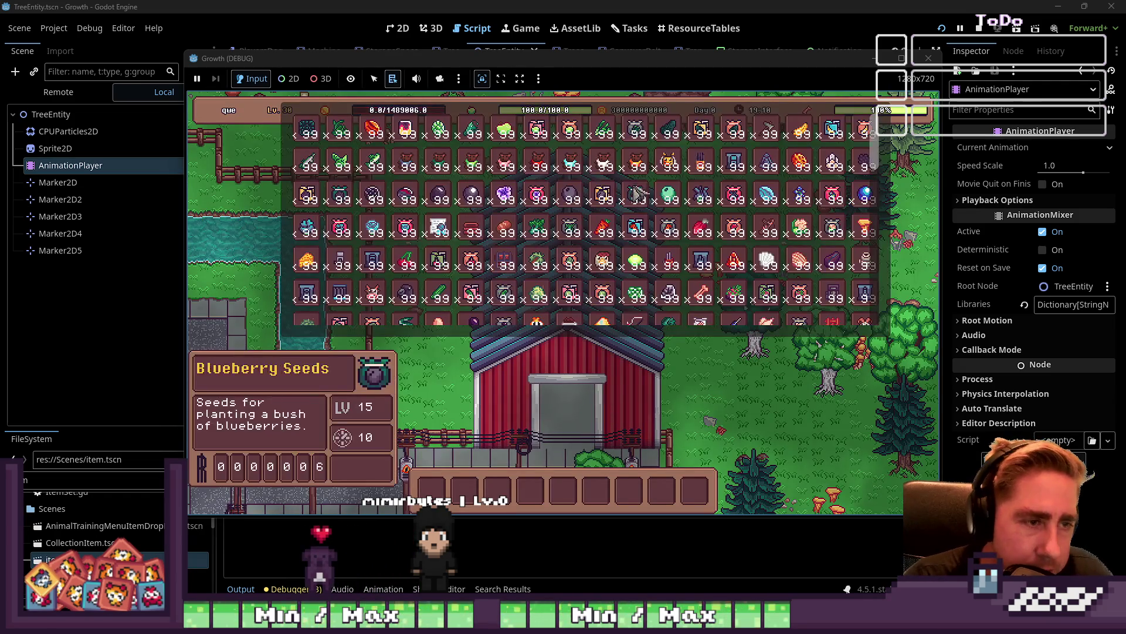
key("i")
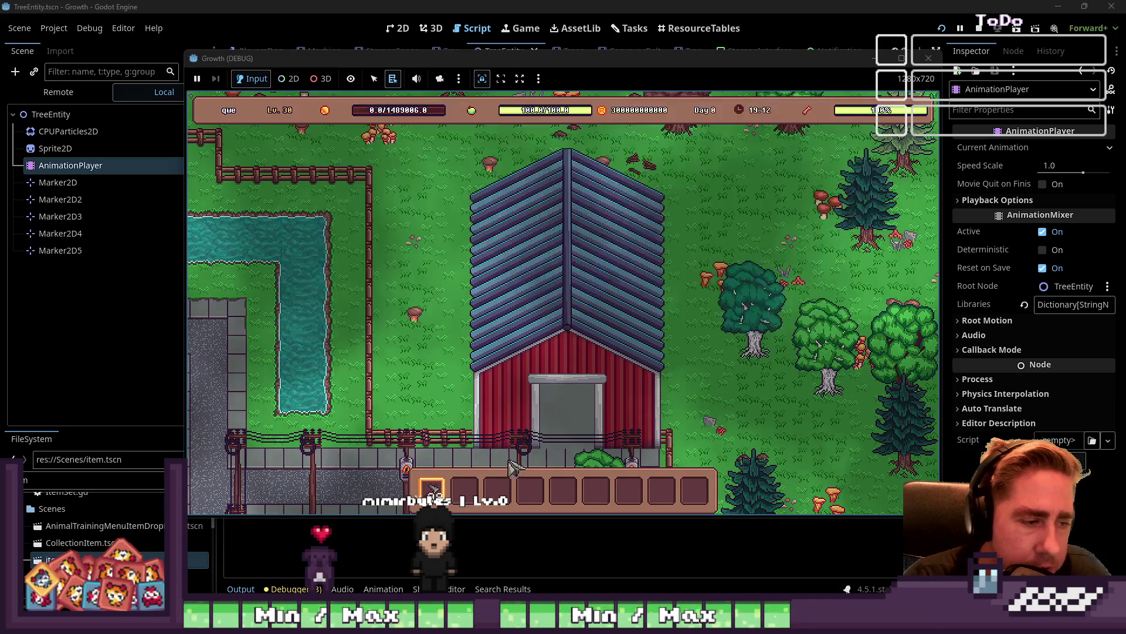
Walk to a tree and chop it, then inspect the failing get_children call at TreeEntity.gd line 23
key("s")
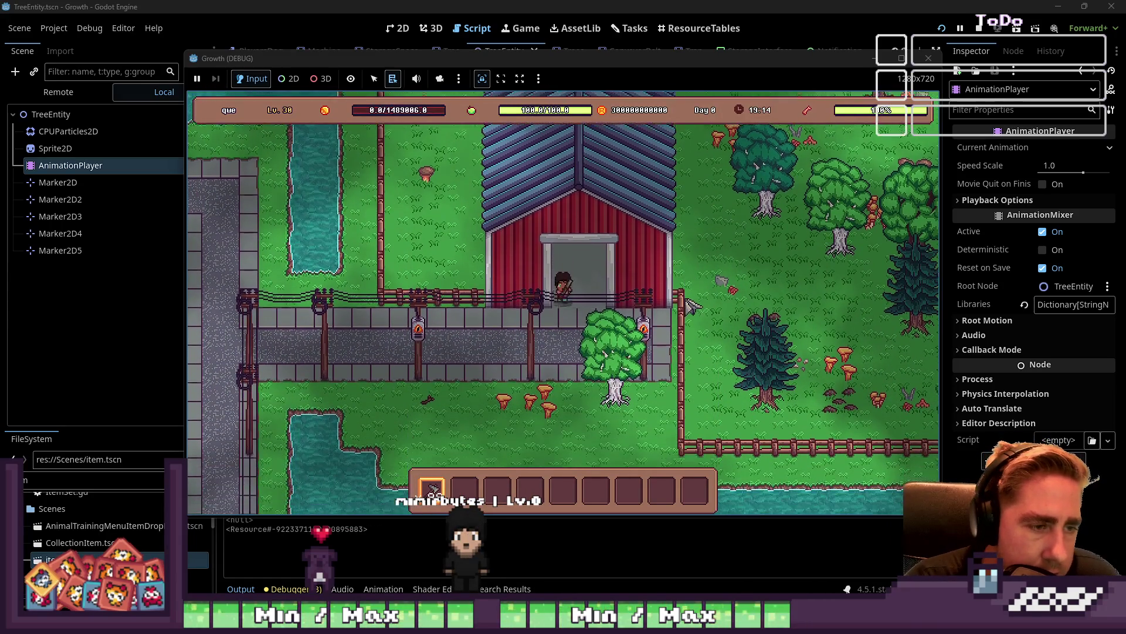
key("d")
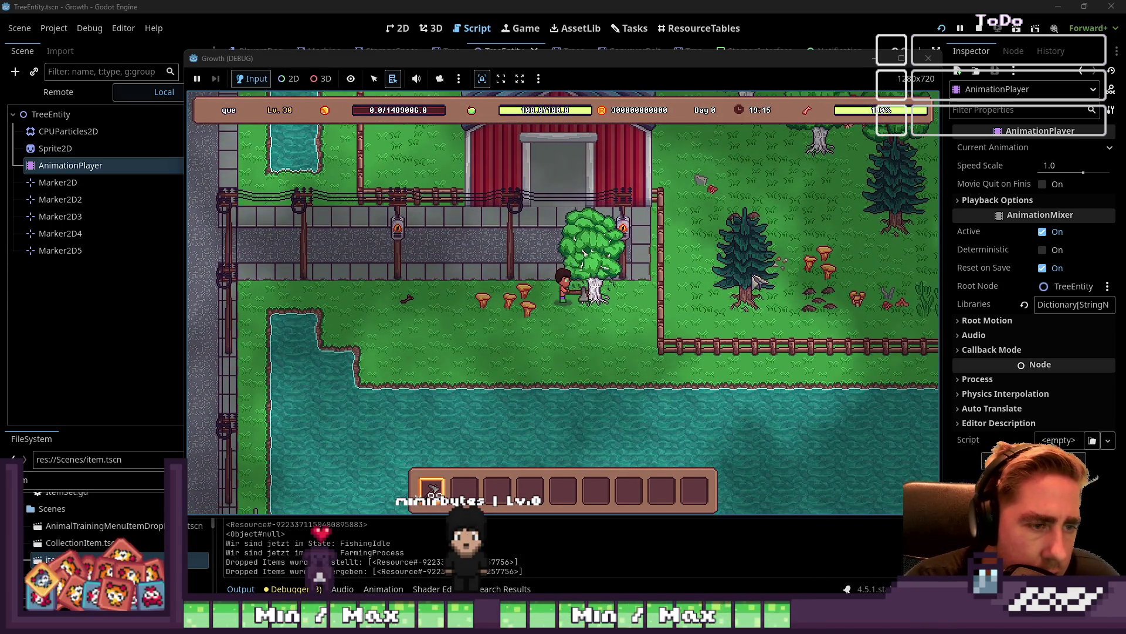
key("space")
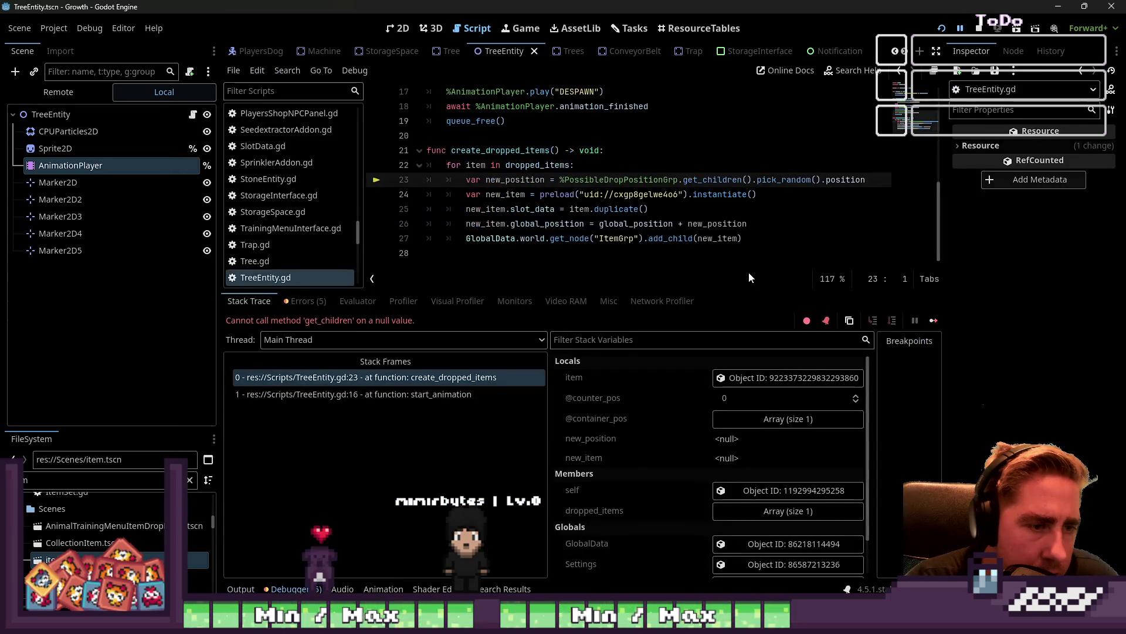
left_click(601, 240)
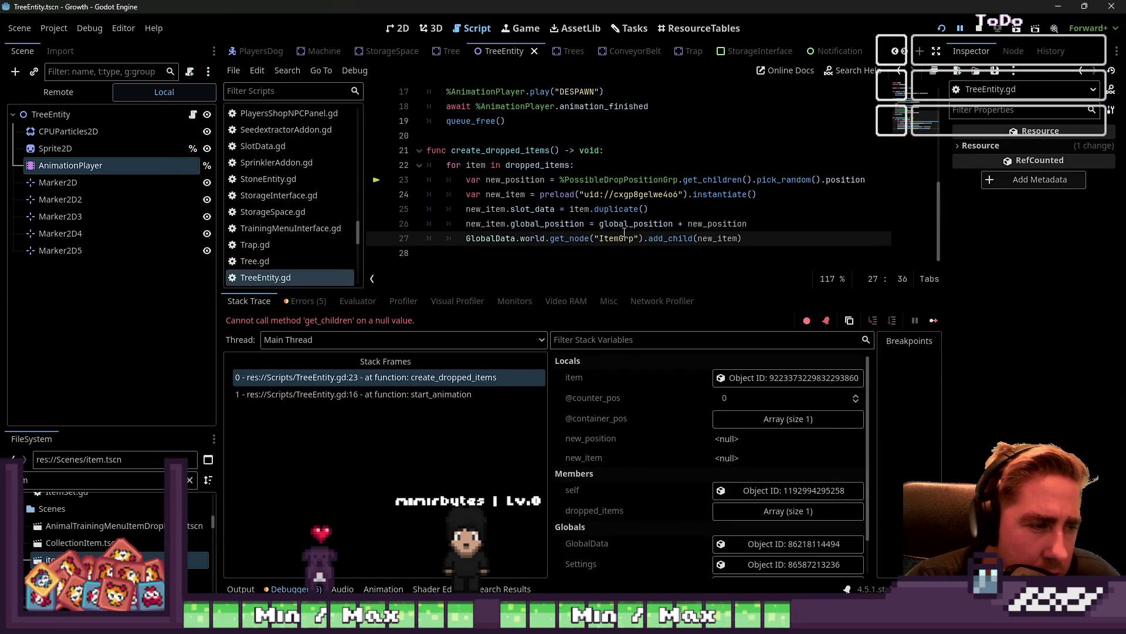
scroll(624, 232, "up", 1)
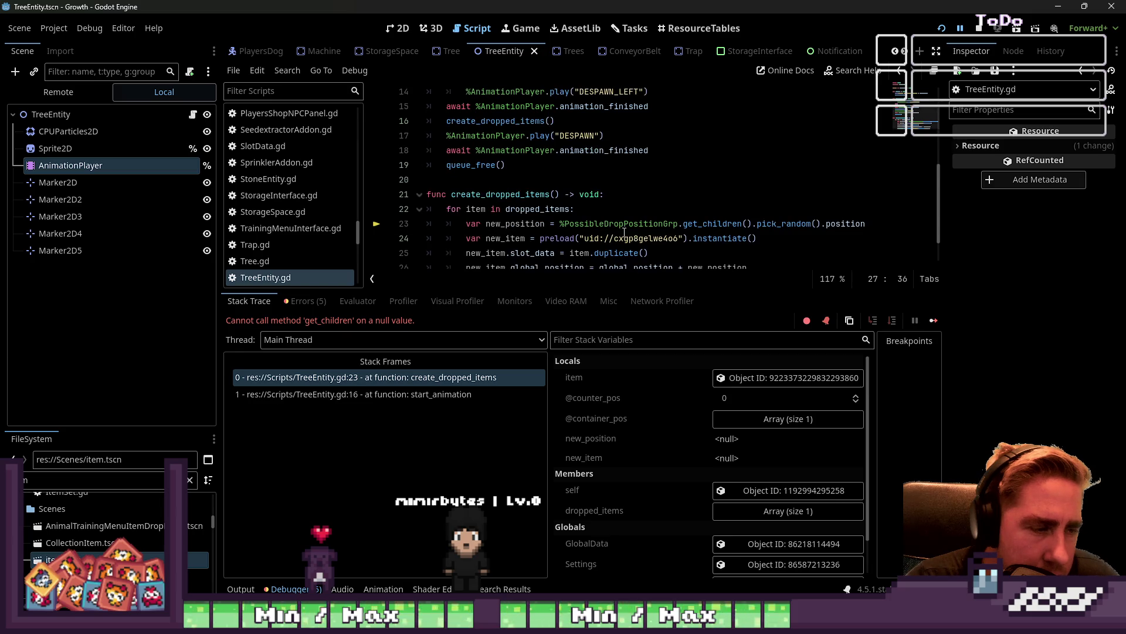
scroll(644, 240, "down", 1)
left_click(749, 181)
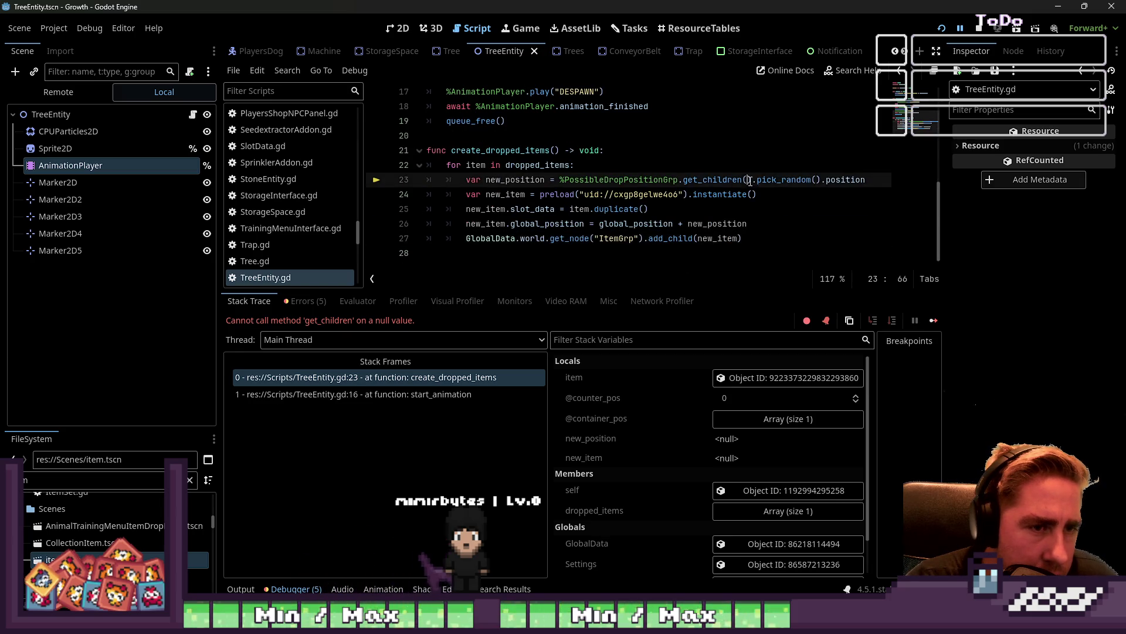